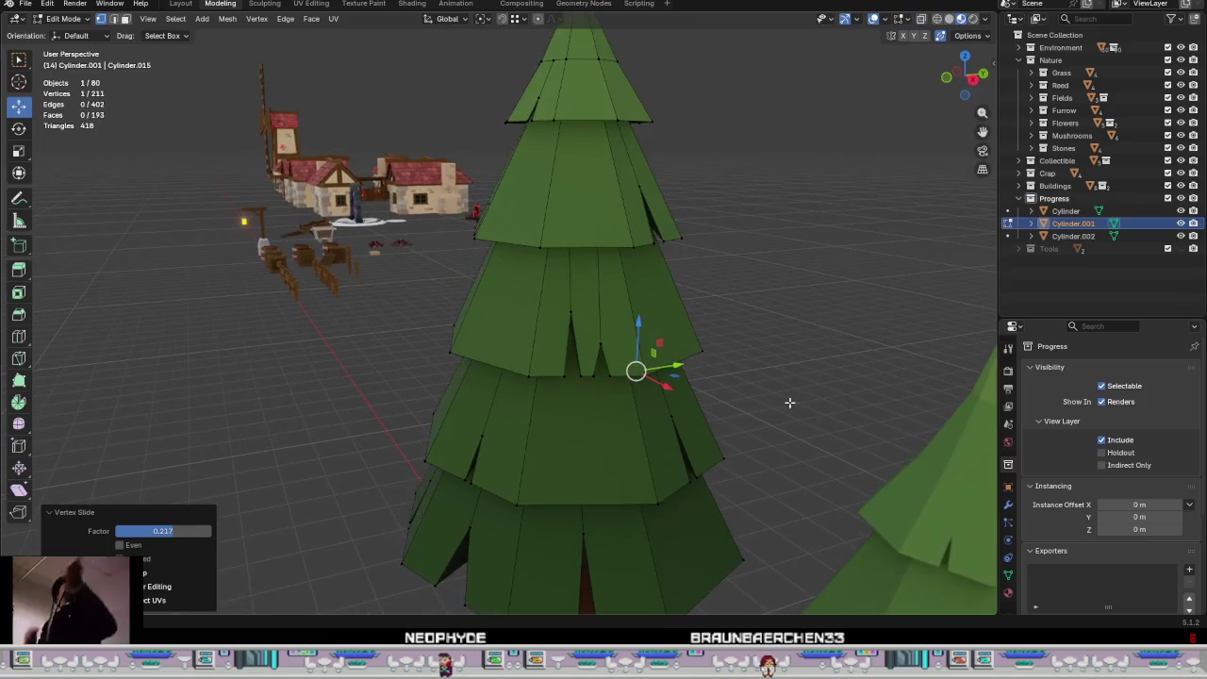
Step: Orbit down to the pine's lower canopy tier and try a vertex slide, then undo it
scroll(459, 399, down, 2)
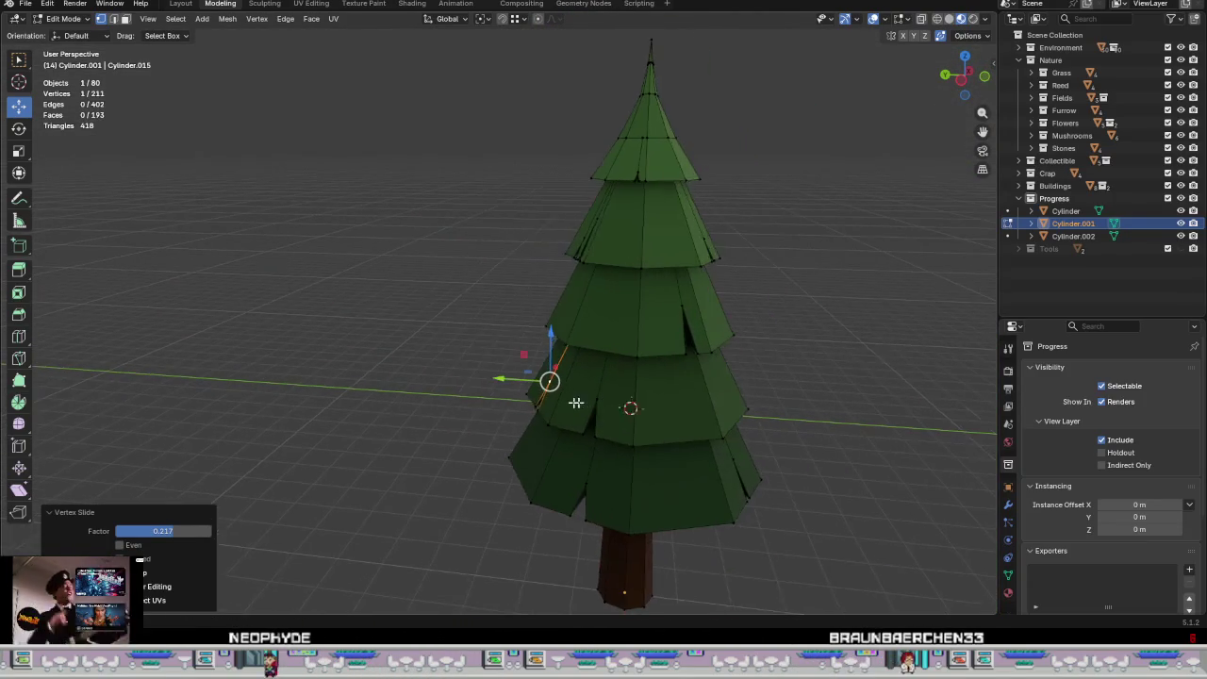
scroll(571, 255, up, 3)
mouse_move(588, 326)
middle_down()
mouse_move(603, 367)
mouse_move(676, 331)
mouse_move(673, 270)
middle_up()
scroll(603, 368, down, 3)
scroll(612, 397, up, 4)
scroll(630, 356, down, 2)
scroll(614, 323, up, 2)
middle_drag(614, 322, 614, 420)
key(g)
key(g)
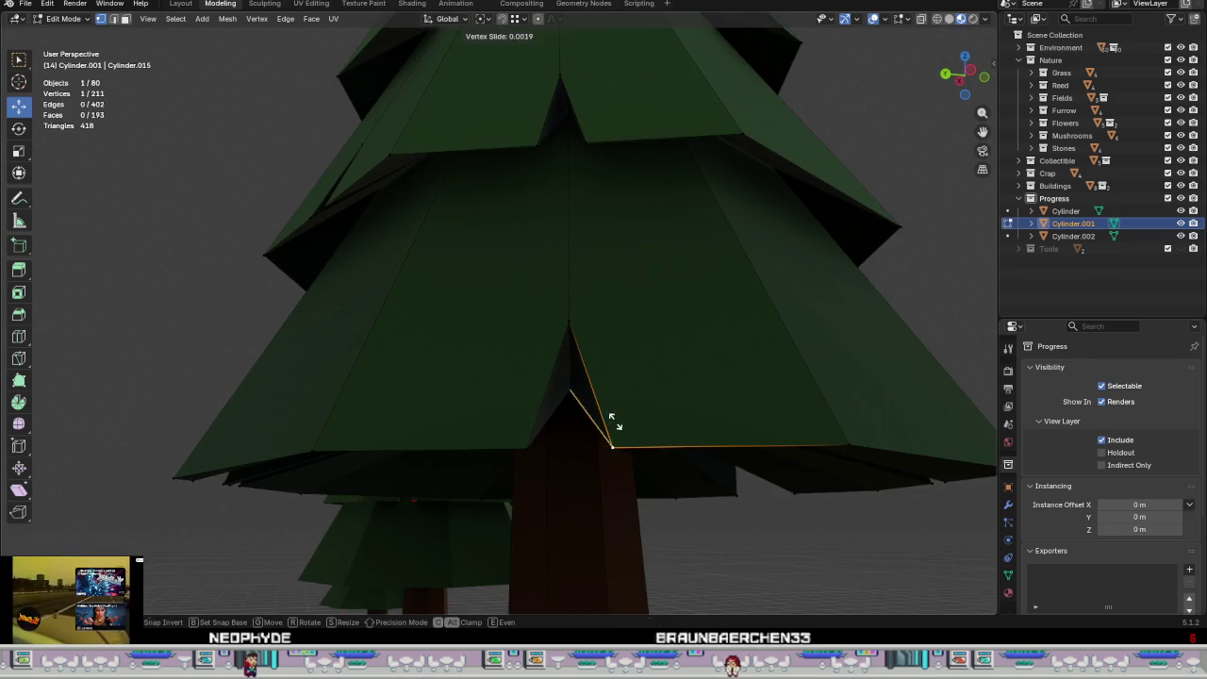
click(654, 412)
key(ctrl+z)
Step: Edge-slide the selected edge across the pine's lower canopy
mouse_move(560, 323)
middle_down()
mouse_move(606, 288)
mouse_move(582, 267)
mouse_move(645, 317)
middle_up()
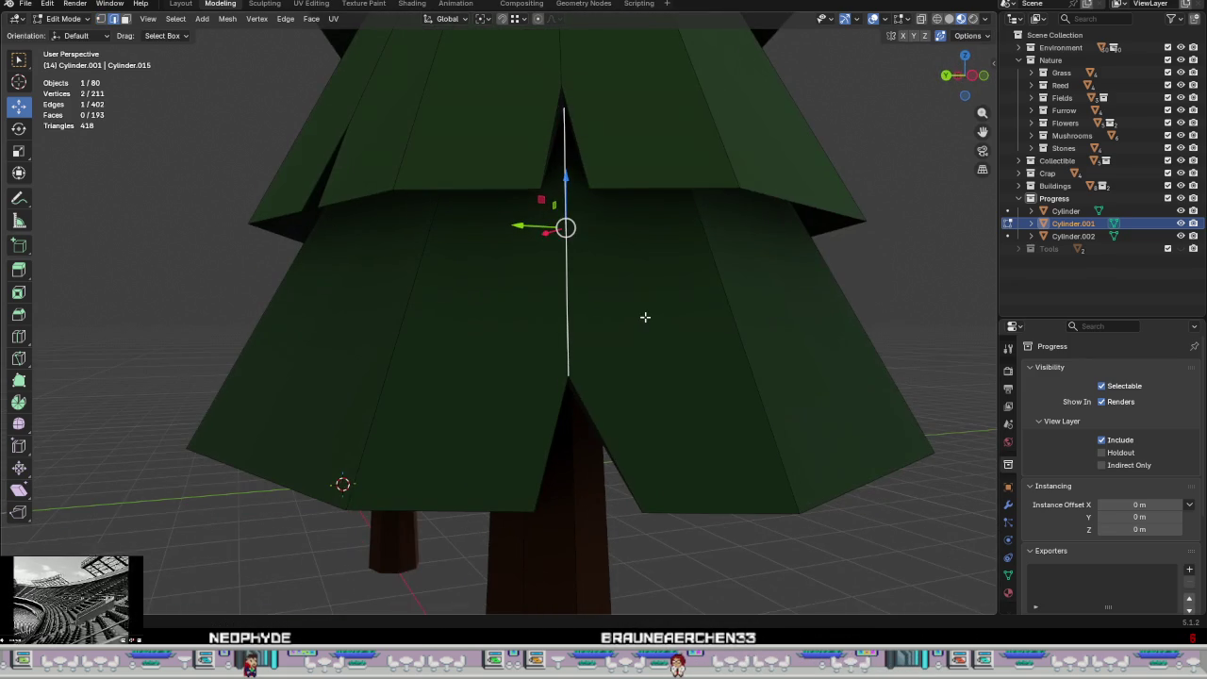
key(g)
key(g)
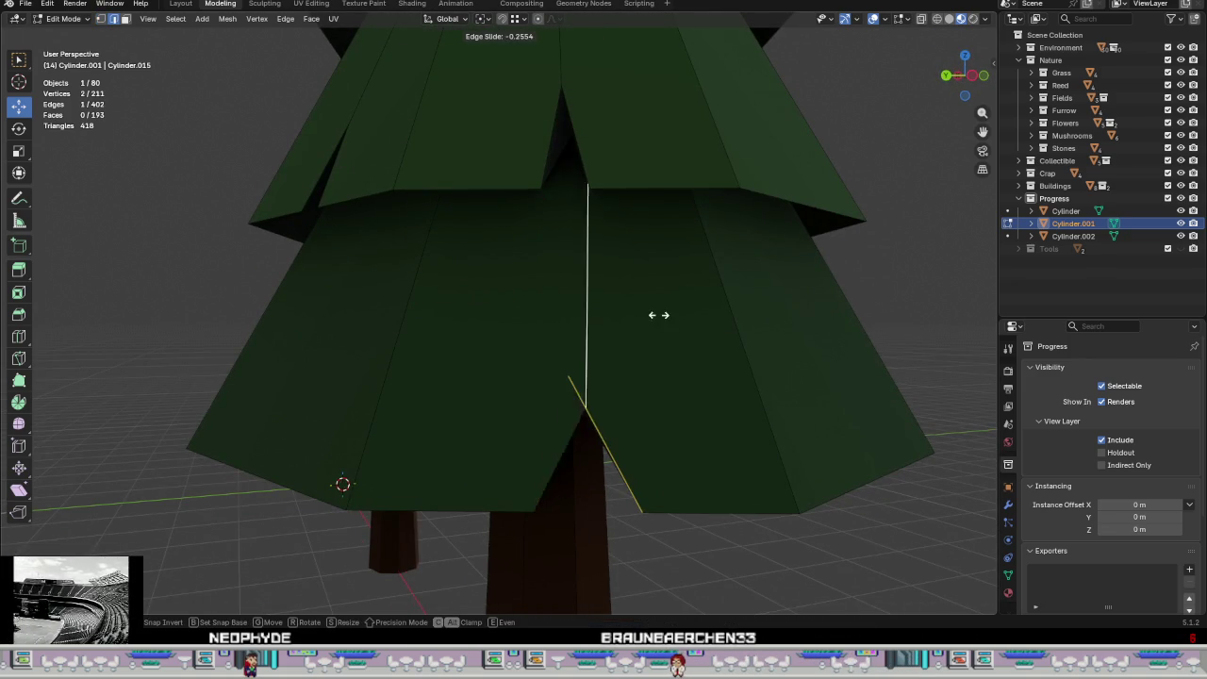
click(614, 295)
mouse_move(616, 293)
middle_down()
mouse_move(644, 371)
mouse_move(613, 282)
mouse_move(633, 300)
middle_up()
Step: Vertex-slide the notch-tip vertex along its edge, then return to Object Mode
click(602, 402)
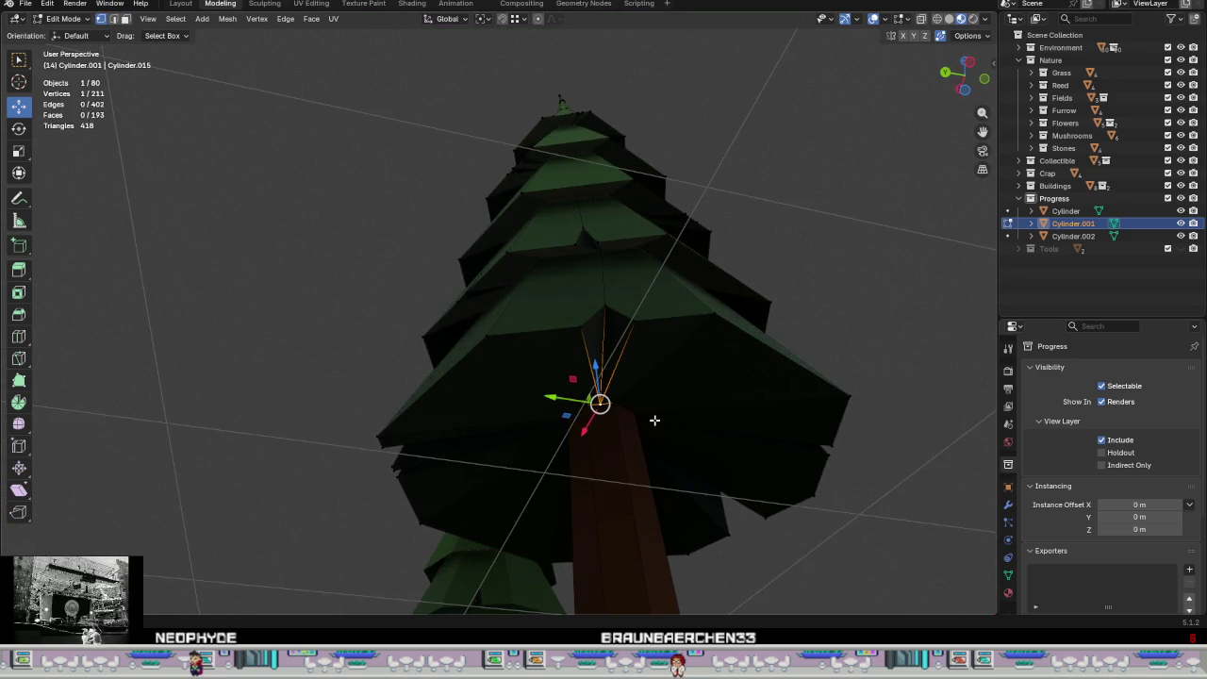
scroll(625, 411, up, 3)
key(g)
key(g)
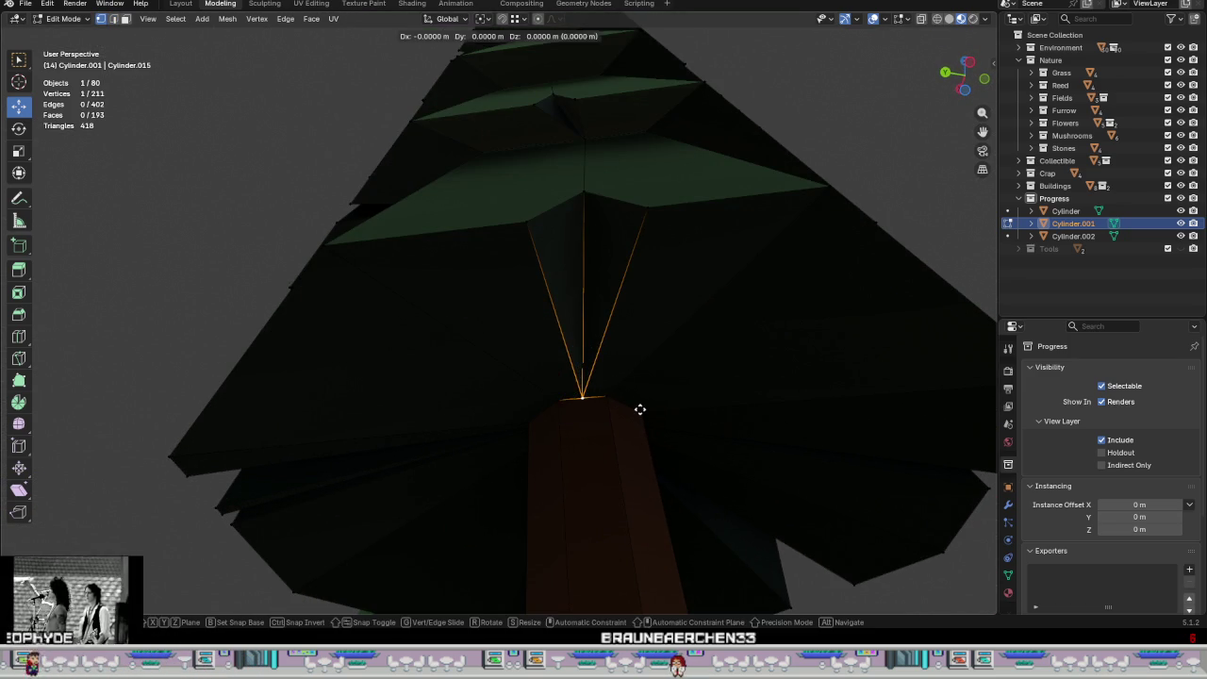
click(652, 411)
scroll(652, 411, down, 3)
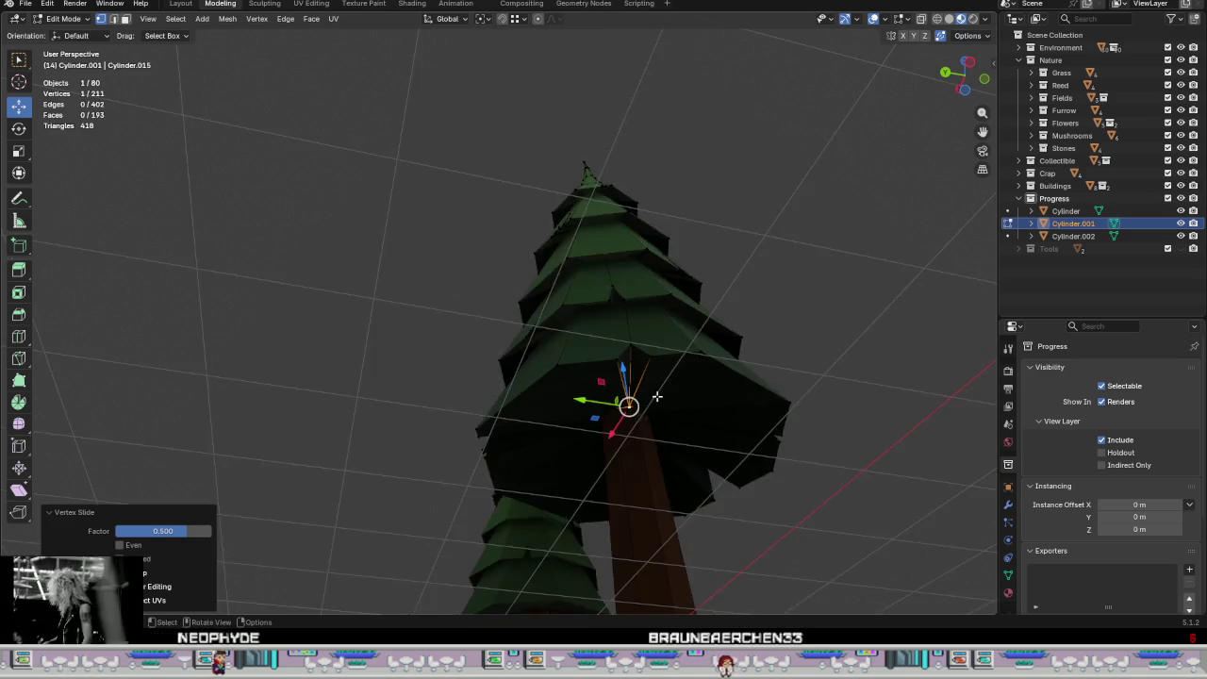
middle_drag(655, 398, 657, 452)
scroll(676, 453, down, 1)
key(Tab)
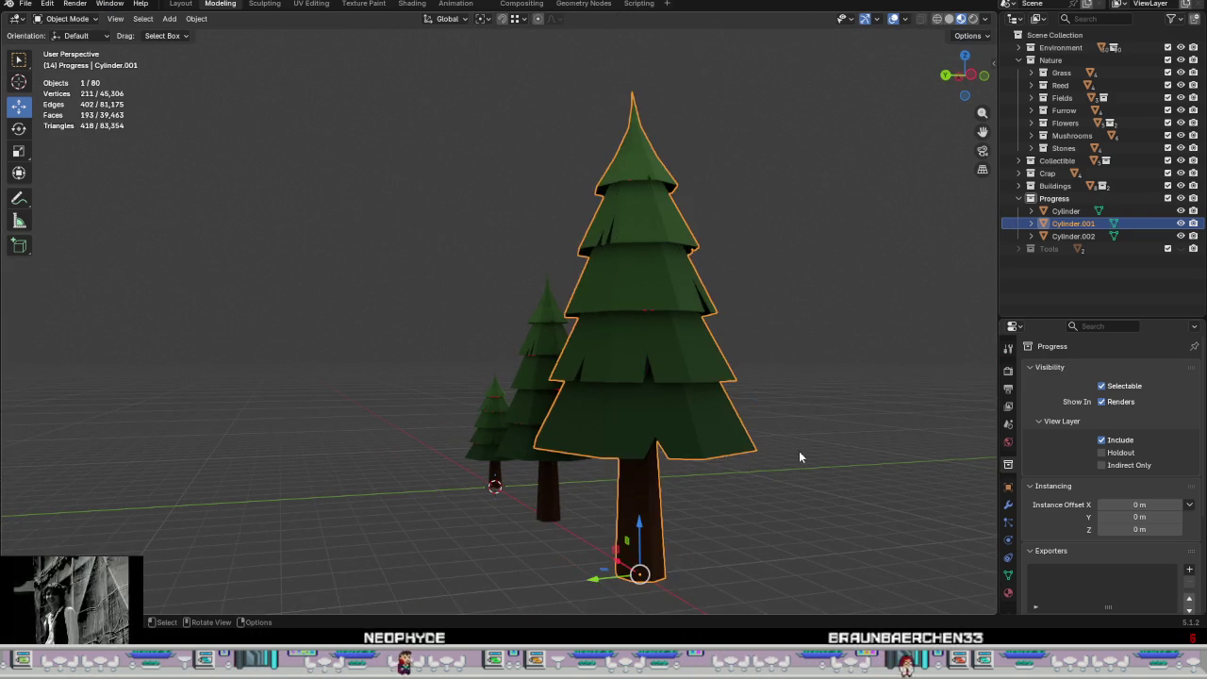
Step: Orbit around the three pines down to eye level, briefly toggling Edit Mode
scroll(800, 450, down, 2)
mouse_move(804, 440)
middle_down()
mouse_move(742, 471)
mouse_move(709, 434)
mouse_move(557, 399)
mouse_move(654, 409)
mouse_move(582, 383)
mouse_move(487, 404)
mouse_move(689, 425)
middle_up()
scroll(598, 424, up, 3)
scroll(641, 159, up, 3)
key(Tab)
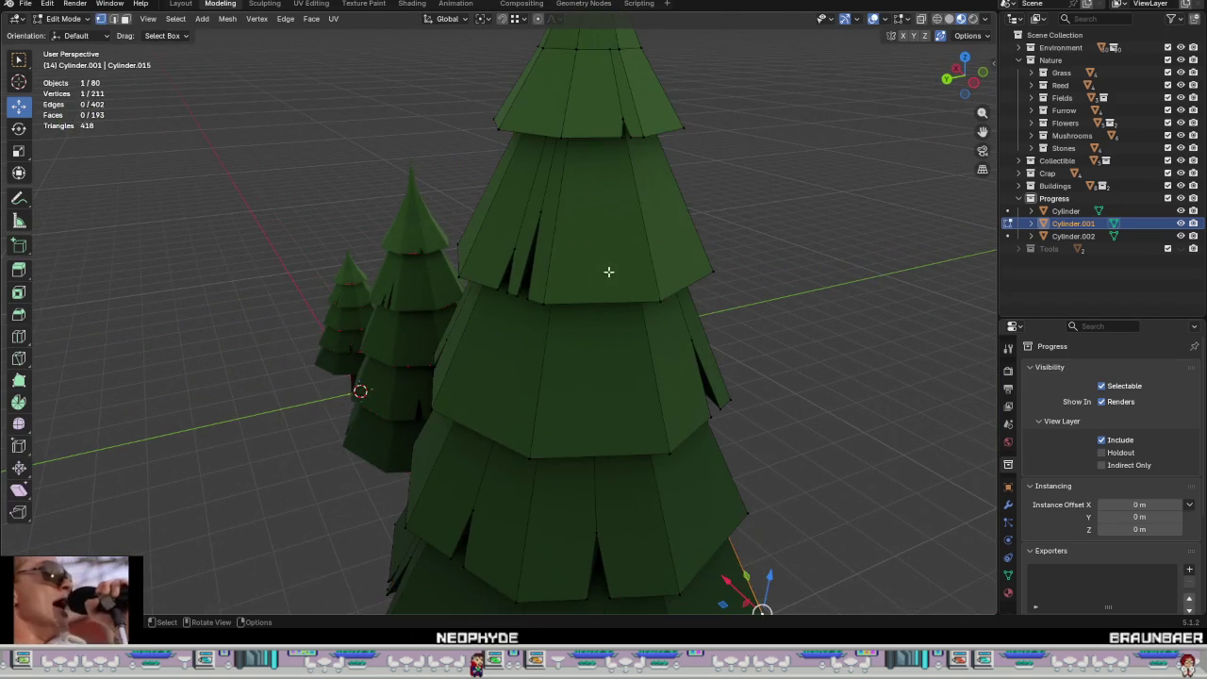
scroll(609, 270, down, 3)
scroll(730, 305, down, 1)
mouse_move(744, 345)
middle_down()
mouse_move(439, 350)
mouse_move(611, 348)
middle_up()
scroll(627, 423, down, 2)
key(Tab)
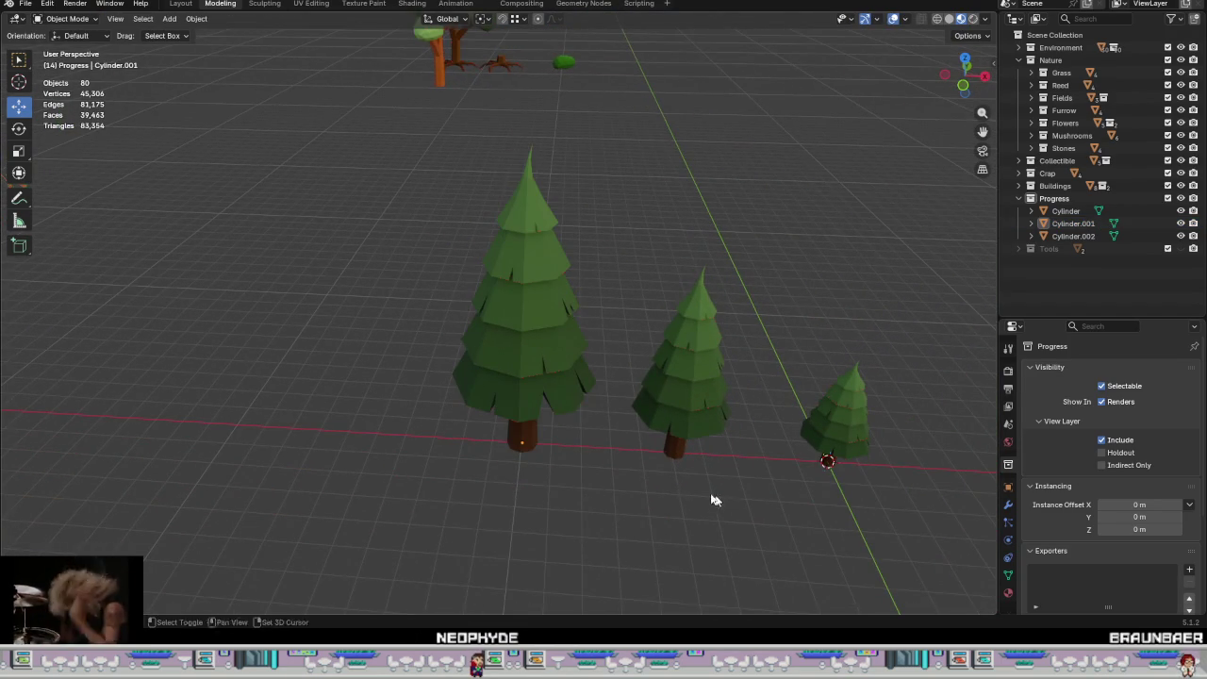
middle_drag(722, 504, 506, 444)
scroll(412, 407, up, 2)
mouse_move(412, 406)
middle_down()
mouse_move(380, 358)
mouse_move(332, 333)
middle_up()
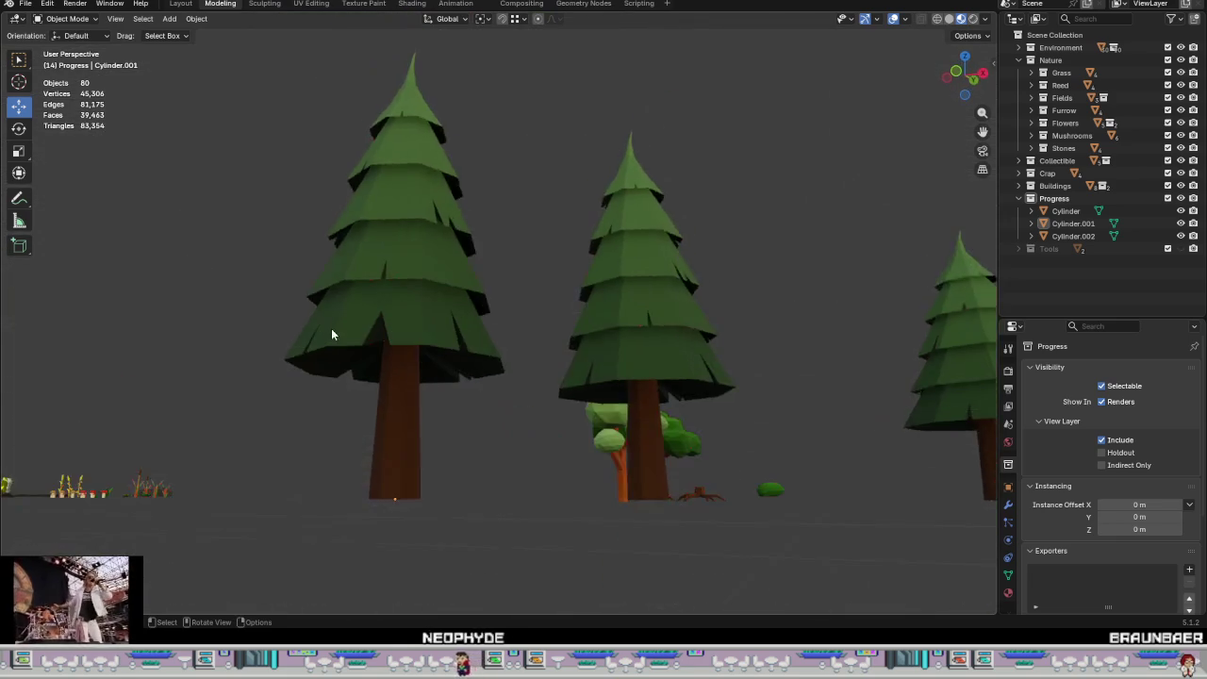
scroll(332, 334, up, 3)
Step: Scale the two lower-edge notch vertices together by 0.694, then deselect all
key(Tab)
click(396, 362)
shift+click(463, 362)
mouse_move(462, 362)
middle_down()
mouse_move(584, 462)
mouse_move(585, 492)
middle_up()
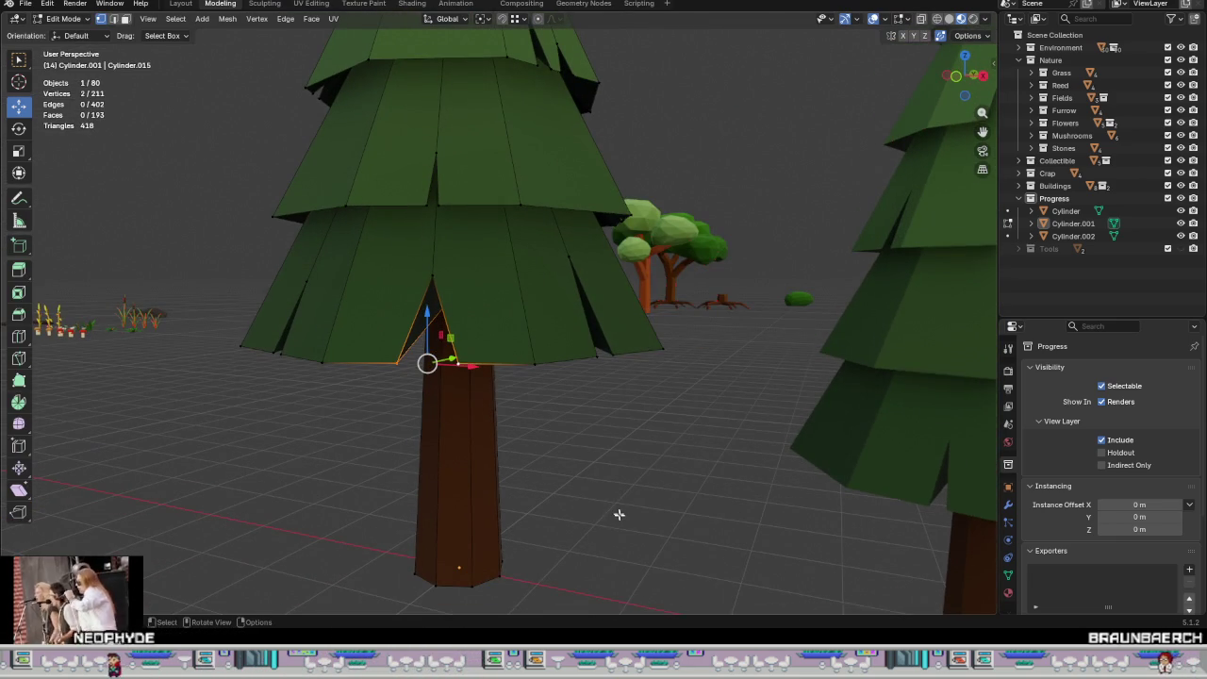
key(s)
click(555, 488)
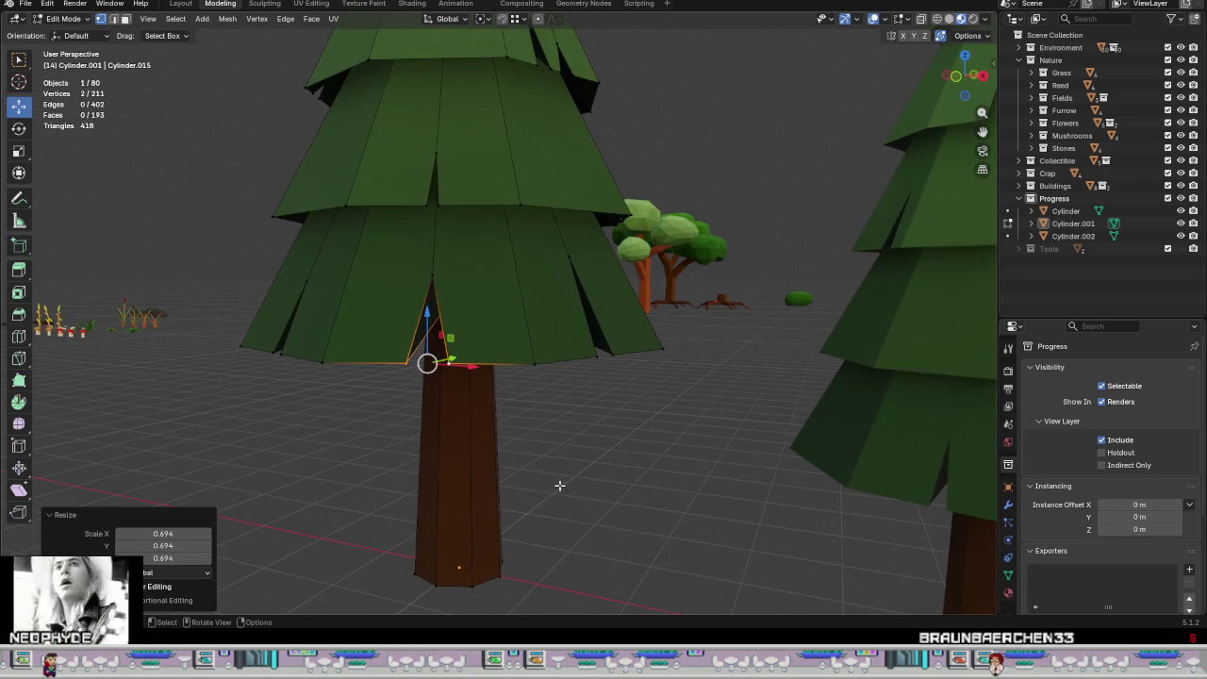
scroll(590, 468, down, 3)
scroll(591, 468, down, 4)
mouse_move(590, 469)
middle_down()
mouse_move(635, 493)
mouse_move(676, 557)
mouse_move(574, 417)
mouse_move(581, 396)
mouse_move(615, 403)
middle_up()
key(alt+a)
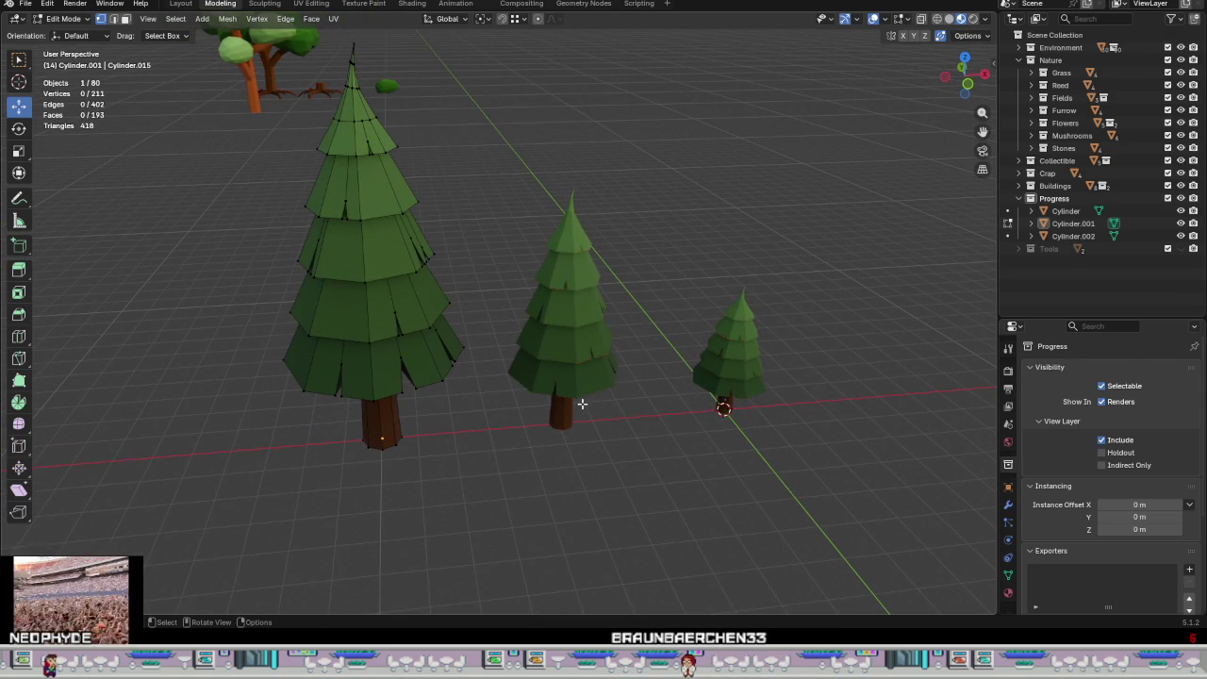
Step: Return to Object Mode, reframe the pines frontally, and select the middle pine
scroll(532, 378, down, 2)
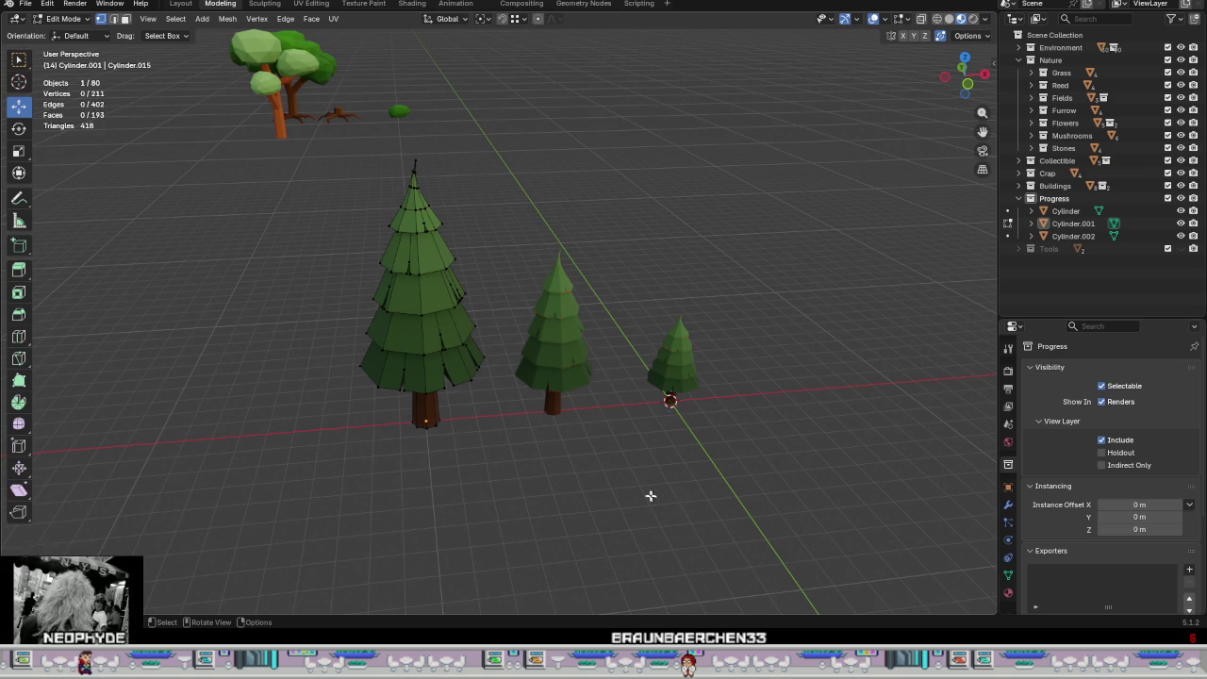
key(Tab)
scroll(660, 499, down, 2)
scroll(611, 476, down, 1)
mouse_move(611, 467)
middle_down()
mouse_move(539, 475)
mouse_move(546, 436)
mouse_move(551, 452)
middle_up()
scroll(531, 393, up, 3)
scroll(601, 434, up, 2)
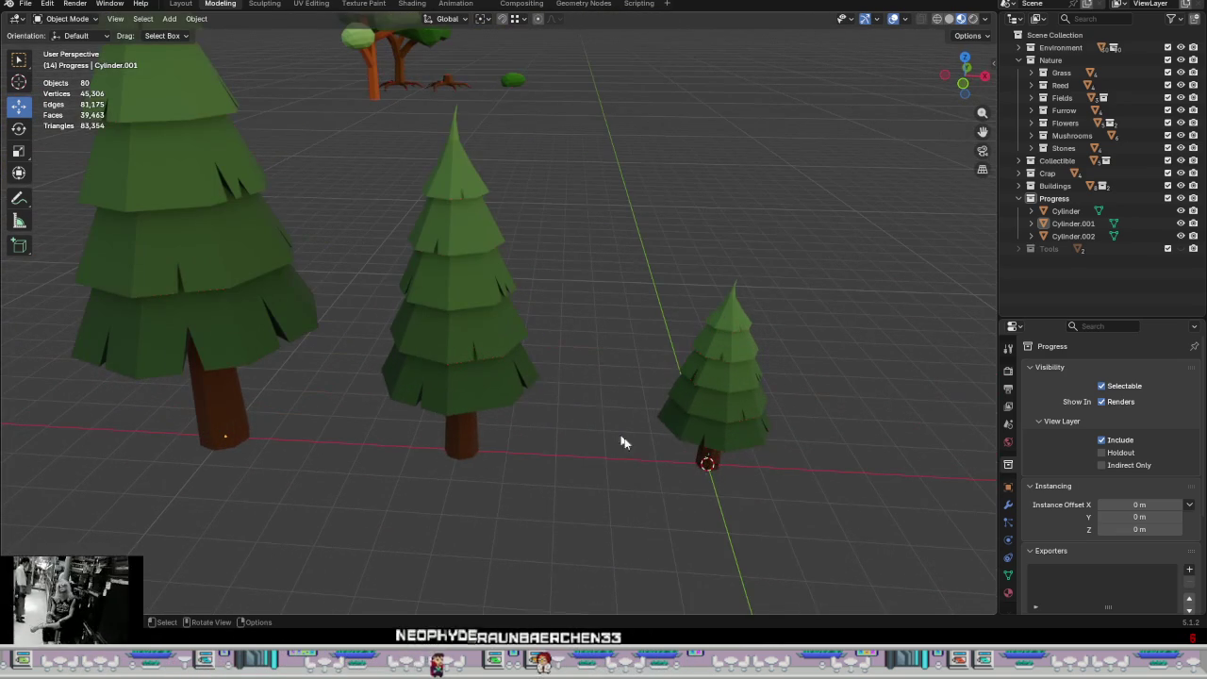
click(495, 396)
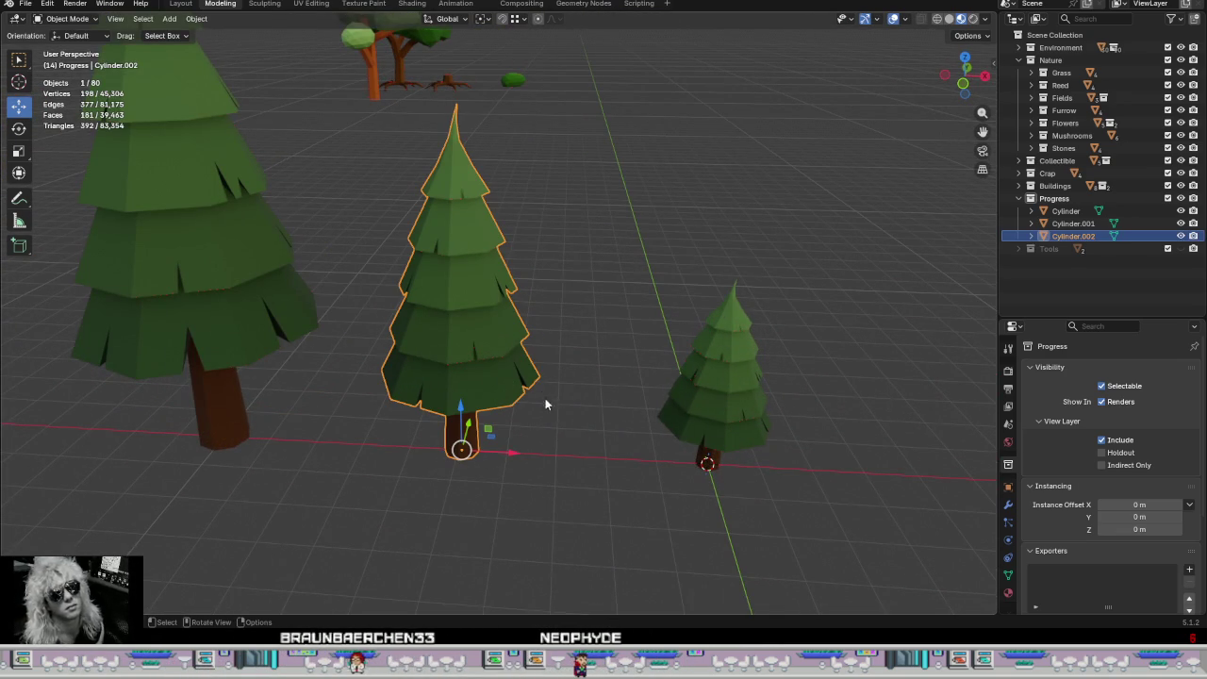
Step: Move the middle pine along X and set its Location X to -3 m
key(g)
key(x)
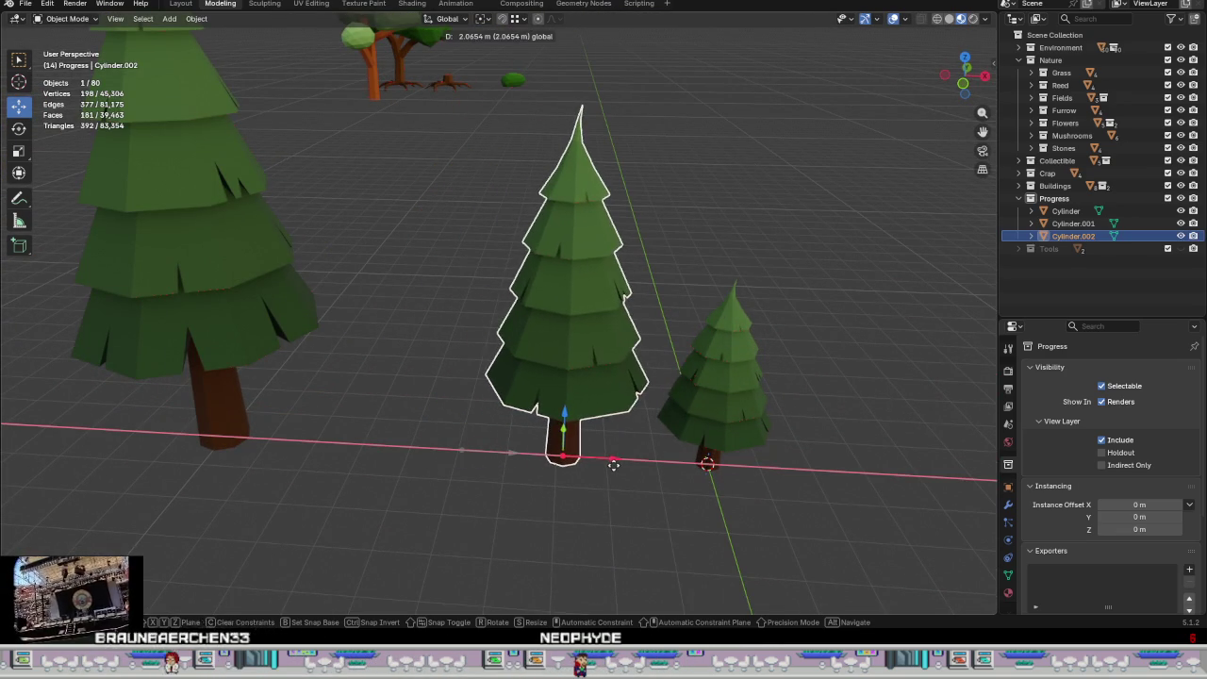
click(607, 471)
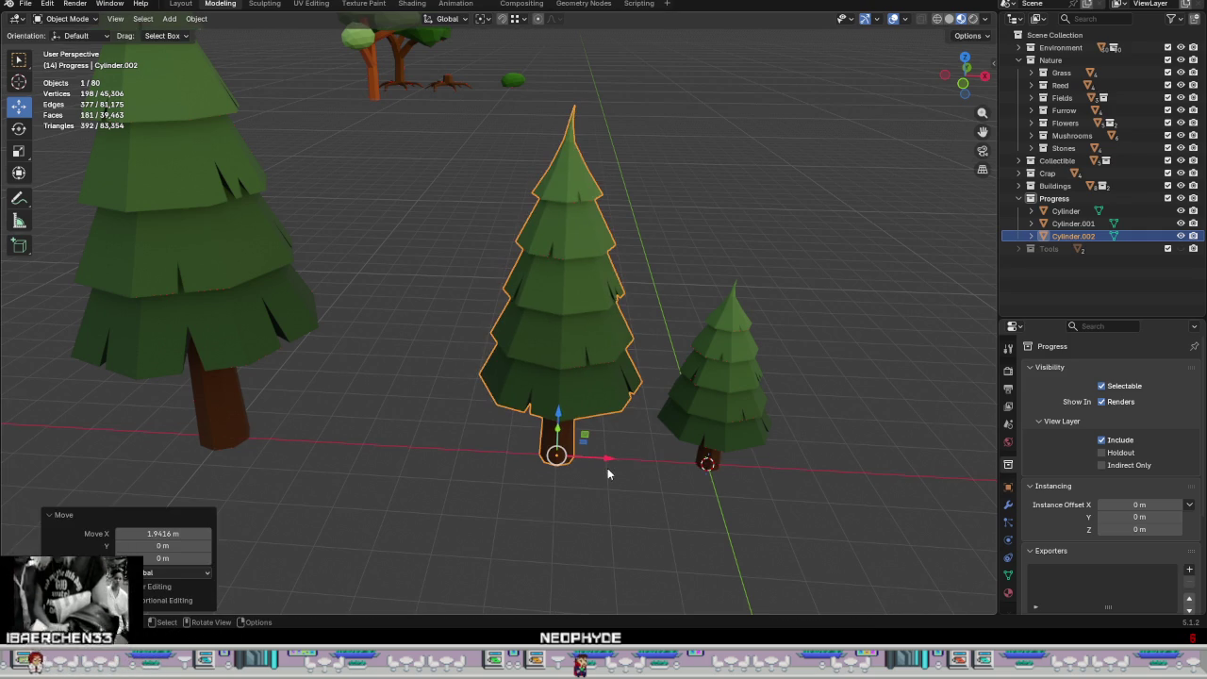
key(n)
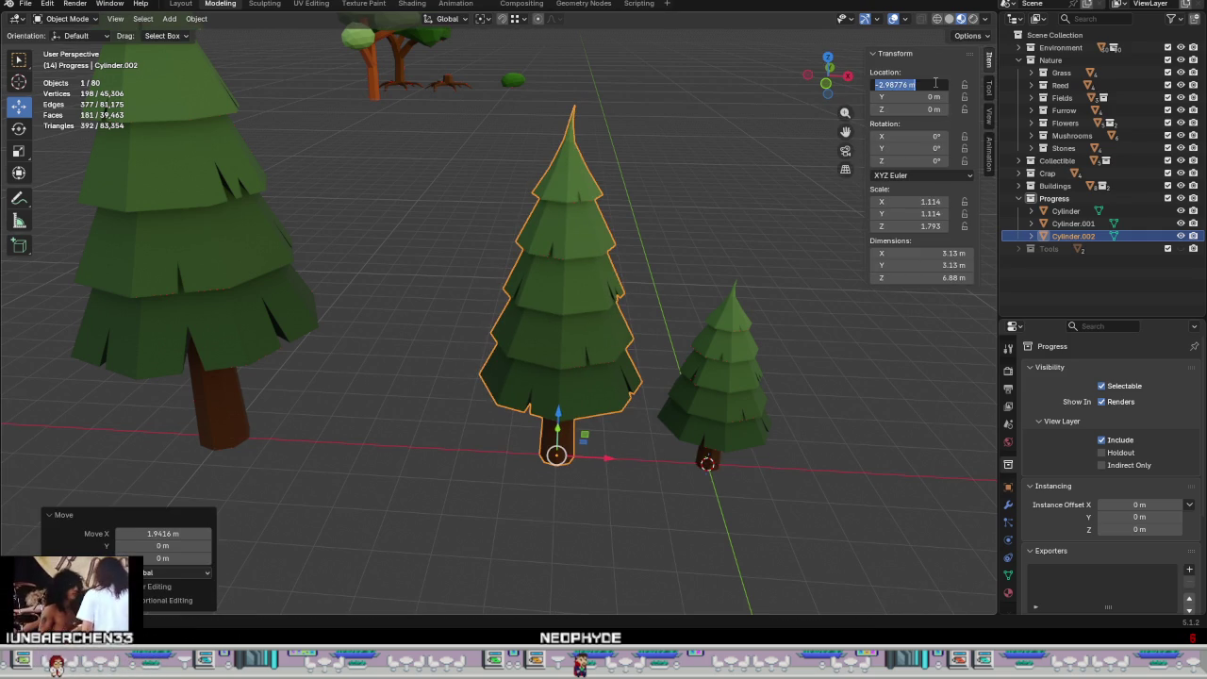
text(-3)
key(Return)
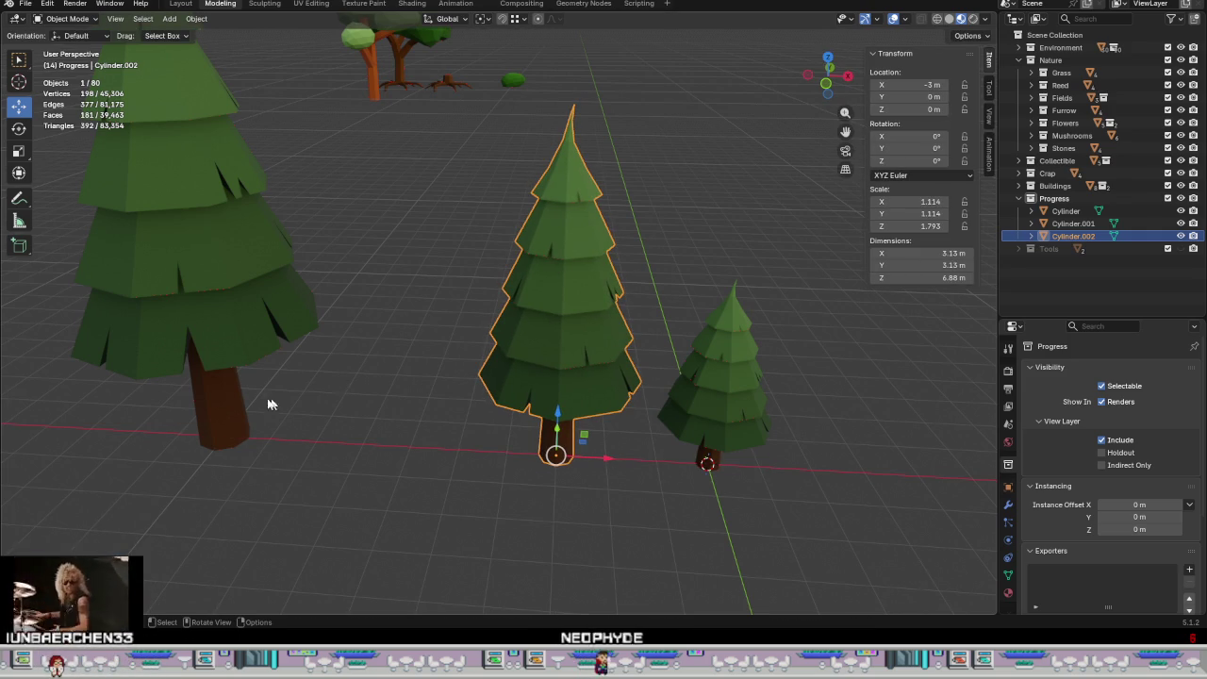
Step: Move the large pine along X and set its Location X to -7 m
click(224, 341)
key(g)
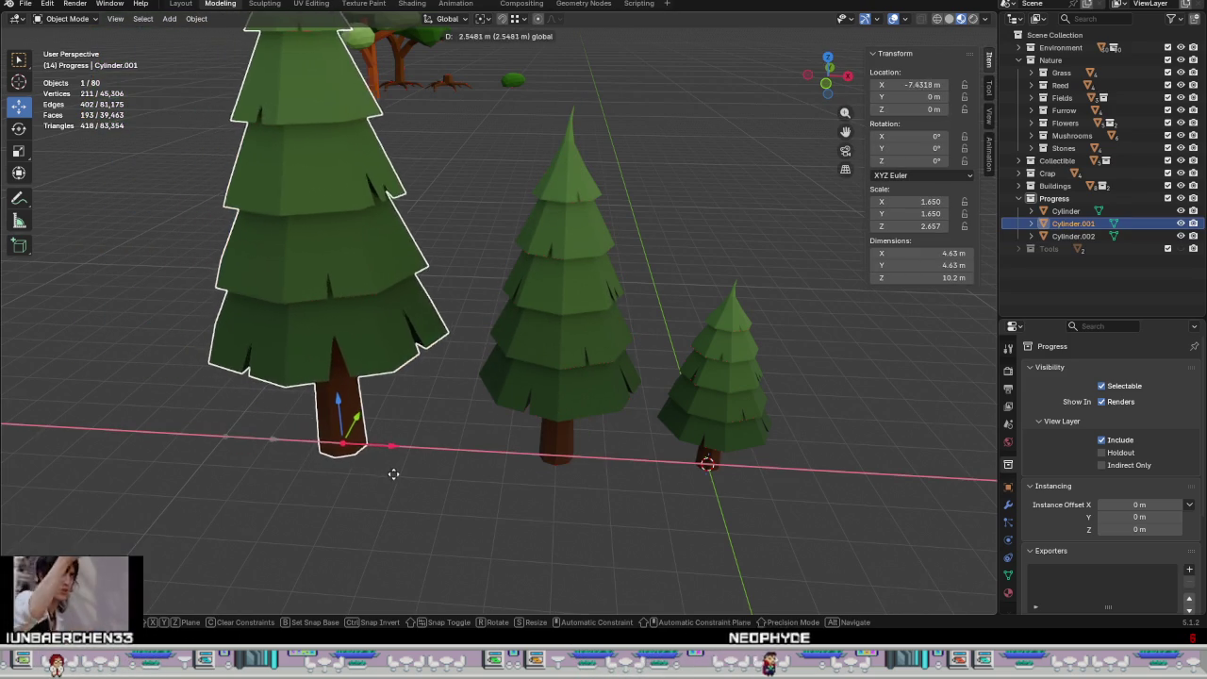
click(408, 475)
mouse_move(543, 481)
middle_down()
mouse_move(579, 441)
mouse_move(552, 486)
middle_up()
click(932, 86)
key(Return)
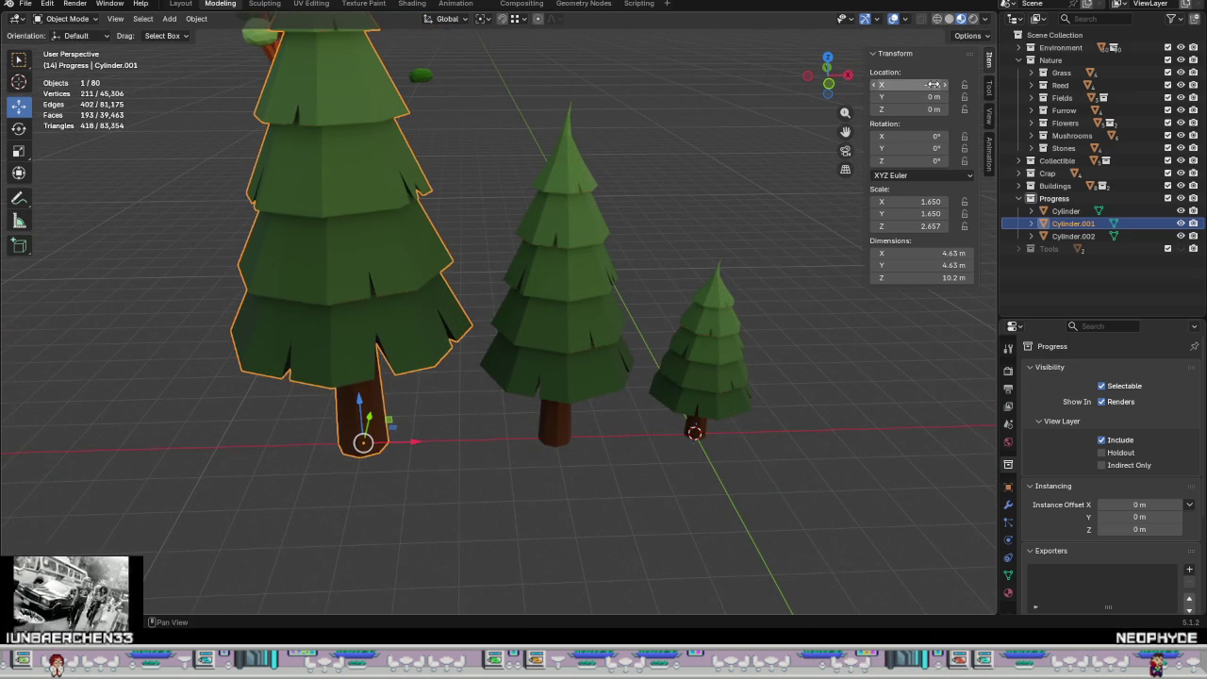
text(-7 m)
scroll(520, 359, down, 4)
middle_drag(523, 395, 512, 430)
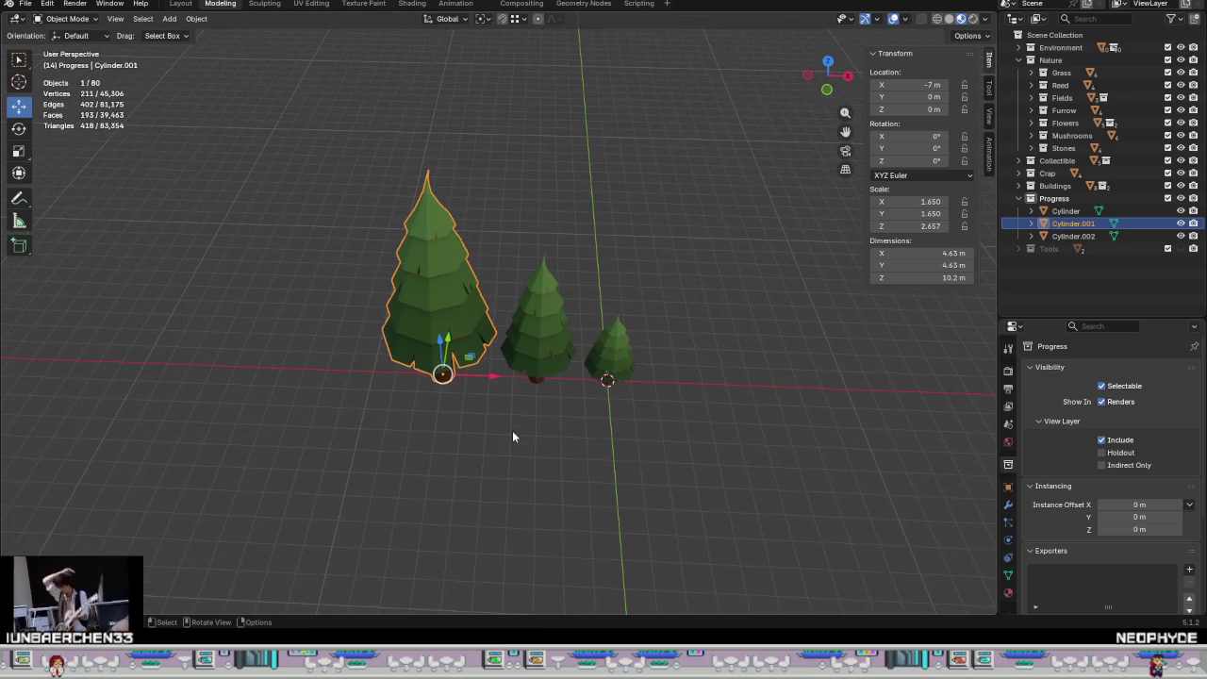
click(196, 20)
mouse_move(211, 83)
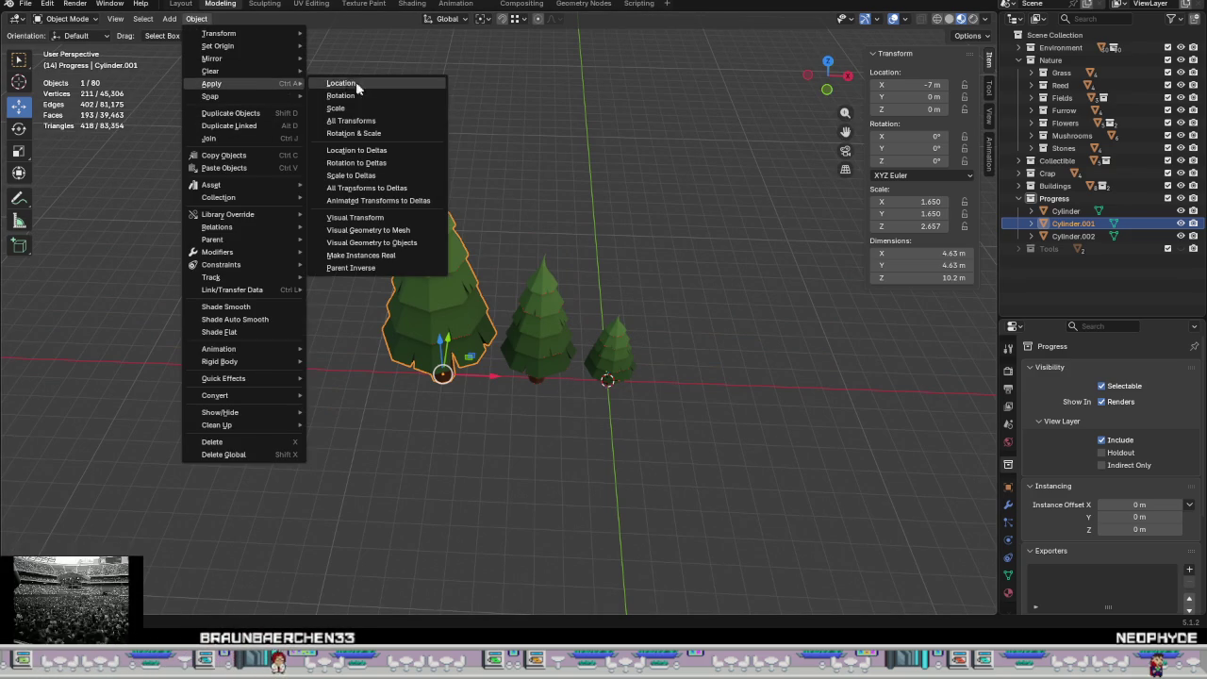
Step: Apply scale to the large, middle and small pines via Object > Apply > Scale
click(354, 108)
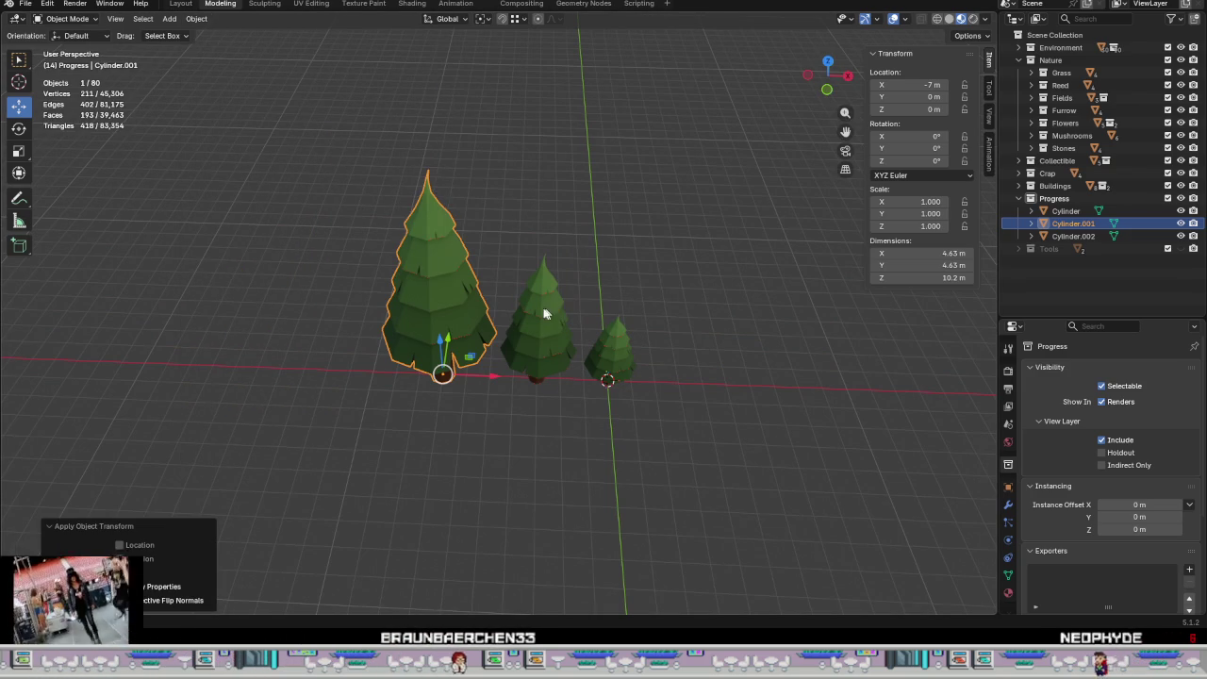
click(549, 305)
click(196, 19)
mouse_move(211, 83)
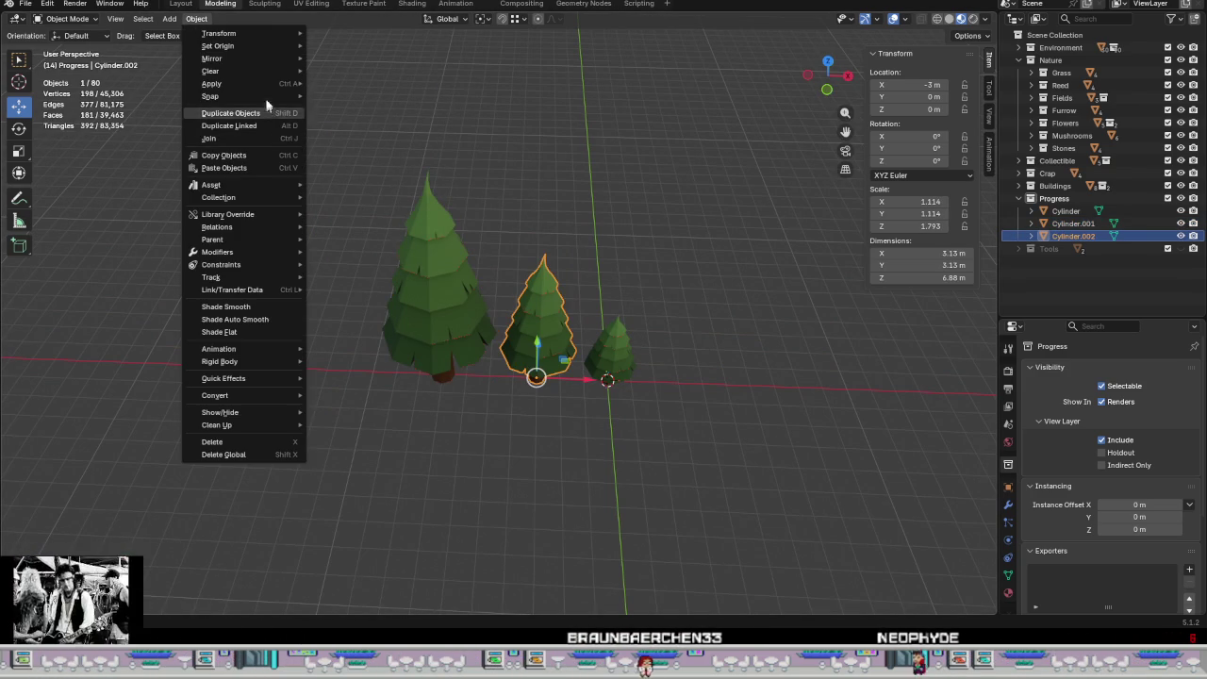
click(377, 108)
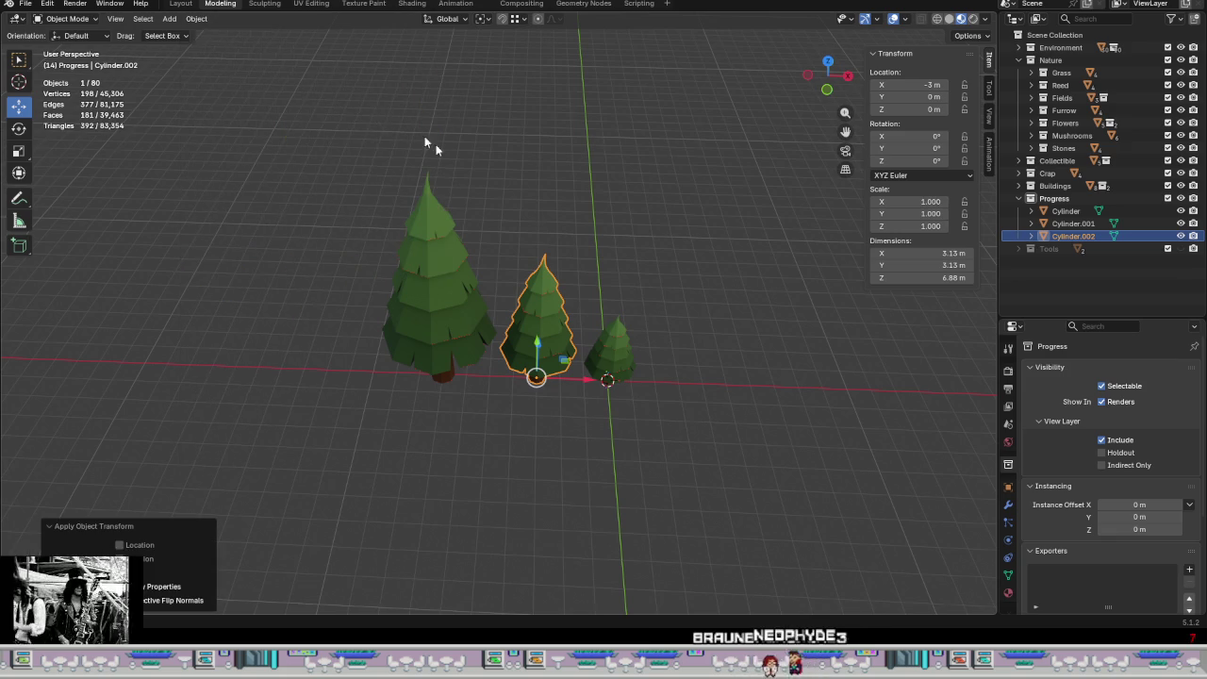
click(613, 348)
click(196, 18)
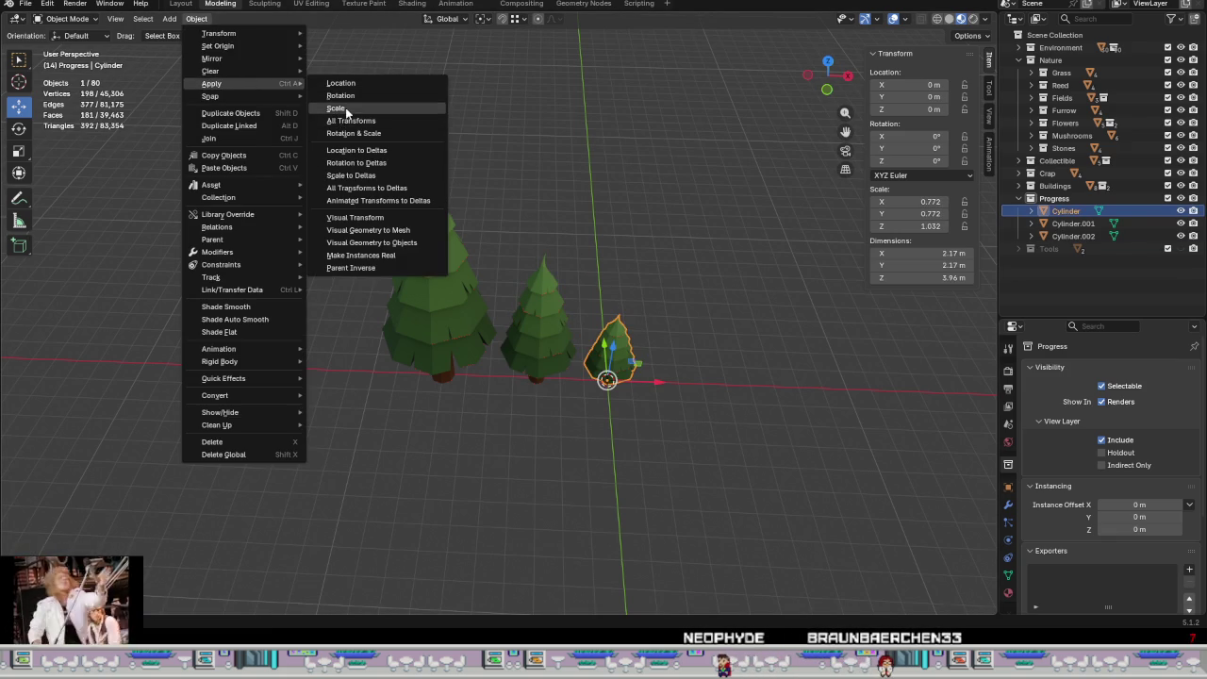
click(345, 112)
Step: Box-select all three pines together
scroll(462, 216, down, 3)
drag(623, 400, 410, 196)
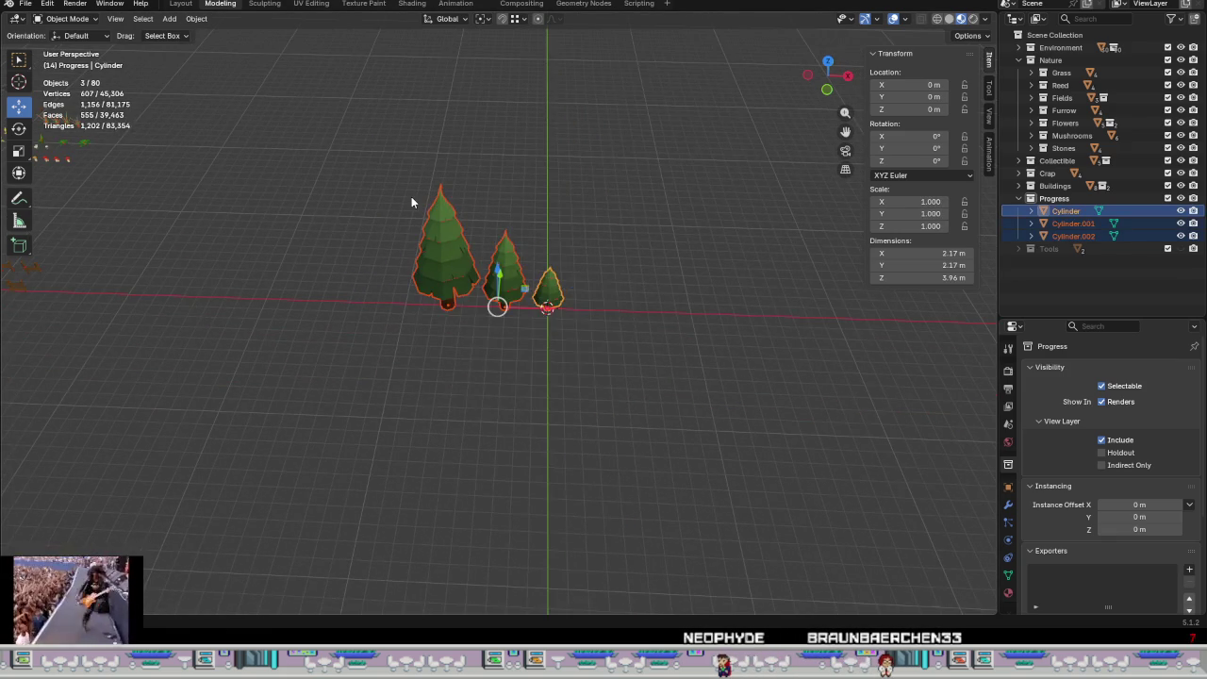
scroll(411, 196, down, 5)
scroll(498, 234, up, 2)
click(517, 18)
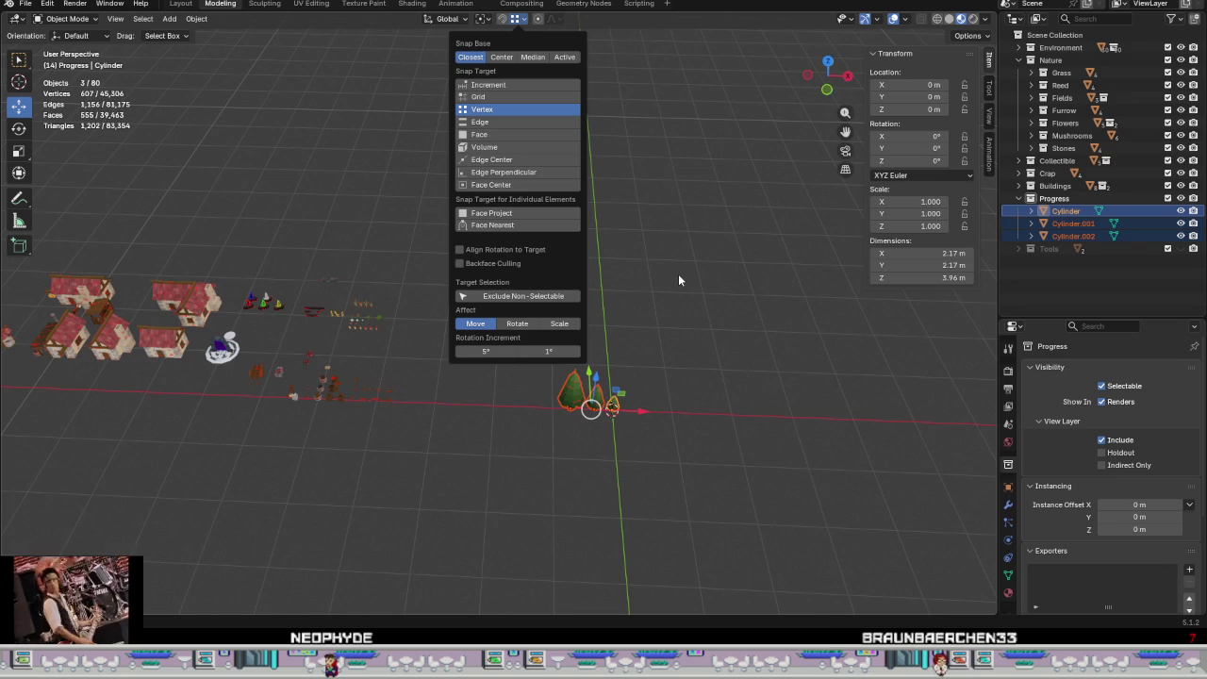
Step: Set snapping to Increment and move the middle pine (Cylinder.002) 4 m along X
click(504, 82)
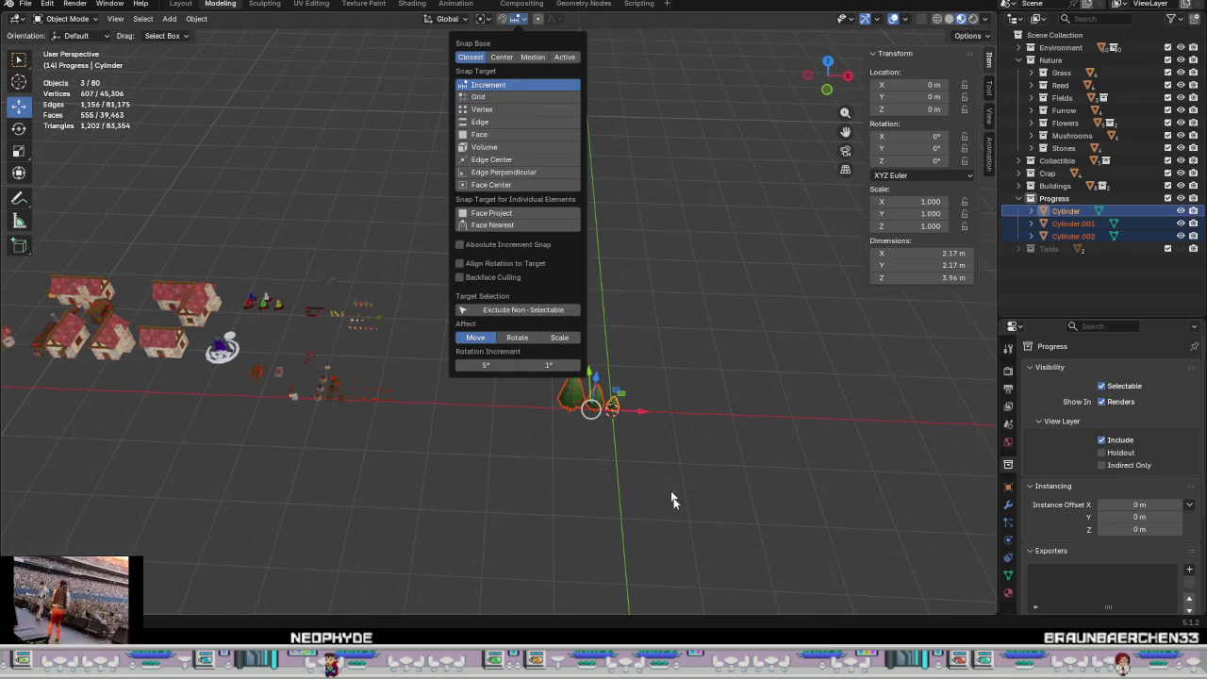
scroll(674, 451, up, 5)
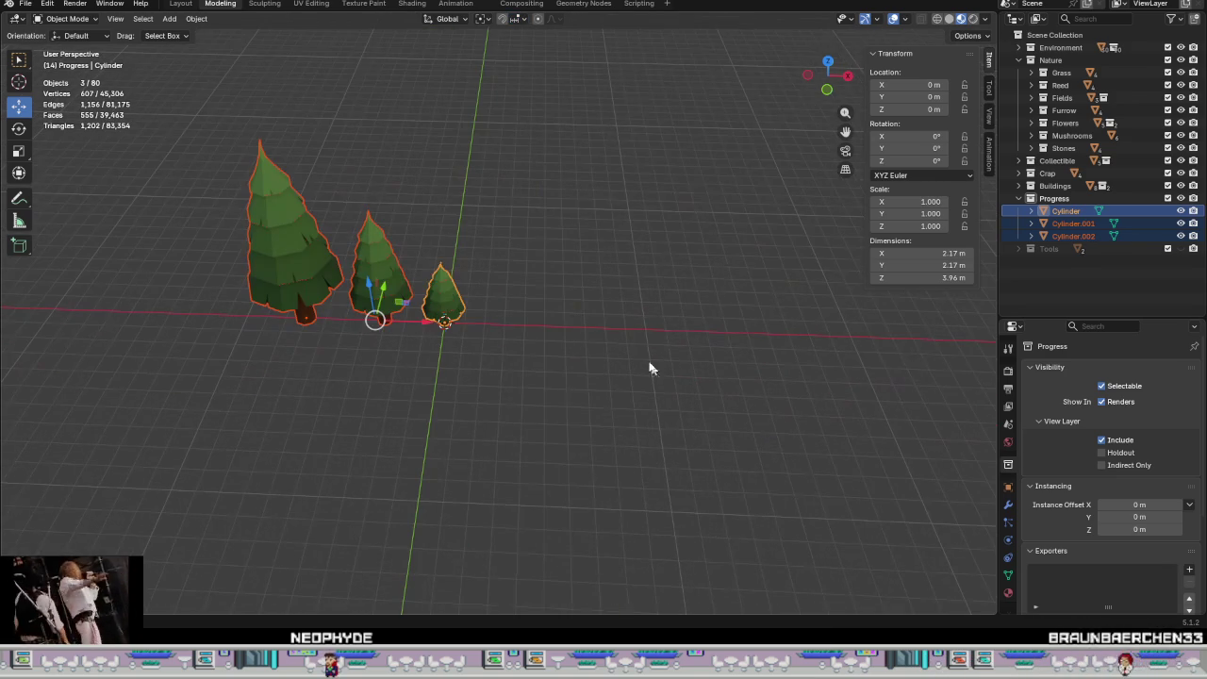
click(400, 288)
middle_drag(479, 335, 488, 342)
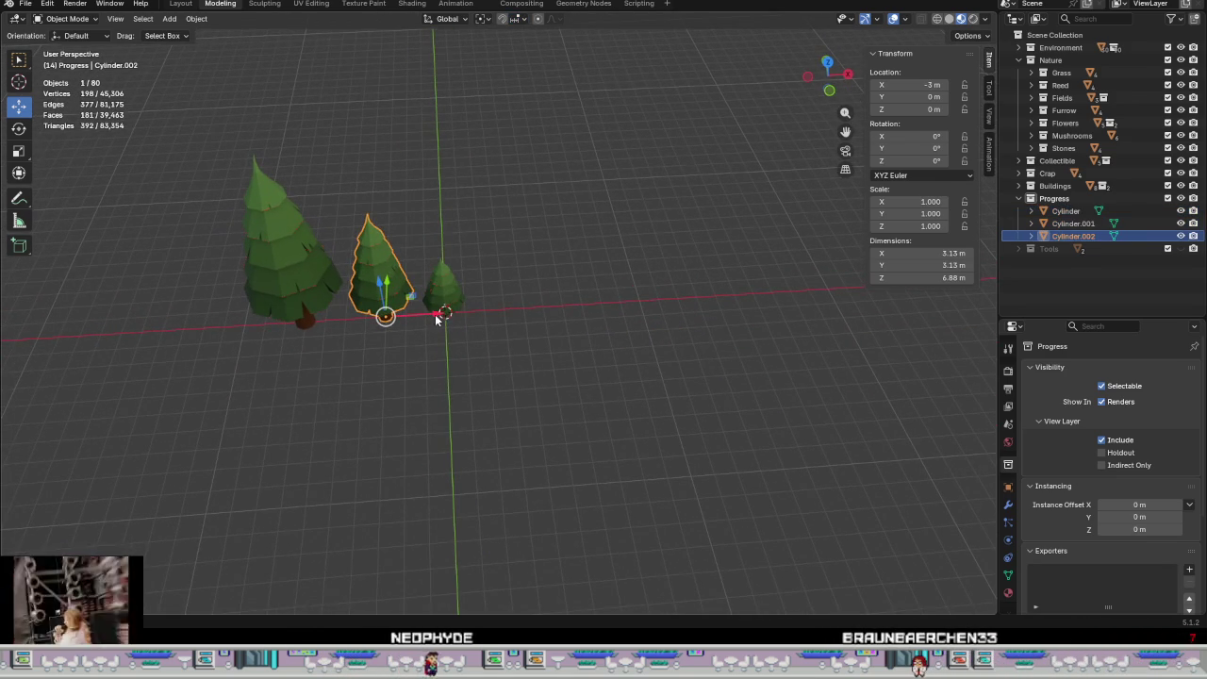
key(g)
key(x)
click(566, 311)
Step: Move the large pine (Cylinder.001) 14 m along X to the far right end
click(438, 311)
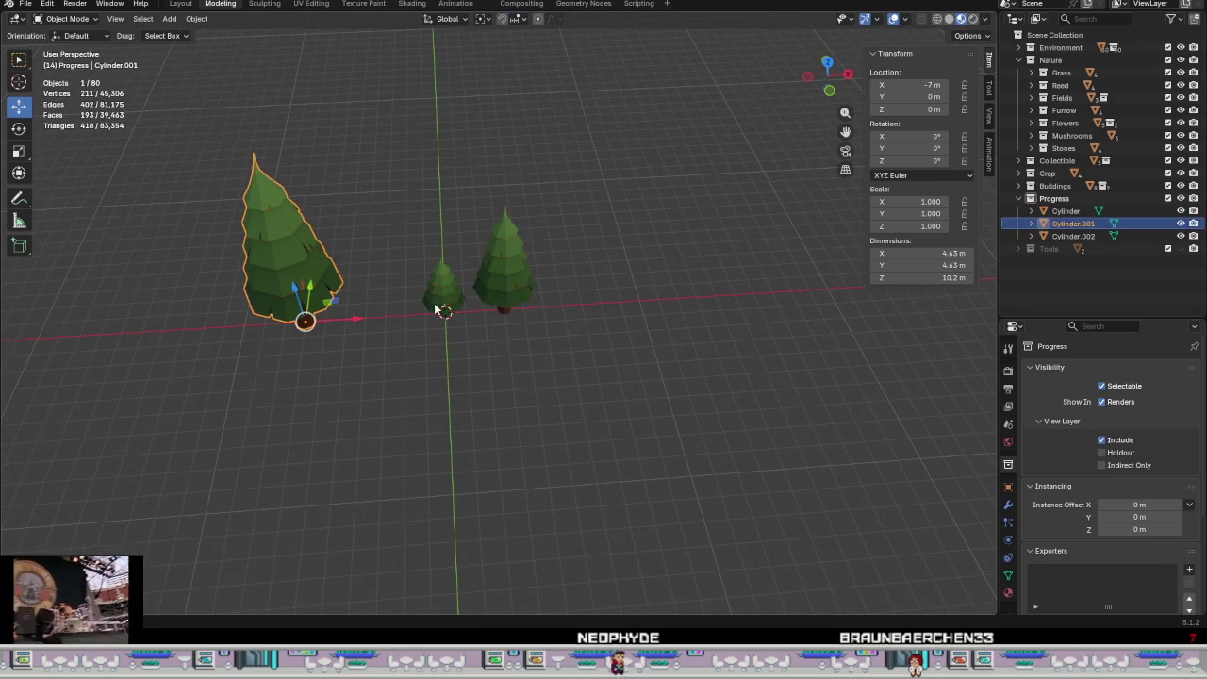
key(g)
key(x)
click(638, 327)
middle_drag(641, 329, 504, 292)
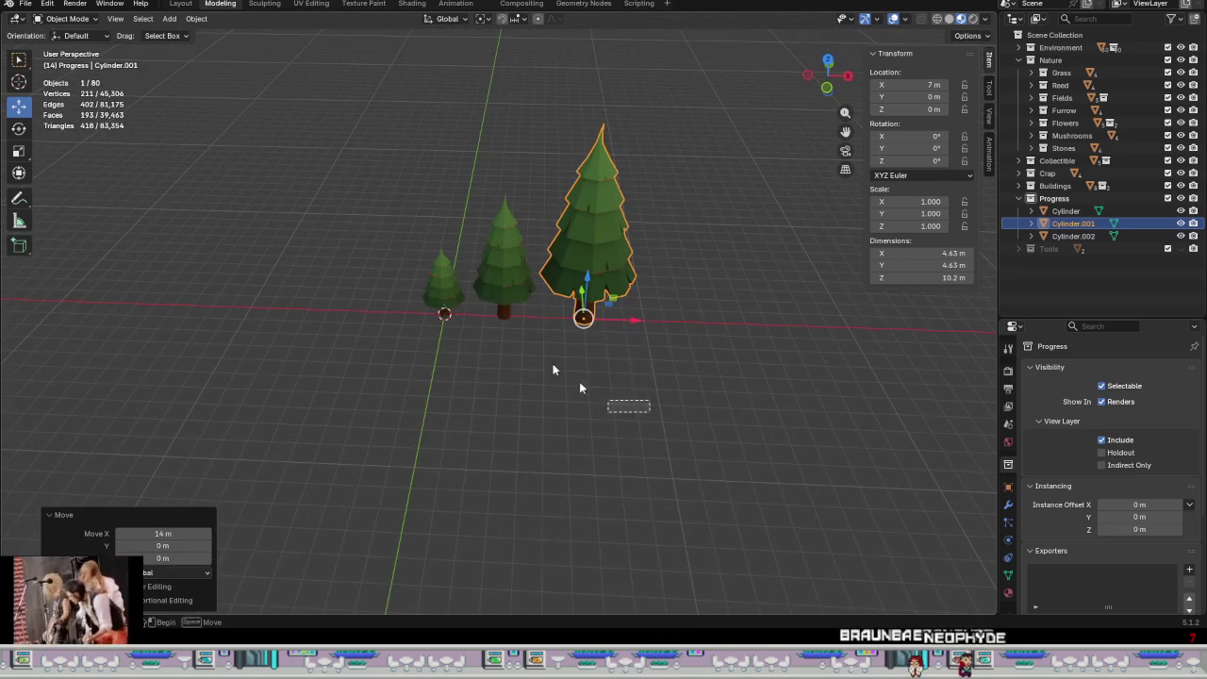
Step: Box-select all three pines and start moving them away from the origin
drag(637, 421, 420, 198)
scroll(425, 245, down, 4)
scroll(431, 282, down, 3)
mouse_move(431, 282)
middle_down()
mouse_move(364, 270)
mouse_move(725, 469)
middle_up()
drag(749, 405, 419, 224)
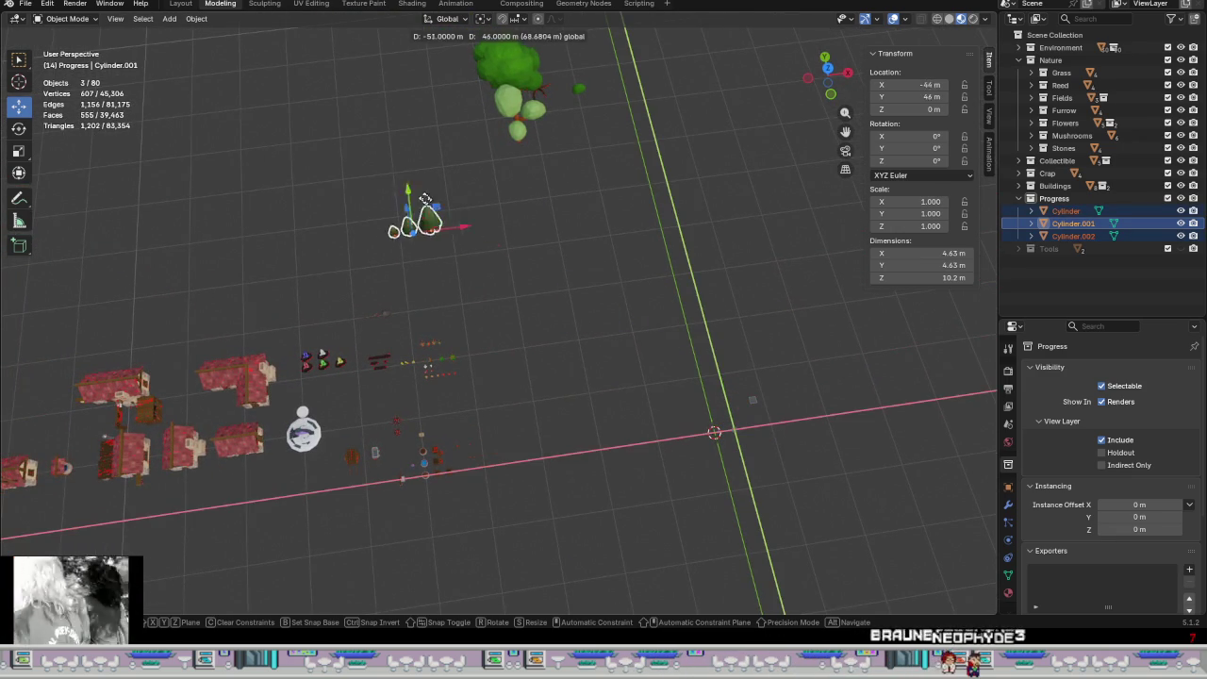
Step: Place the three pines away from the origin and nudge them along X
click(420, 224)
scroll(419, 225, up, 5)
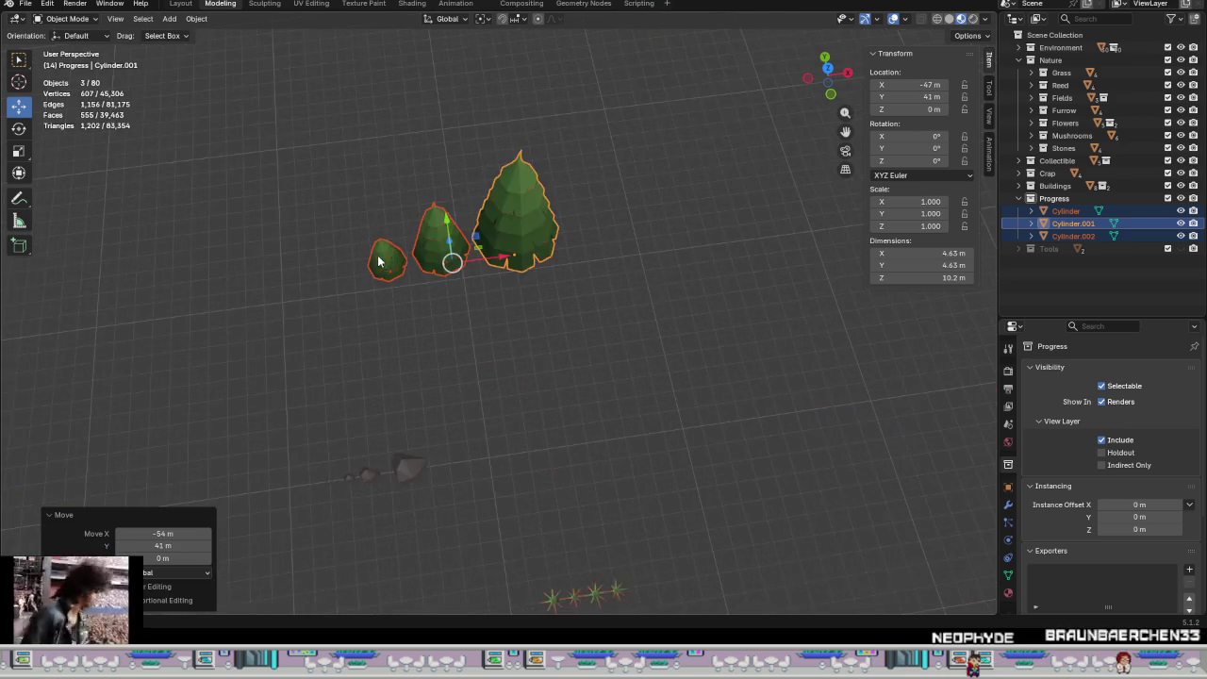
mouse_move(505, 268)
middle_down()
mouse_move(507, 377)
mouse_move(255, 307)
middle_up()
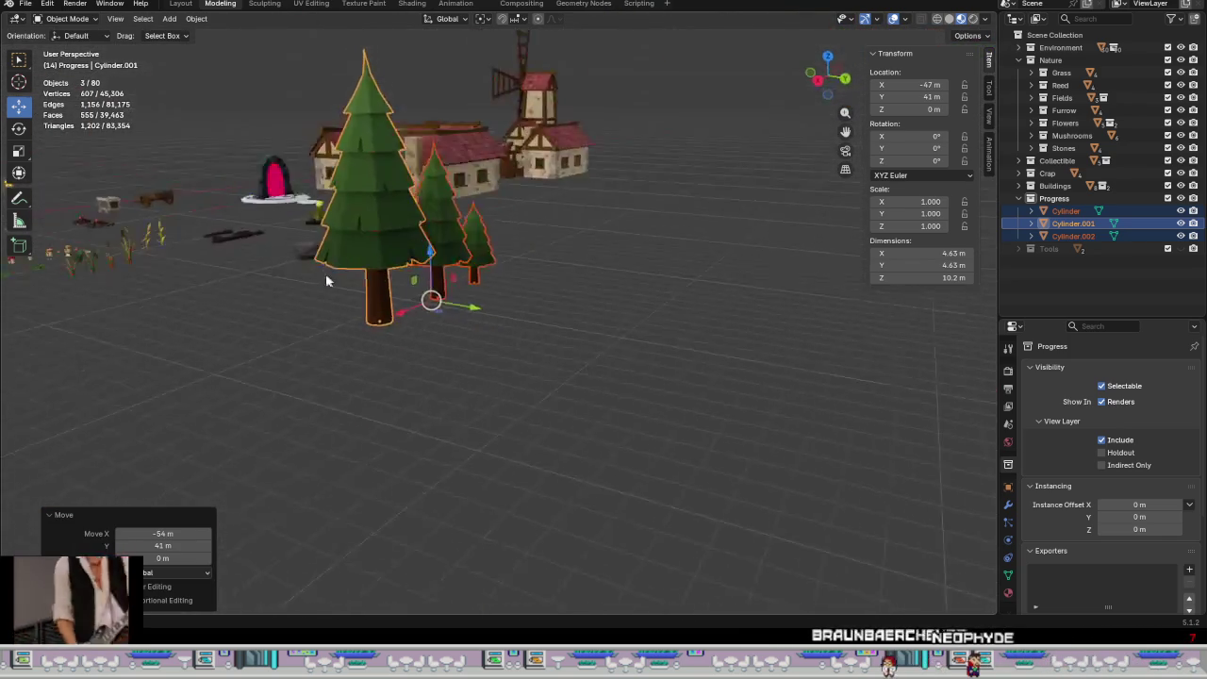
key(g)
key(shift+z)
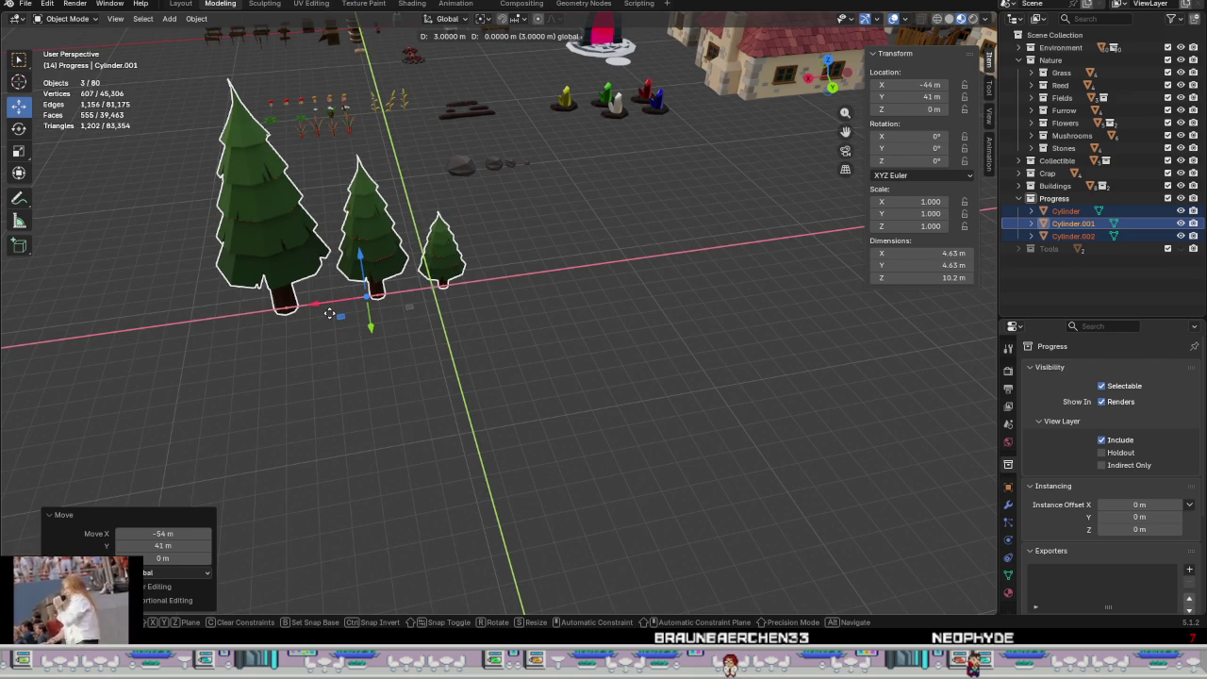
click(332, 315)
Step: Shift the pines 1 m along Y, then select only the smallest pine
mouse_move(335, 316)
middle_down()
mouse_move(644, 313)
mouse_move(444, 317)
mouse_move(459, 387)
middle_up()
key(g)
key(y)
click(458, 256)
mouse_move(458, 257)
middle_down()
mouse_move(562, 393)
mouse_move(586, 404)
middle_up()
click(570, 386)
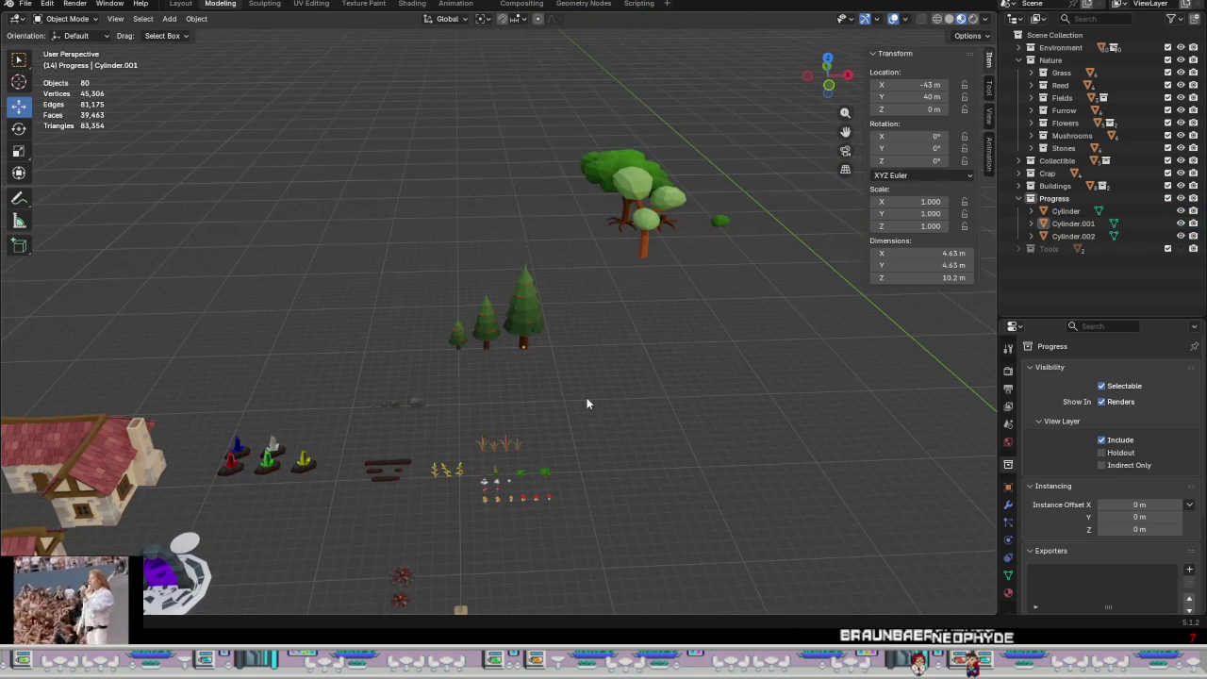
scroll(586, 397, up, 3)
scroll(504, 345, up, 4)
click(377, 309)
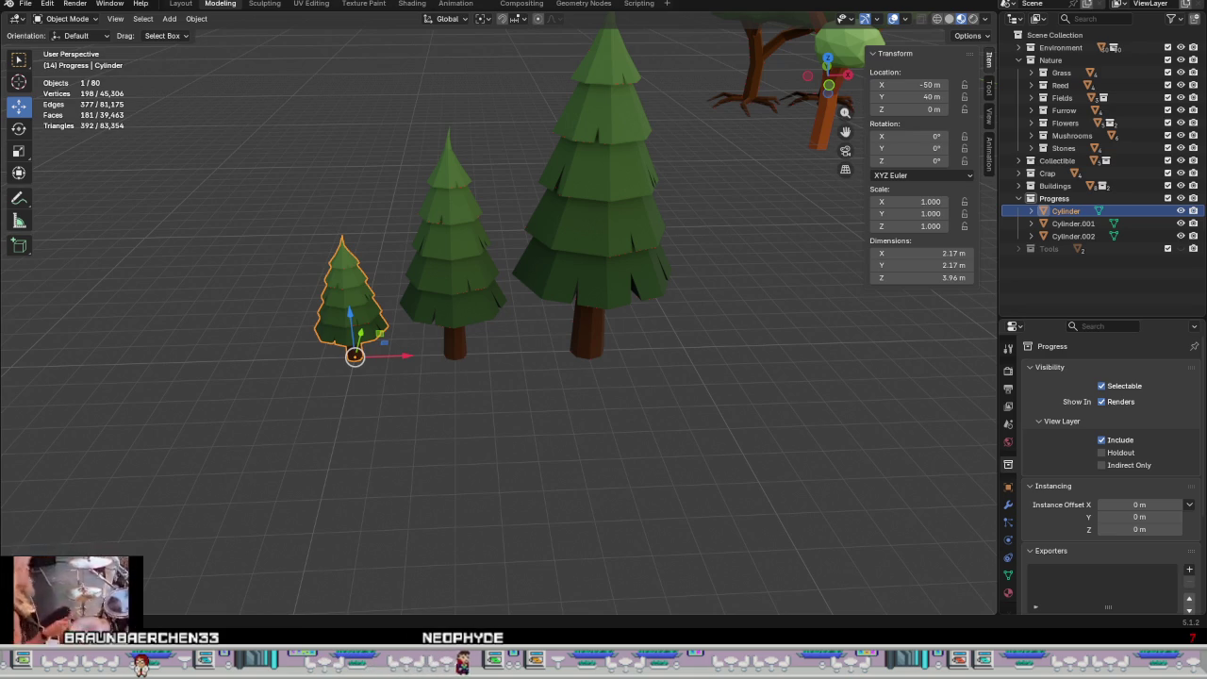
Step: Rename the smallest pine's object to Pinetree_1 in the Outliner
double_click(1084, 211)
text(Pine)
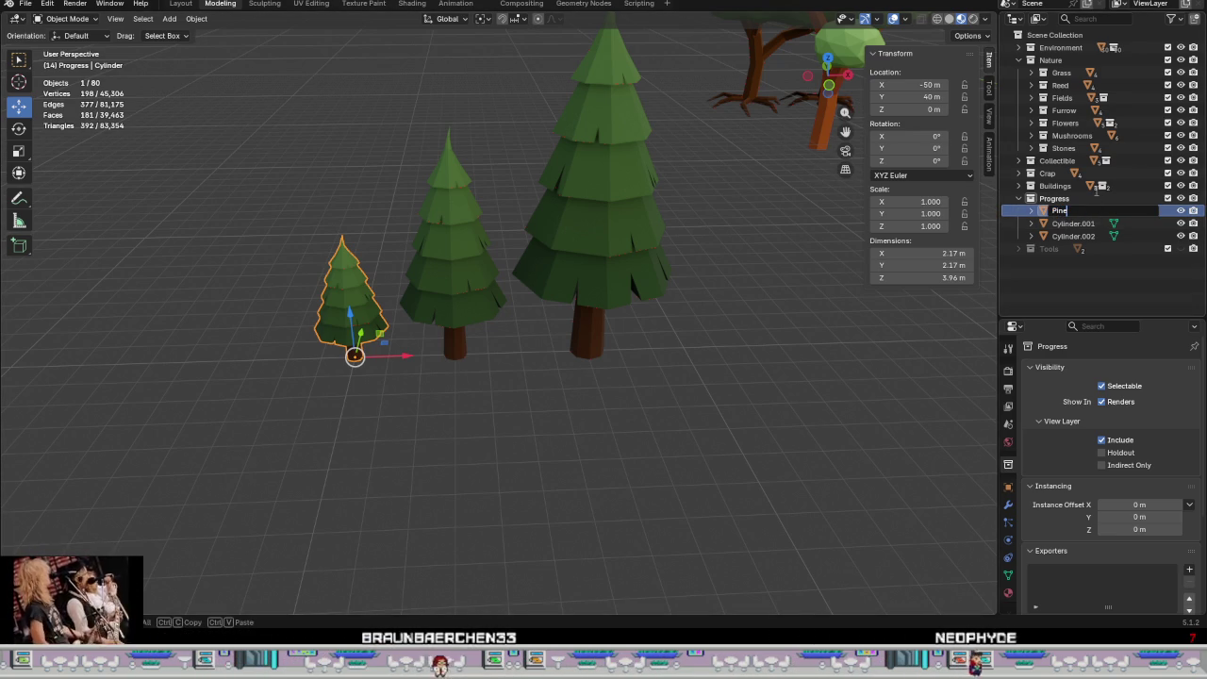
text(tree)
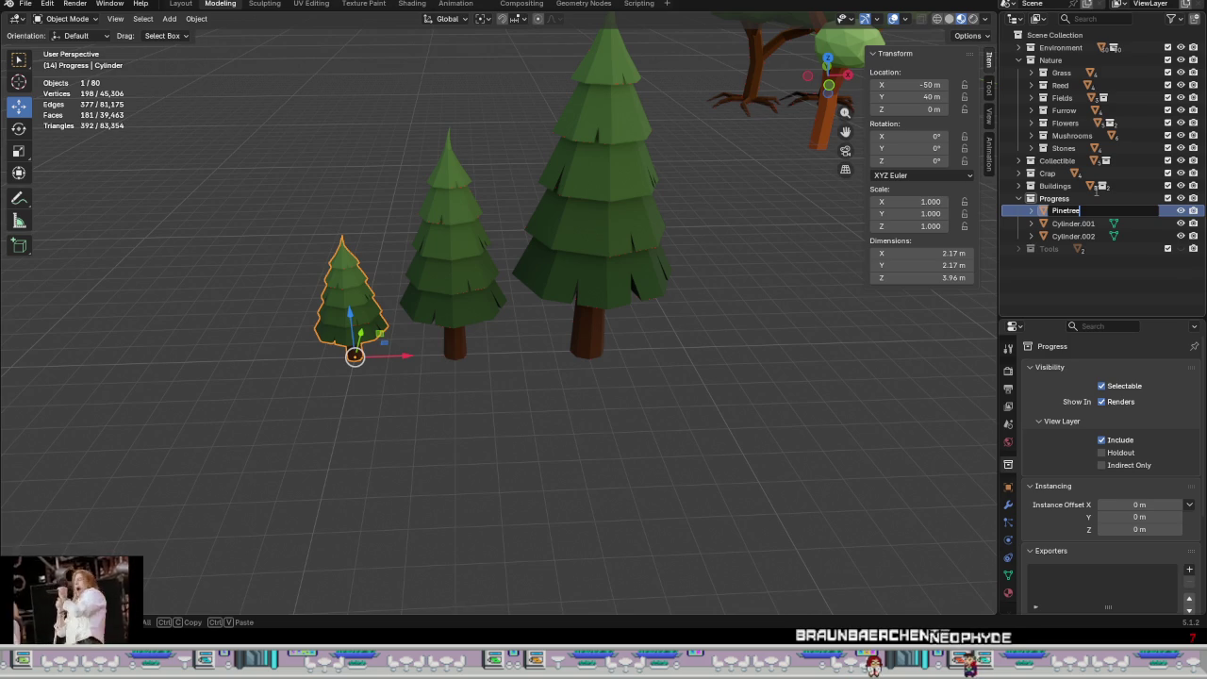
text(_)
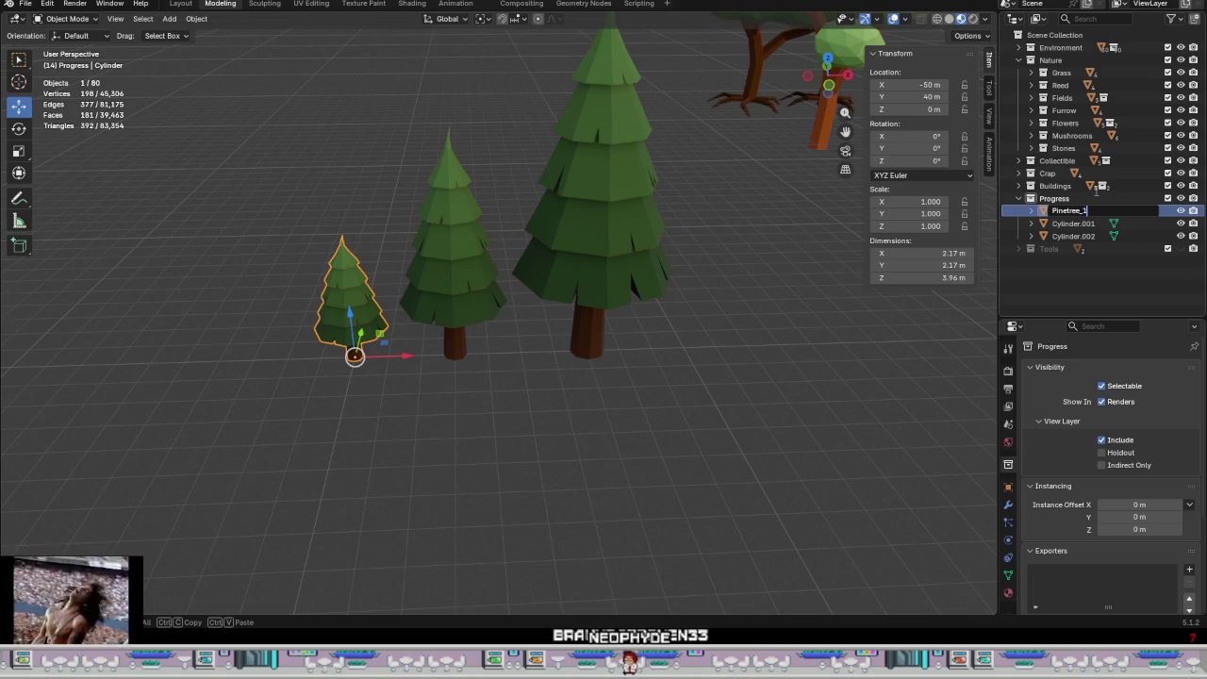
text(1)
key(Return)
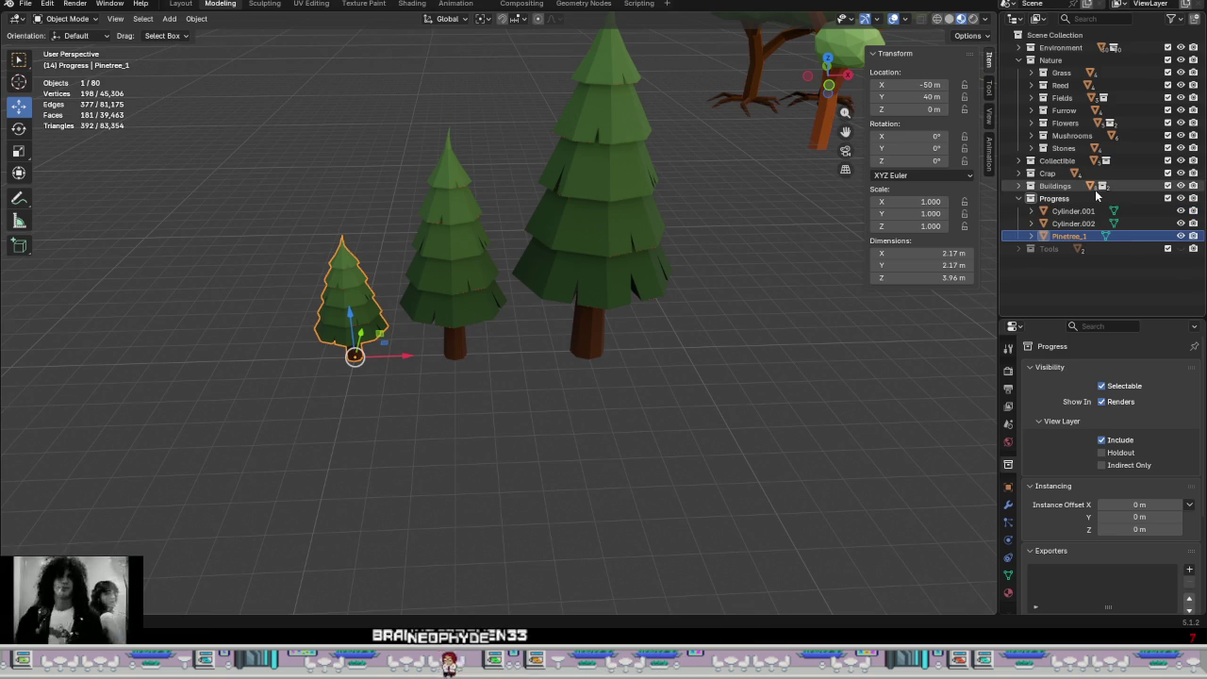
Step: Rename the middle pine, Cylinder.002, to Pinetree_2
click(1073, 224)
double_click(1073, 223)
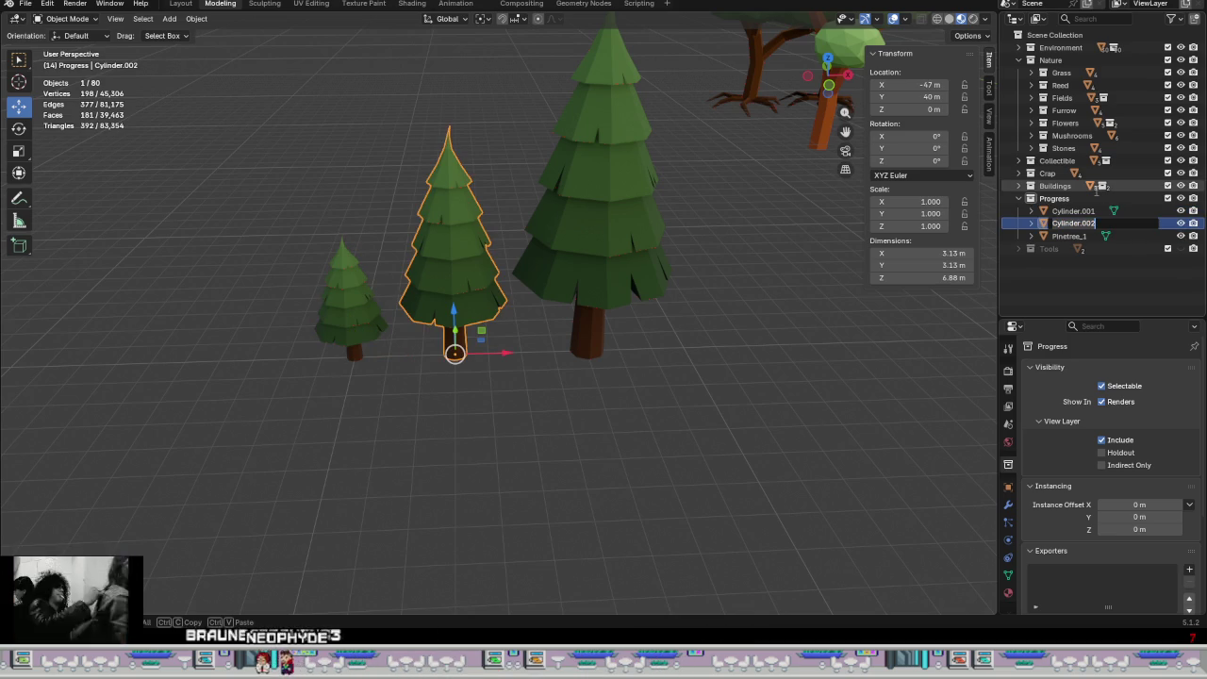
text(Pinetree_)
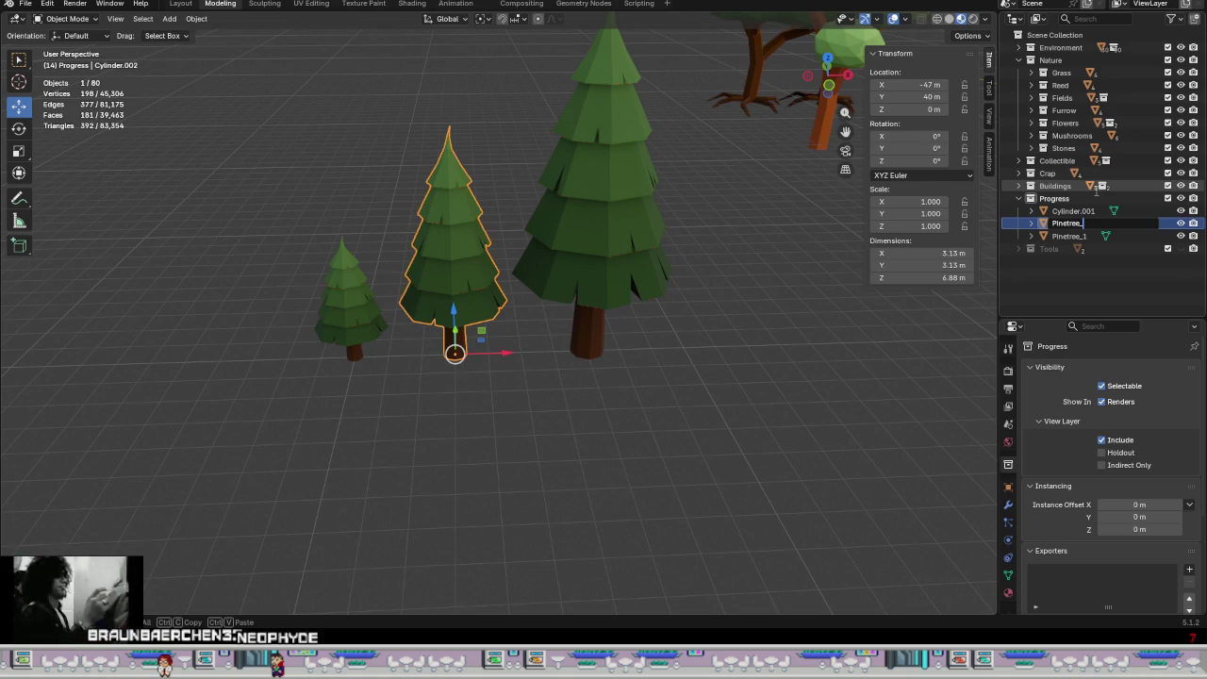
key(Return)
Step: Rename the large pine, Cylinder.001, to Pinetree_3
key(Up)
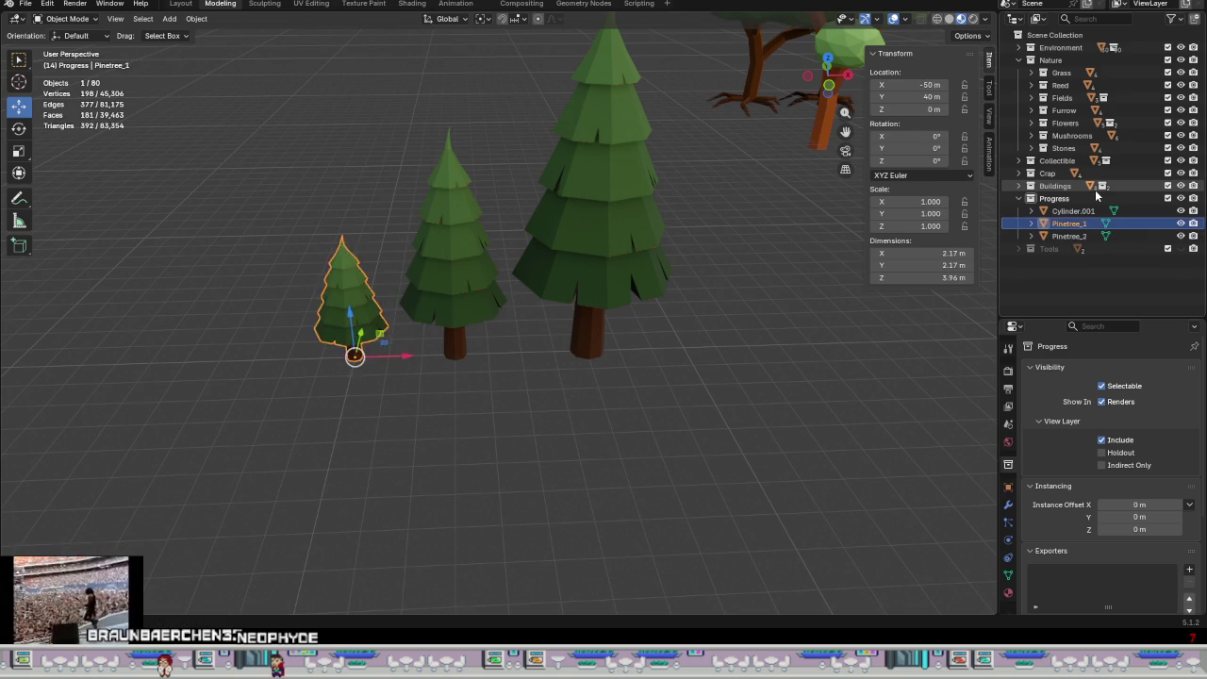
key(Up)
key(F2)
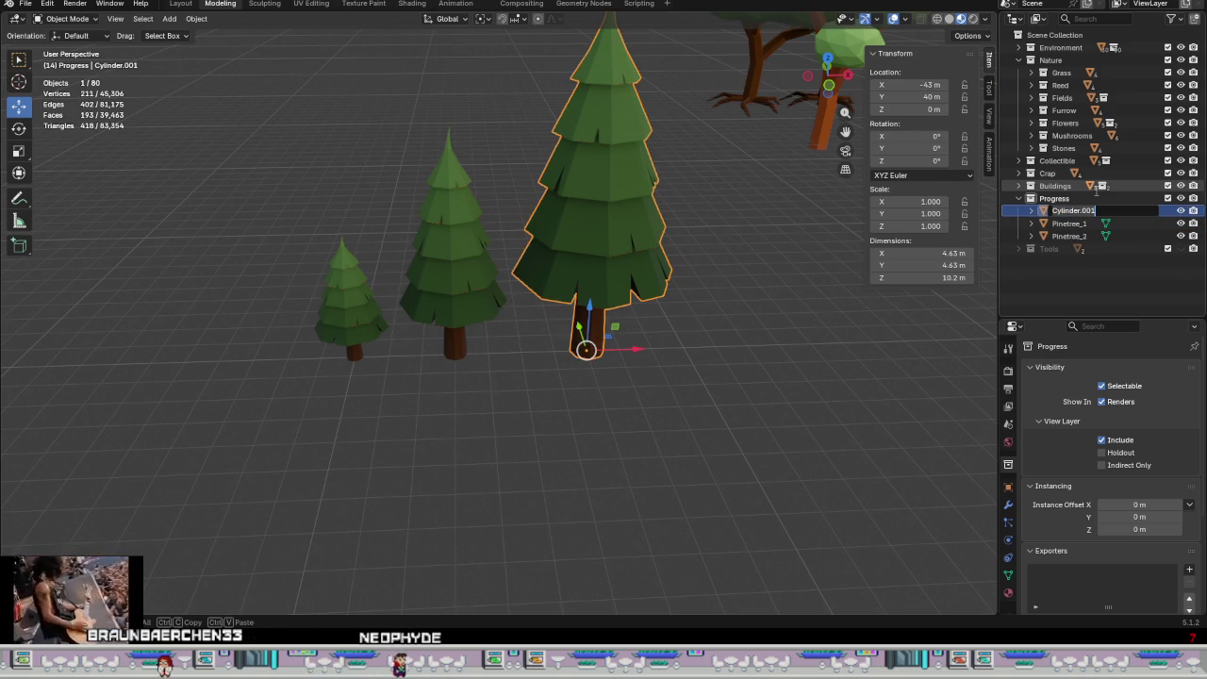
text(Pinetree_3)
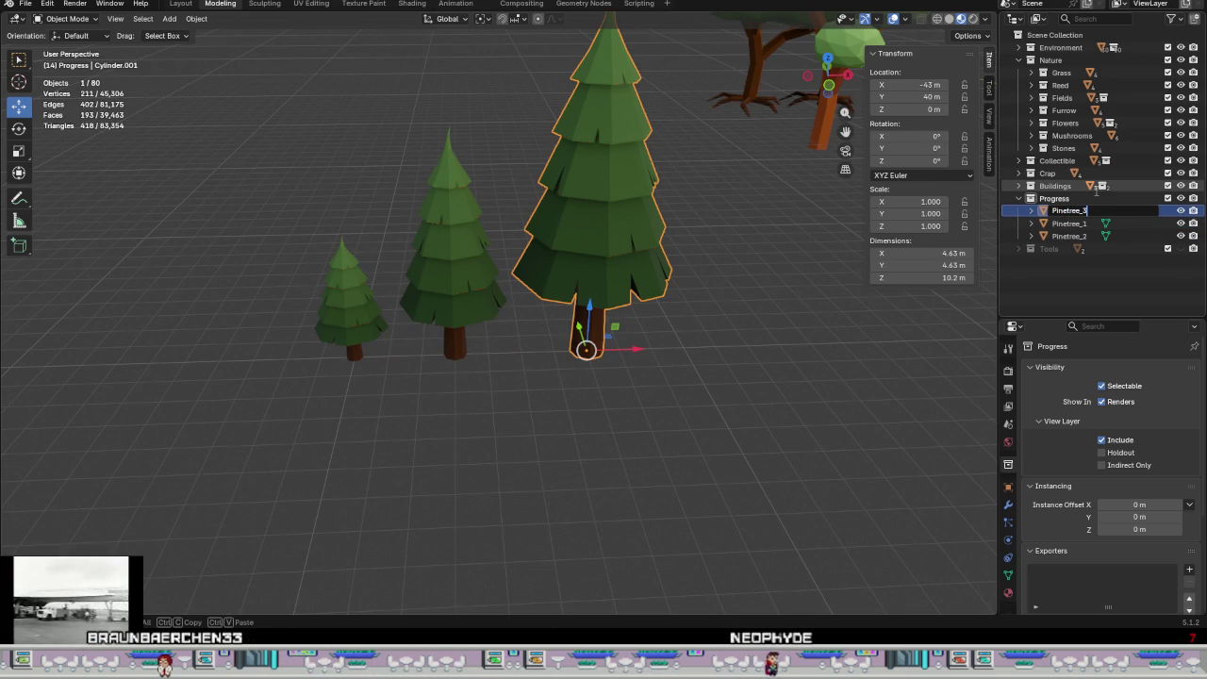
key(Return)
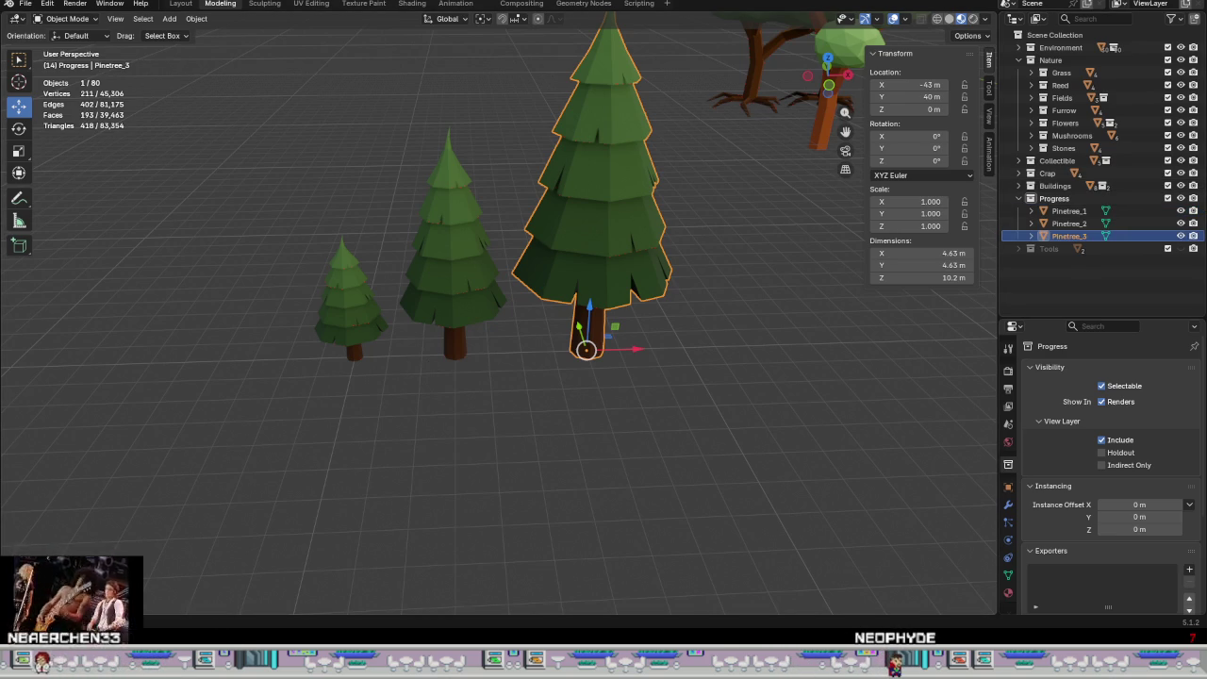
Step: Select the smallest pine tree, Pinetree_1, and save LowPoly.blend
mouse_move(673, 352)
middle_down()
mouse_move(626, 349)
mouse_move(763, 419)
mouse_move(688, 377)
mouse_move(731, 392)
middle_up()
scroll(641, 356, down, 5)
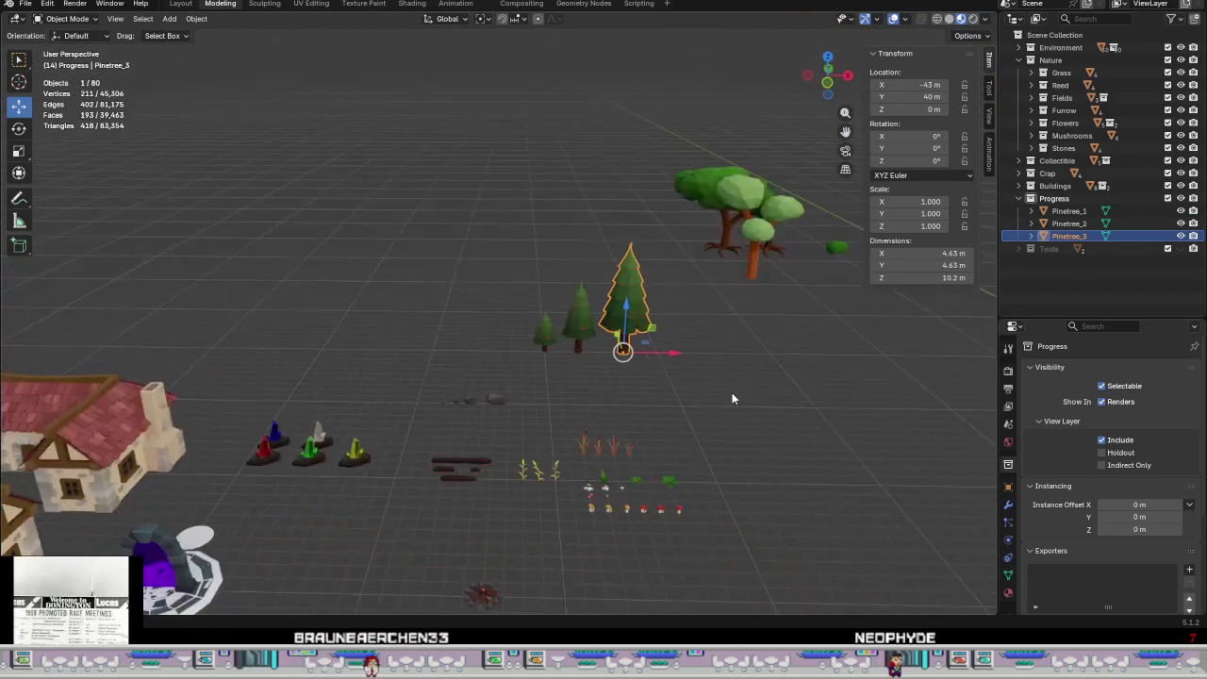
scroll(665, 342, up, 4)
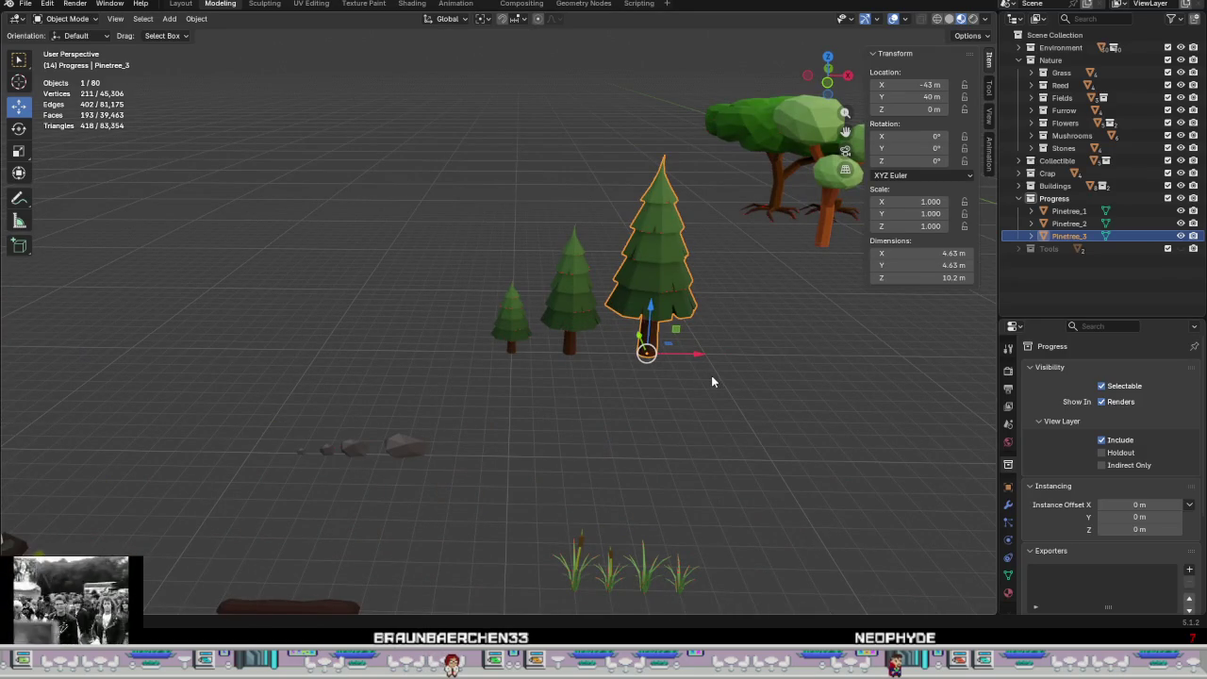
key(n)
click(512, 321)
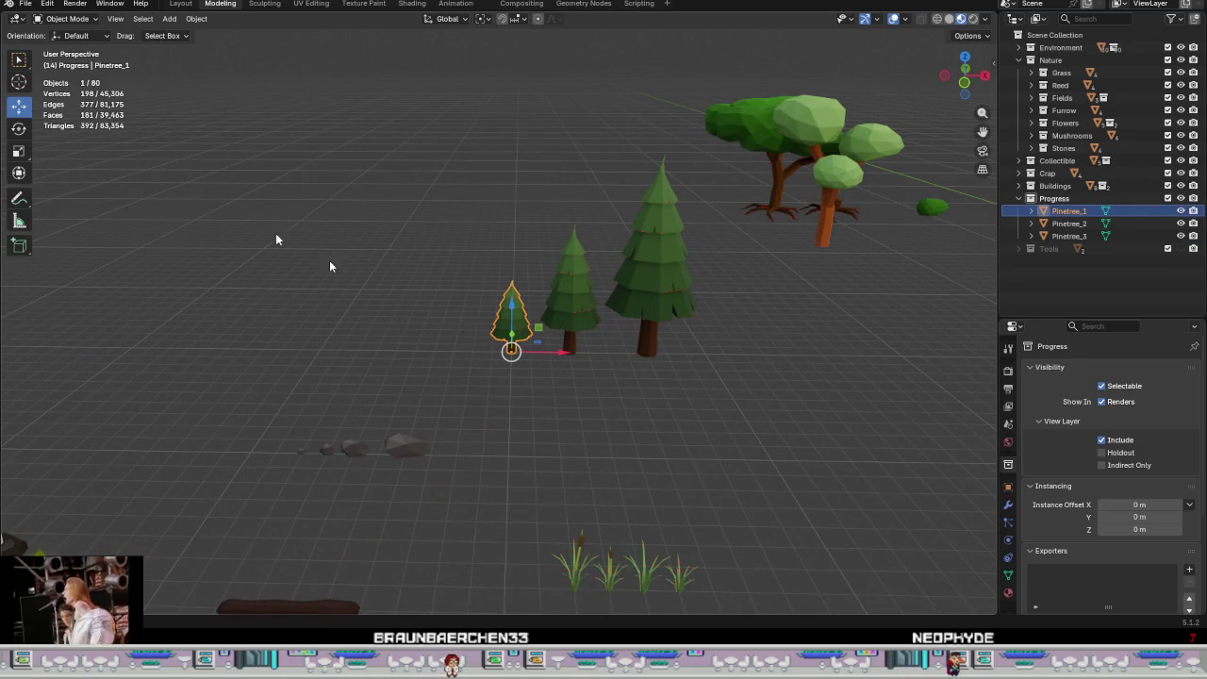
click(26, 4)
click(38, 88)
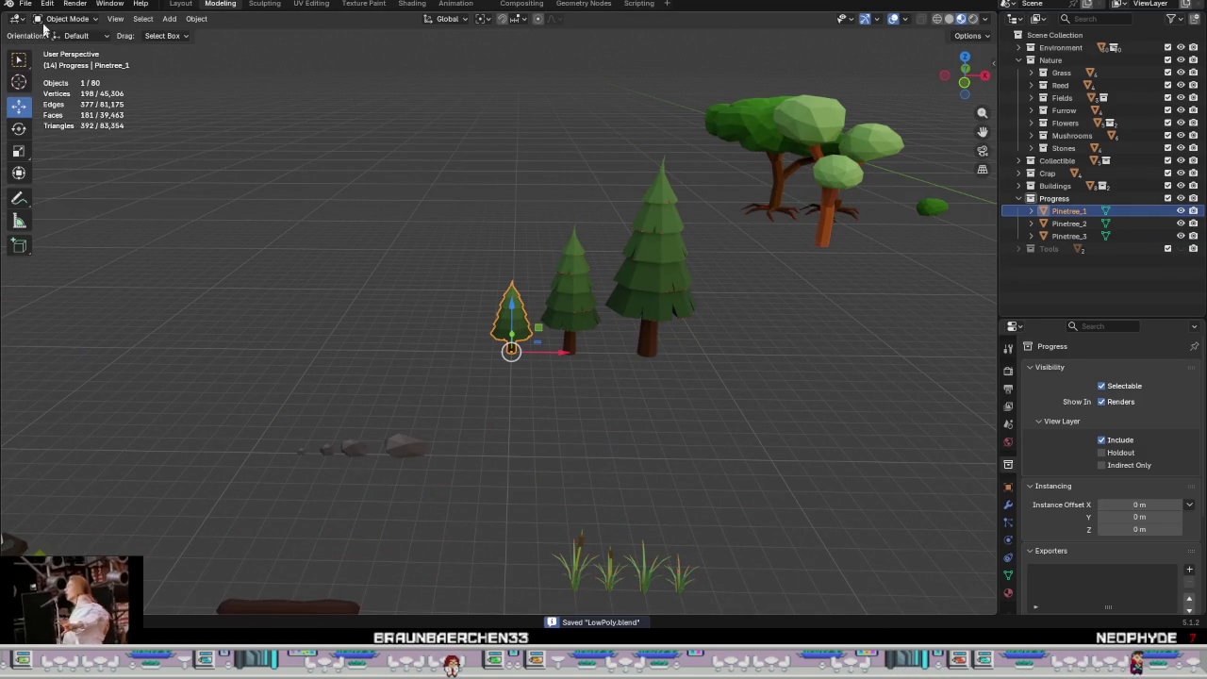
Step: Export Pinetree_1 as Pinetree_1.fbx into Assets/Meshes/Nature and open that folder in Unity
click(26, 4)
mouse_move(46, 194)
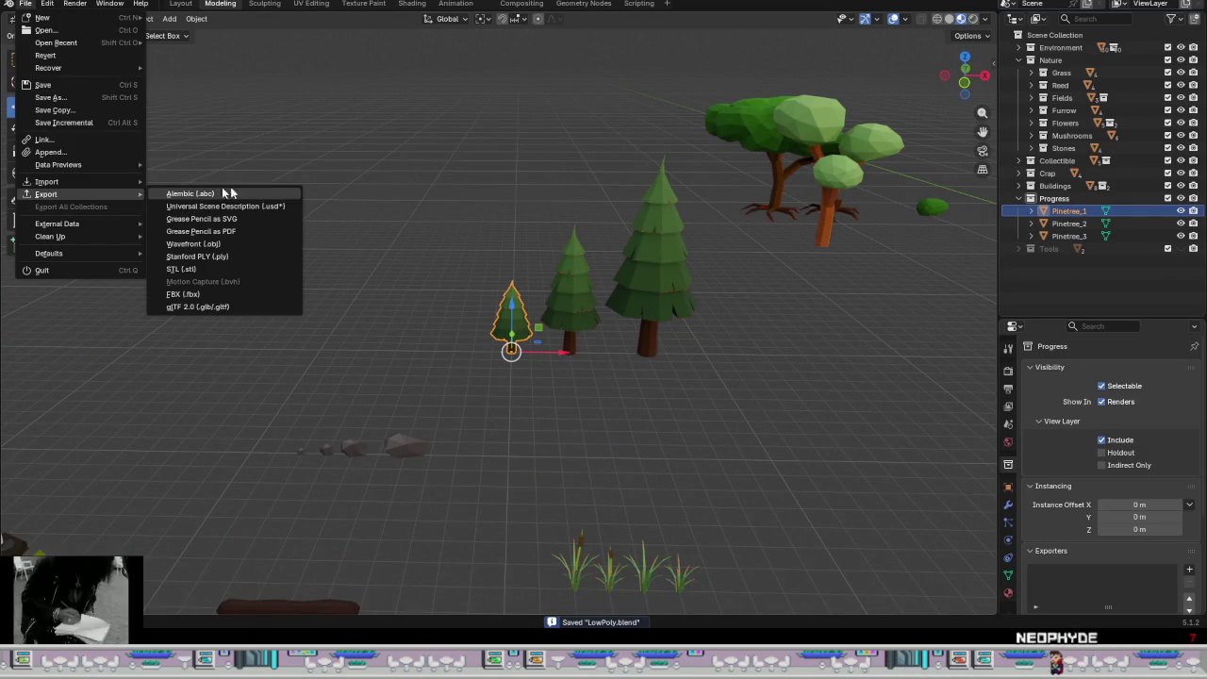
click(184, 295)
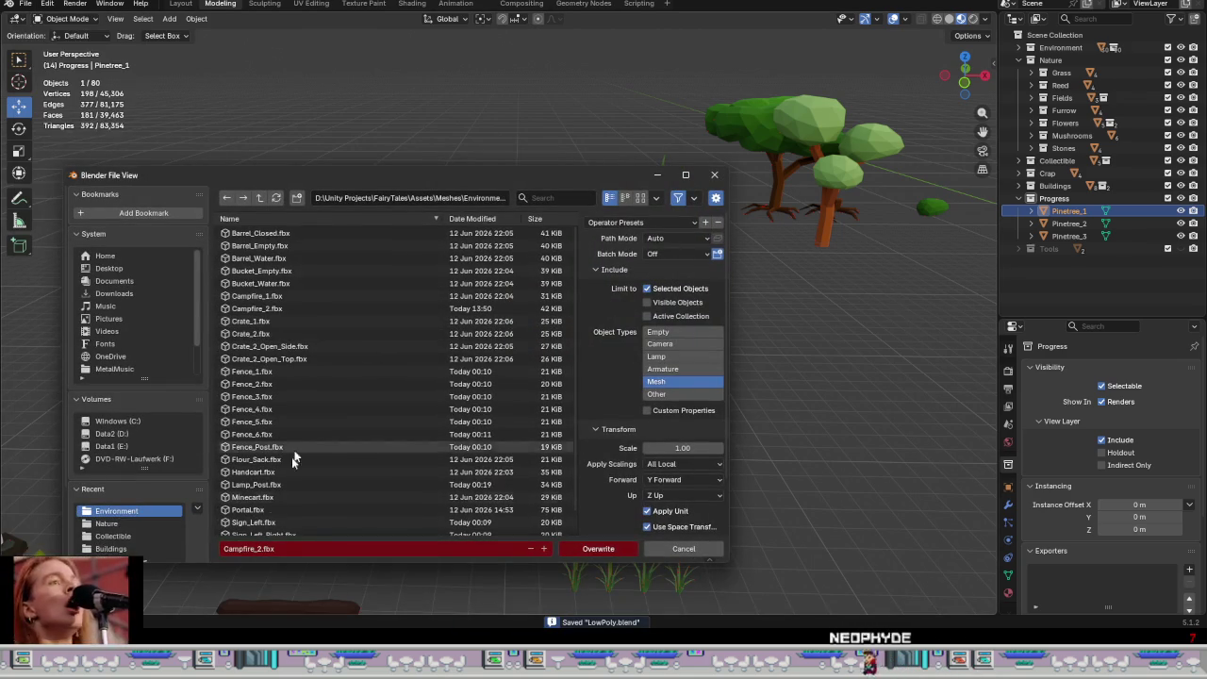
click(261, 197)
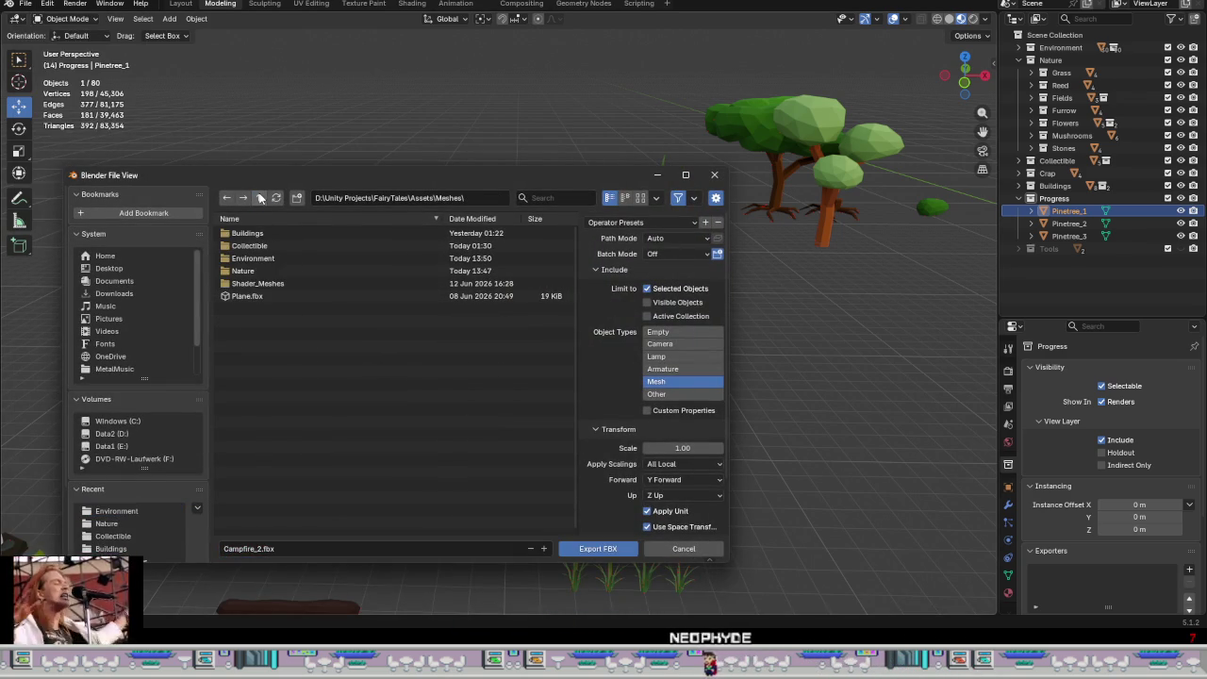
double_click(252, 272)
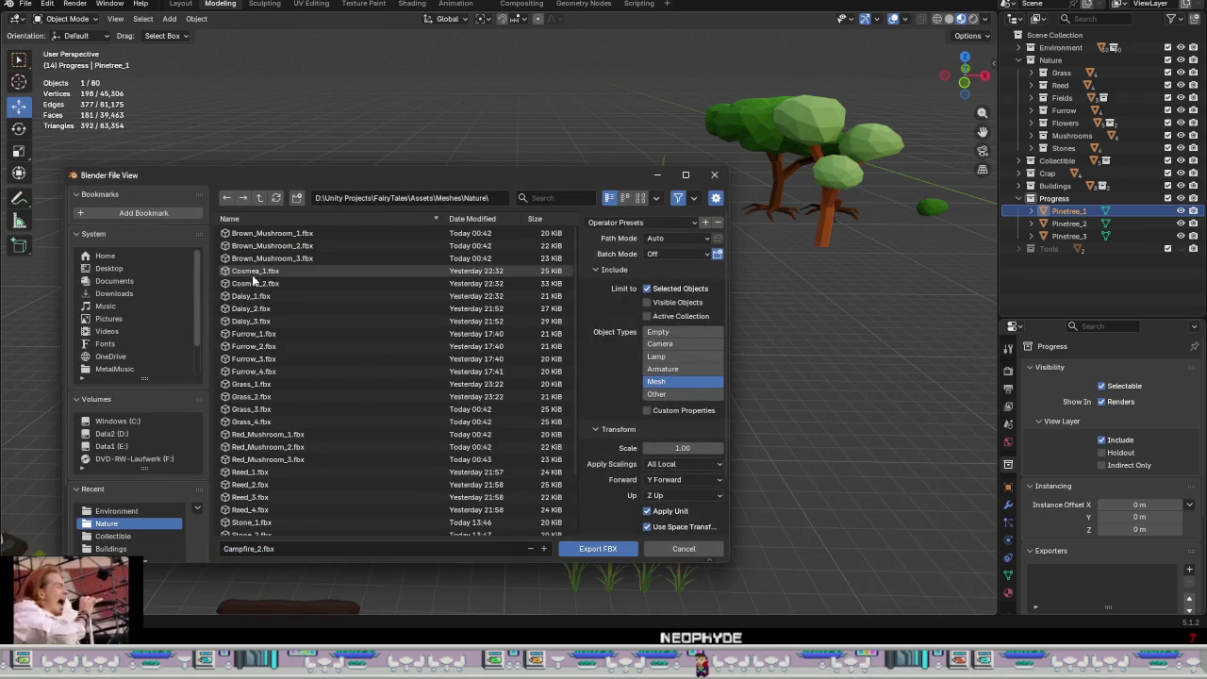
scroll(373, 345, down, 5)
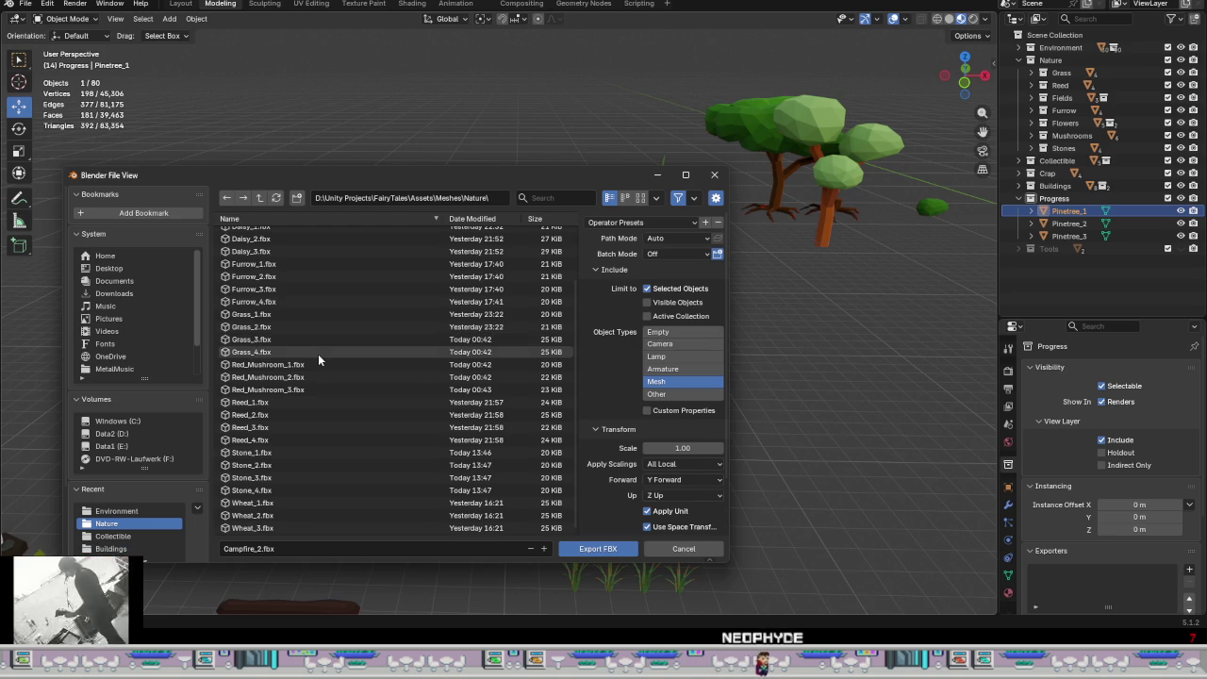
click(236, 550)
click(234, 550)
double_click(234, 551)
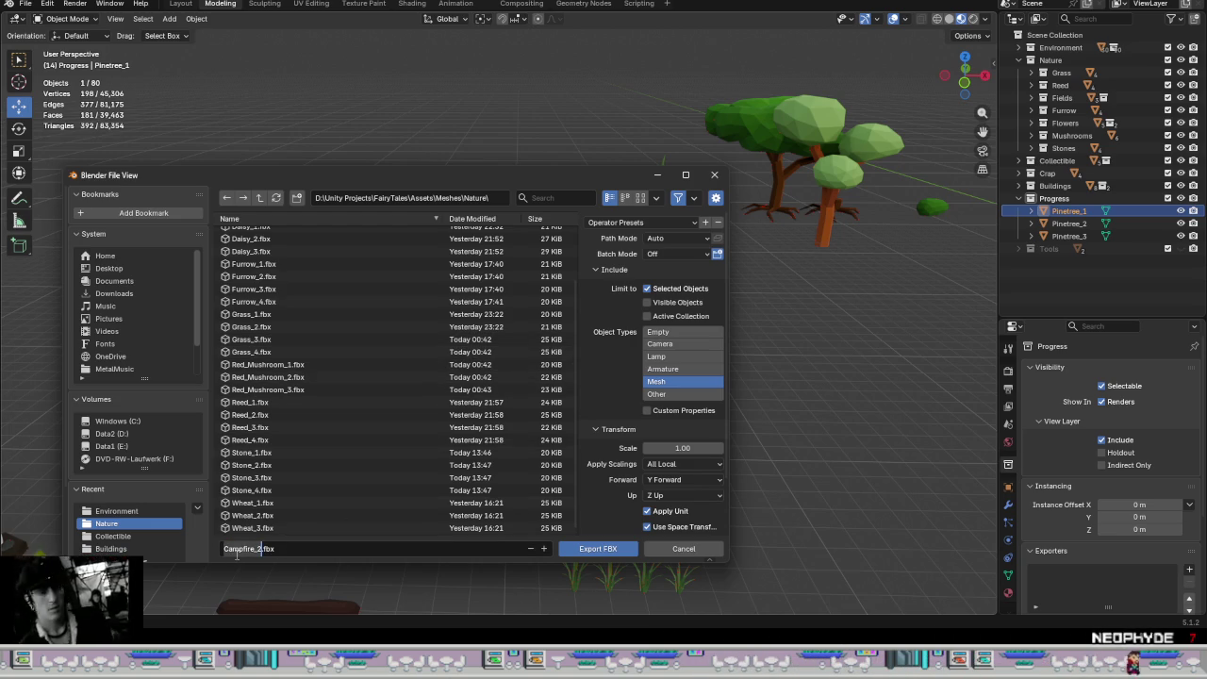
text(Pinetree)
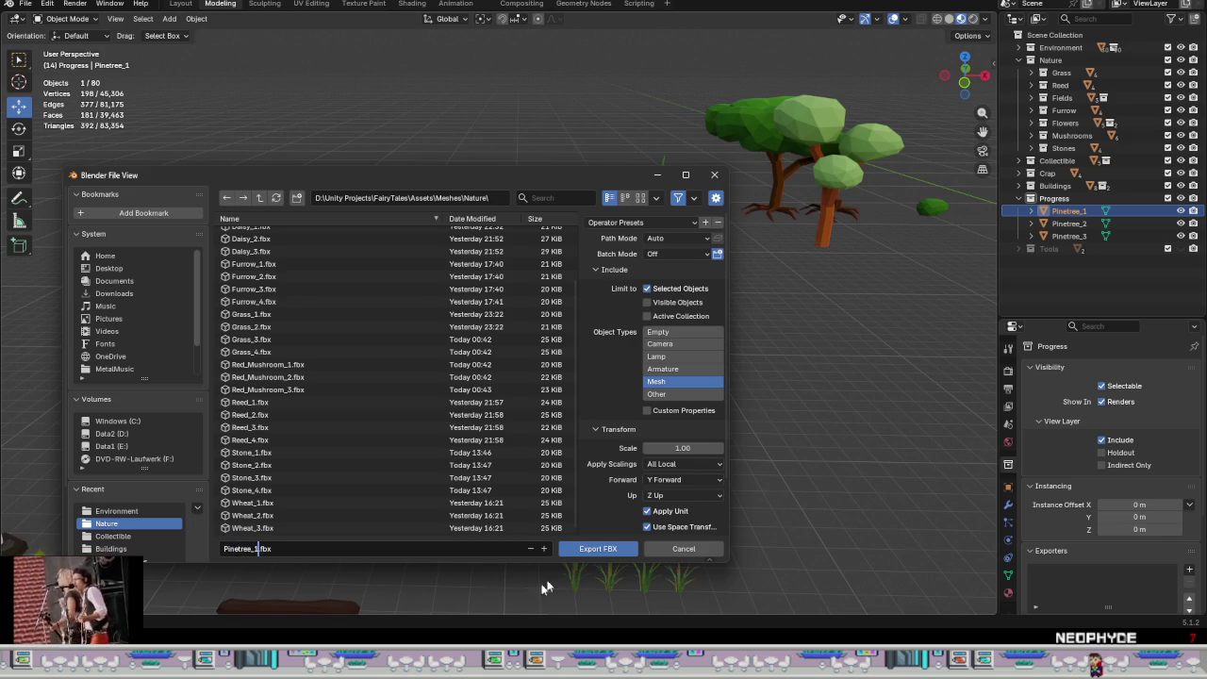
click(598, 551)
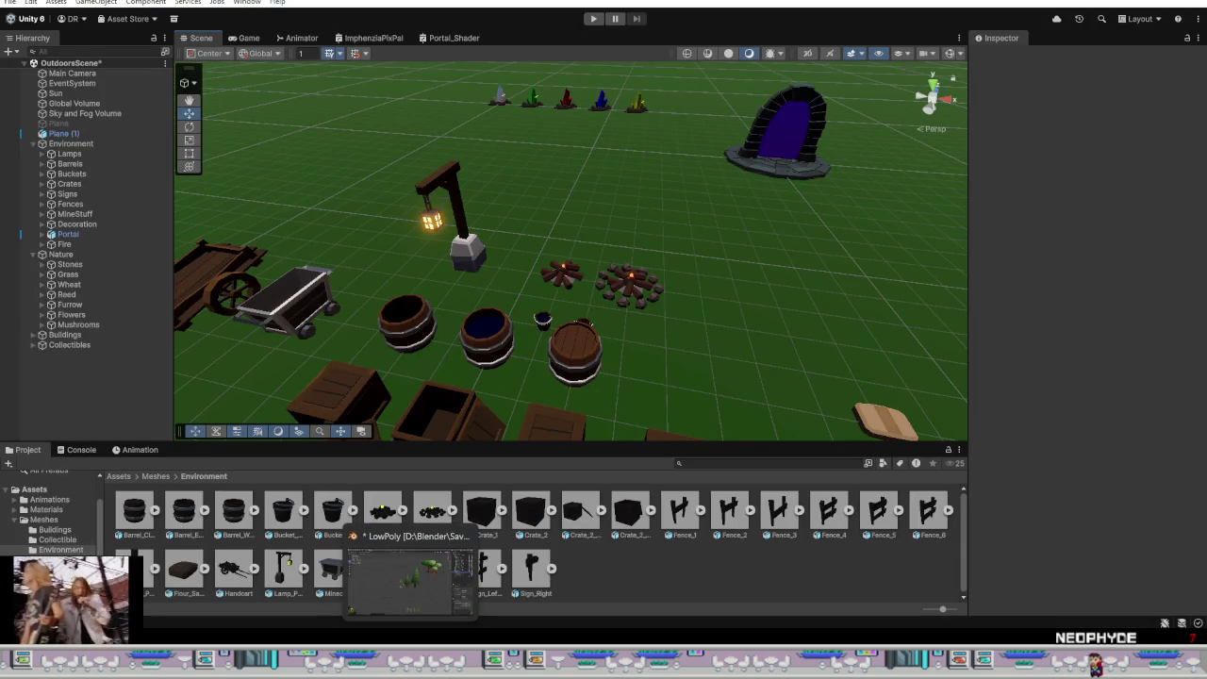
click(155, 476)
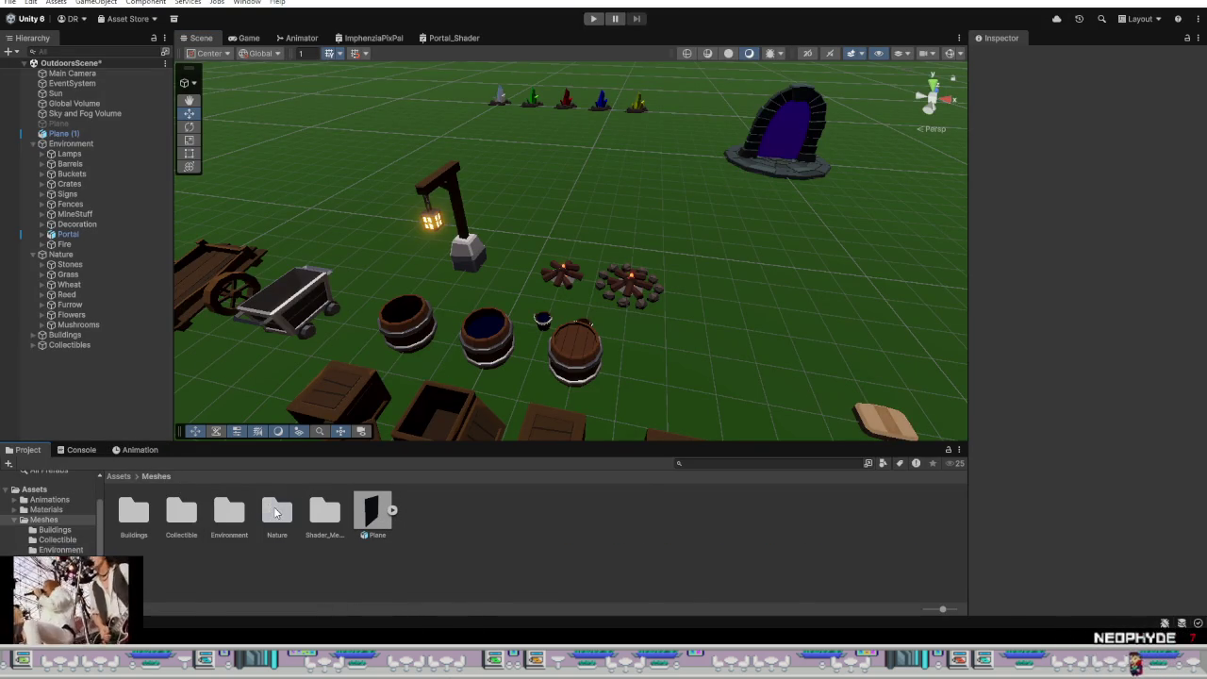
double_click(276, 510)
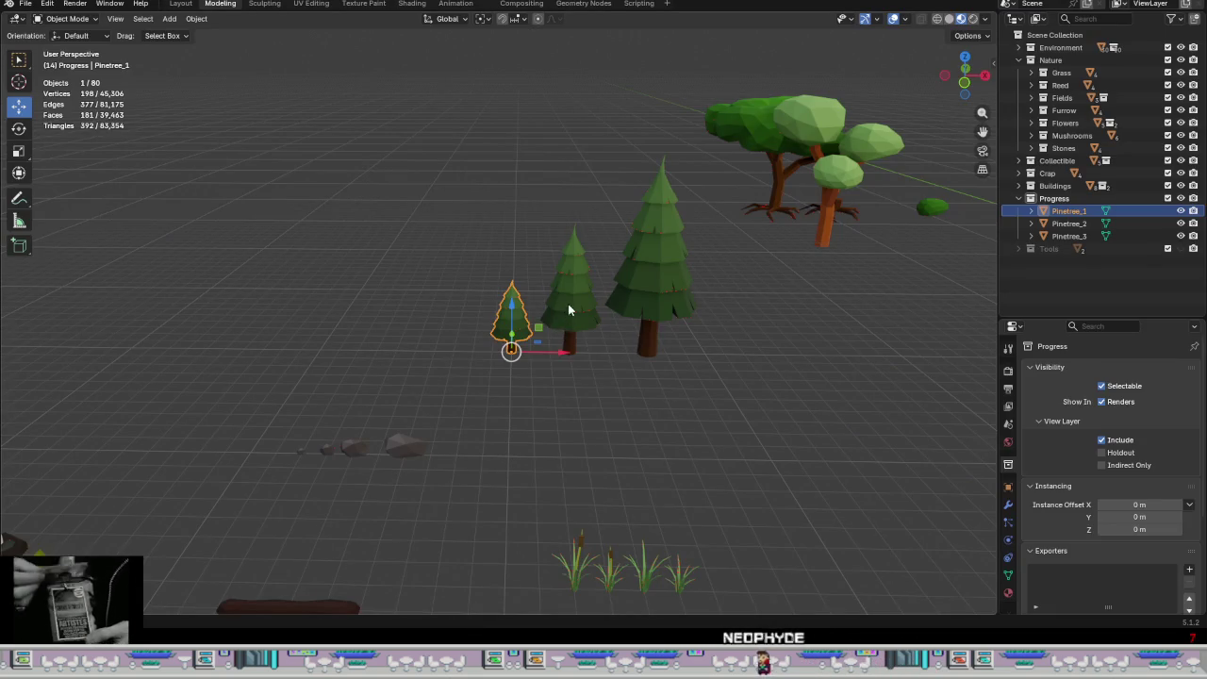
Step: Select the middle pine and export it as Pinetree_2.fbx
click(568, 303)
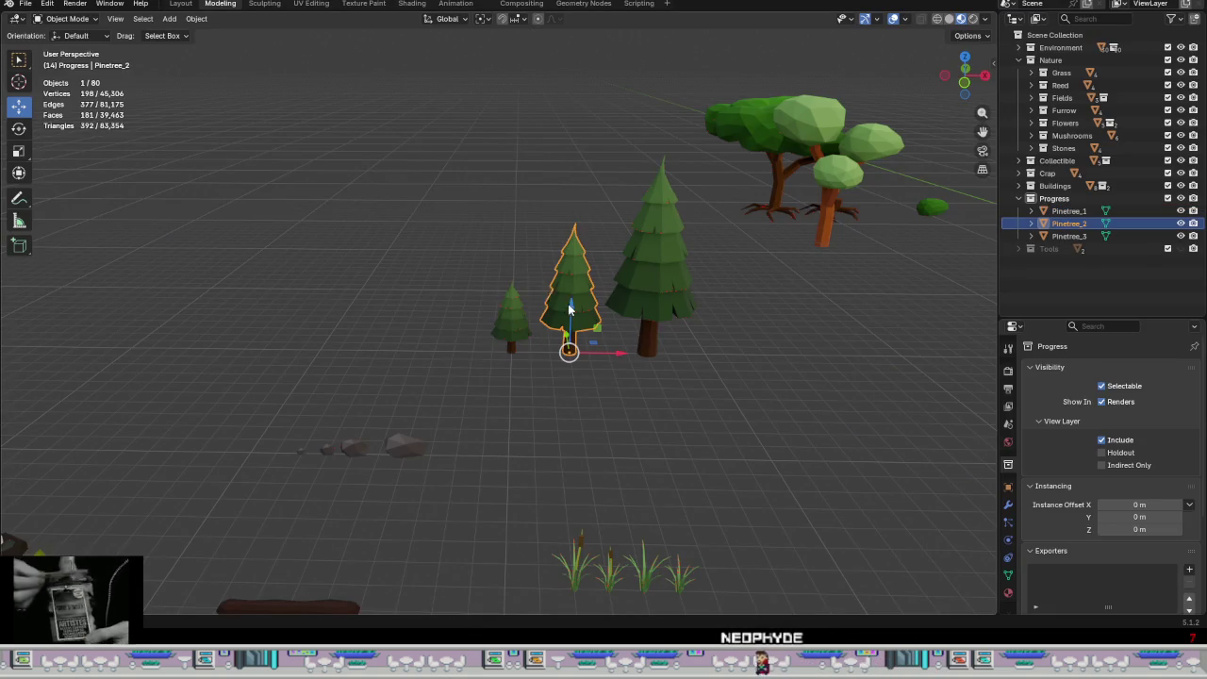
click(26, 3)
mouse_move(46, 194)
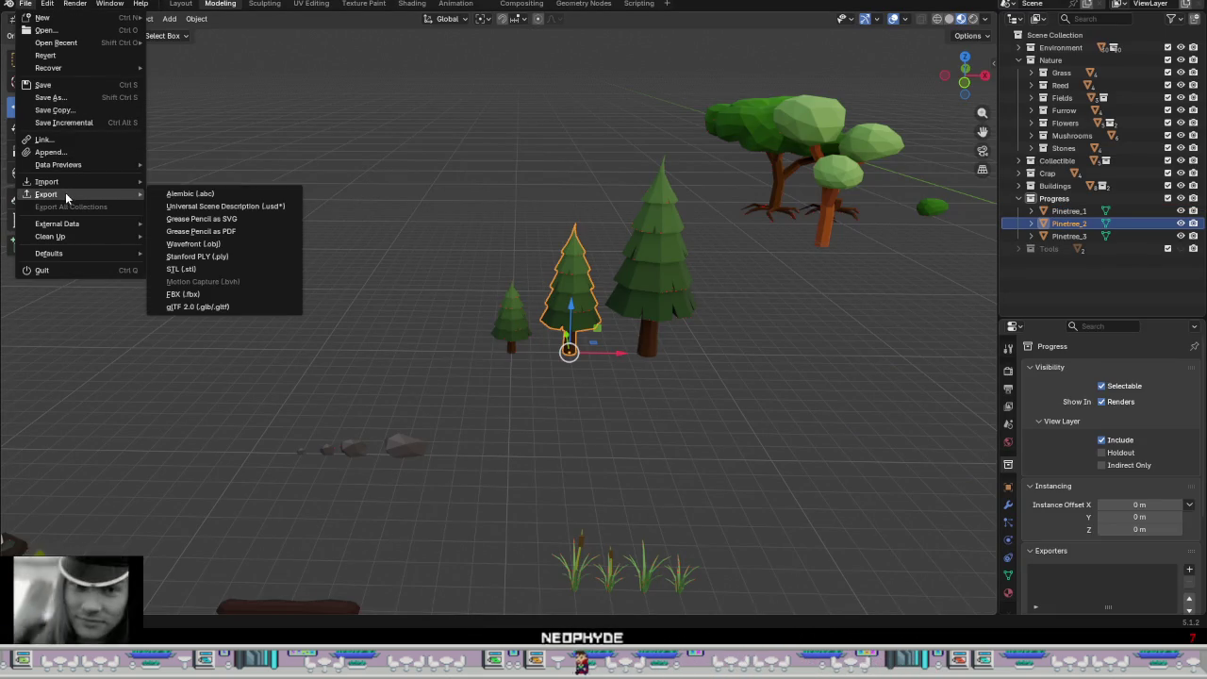
click(188, 285)
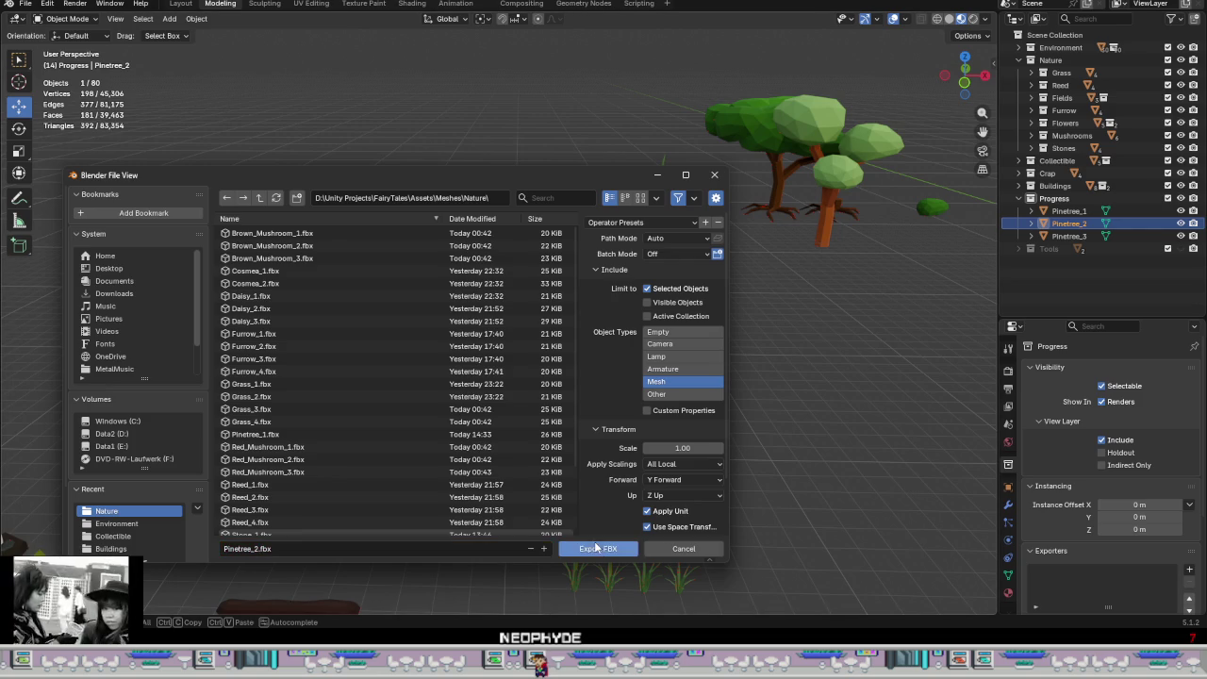
click(599, 547)
Step: Select the tall pine and export it as Pinetree_3.fbx, correcting the file name
click(653, 245)
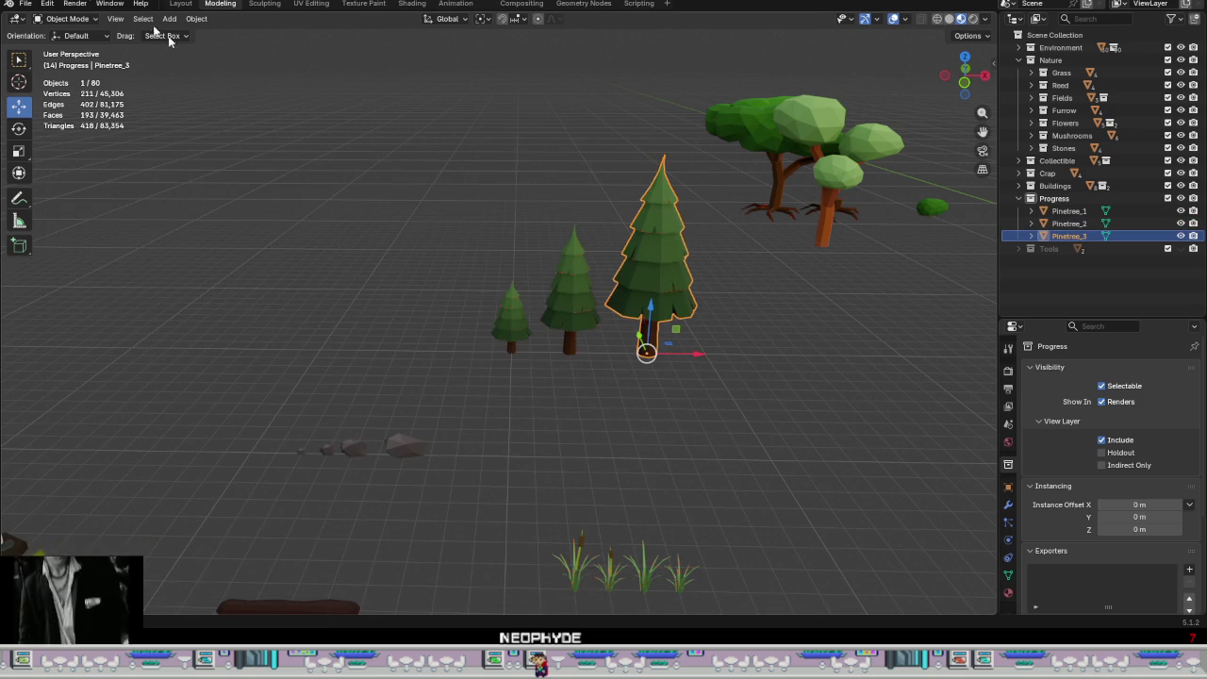
click(27, 4)
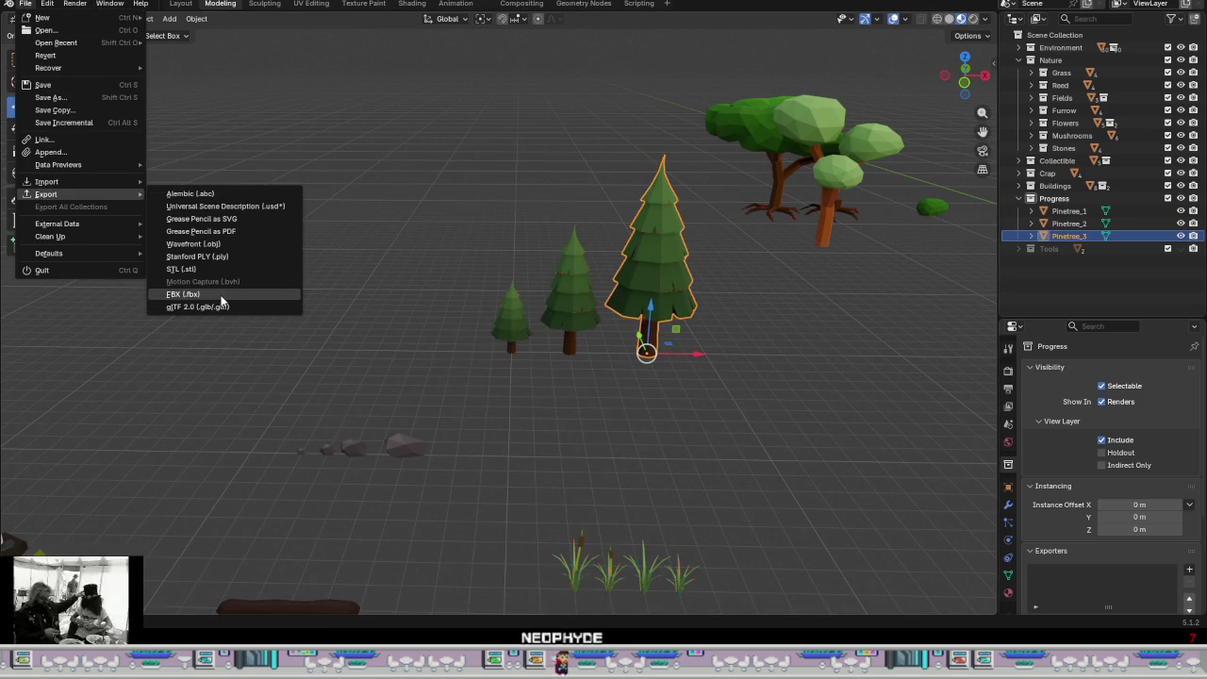
click(222, 295)
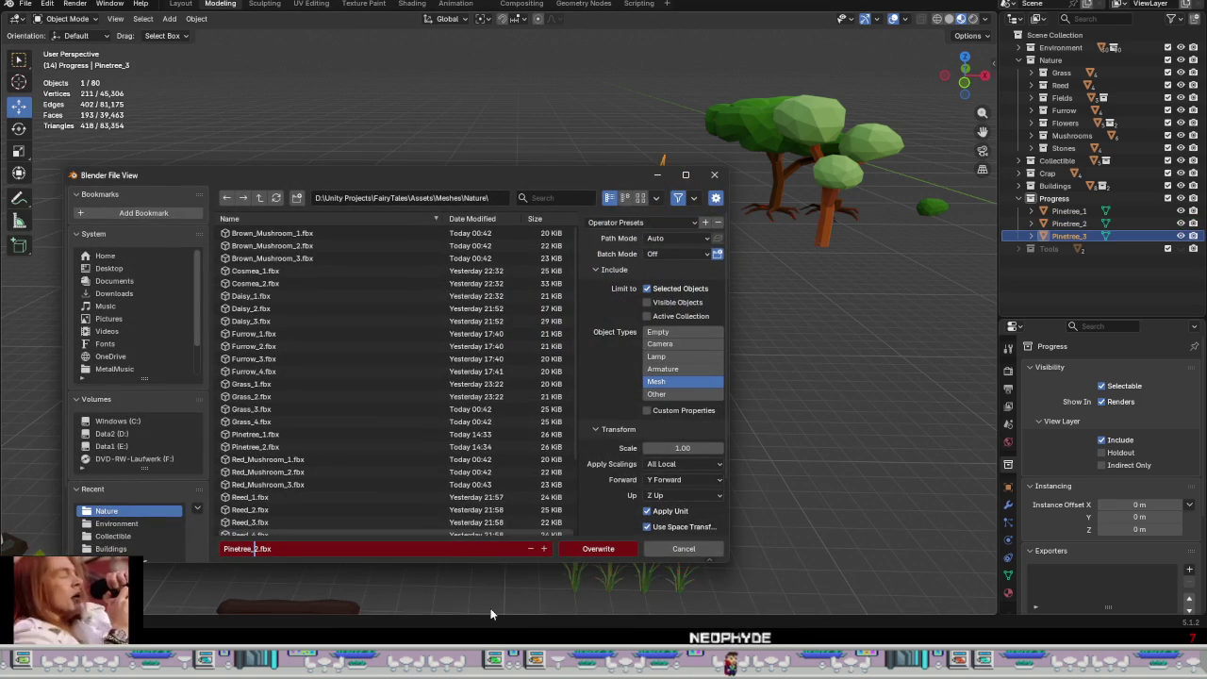
key(Delete)
text(3)
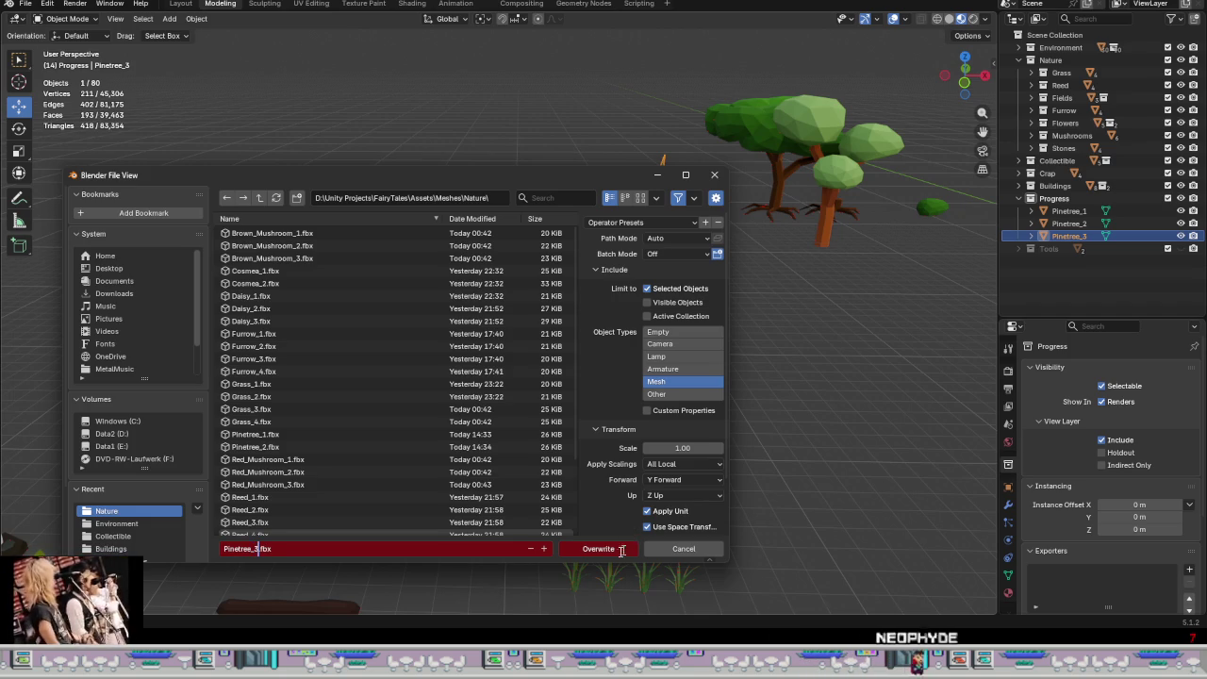
click(622, 548)
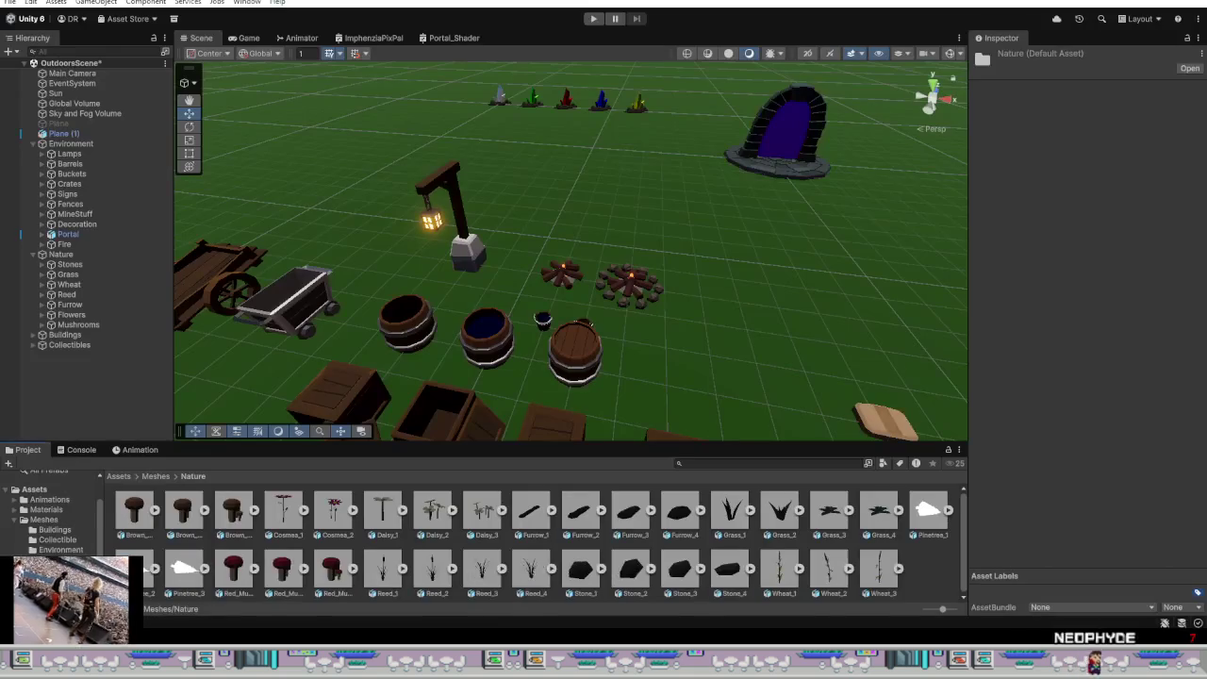
Step: Set Pinetree_1's material Location to Use External Materials (Legacy) and apply
click(933, 509)
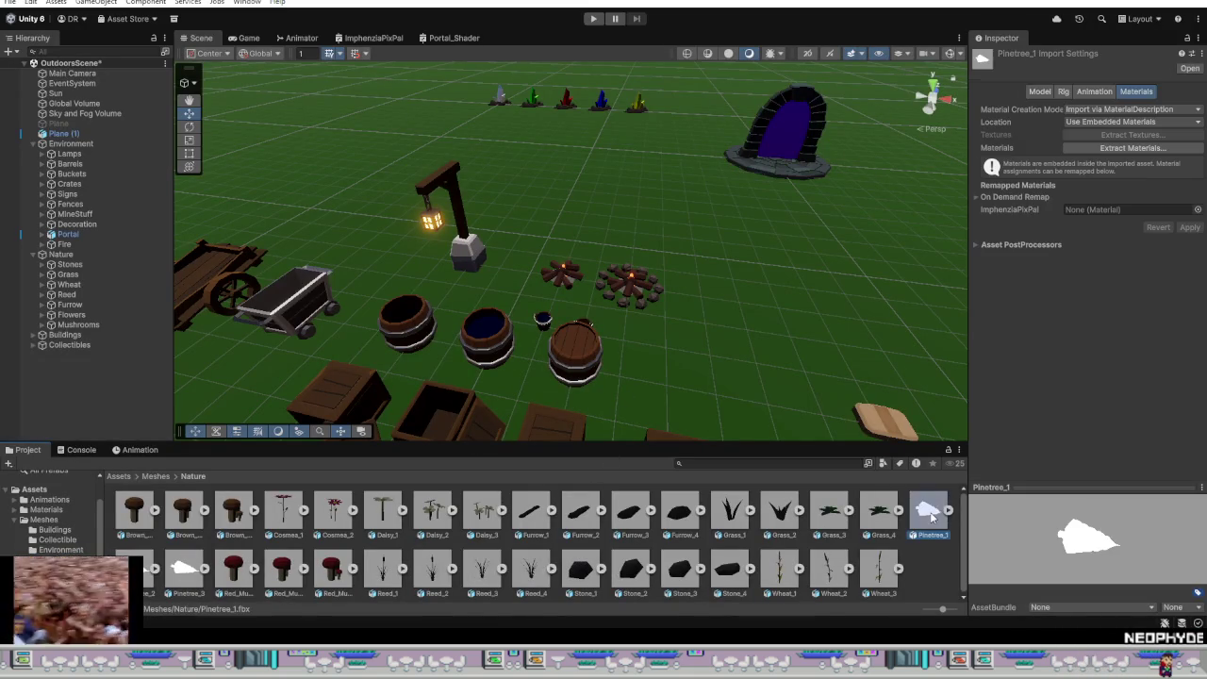
click(1041, 91)
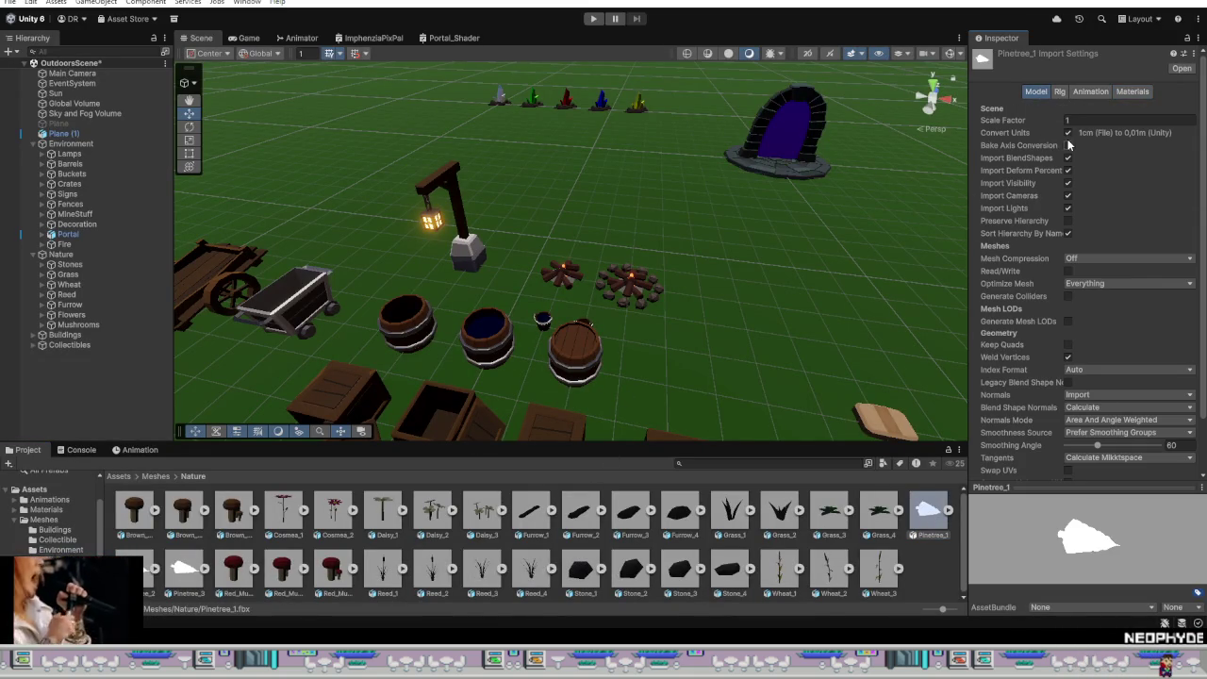
click(1133, 90)
click(1137, 121)
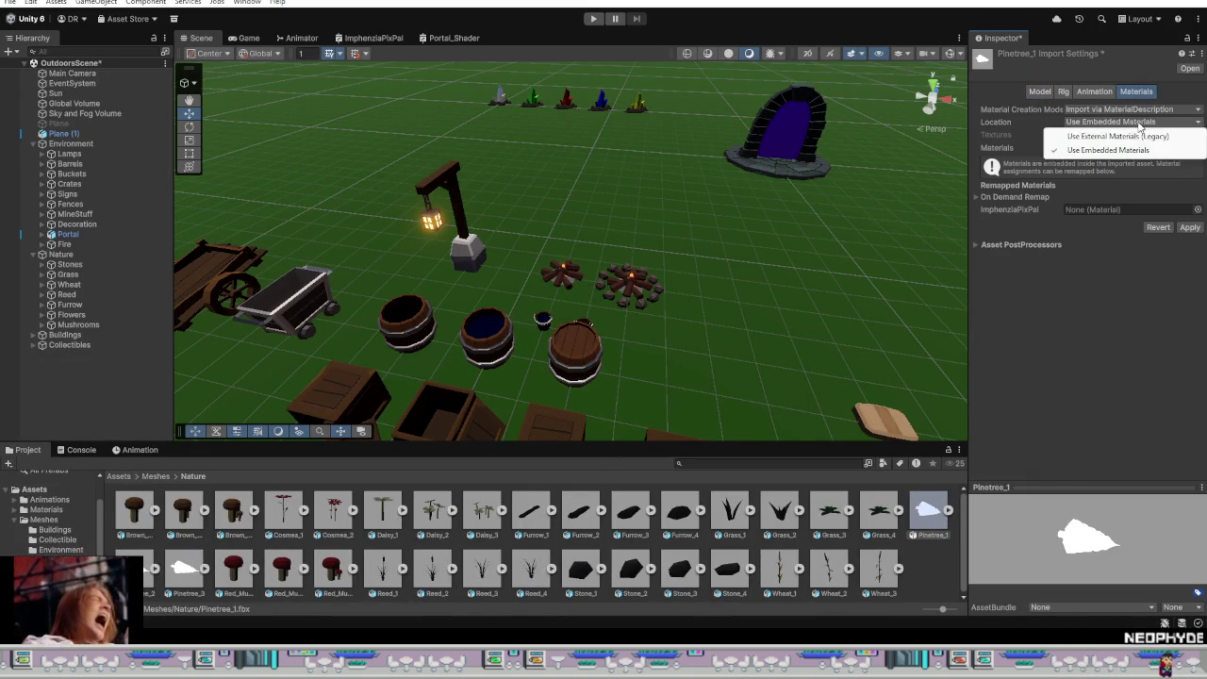
click(1127, 146)
click(1188, 209)
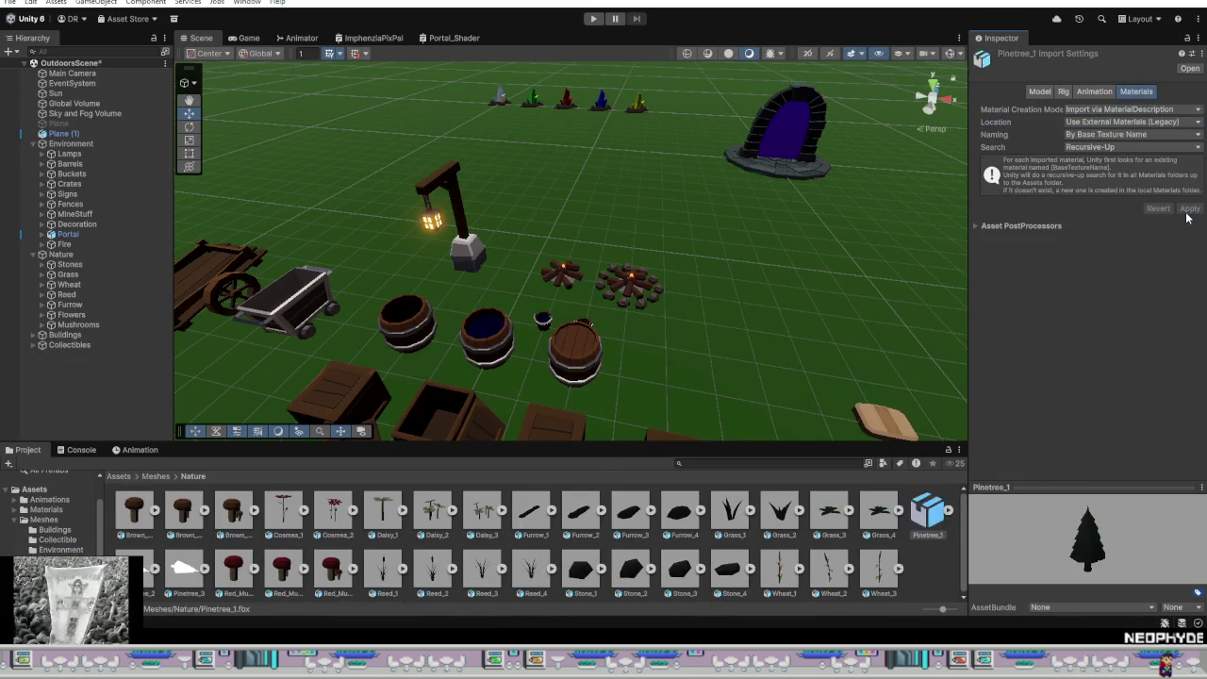
Step: Set Pinetree_2's material Location to Use External Materials (Legacy) and apply
key(Right)
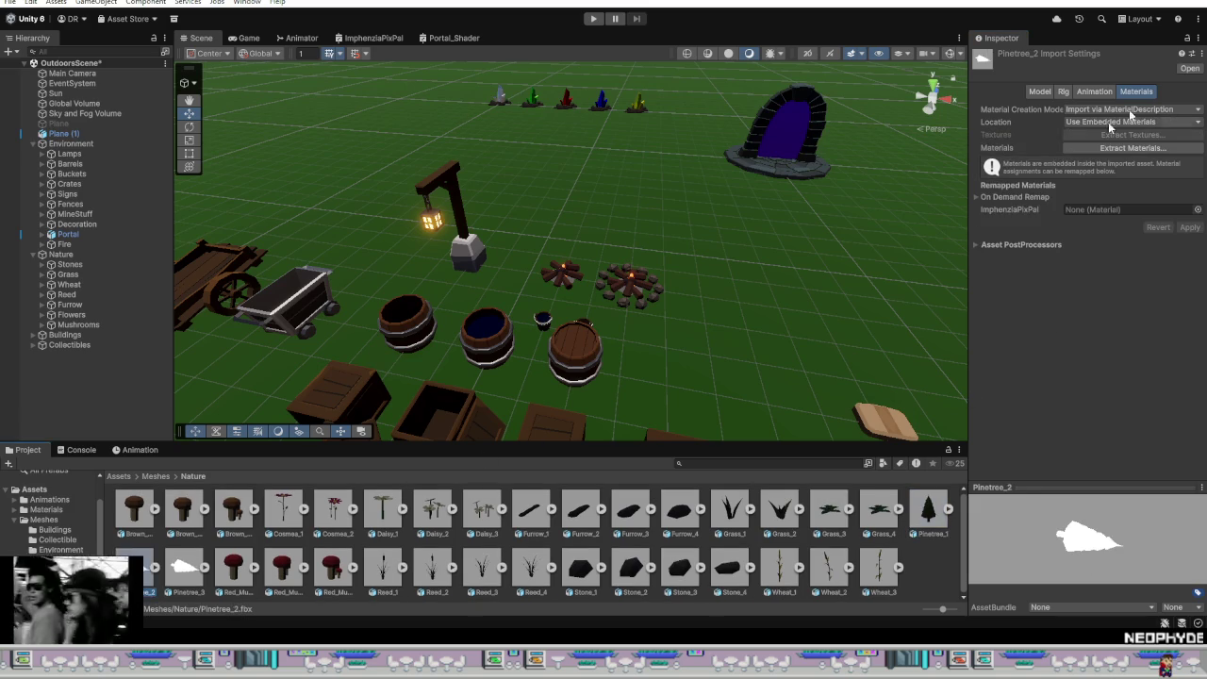
click(1037, 91)
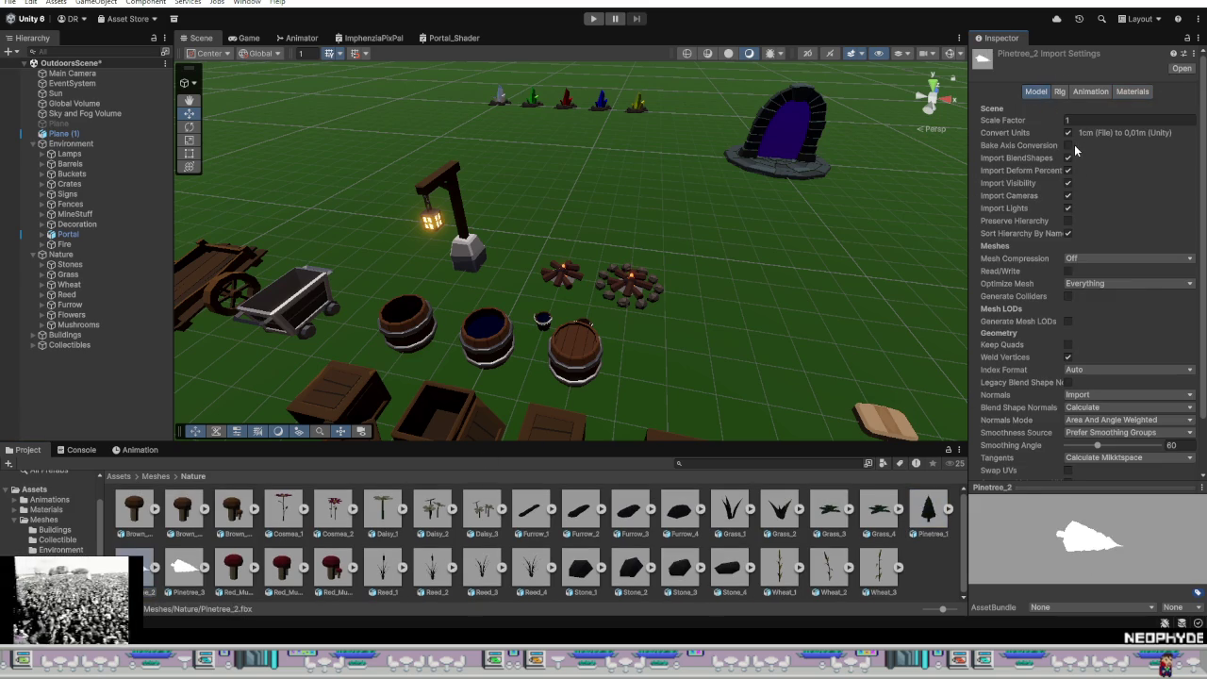
click(1131, 92)
click(1168, 123)
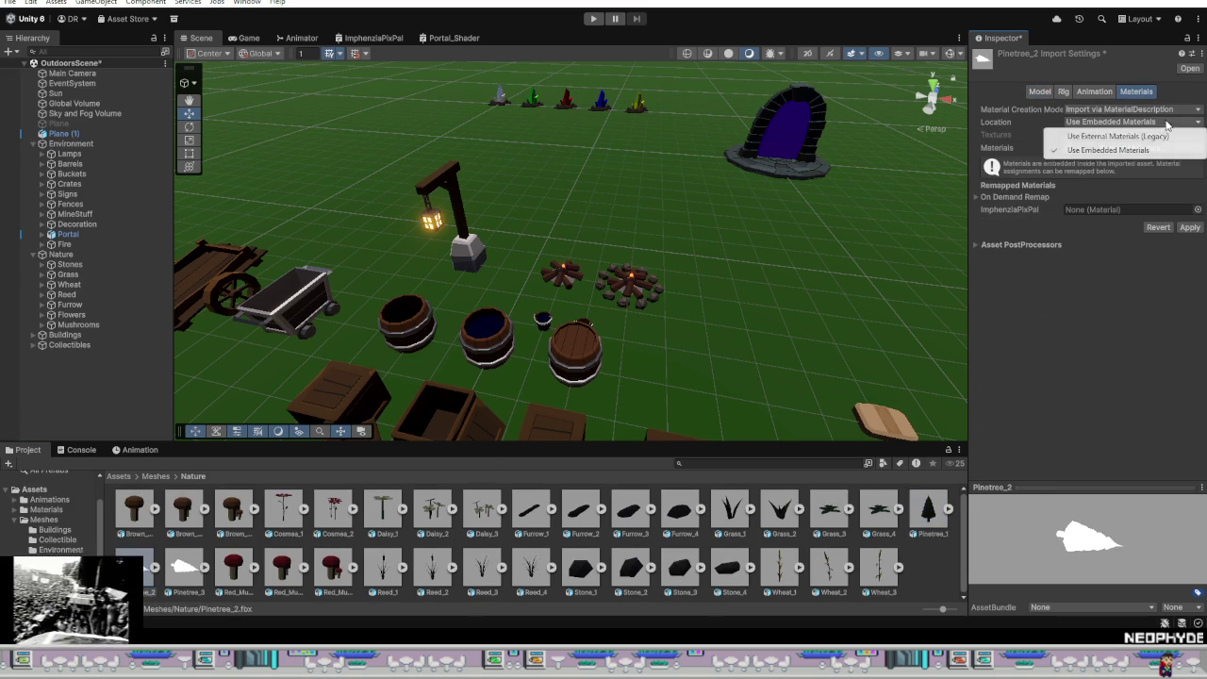
click(1132, 139)
click(1193, 208)
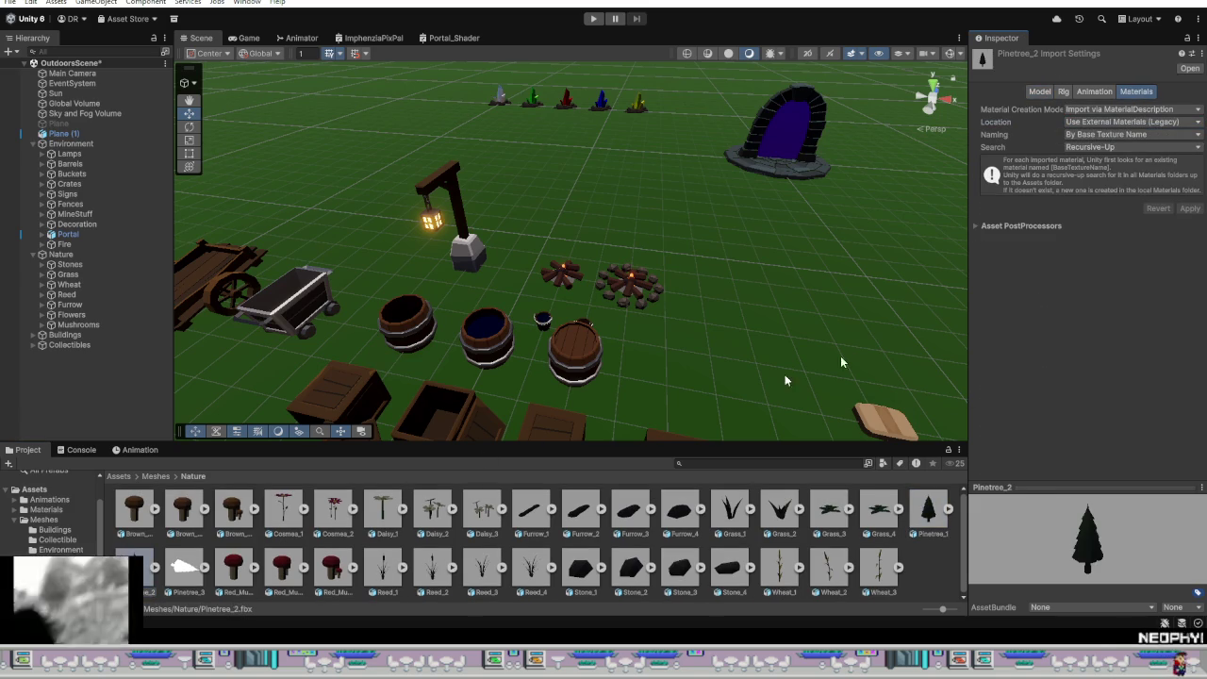
Step: Set Pinetree_3's material Location to Use External Materials (Legacy) and apply
click(185, 566)
click(1035, 91)
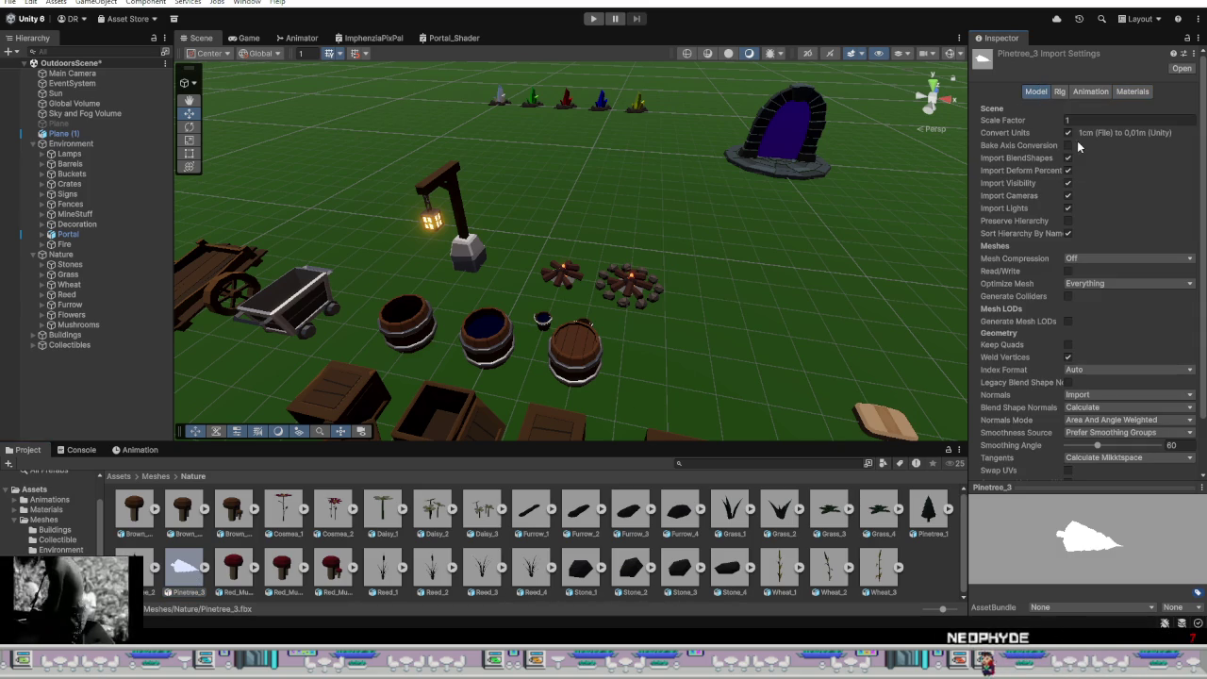
click(1132, 92)
click(1153, 122)
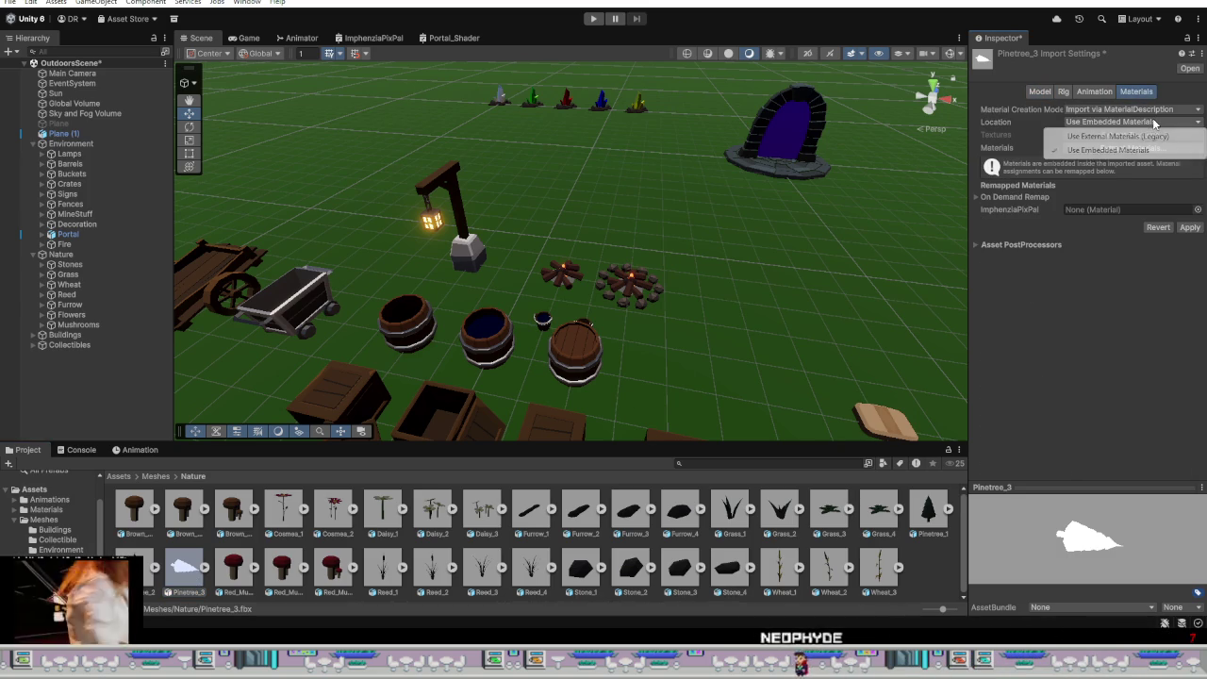
click(1116, 135)
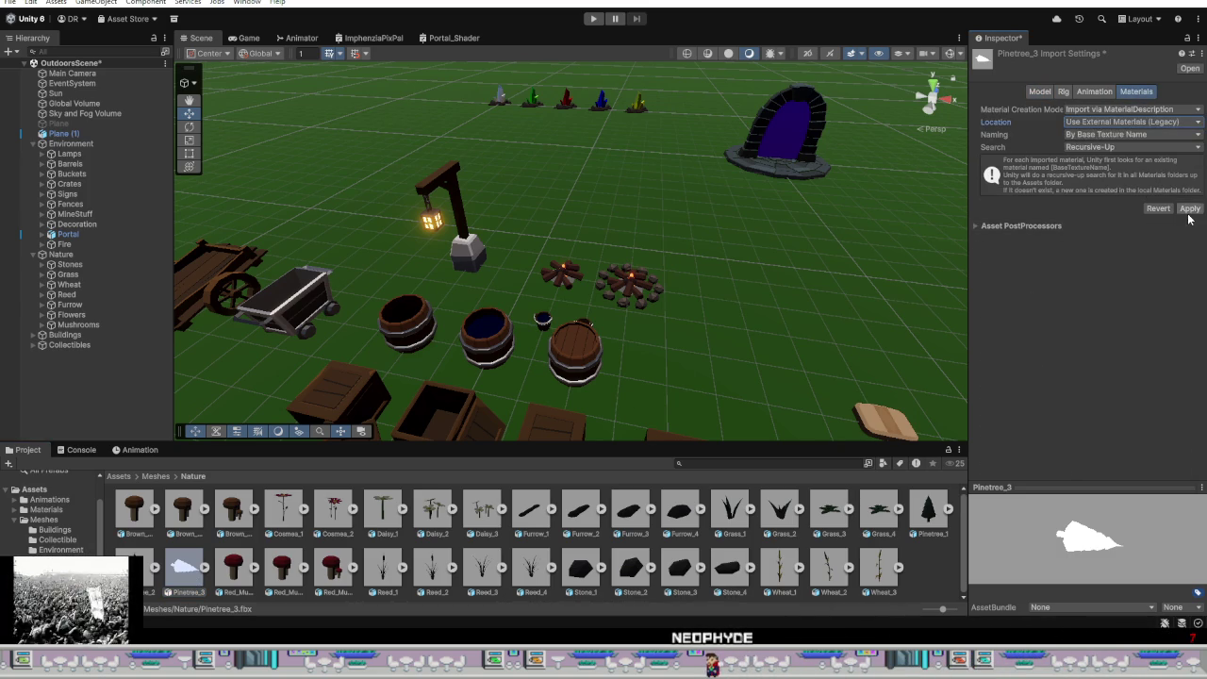
click(1189, 209)
scroll(420, 372, down, 2)
scroll(471, 363, down, 2)
middle_drag(639, 336, 707, 335)
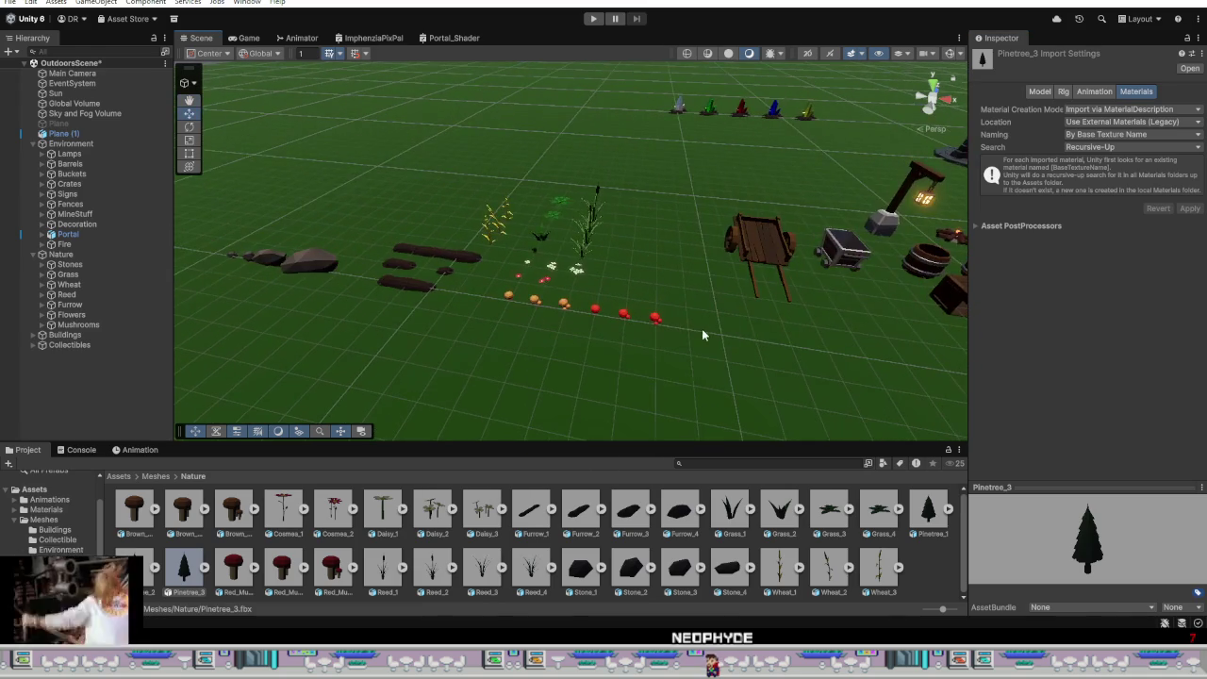
mouse_move(658, 352)
alt+mouse_down()
mouse_move(729, 349)
mouse_move(698, 337)
mouse_move(671, 351)
alt+mouse_up()
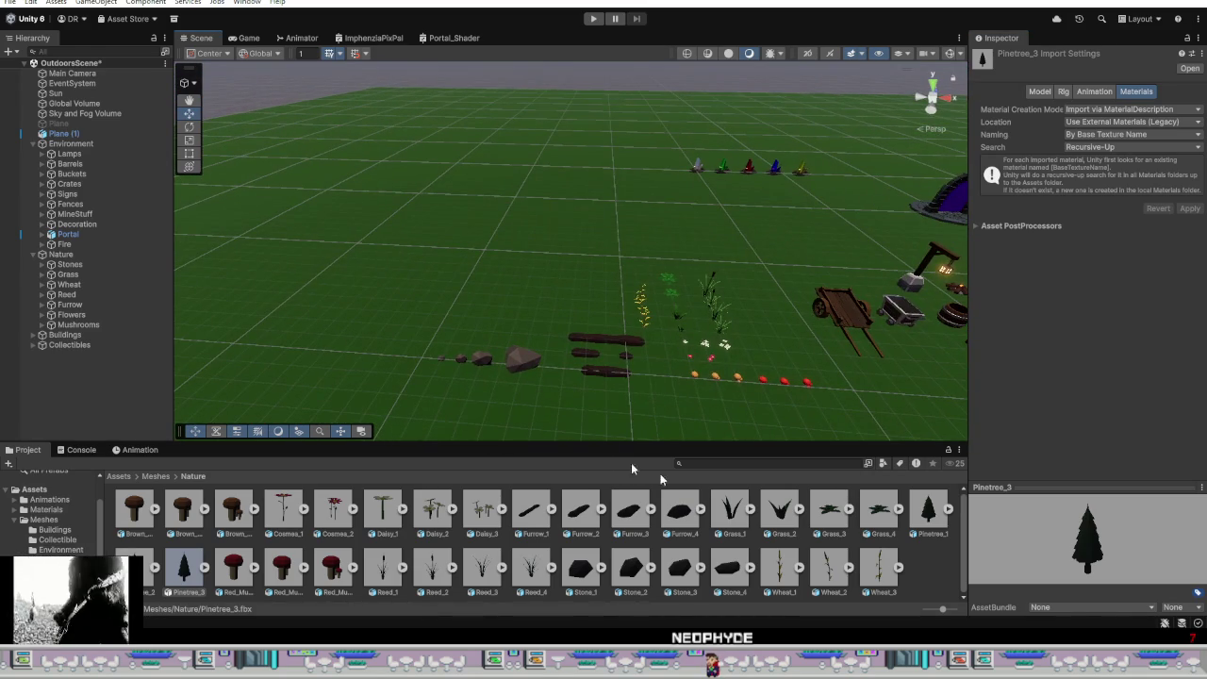
Step: Place the three pine assets into the scene and group them under a parent named Trees
click(934, 524)
shift+click(184, 568)
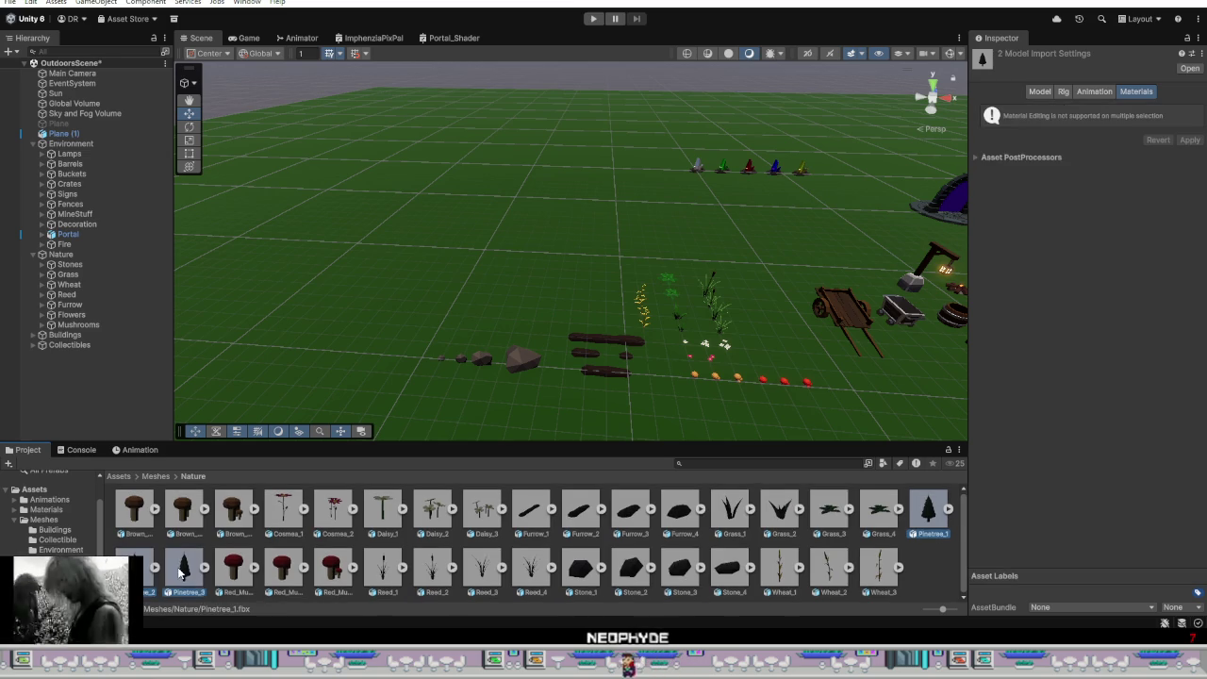
drag(184, 568, 68, 255)
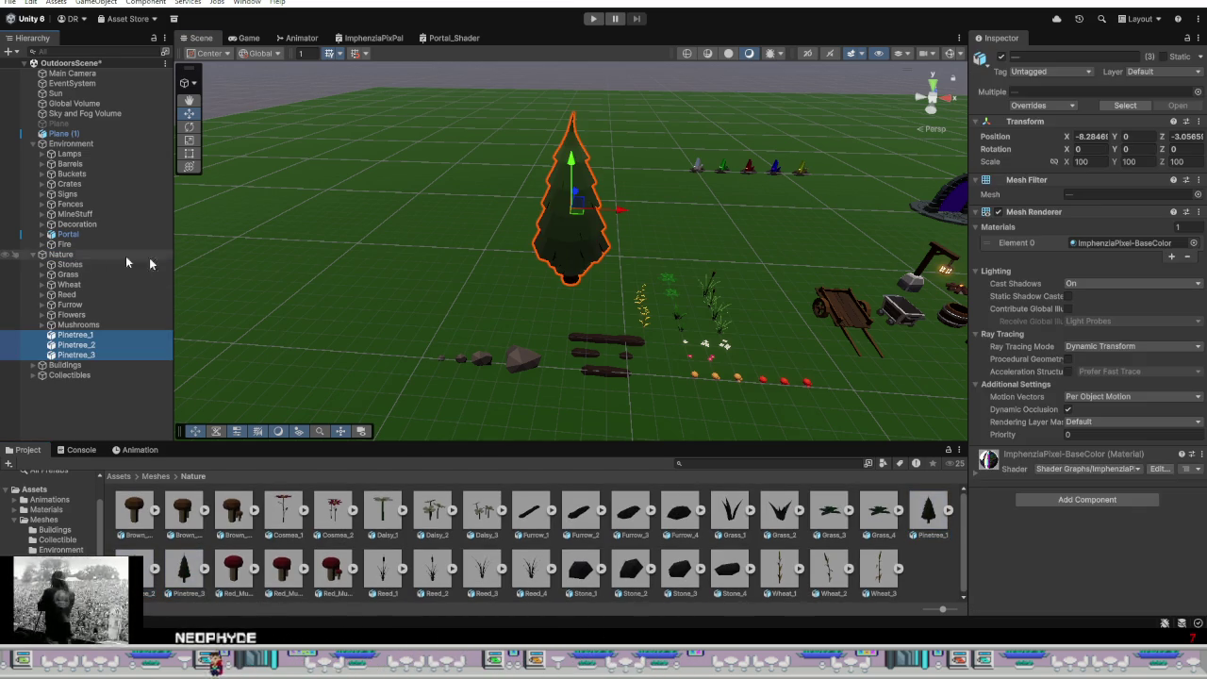
right_click(101, 338)
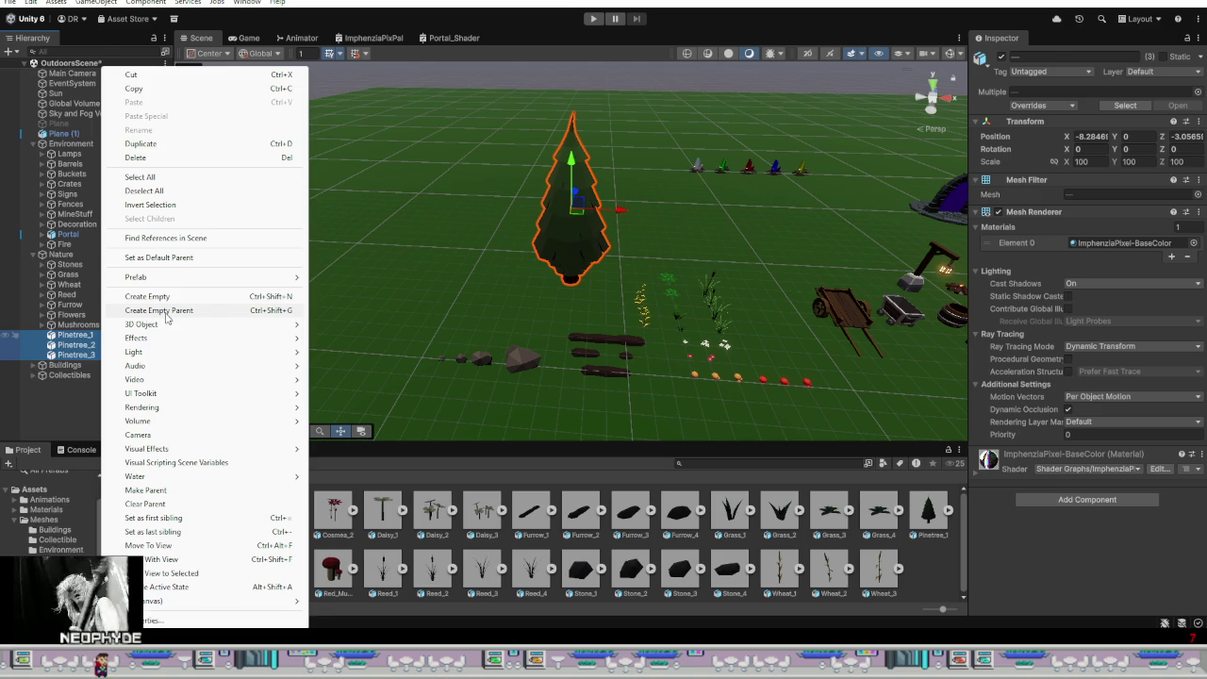
click(165, 313)
text(Trees)
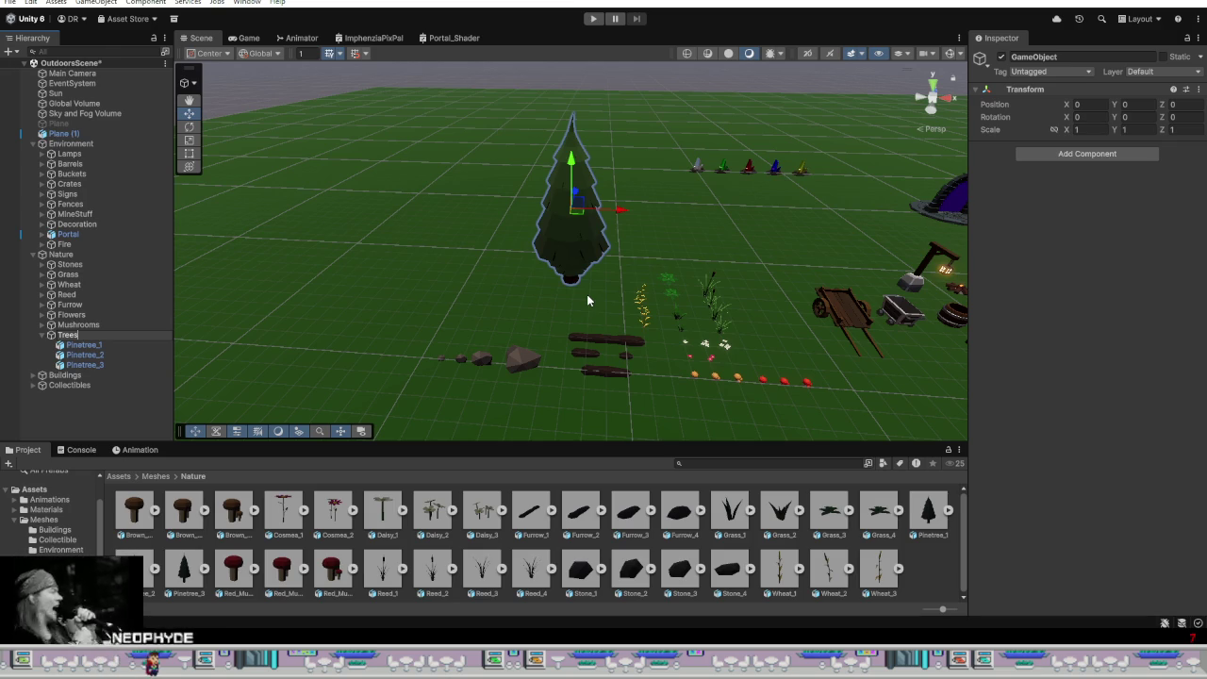
key(Return)
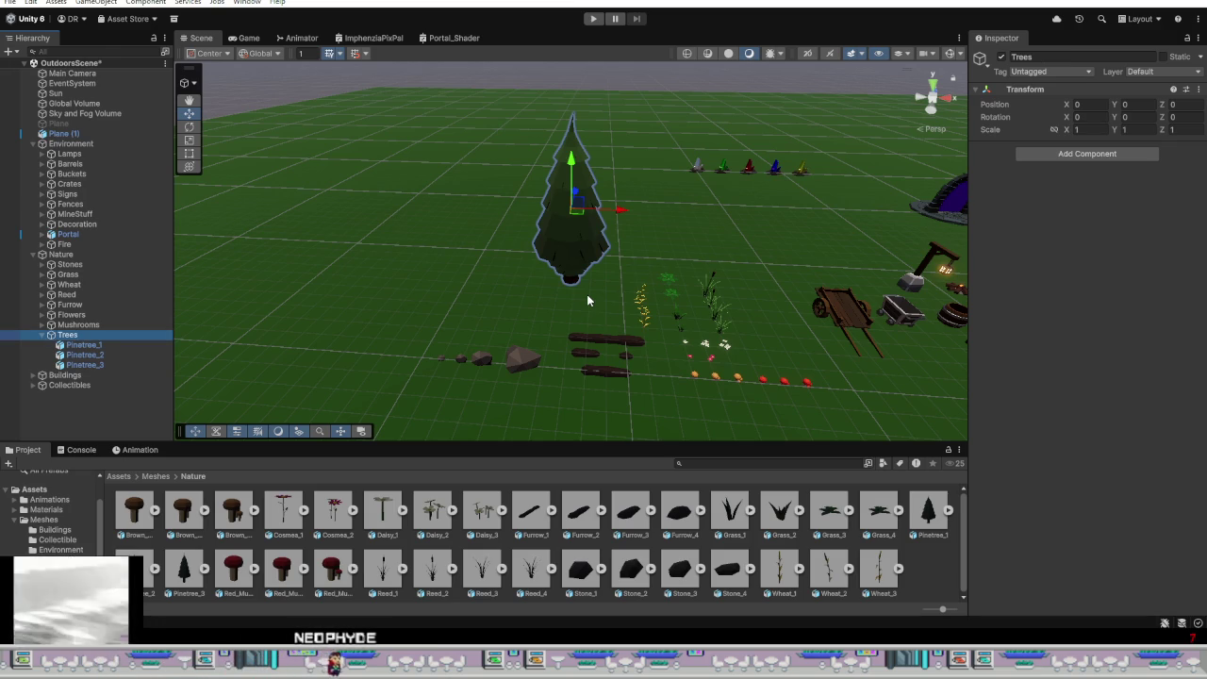
Step: Put Pinetree_1, Pinetree_2 and Pinetree_3 under a new empty parent named Pinetree
click(111, 365)
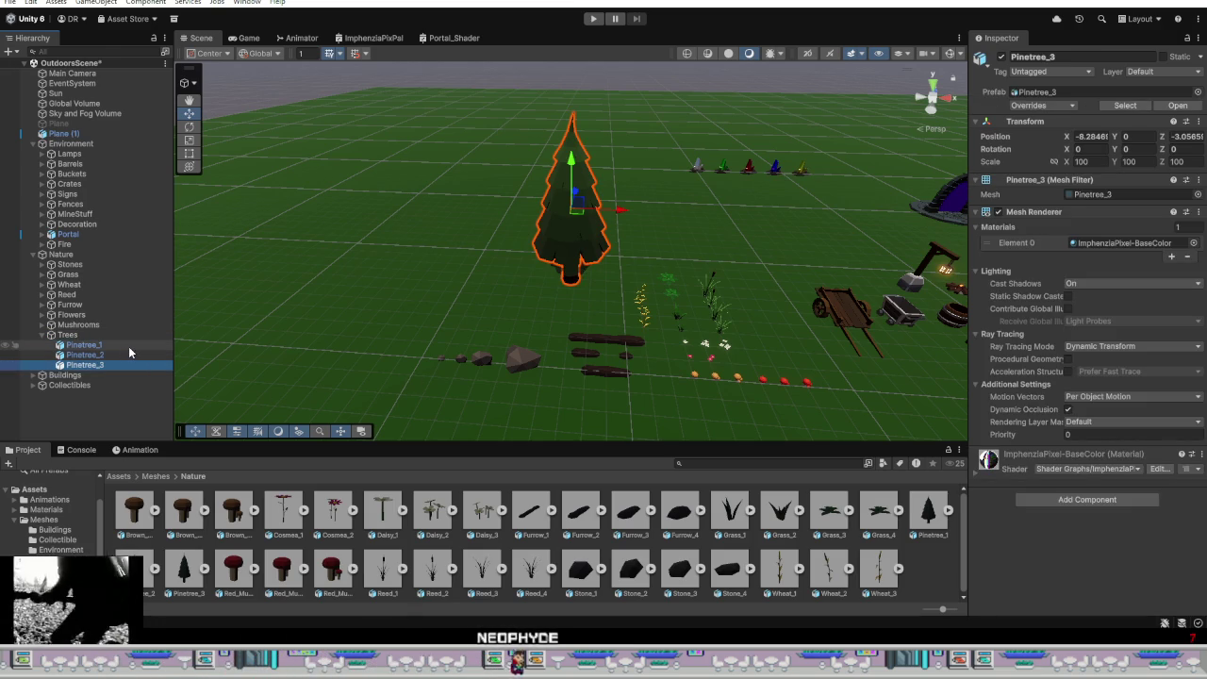
click(42, 326)
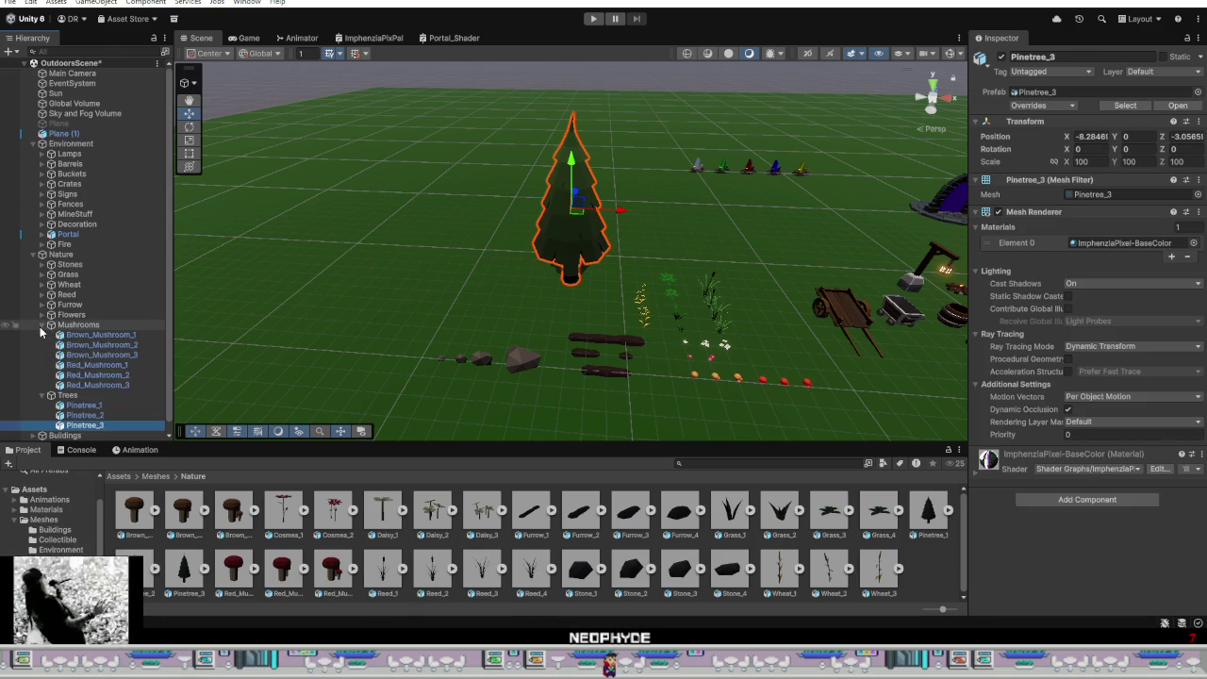
click(42, 326)
click(42, 316)
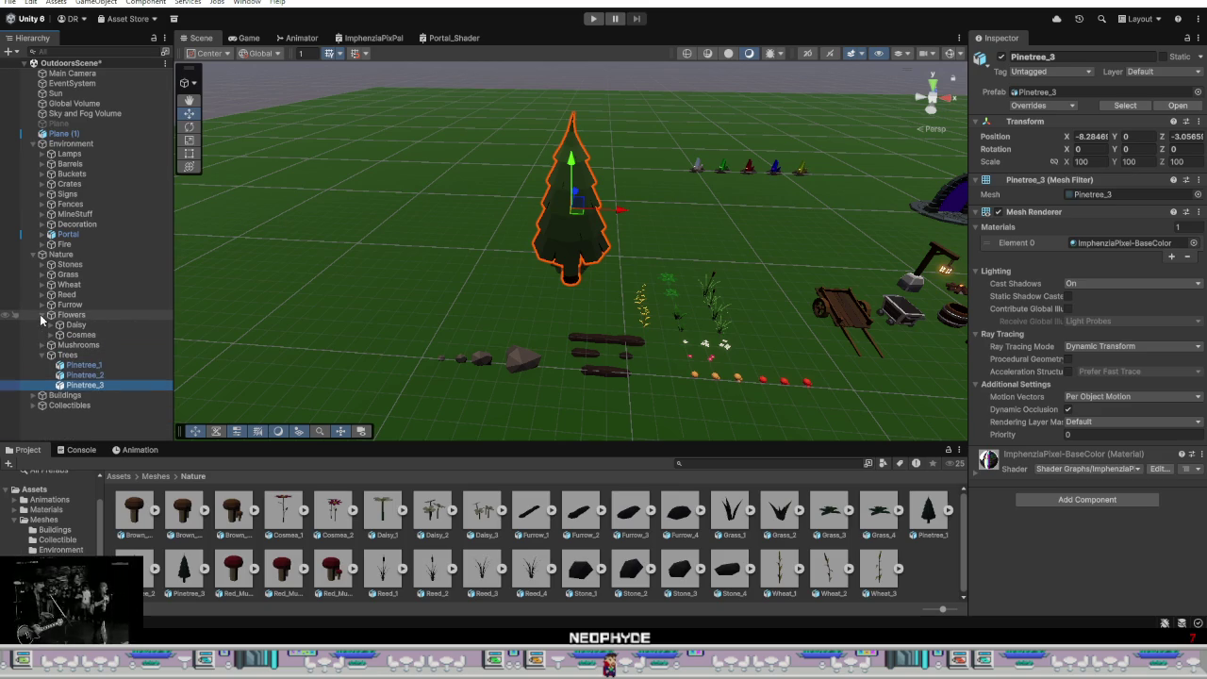
click(42, 315)
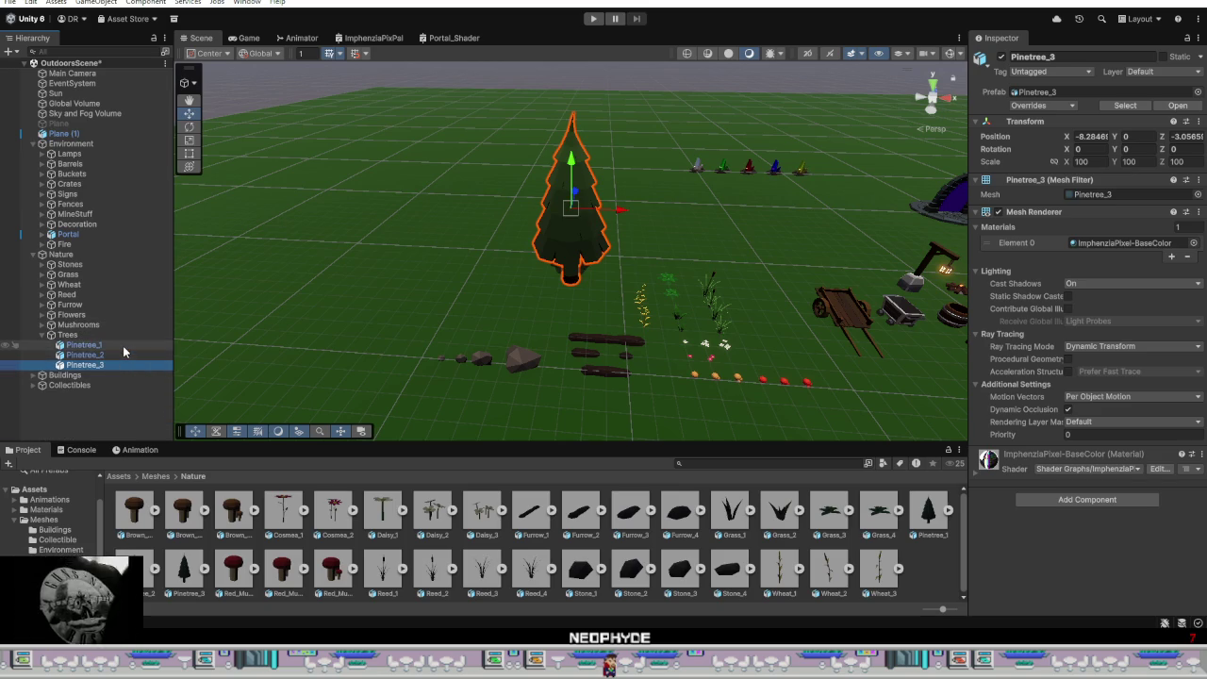
shift+click(122, 345)
right_click(126, 349)
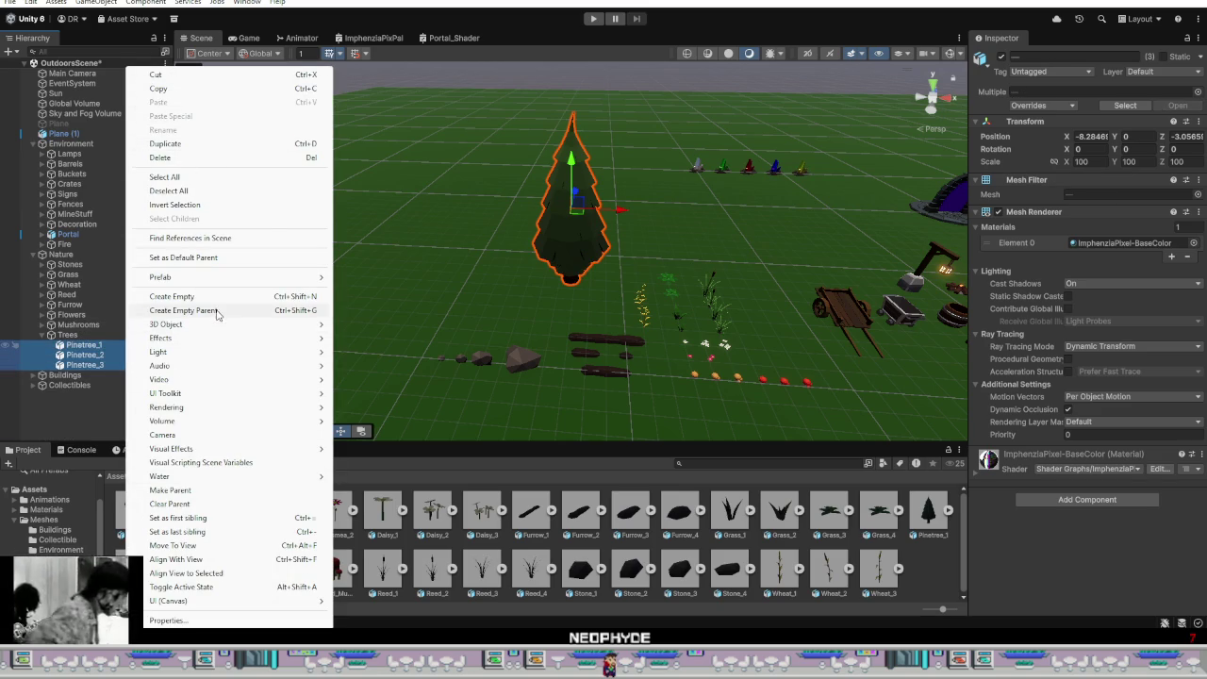
click(183, 311)
text(P)
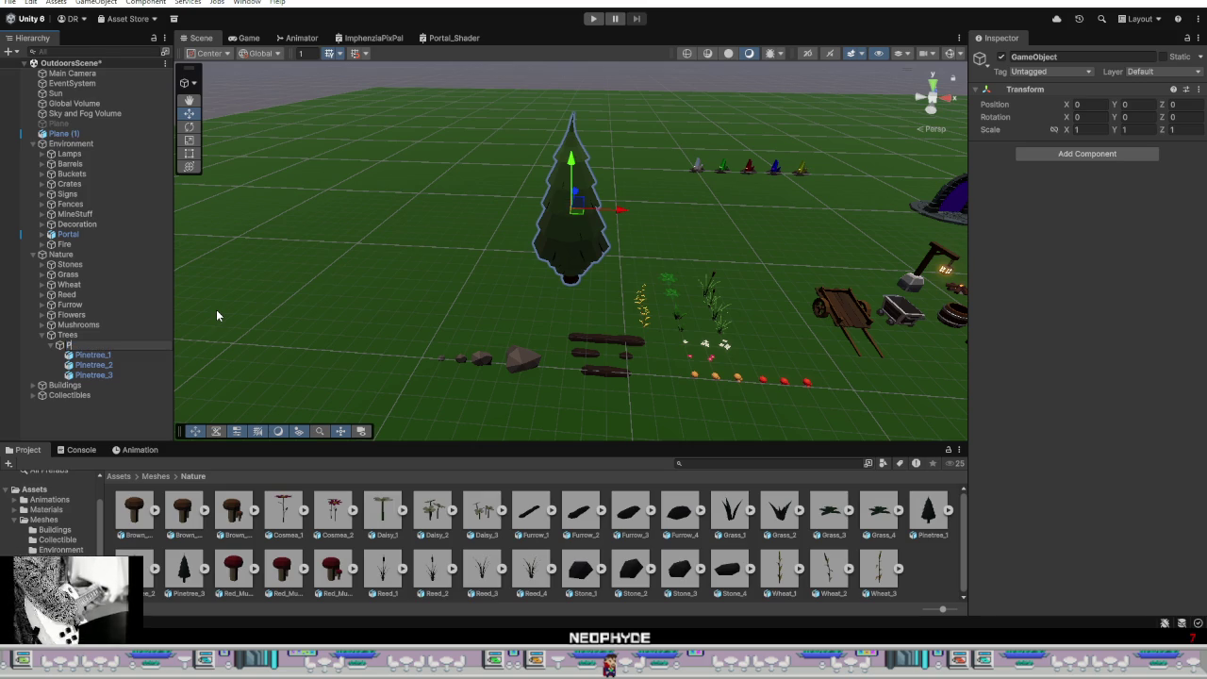
text(inetree)
key(Return)
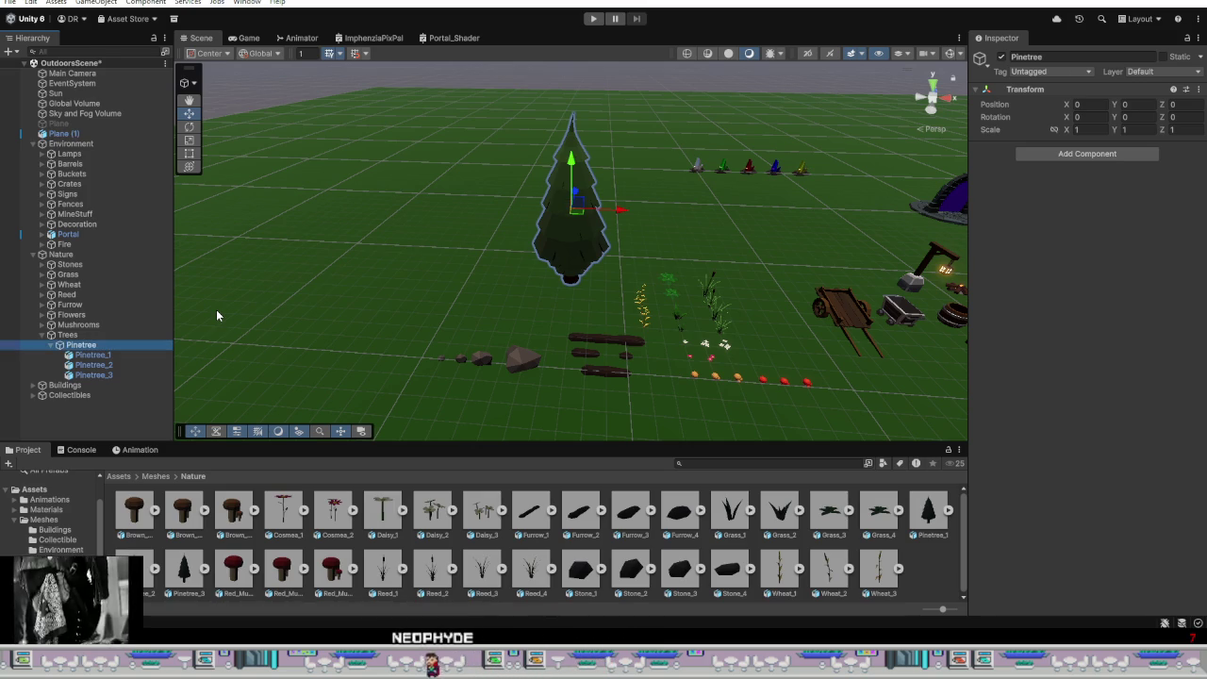
click(112, 336)
click(117, 355)
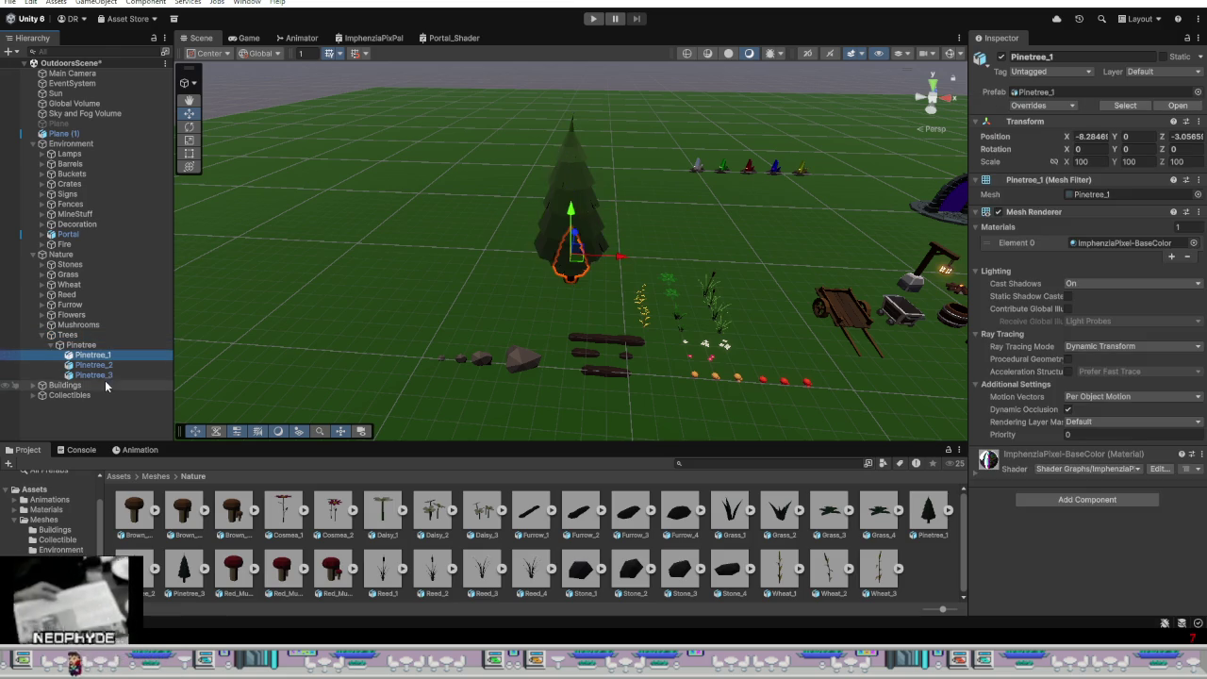
shift+click(113, 376)
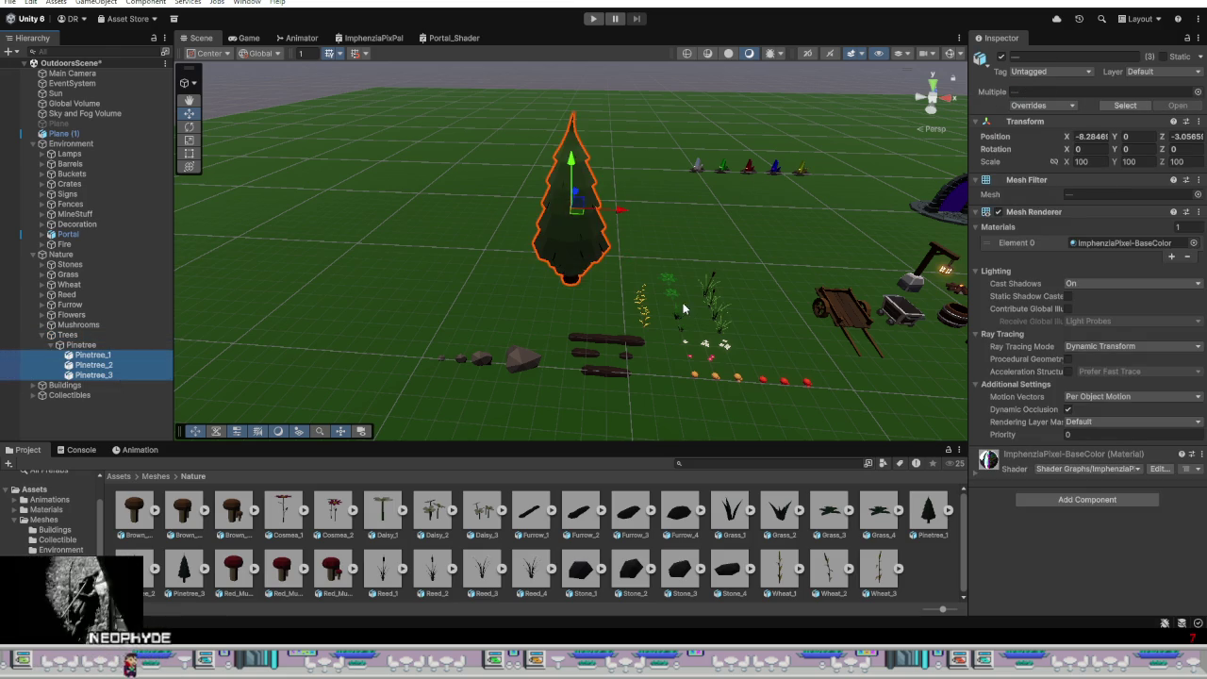
Step: Move the three pines onto open ground at X -15, Z 10
scroll(676, 255, down, 3)
middle_drag(677, 255, 677, 368)
mouse_move(677, 367)
alt+mouse_down()
mouse_move(683, 435)
mouse_move(511, 429)
alt+mouse_up()
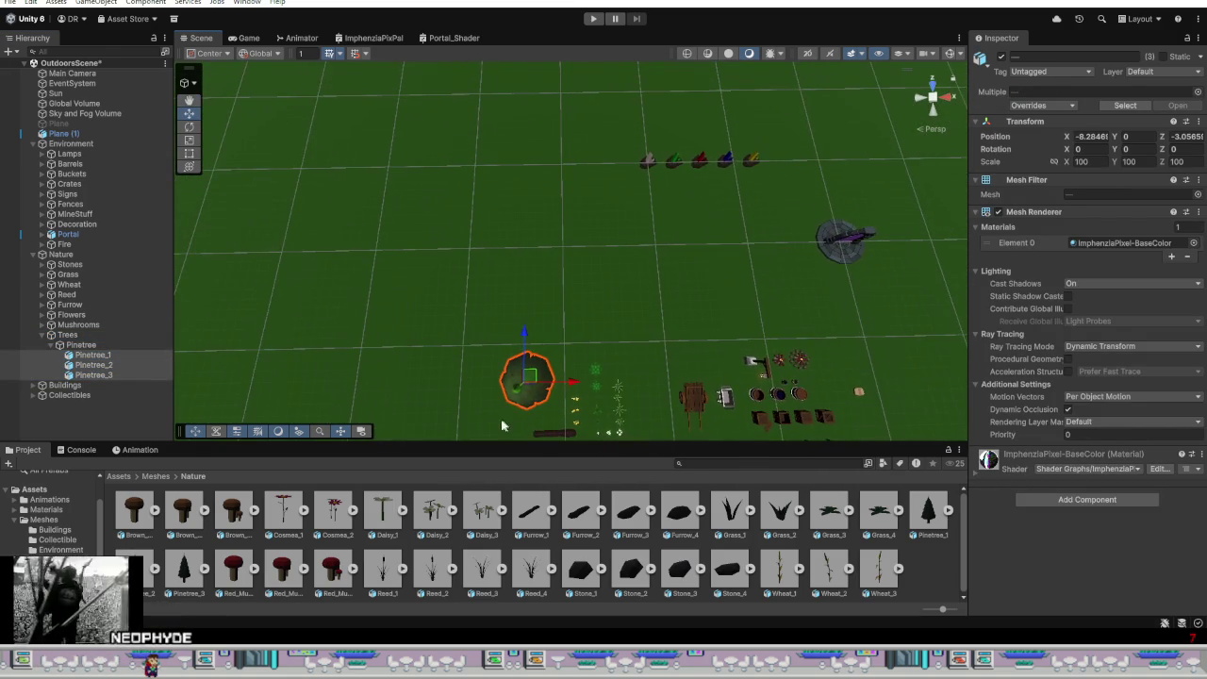
mouse_move(536, 380)
mouse_down()
mouse_move(499, 229)
mouse_move(467, 233)
mouse_up()
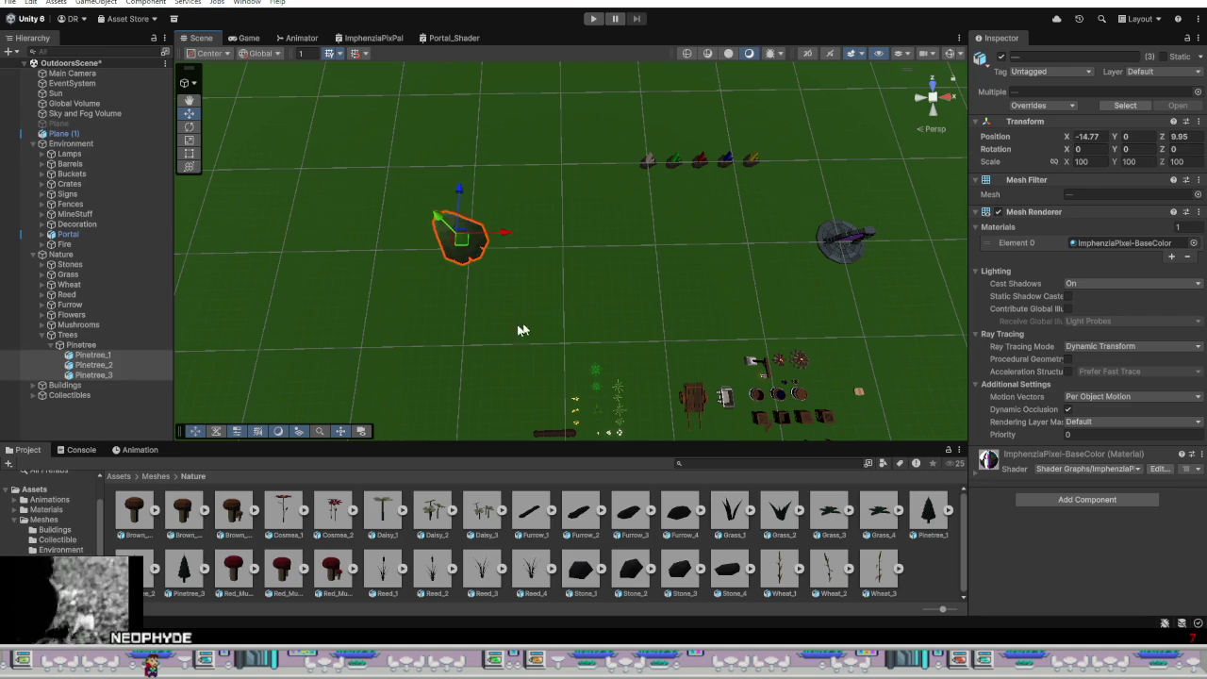
alt+drag(509, 328, 462, 183)
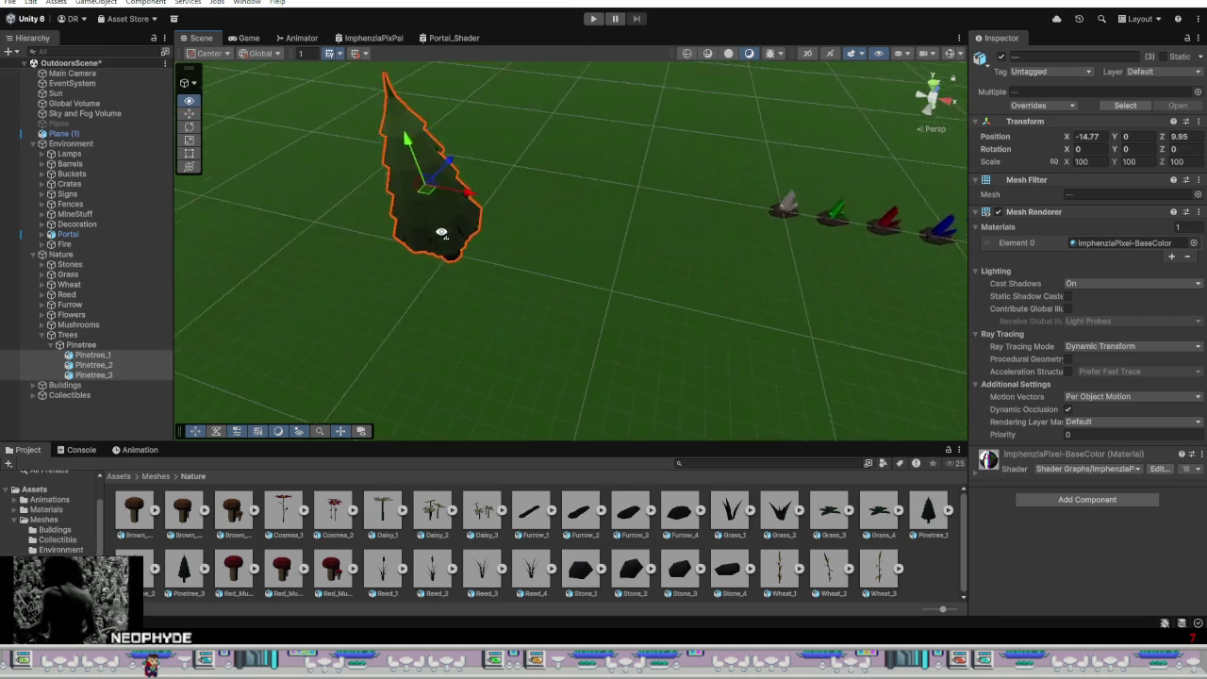
mouse_move(461, 183)
right_down()
mouse_move(481, 178)
mouse_move(458, 229)
mouse_move(506, 208)
right_up()
scroll(664, 231, down, 3)
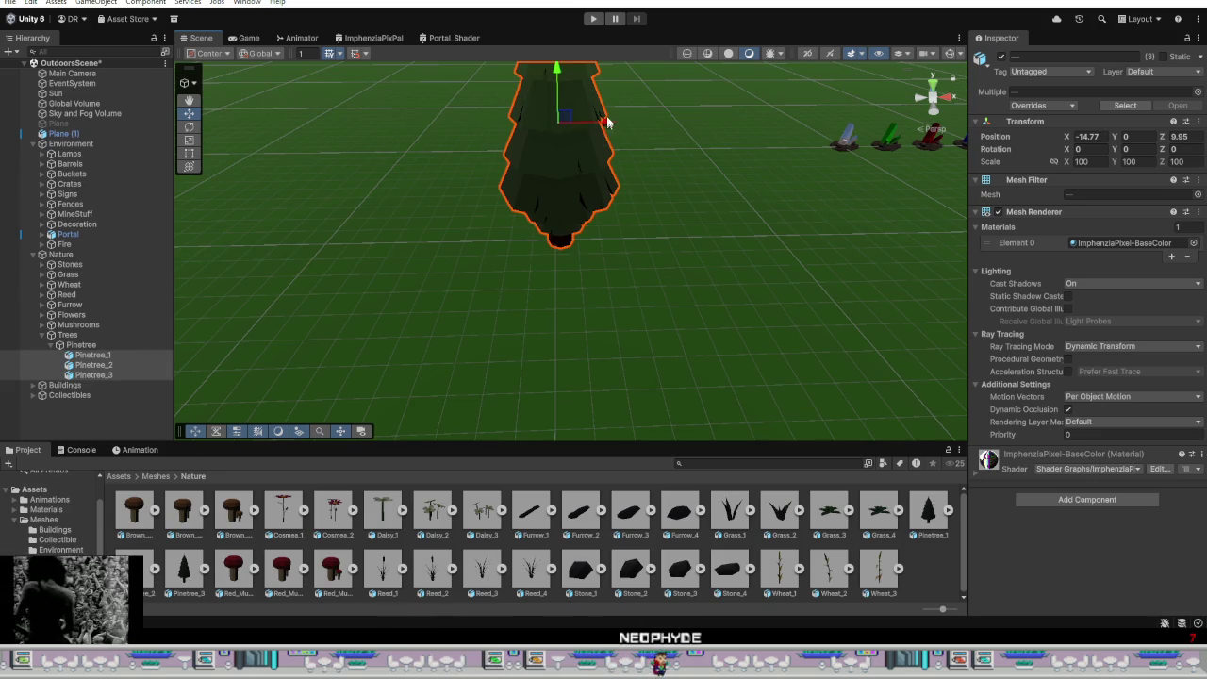
drag(603, 117, 600, 123)
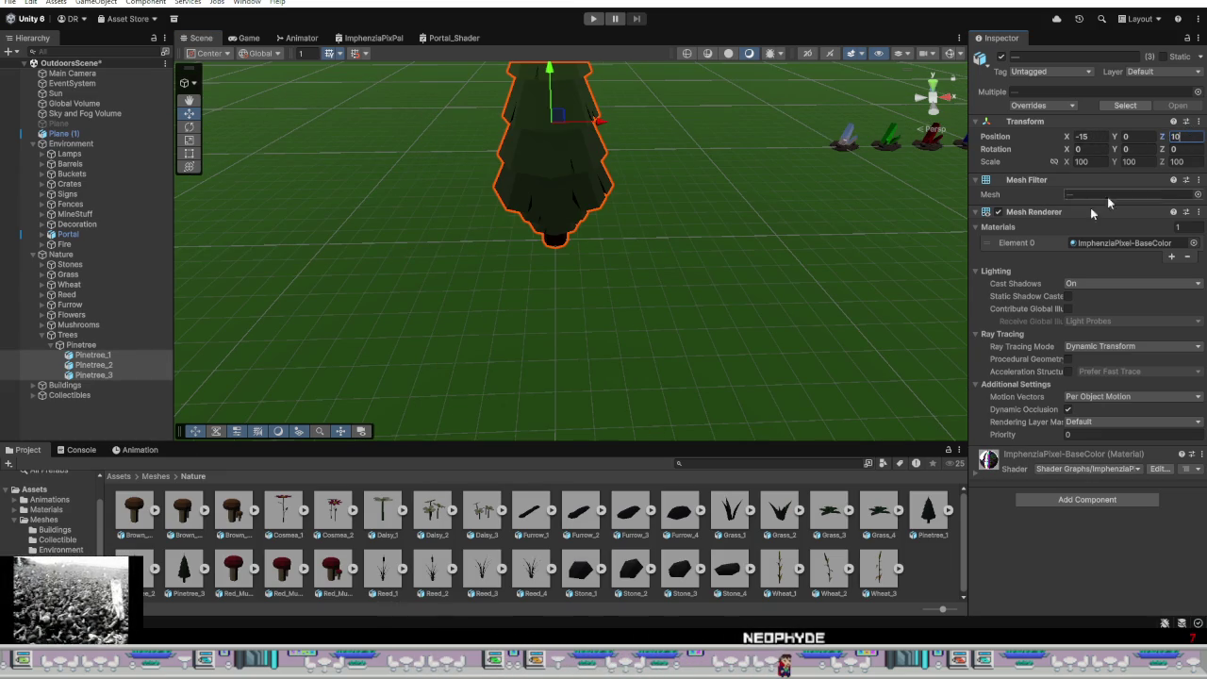
Step: Space the row by setting Pinetree_2 to X -19 and Pinetree_1 to X -22
click(121, 366)
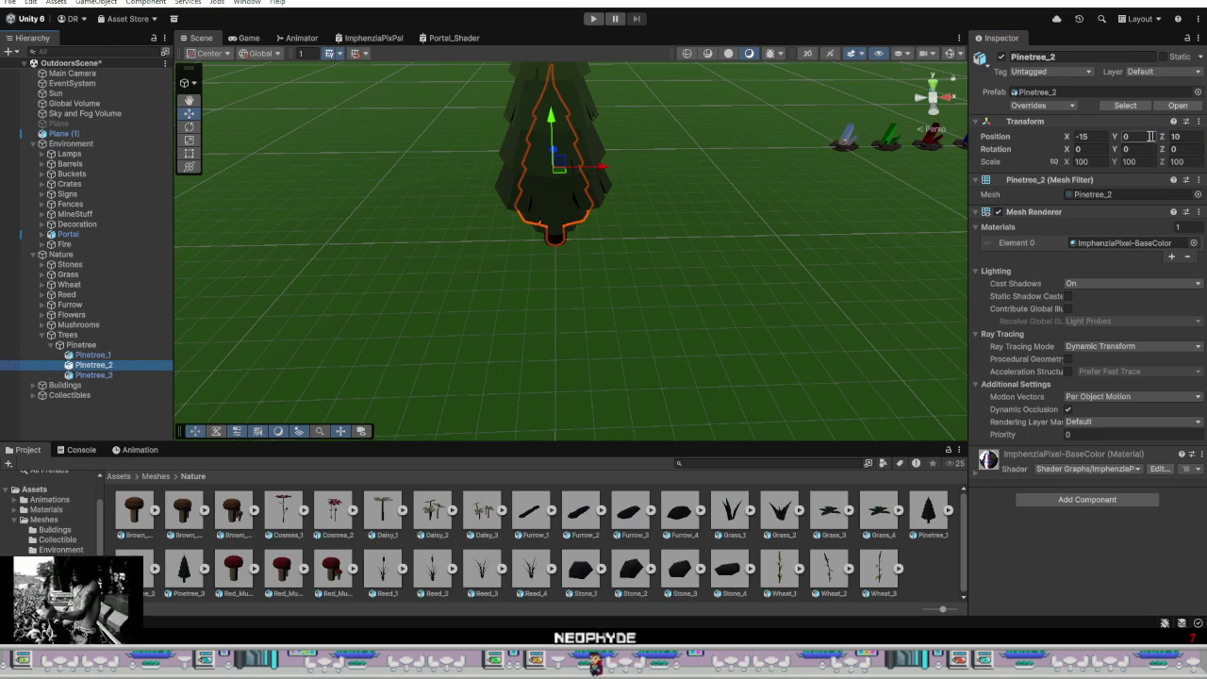
drag(1070, 137, 985, 153)
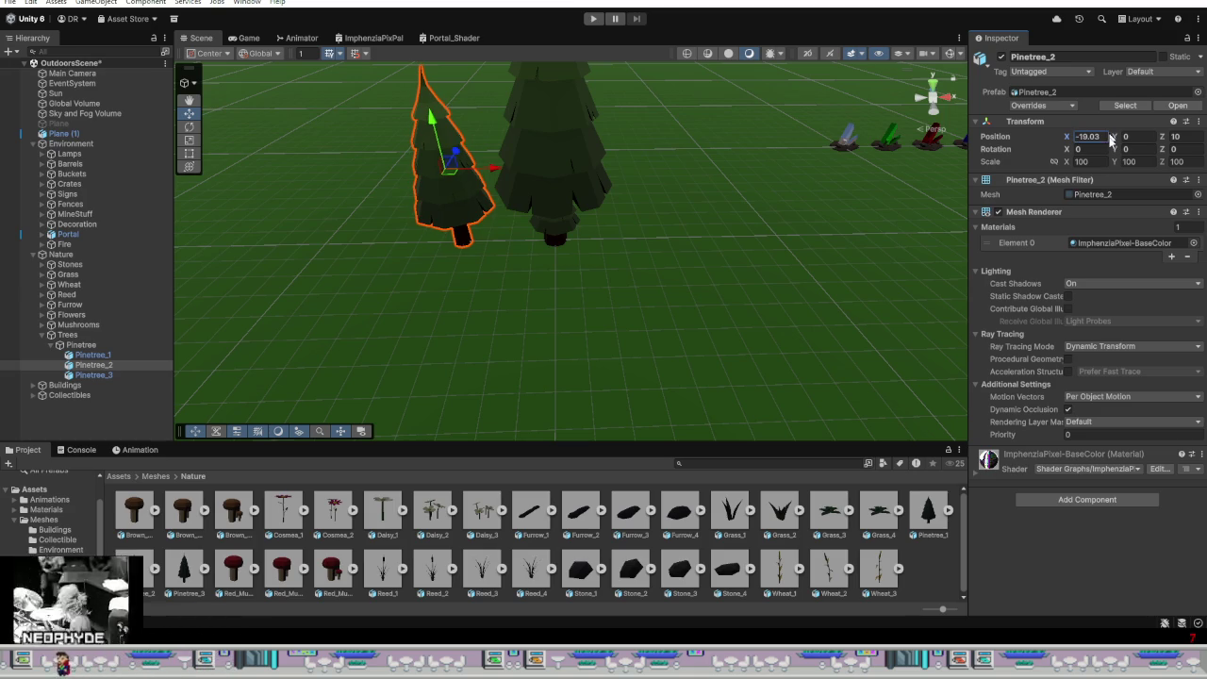
text(19)
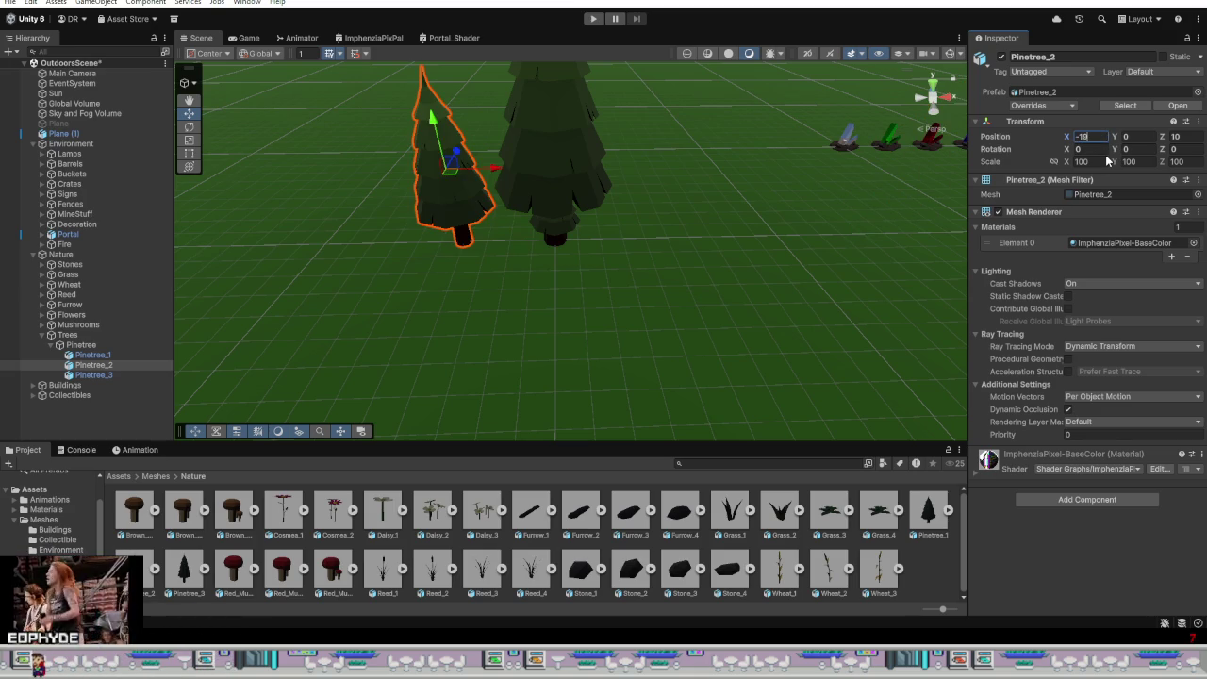
click(92, 355)
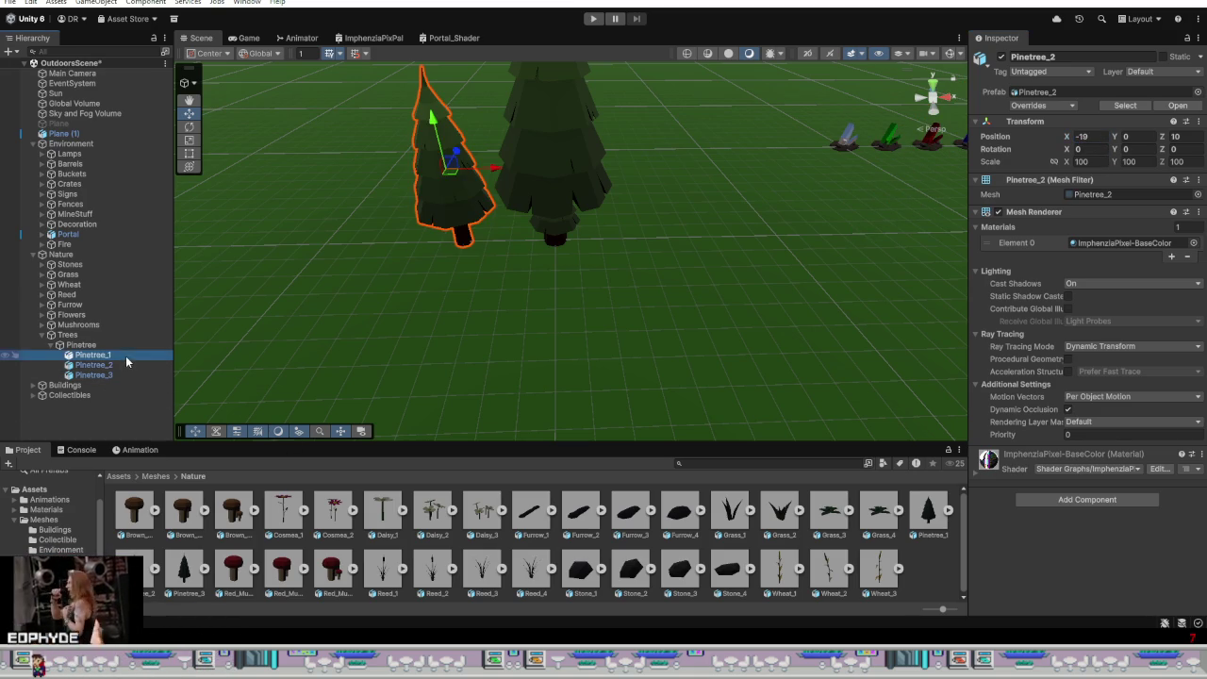
drag(601, 201, 423, 217)
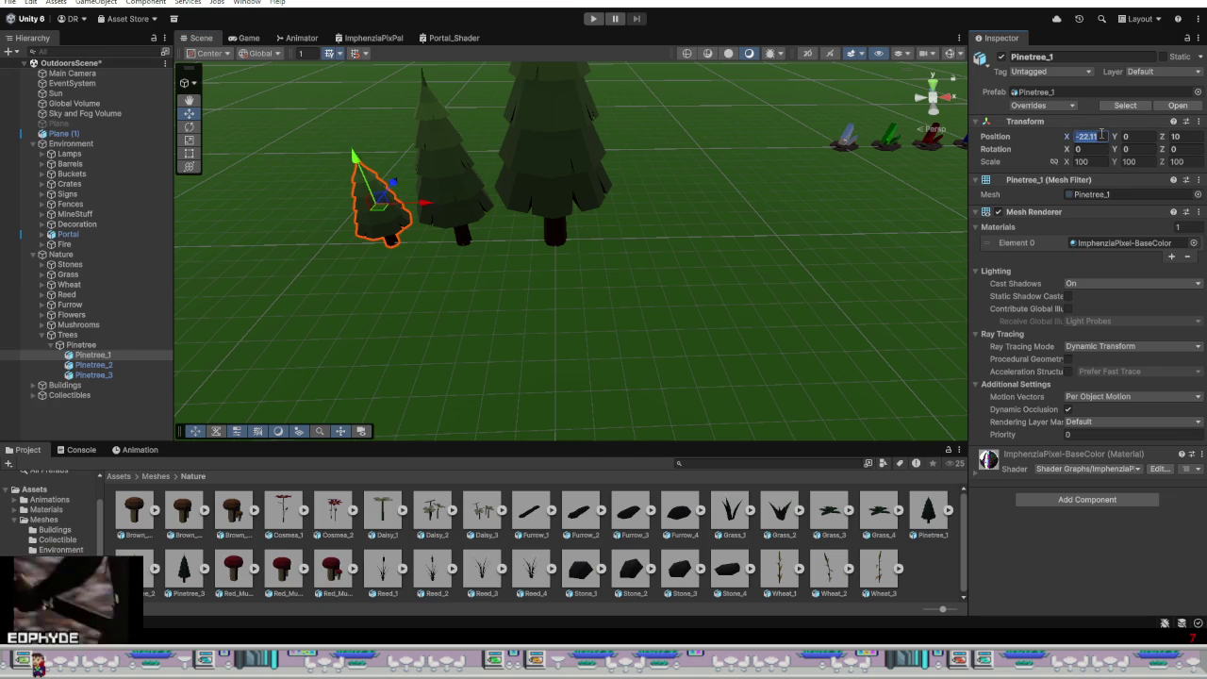
drag(1110, 150, 1114, 152)
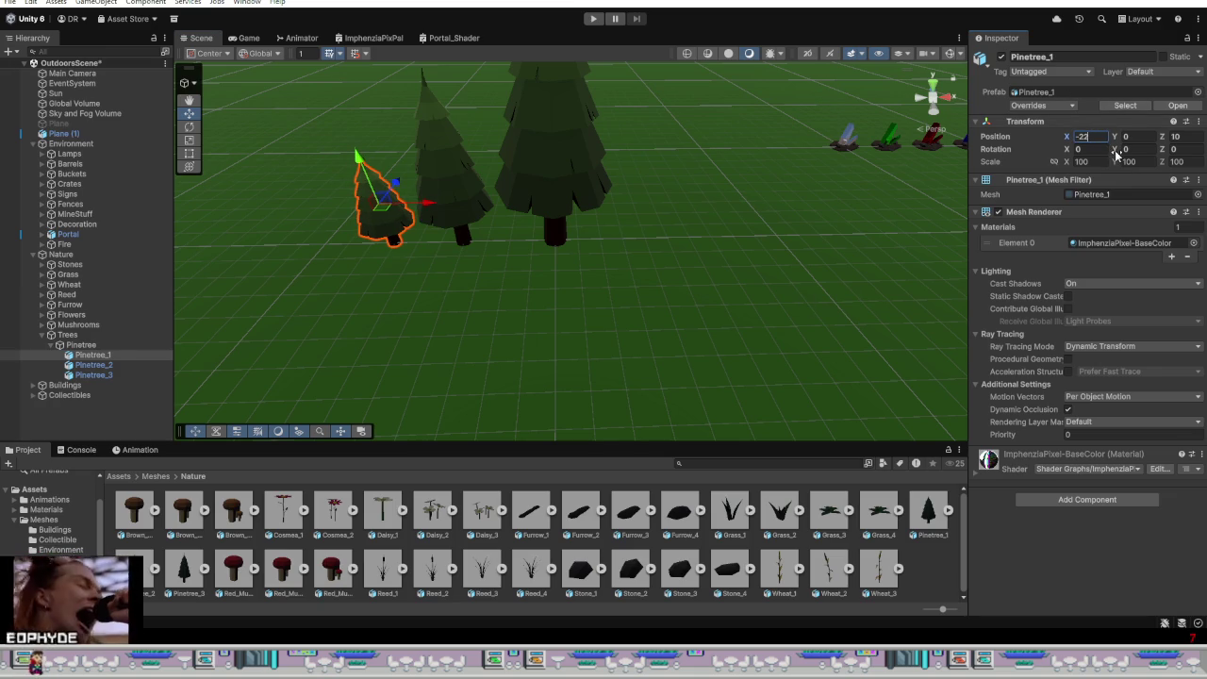
alt+drag(561, 299, 607, 293)
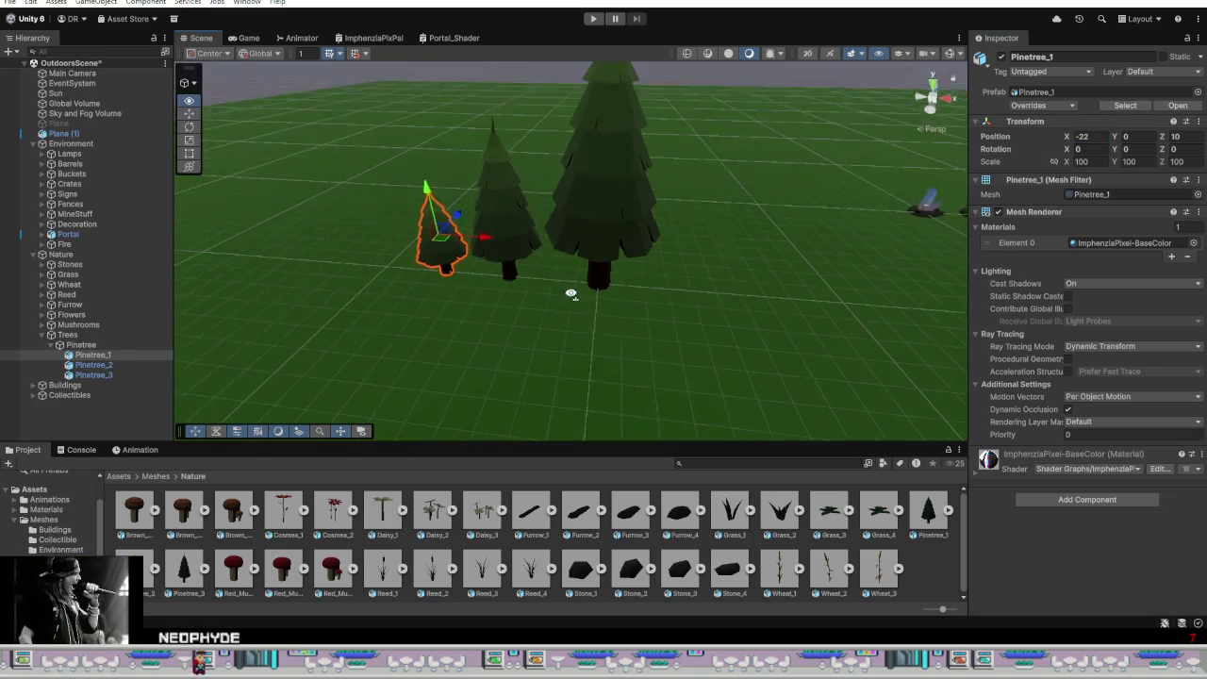
scroll(607, 293, down, 3)
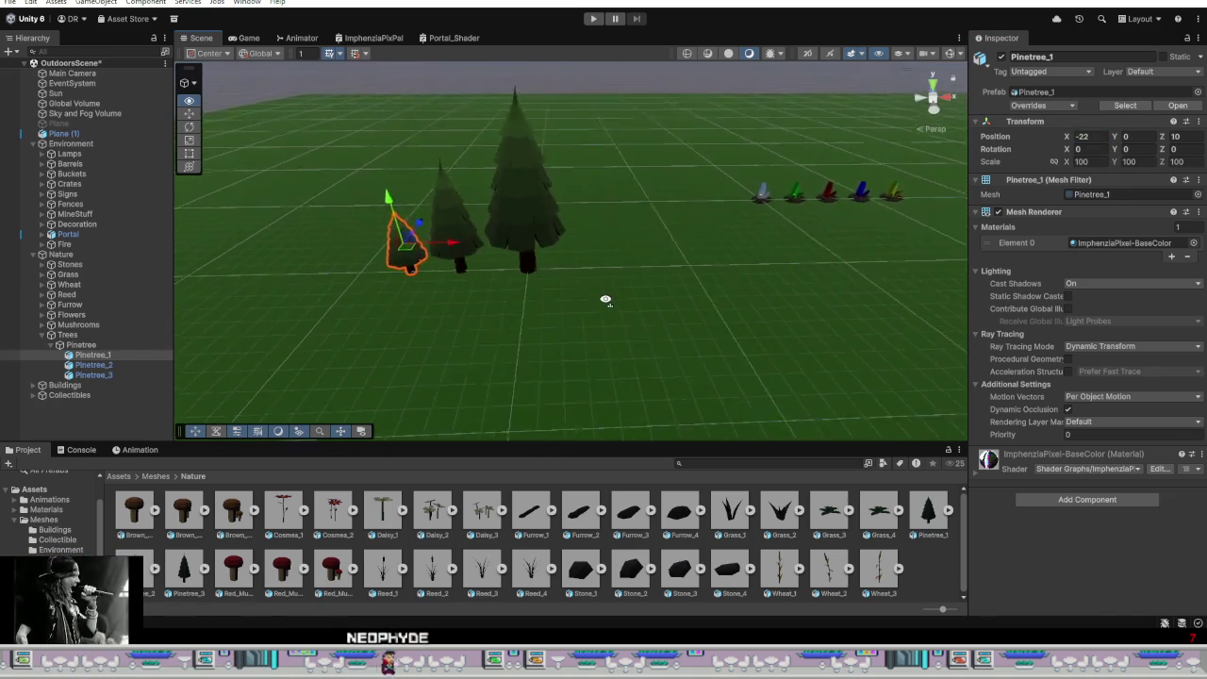
scroll(603, 294, down, 3)
key(ctrl+p)
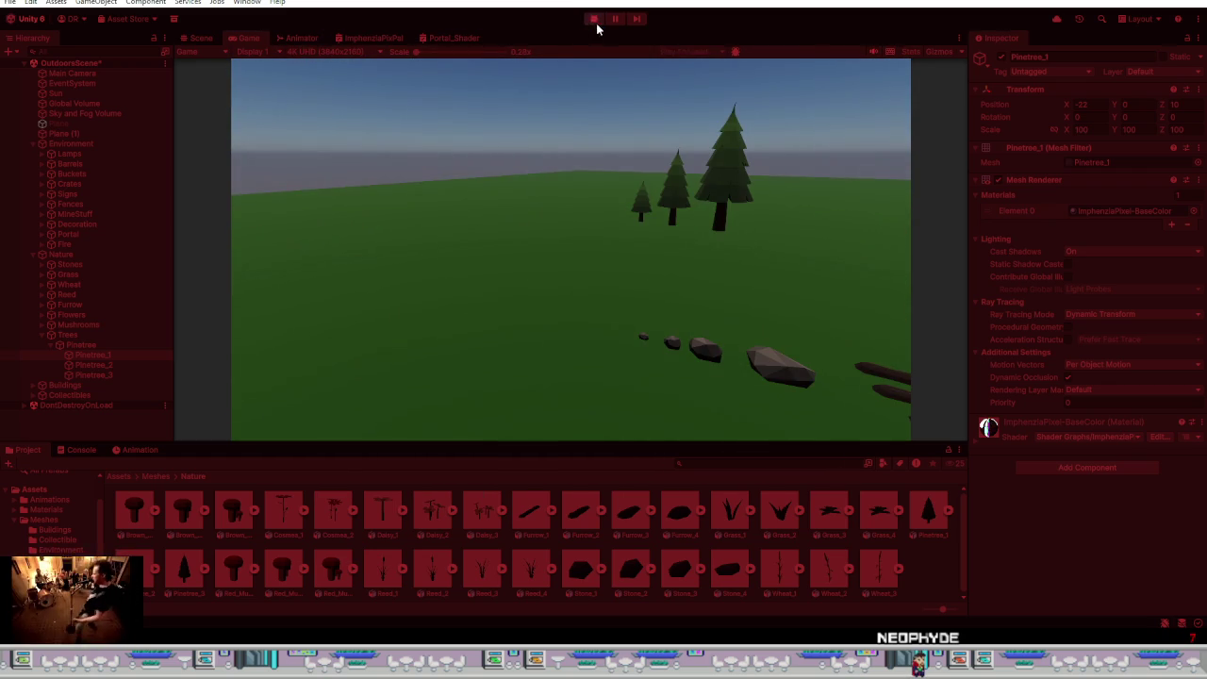
Step: Stop Play mode after previewing the pine row in the Game view
click(595, 20)
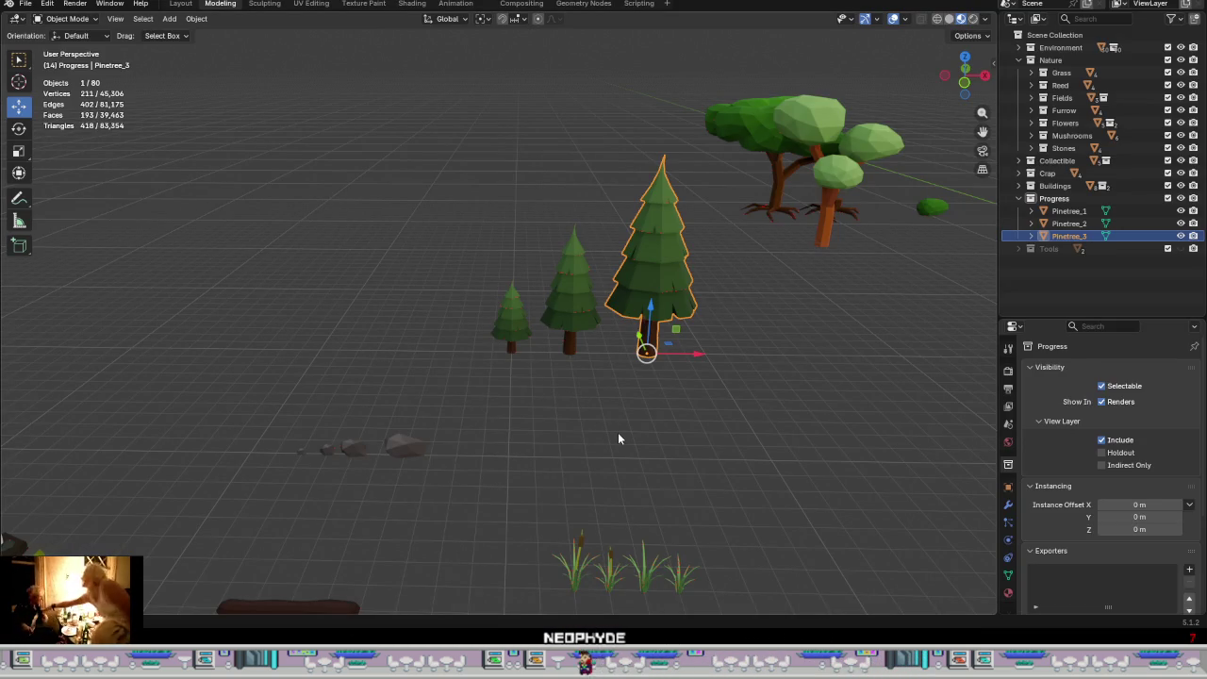
Step: Orbit around the pines and broad tree, then bring up the Nature collection's context menu
scroll(619, 433, down, 4)
scroll(621, 435, down, 3)
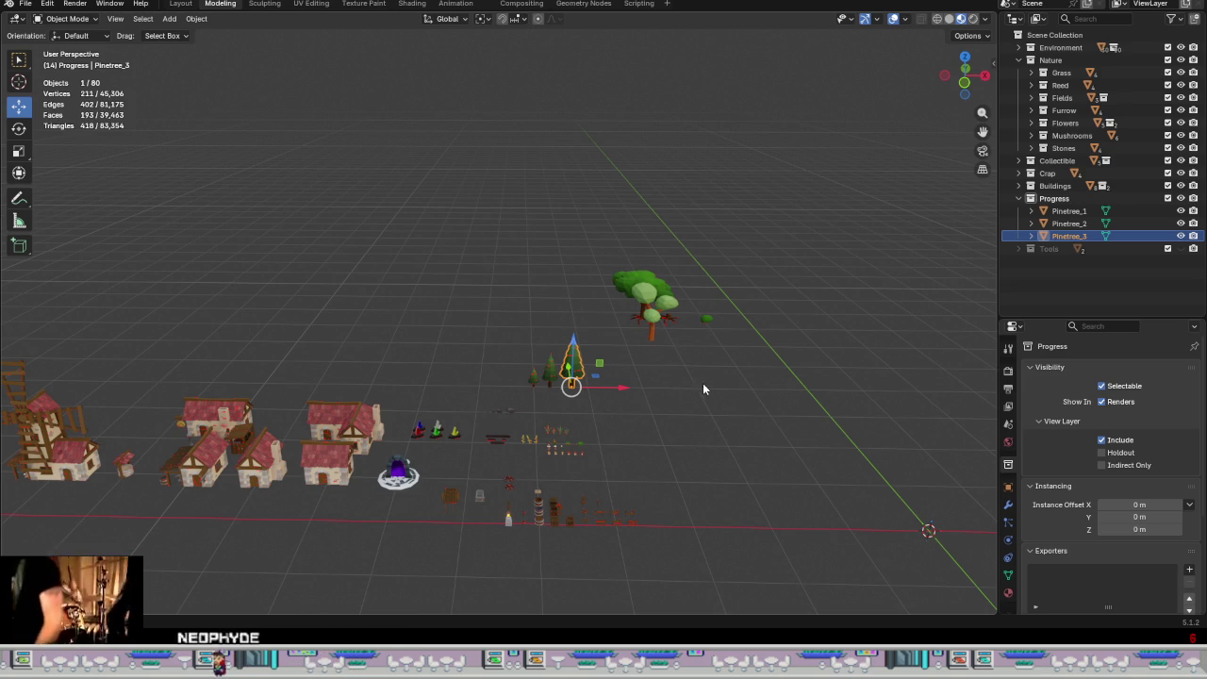
middle_drag(702, 388, 823, 467)
scroll(823, 467, up, 5)
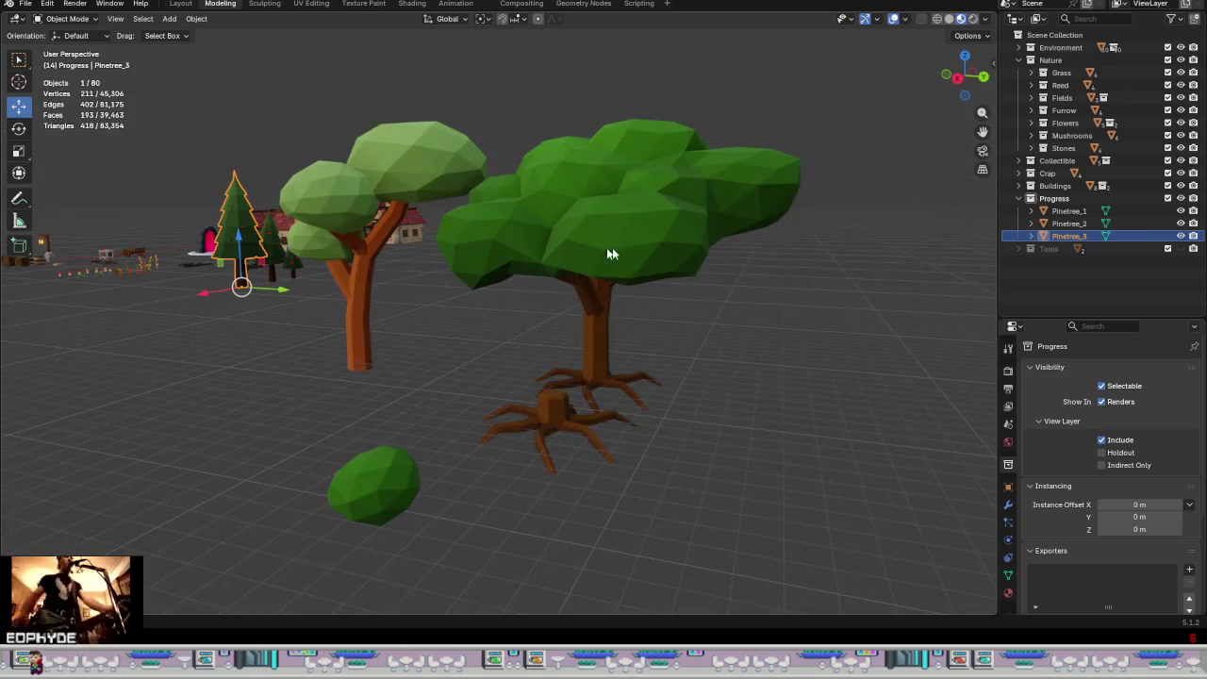
scroll(594, 294, down, 5)
scroll(537, 318, down, 4)
mouse_move(536, 317)
middle_down()
mouse_move(452, 340)
mouse_move(670, 358)
mouse_move(665, 337)
mouse_move(632, 345)
mouse_move(592, 333)
middle_up()
scroll(385, 240, up, 2)
scroll(465, 316, up, 2)
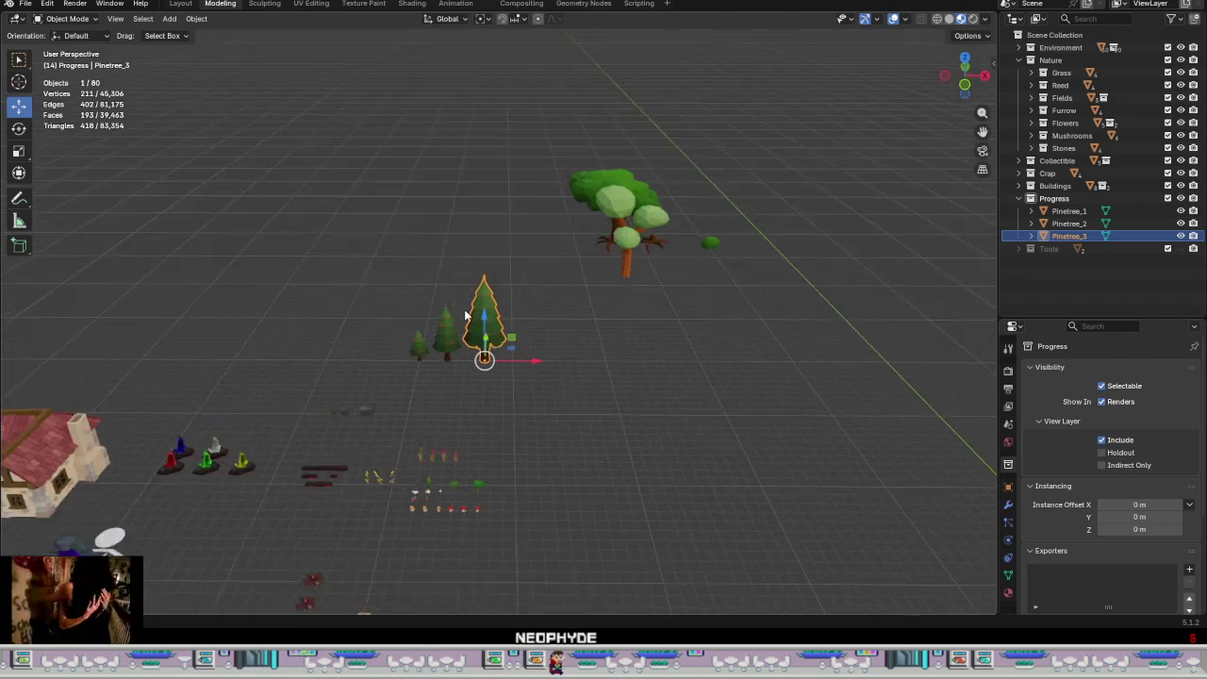
middle_drag(465, 315, 528, 320)
click(1068, 63)
right_click(1068, 64)
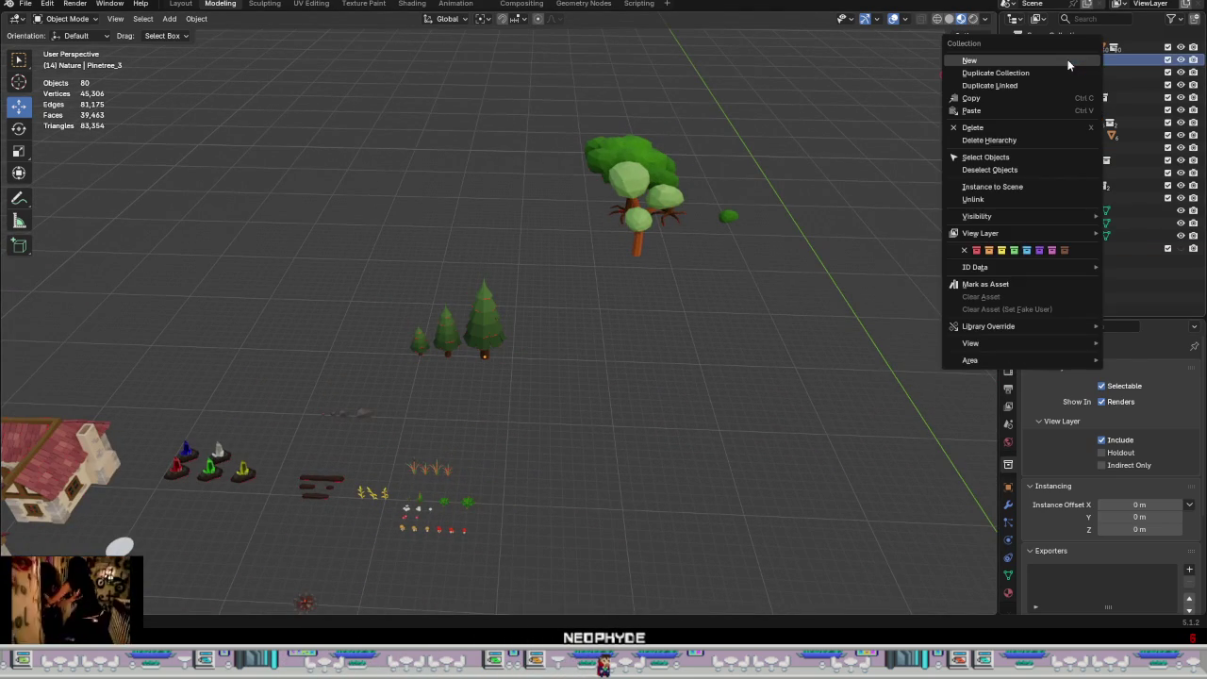
Step: Add a new collection named Trees inside the Nature collection
click(1007, 61)
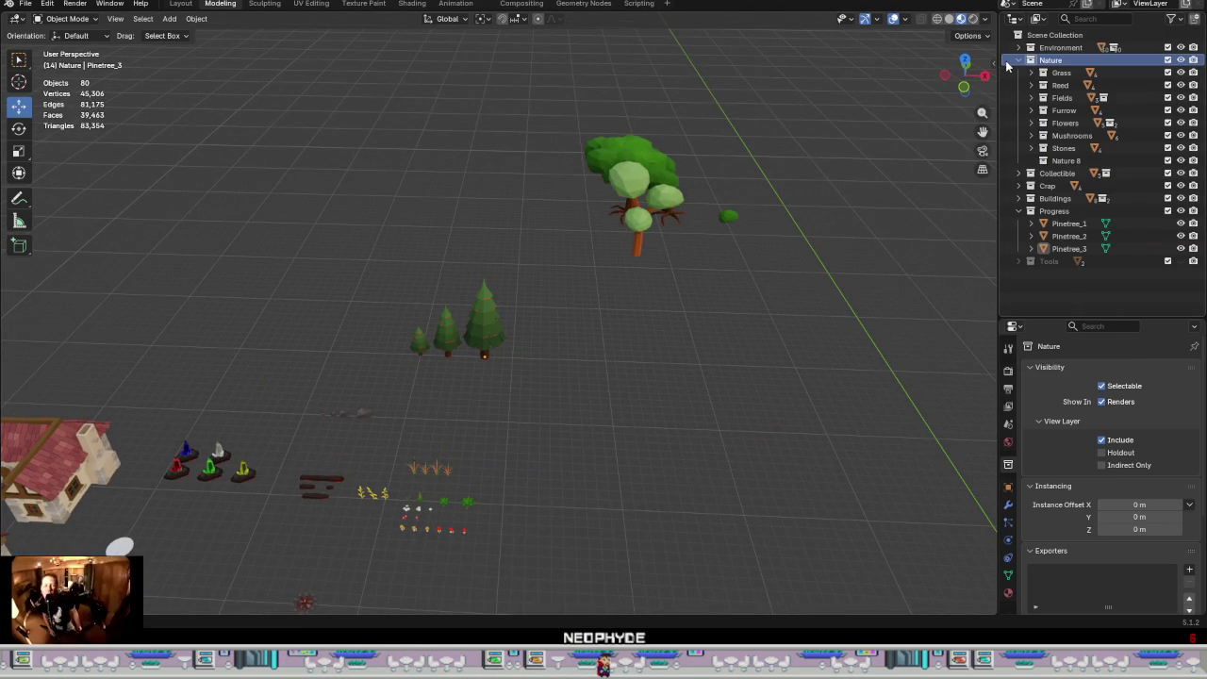
double_click(1065, 160)
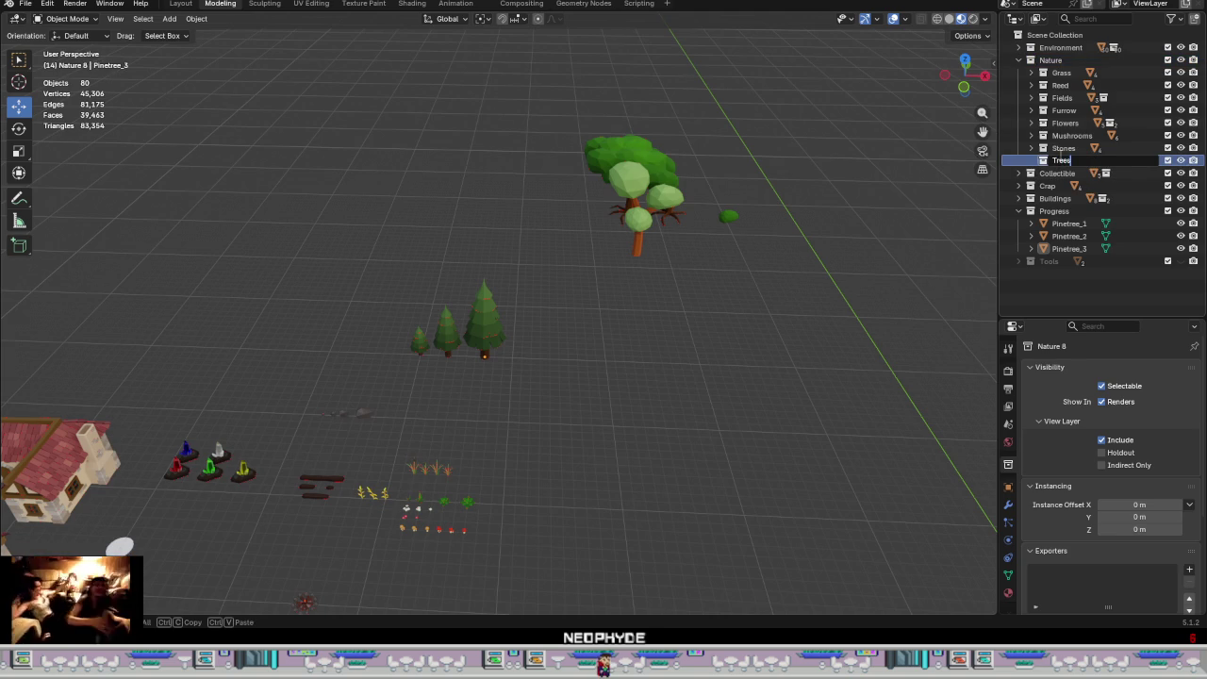
key(Return)
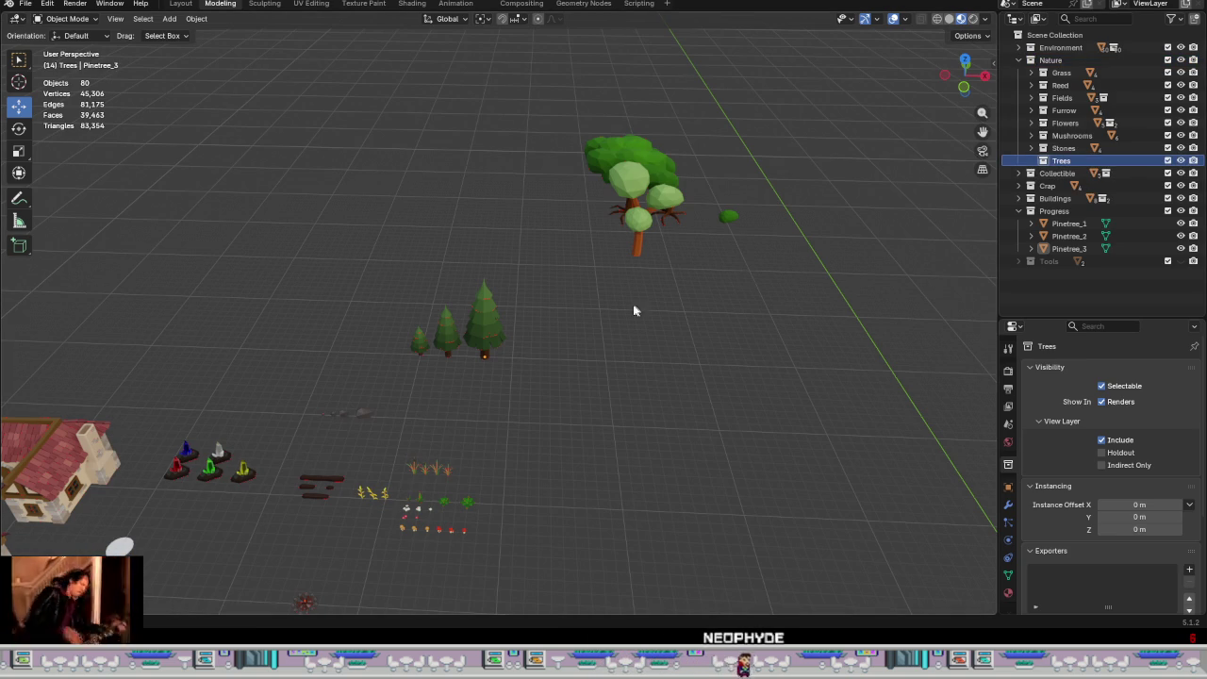
Step: Select the three pine trees in the viewport and open their context menu
click(418, 345)
shift+click(447, 330)
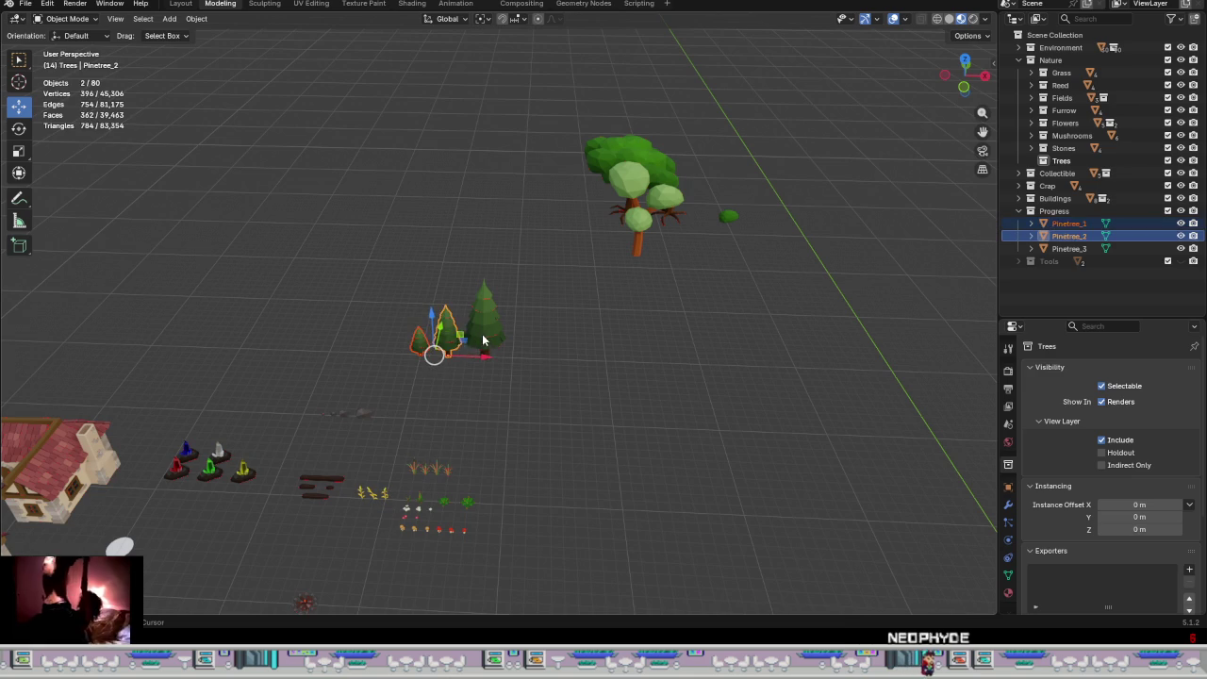
shift+click(485, 321)
click(1032, 124)
mouse_move(1065, 122)
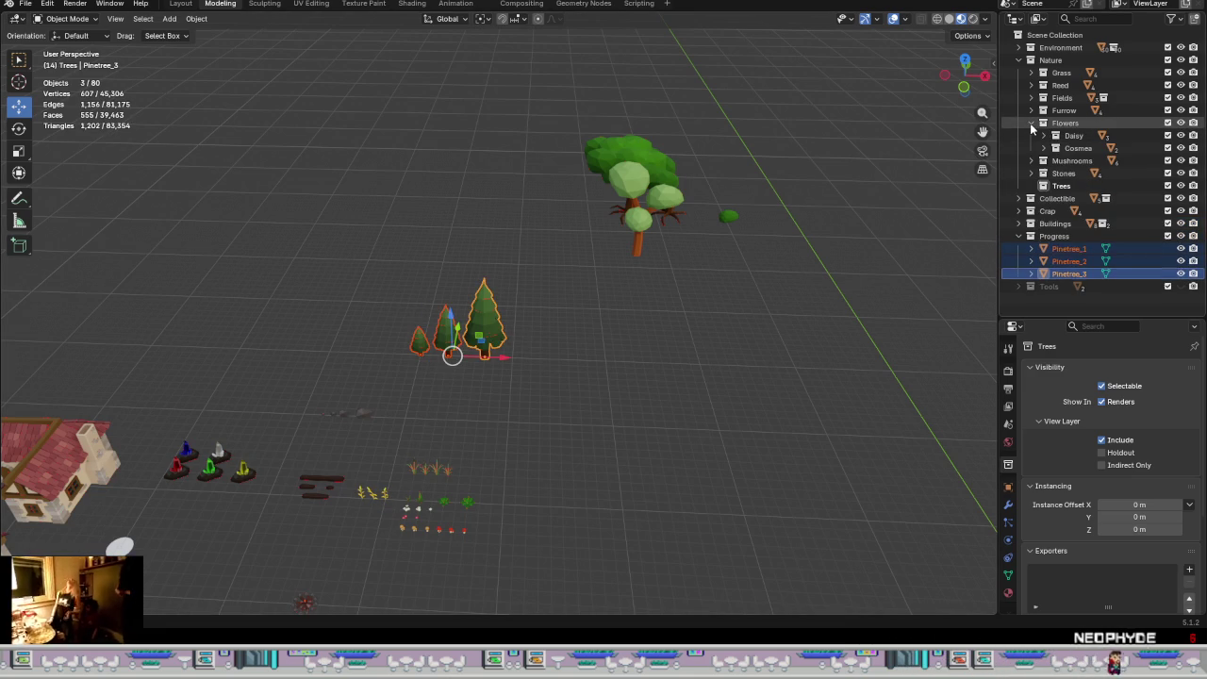
click(1031, 123)
right_click(493, 329)
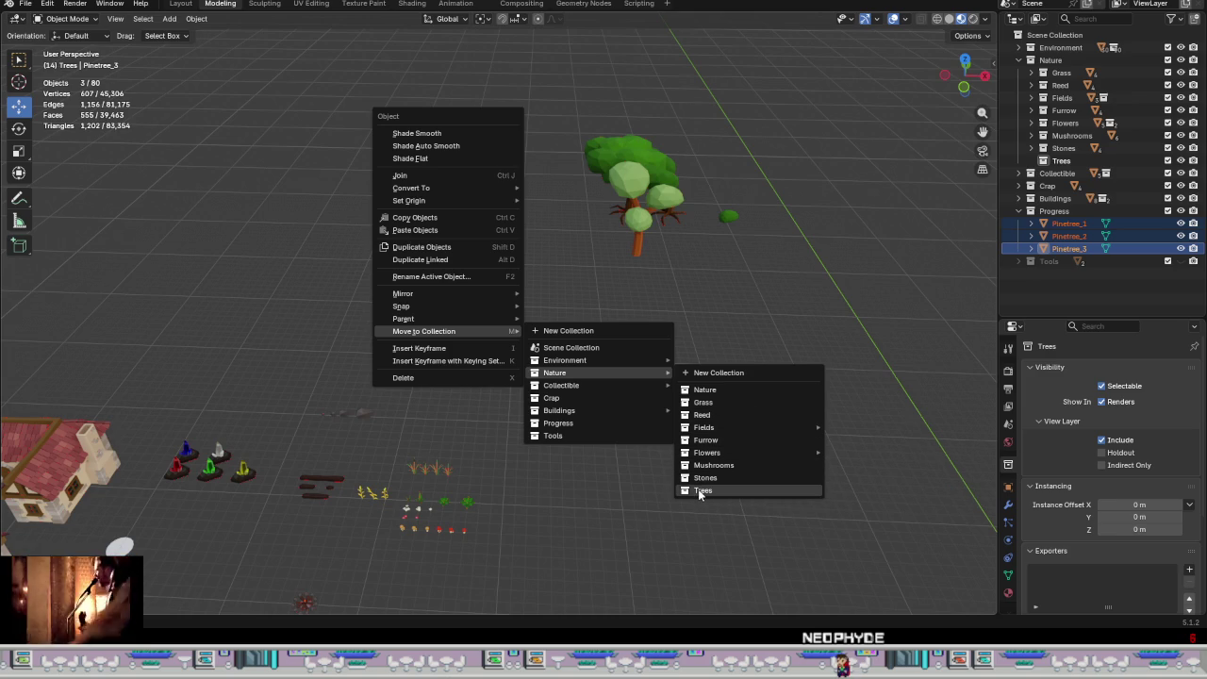
Step: Create a child collection named Pinetree inside Trees, then box-select the three pines
right_click(1071, 164)
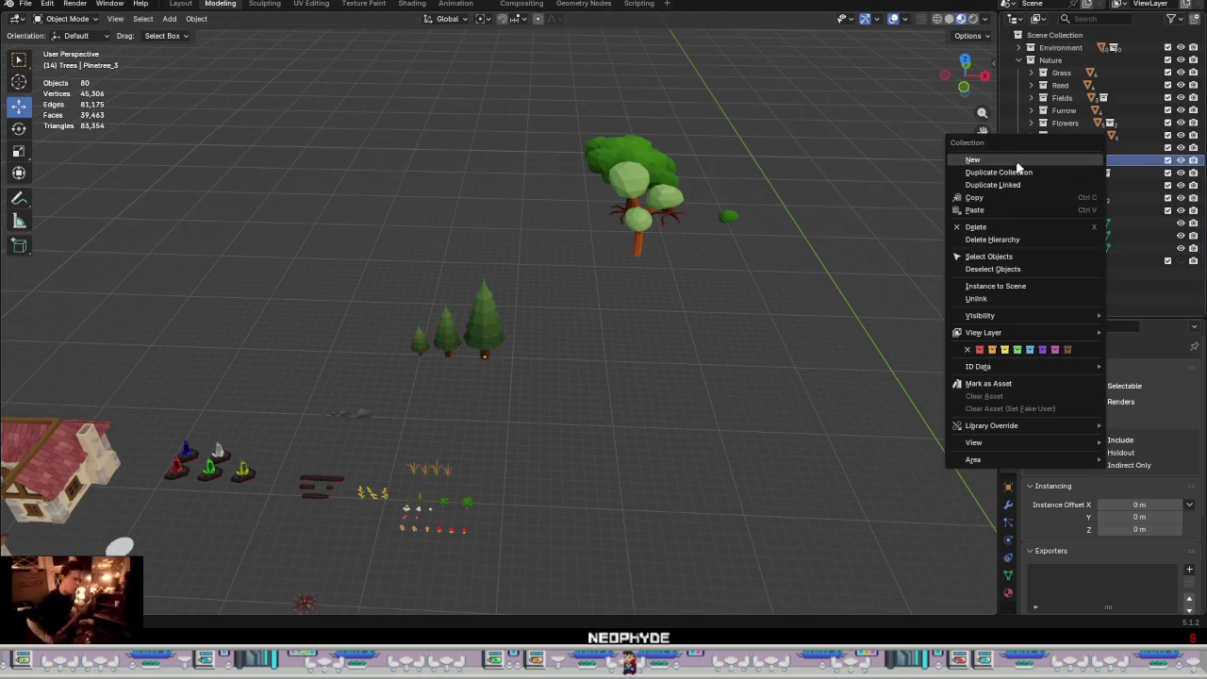
click(1018, 161)
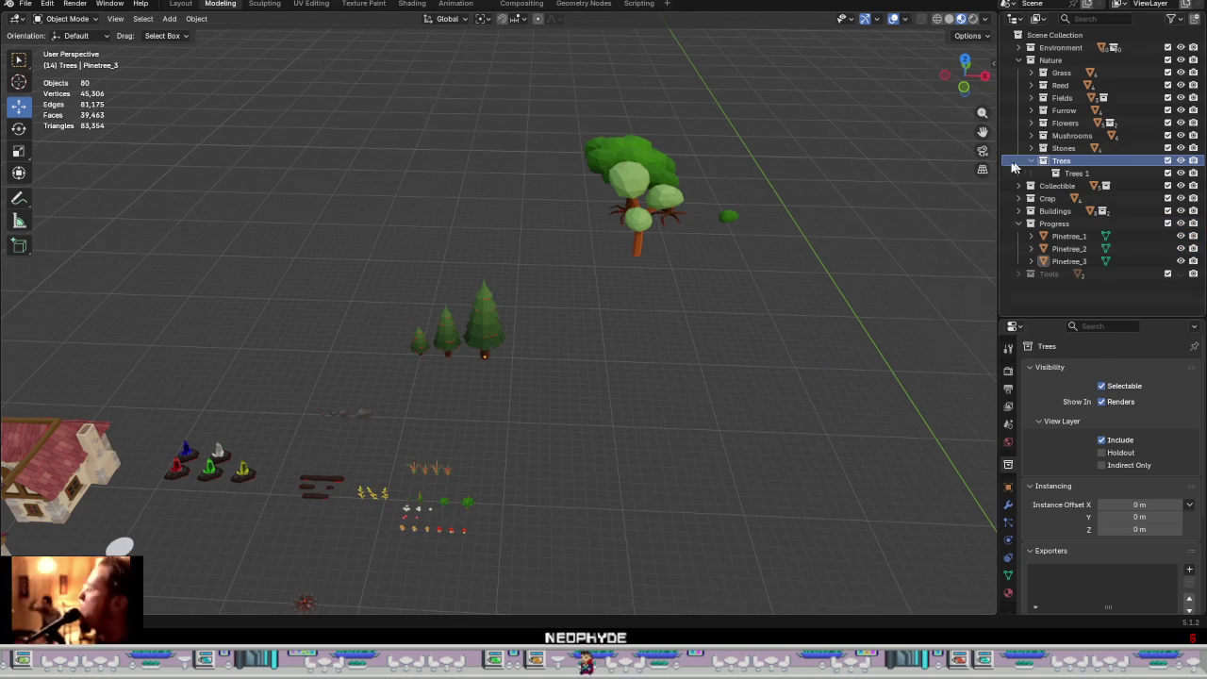
double_click(1090, 176)
text(Pinetree)
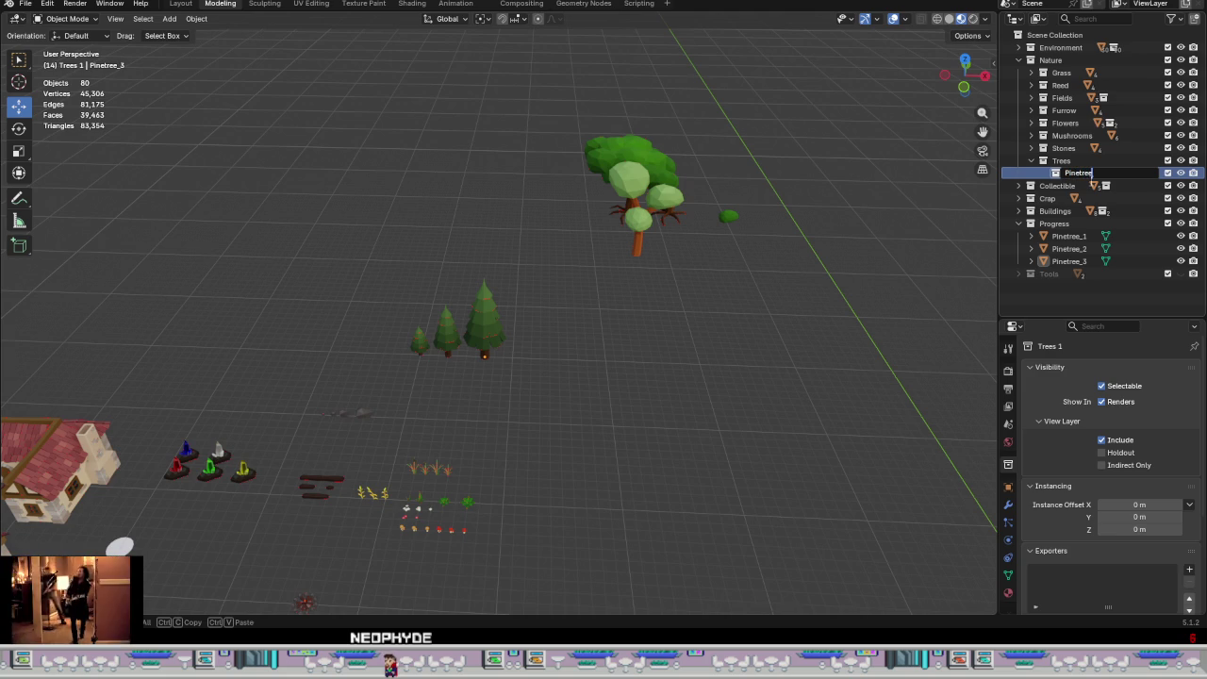
key(Return)
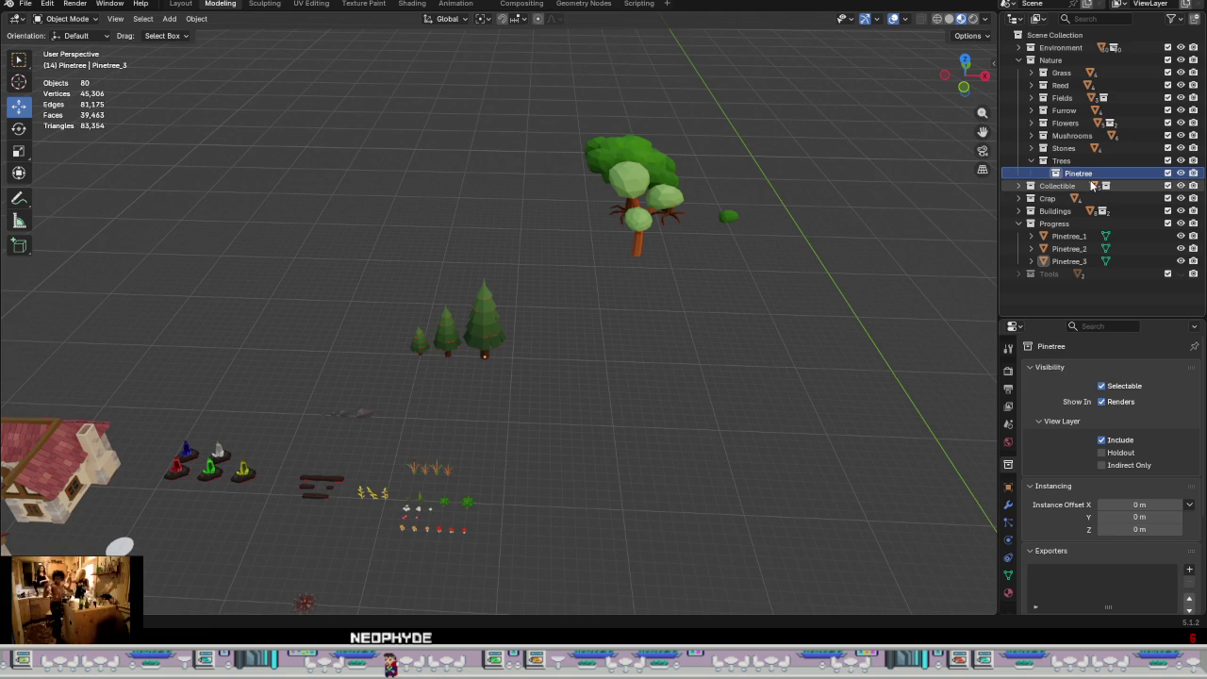
drag(506, 375, 429, 300)
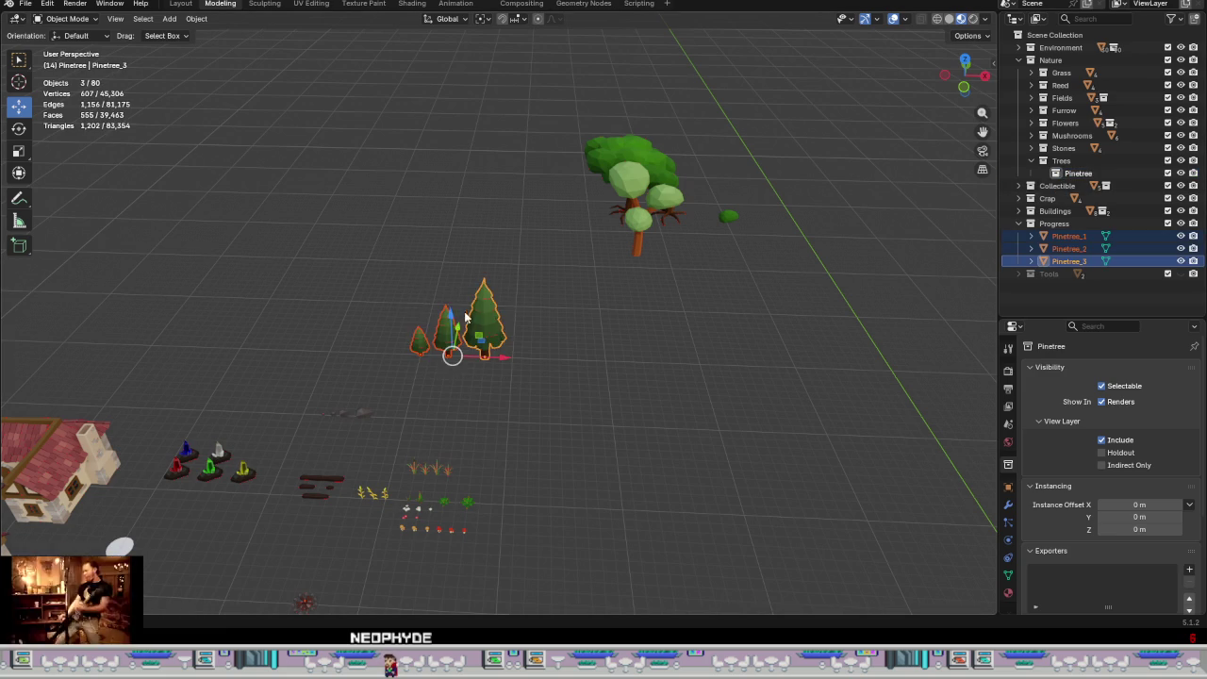
Step: Move the selected pines to Nature > Trees > Pinetree and collapse that collection
right_click(476, 330)
mouse_move(544, 372)
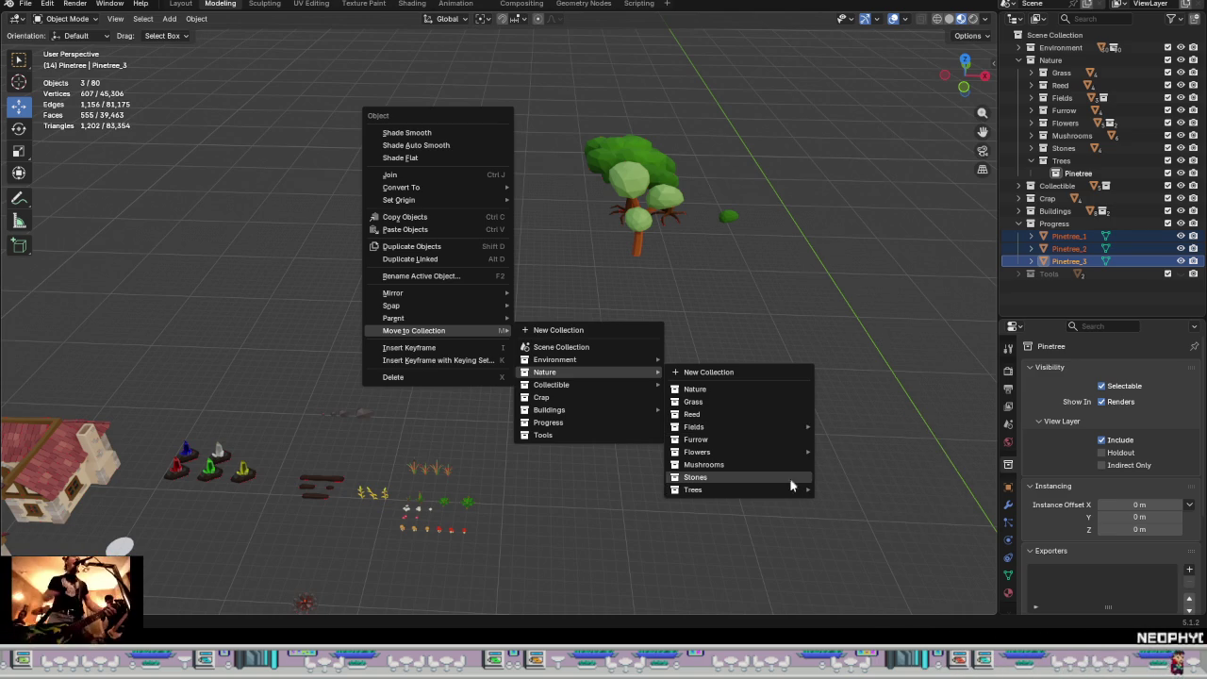
mouse_move(693, 489)
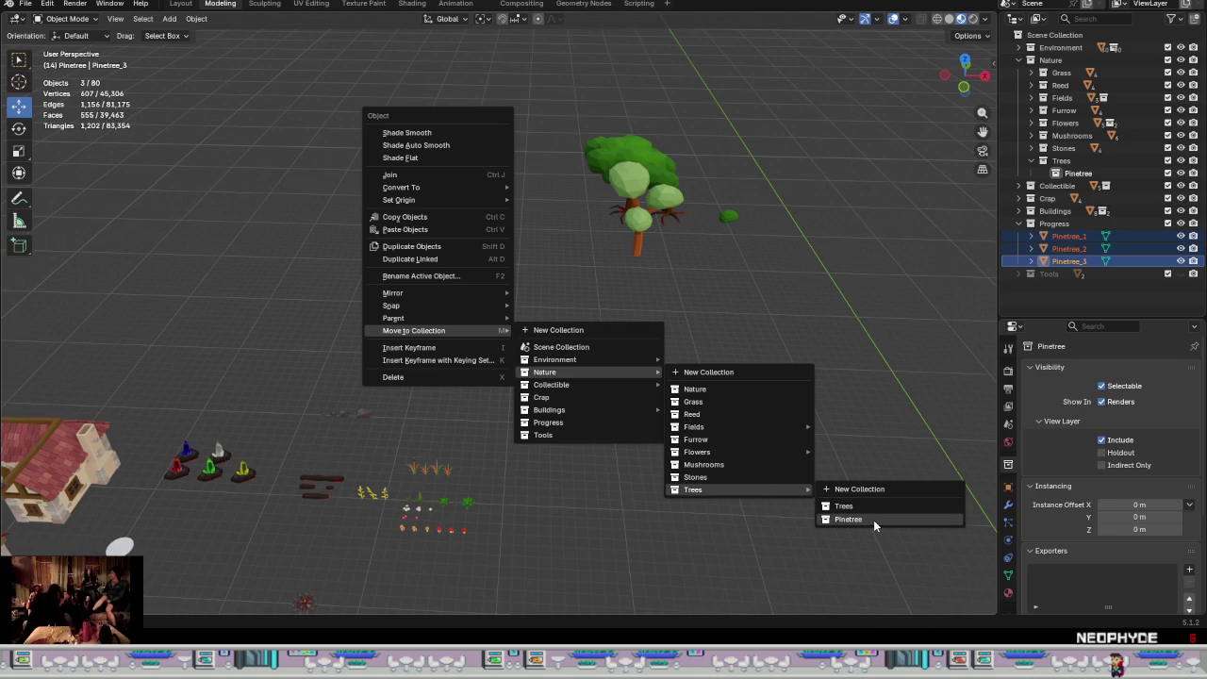
click(873, 522)
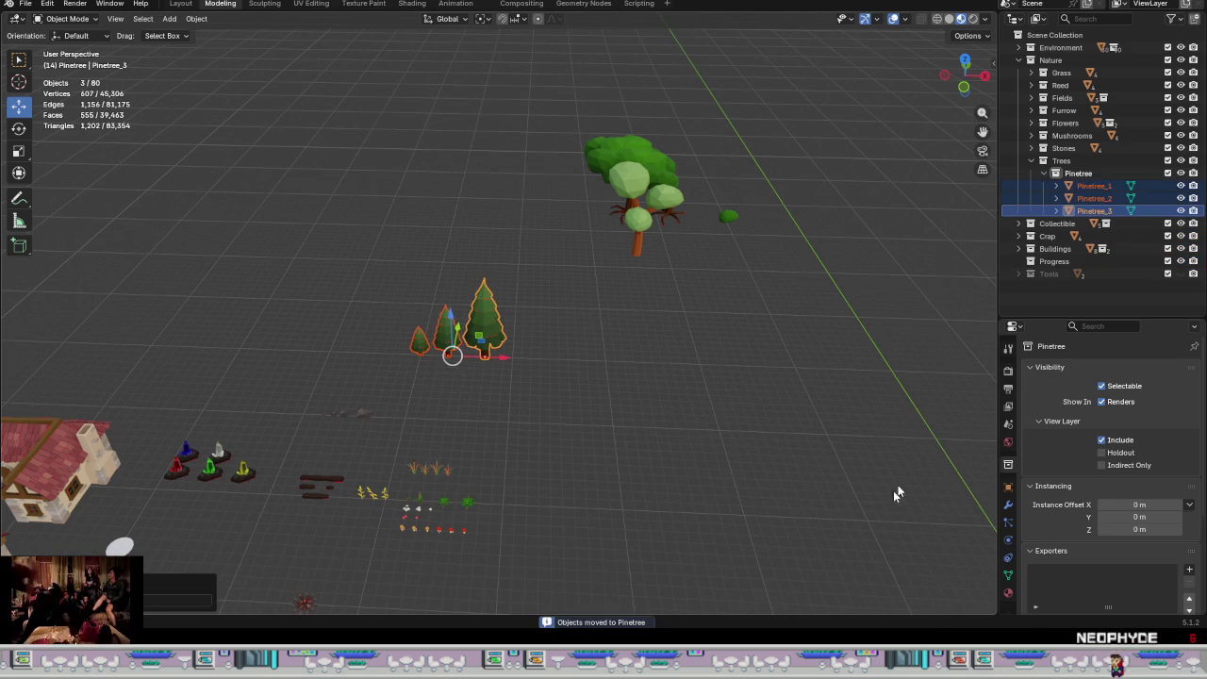
click(1045, 175)
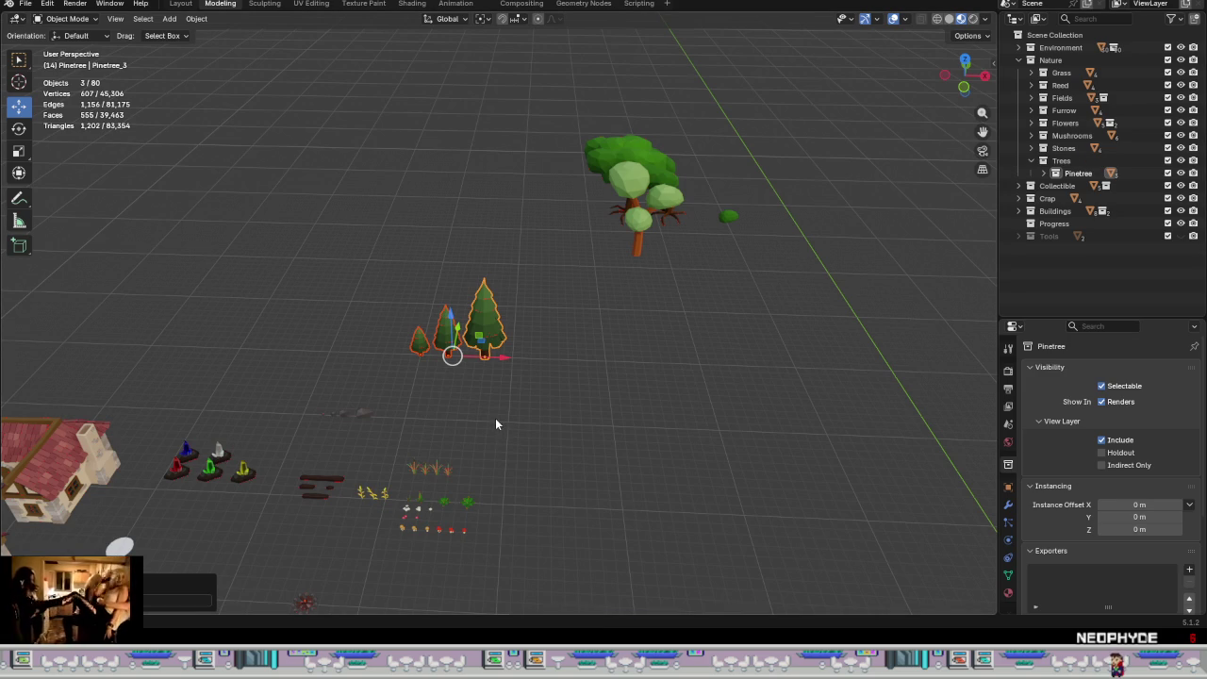
middle_drag(630, 407, 772, 341)
Step: Expand Environment > Portal and hide Portalplate_Collider from the viewport
mouse_move(743, 393)
middle_down()
mouse_move(372, 314)
mouse_move(646, 324)
mouse_move(801, 423)
mouse_move(722, 412)
mouse_move(713, 463)
mouse_move(722, 417)
mouse_move(728, 433)
middle_up()
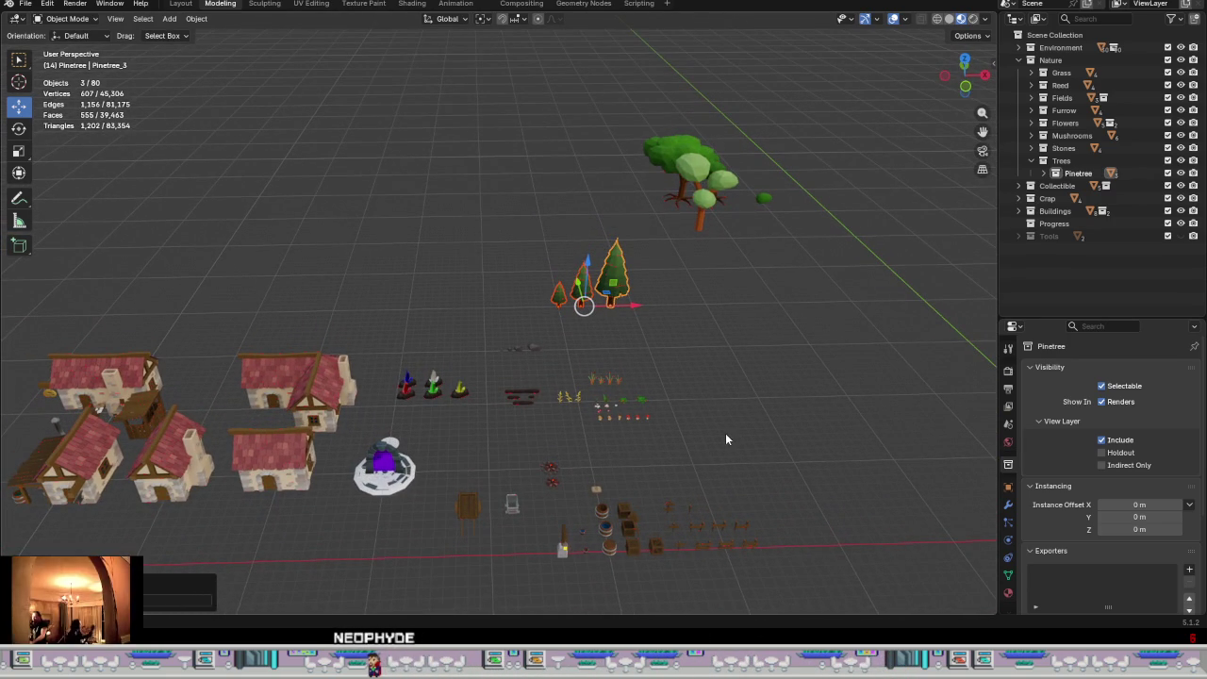
scroll(363, 518, up, 3)
scroll(369, 480, up, 2)
click(455, 491)
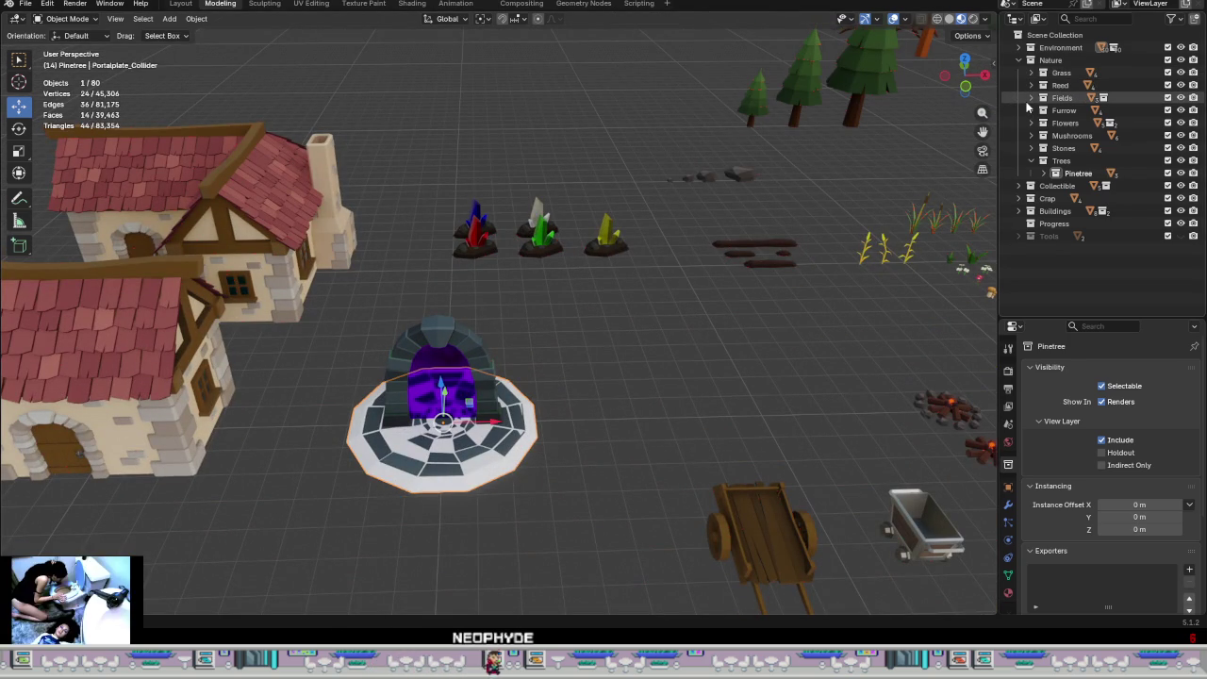
click(1030, 47)
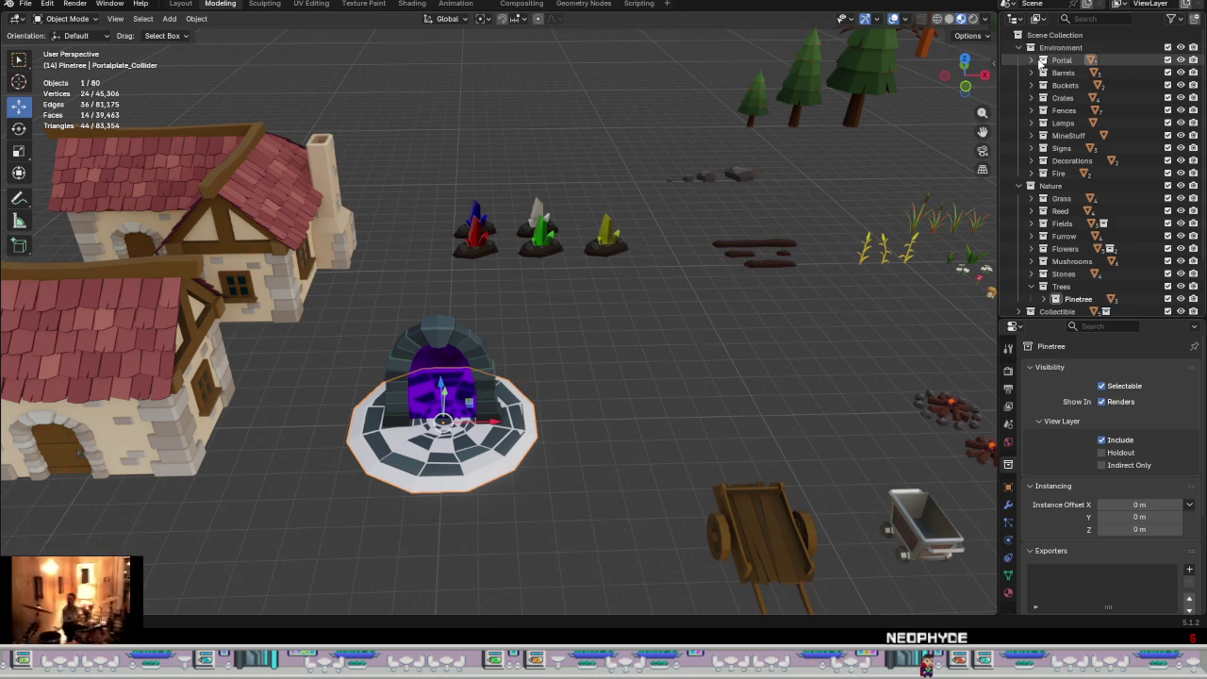
click(1032, 61)
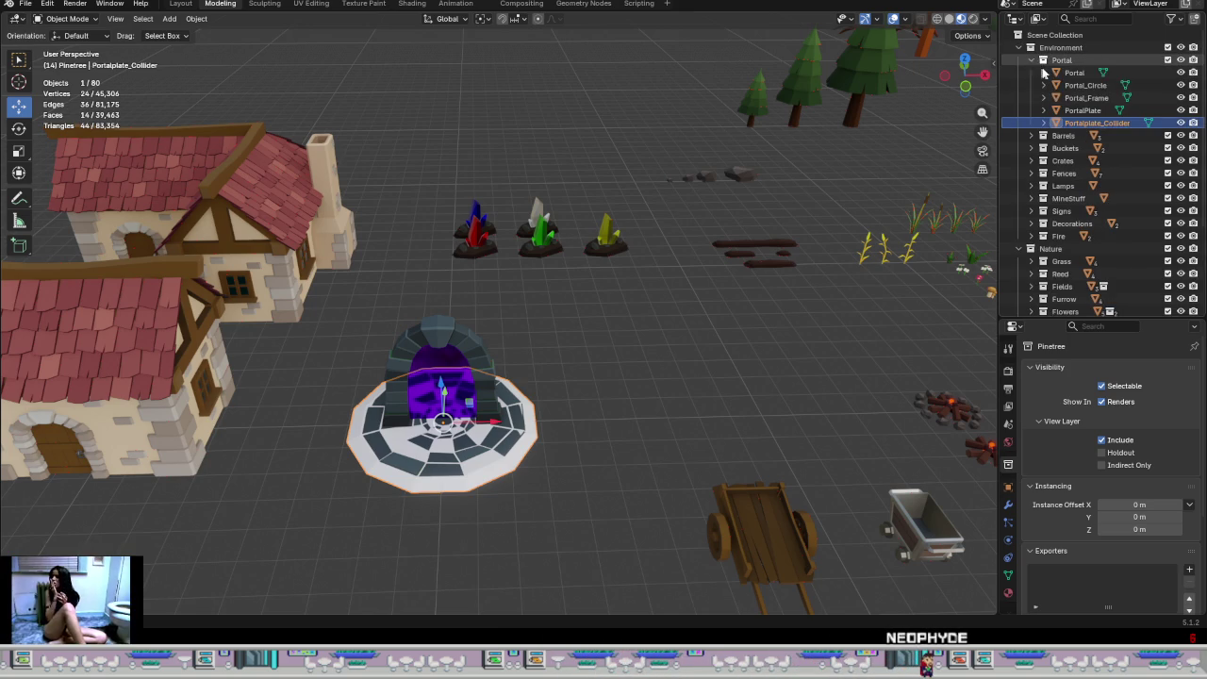
click(1181, 127)
Step: Hide Portal_Circle, then collapse the Portal and Environment collections
mouse_move(528, 393)
middle_down()
mouse_move(538, 458)
mouse_move(452, 375)
mouse_move(640, 394)
middle_up()
click(1093, 85)
click(1180, 85)
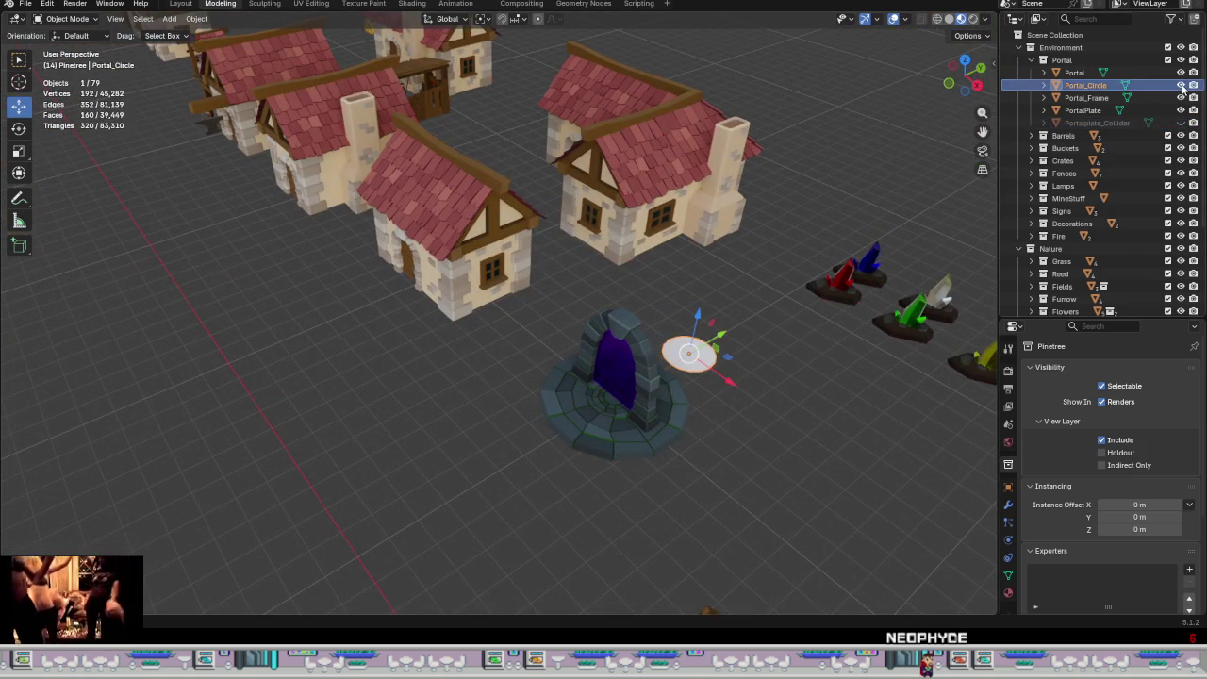
click(1043, 60)
scroll(898, 160, down, 4)
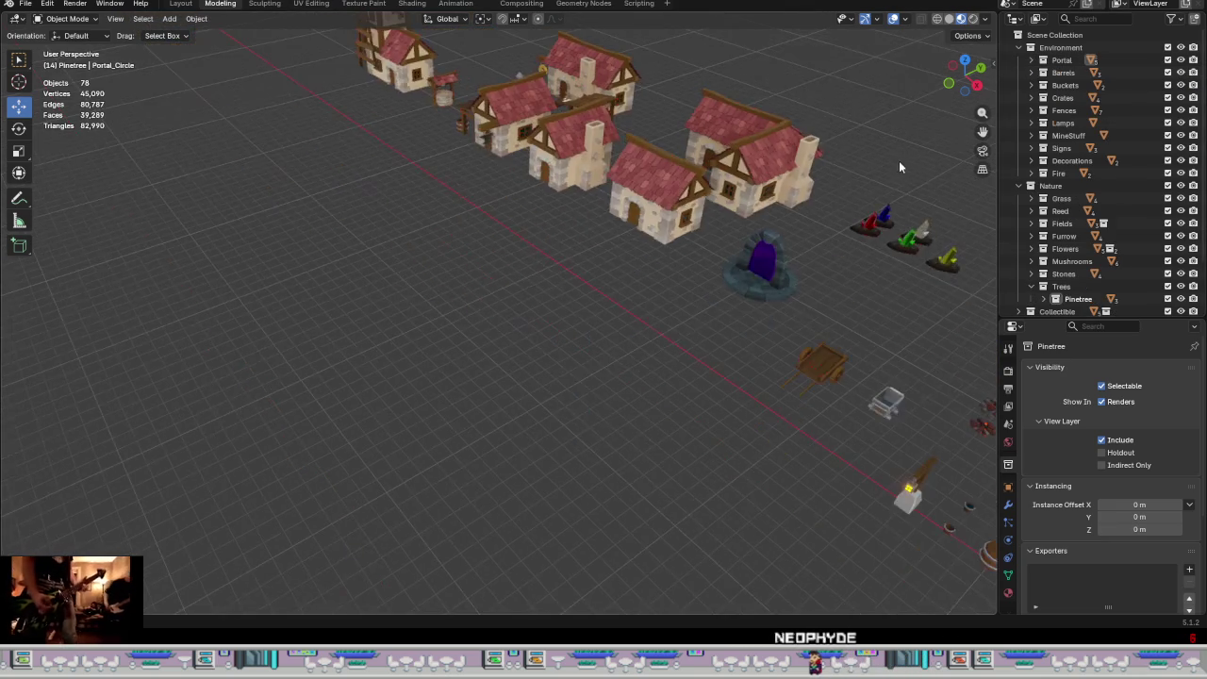
click(1030, 48)
Step: Orbit to a low view beside the portal, then return to the Unity outdoors scene
mouse_move(829, 226)
middle_down()
mouse_move(872, 195)
mouse_move(879, 214)
mouse_move(197, 348)
middle_up()
scroll(197, 349, up, 4)
scroll(197, 349, up, 3)
mouse_move(292, 302)
middle_down()
mouse_move(506, 282)
mouse_move(511, 256)
mouse_move(545, 253)
mouse_move(572, 254)
mouse_move(585, 270)
mouse_move(776, 280)
mouse_move(716, 315)
mouse_move(433, 302)
mouse_move(497, 271)
mouse_move(588, 348)
mouse_move(567, 358)
middle_up()
scroll(497, 271, down, 3)
scroll(480, 273, down, 3)
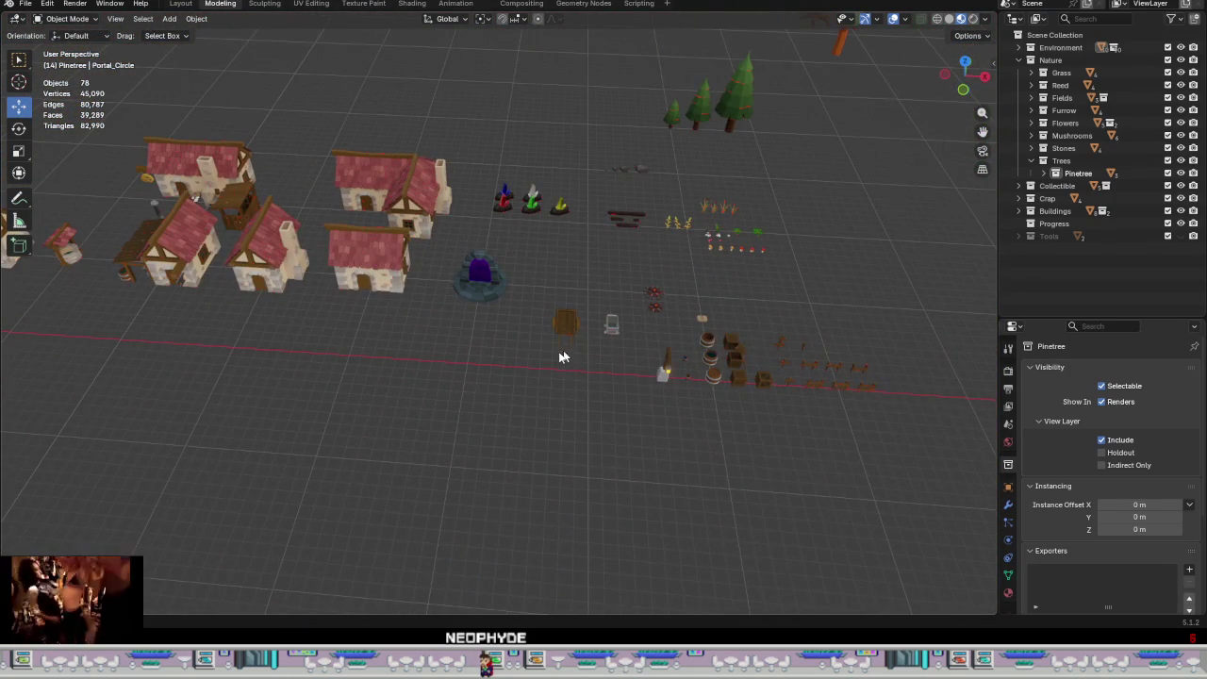
mouse_move(485, 662)
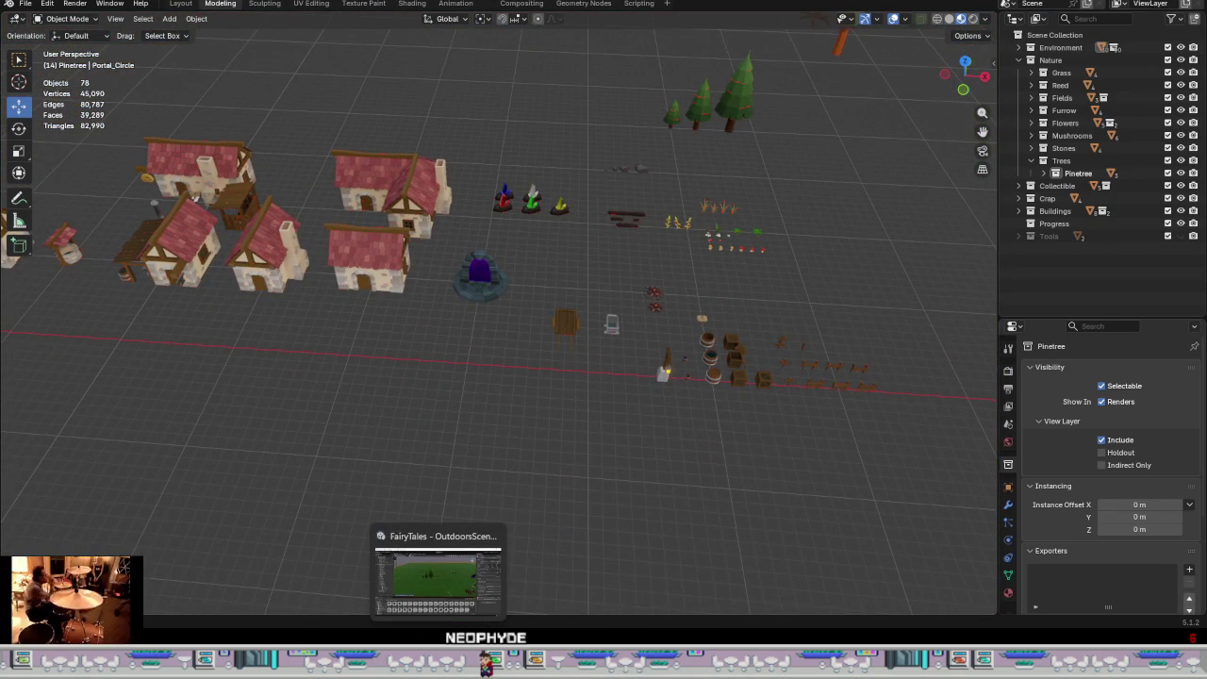
click(438, 575)
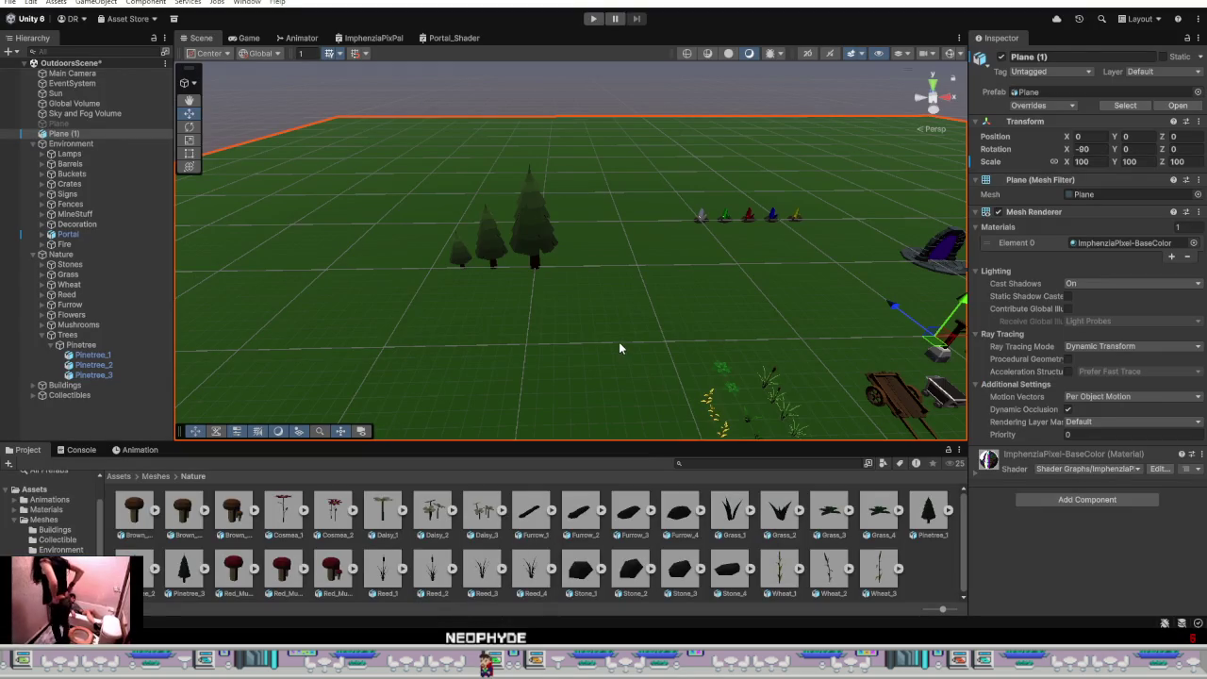
Step: Fly the scene camera toward the portal and inspect the Portal material in Assets > Materials
mouse_move(547, 320)
right_down()
mouse_move(698, 262)
mouse_move(1169, 277)
mouse_move(443, 292)
mouse_move(136, 282)
mouse_move(606, 325)
mouse_move(569, 327)
right_up()
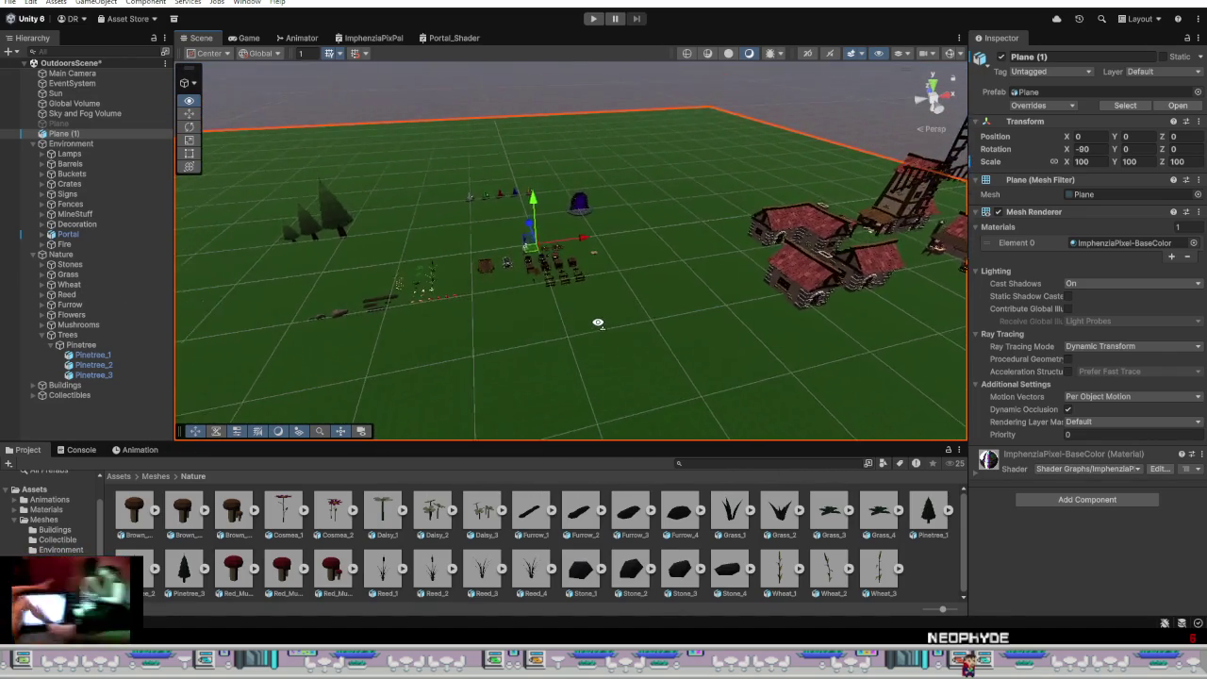
right_drag(570, 327, 456, 386)
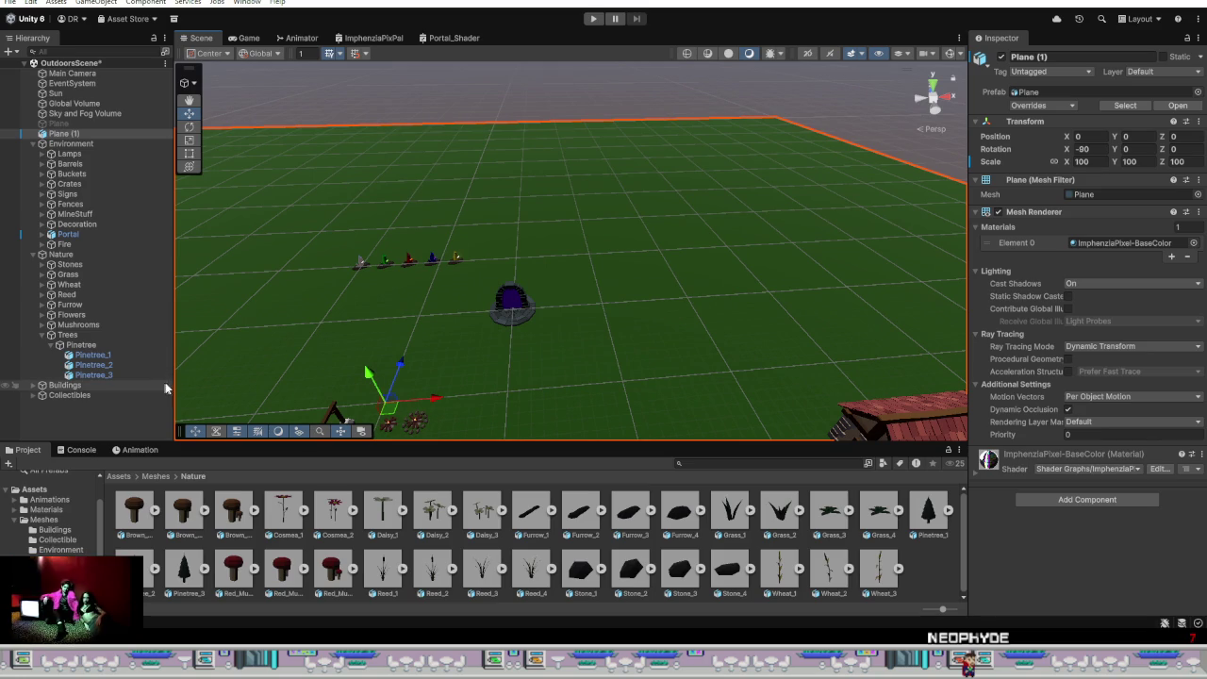
click(117, 477)
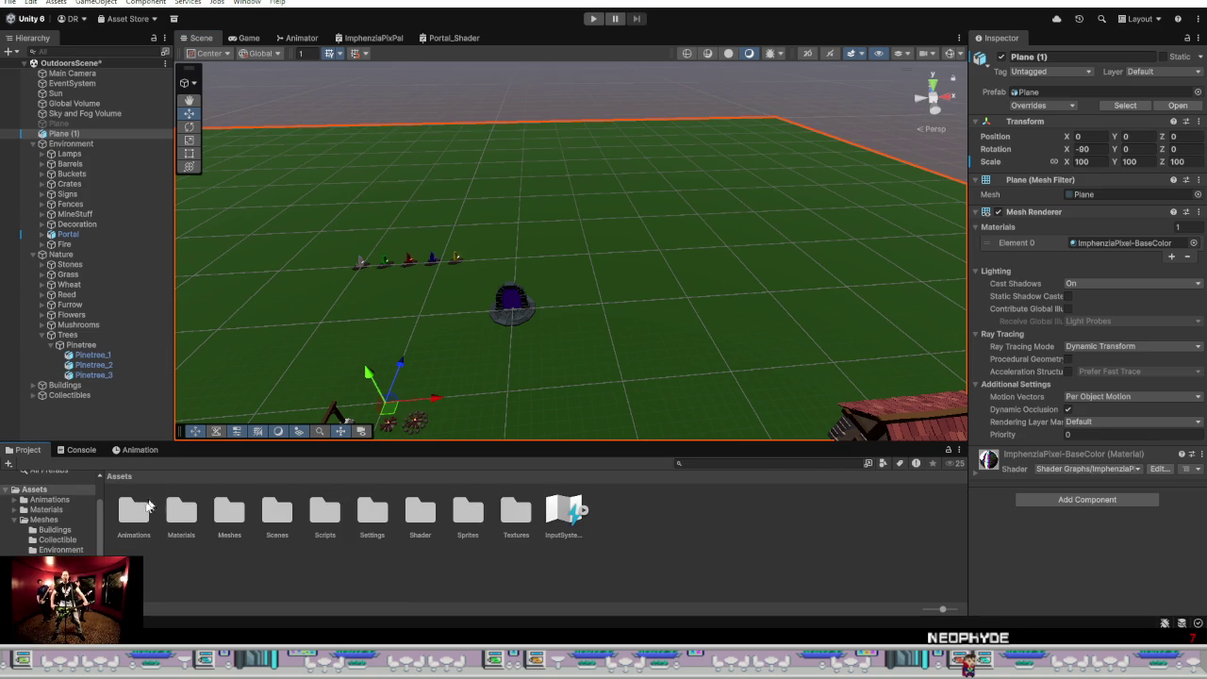
double_click(181, 511)
click(229, 509)
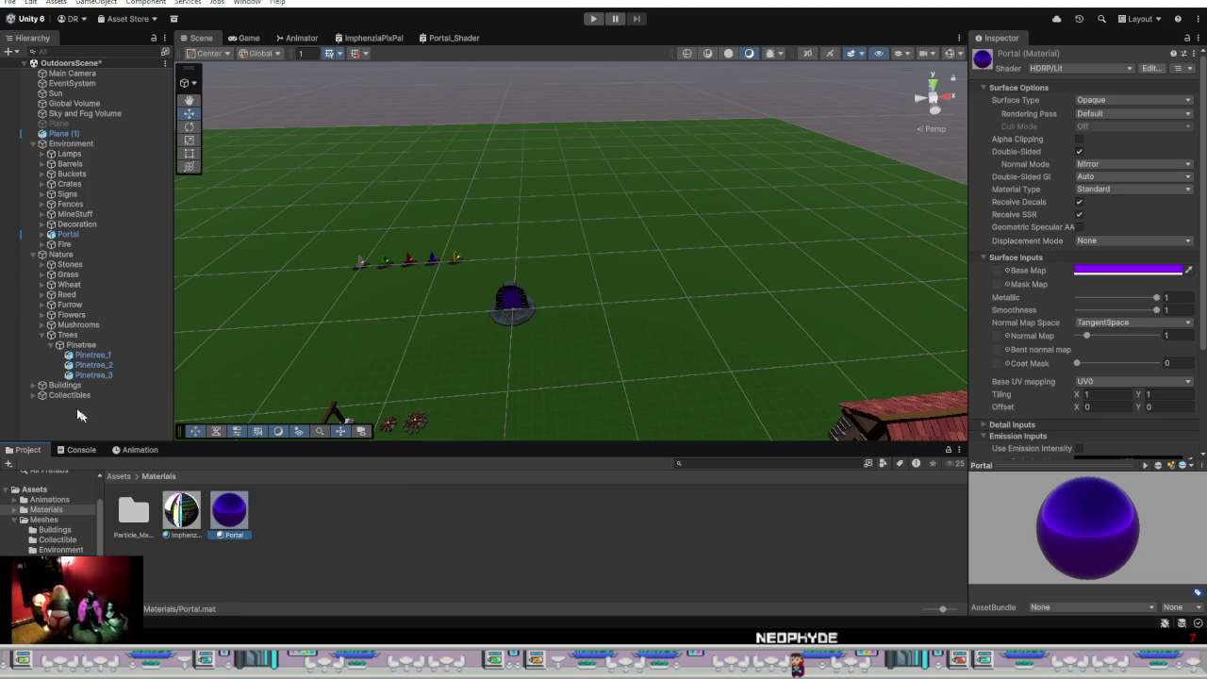
Step: Open Assets > Meshes > Nature to list the plant, stone and pine tree meshes
click(119, 476)
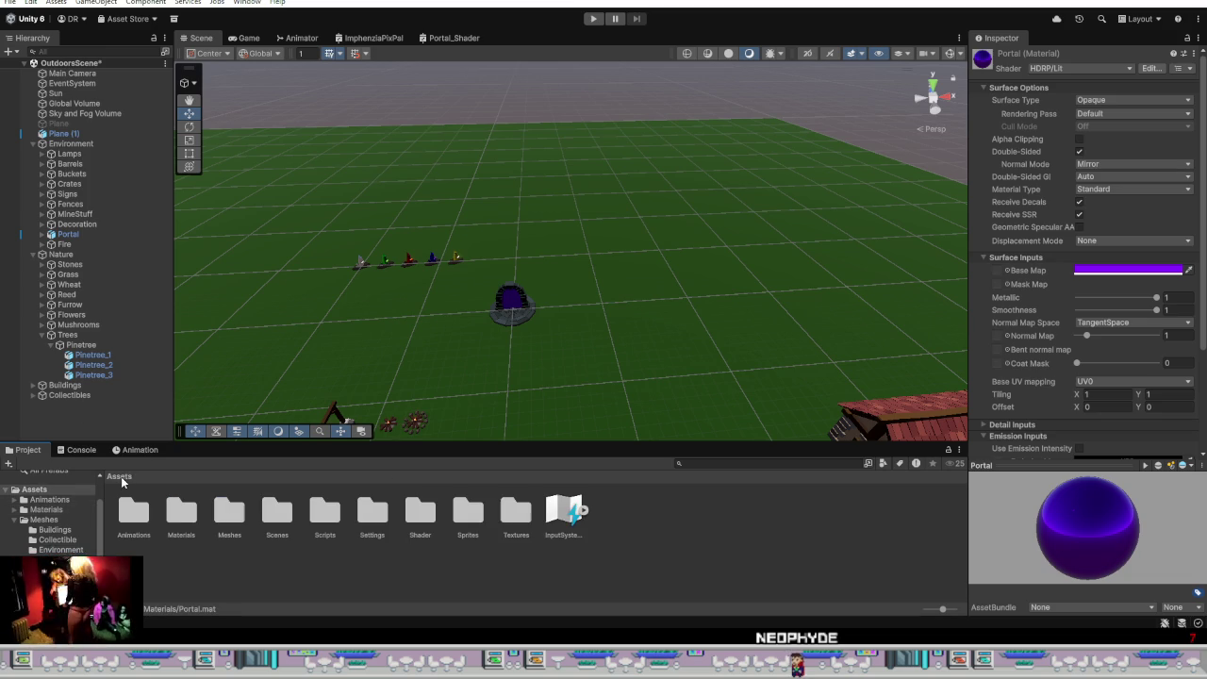
double_click(229, 510)
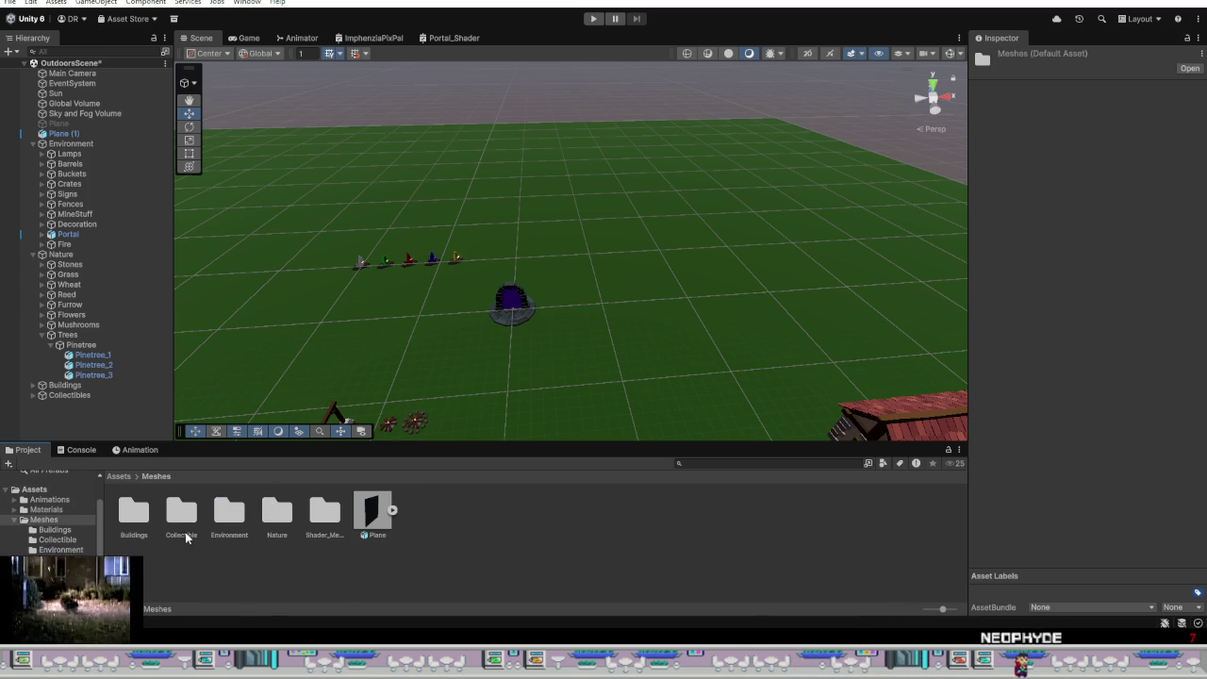
double_click(276, 511)
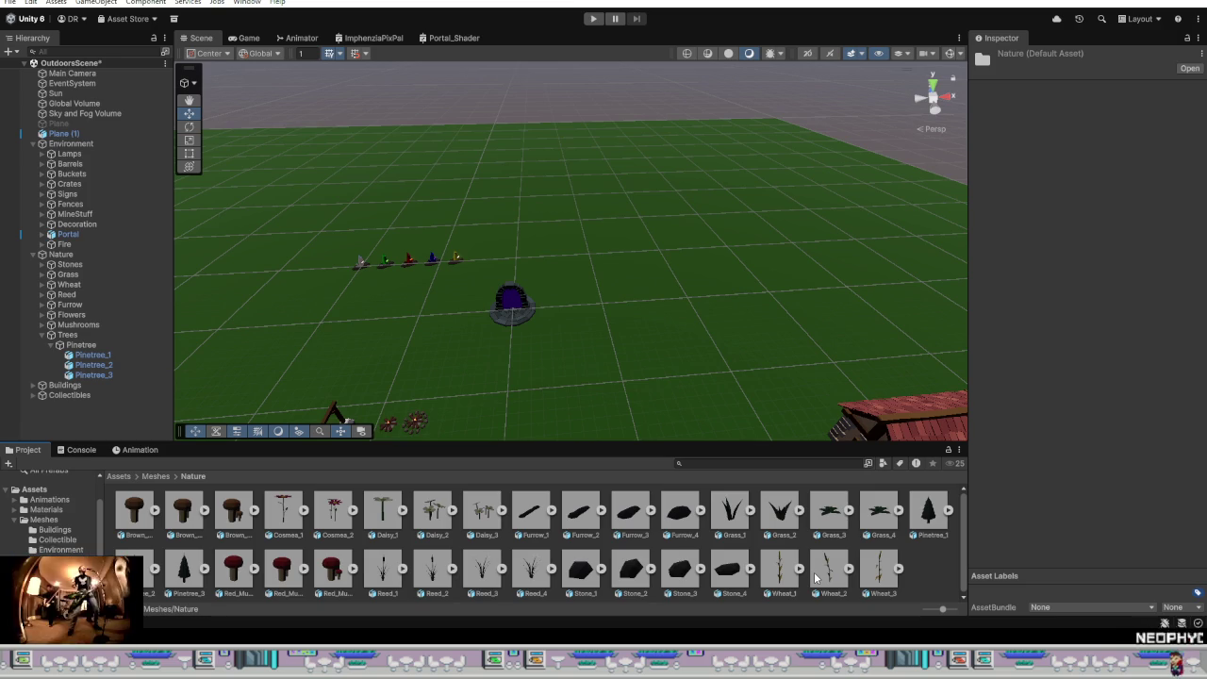
Step: Create a new folder in Nature and name it Mushroom
right_click(920, 571)
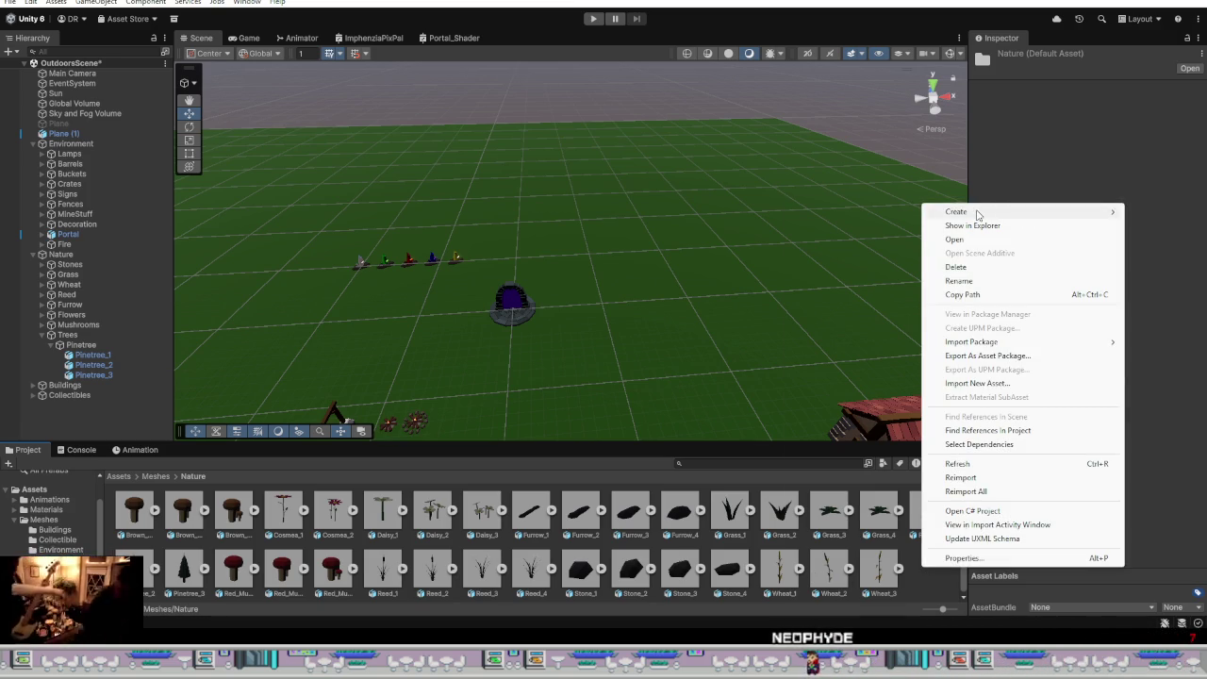
click(829, 210)
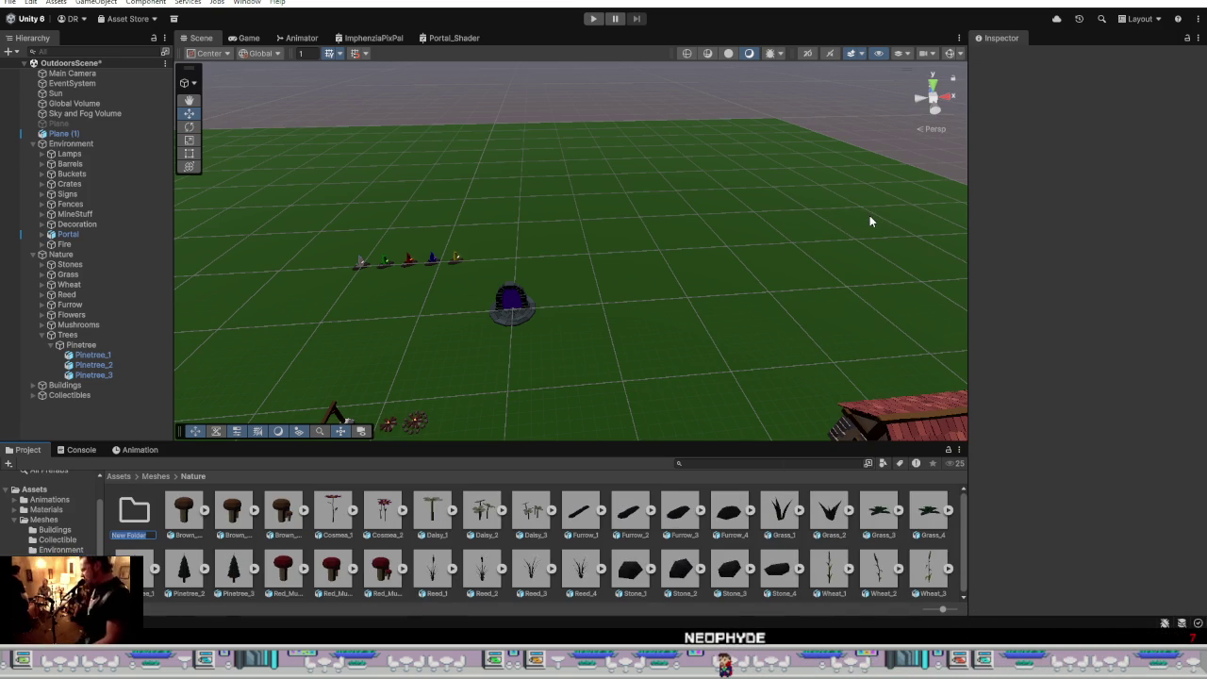
text(M)
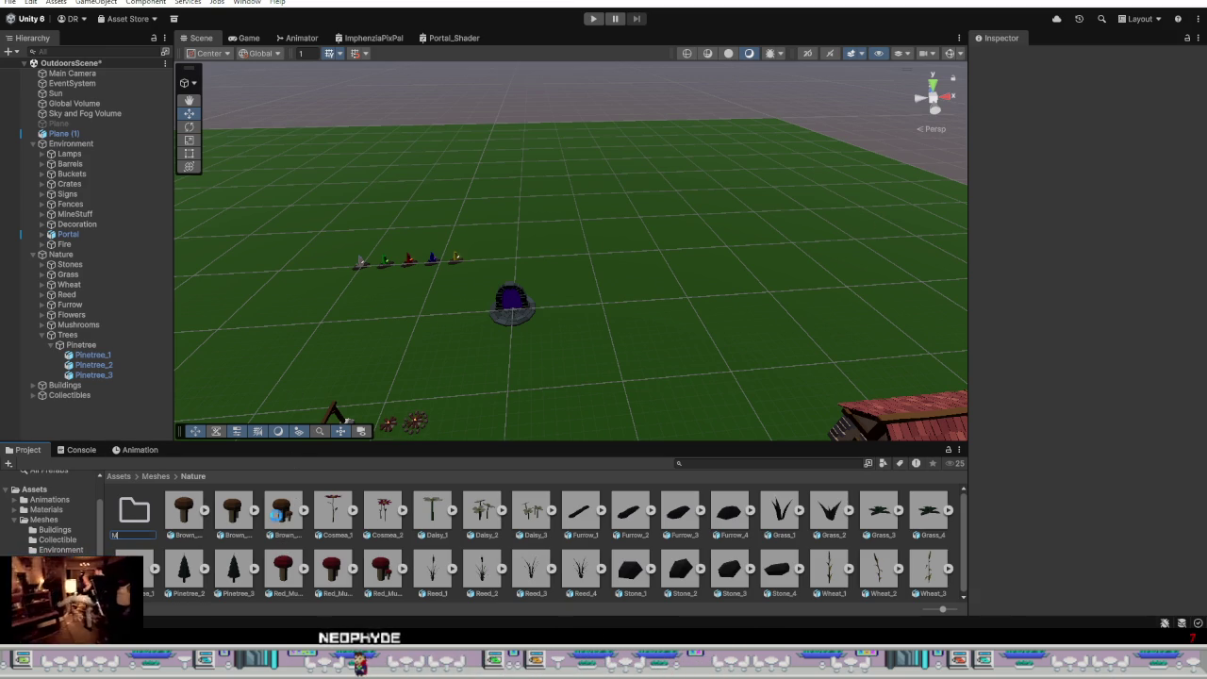
key(Return)
click(287, 520)
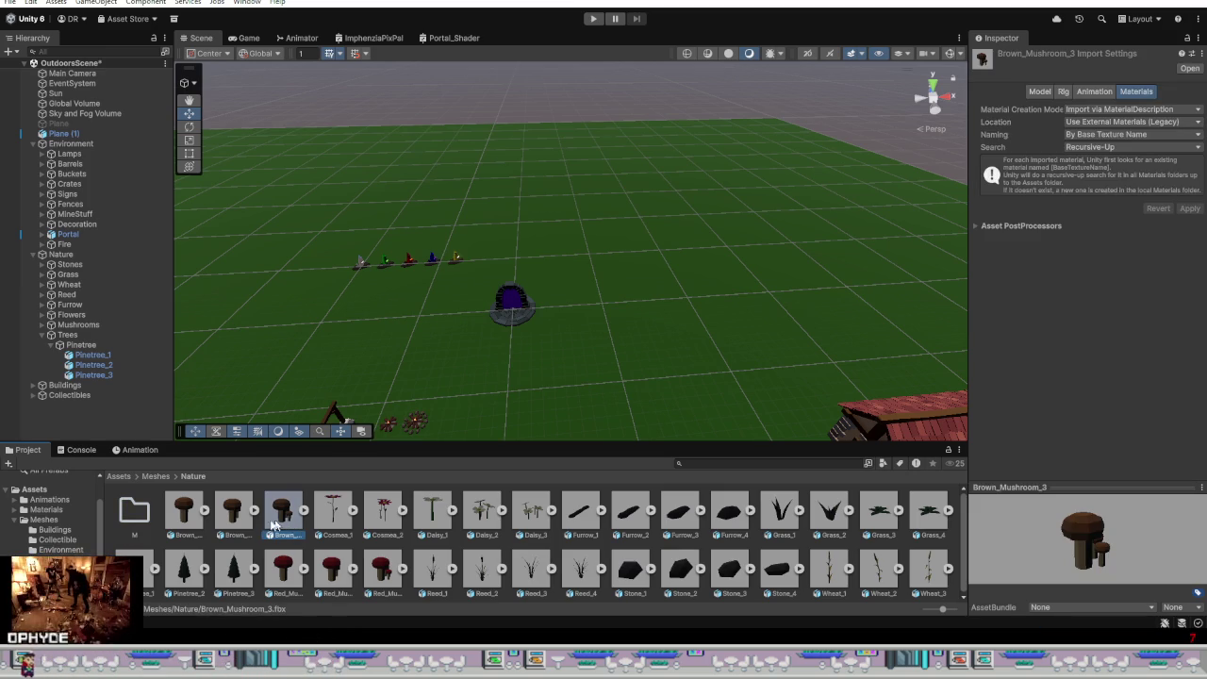
click(133, 510)
key(Return)
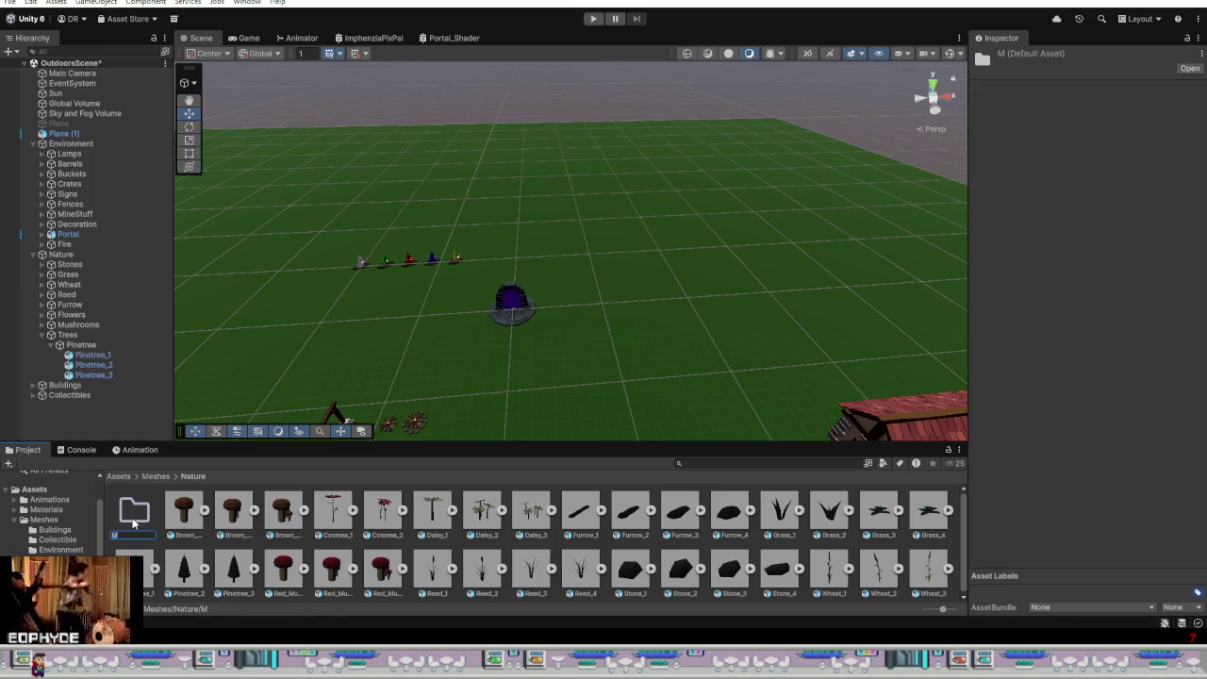
text(ush)
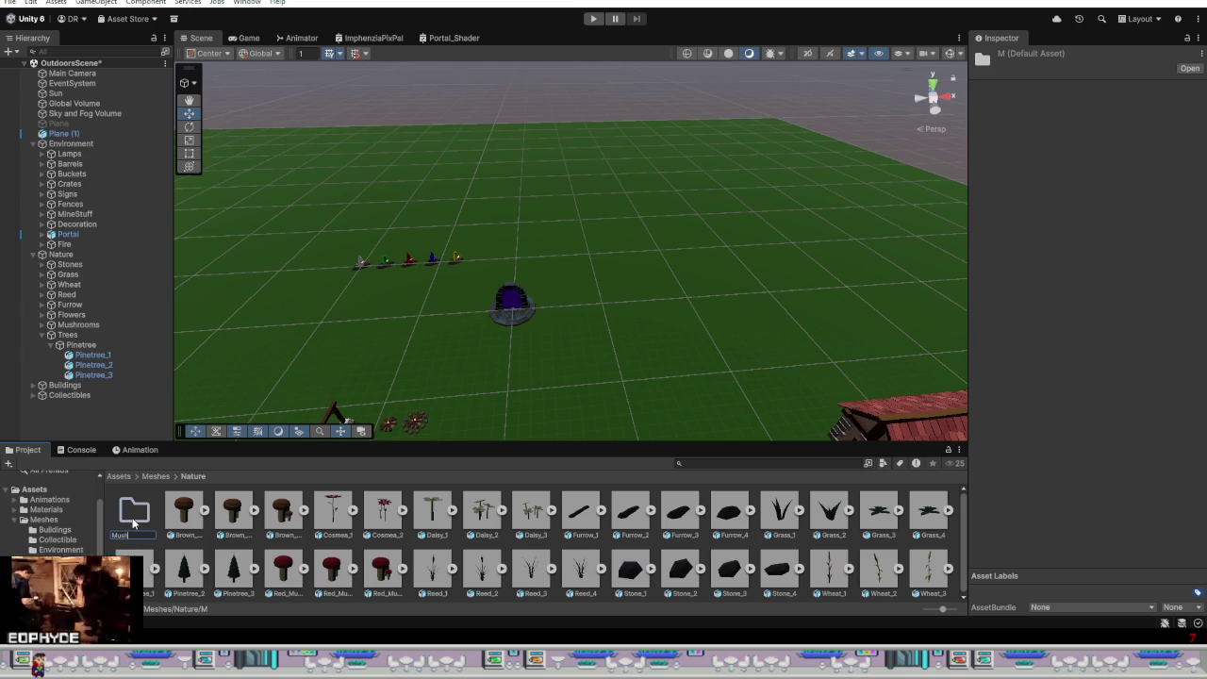
text(room)
key(Return)
Step: Move the three brown mushrooms and two red mushrooms into the Mushroom folder
click(184, 519)
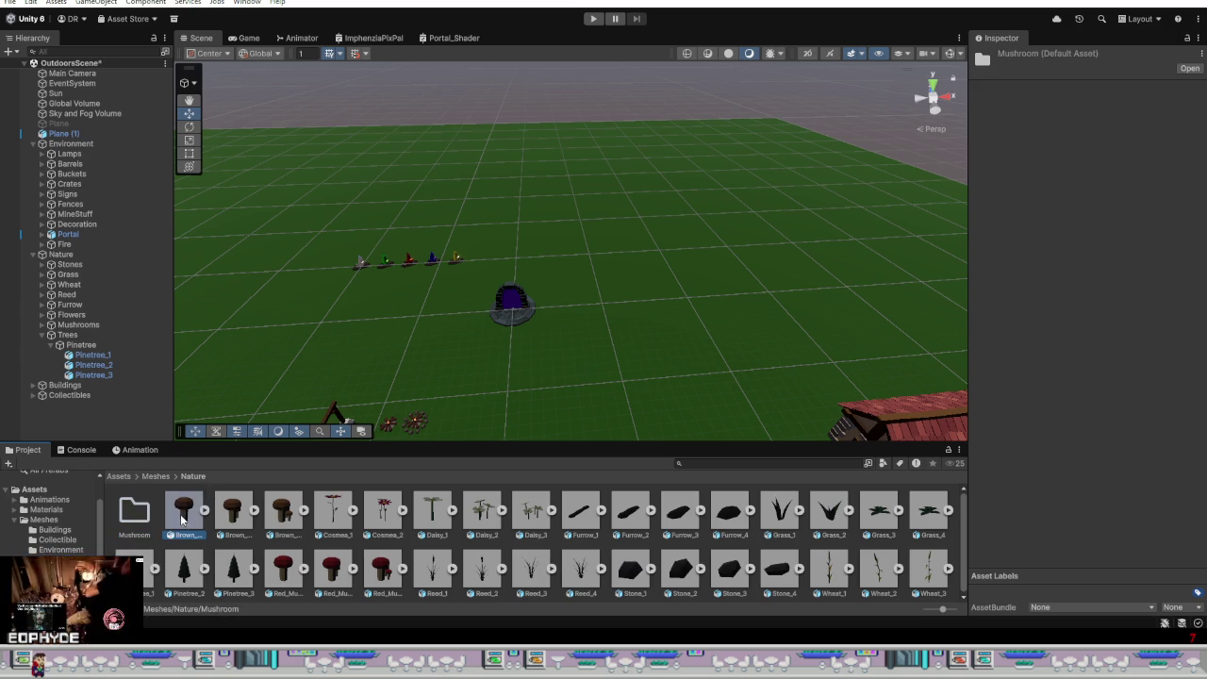
key(shift+Right)
key(shift+Right)
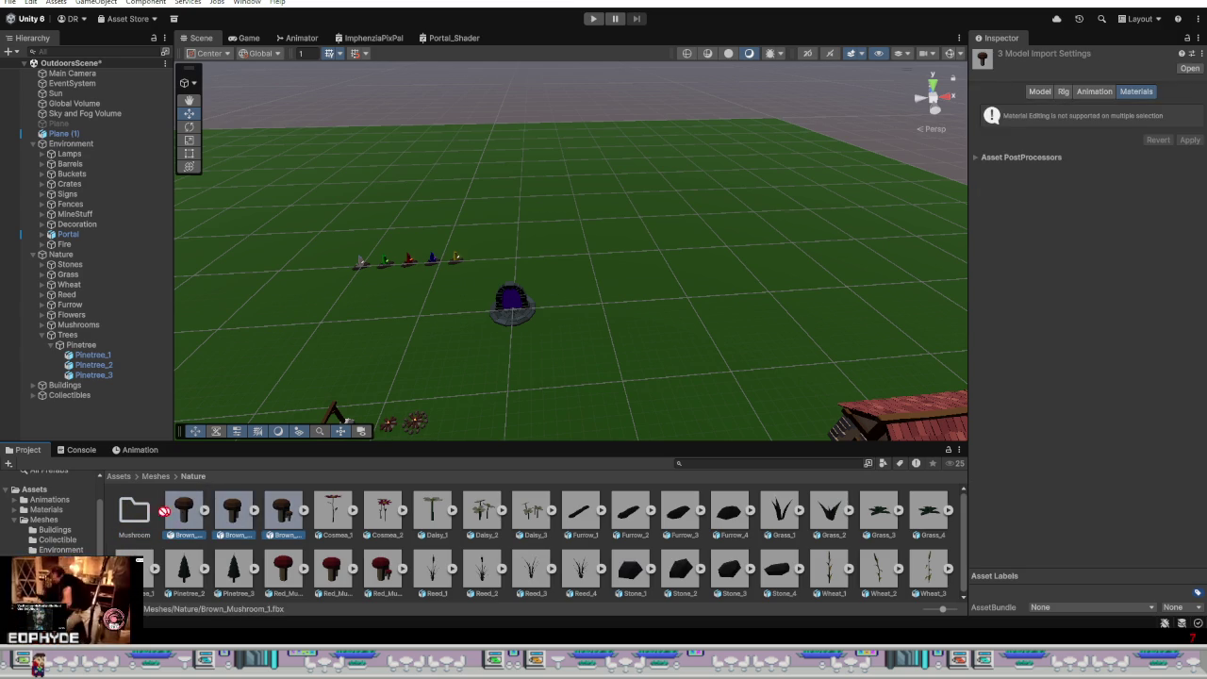
drag(174, 512, 134, 510)
click(179, 570)
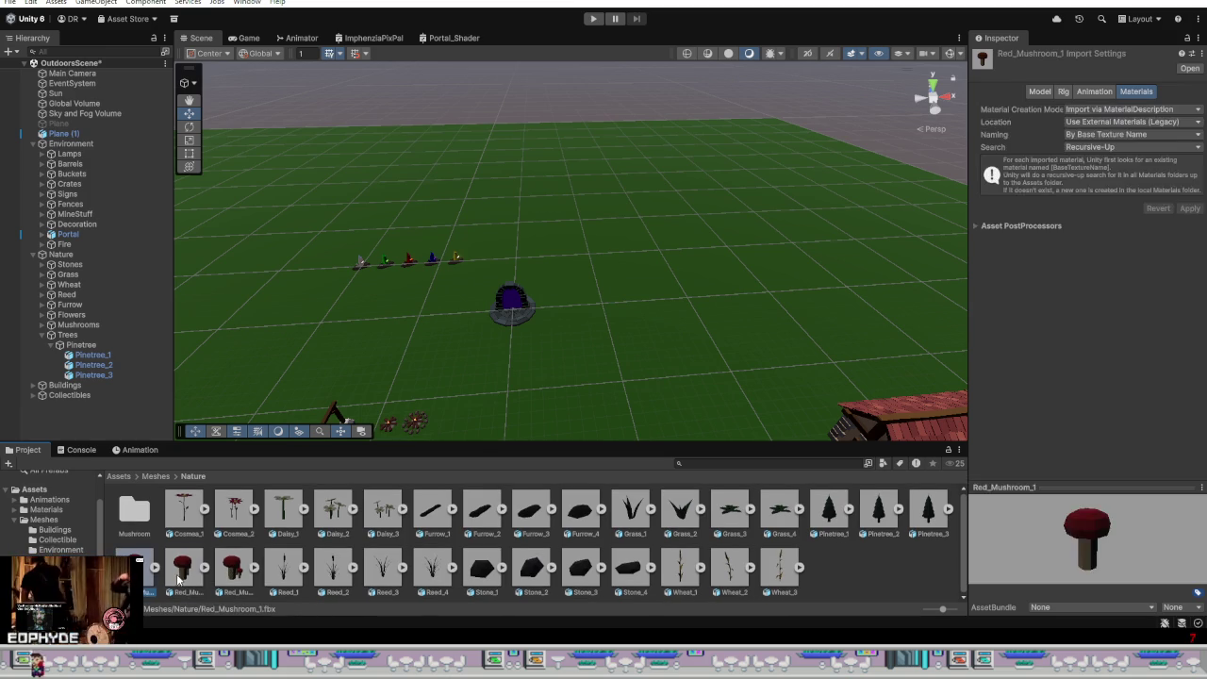
shift+click(233, 568)
drag(132, 512, 134, 510)
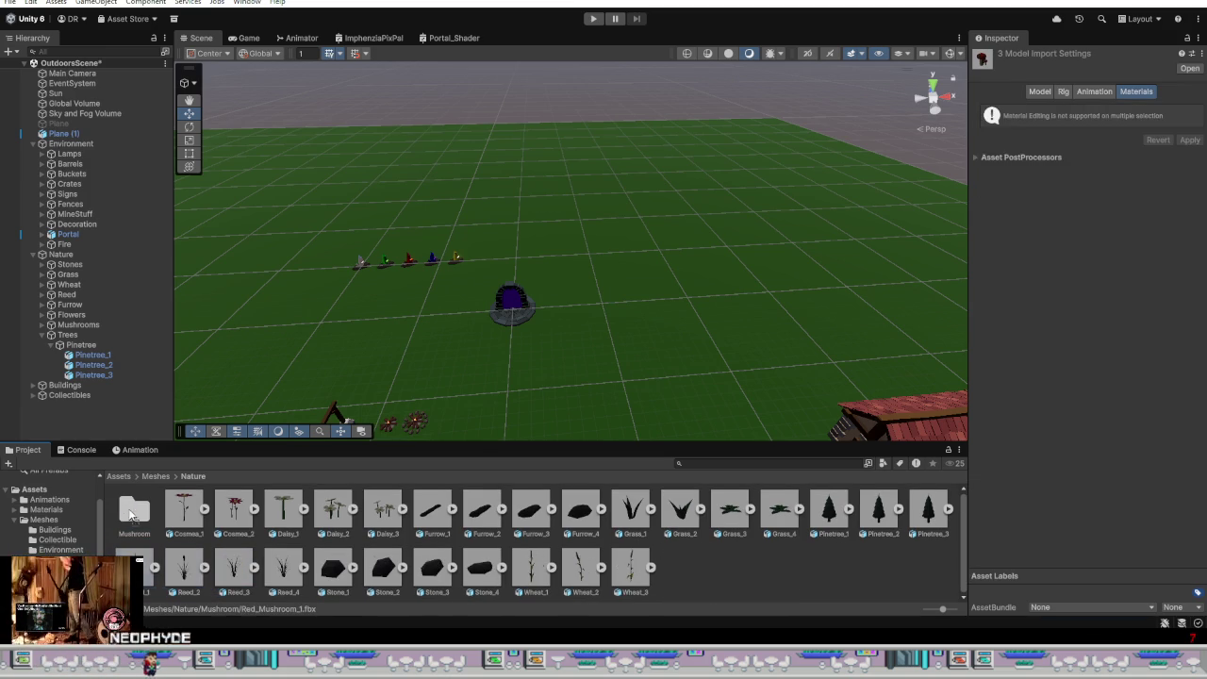
Step: Create a Trees folder and move the three pine tree meshes into it
right_click(717, 566)
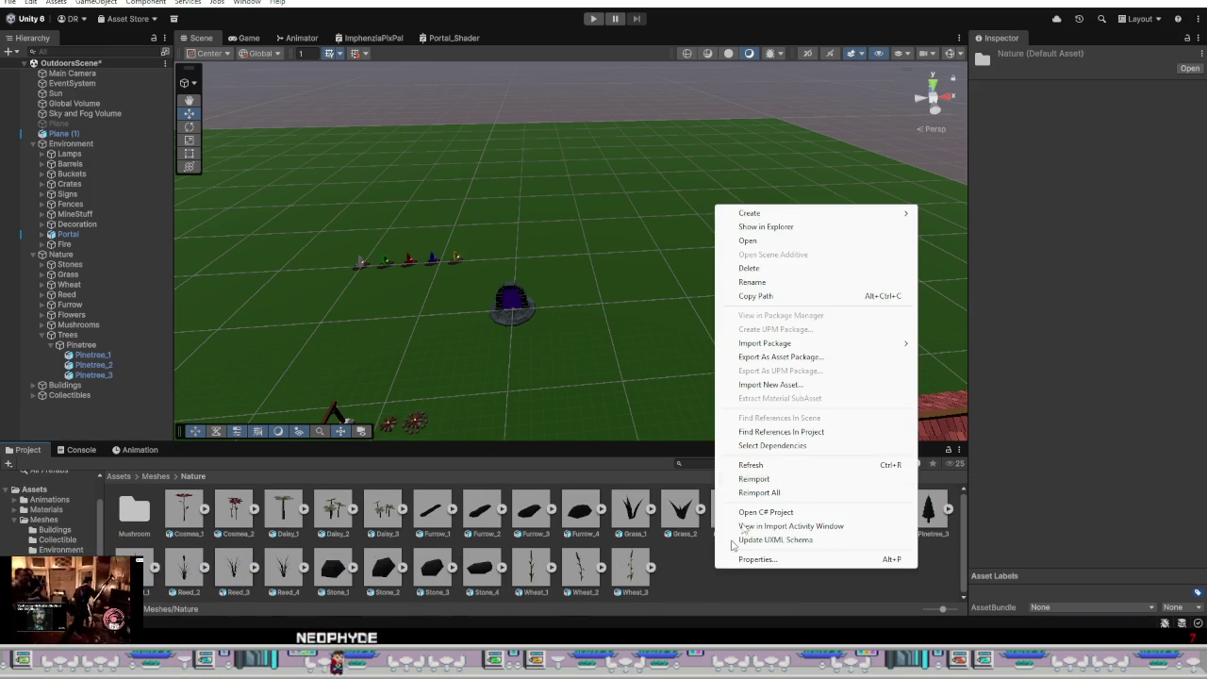
click(961, 215)
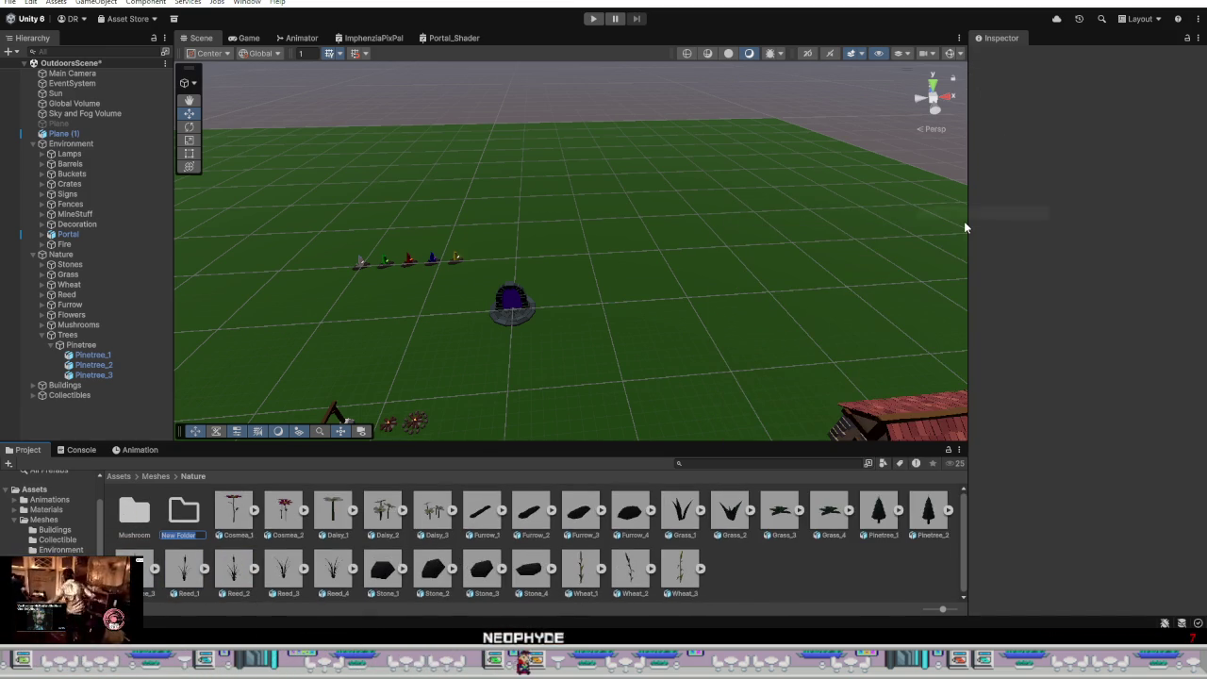
text(Trees)
key(Return)
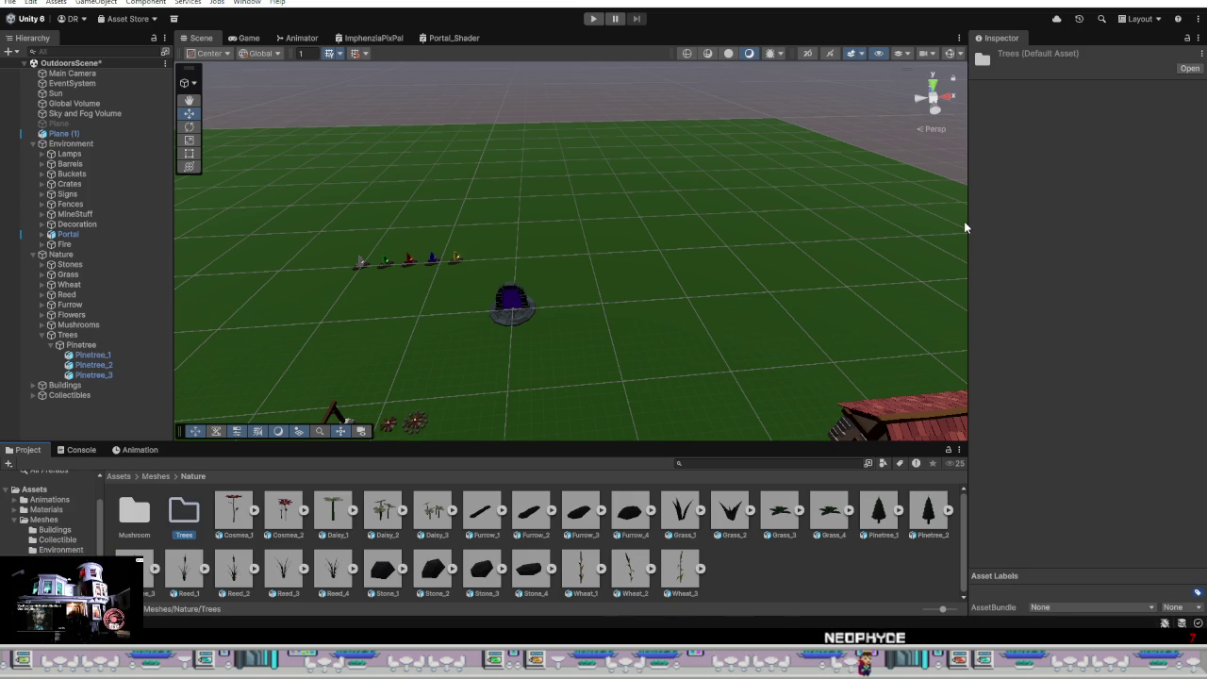
click(880, 511)
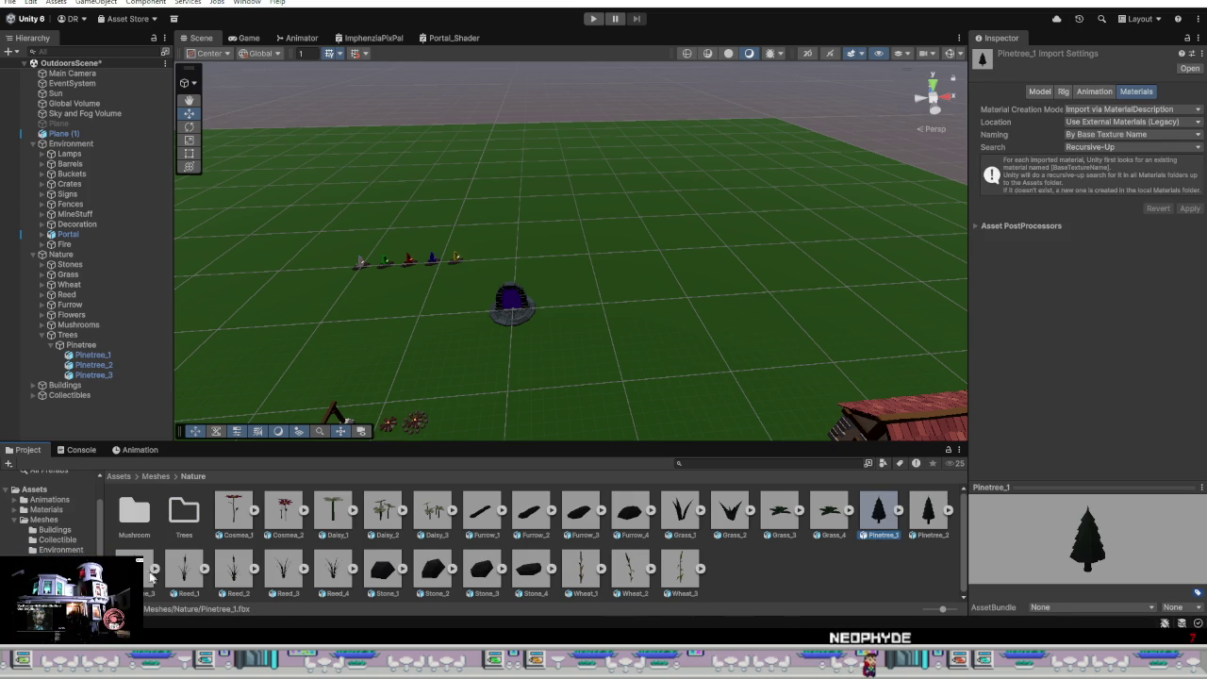
shift+click(150, 572)
drag(173, 526, 184, 516)
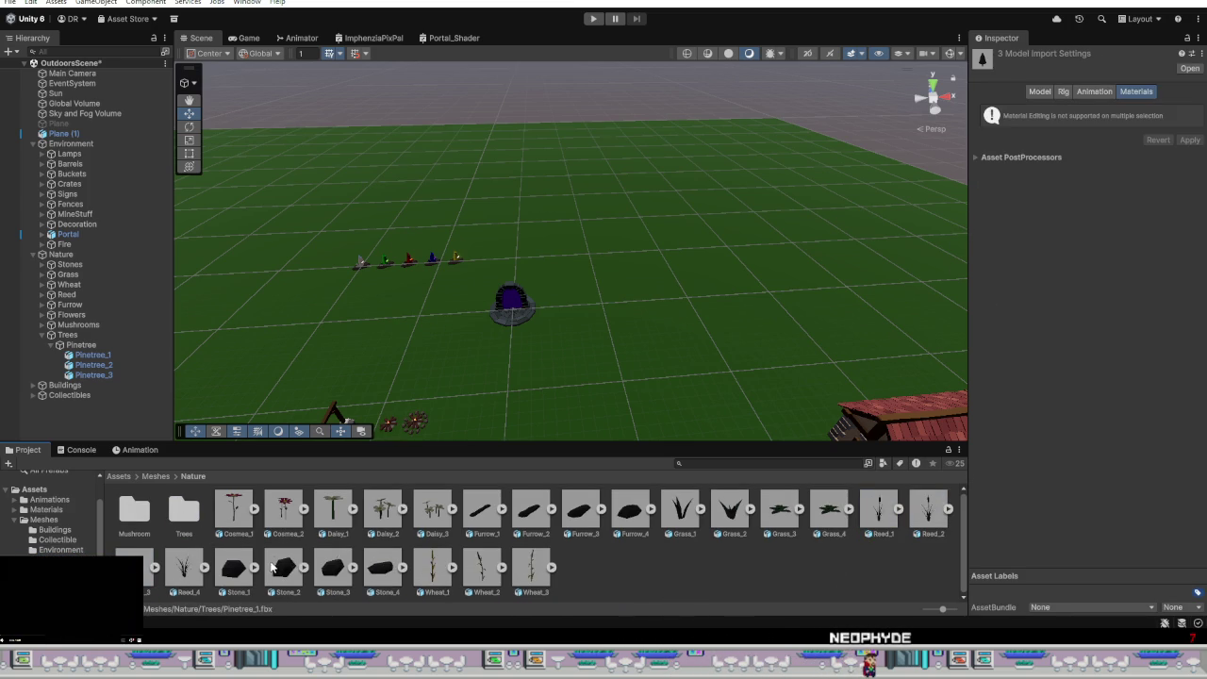
Step: Create a Flowers folder and move the five flower meshes, Cosmea_1 through Daisy_3, into it
right_click(602, 575)
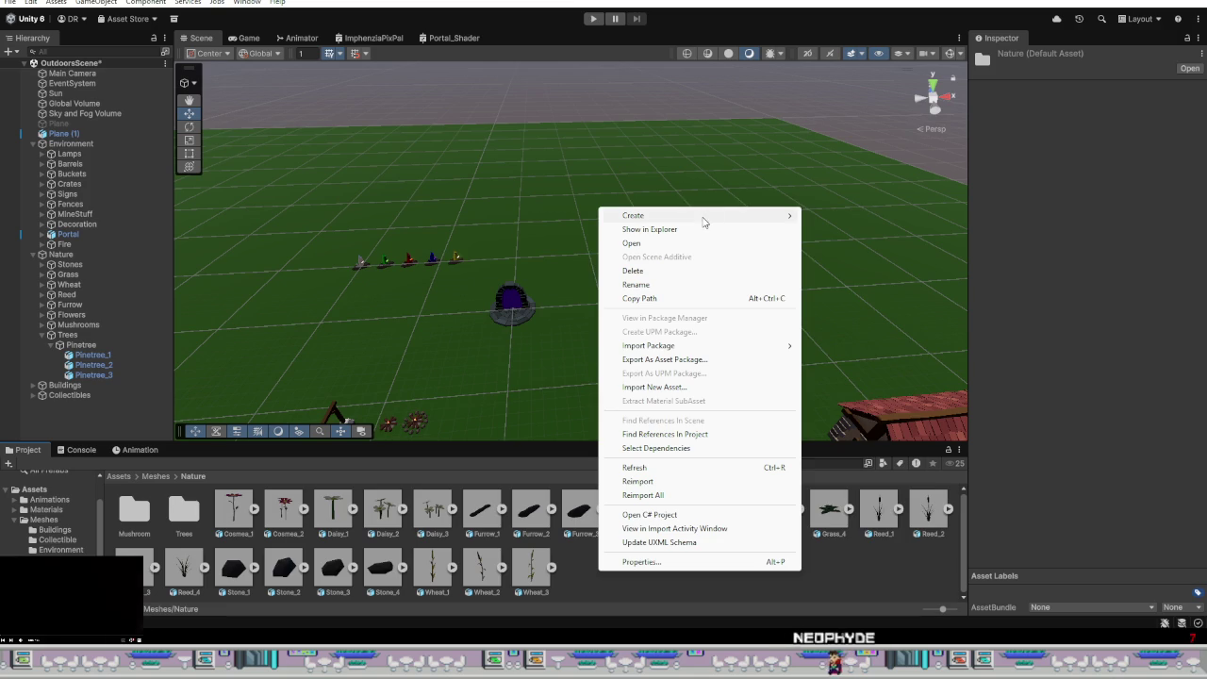
mouse_move(660, 215)
click(896, 215)
text(Flowe)
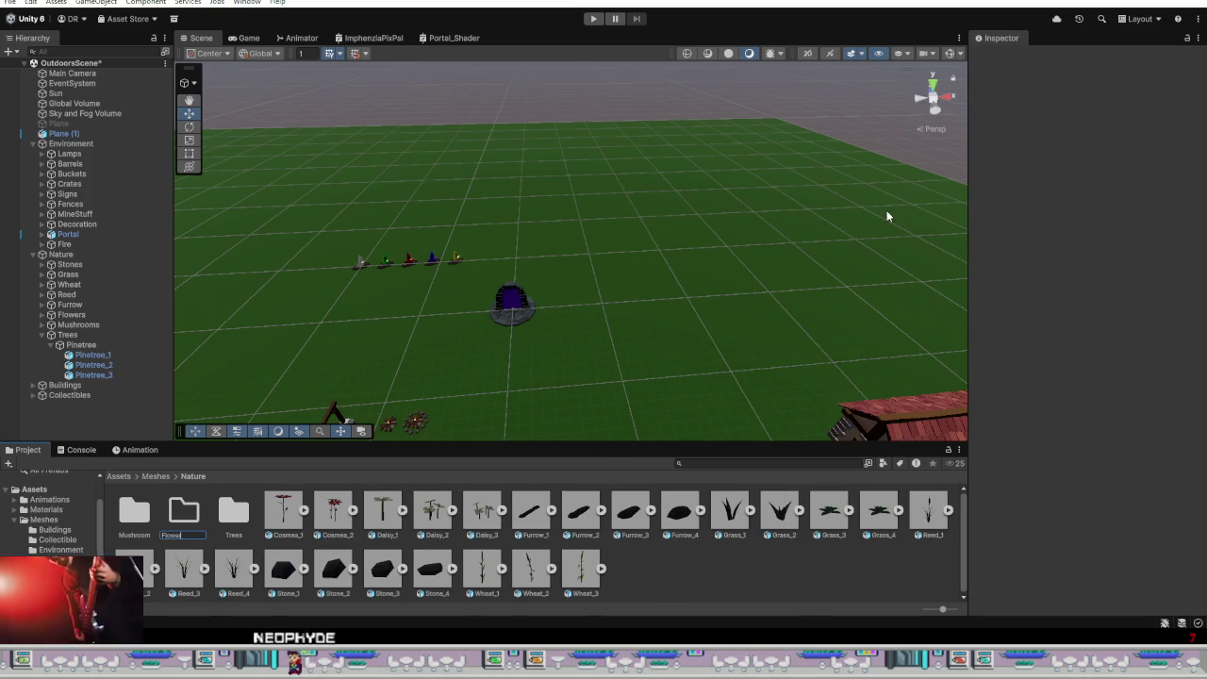
text(rs)
key(Return)
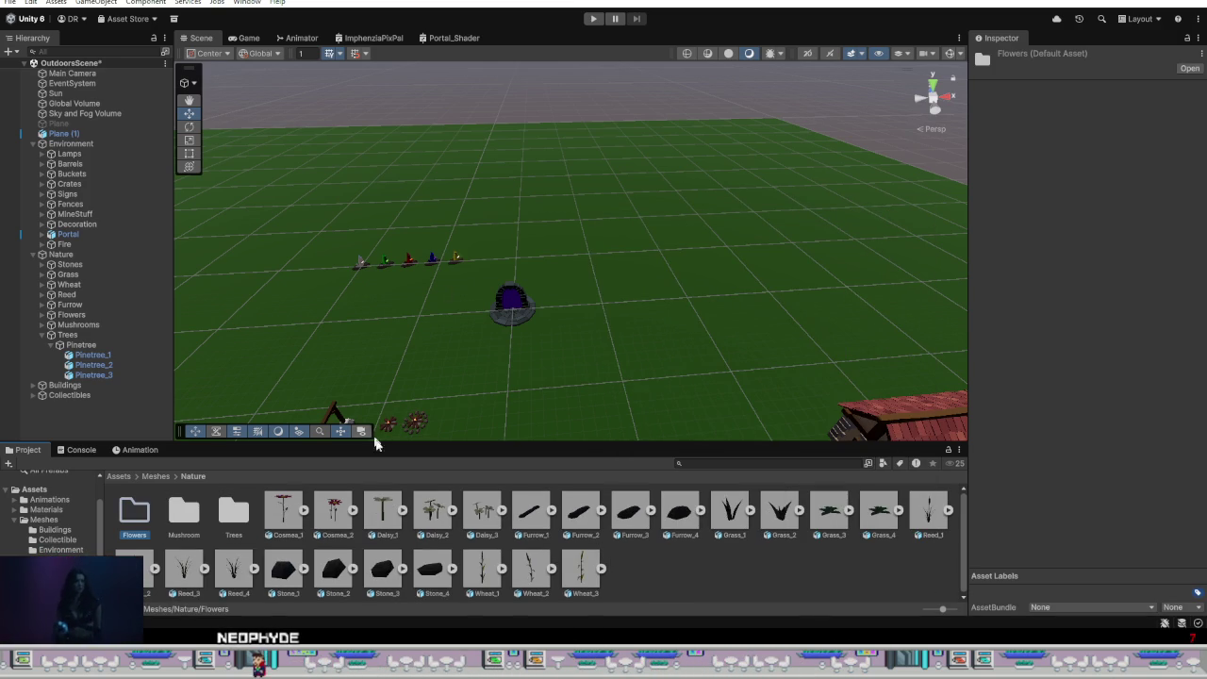
click(288, 512)
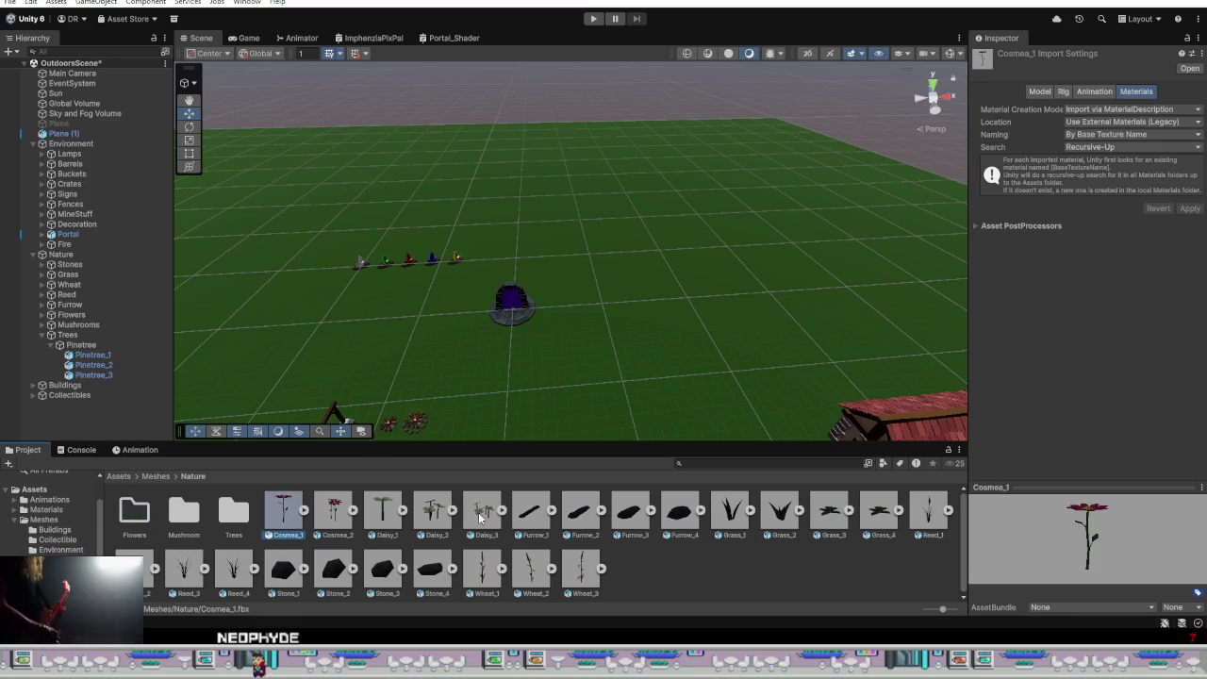
shift+click(481, 517)
drag(139, 515, 139, 524)
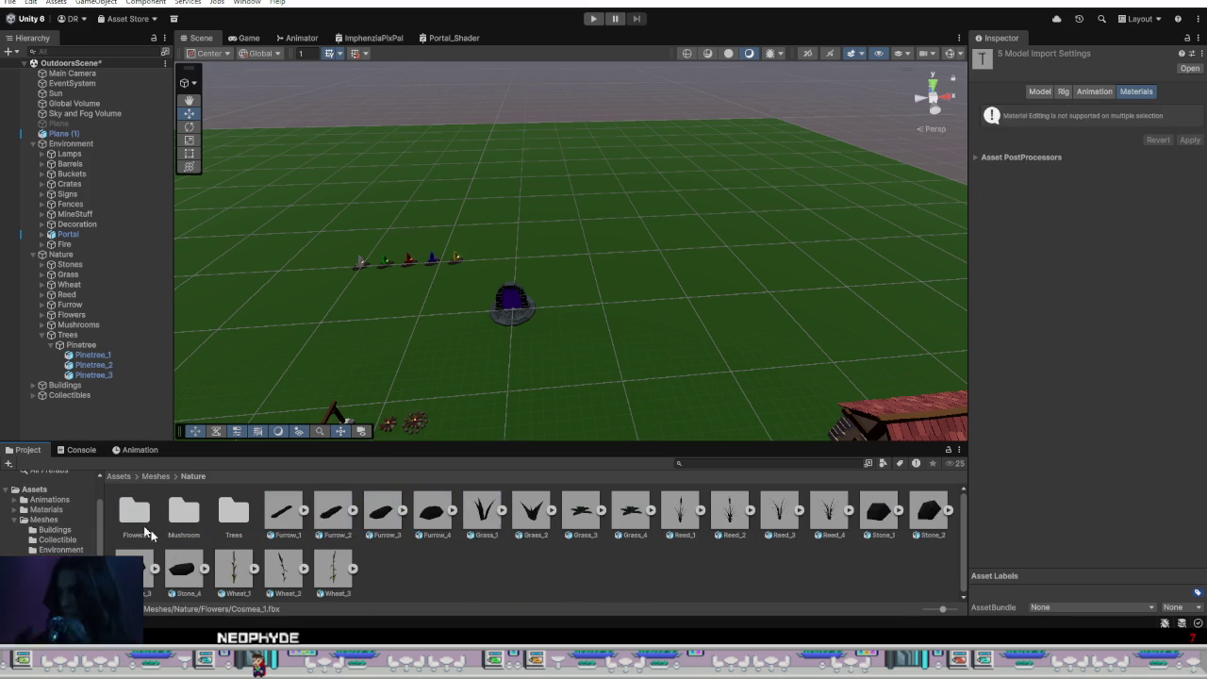
Step: Create a Grass folder holding the four grass meshes and four reed meshes
right_click(431, 565)
mouse_move(461, 207)
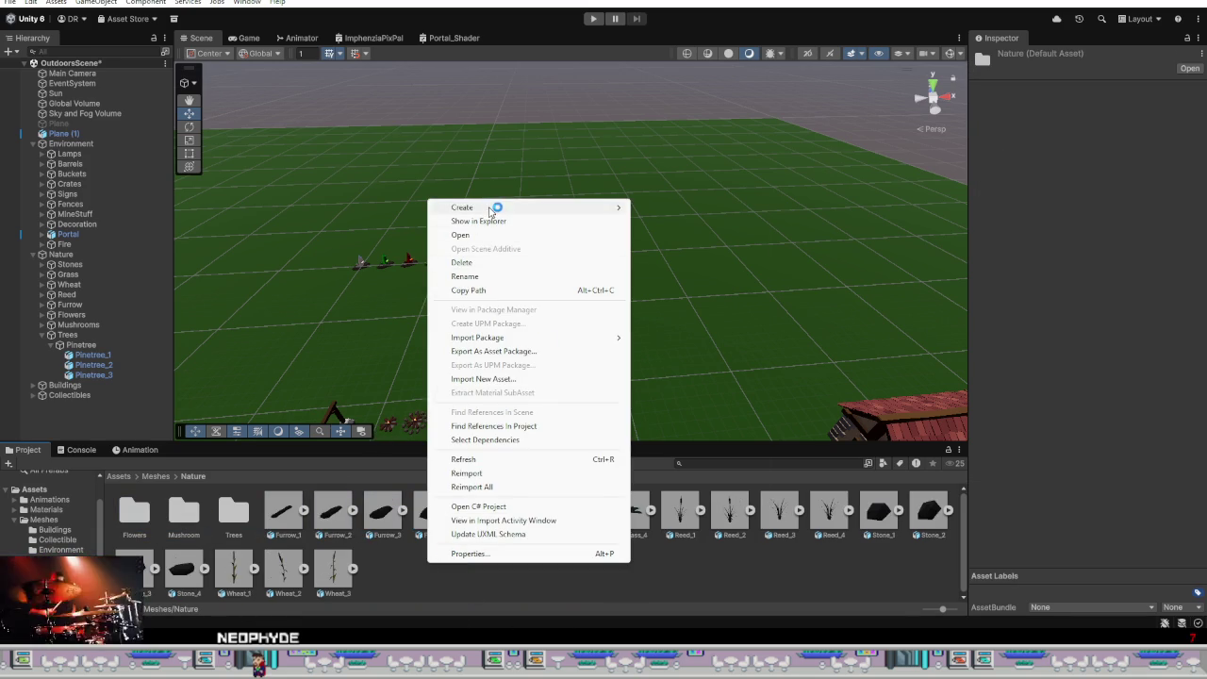
click(698, 208)
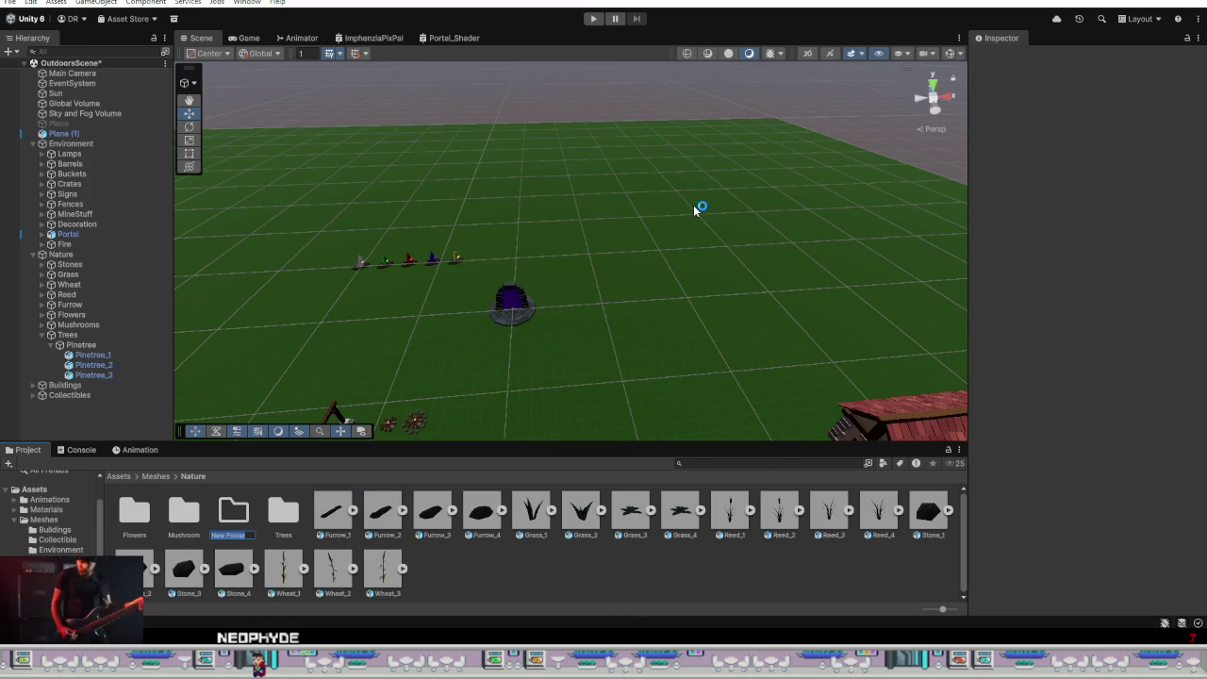
text(Grass)
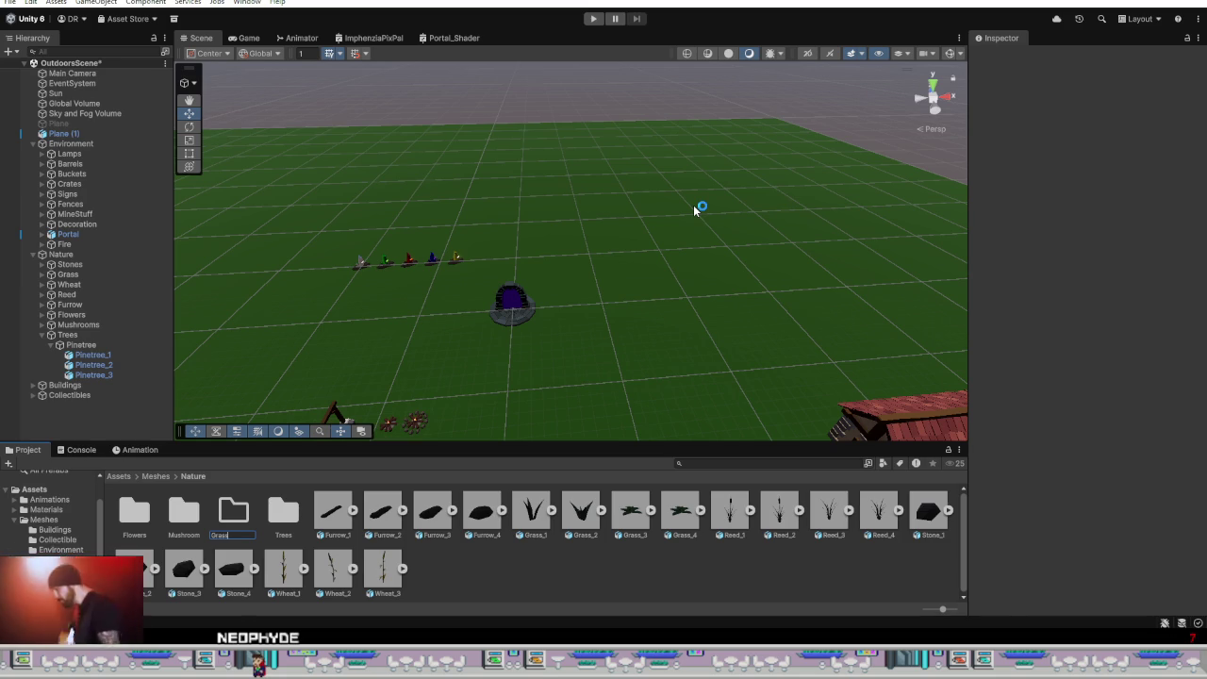
key(Return)
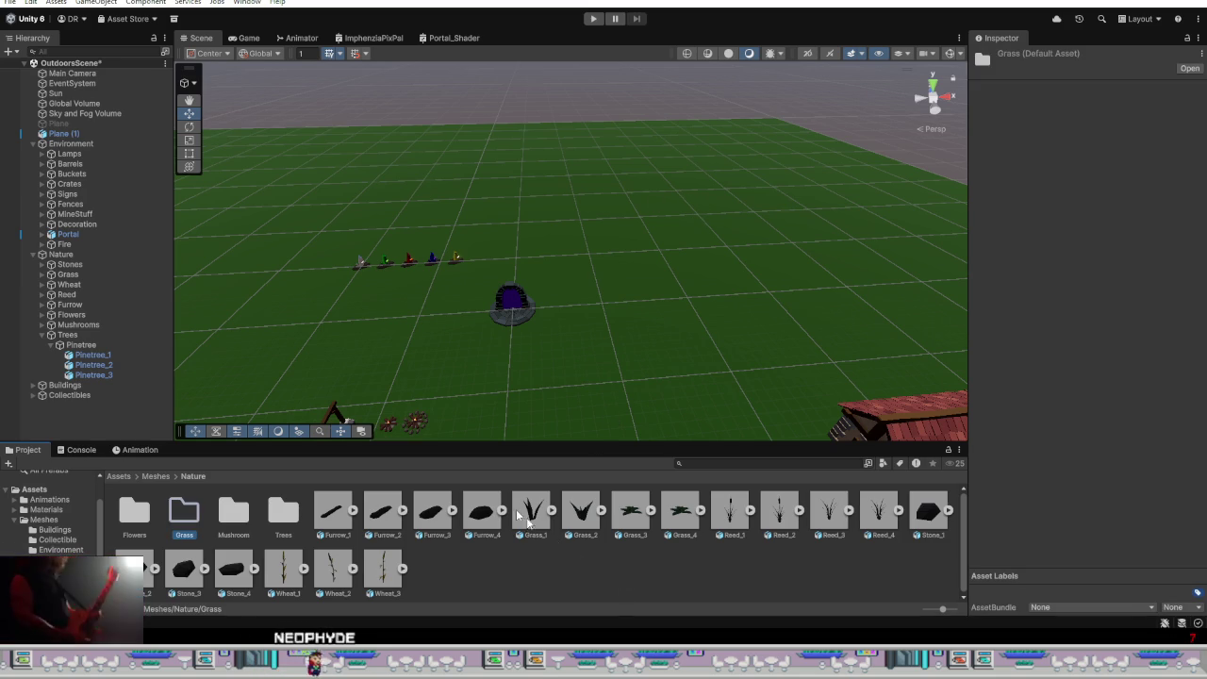
click(530, 513)
key(shift+Right)
key(shift+Right)
key(shift+Right)
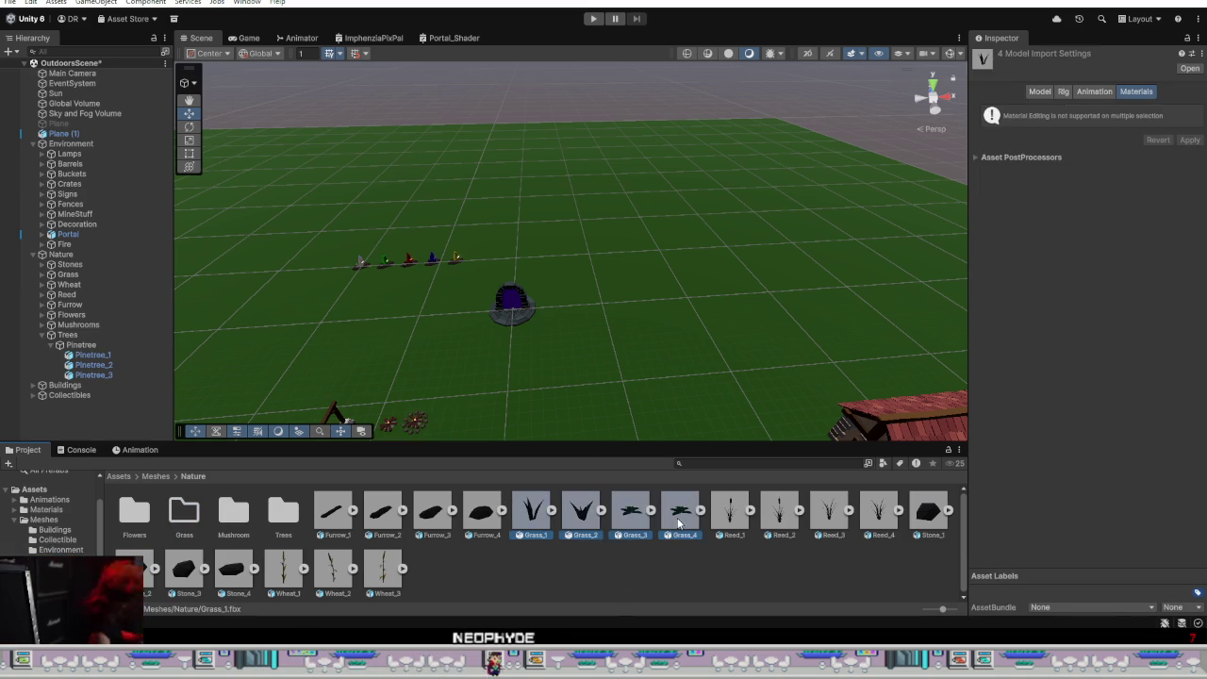
drag(523, 517, 184, 514)
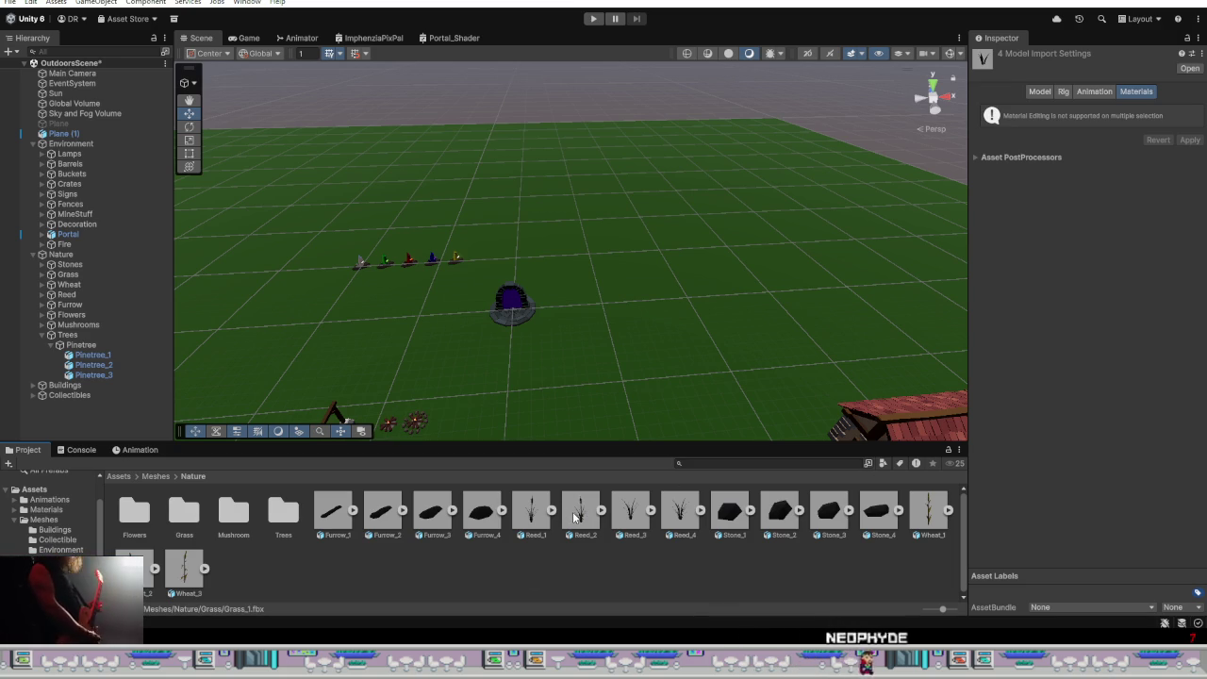
click(519, 523)
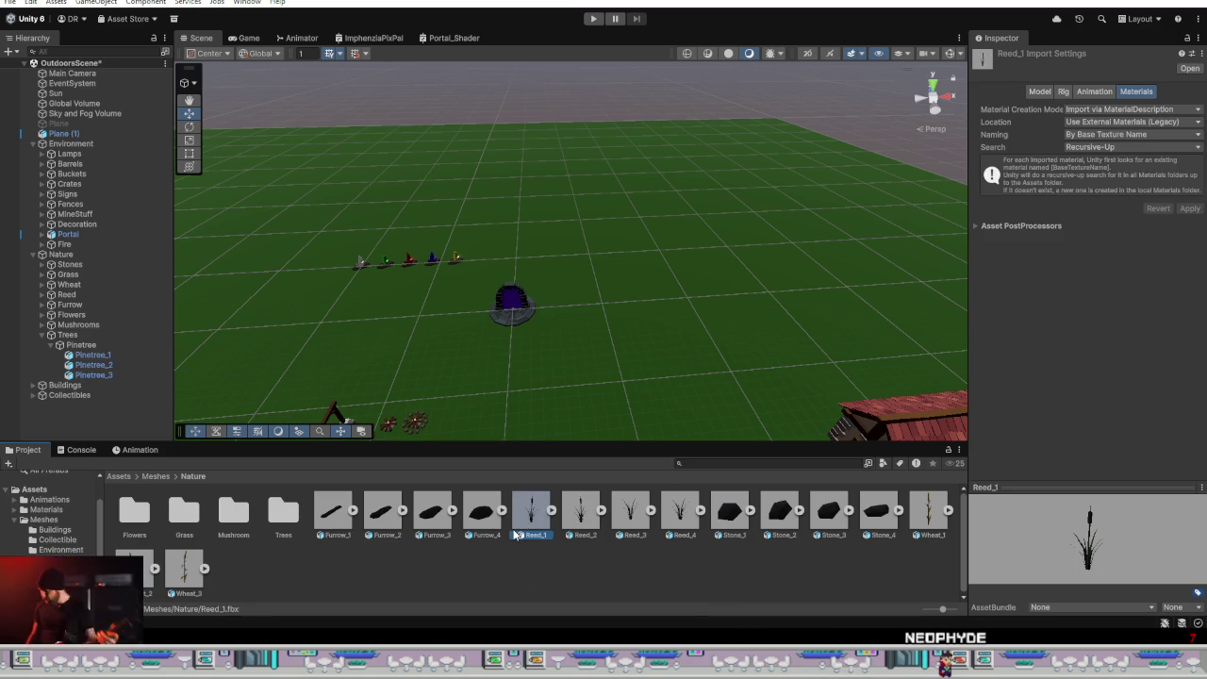
shift+click(667, 515)
drag(522, 512, 179, 513)
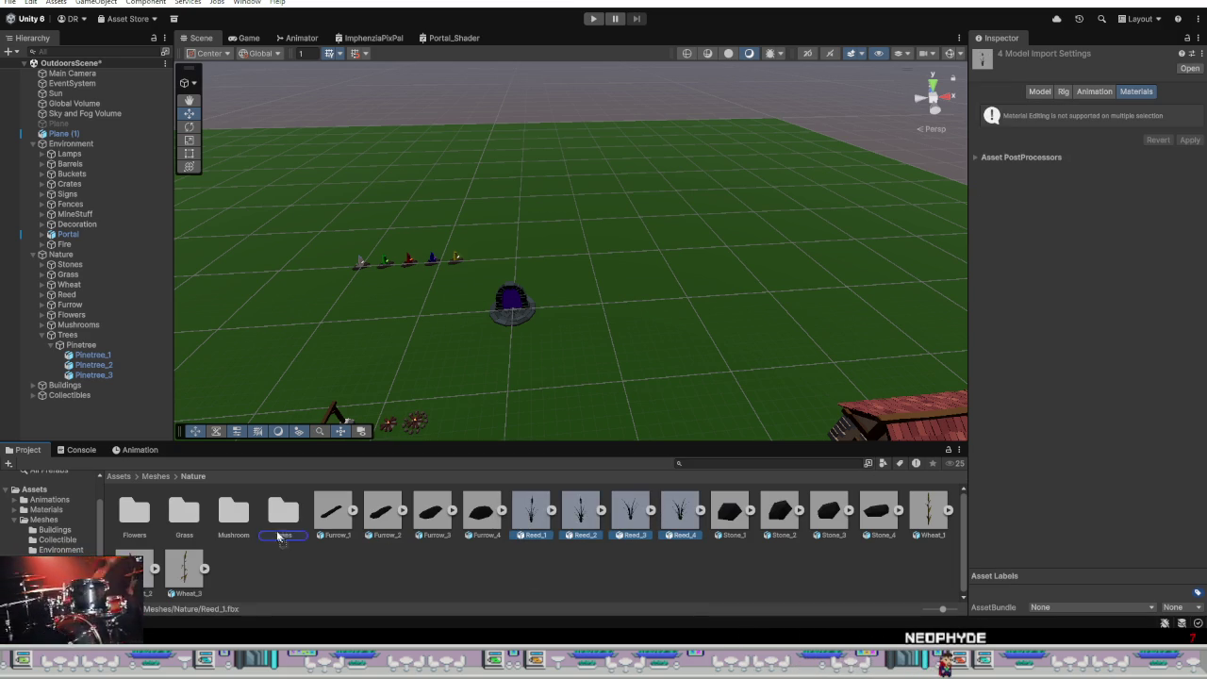
Step: Create a Stones folder and move the four stone meshes into it
right_click(423, 578)
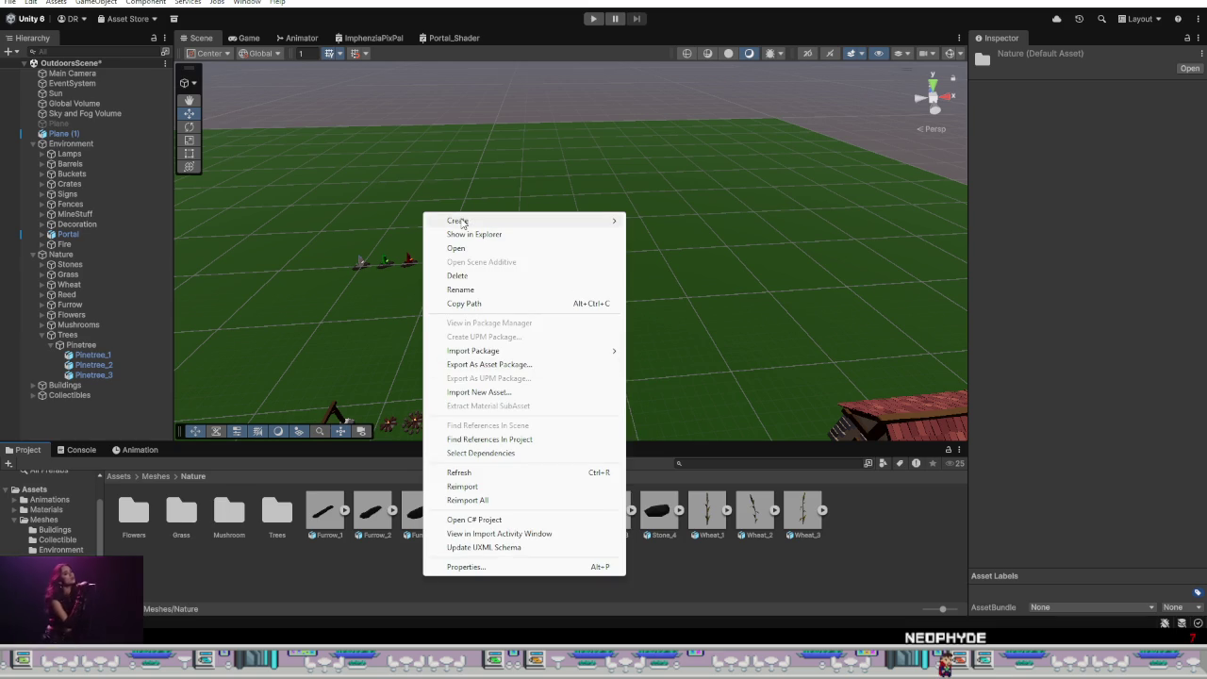
click(673, 219)
text(Sto)
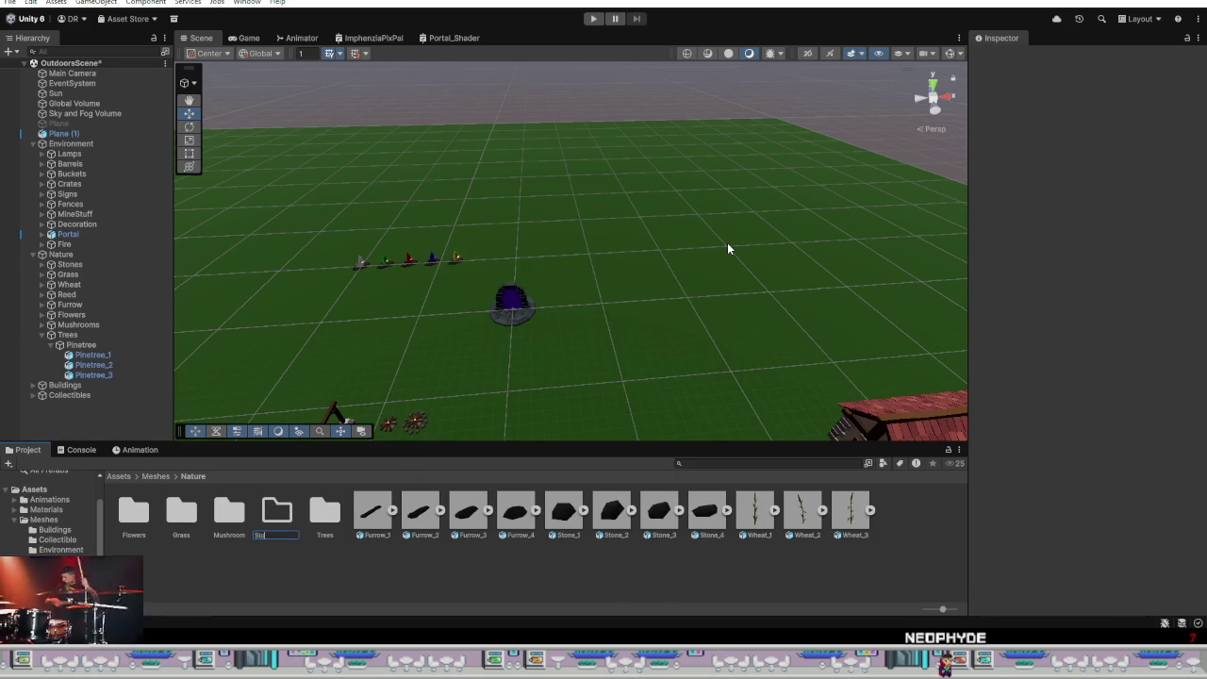
text(nes)
key(Return)
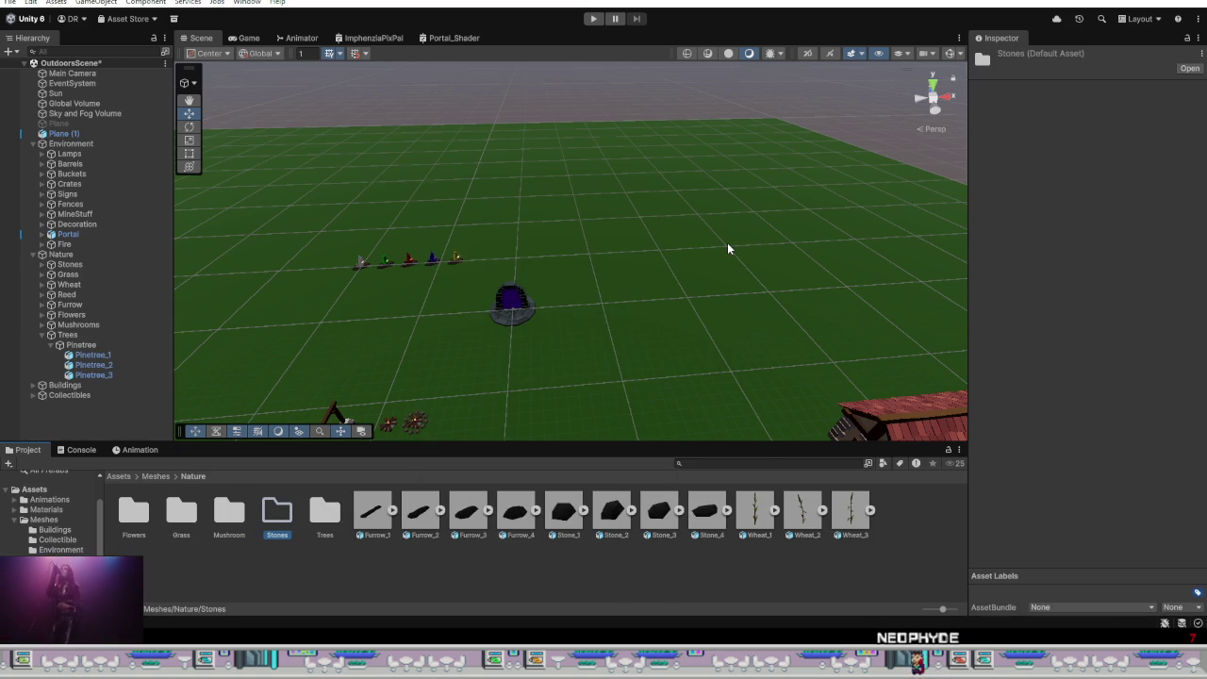
click(563, 514)
shift+click(705, 514)
drag(561, 517, 280, 524)
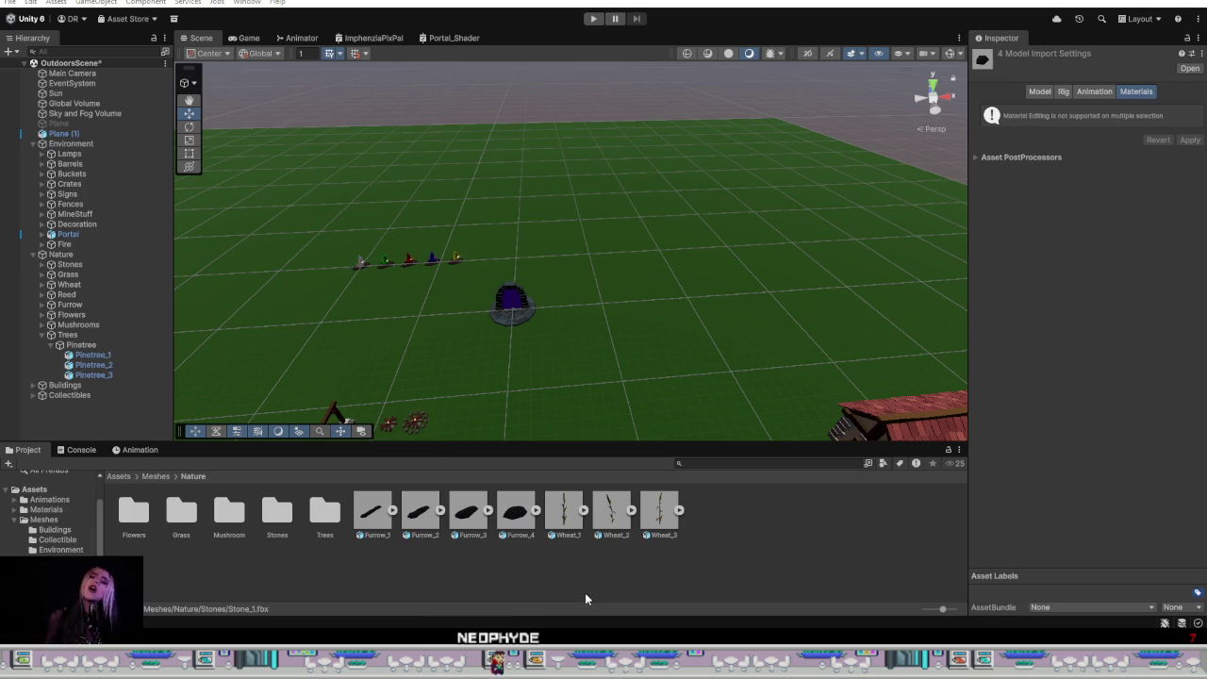
Step: Create a new folder named Fields inside Nature
click(542, 566)
right_click(541, 566)
mouse_move(576, 211)
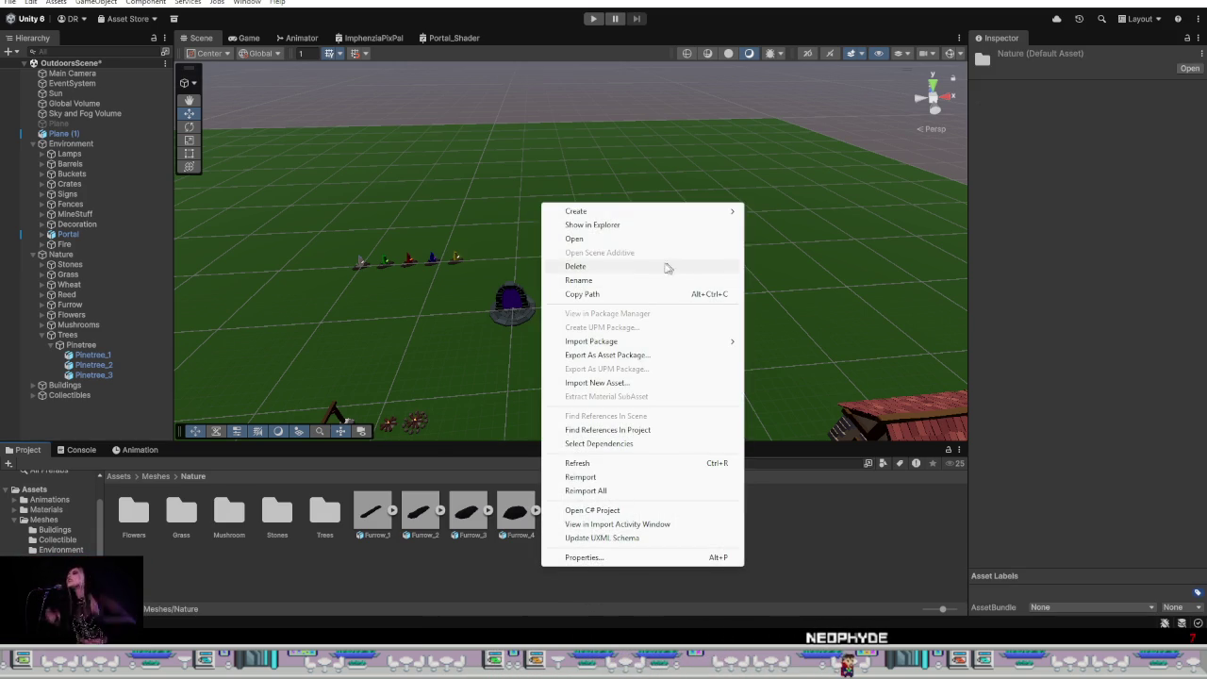
click(790, 211)
text(Fields)
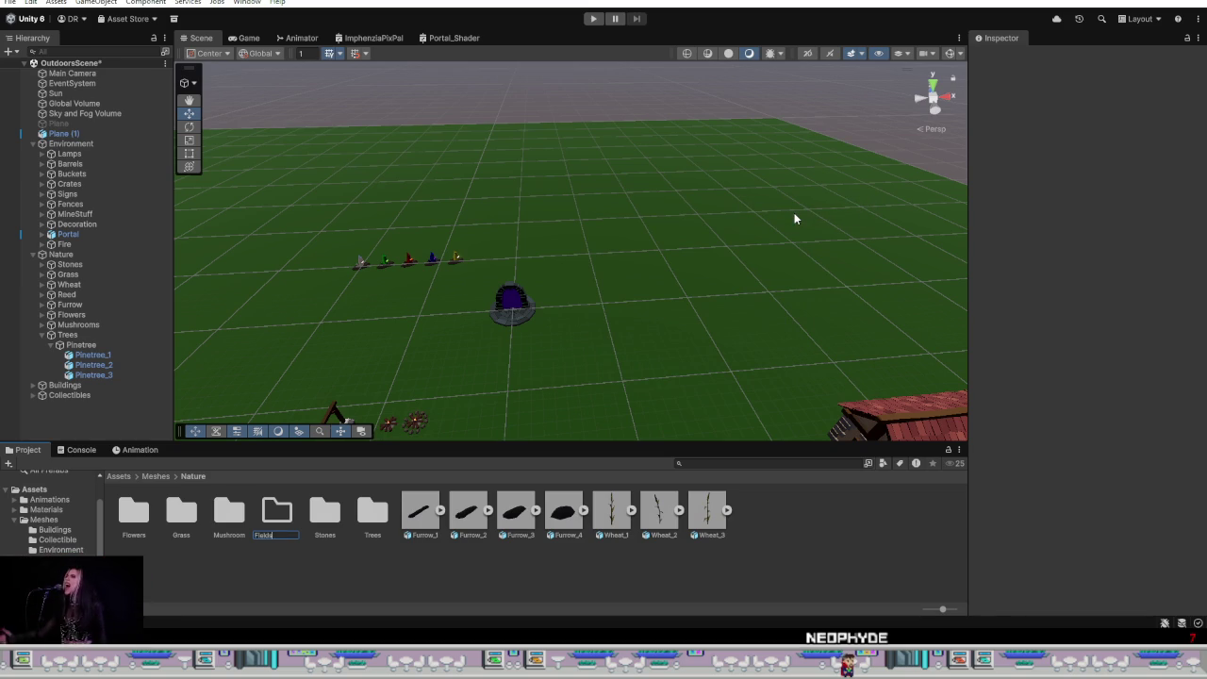
key(Return)
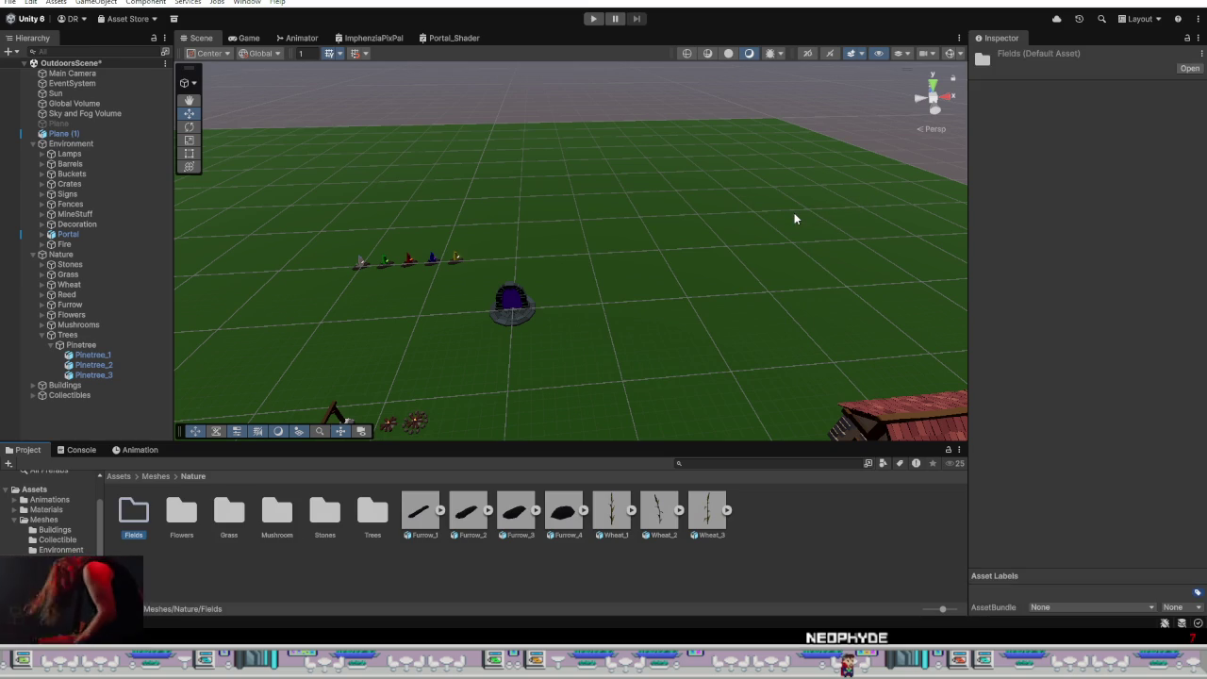
Step: Move Furrow_1 through Wheat_3 into Fields, then return to the Meshes folder
click(420, 514)
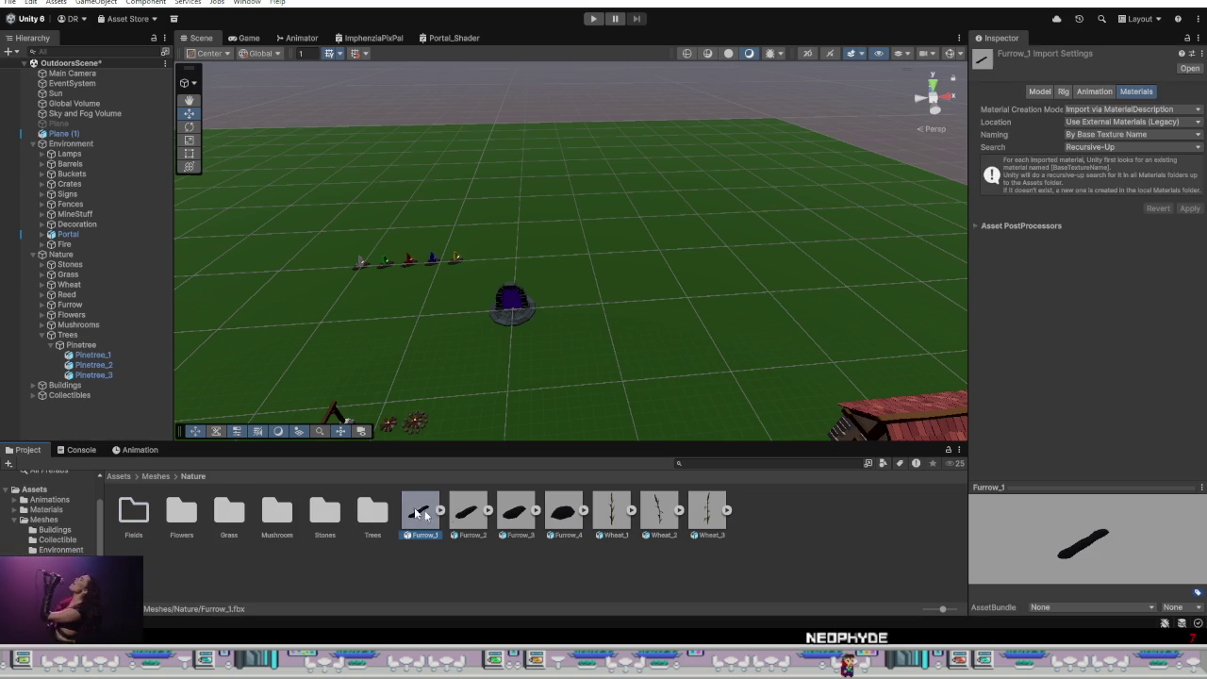
shift+click(707, 514)
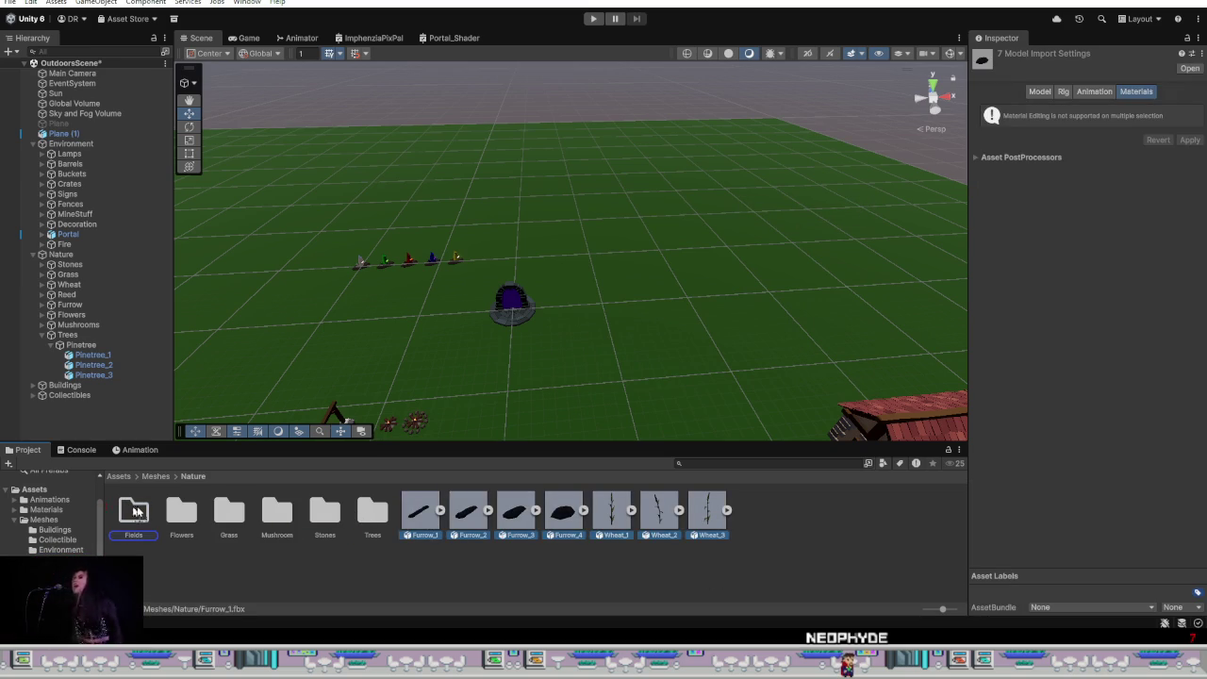
drag(124, 510, 133, 512)
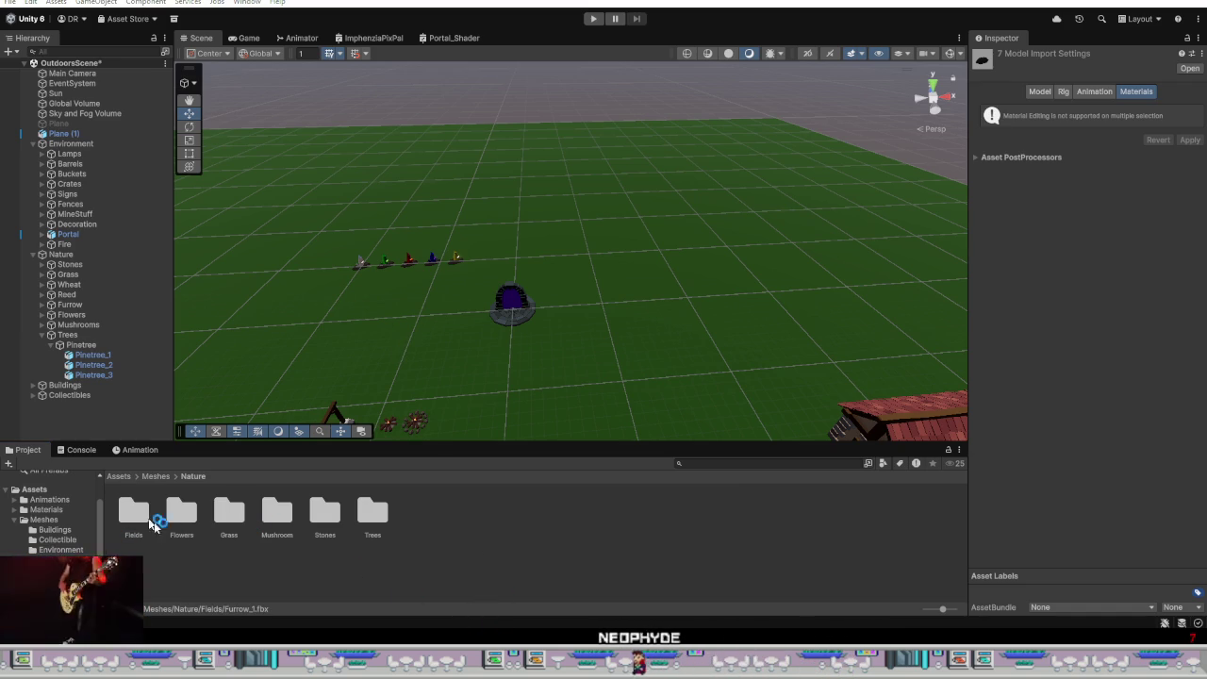
click(157, 477)
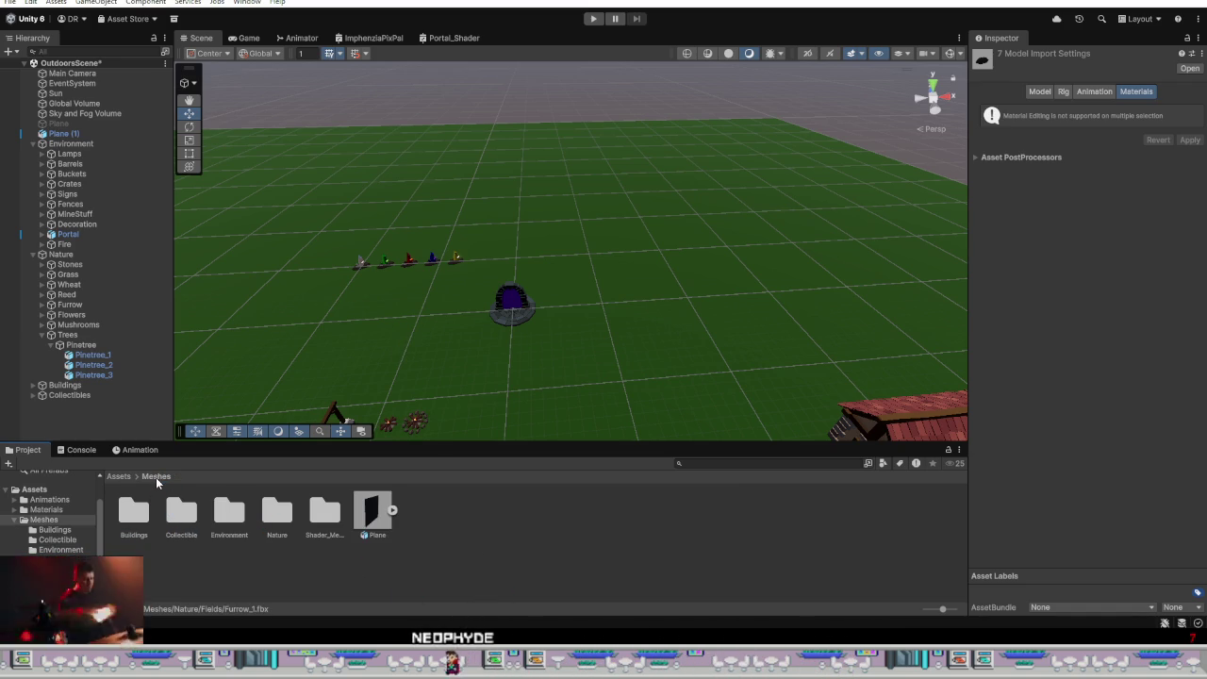
Step: Browse the Shader_Meshes and Buildings mesh folders, returning to Meshes each time
double_click(325, 512)
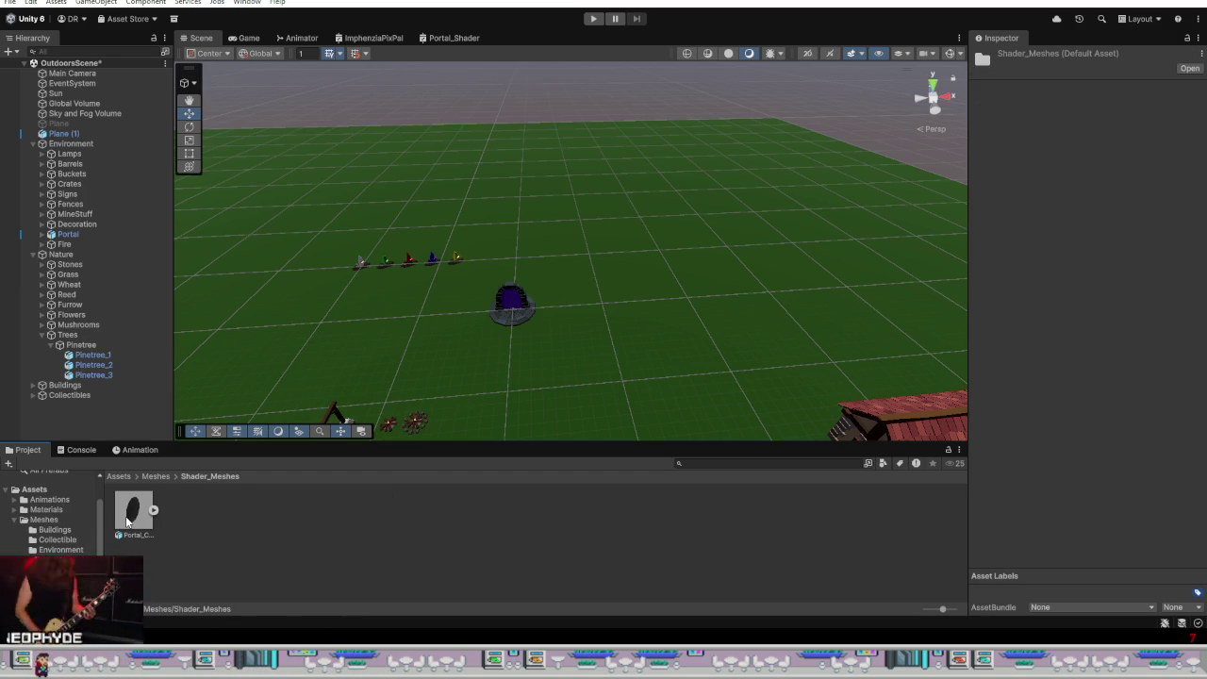
click(157, 477)
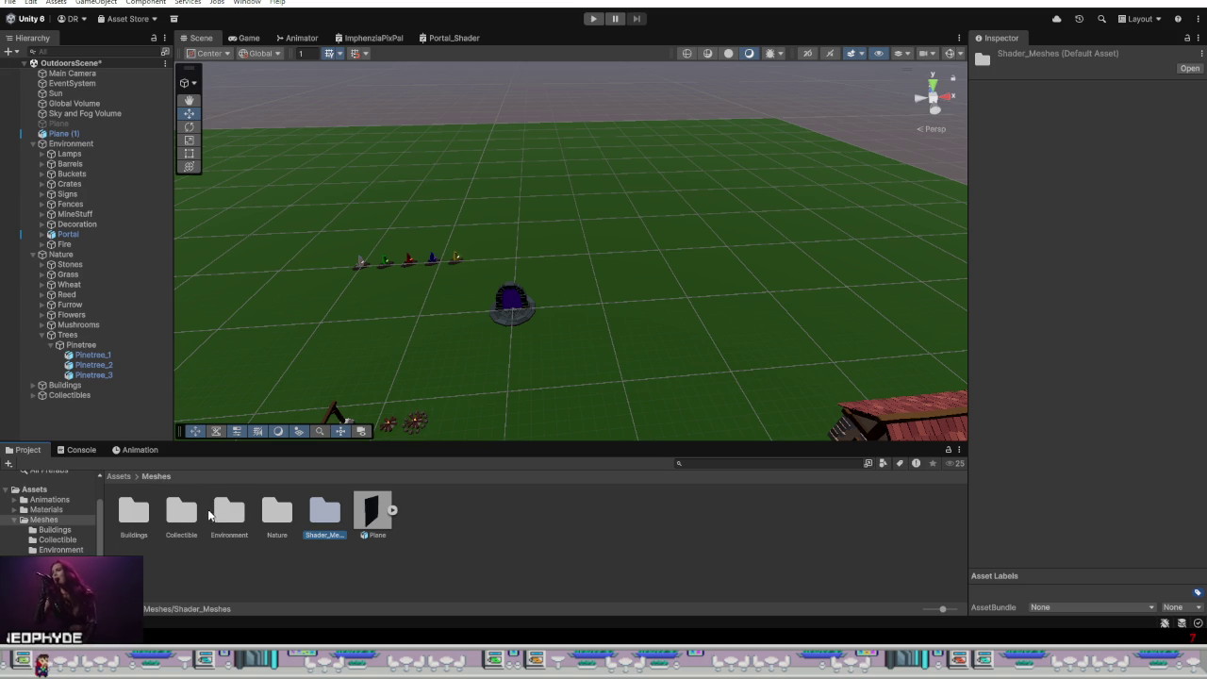
click(130, 516)
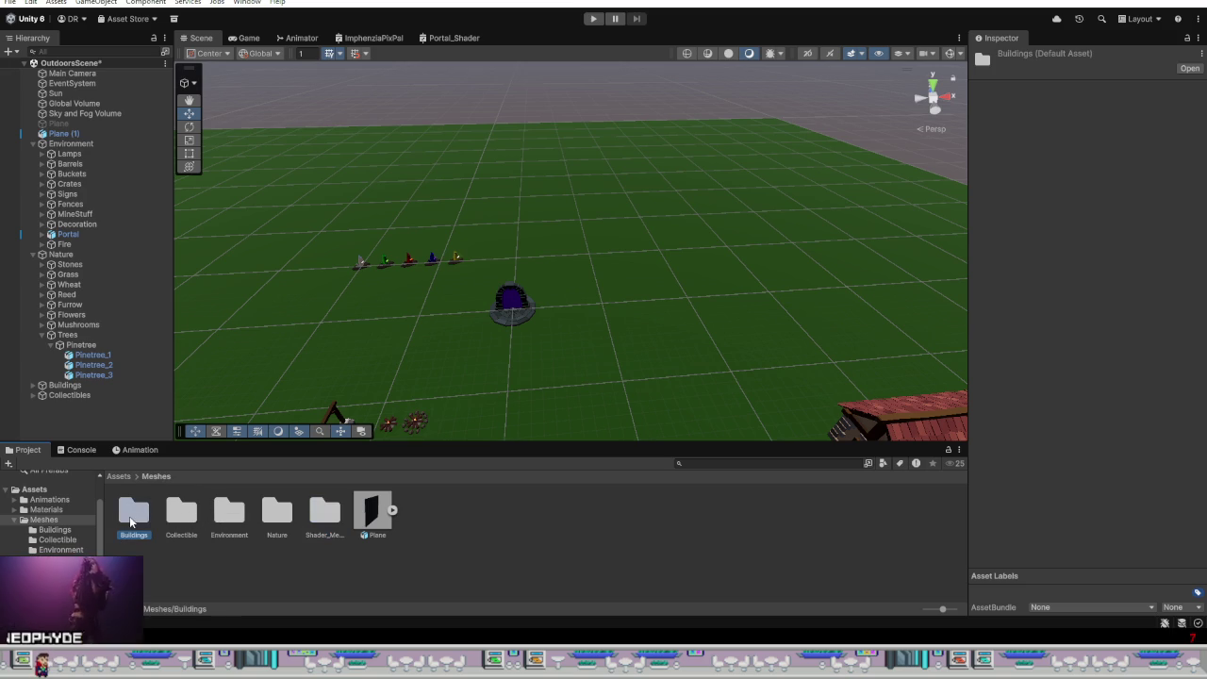
double_click(131, 516)
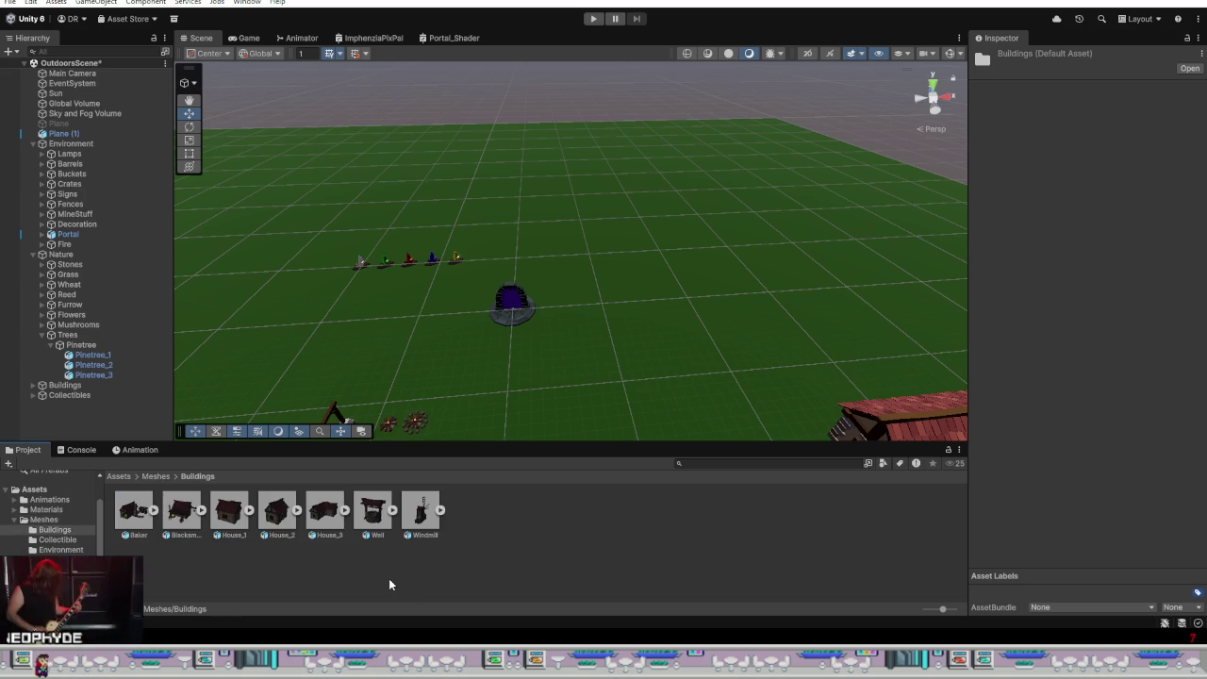
click(153, 477)
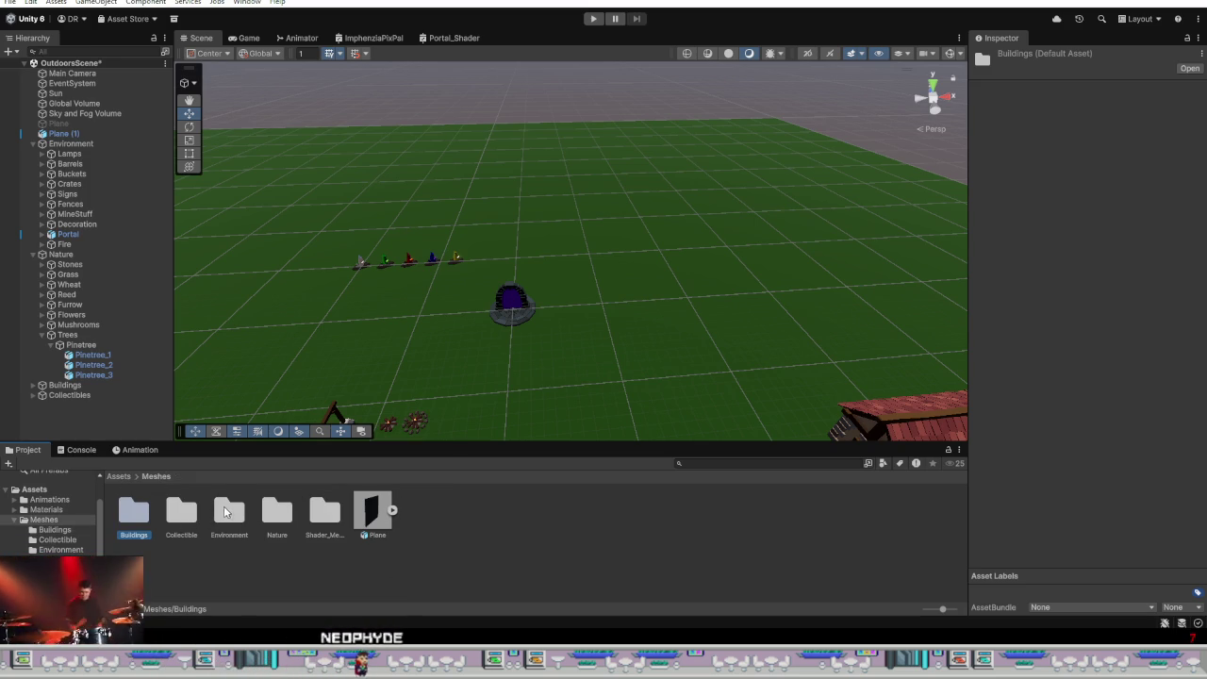
Step: Peek into Collectible, then open the Environment folder with its barrel, crate, fence and sign meshes
double_click(184, 510)
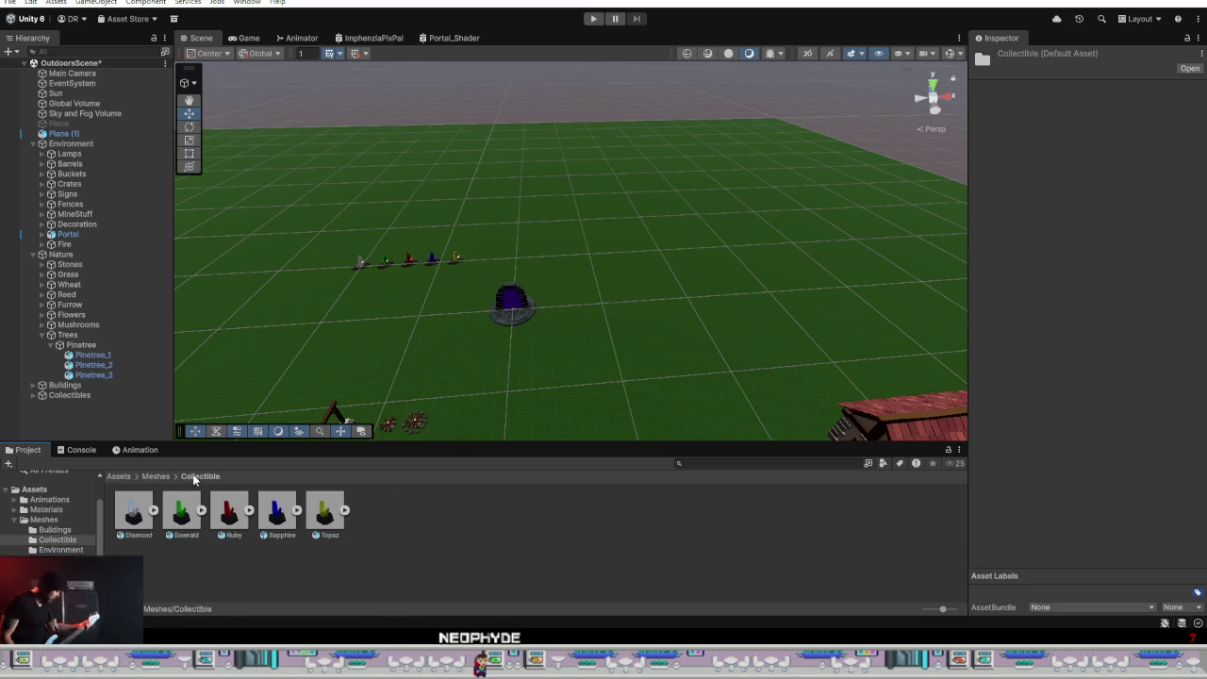
click(151, 477)
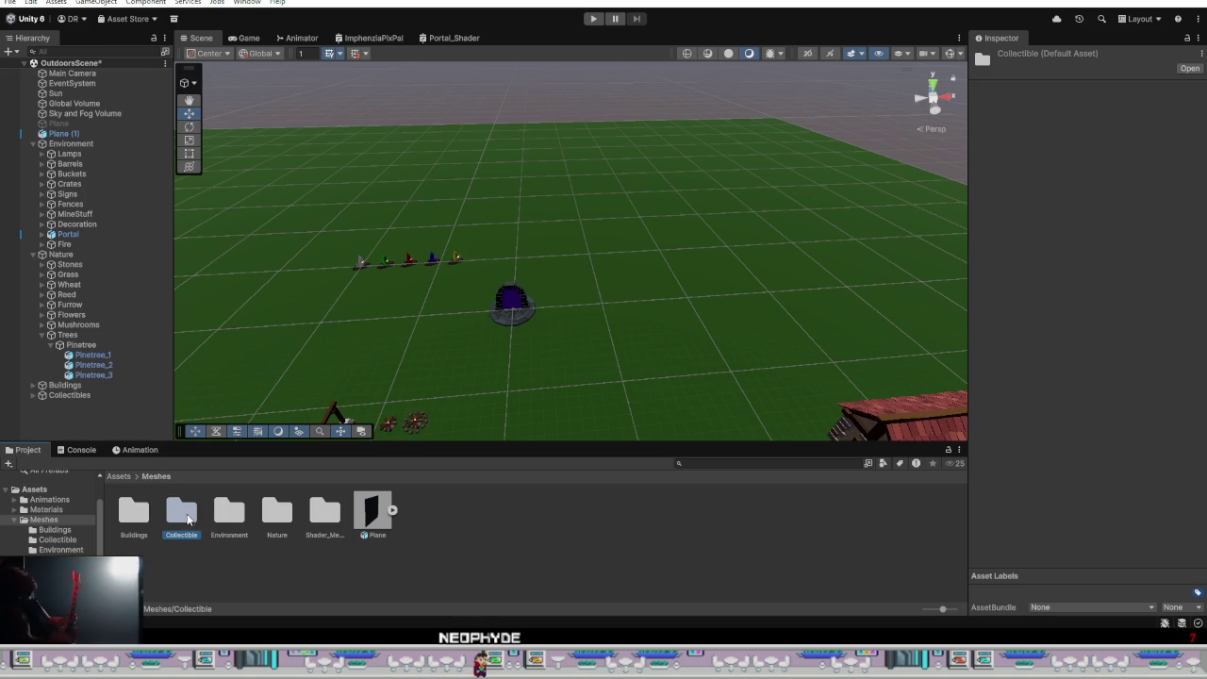
double_click(227, 513)
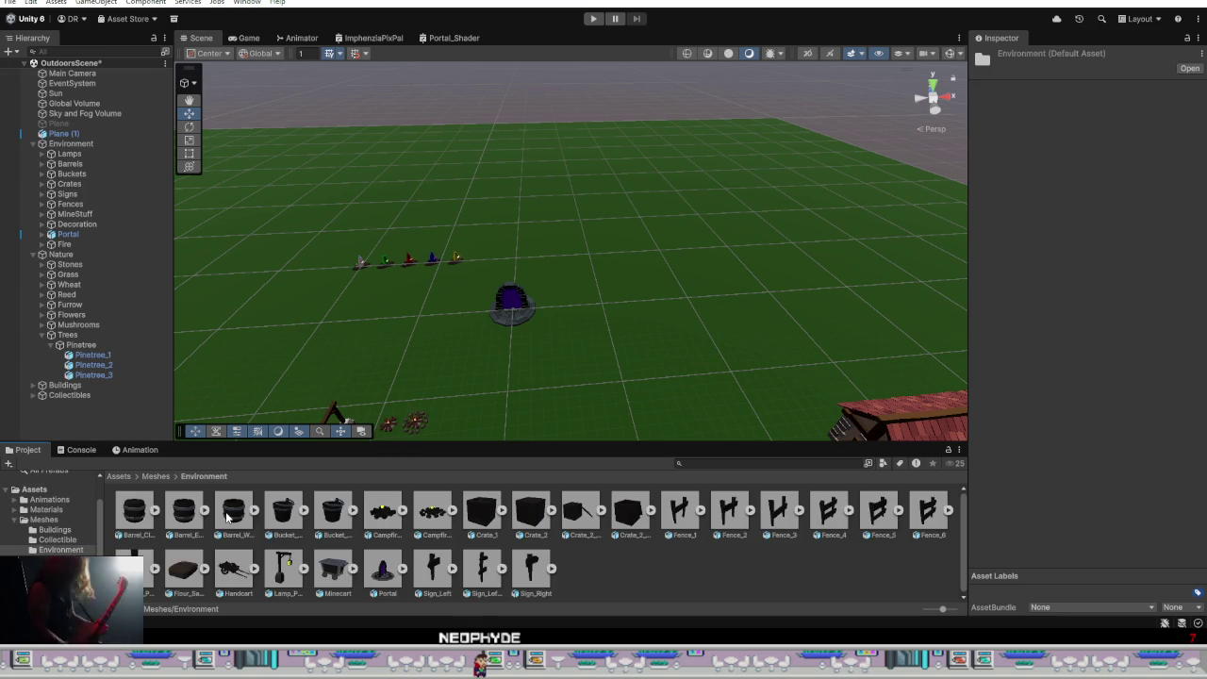
Step: Create a Barrels folder in Environment and move the three barrel meshes into it
right_click(615, 567)
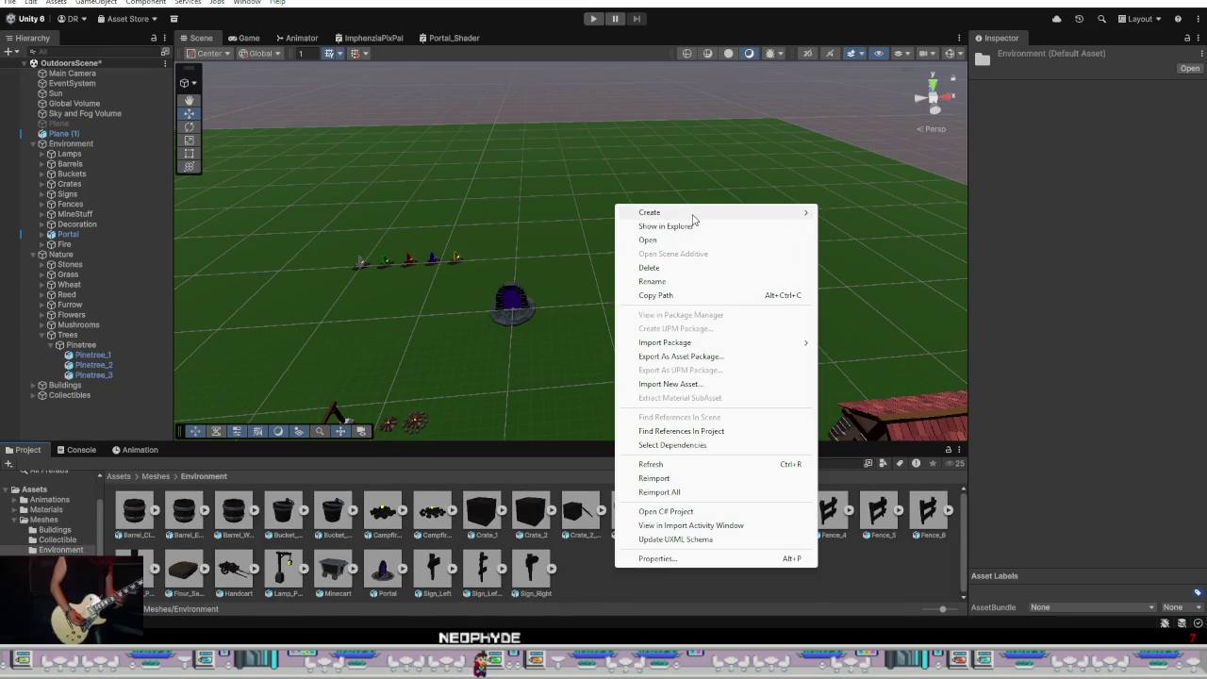
click(849, 212)
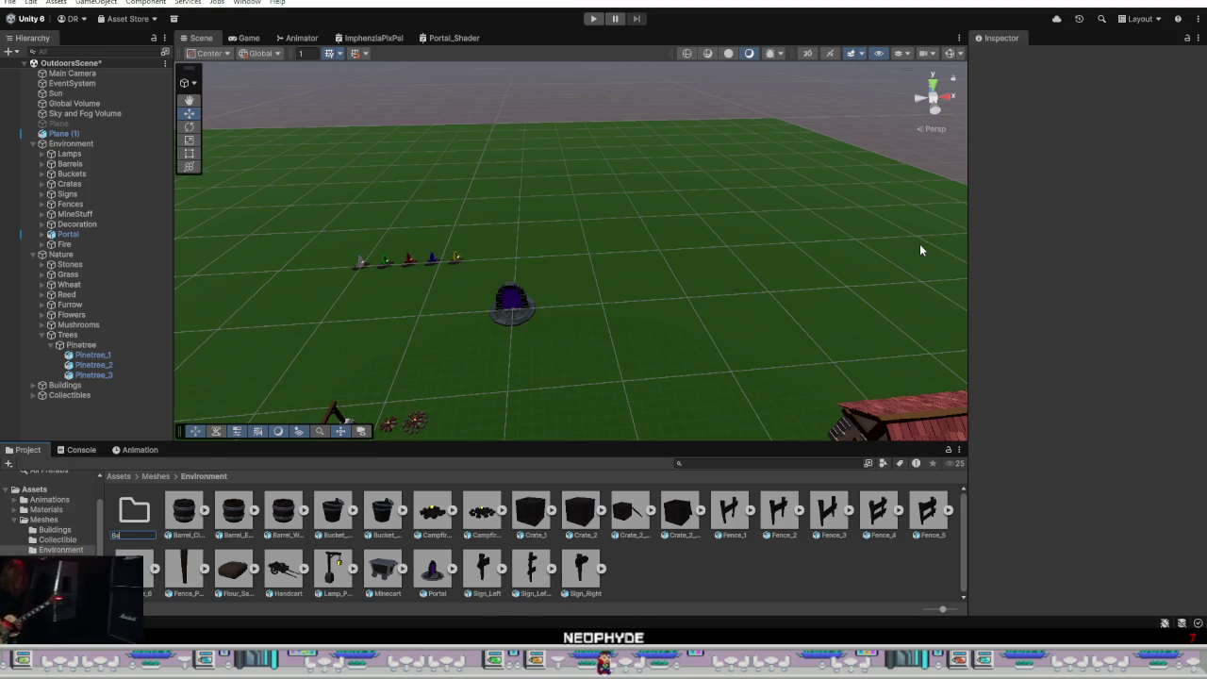
text(Barrels)
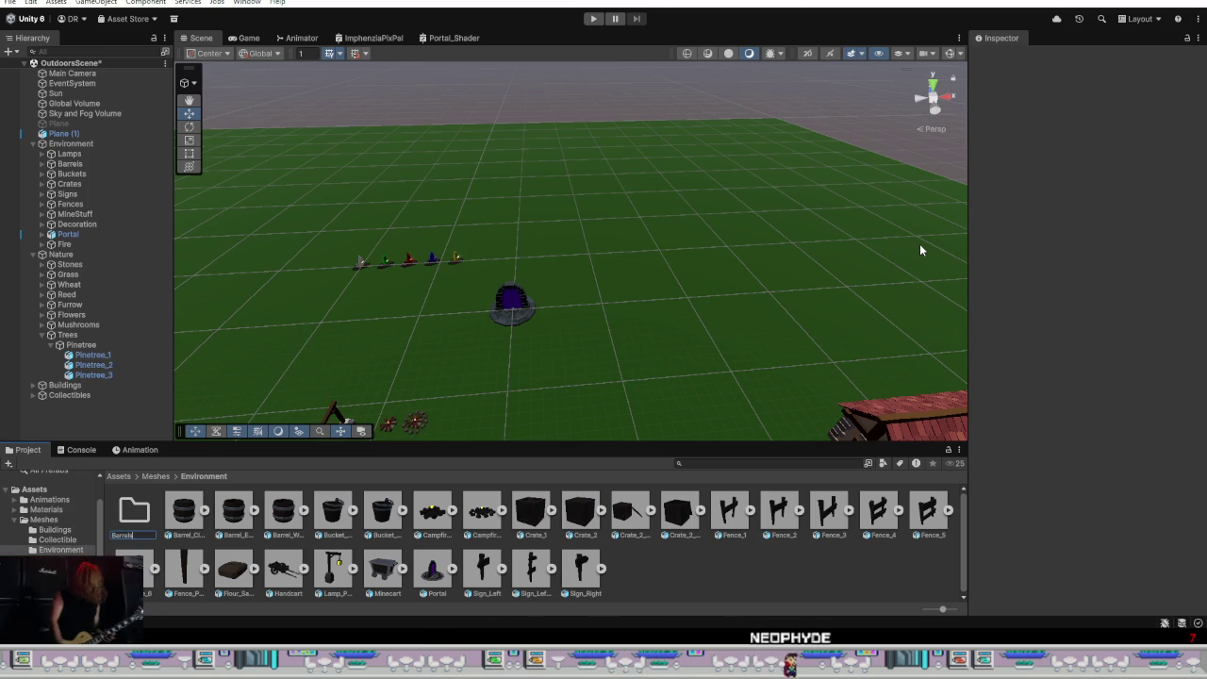
key(Return)
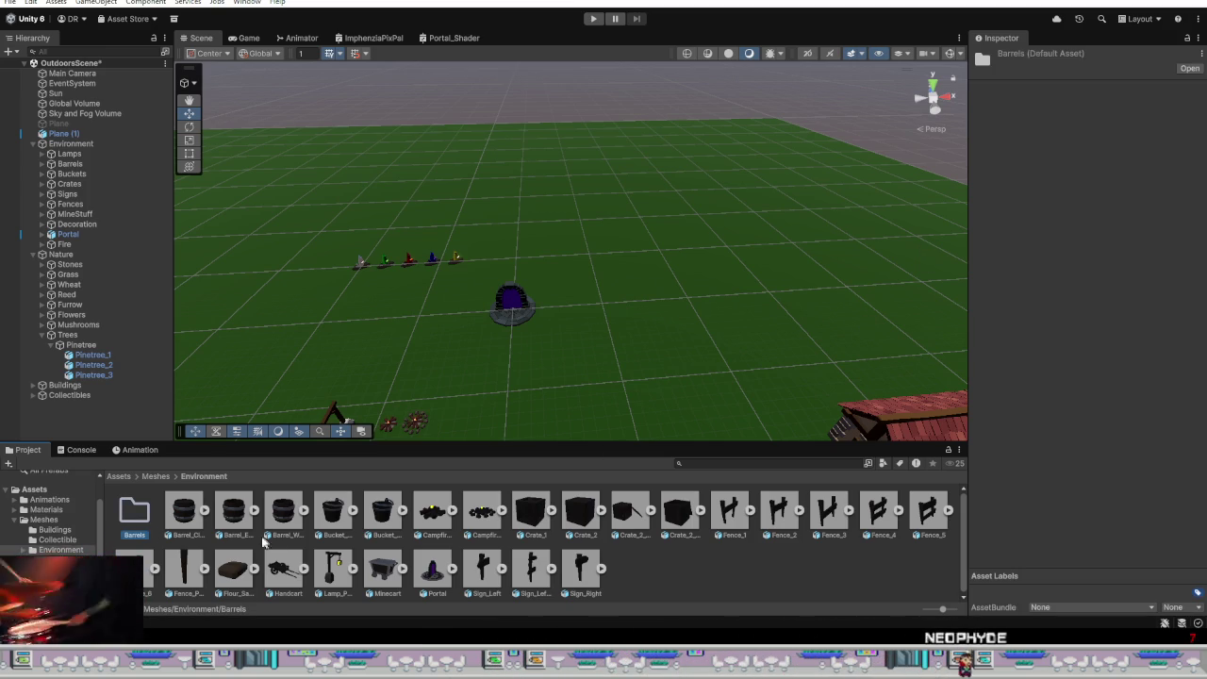
click(183, 514)
shift+click(283, 513)
drag(283, 514, 132, 514)
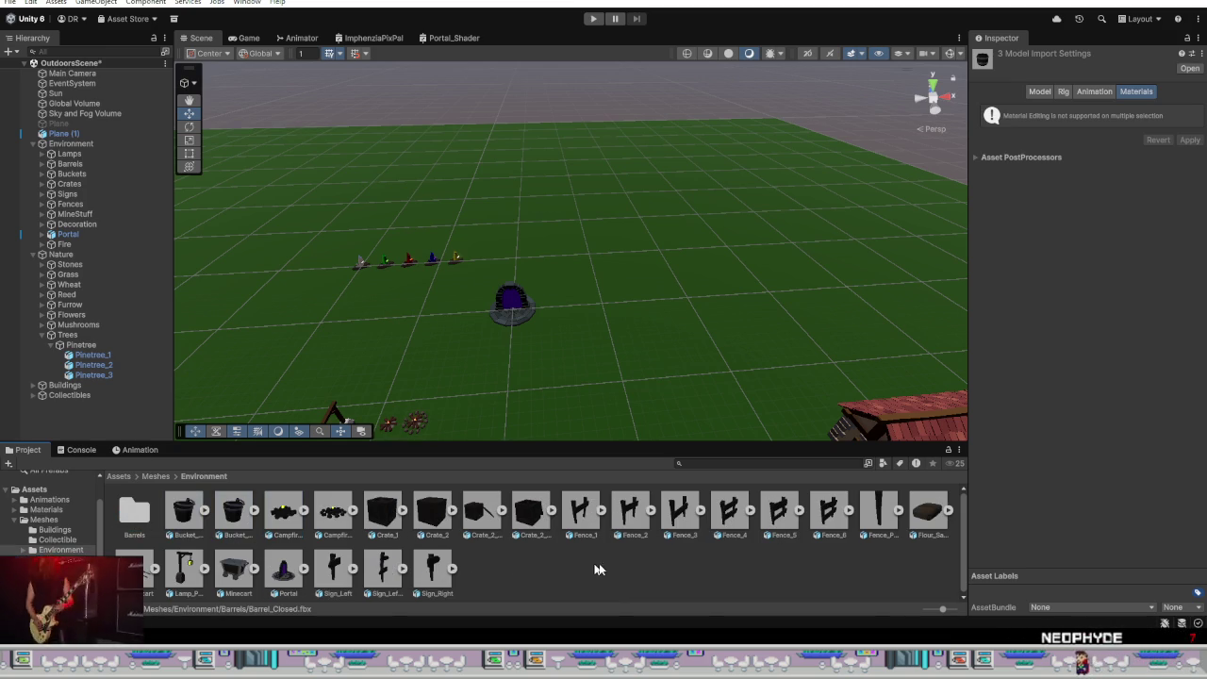
Step: Create a Buckets folder and move both bucket meshes into it
right_click(595, 569)
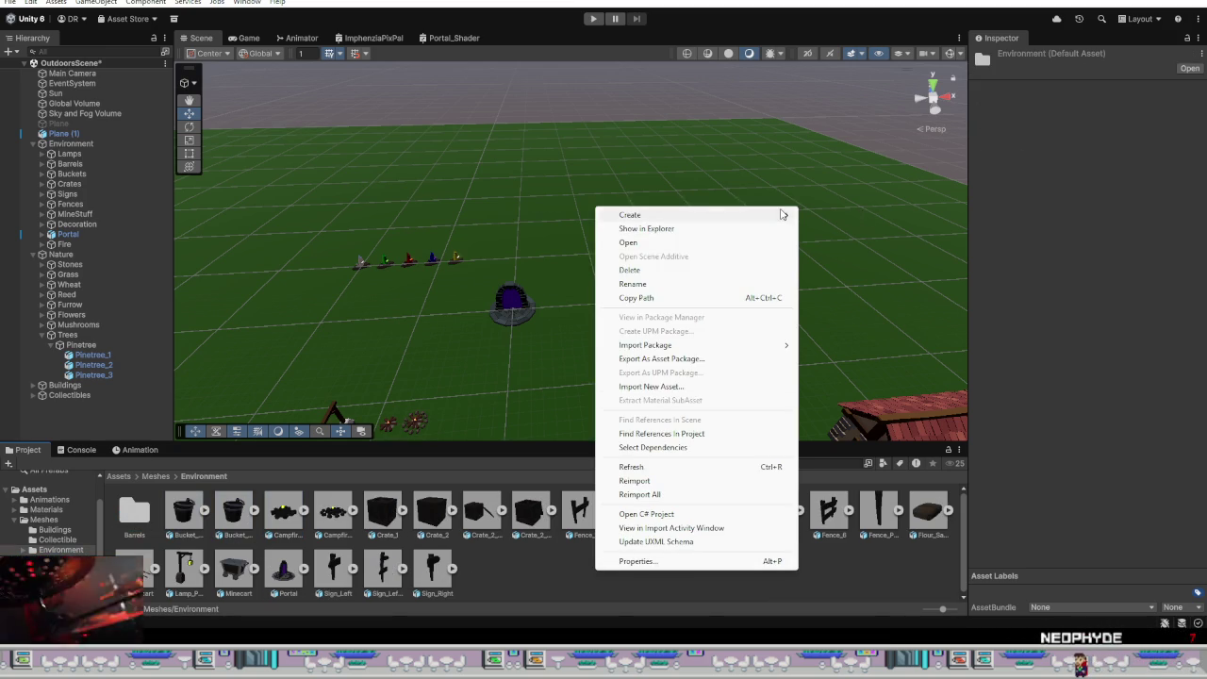
mouse_move(629, 214)
click(855, 216)
text(Buckets)
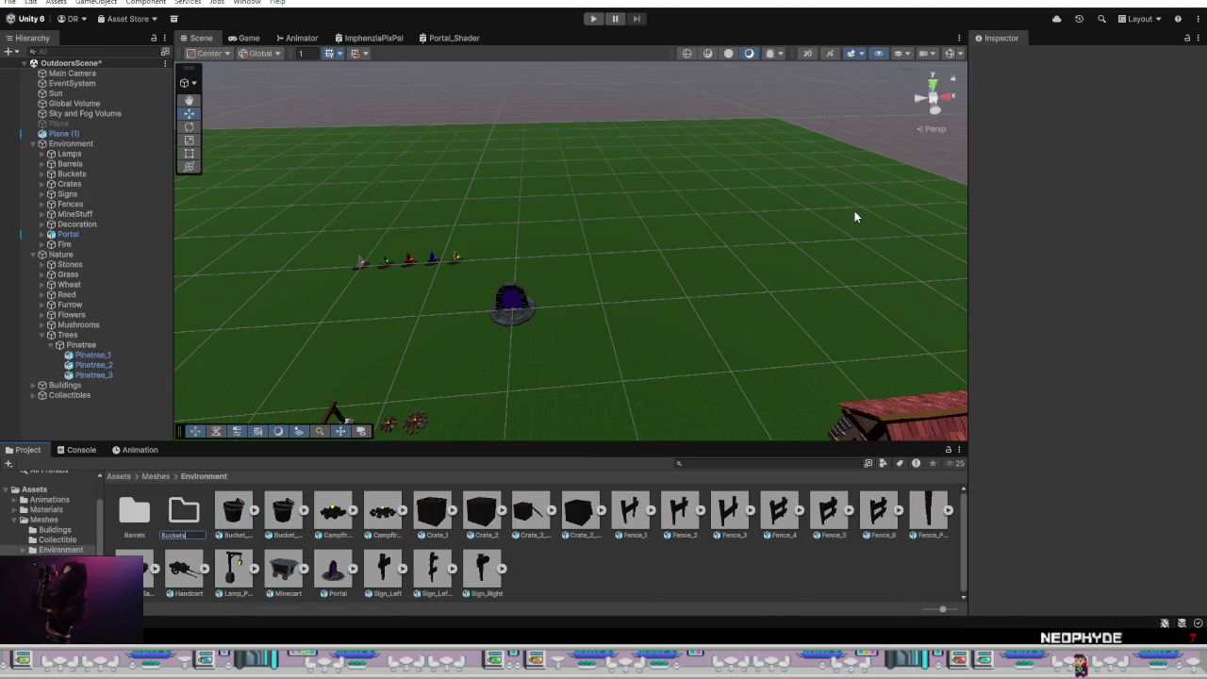
key(Return)
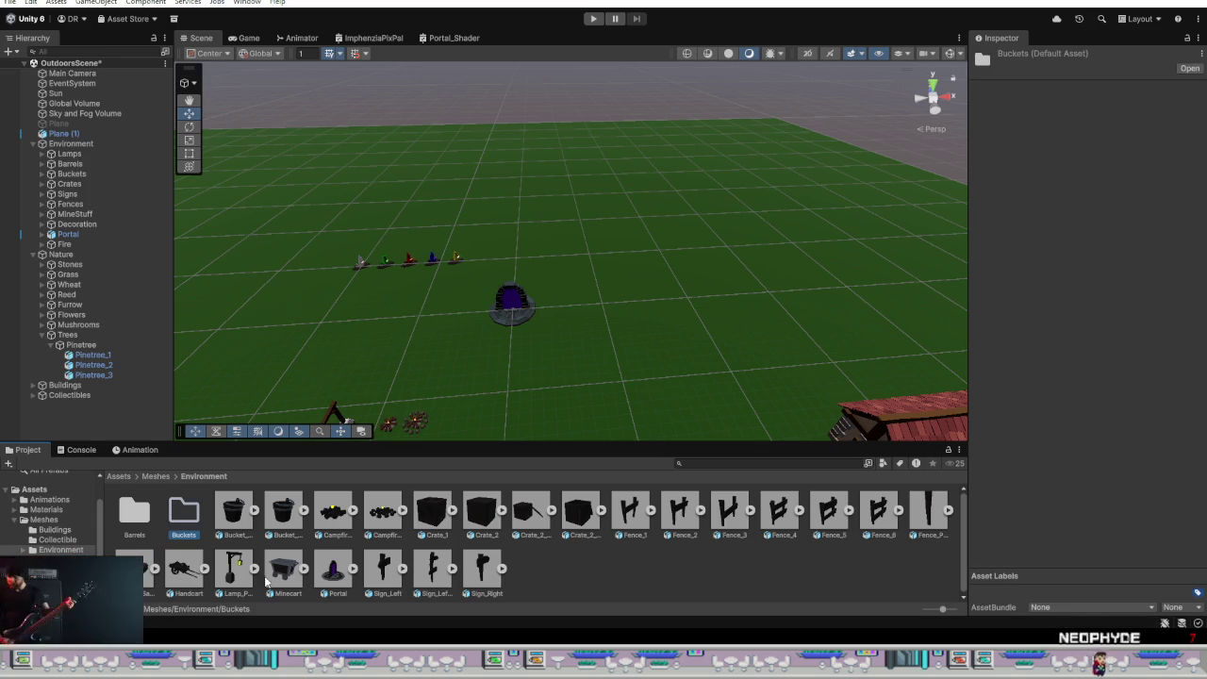
click(233, 514)
shift+click(279, 519)
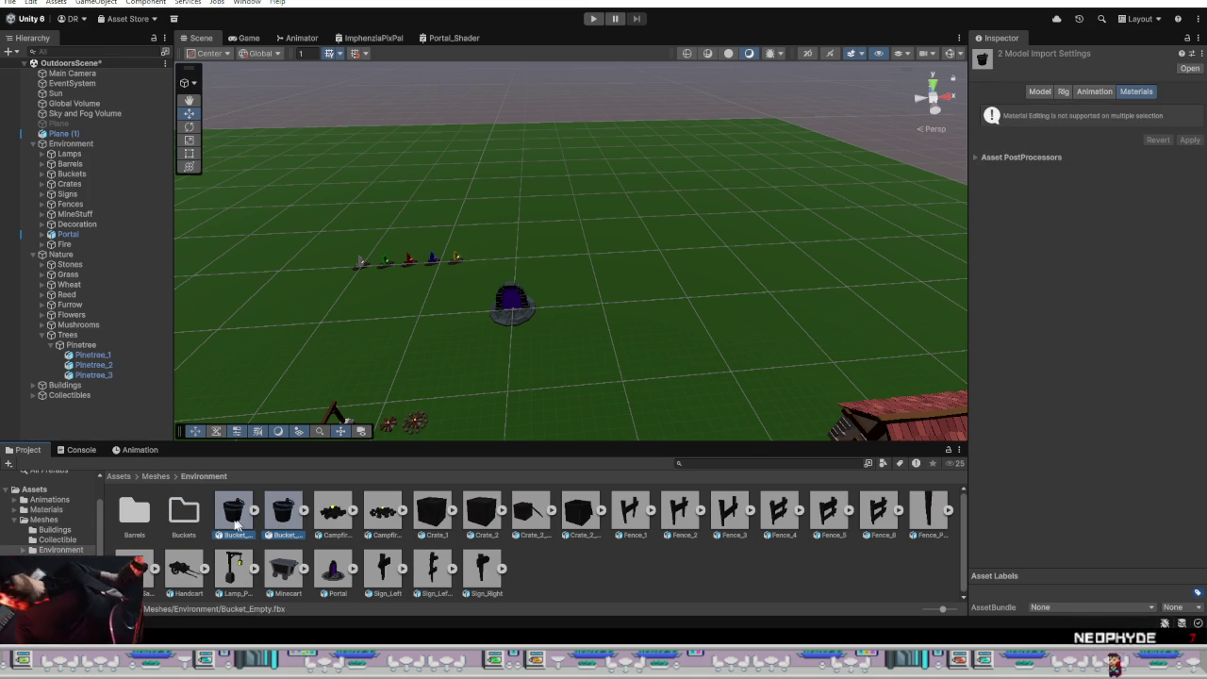
drag(279, 519, 187, 522)
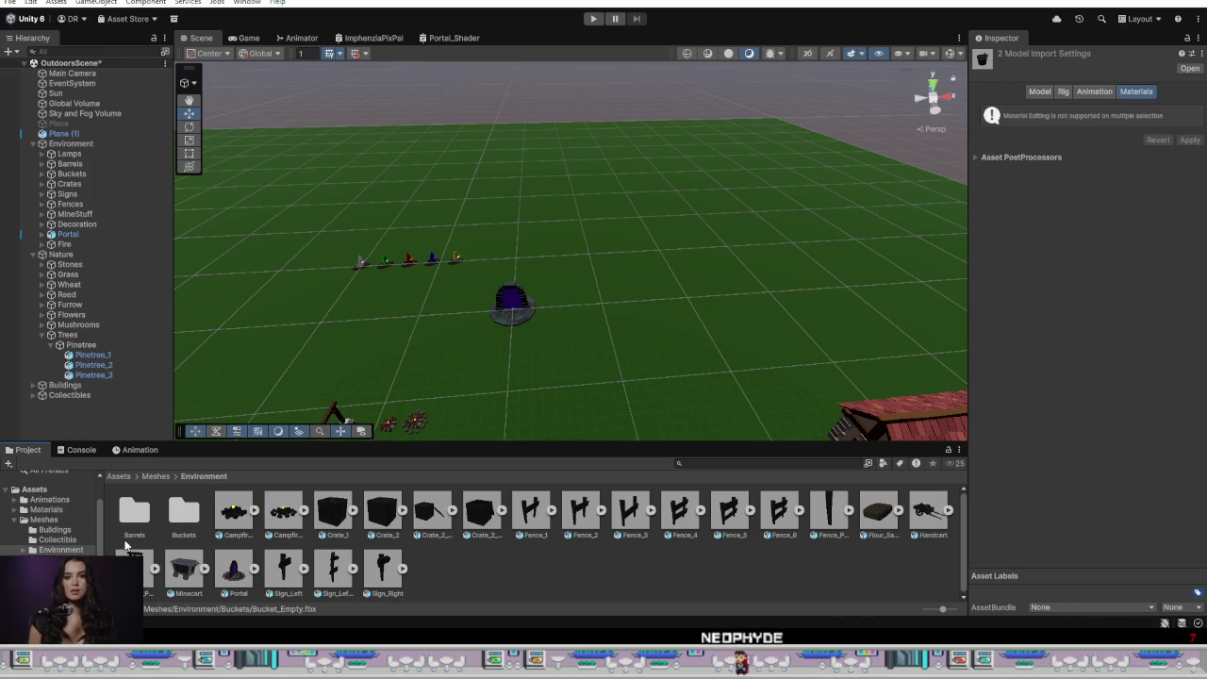
Step: Create a Fire folder and move the two campfire meshes into it
right_click(449, 572)
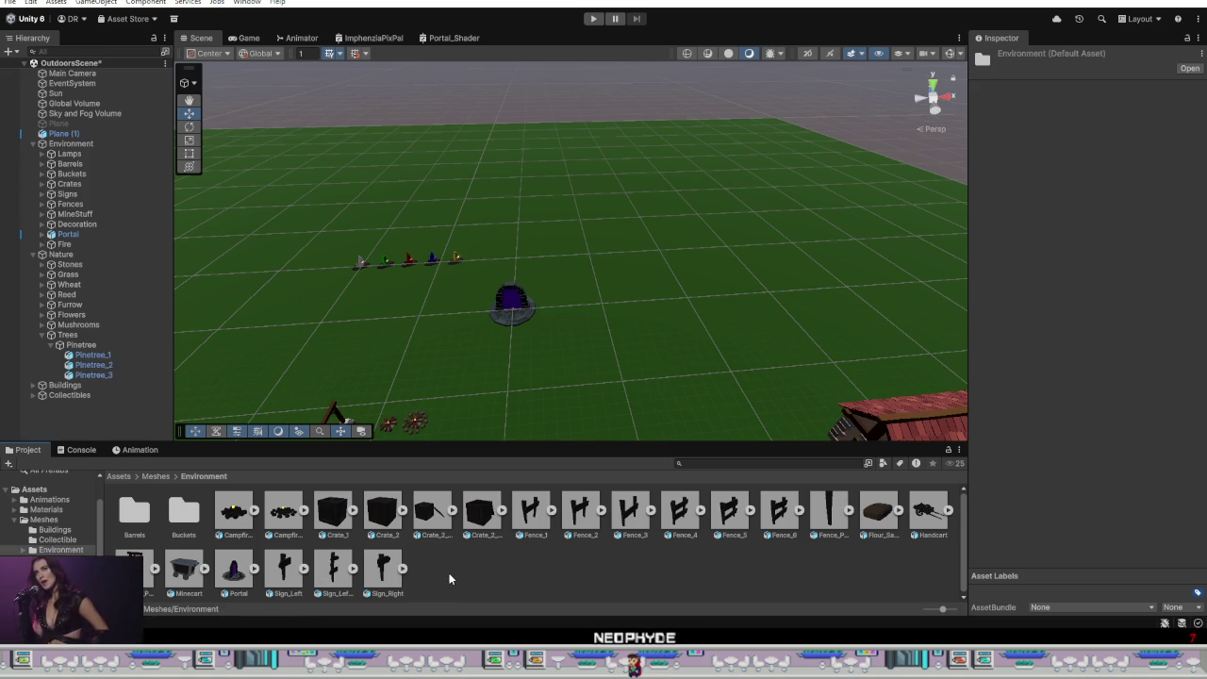
click(737, 220)
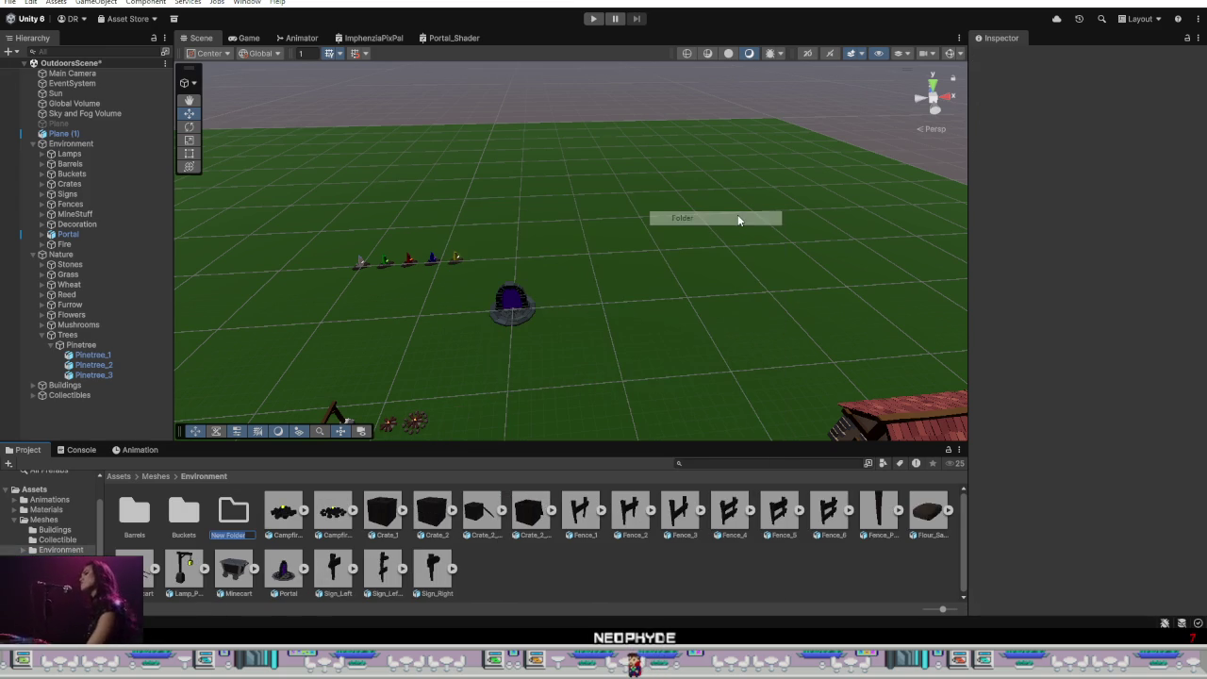
text(Fi)
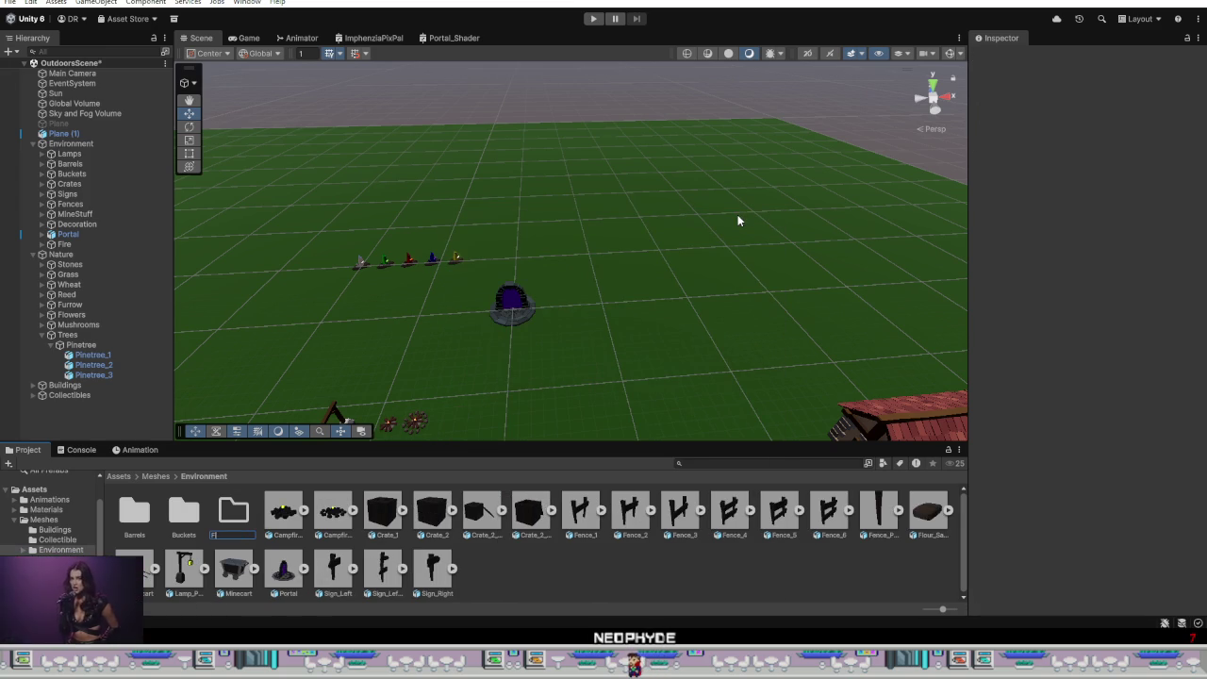
text(re)
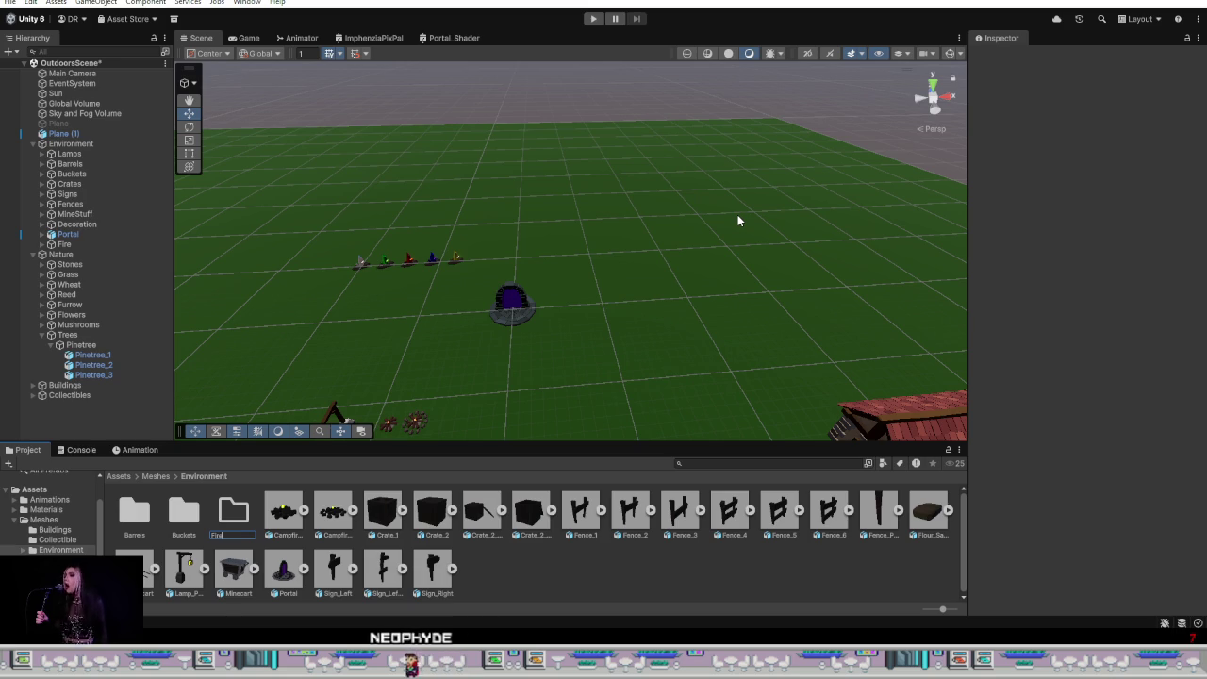
key(Return)
click(333, 510)
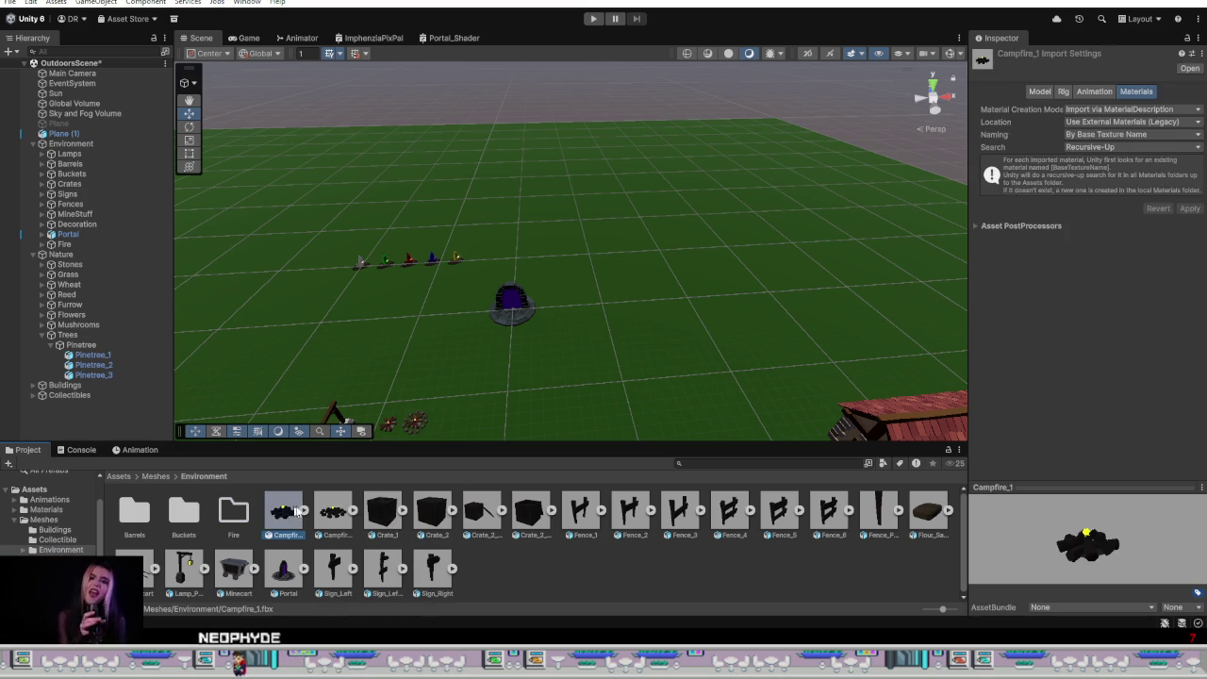
shift+click(283, 510)
drag(227, 519, 228, 520)
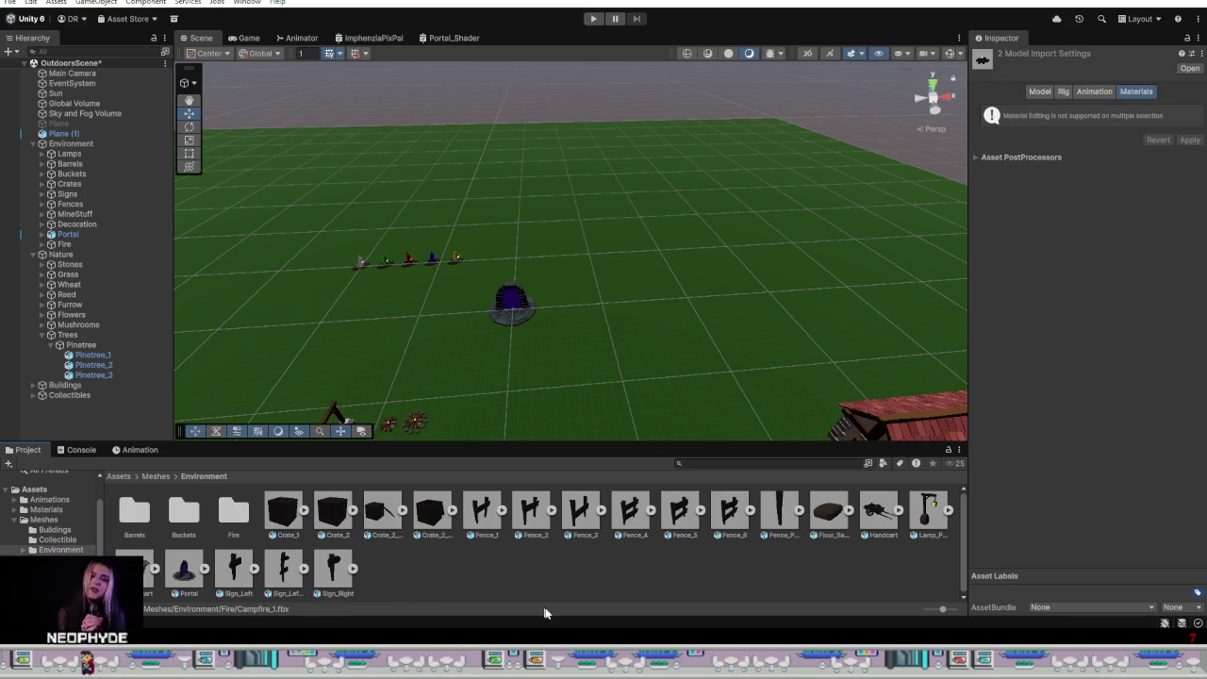
Step: Create a Crates folder and move the four crate meshes into it
right_click(418, 569)
mouse_move(489, 215)
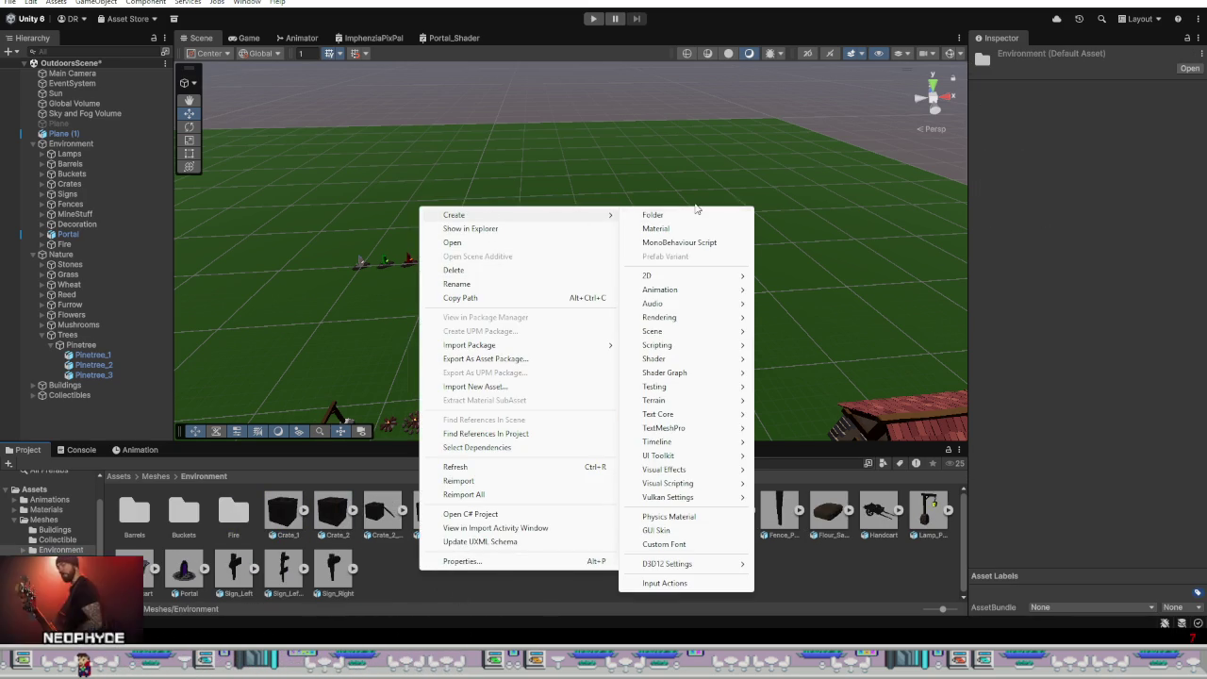
click(682, 215)
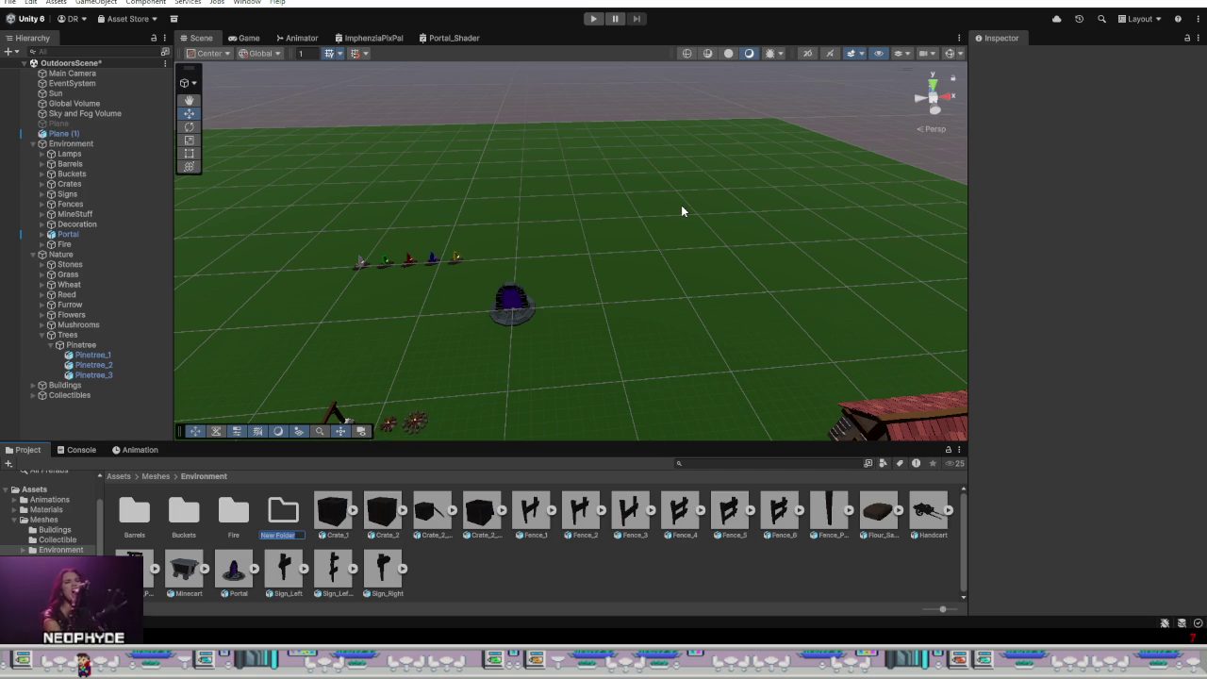
text(Crates)
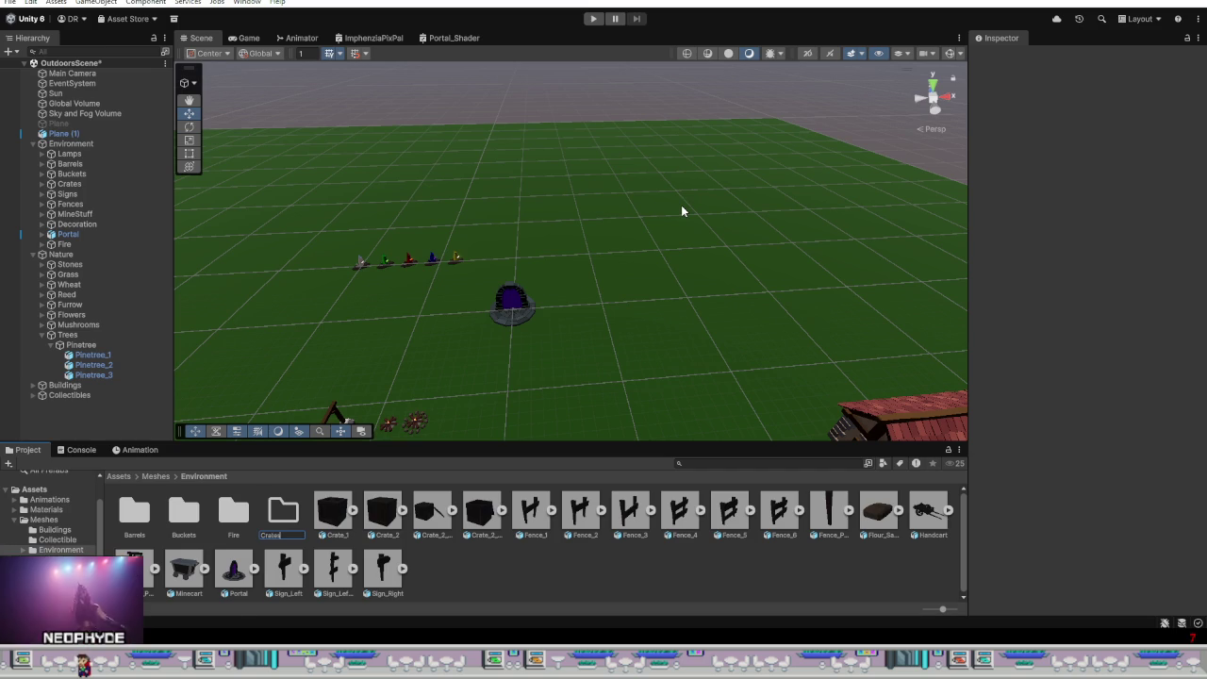
key(Return)
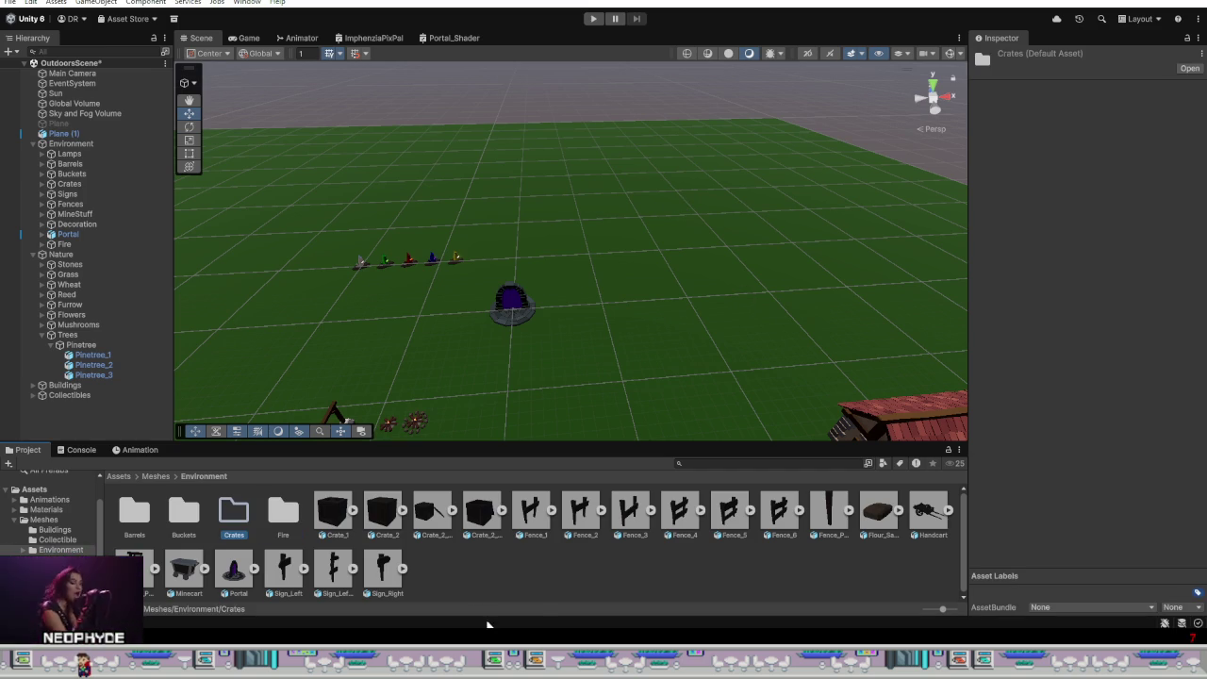
click(333, 511)
shift+click(488, 513)
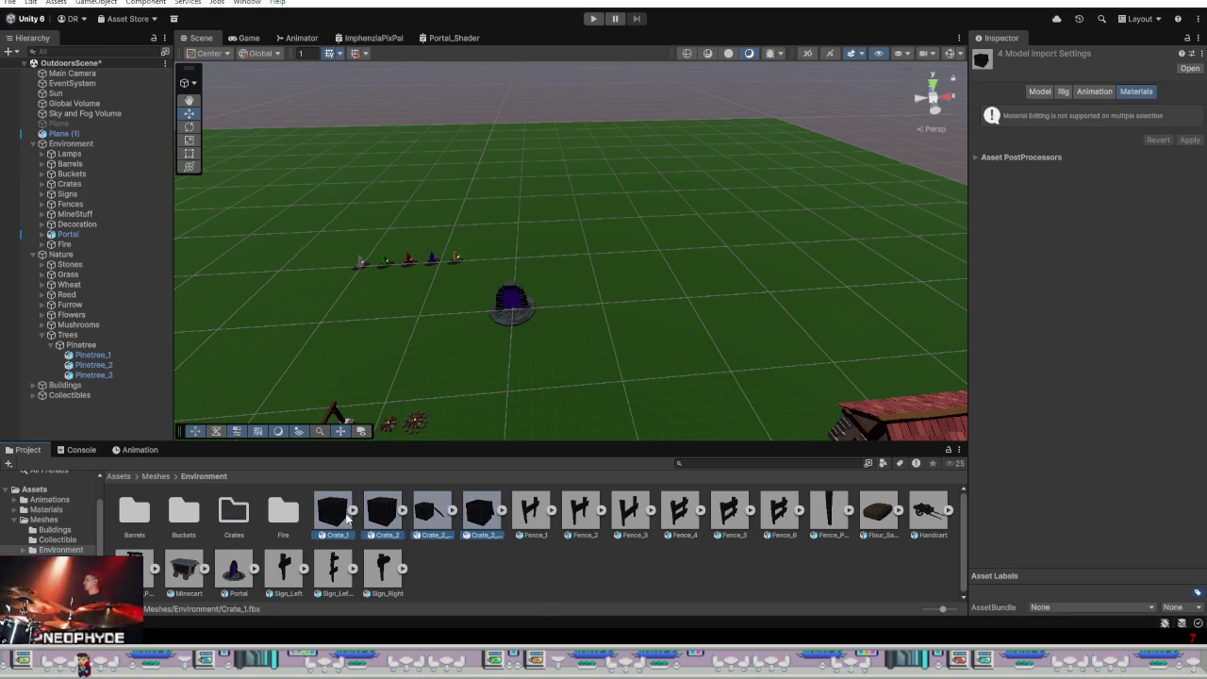
drag(304, 530, 234, 513)
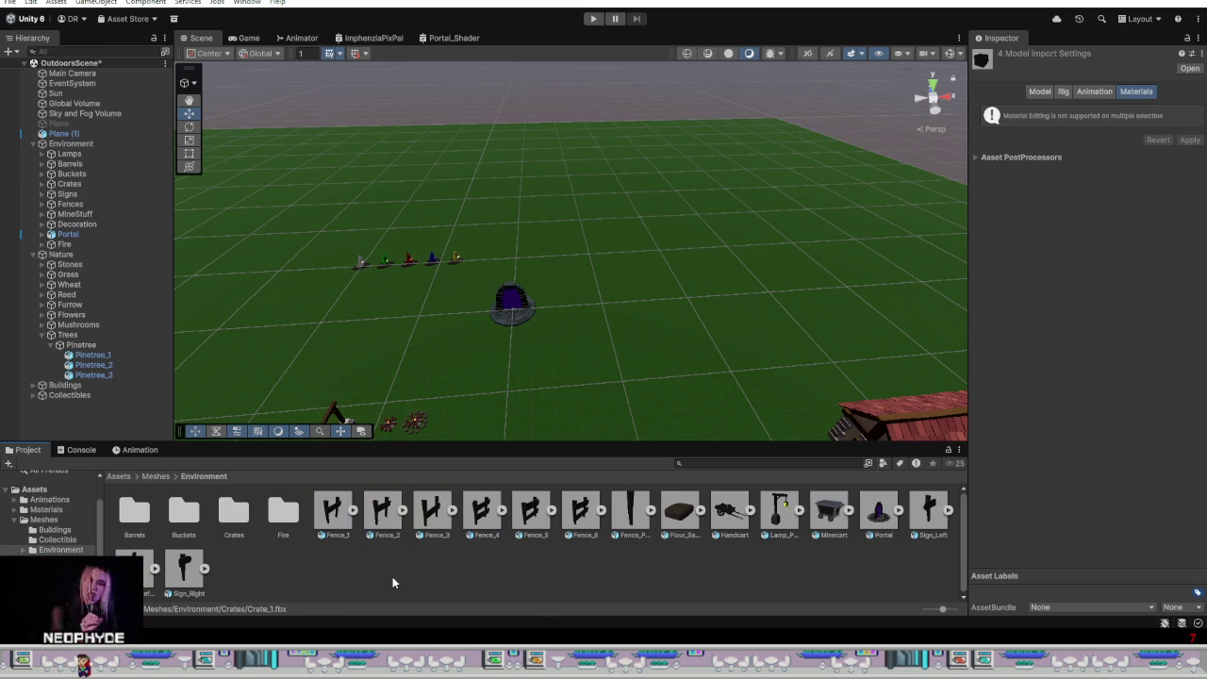
Step: Create a Fences folder and move the seven fence meshes into it
right_click(392, 583)
click(608, 213)
text(Fenc)
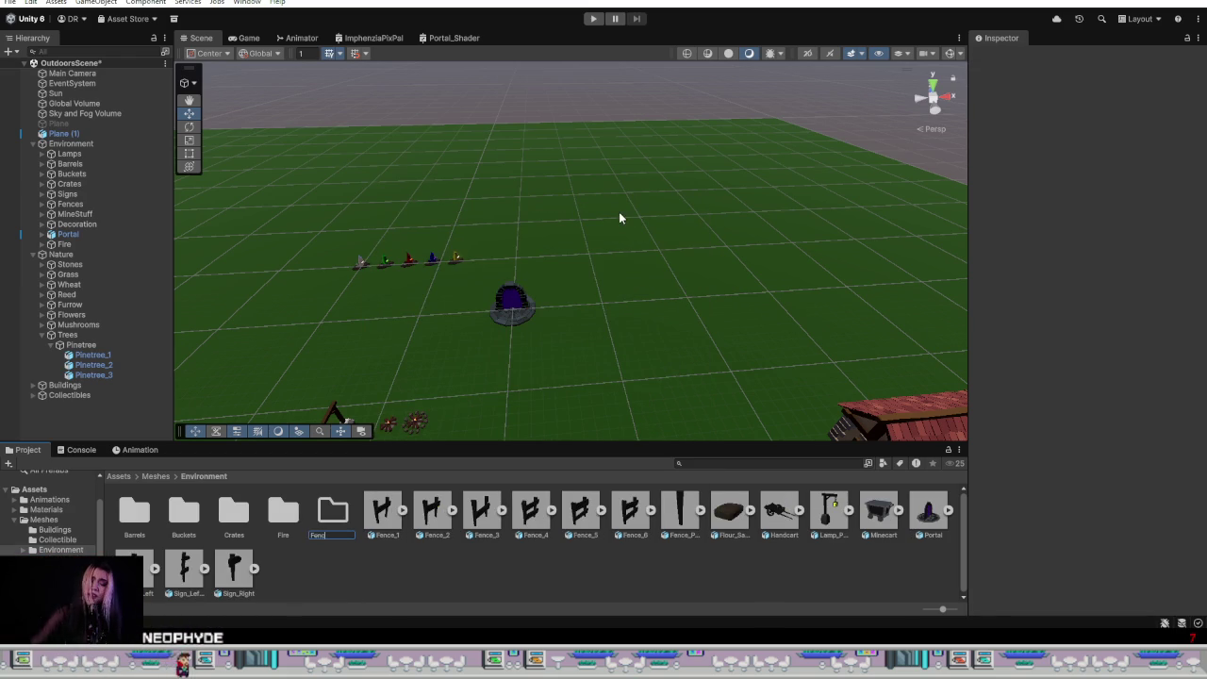
text(es)
key(Return)
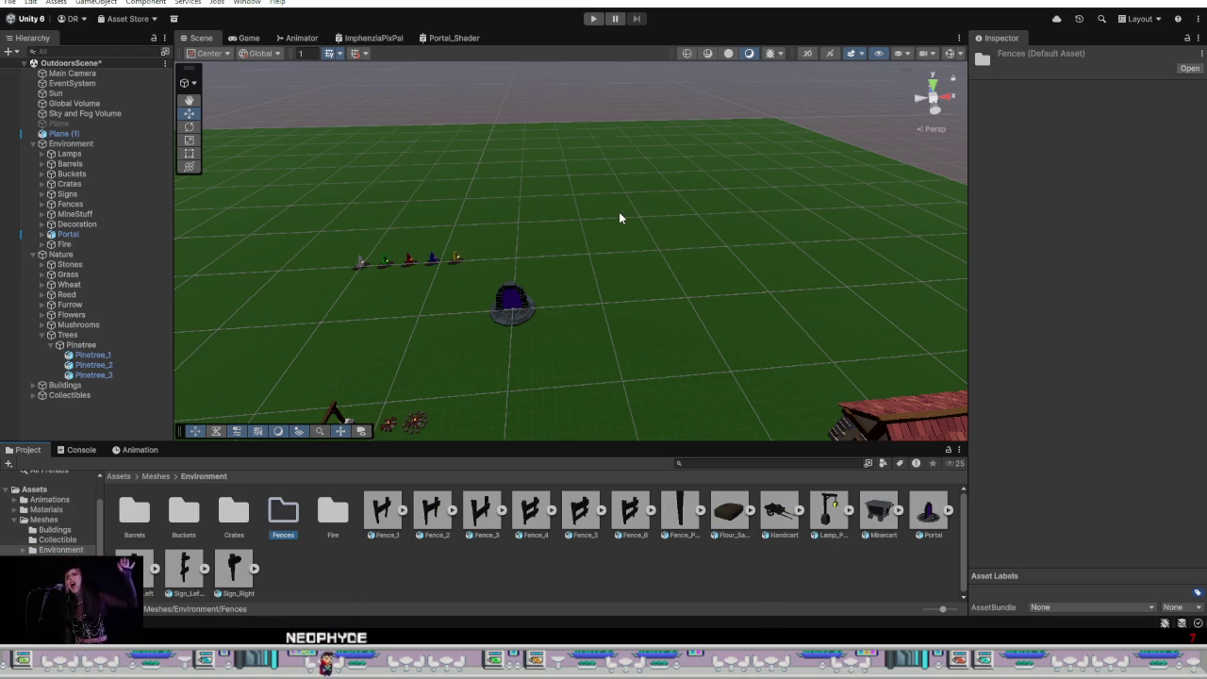
click(382, 511)
shift+click(671, 524)
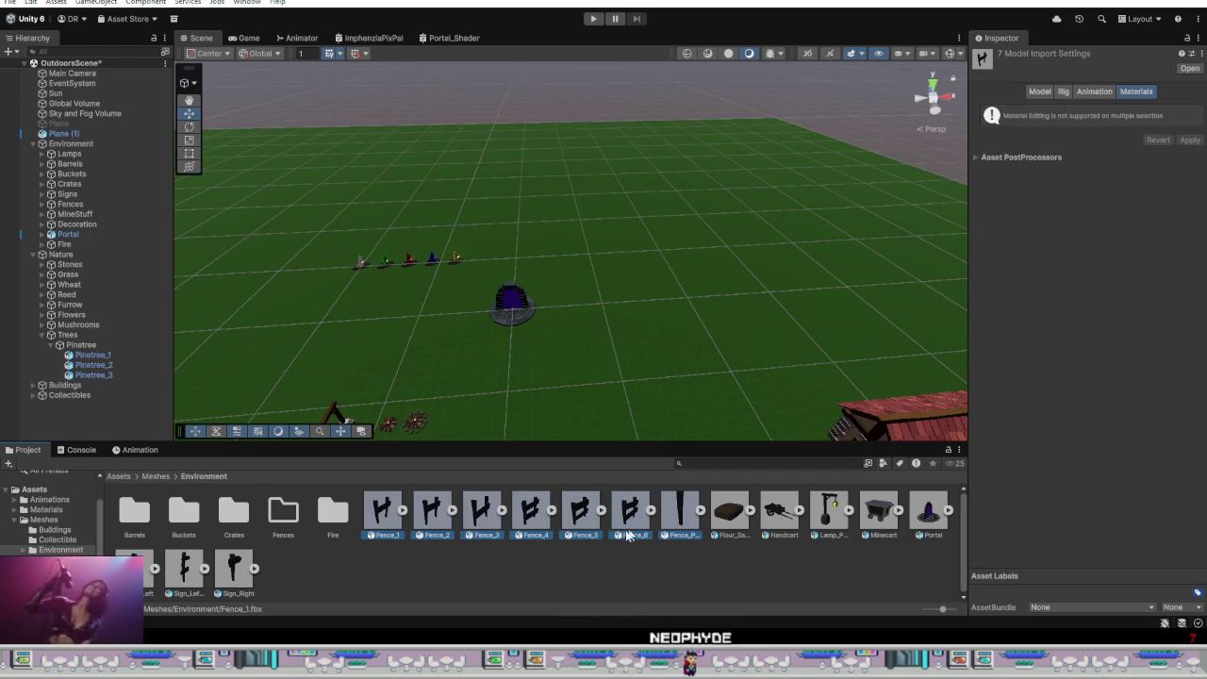
mouse_move(370, 509)
mouse_down()
mouse_move(301, 534)
mouse_move(284, 516)
mouse_up()
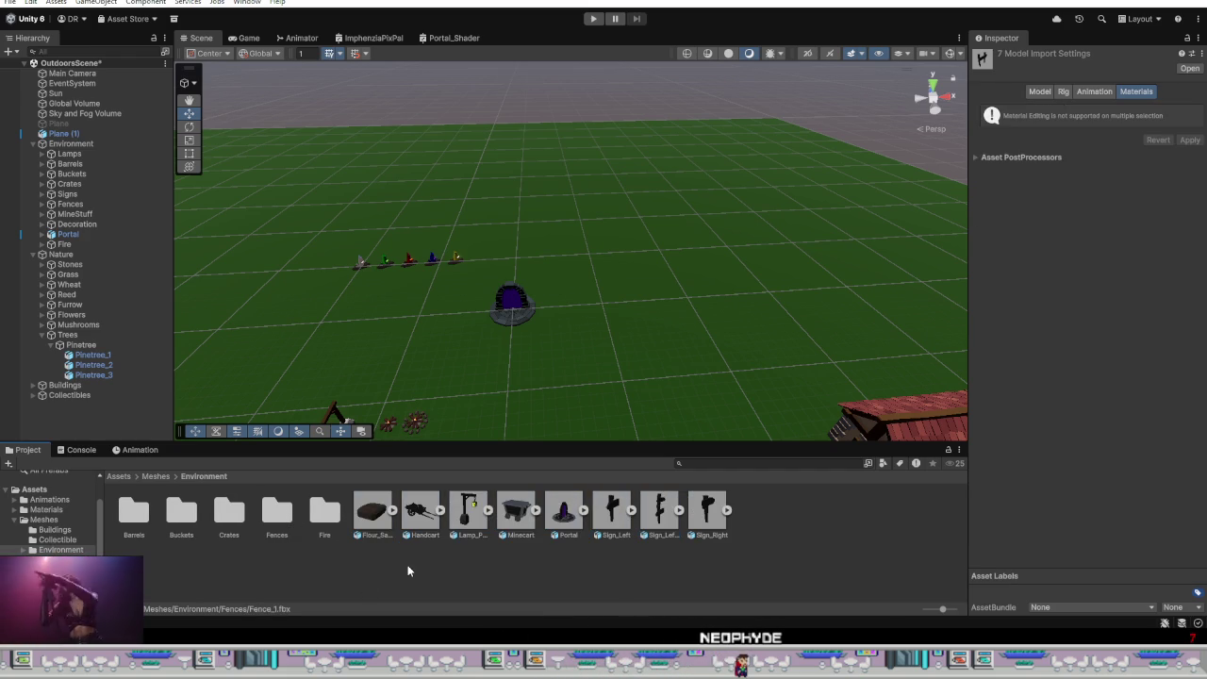
Step: Create a Signs folder holding Sign_Right and the two Sign_Left meshes
right_click(409, 571)
mouse_move(509, 210)
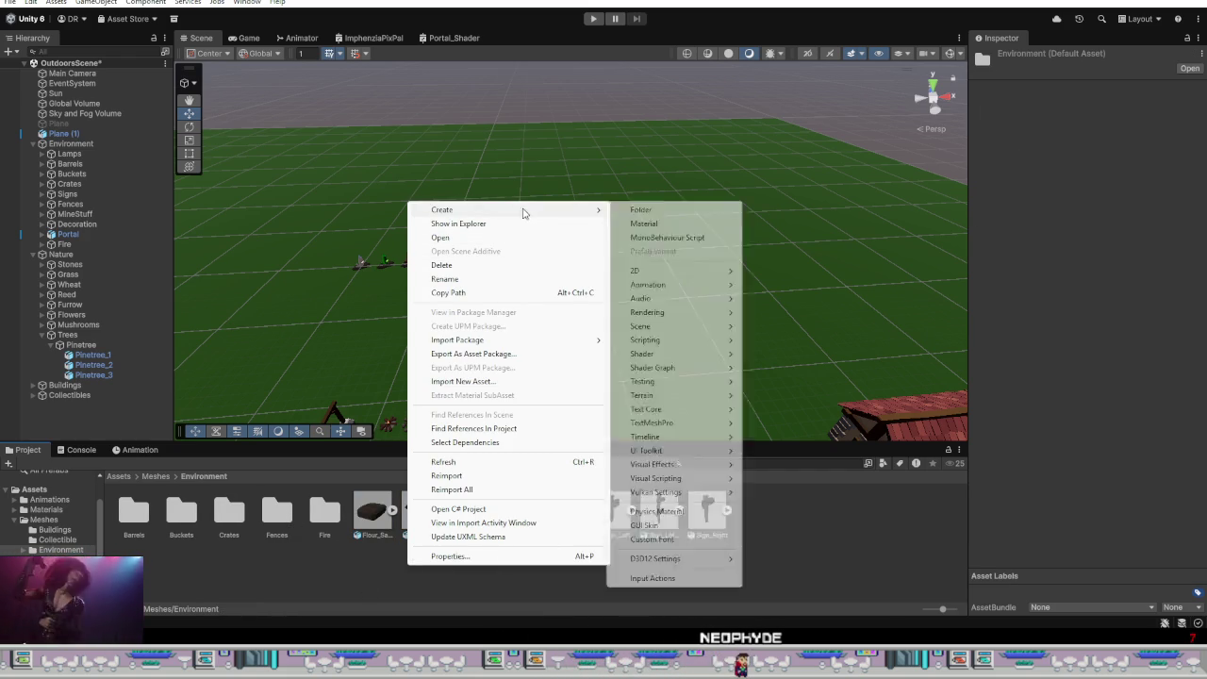
click(656, 211)
text(Signs)
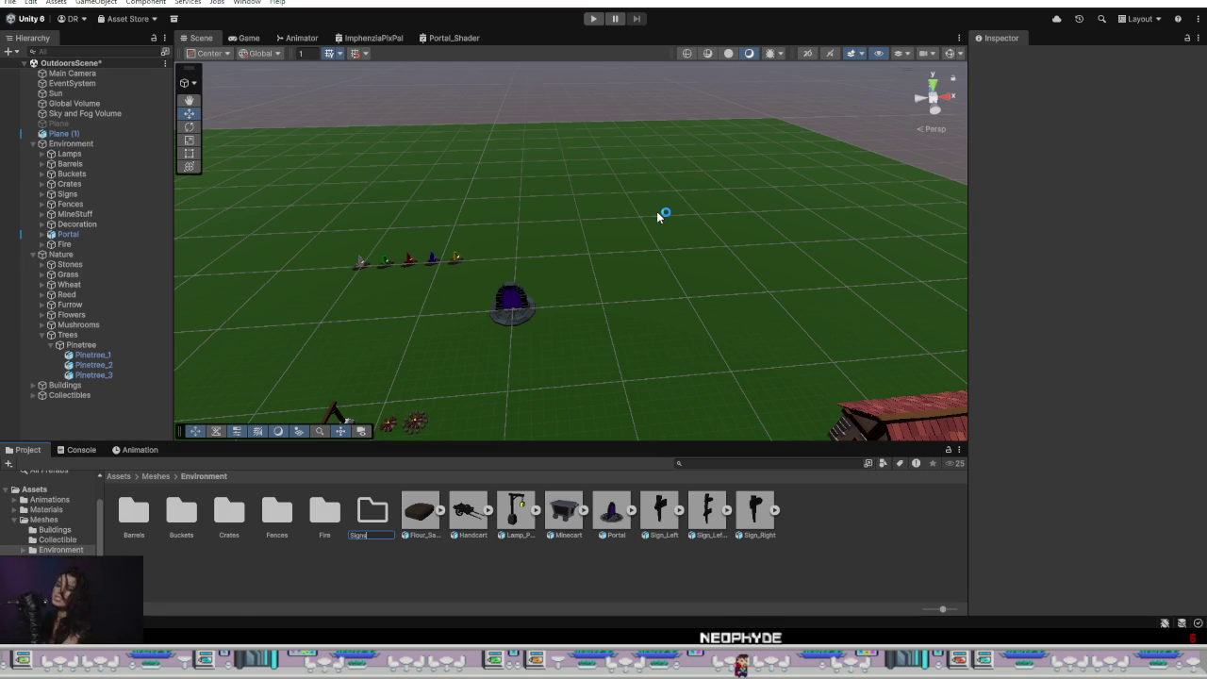
key(Return)
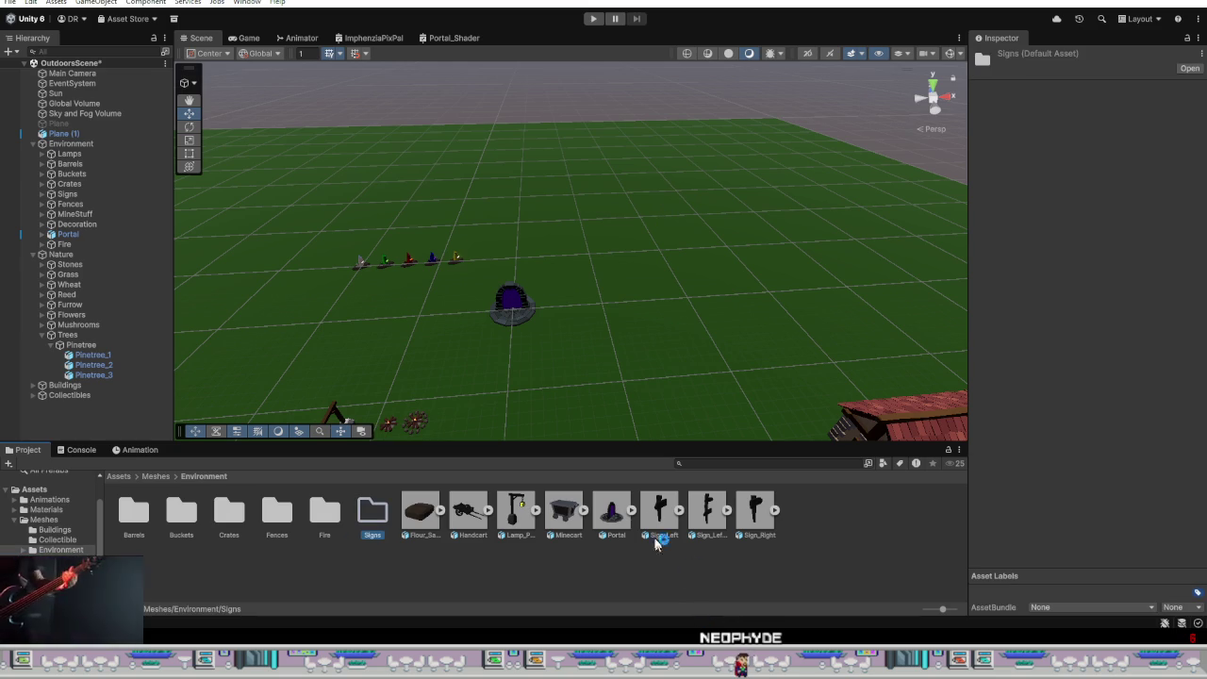
click(655, 514)
shift+click(754, 514)
drag(754, 514, 374, 524)
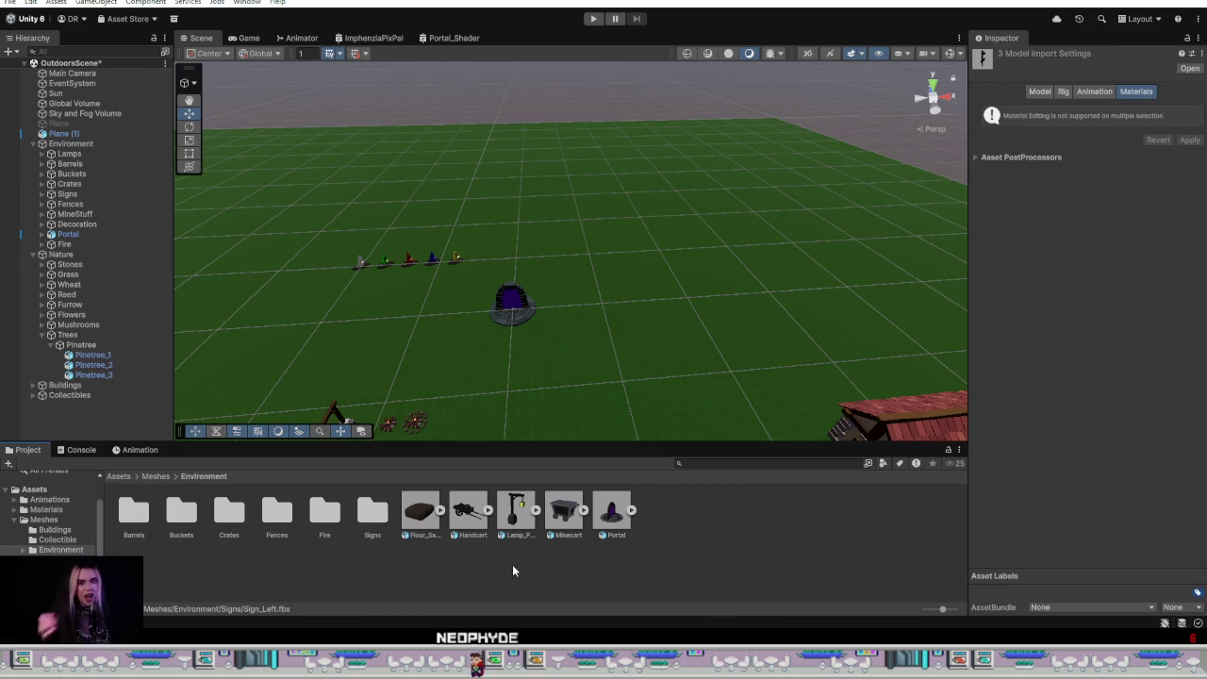
Step: Create a Lamps folder in Environment and move Lamp_Post into it
right_click(511, 563)
mouse_move(565, 209)
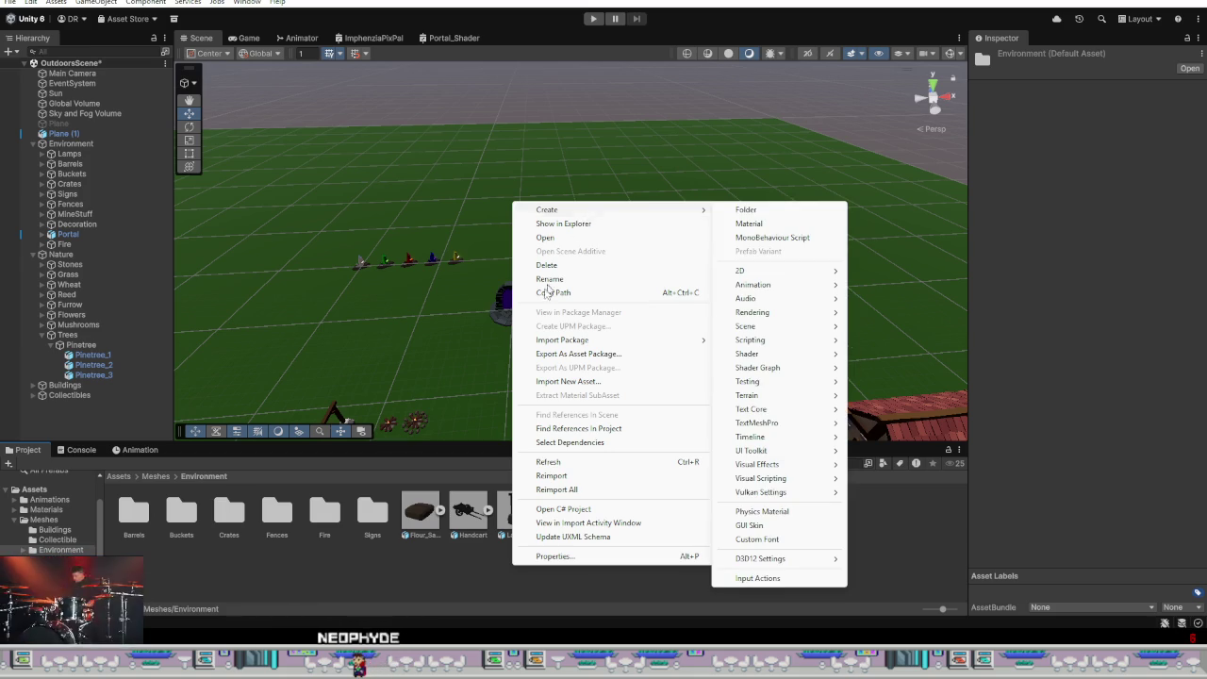
click(424, 598)
right_click(471, 584)
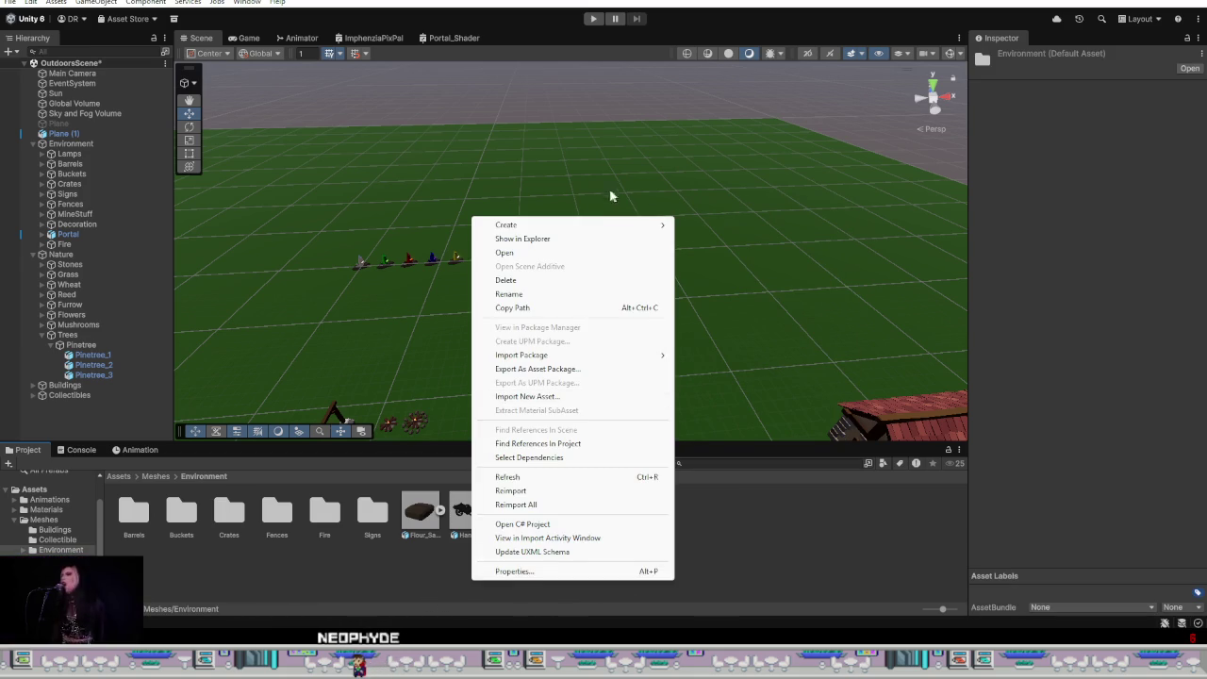
mouse_move(528, 224)
click(704, 227)
text(Lamps)
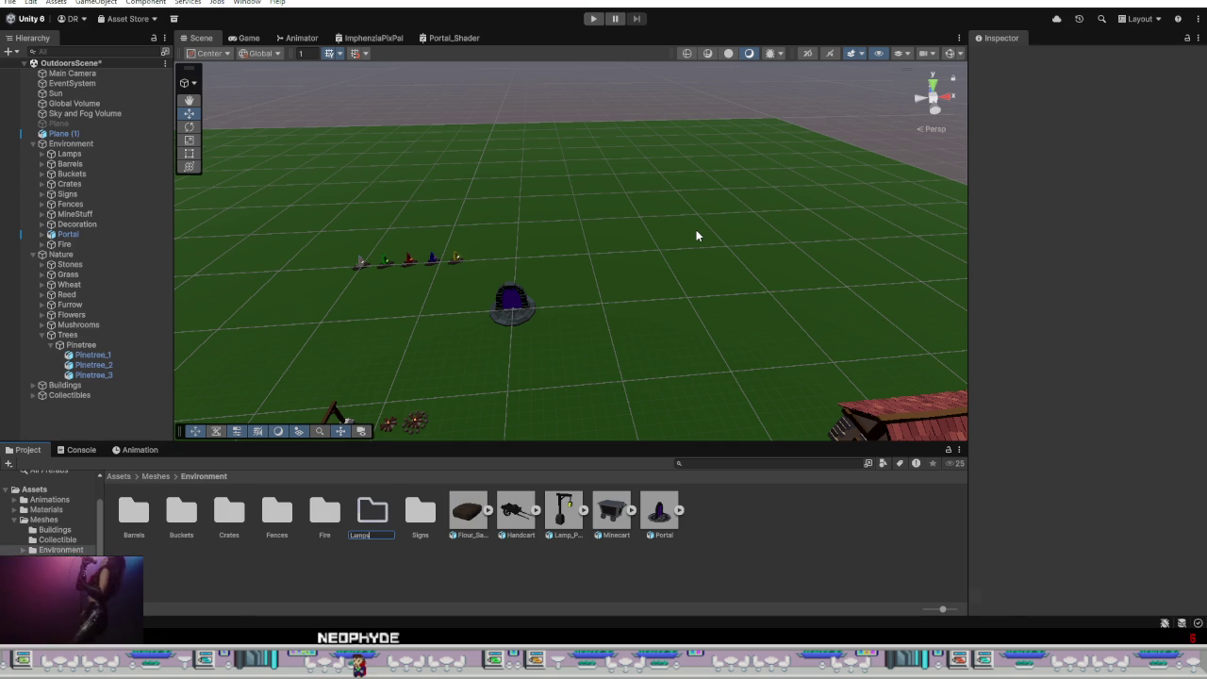
click(564, 514)
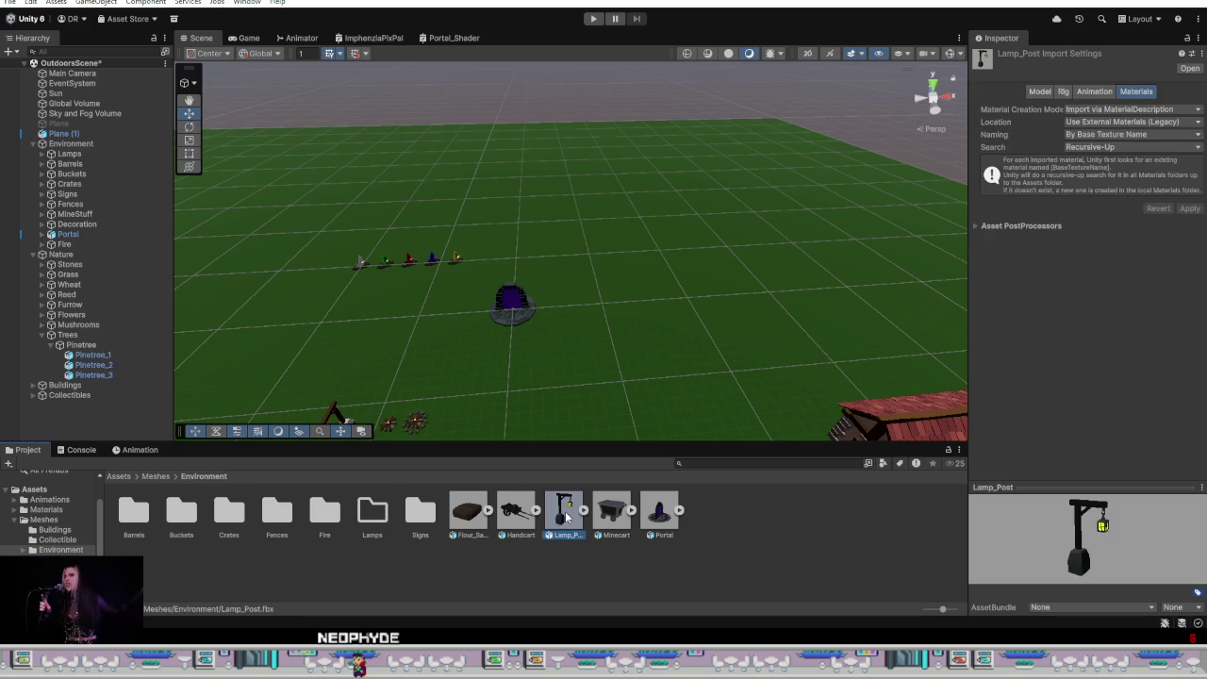
drag(386, 515, 378, 515)
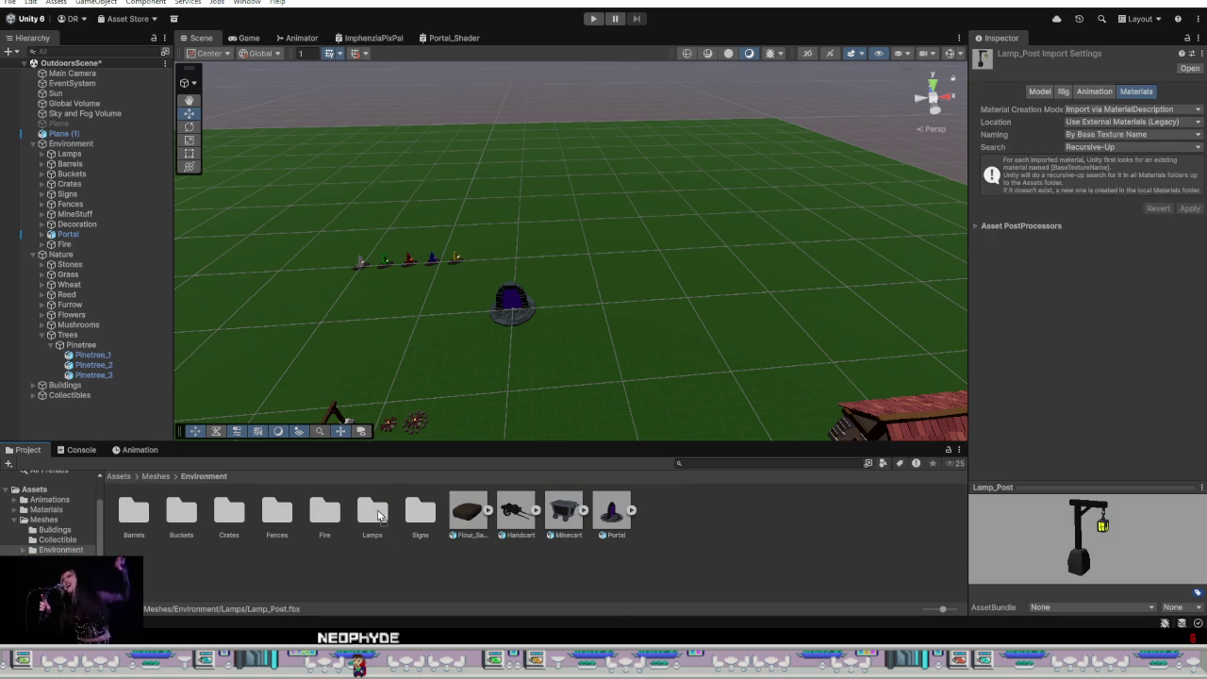
Step: Create a Portals folder and move the Portal mesh into it
right_click(522, 575)
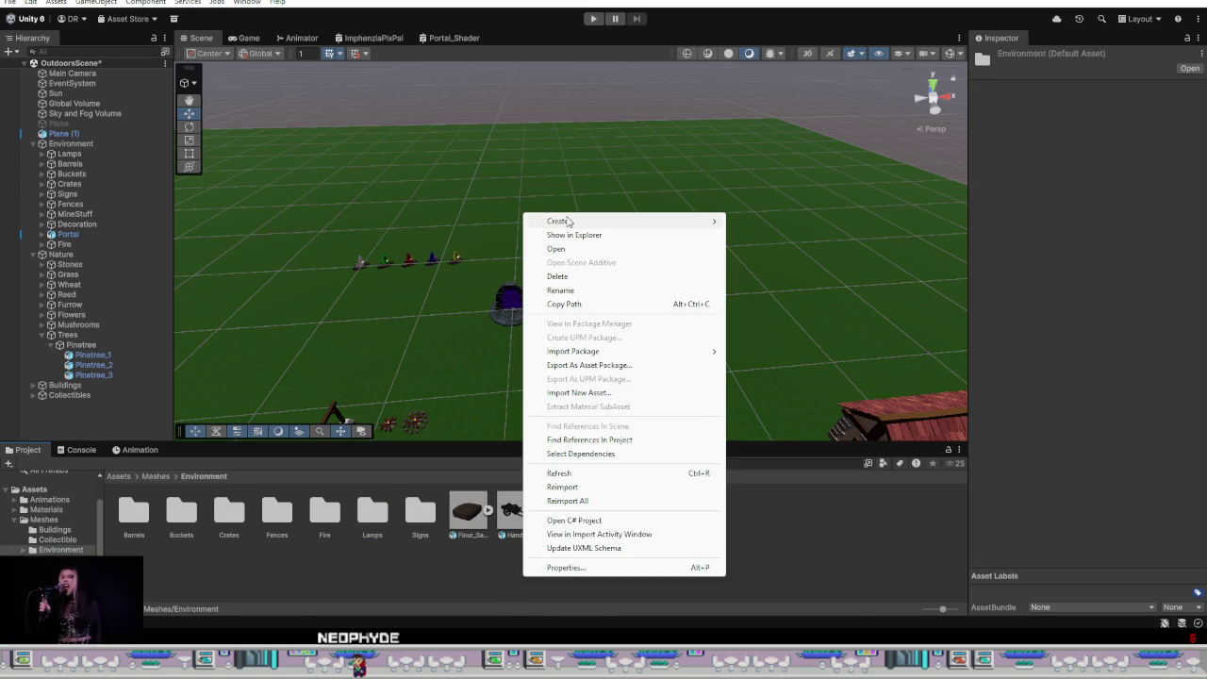
click(754, 221)
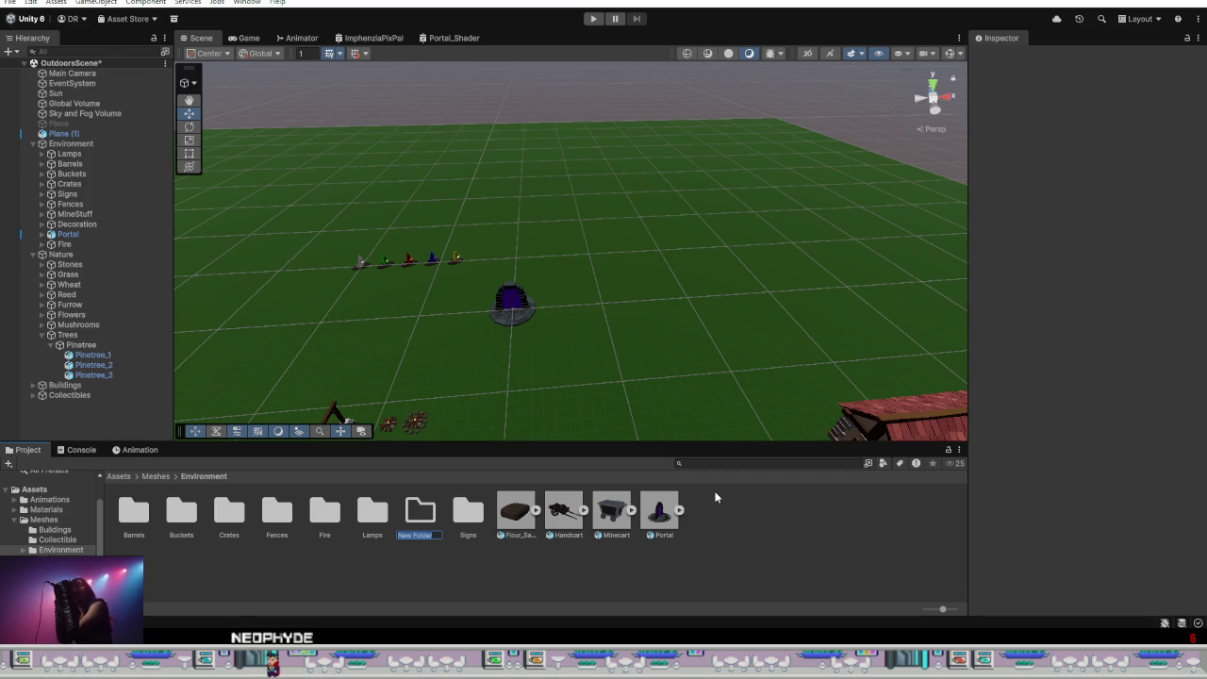
text(Portals)
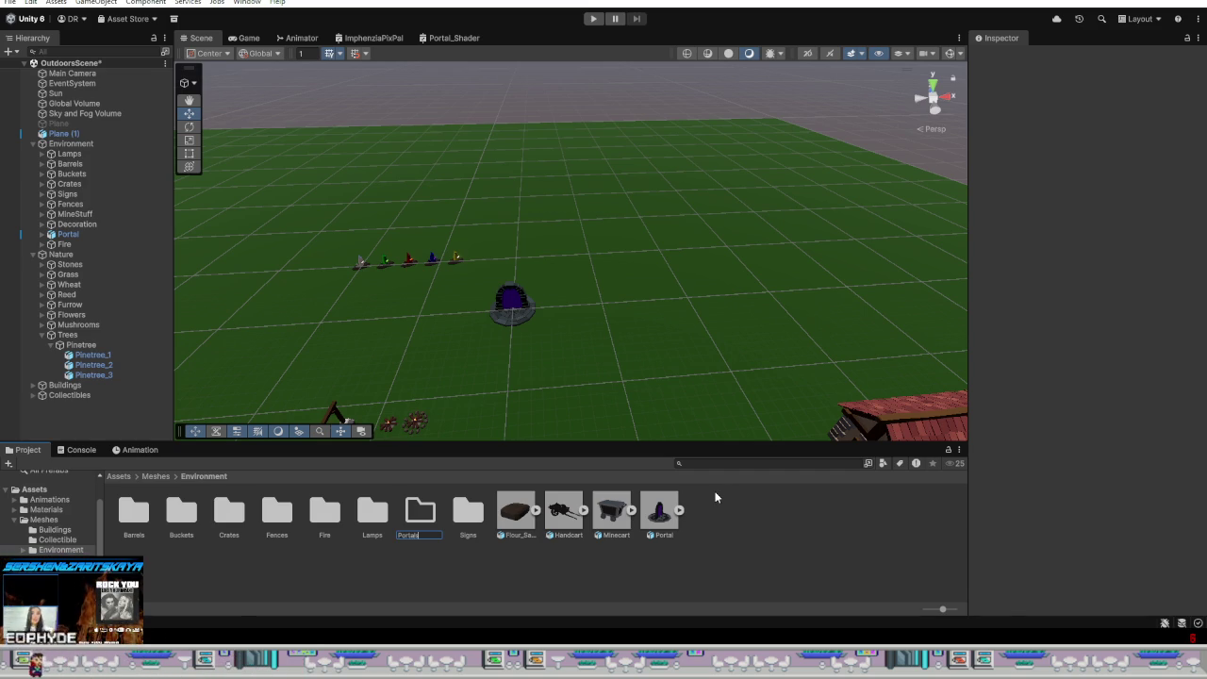
key(Return)
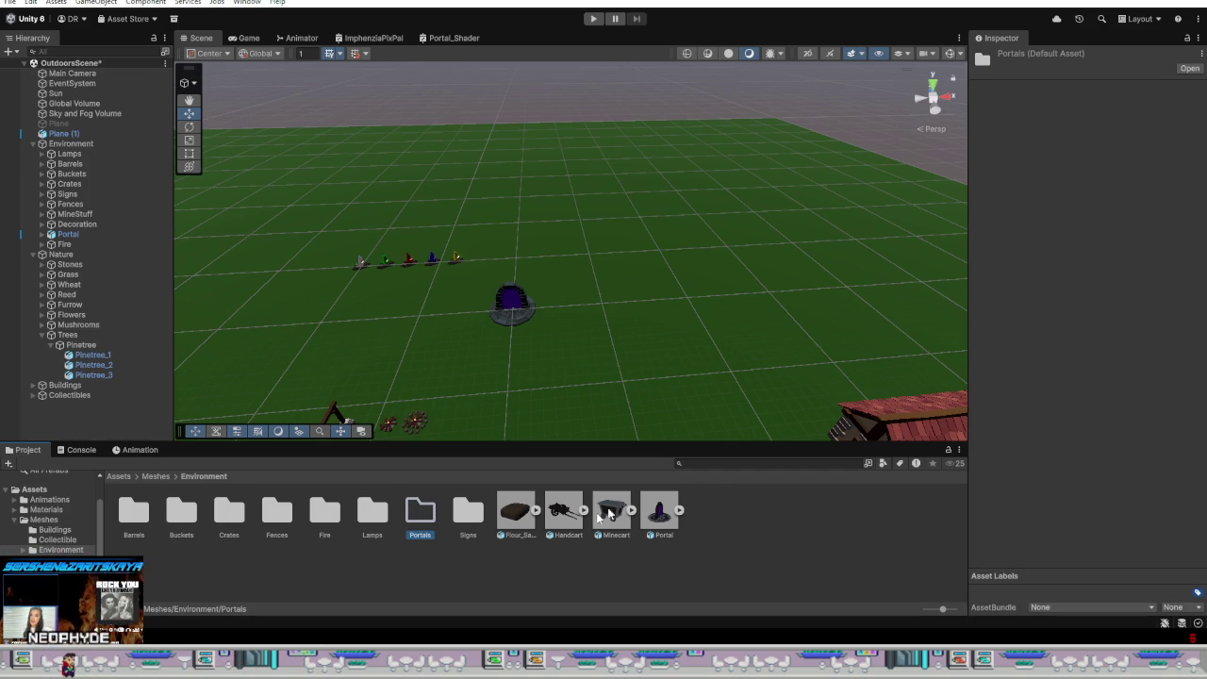
click(662, 514)
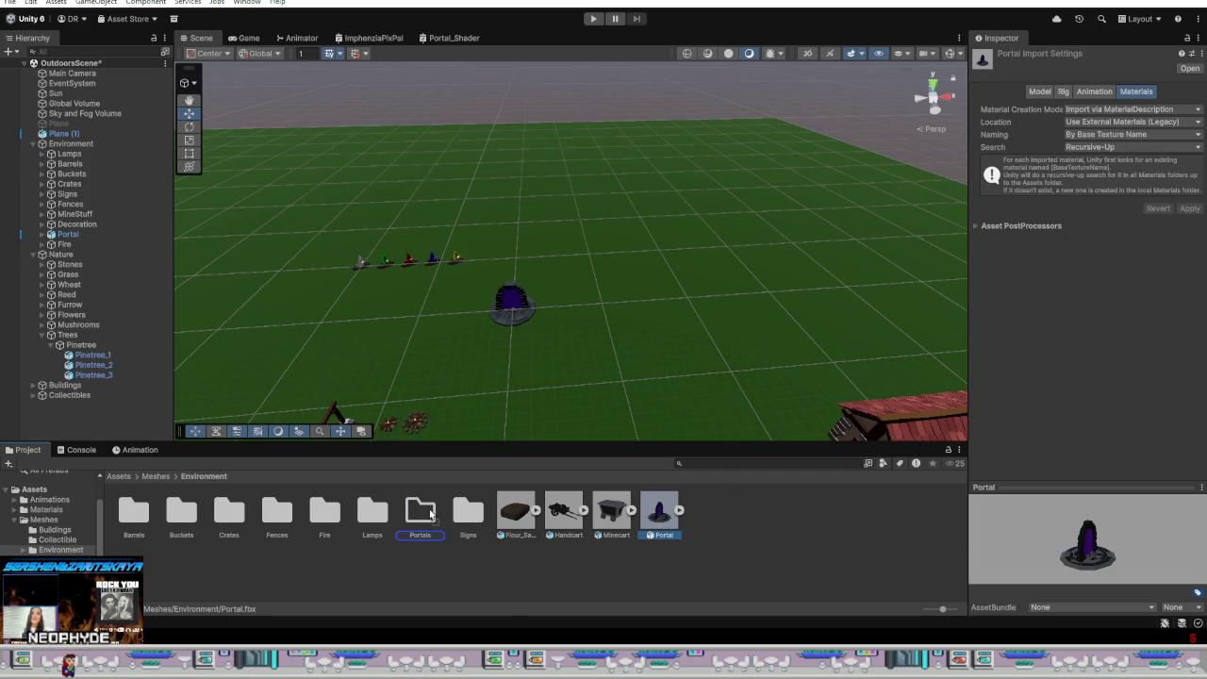
drag(430, 514, 430, 515)
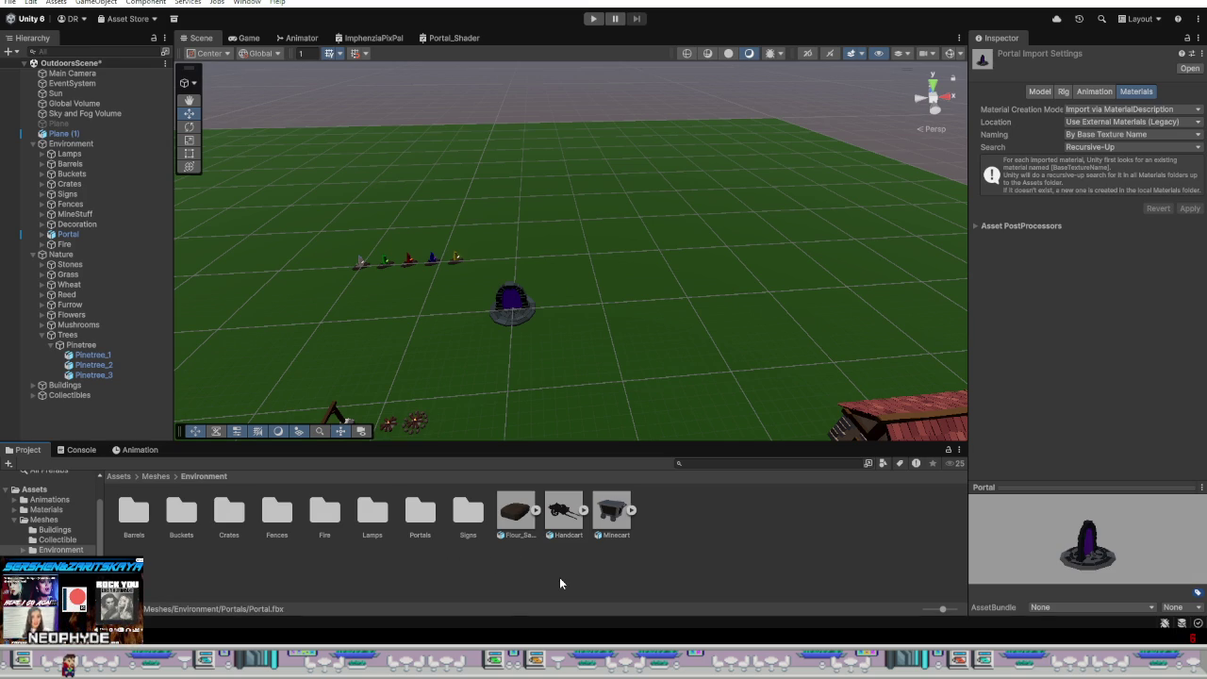
Step: Create a Mine folder and move the Minecart mesh into it
right_click(525, 567)
mouse_move(558, 209)
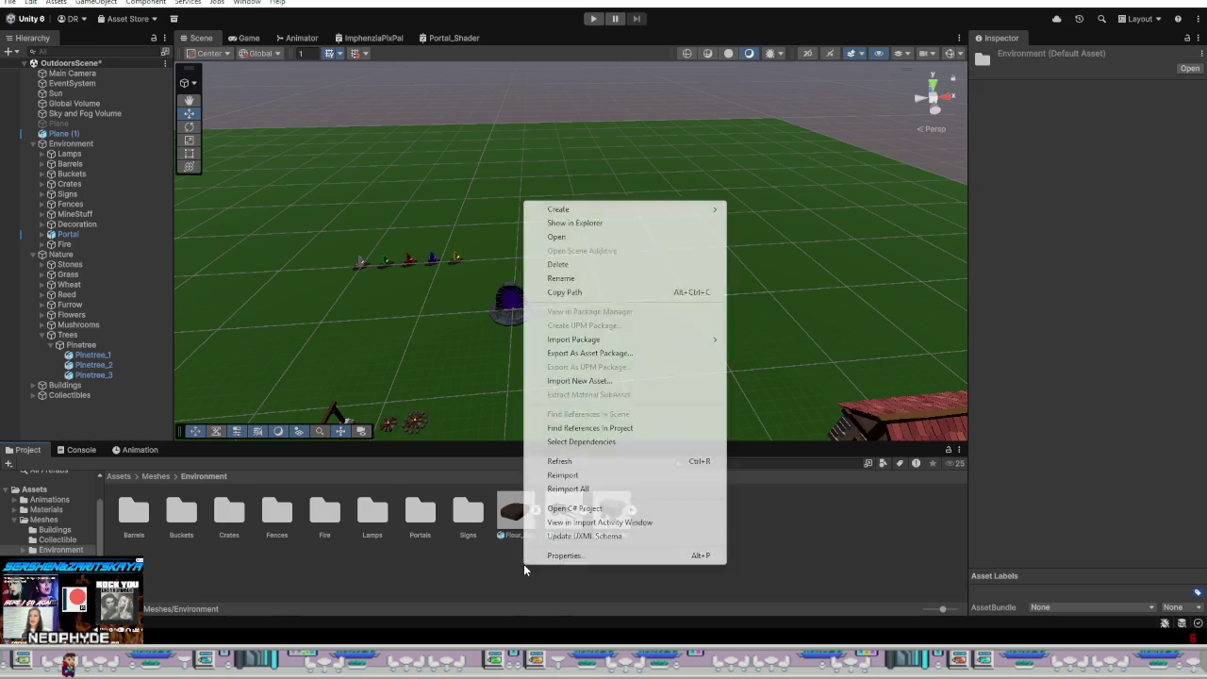
click(780, 210)
text(Mine)
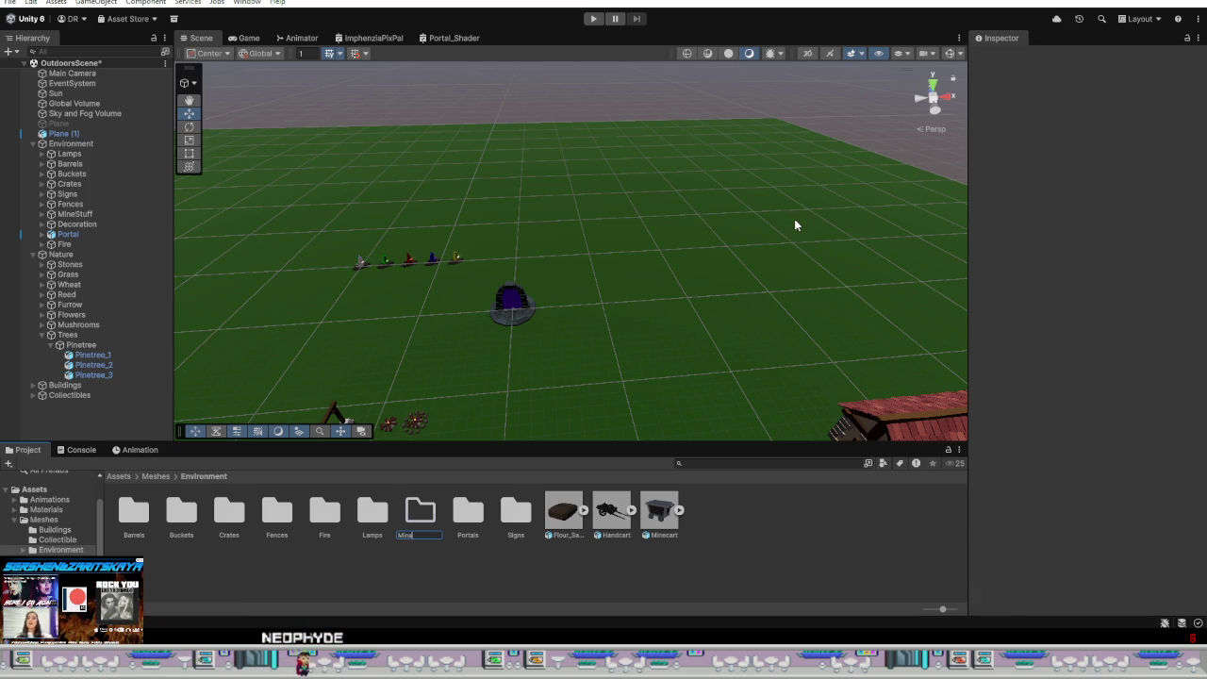
key(Return)
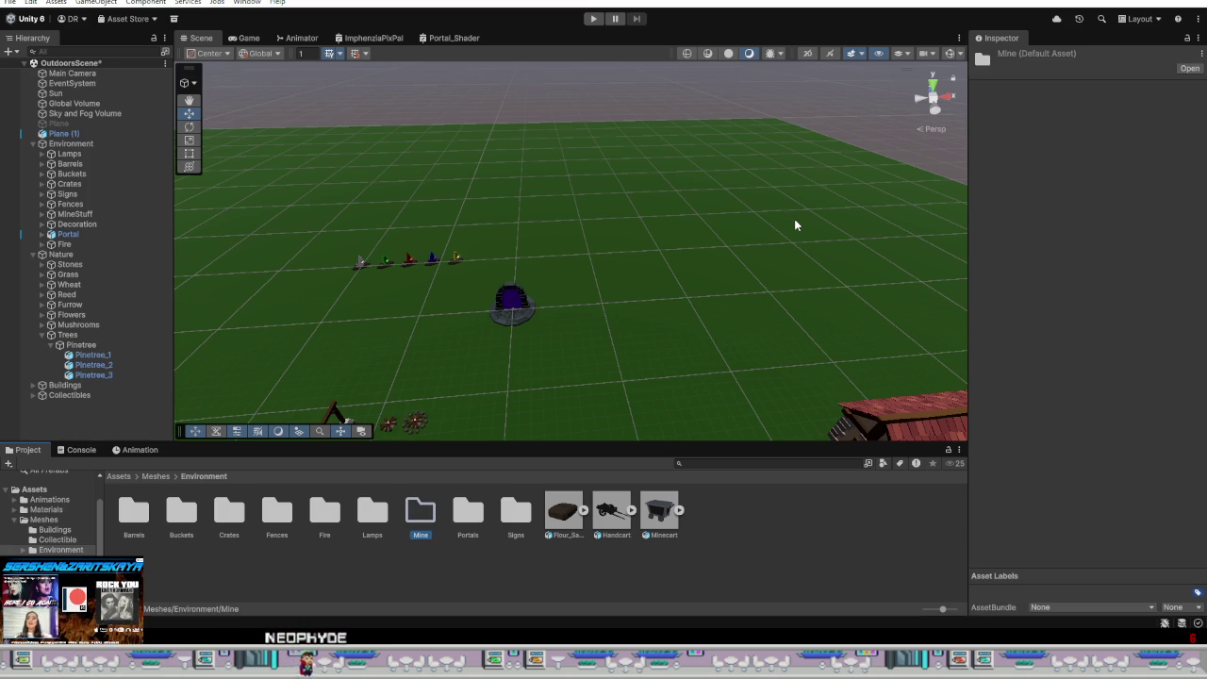
drag(659, 512, 420, 514)
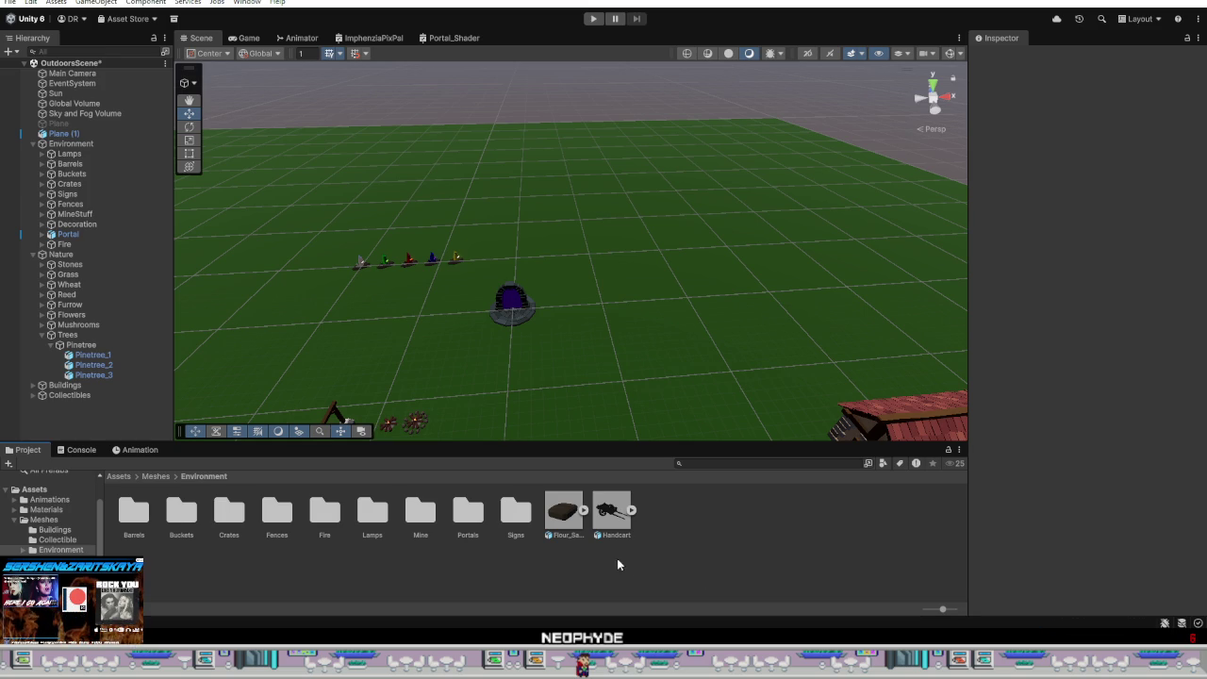
Step: Create a Decorations folder holding Flour_Sack and Handcart, then return to Meshes
right_click(561, 569)
mouse_move(660, 215)
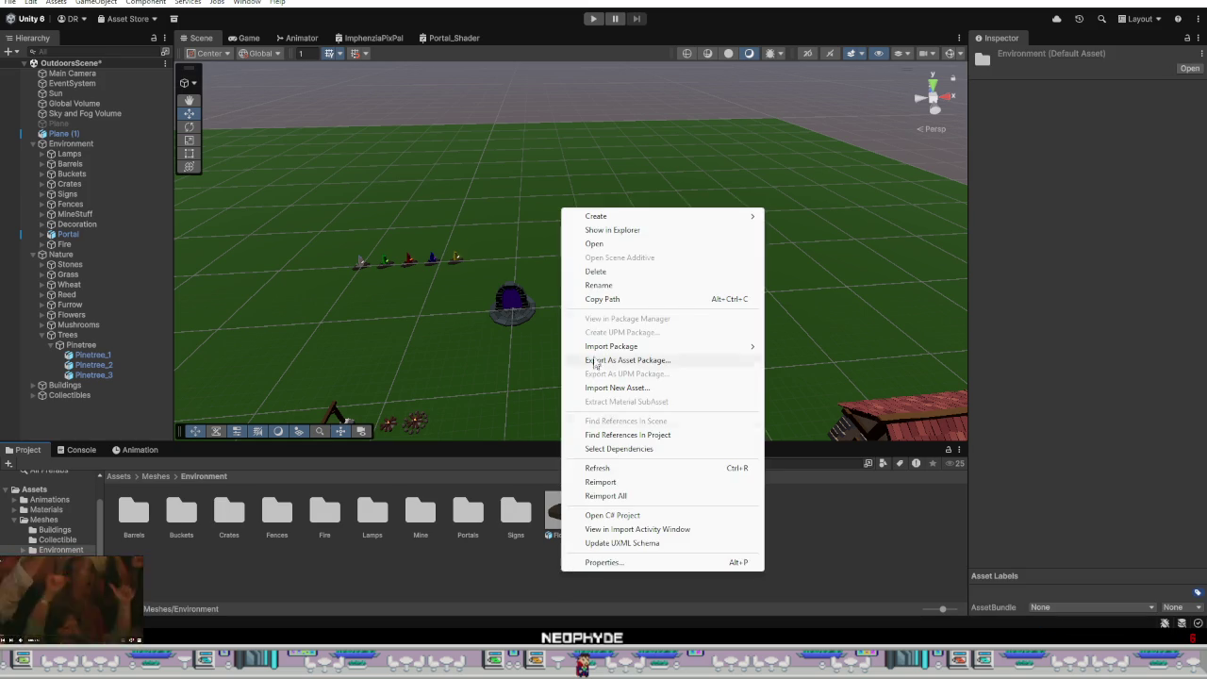
click(788, 217)
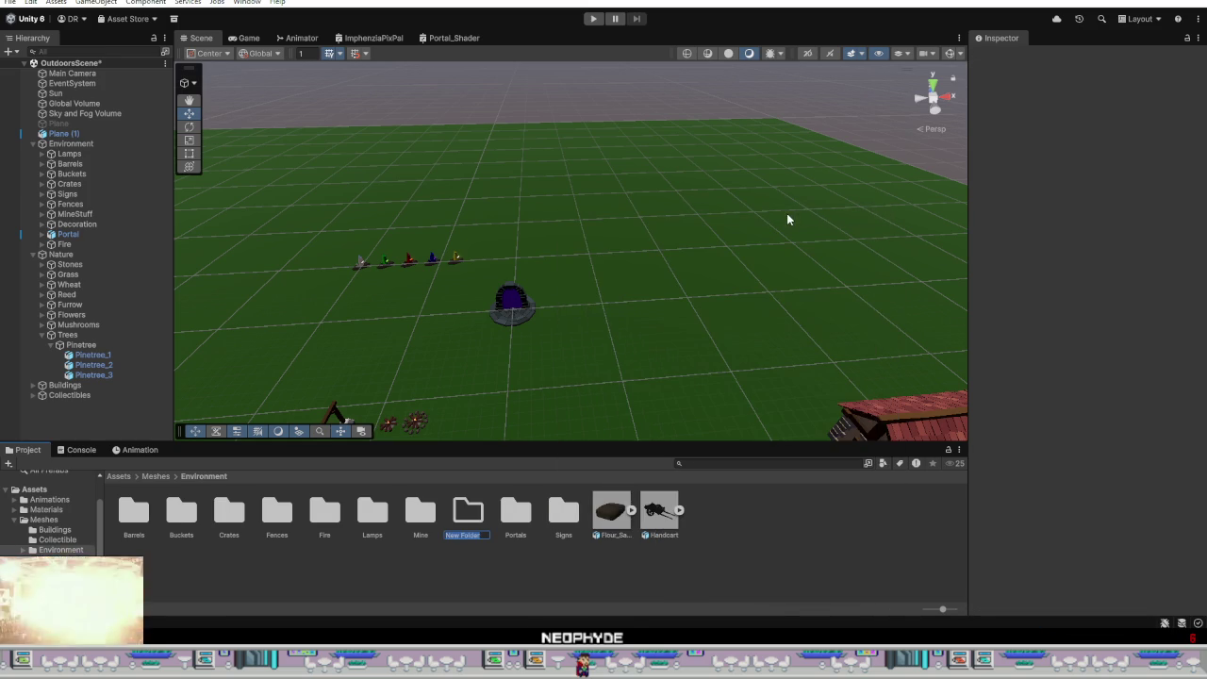
text(Decorations)
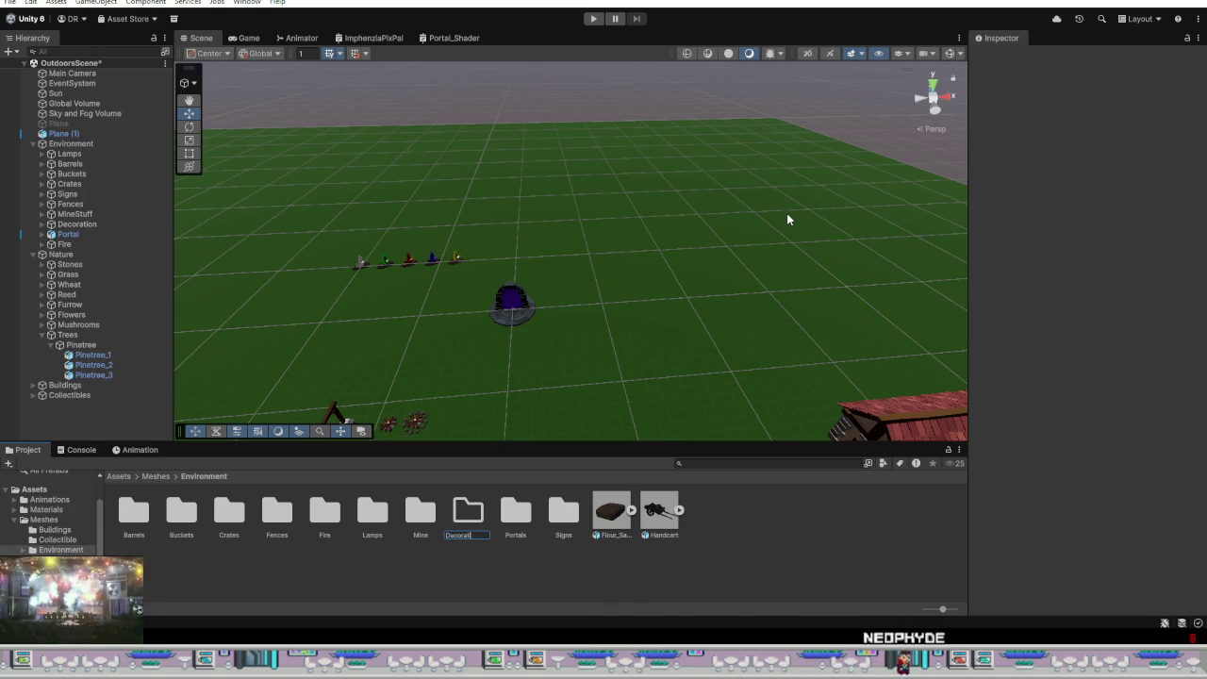
key(Return)
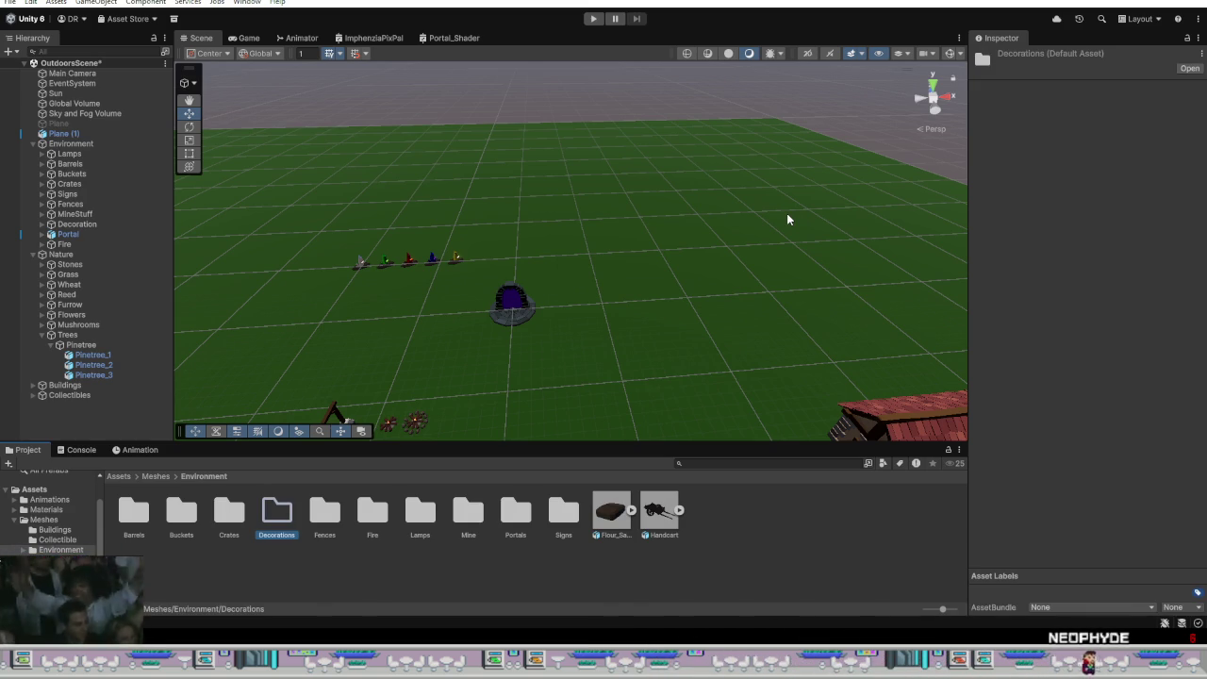
click(608, 514)
ctrl+click(655, 527)
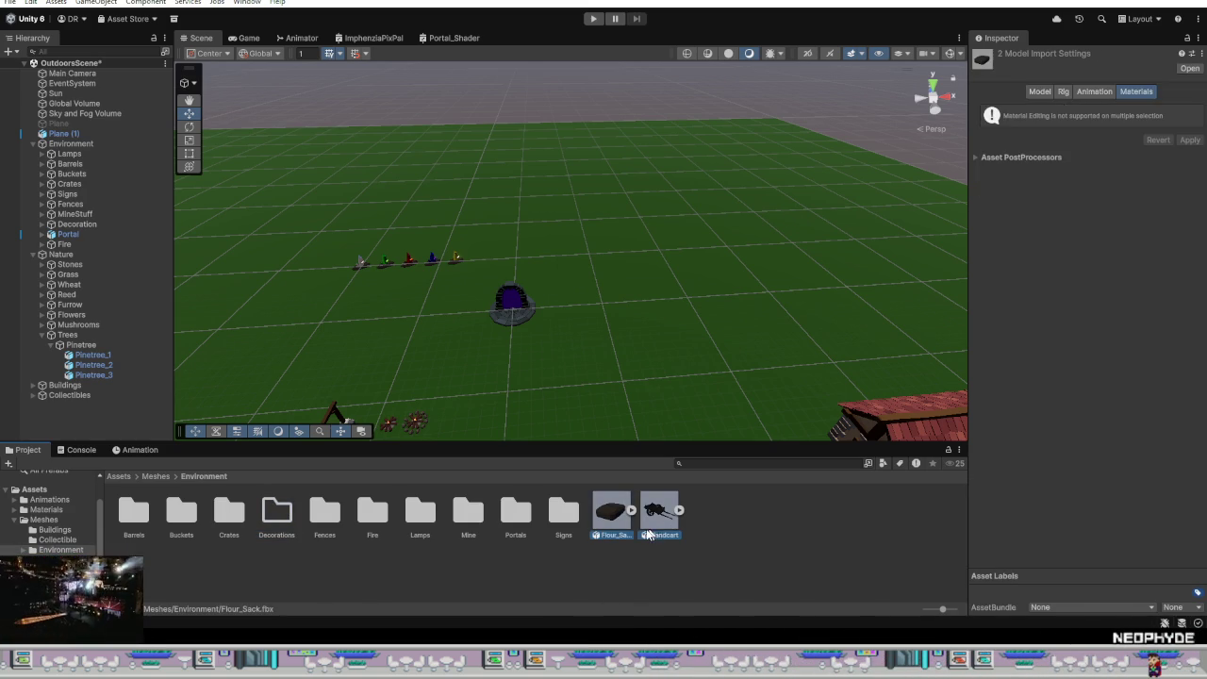
drag(283, 510, 283, 510)
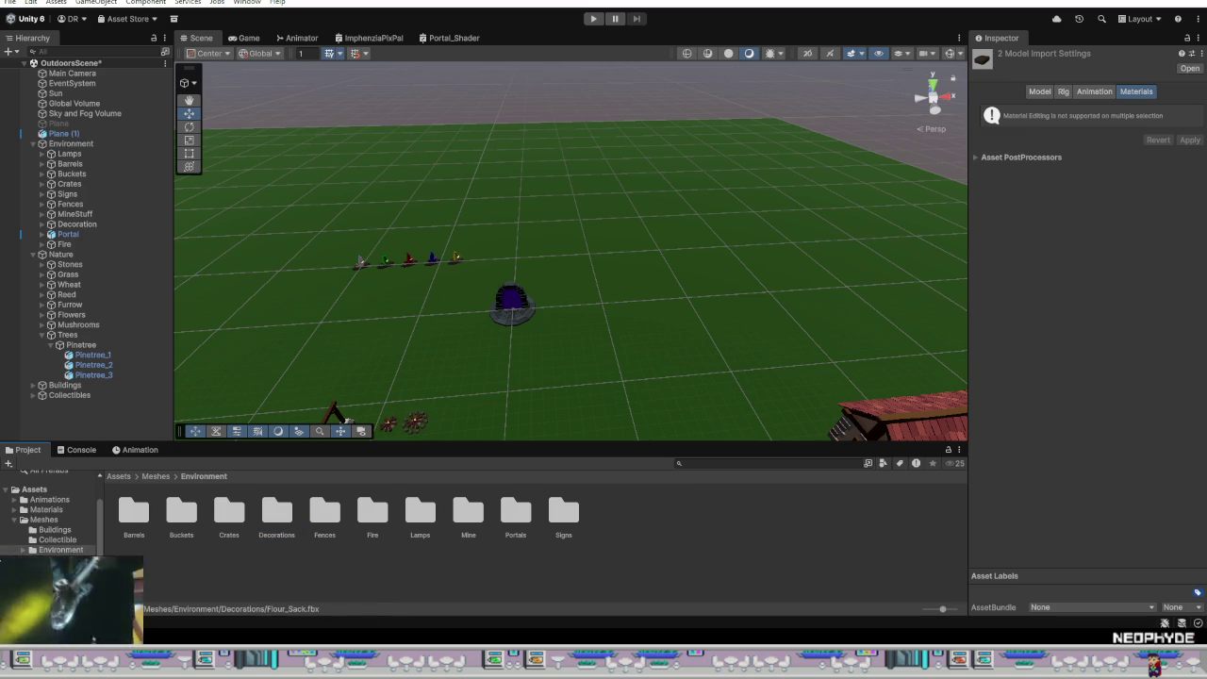
click(155, 476)
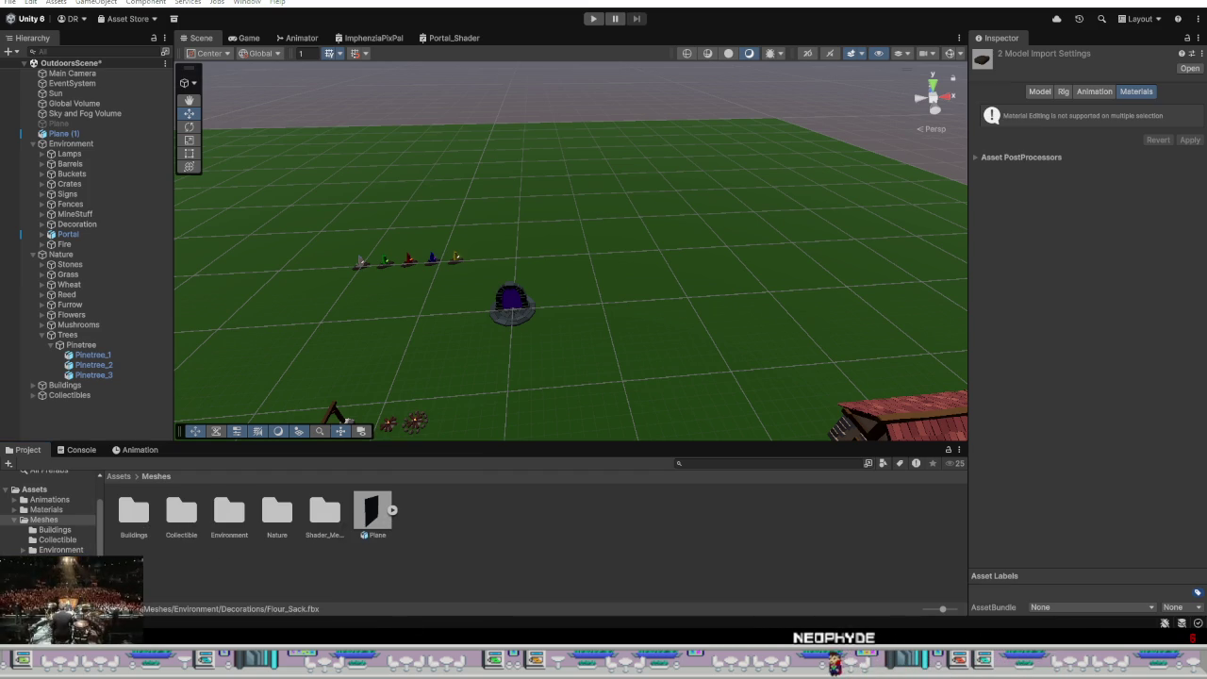
Step: Bring the Blender window with the LowPoly village scene back to the front
mouse_move(535, 658)
click(410, 575)
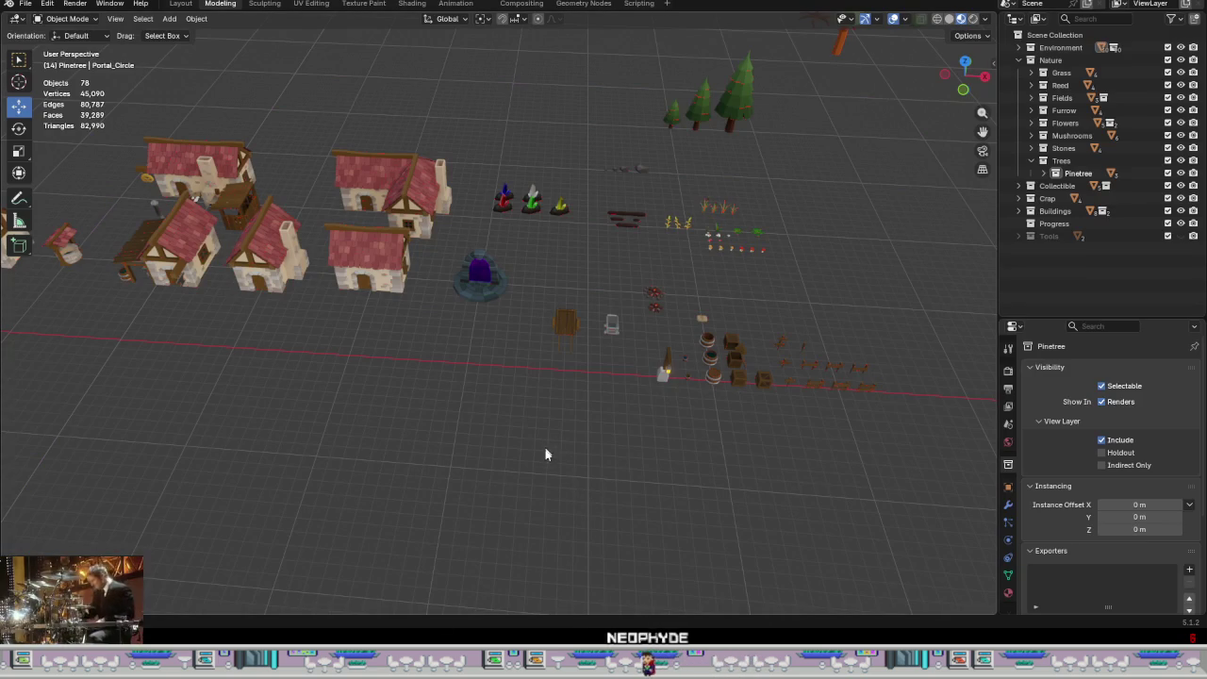
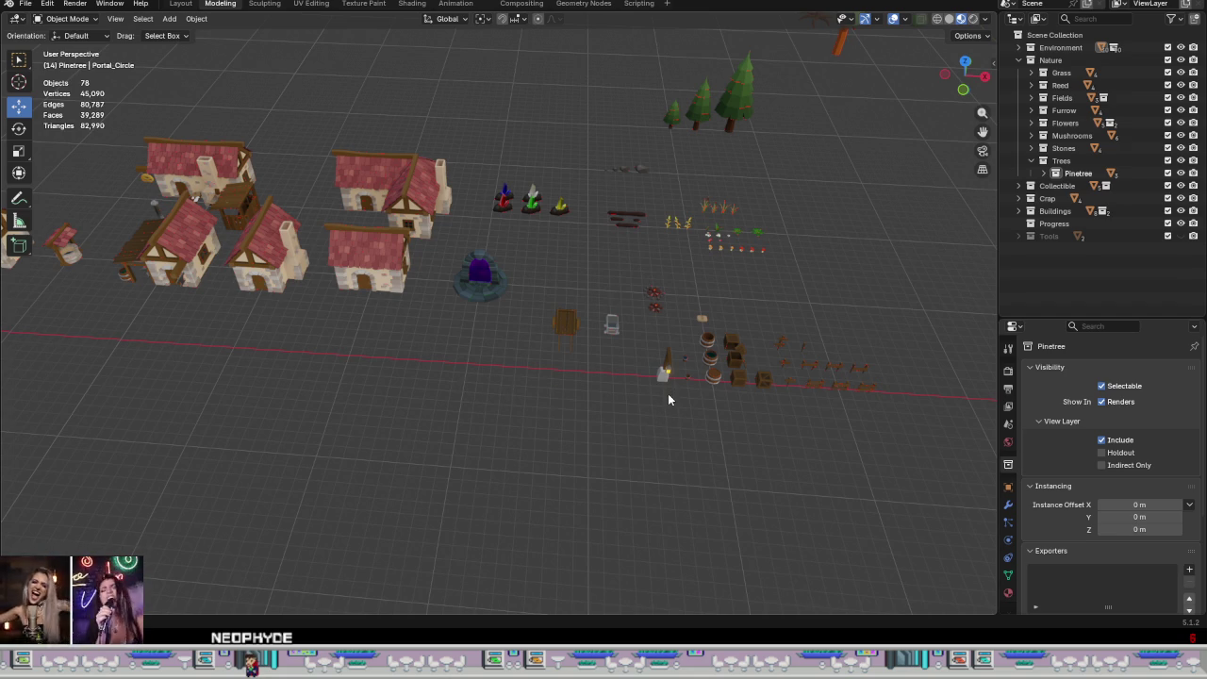
Step: Orbit toward the origin, collapse the Trees collection and set Progress as the active collection
mouse_move(709, 323)
middle_down()
mouse_move(718, 307)
mouse_move(427, 421)
mouse_move(665, 436)
mouse_move(525, 423)
mouse_move(543, 403)
middle_up()
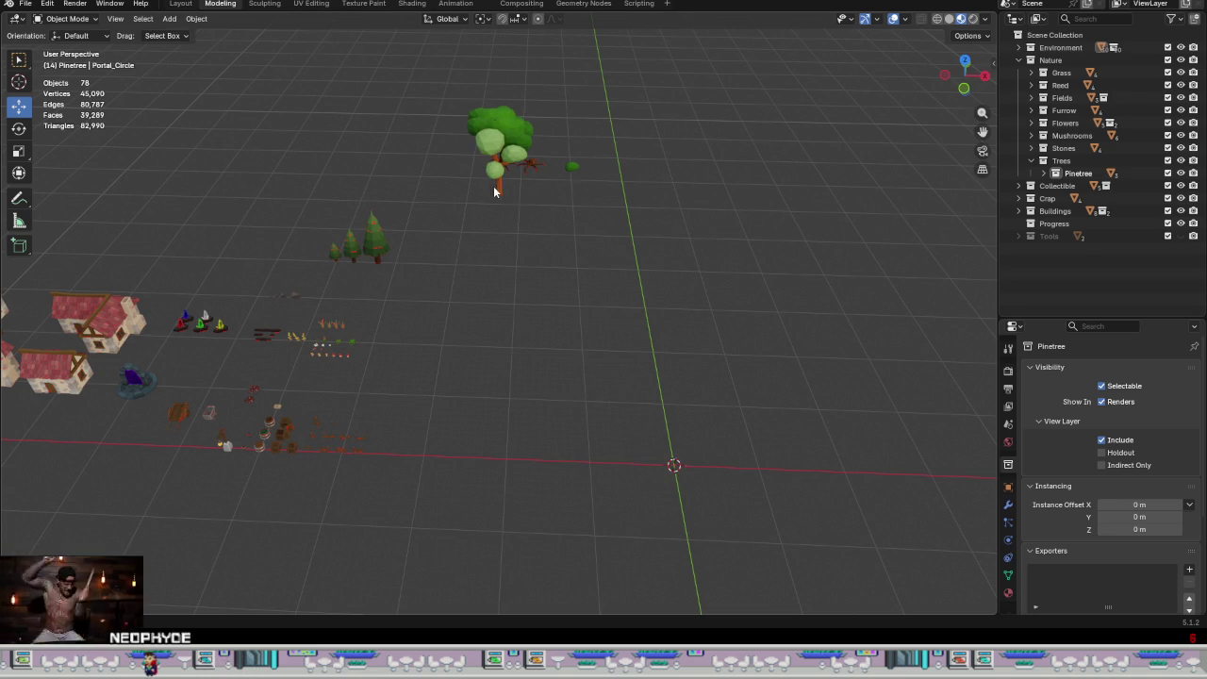
mouse_move(626, 419)
middle_down()
mouse_move(625, 368)
mouse_move(628, 393)
mouse_move(611, 404)
mouse_move(625, 412)
middle_up()
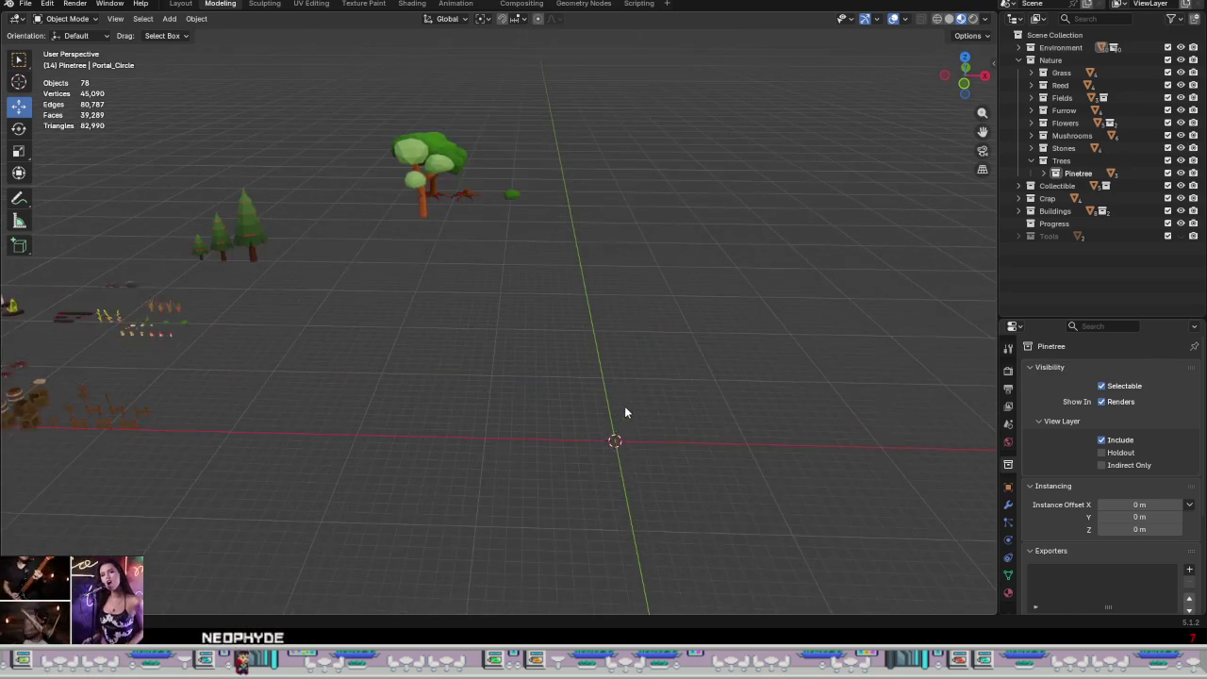
click(1030, 161)
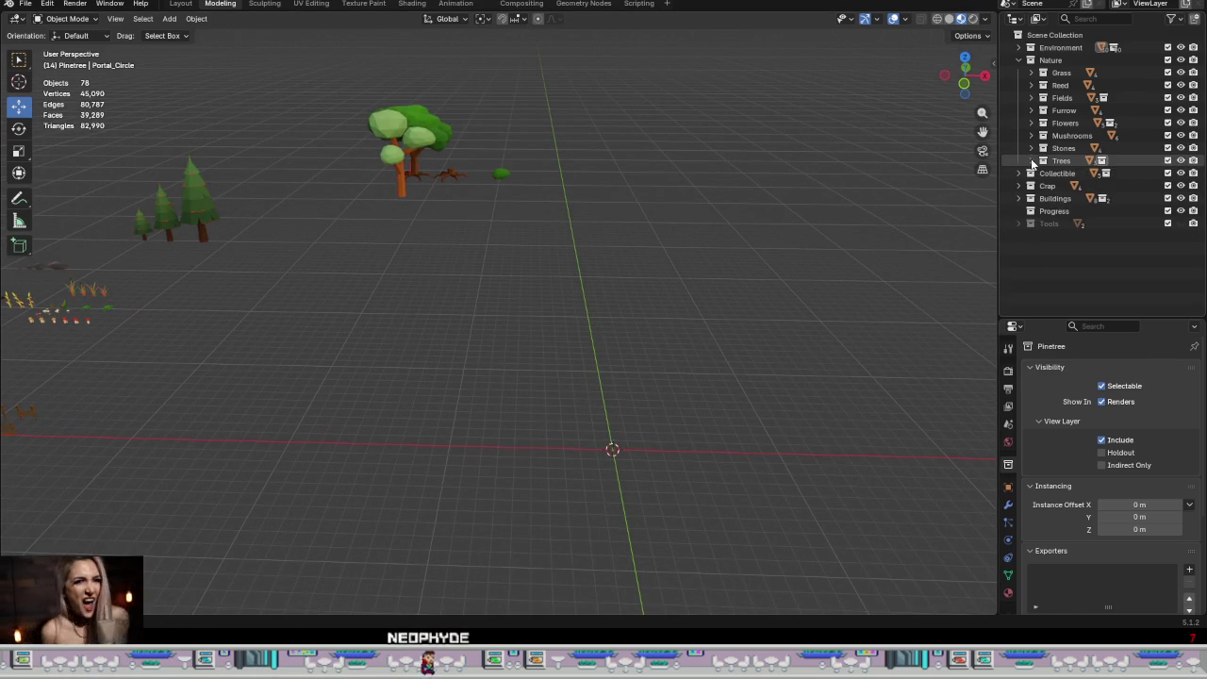
click(1053, 211)
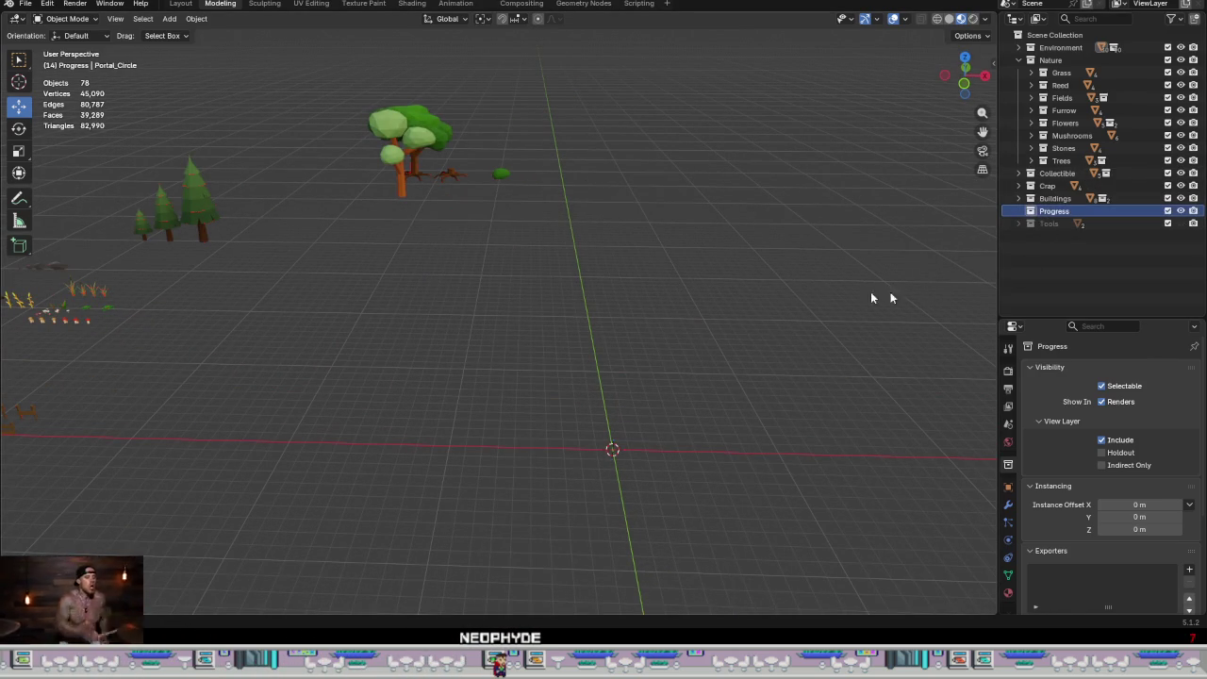
click(194, 20)
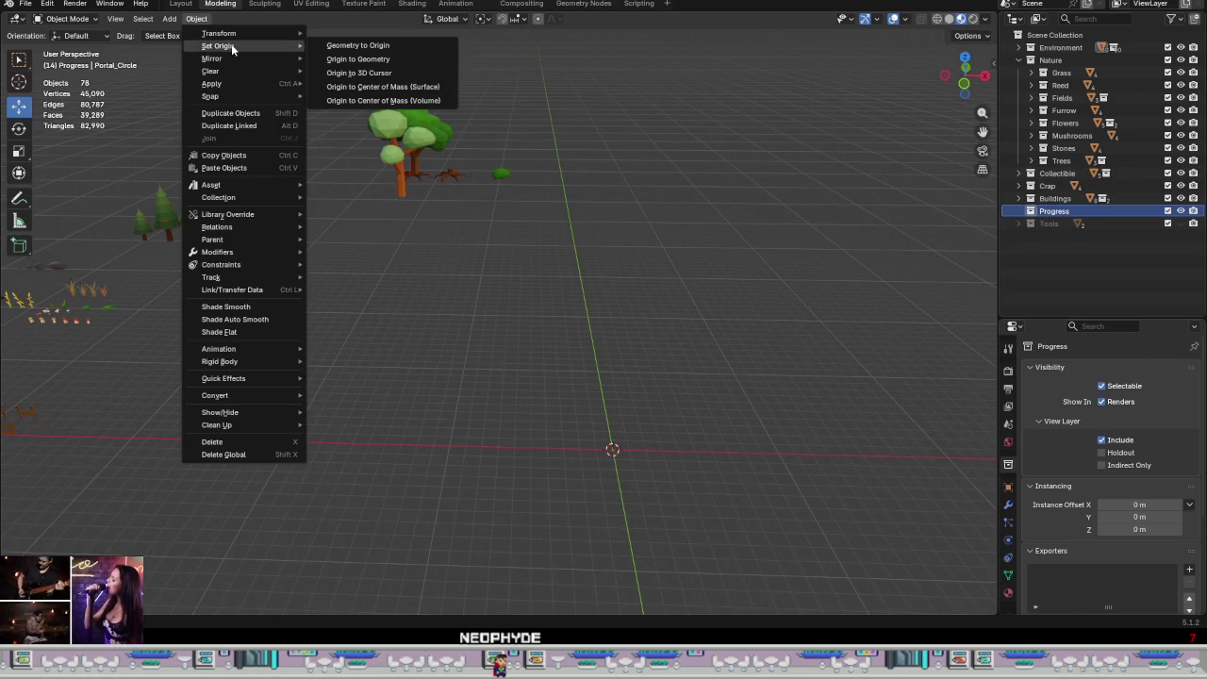
Step: Add an eight-sided cylinder at the origin and frame it in the view
click(169, 19)
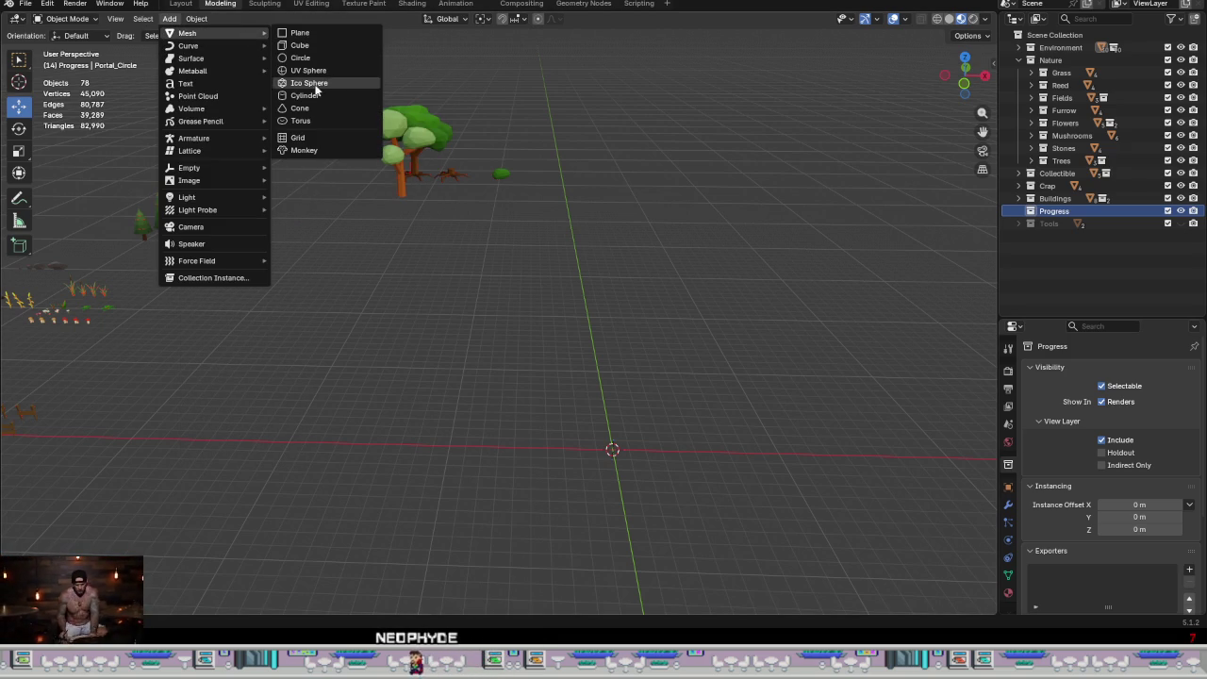
click(305, 95)
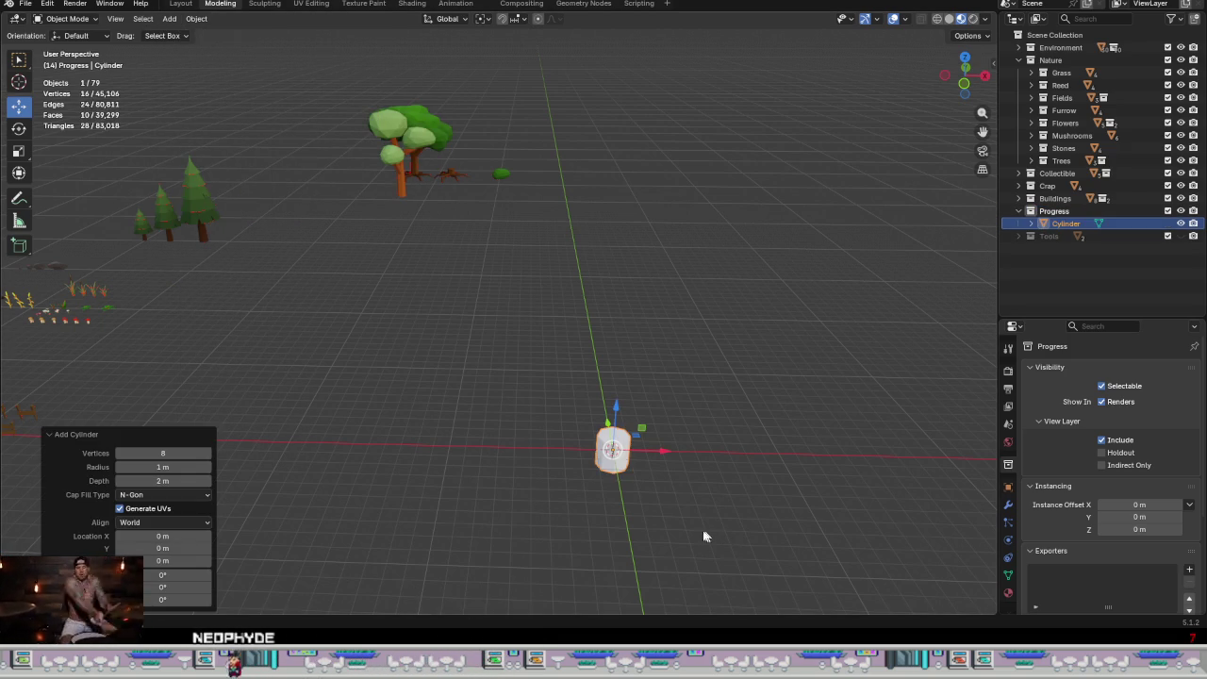
key(KP_Decimal)
key(Tab)
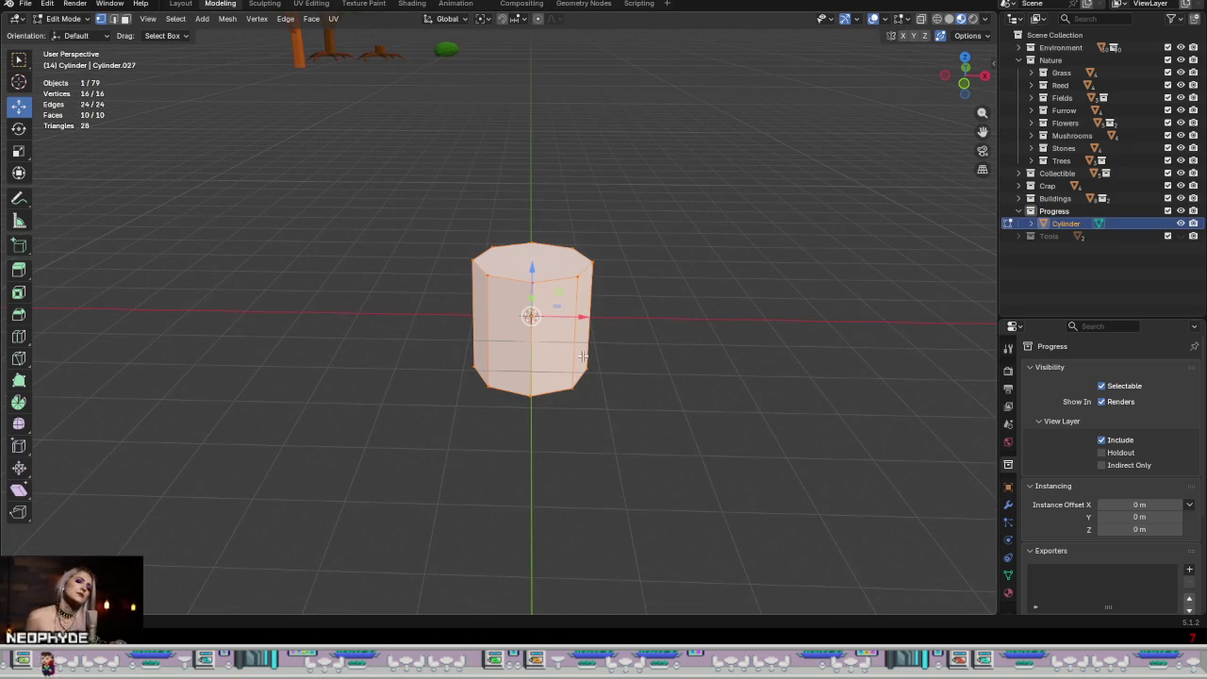
Step: Loop-cut the cylinder through the middle and dissolve its bottom edge ring
key(ctrl+r)
click(585, 341)
right_click(584, 342)
alt+click(556, 396)
right_click(659, 425)
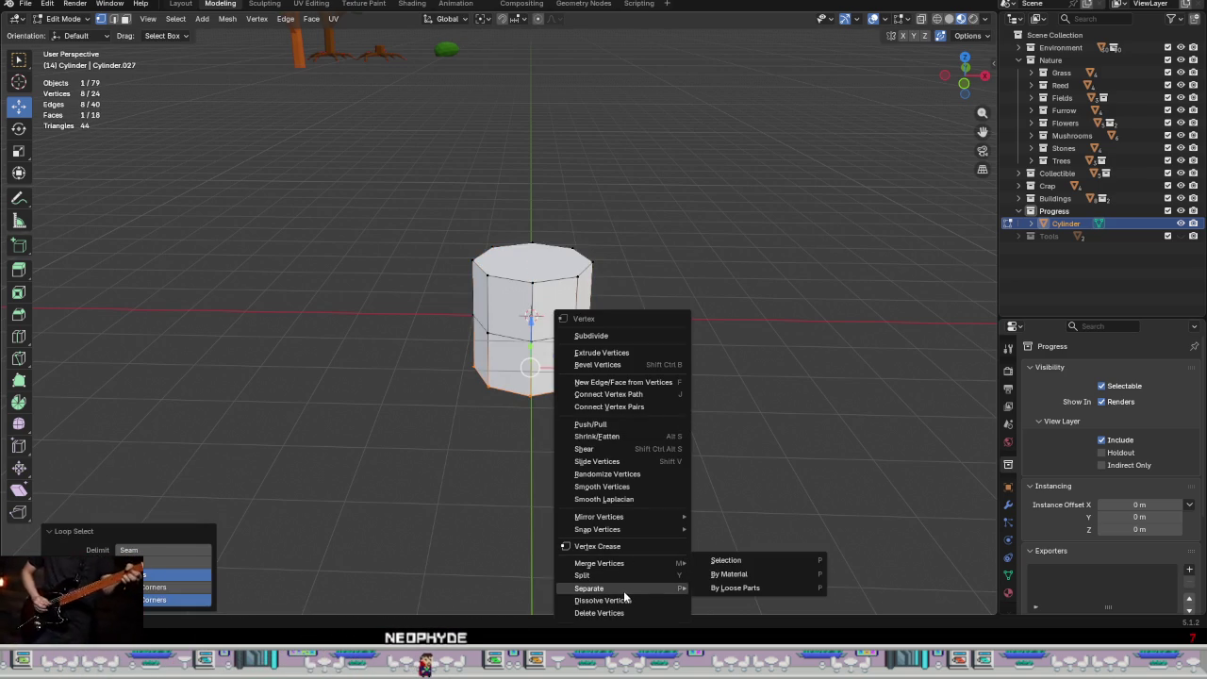
click(624, 598)
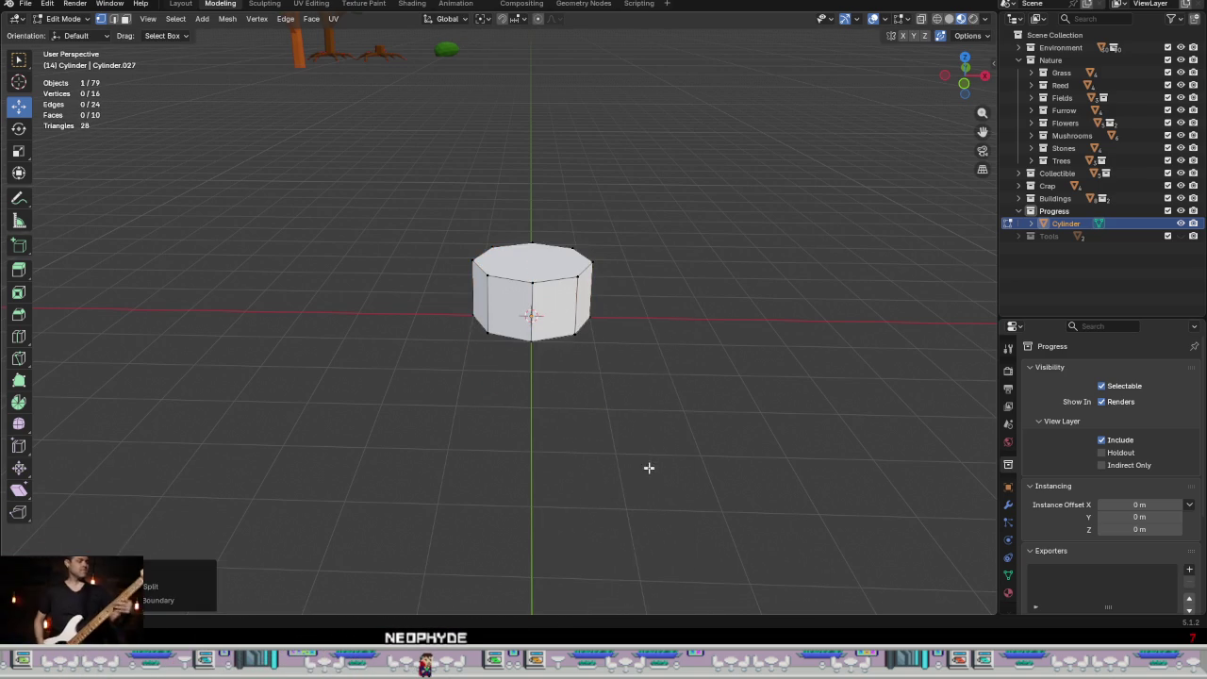
Step: Shrink the cylinder's side faces by -0.663 m into a narrow column
mouse_move(649, 467)
middle_down()
mouse_move(641, 348)
mouse_move(628, 485)
middle_up()
scroll(615, 443, up, 4)
scroll(606, 487, down, 1)
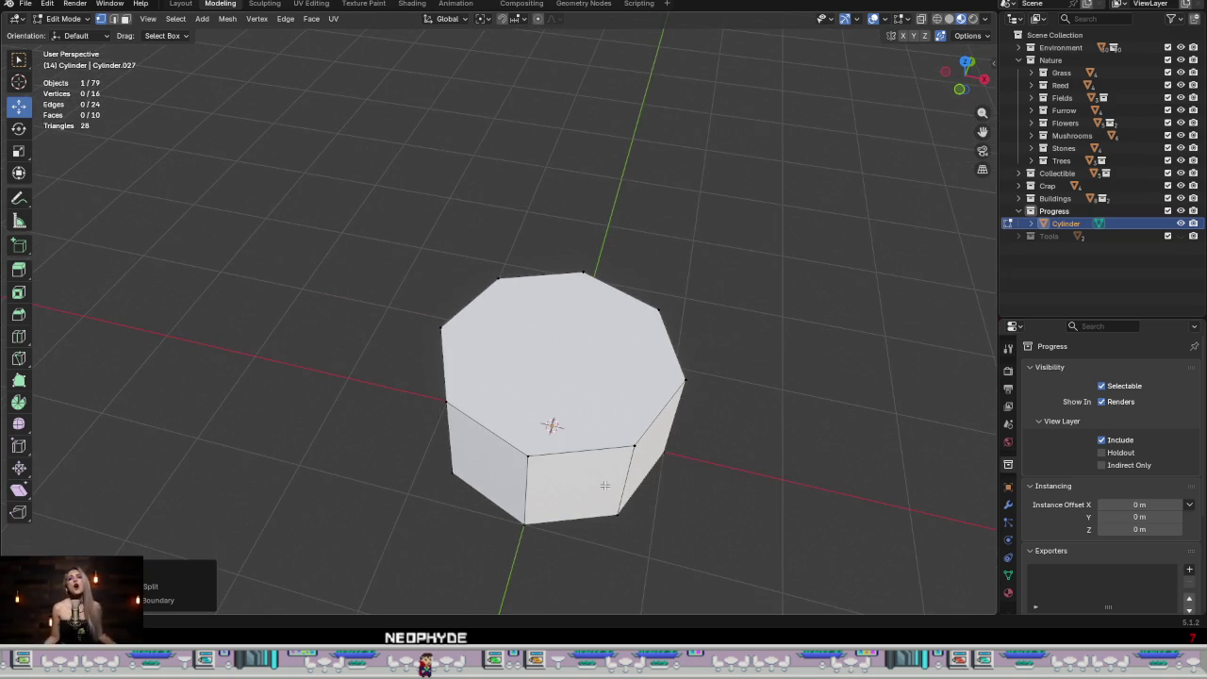
key(3)
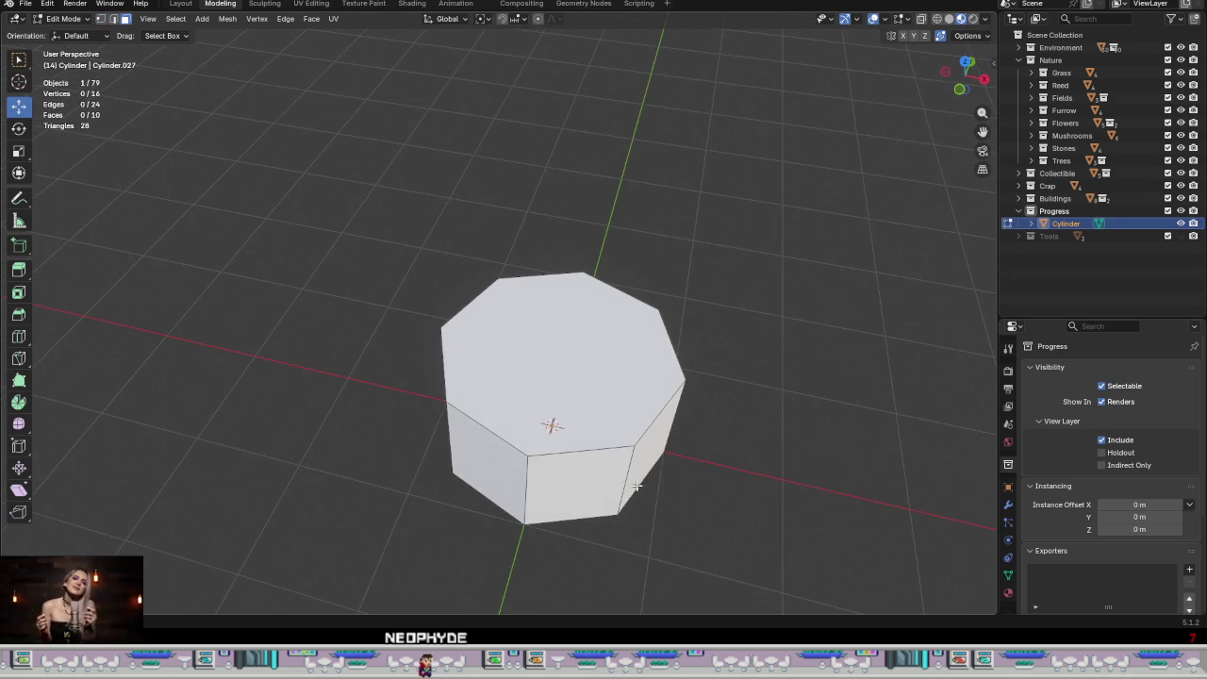
alt+click(637, 486)
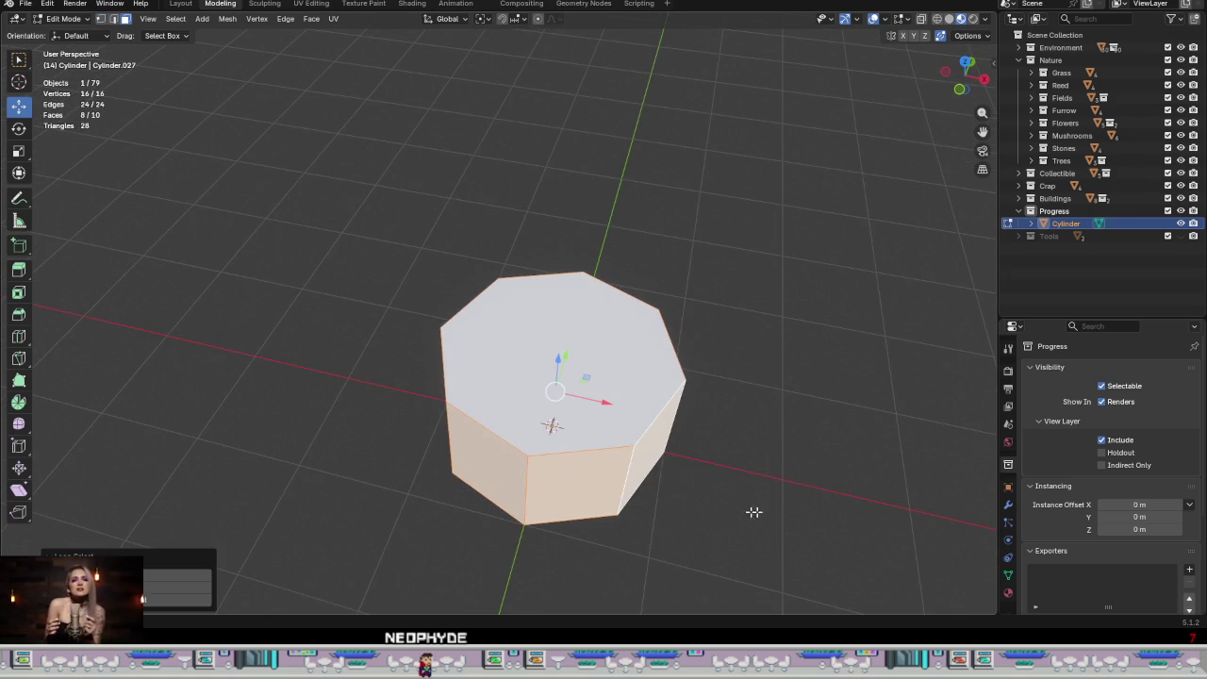
key(alt+s)
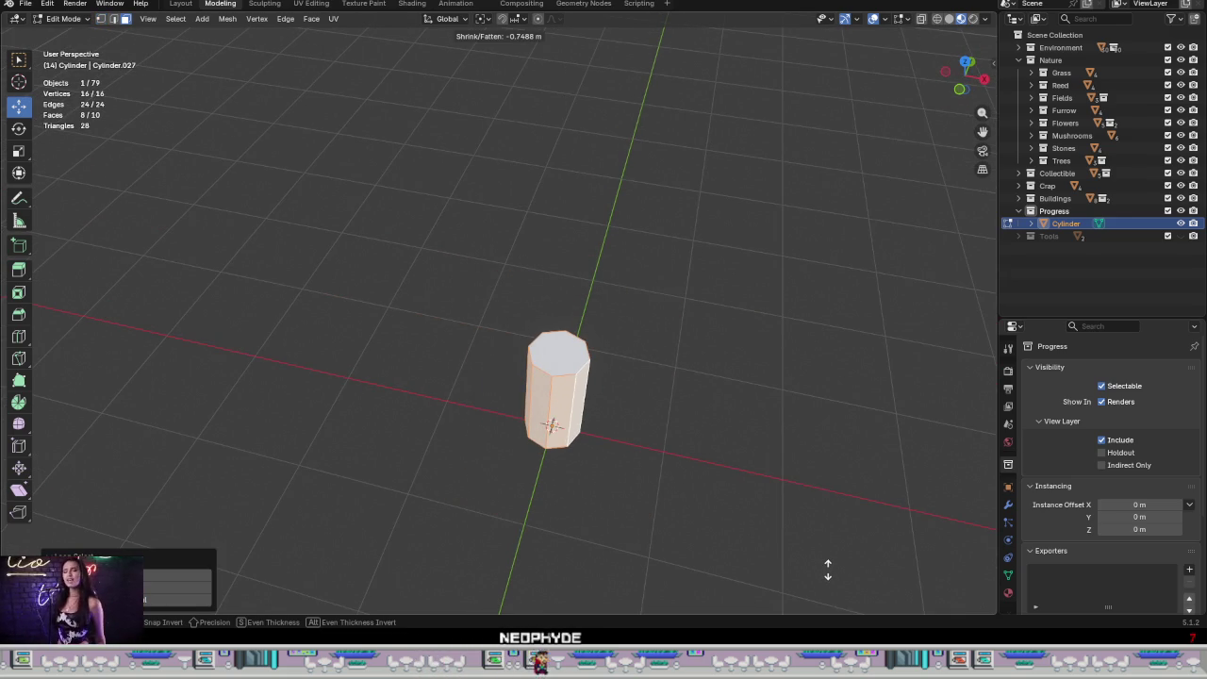
click(816, 562)
mouse_move(803, 556)
middle_down()
mouse_move(609, 436)
mouse_move(622, 383)
mouse_move(601, 393)
mouse_move(544, 372)
mouse_move(638, 396)
mouse_move(584, 377)
middle_up()
click(560, 332)
Step: Raise the top face 1.29 m and add a centred loop cut around the trunk
middle_drag(560, 331, 571, 326)
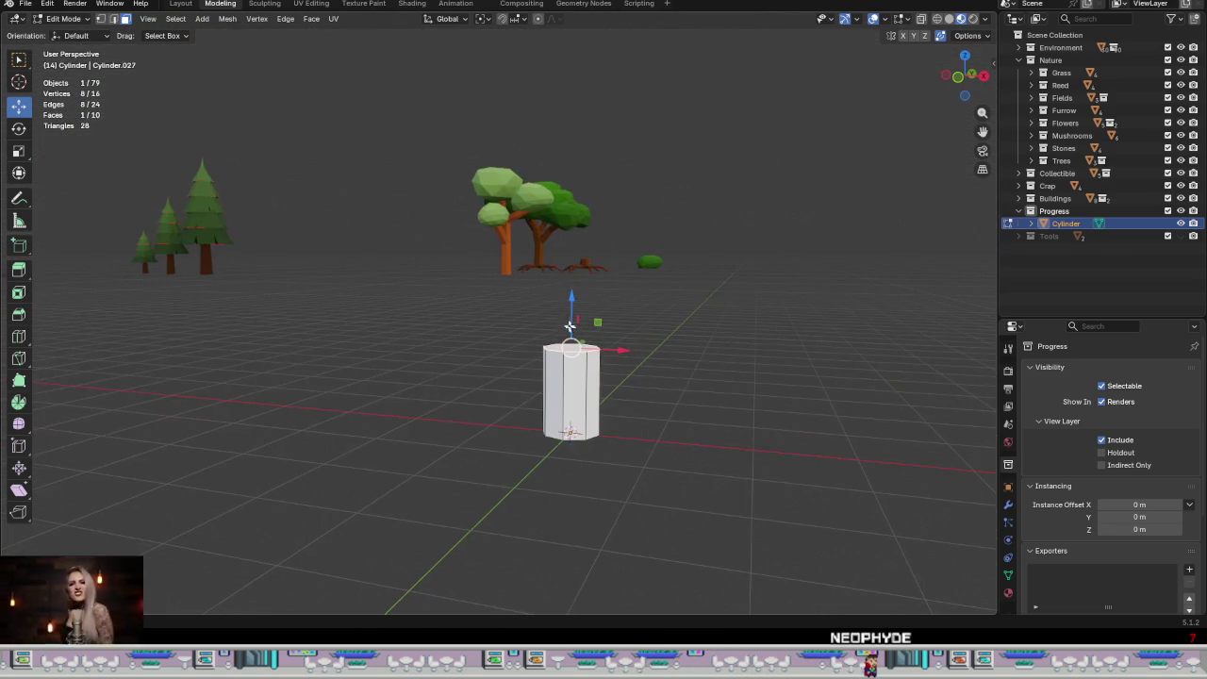
drag(572, 301, 595, 188)
middle_drag(614, 296, 597, 382)
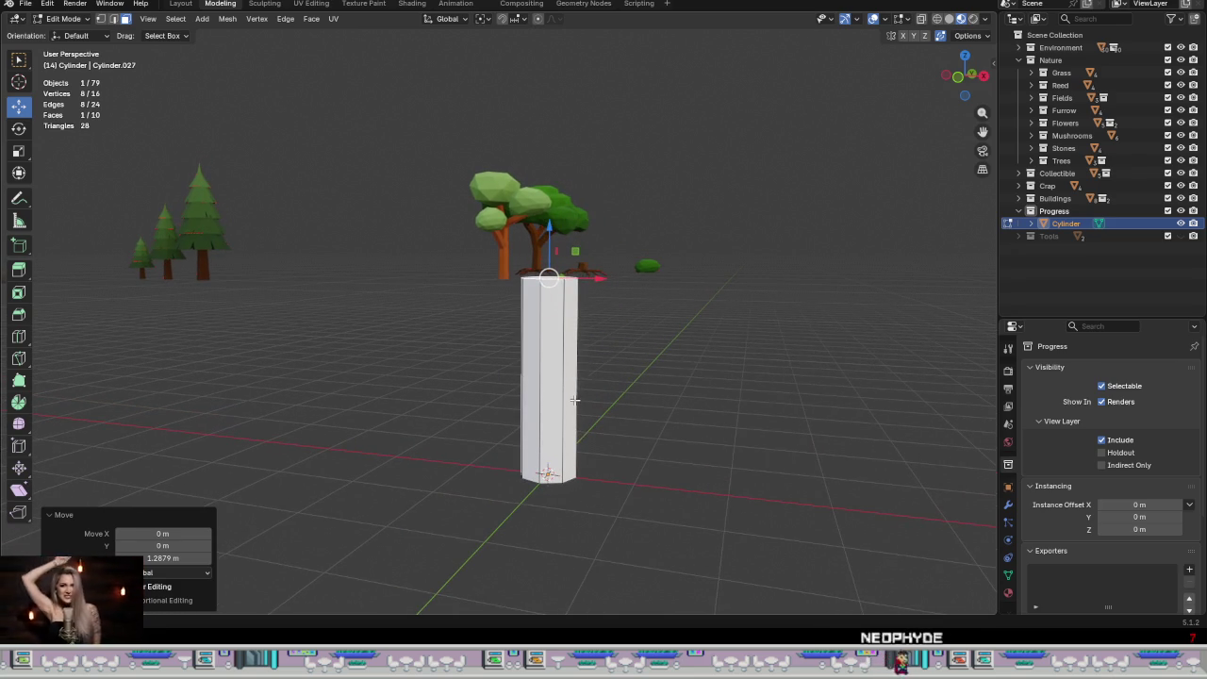
key(ctrl+r)
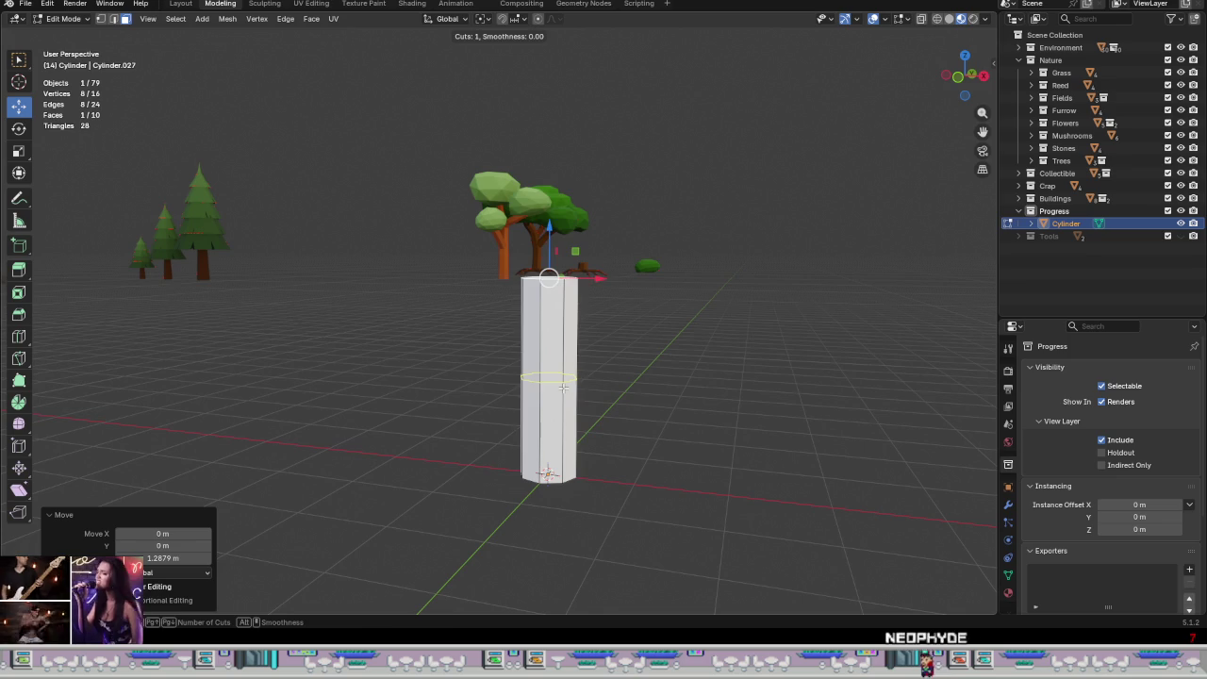
click(563, 386)
right_click(601, 367)
Step: Scale the middle and top rings narrower so the trunk tapers upward
mouse_move(601, 368)
middle_down()
mouse_move(641, 358)
mouse_move(804, 501)
middle_up()
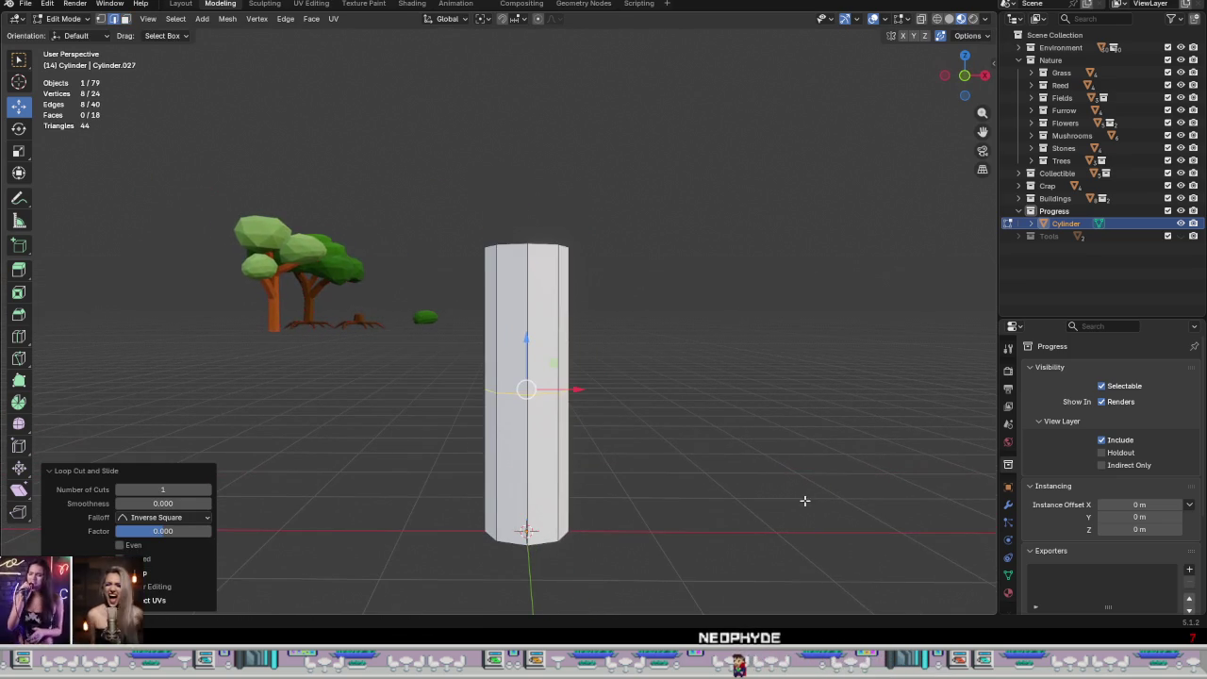
key(s)
click(731, 476)
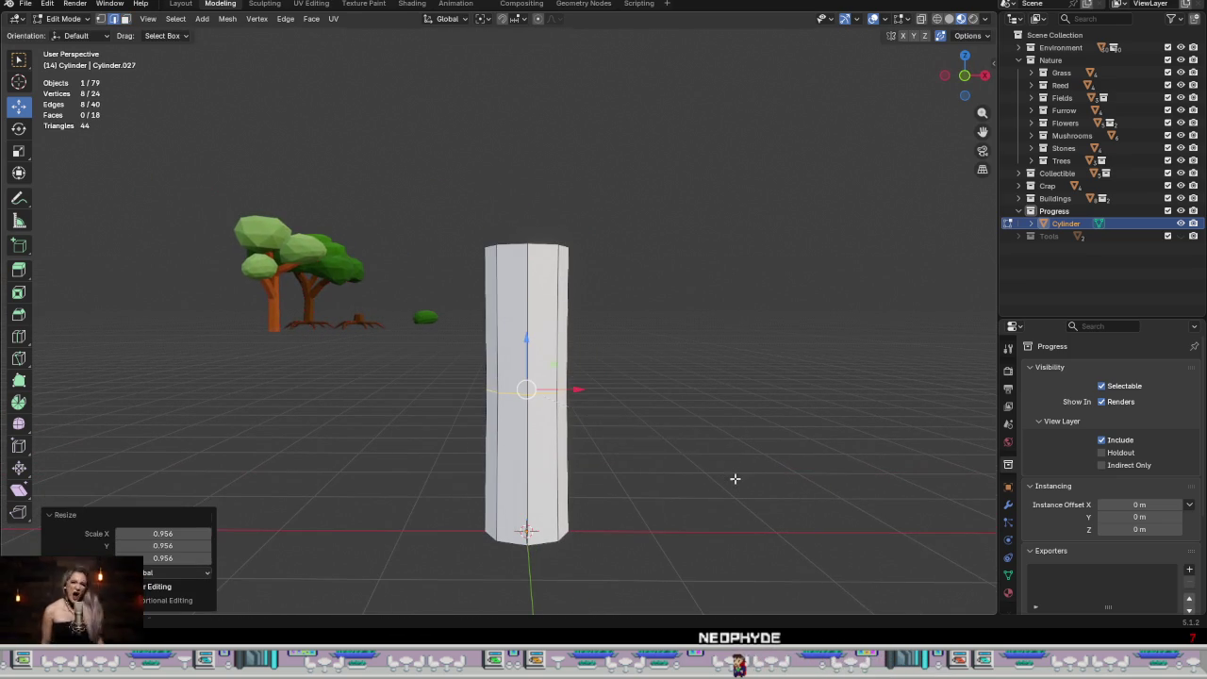
alt+click(548, 251)
key(s)
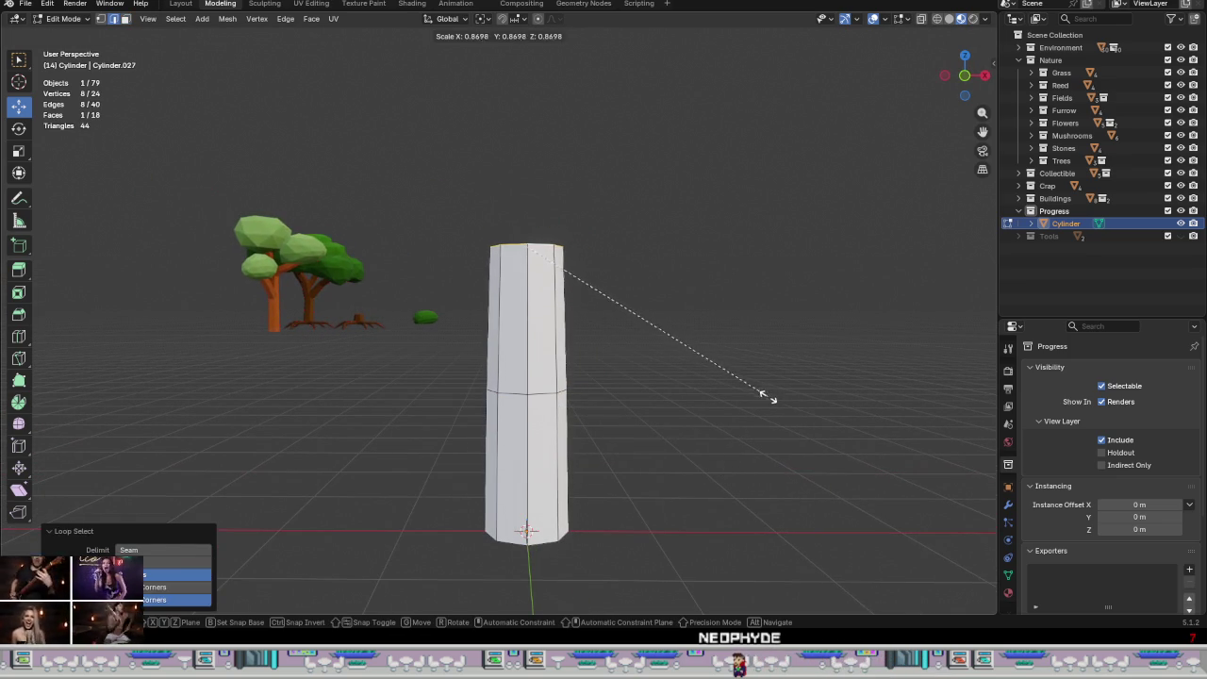
click(761, 392)
Step: Extrude a short top section in front view and flare its face by 1.186
key(KP_1)
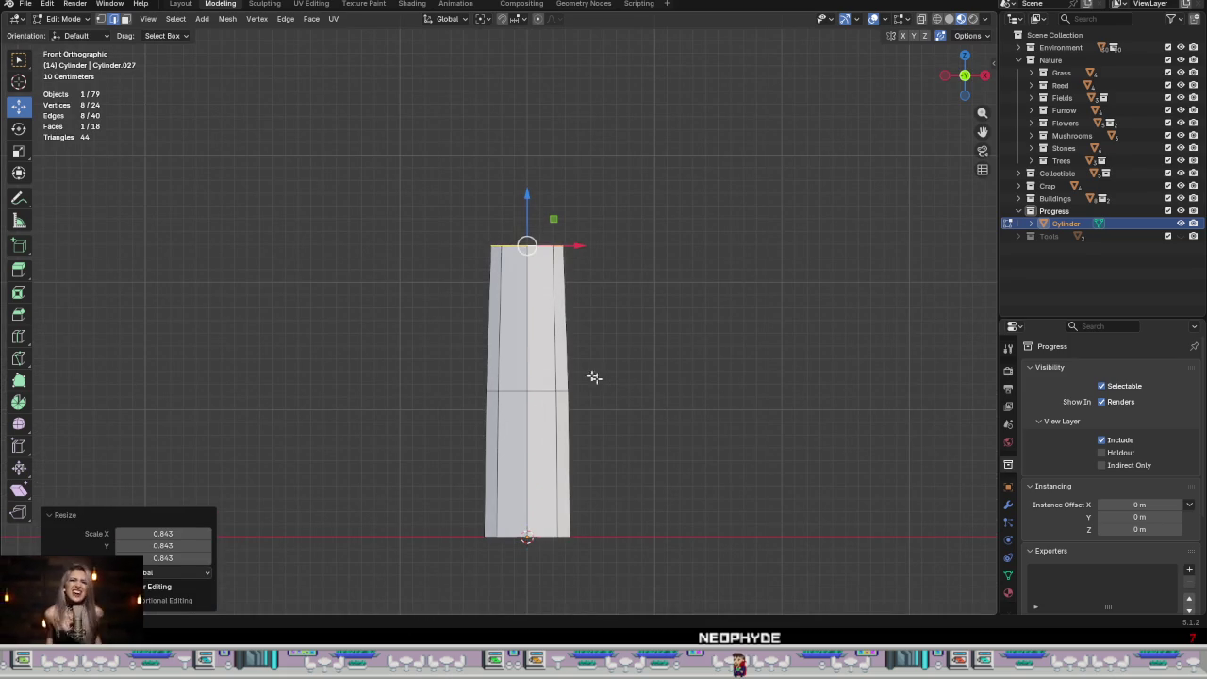
scroll(520, 350, down, 2)
mouse_move(519, 350)
shift+middle_down()
mouse_move(474, 457)
mouse_move(594, 403)
shift+middle_up()
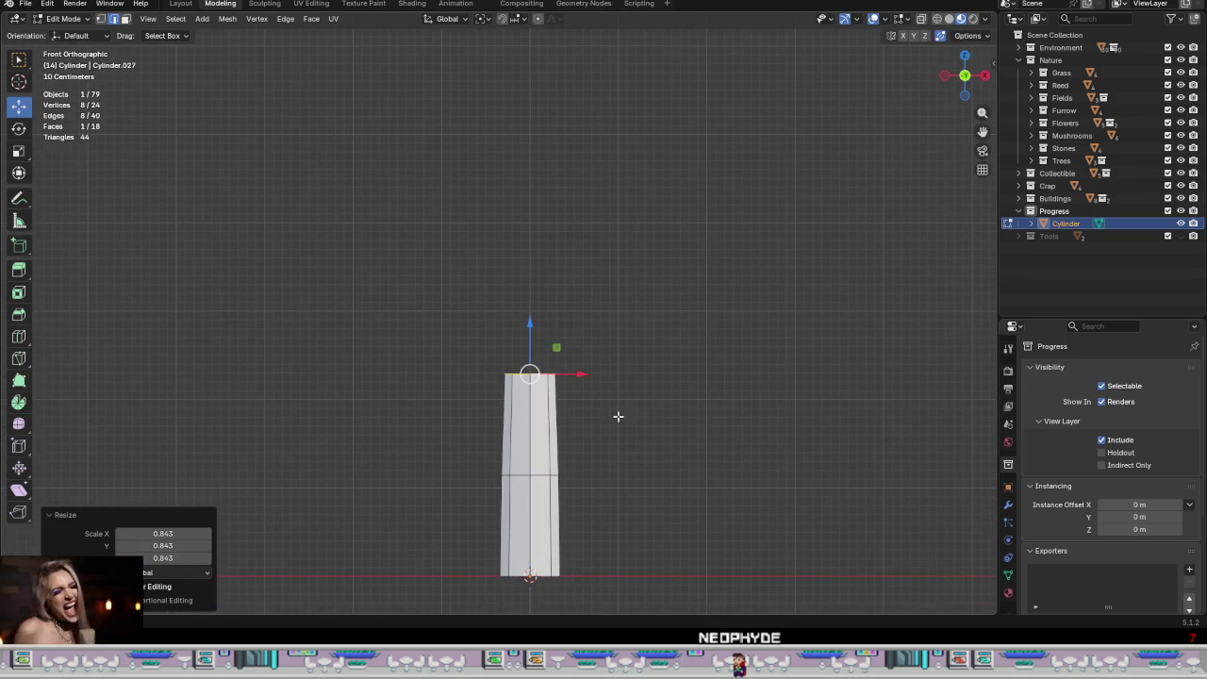
key(e)
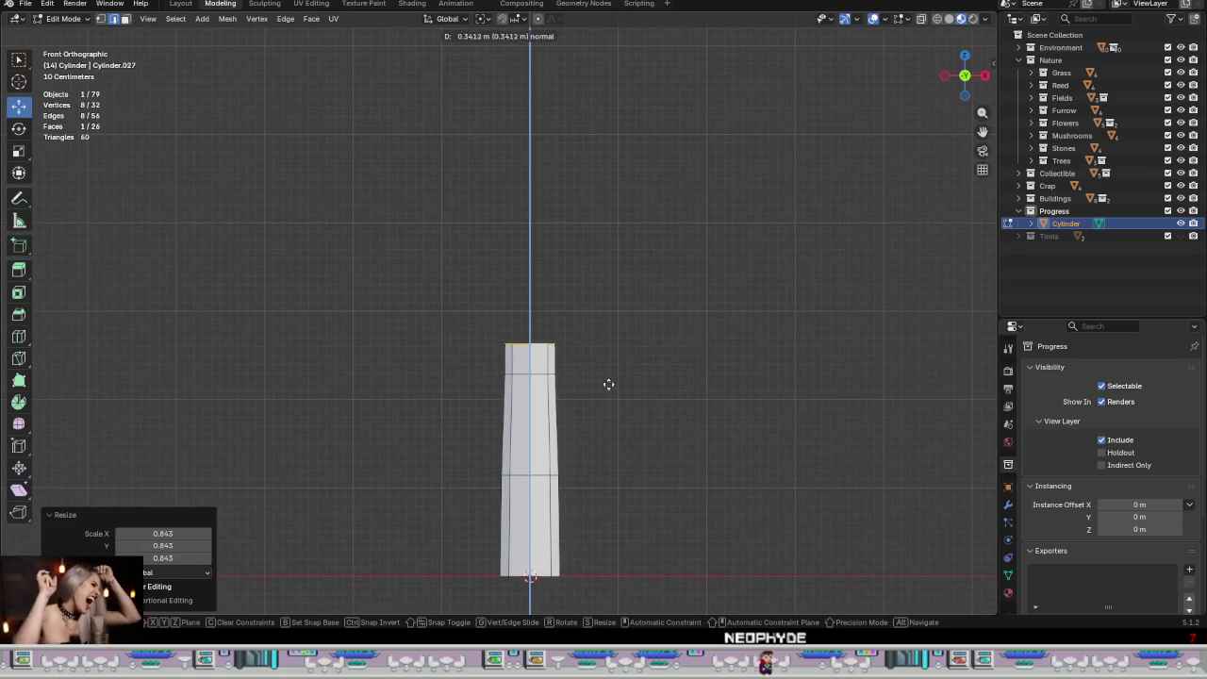
click(607, 381)
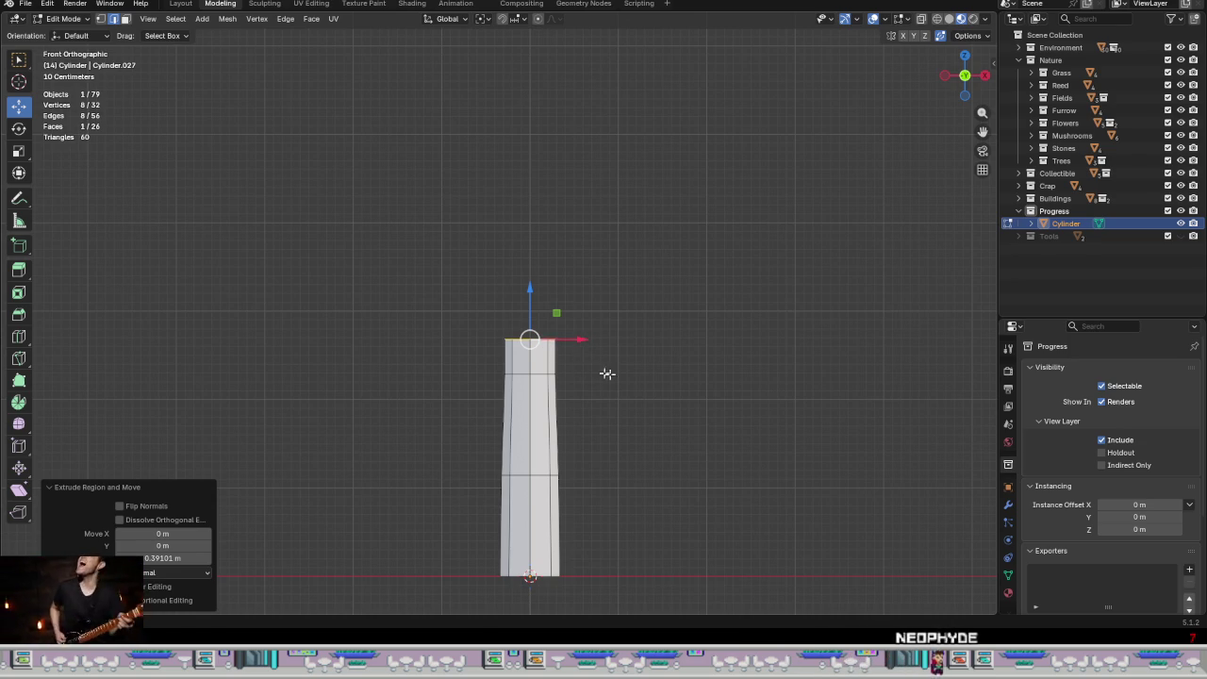
key(s)
click(624, 378)
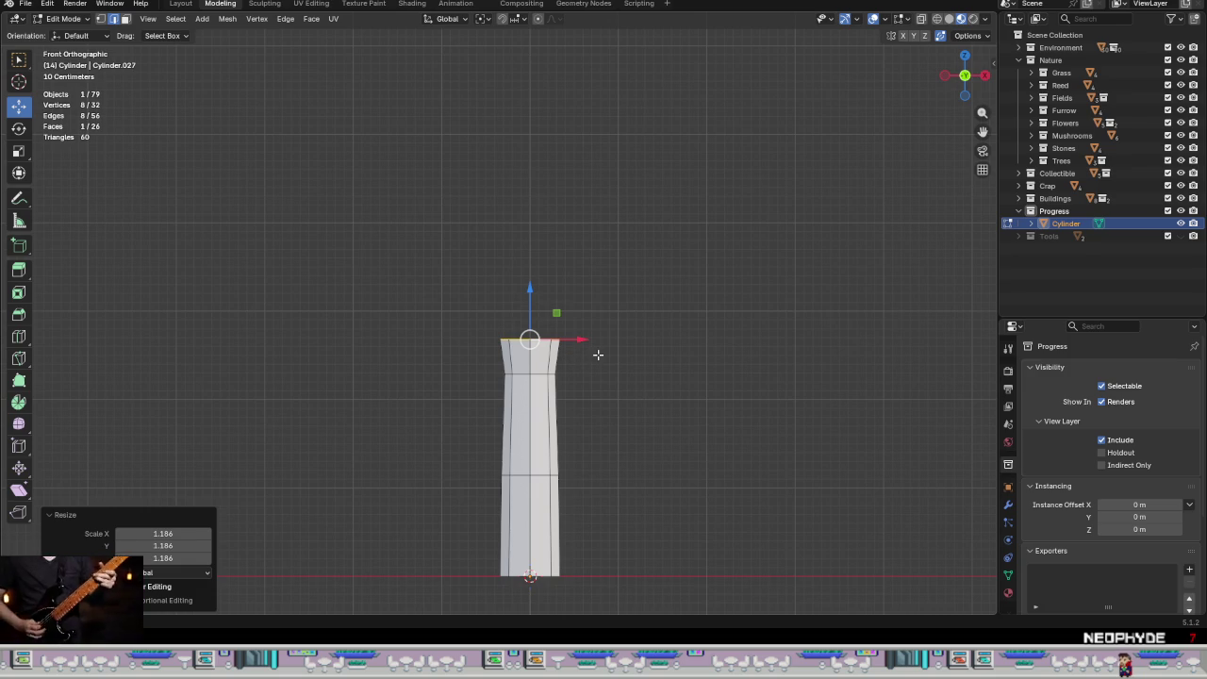
Step: Nudge the top face along X, then duplicate it and delete the duplicate
mouse_move(582, 340)
mouse_down()
mouse_move(596, 346)
mouse_move(542, 341)
mouse_up()
middle_drag(547, 358, 687, 422)
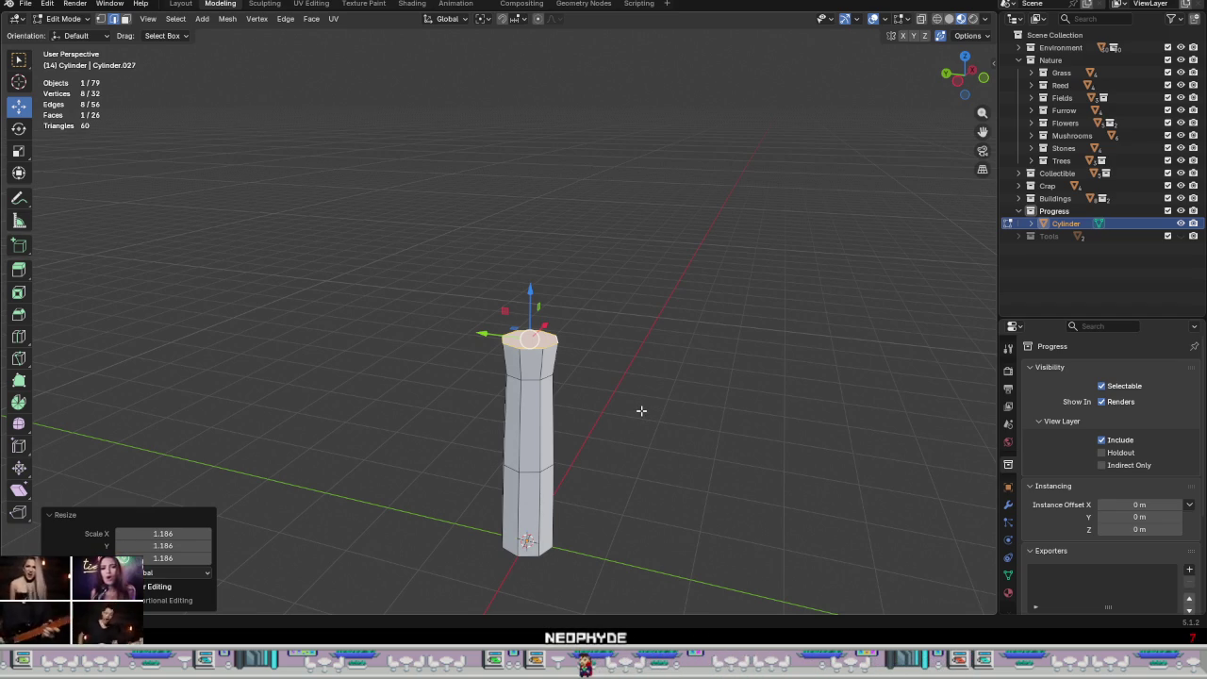
middle_drag(626, 412, 562, 419)
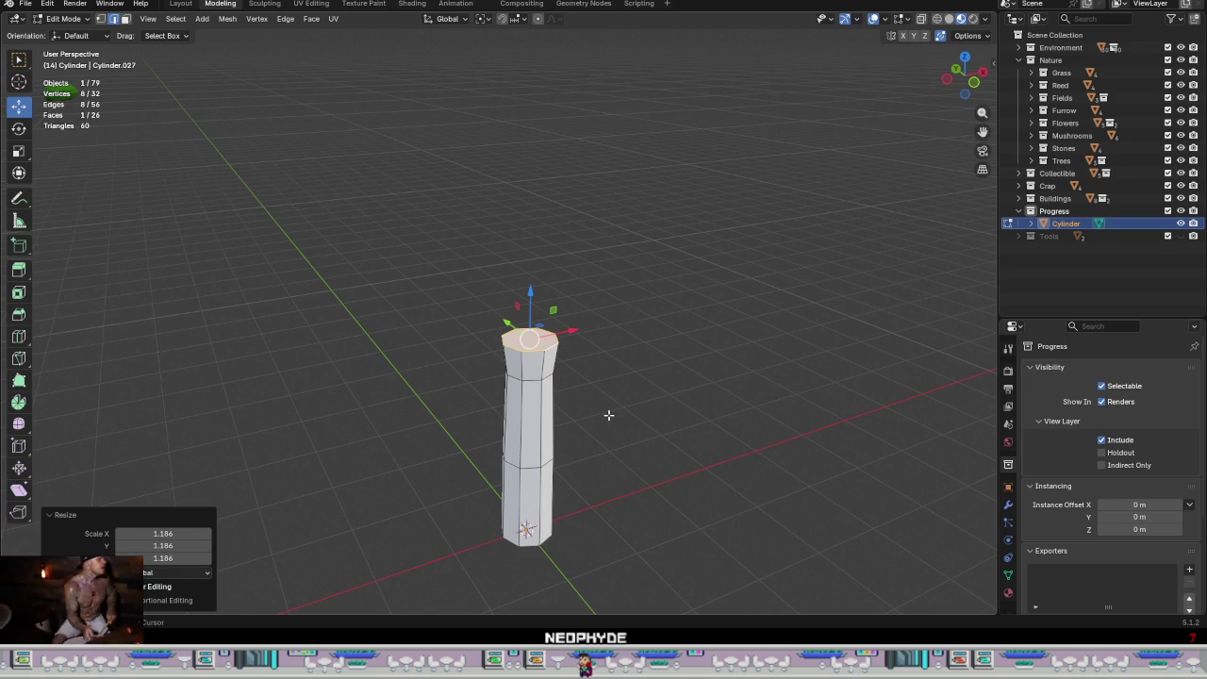
key(shift+d)
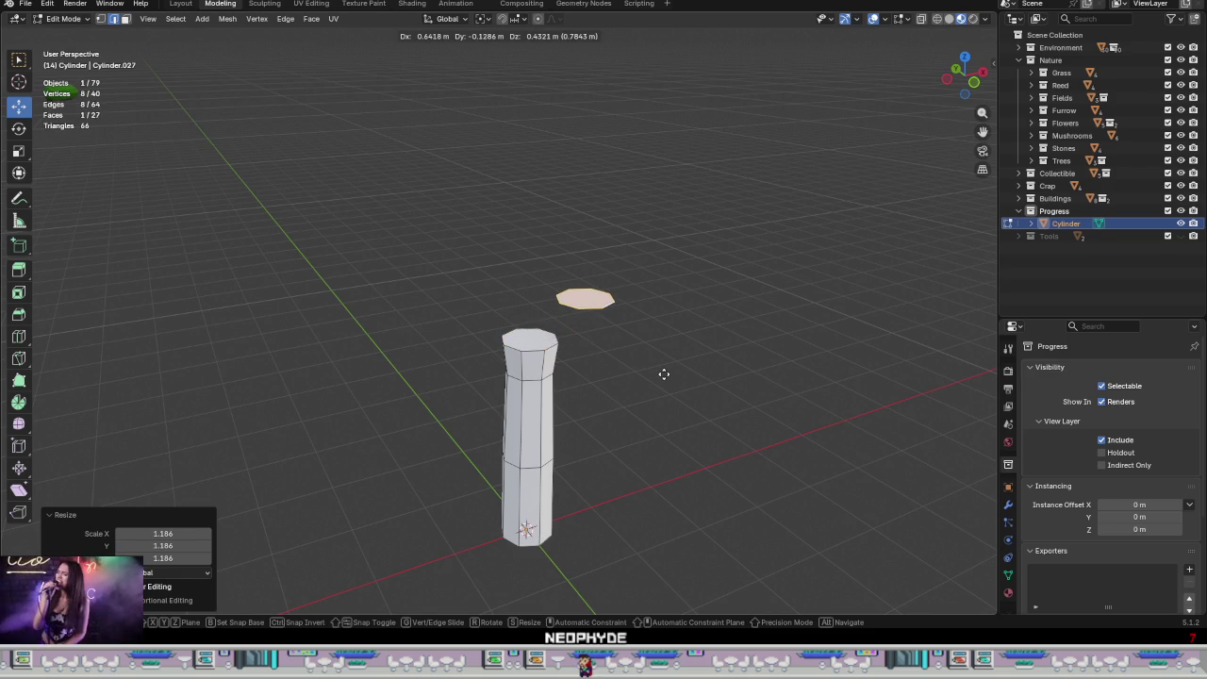
click(664, 374)
key(ctrl+e)
click(603, 612)
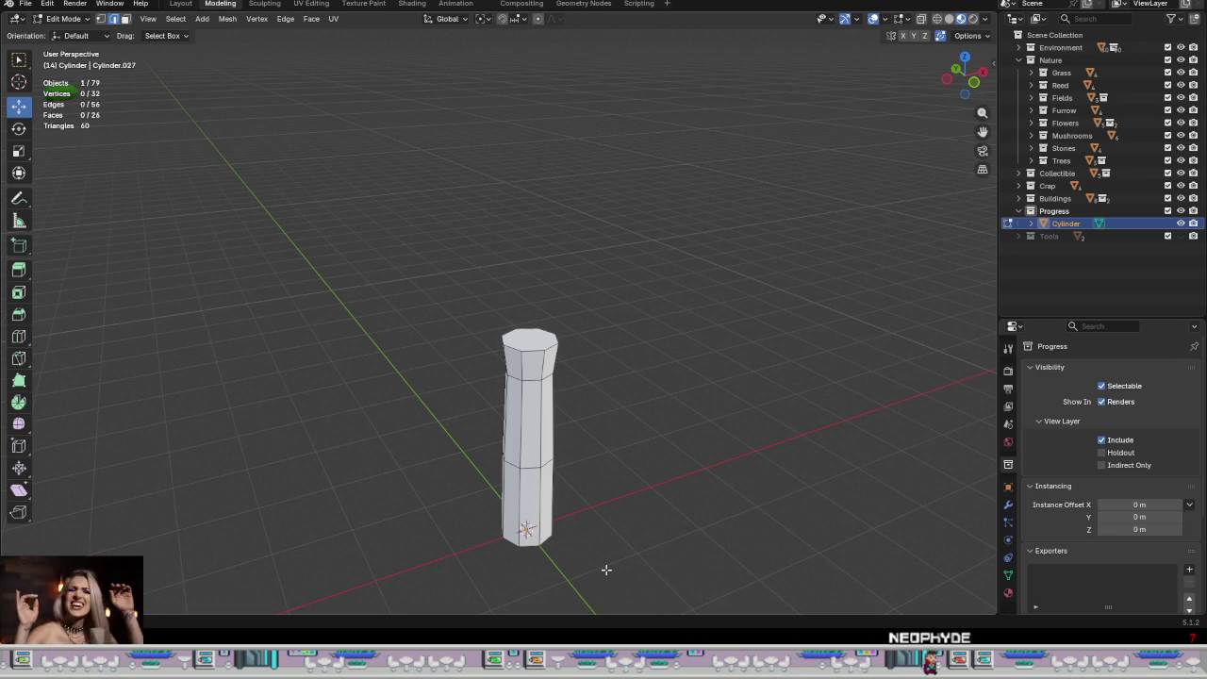
middle_drag(627, 494, 596, 487)
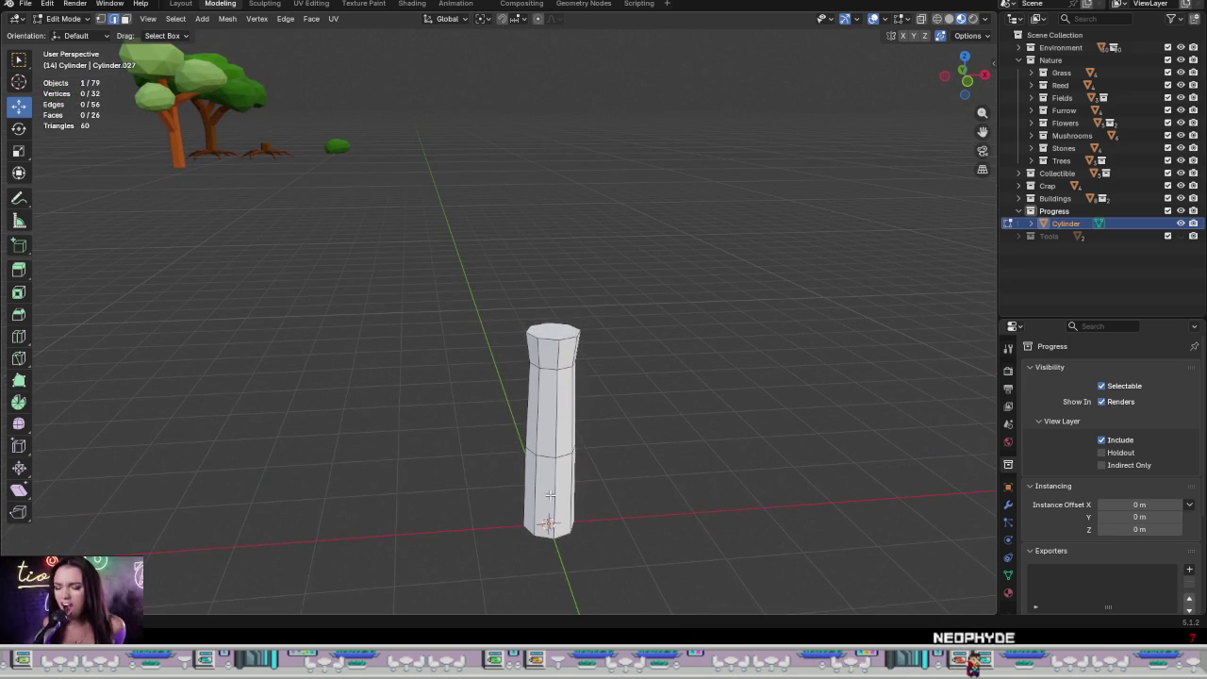
Step: Duplicate the trunk's middle ring of faces and move the copy aside along X
alt+click(554, 407)
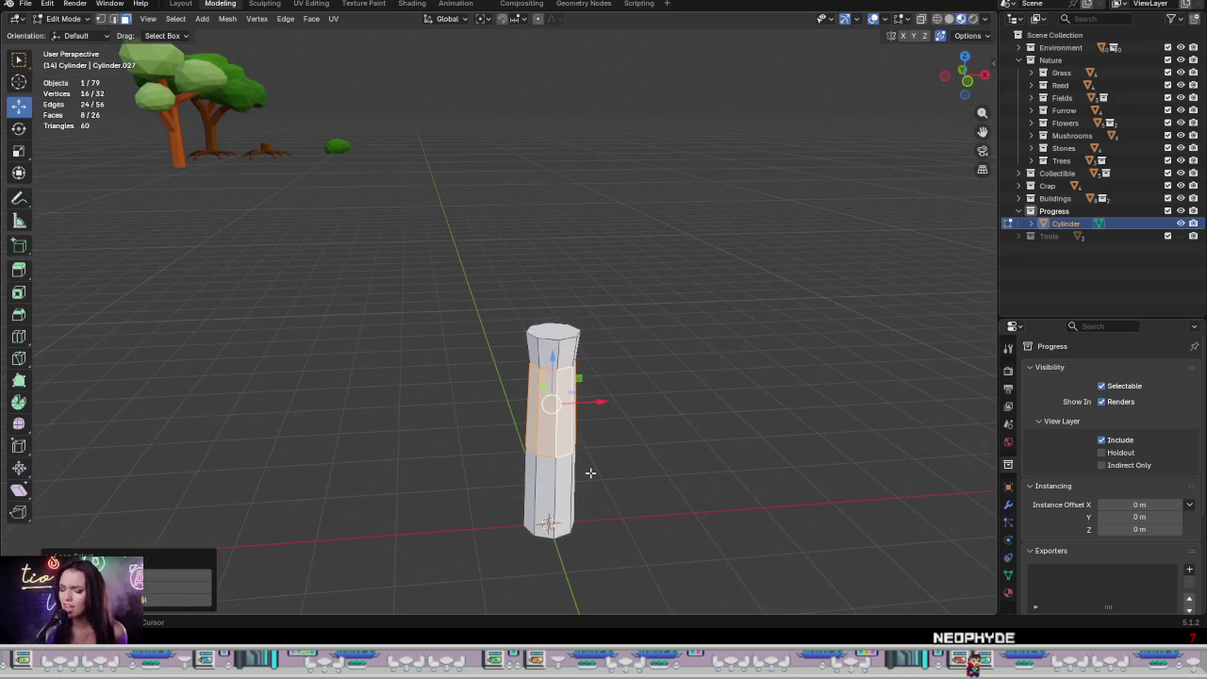
key(shift+d)
right_click(662, 440)
mouse_move(638, 468)
middle_down()
mouse_move(727, 447)
mouse_move(610, 407)
middle_up()
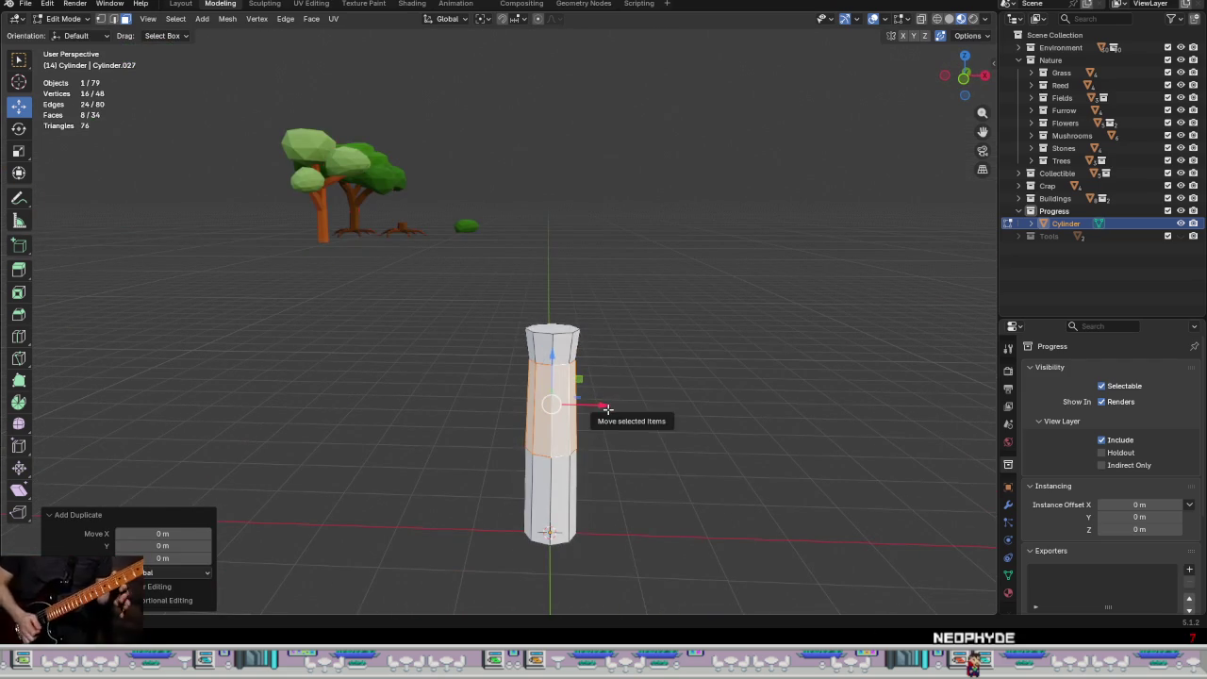
key(g)
key(x)
click(485, 405)
middle_drag(485, 405, 489, 403)
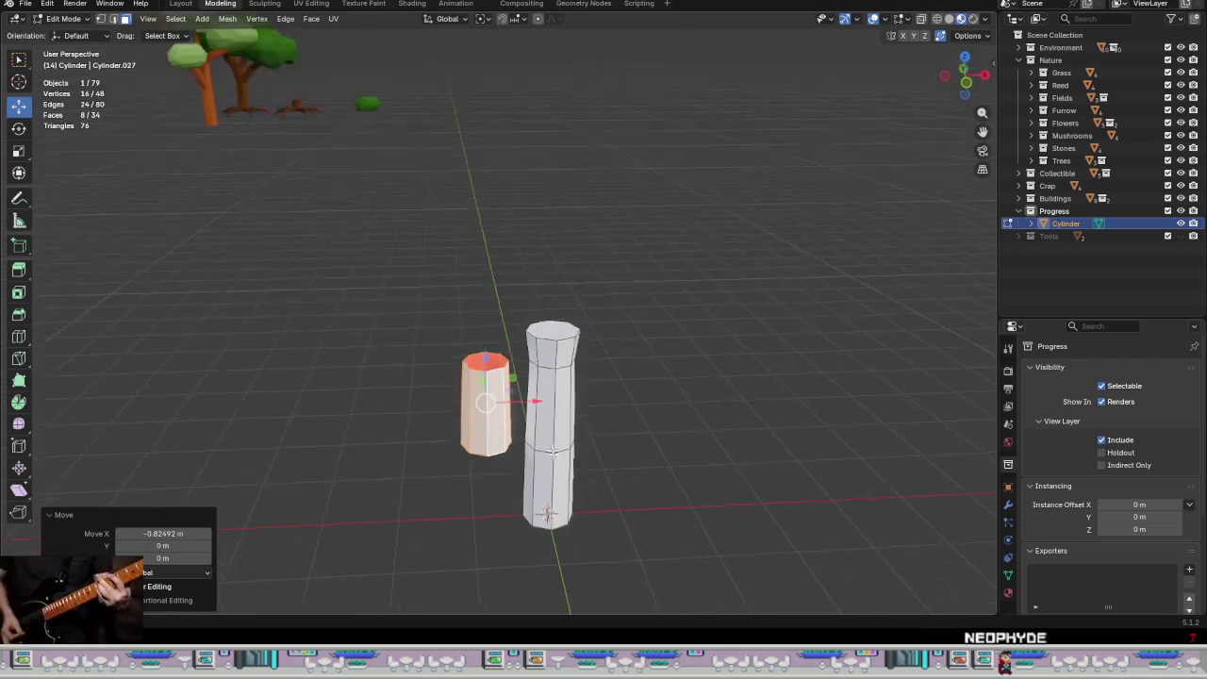
Step: Cap the small cylinder's top and bottom rims with faces and select it whole
alt+click(485, 366)
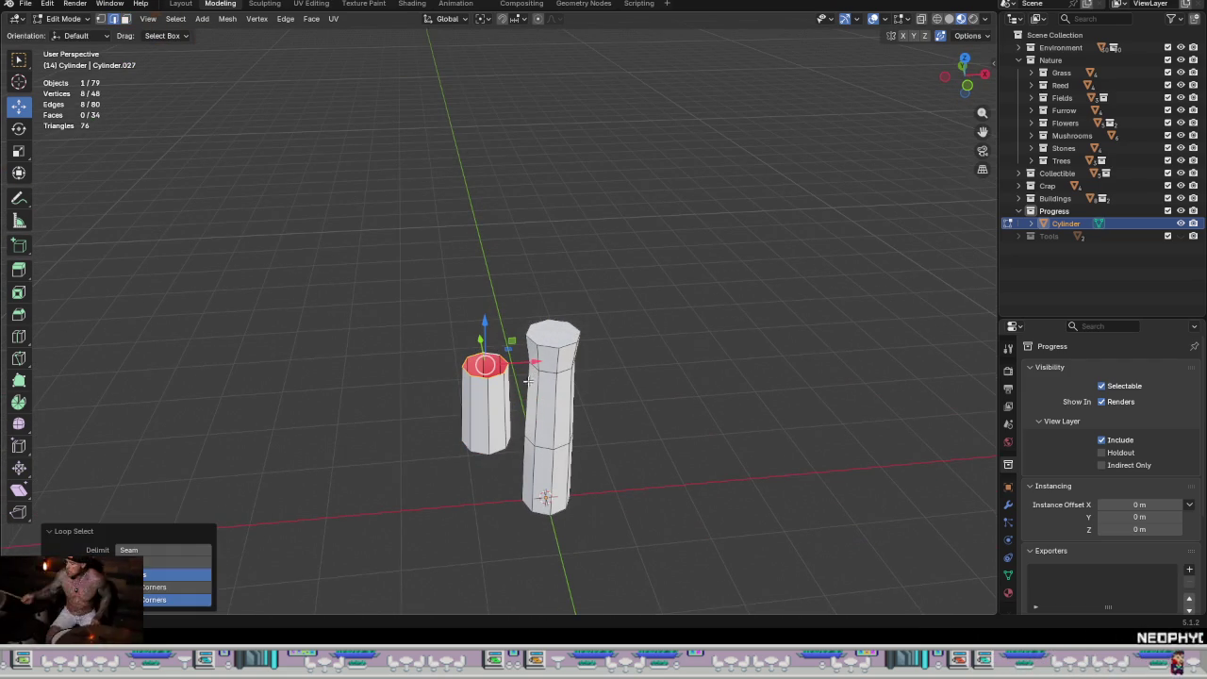
key(f)
mouse_move(486, 429)
middle_down()
mouse_move(490, 465)
mouse_move(494, 440)
mouse_move(533, 412)
middle_up()
alt+click(482, 457)
key(f)
key(l)
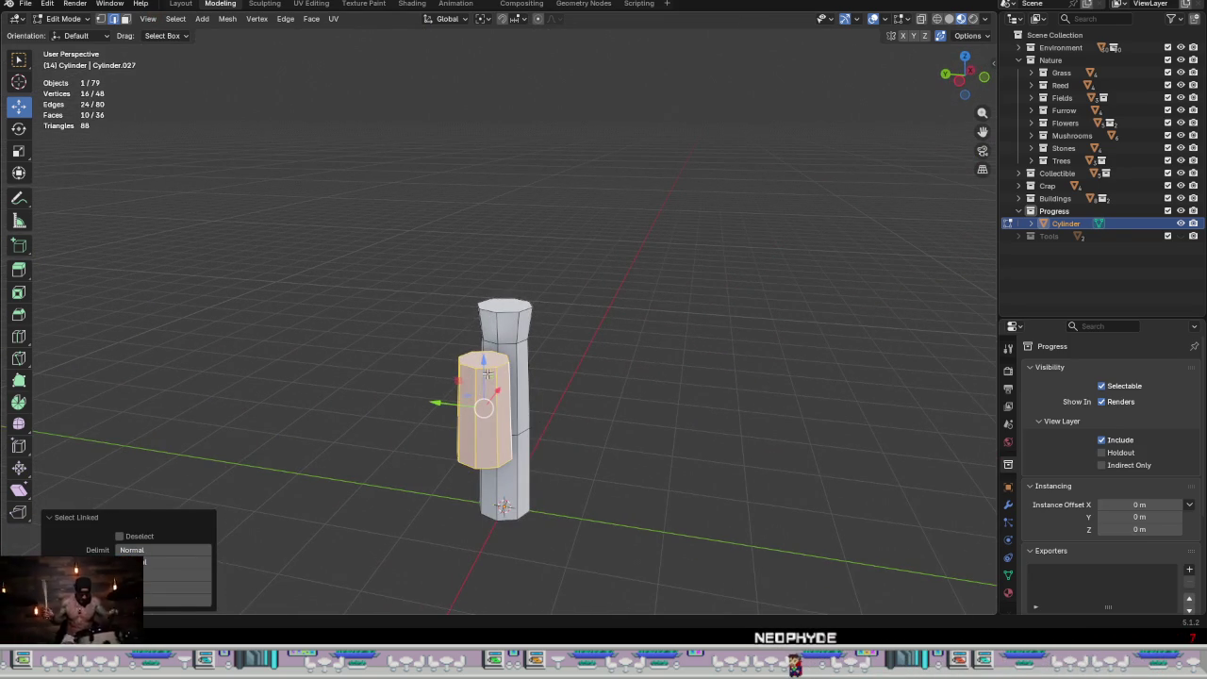
Step: Raise the piece, tilt it about -43.7° in front view and scale it to 0.686
drag(486, 374, 492, 232)
mouse_move(492, 232)
middle_down()
mouse_move(536, 269)
mouse_move(277, 318)
mouse_move(397, 294)
middle_up()
key(KP_1)
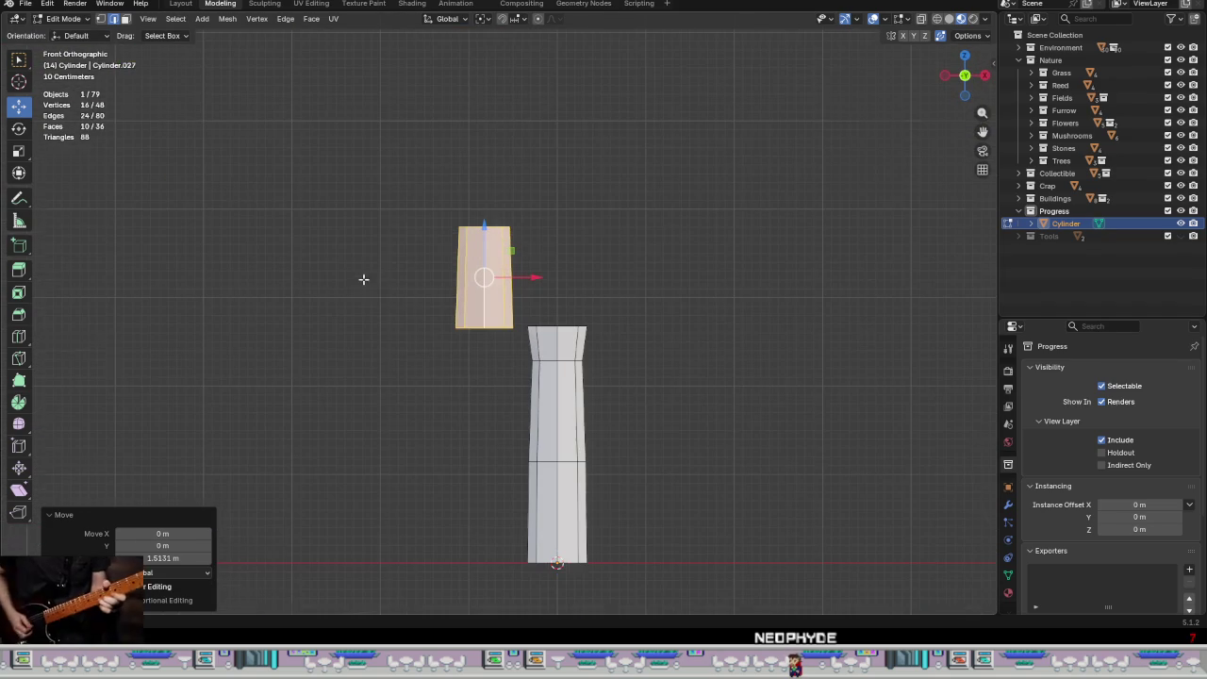
key(r)
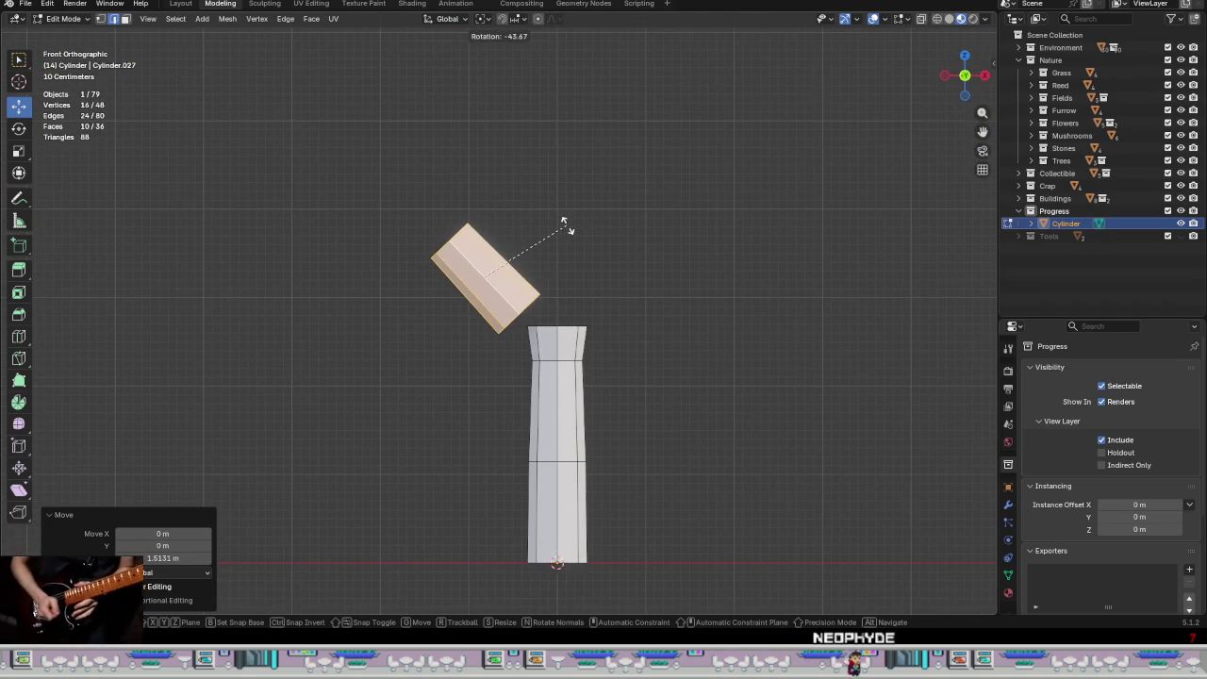
click(566, 226)
drag(509, 253, 523, 248)
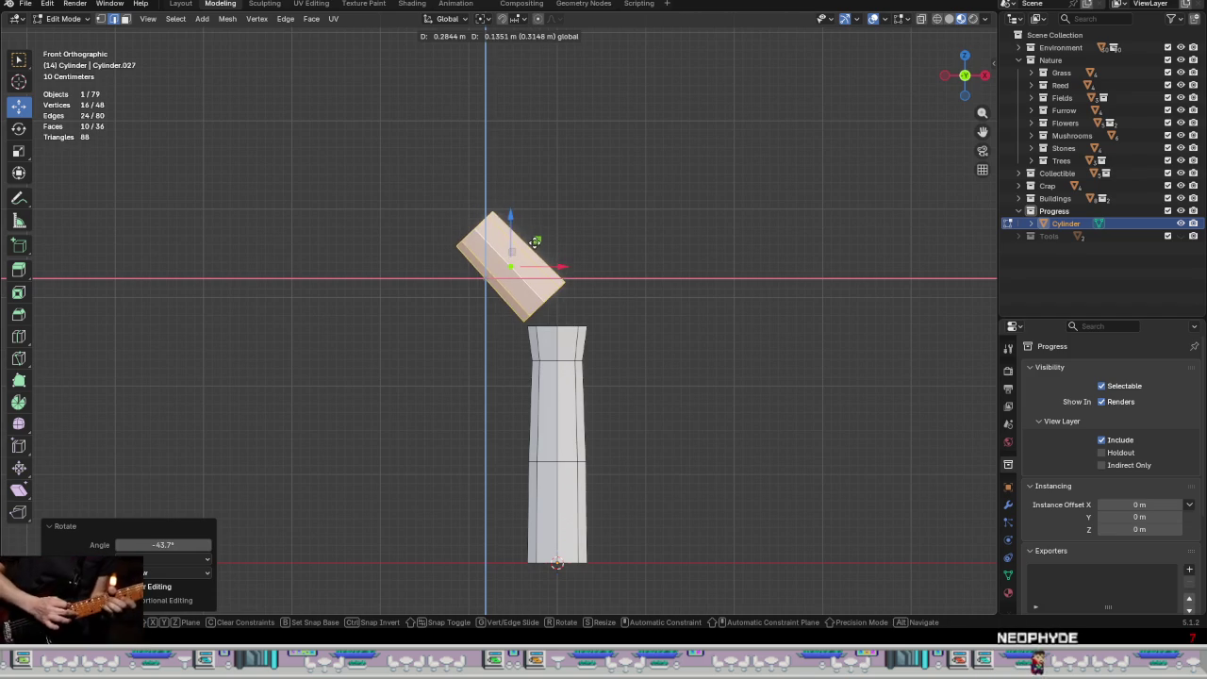
key(s)
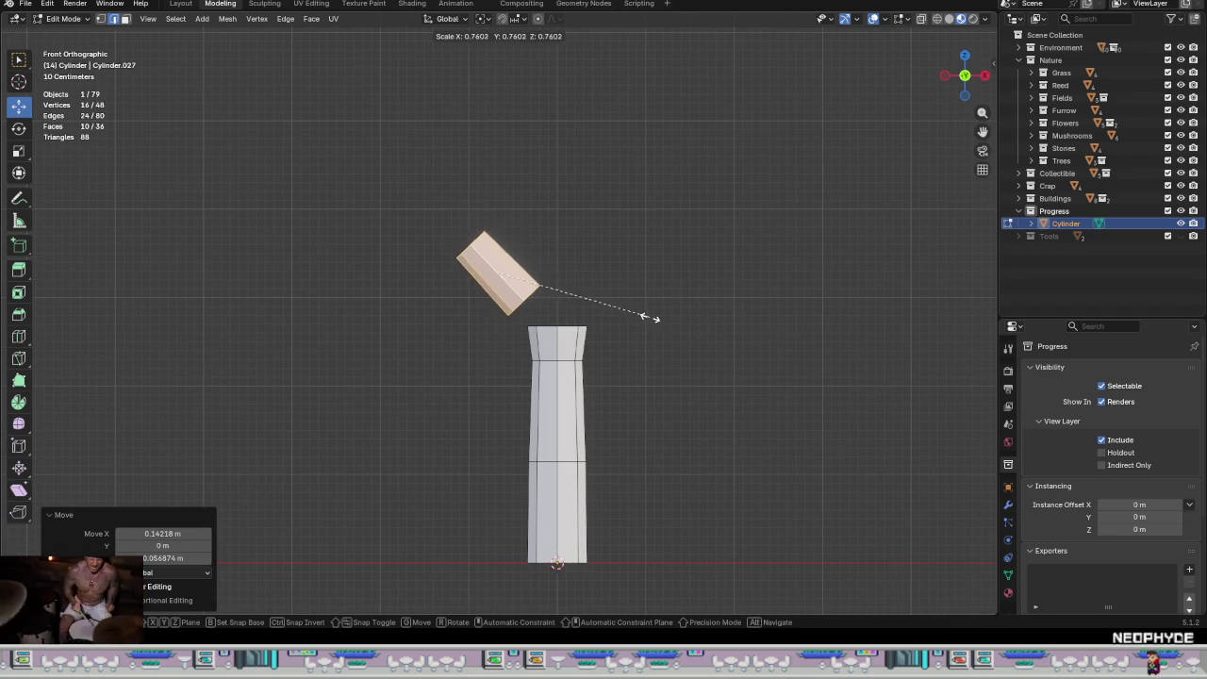
click(632, 311)
Step: Move the piece just above the trunk's top and select its upper-left end ring
scroll(515, 242, up, 3)
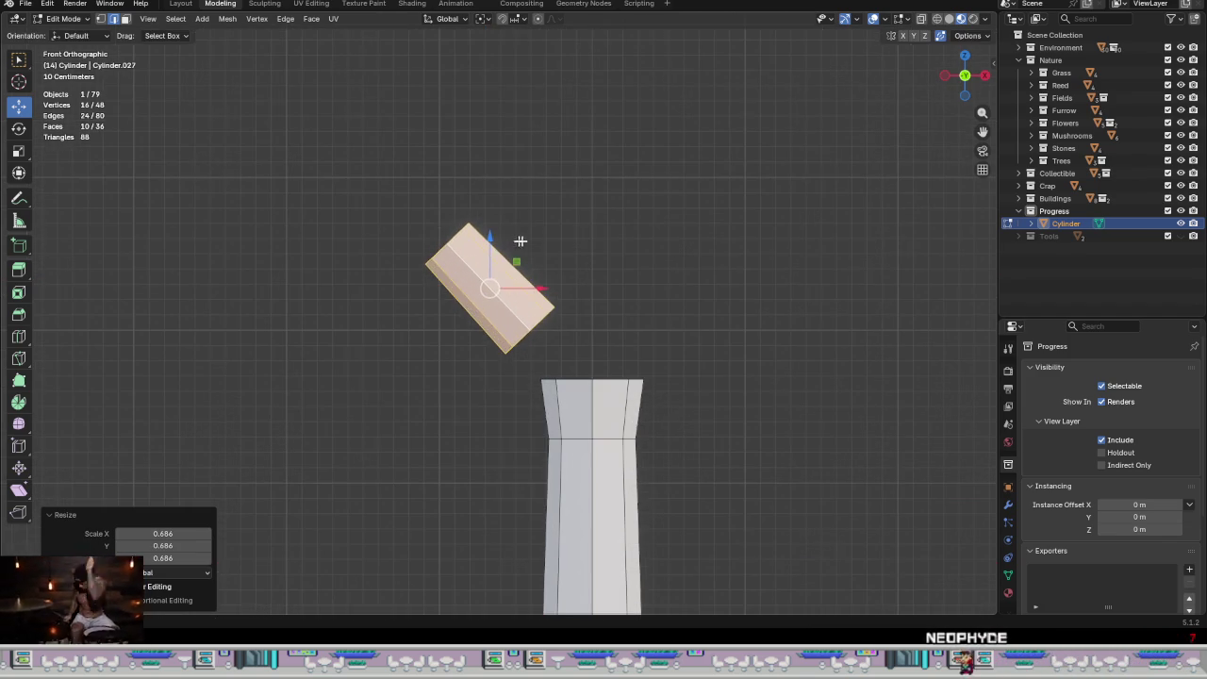
key(g)
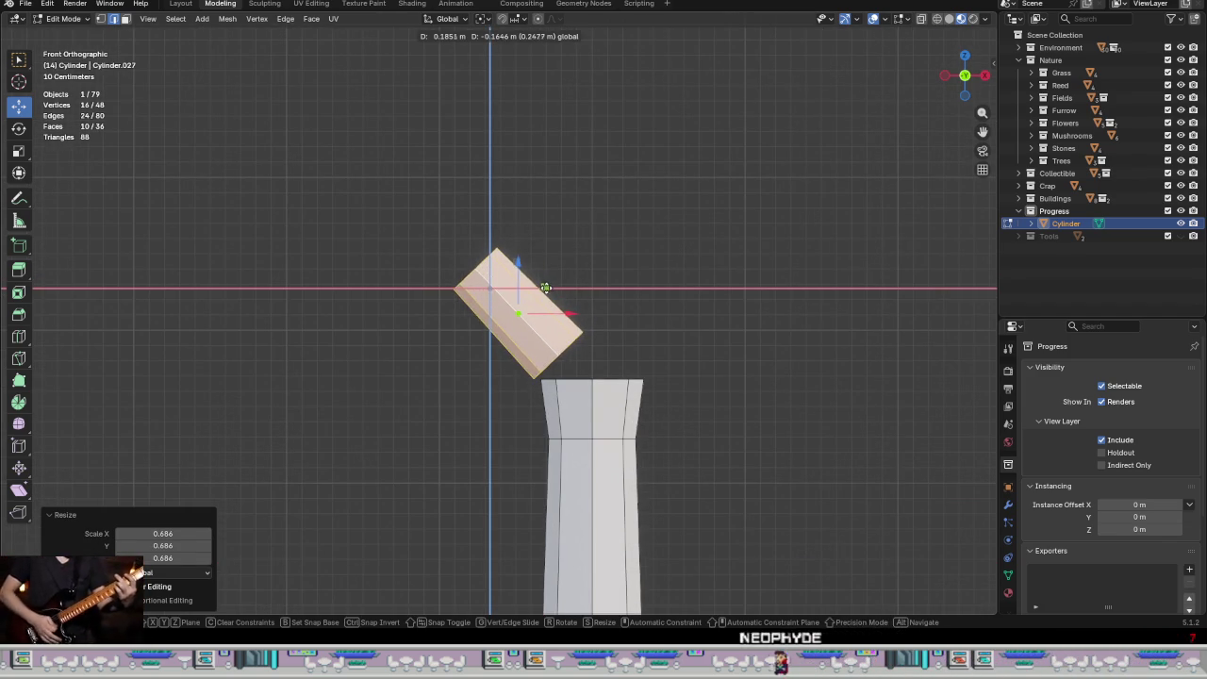
click(548, 285)
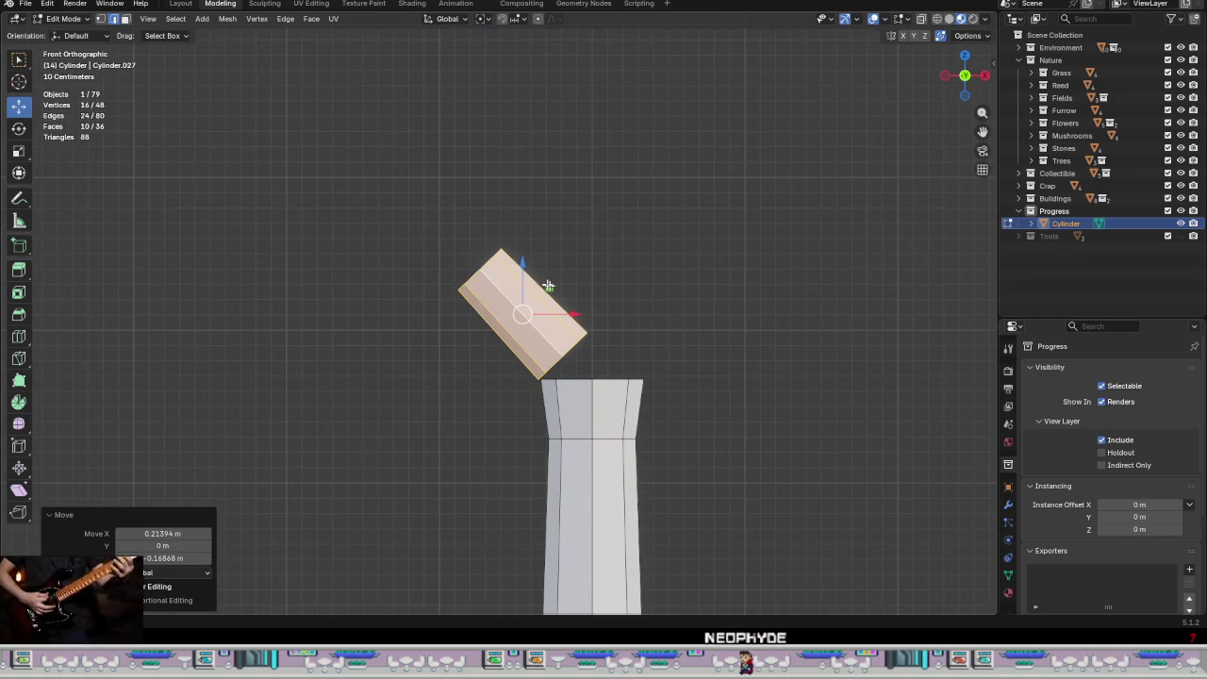
alt+click(472, 278)
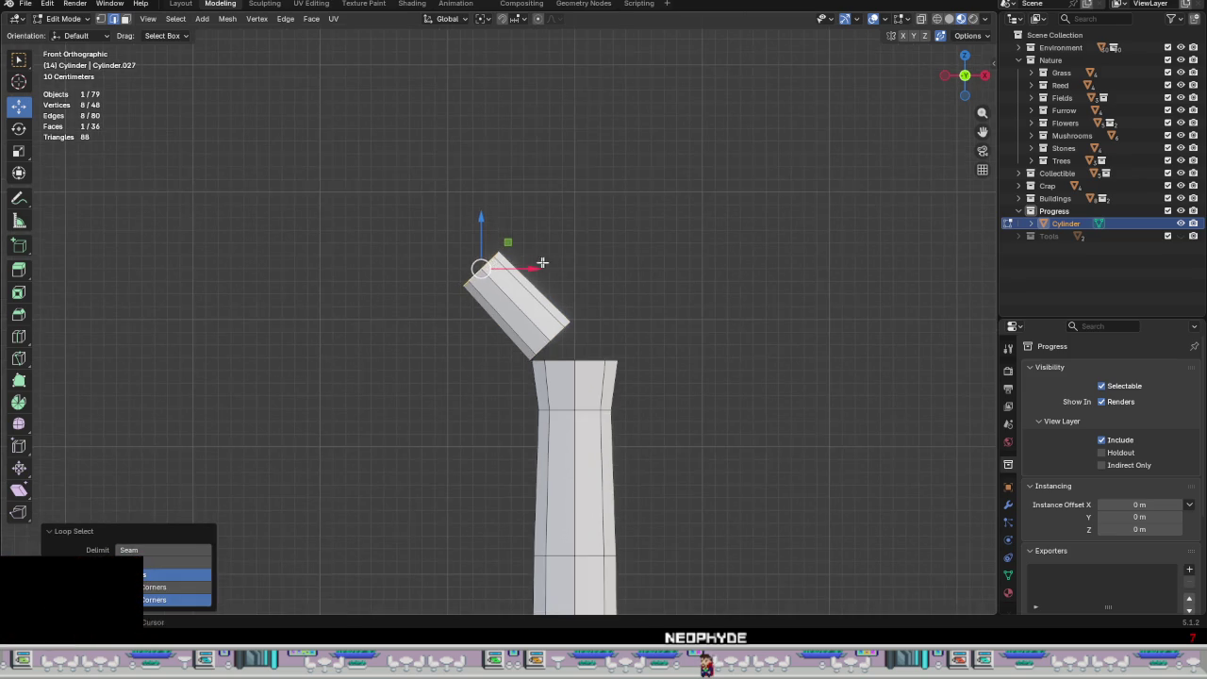
scroll(604, 277, down, 1)
scroll(603, 292, down, 3)
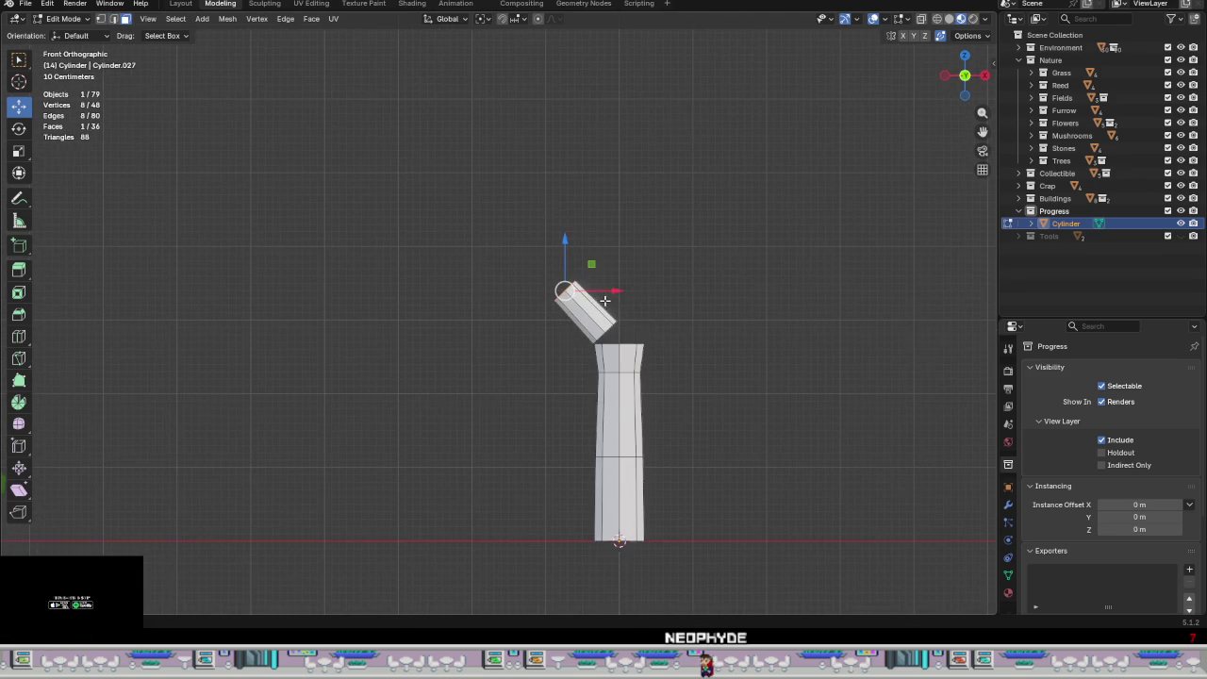
Step: Extrude the end ring into a new branch section, angled -17.3° and moved up-left
key(e)
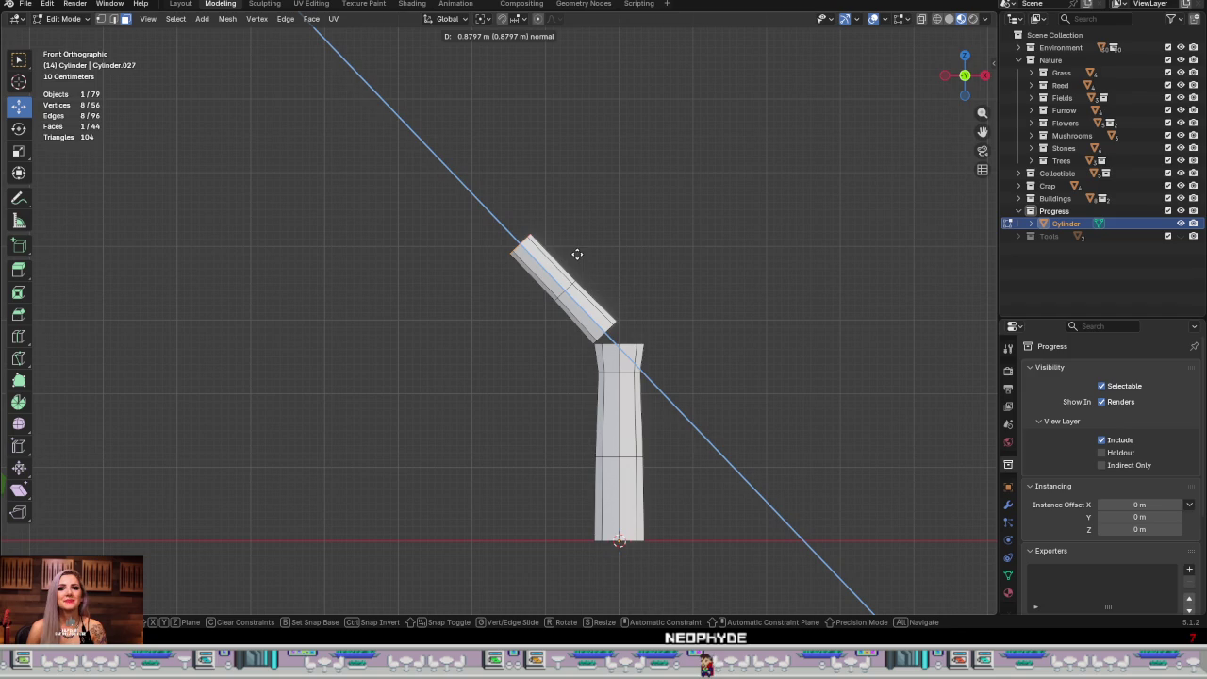
click(582, 258)
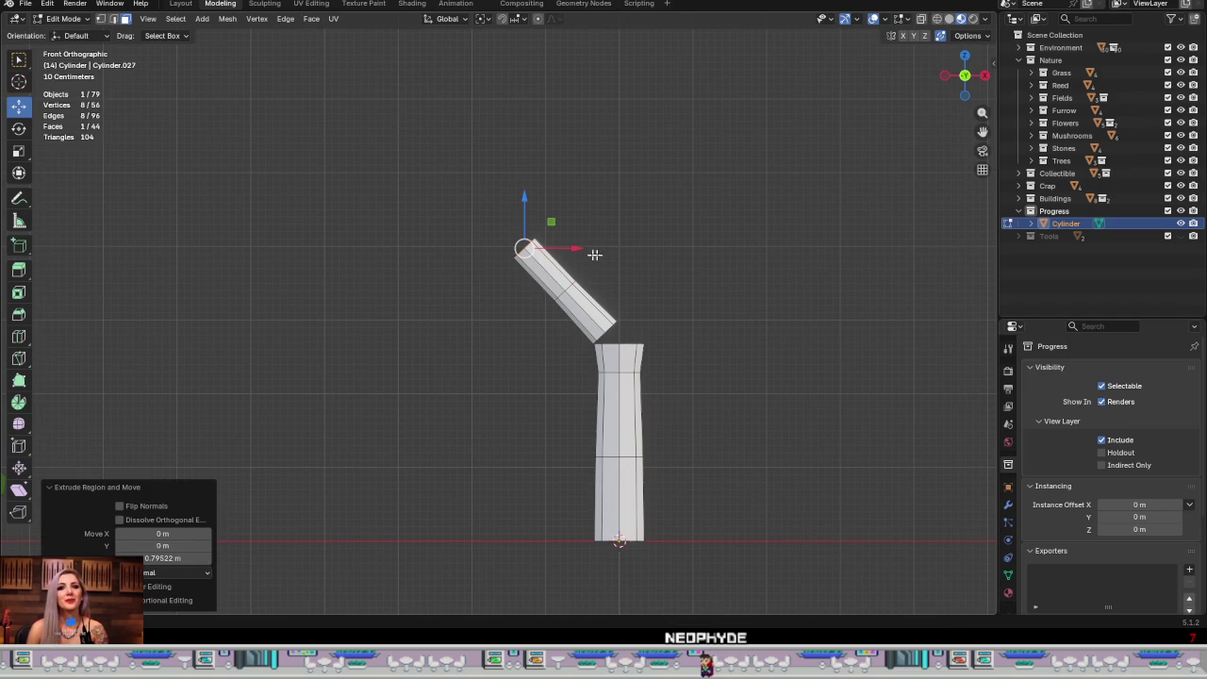
key(r)
click(550, 224)
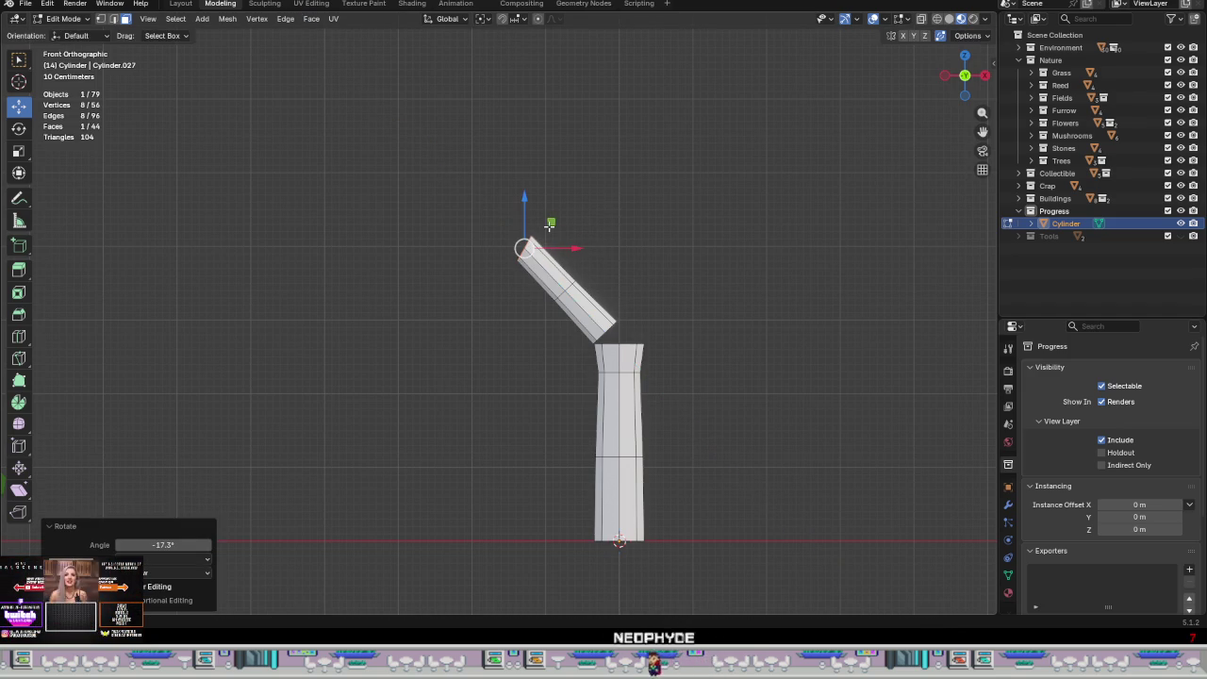
key(g)
click(563, 231)
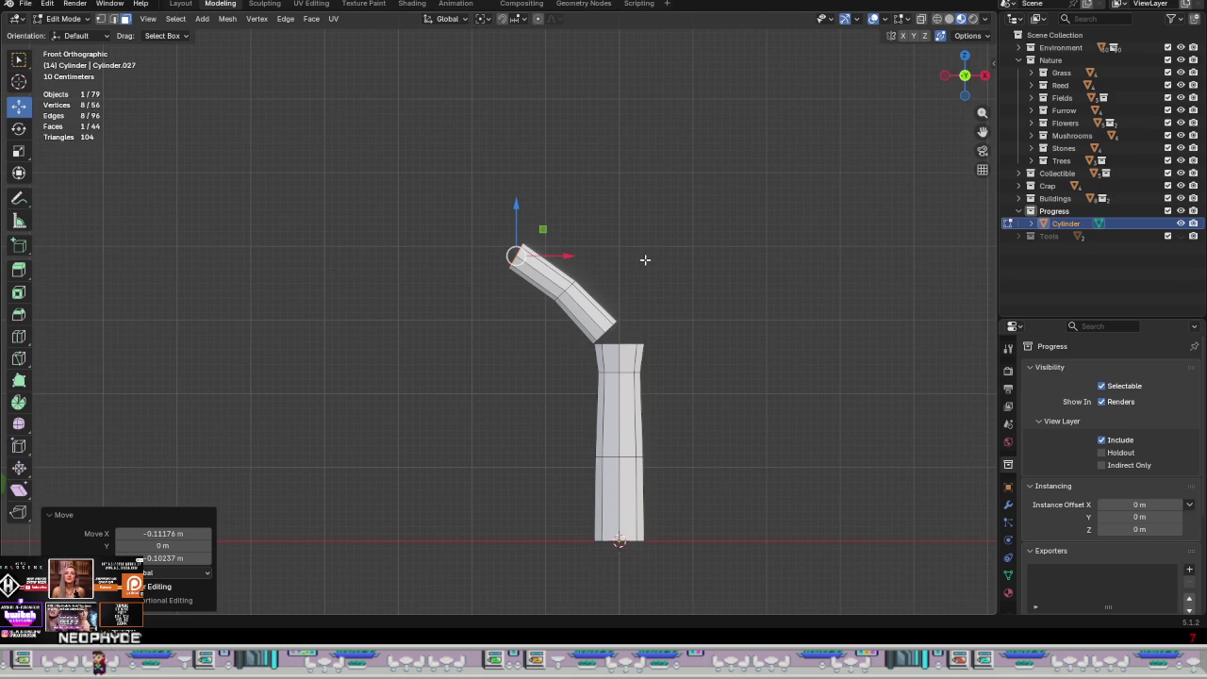
shift+middle_drag(640, 260, 647, 364)
scroll(581, 361, up, 2)
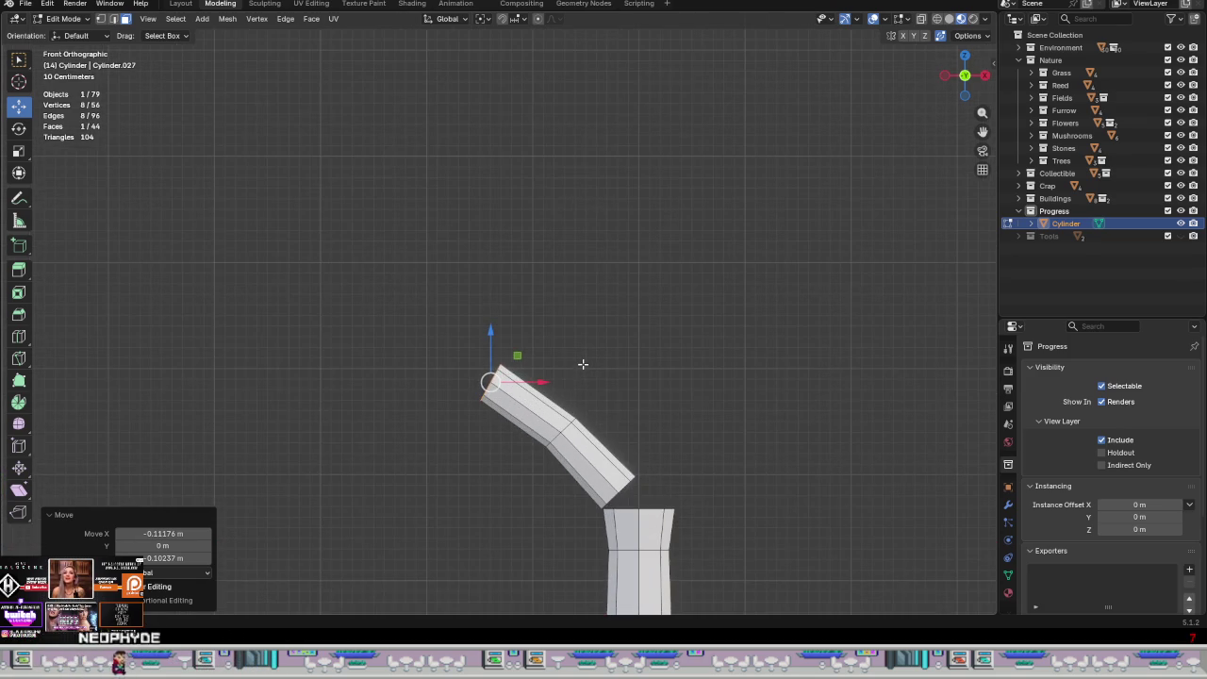
Step: Undo that move, re-angle the branch end to 32.5° and select the whole bent branch
key(ctrl+z)
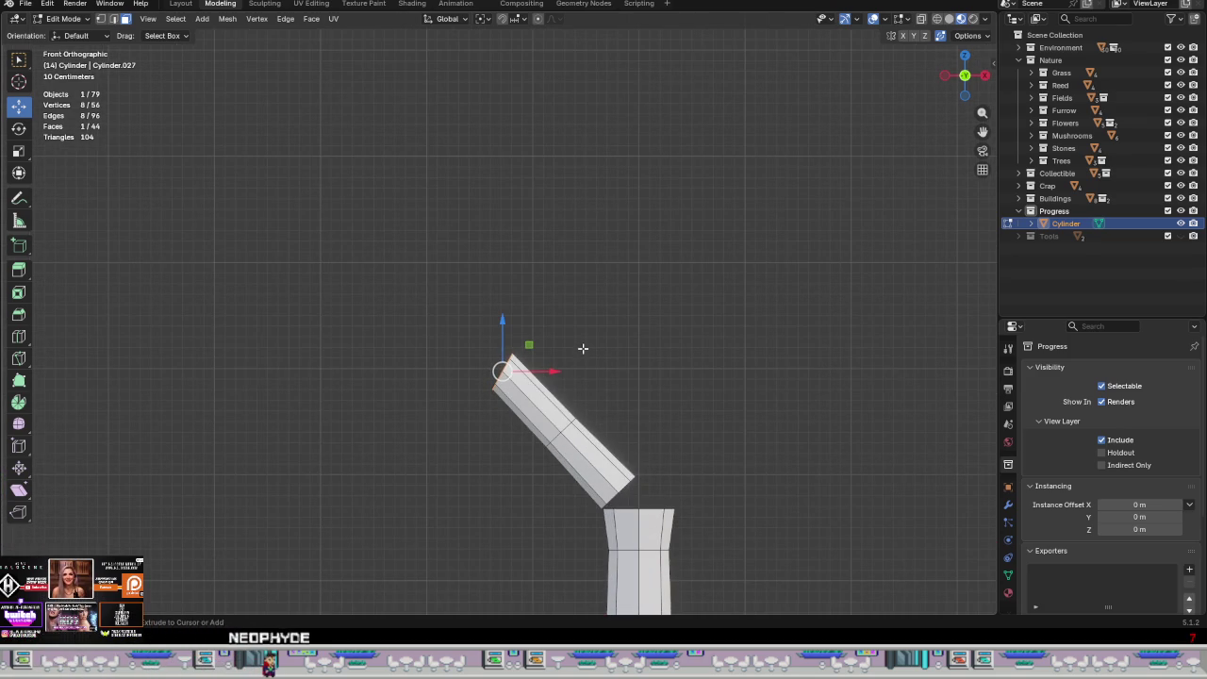
key(r)
click(587, 397)
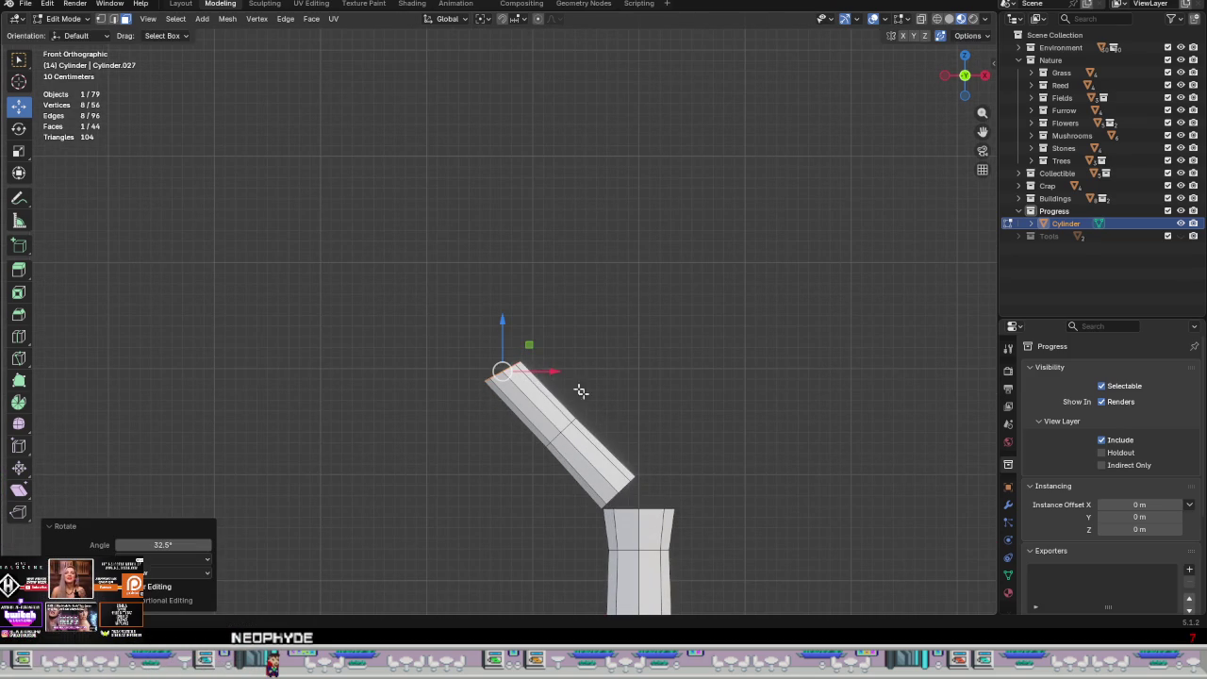
mouse_move(530, 344)
mouse_down()
mouse_move(550, 334)
mouse_move(539, 335)
mouse_up()
scroll(511, 383, up, 1)
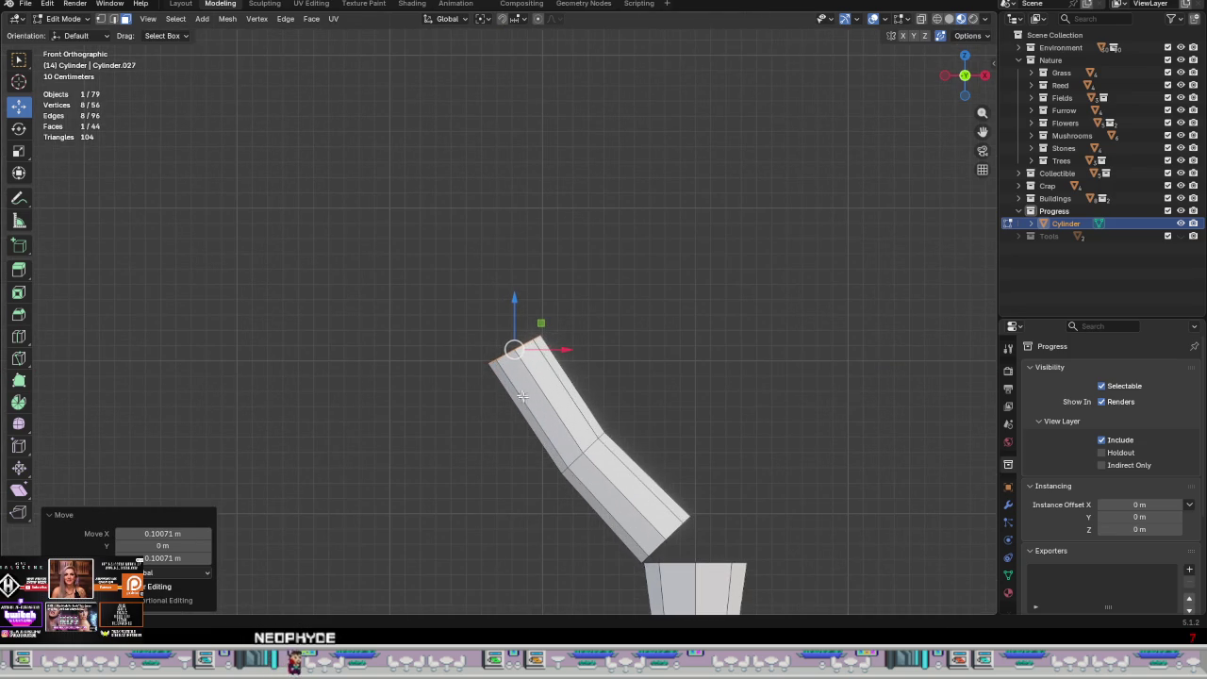
scroll(525, 401, up, 1)
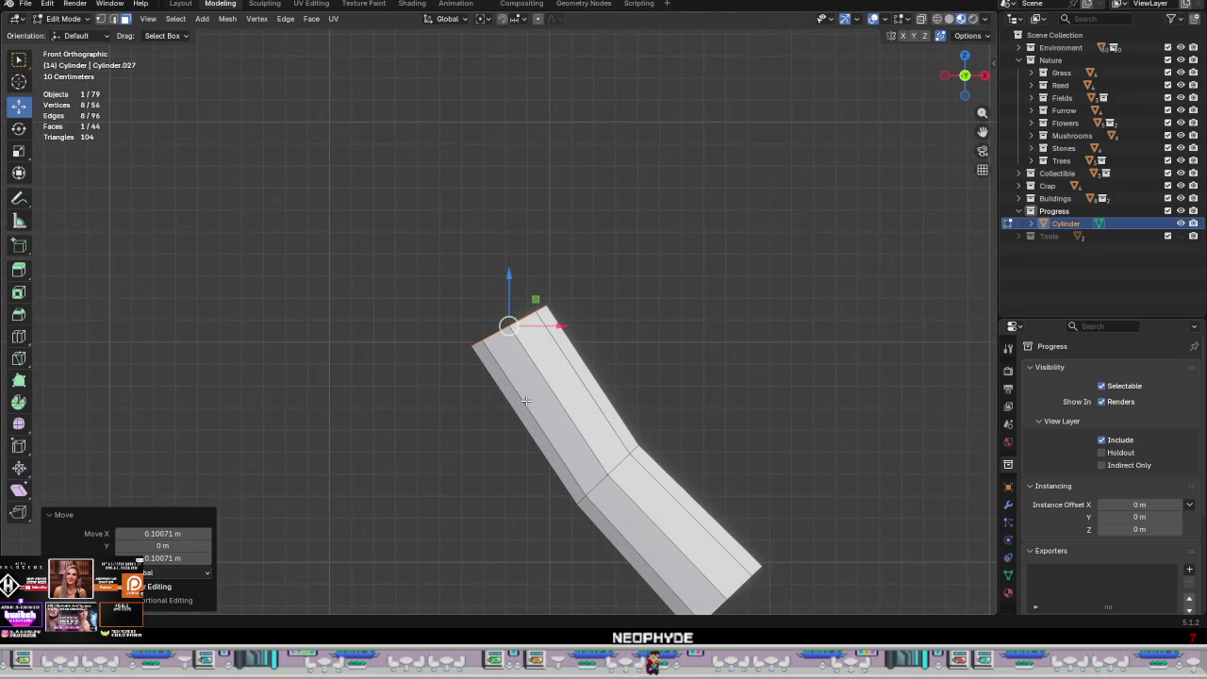
scroll(655, 417, down, 2)
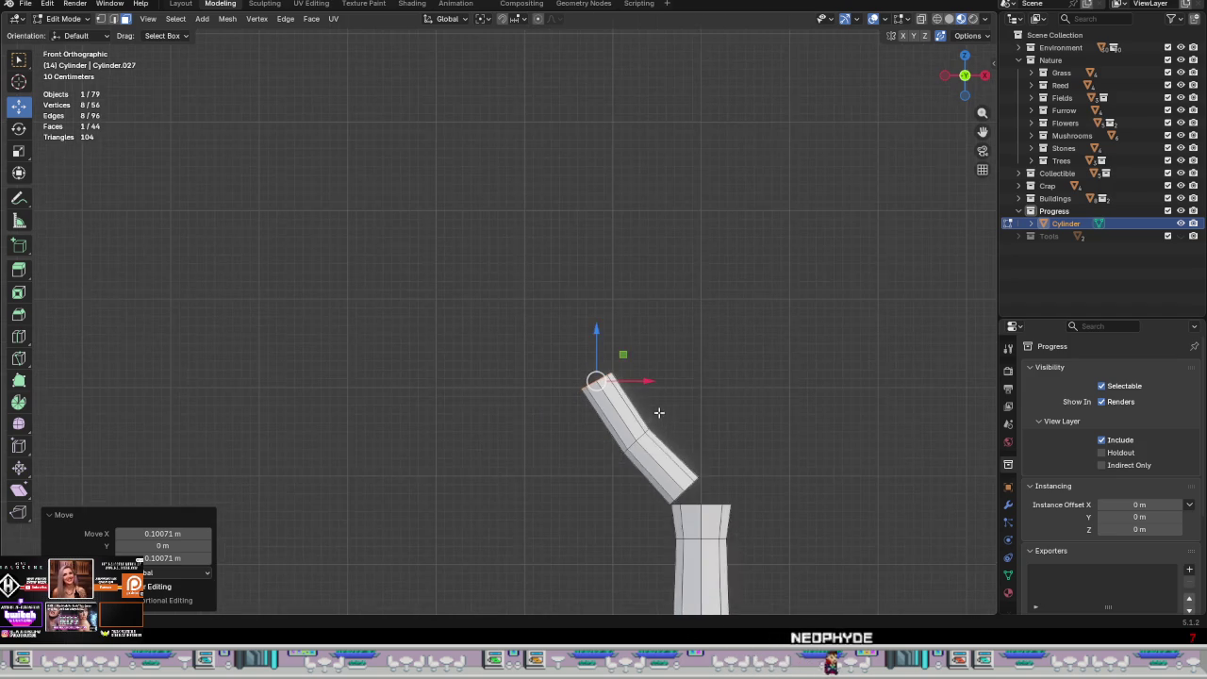
scroll(609, 280, down, 2)
mouse_move(624, 283)
shift+middle_down()
mouse_move(700, 310)
mouse_move(685, 346)
shift+middle_up()
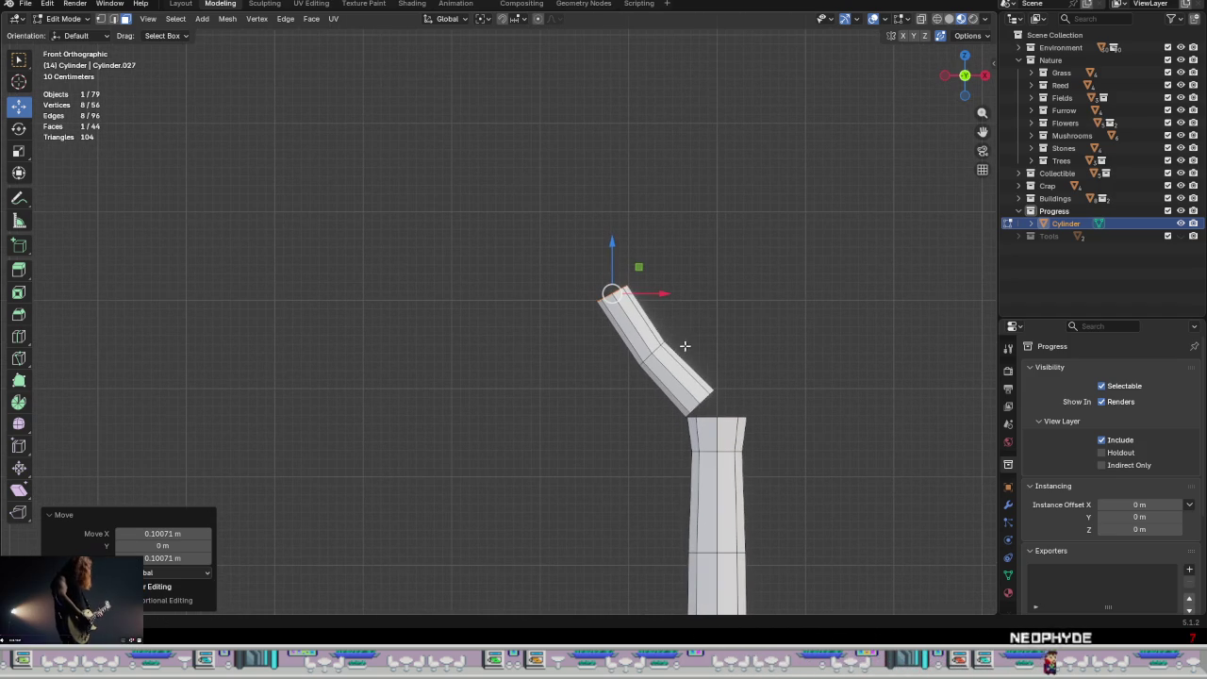
click(653, 384)
Step: Copy the bent branch, shrink it to 0.617, rotate about -29° and set it at the branch tip as a twig
key(l)
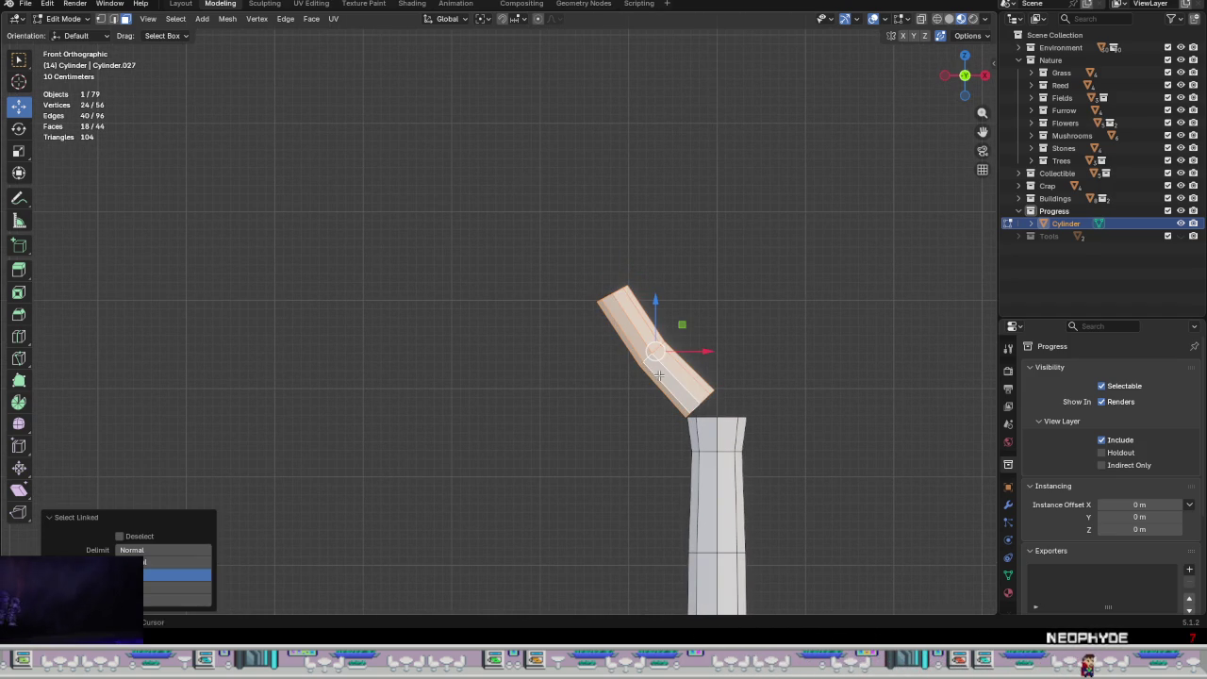
key(shift+d)
right_click(720, 326)
key(g)
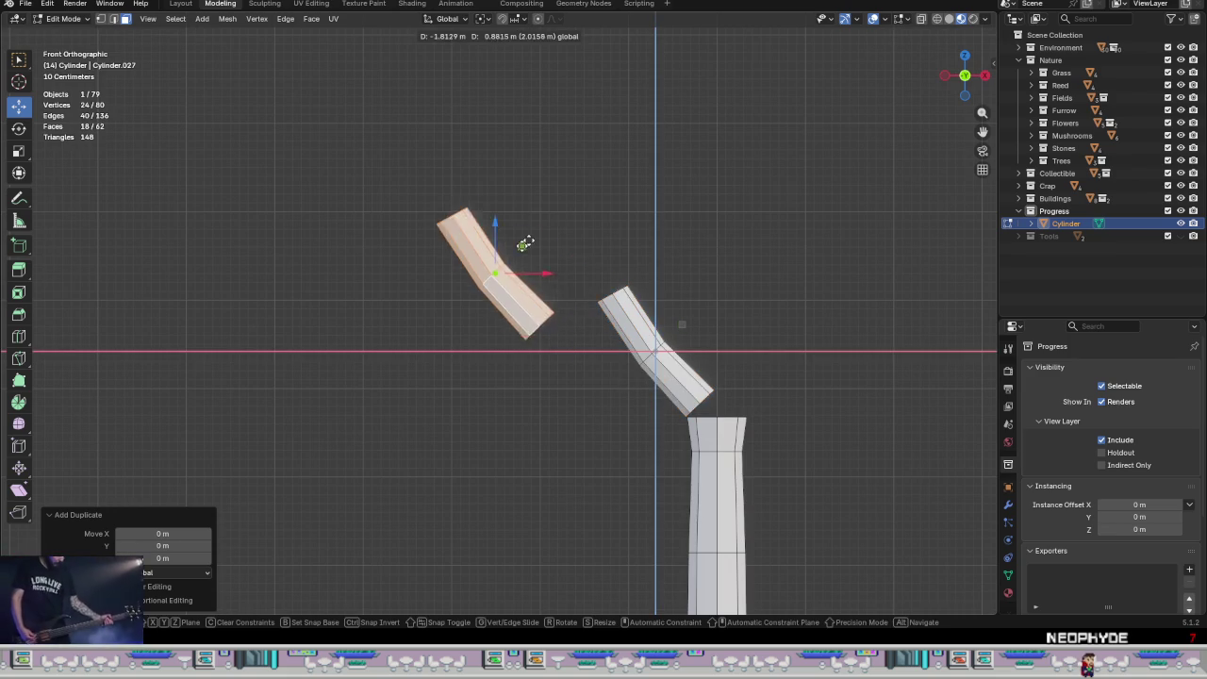
click(594, 278)
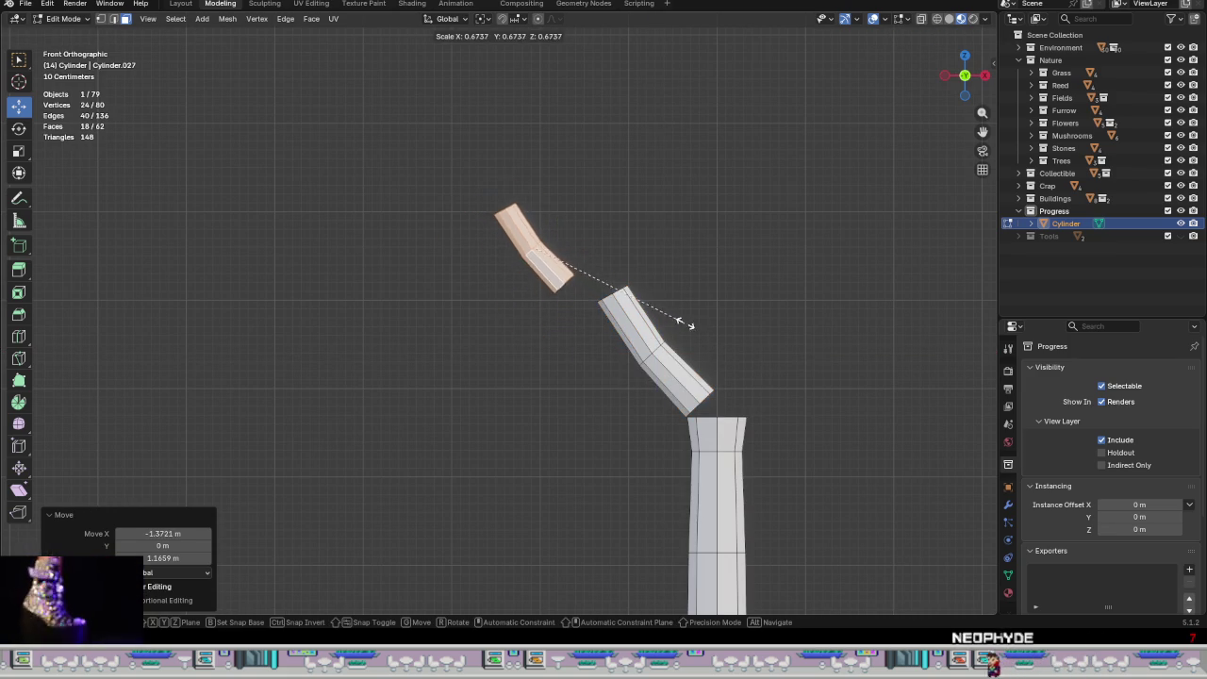
click(650, 310)
key(r)
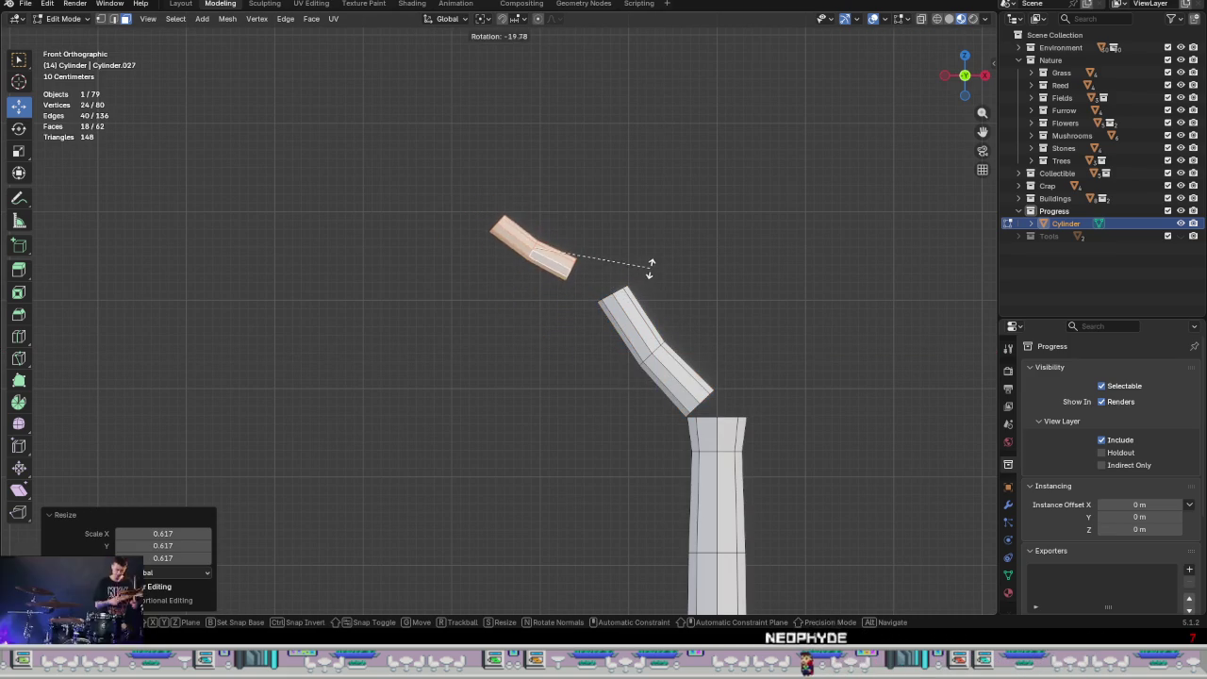
click(639, 247)
key(g)
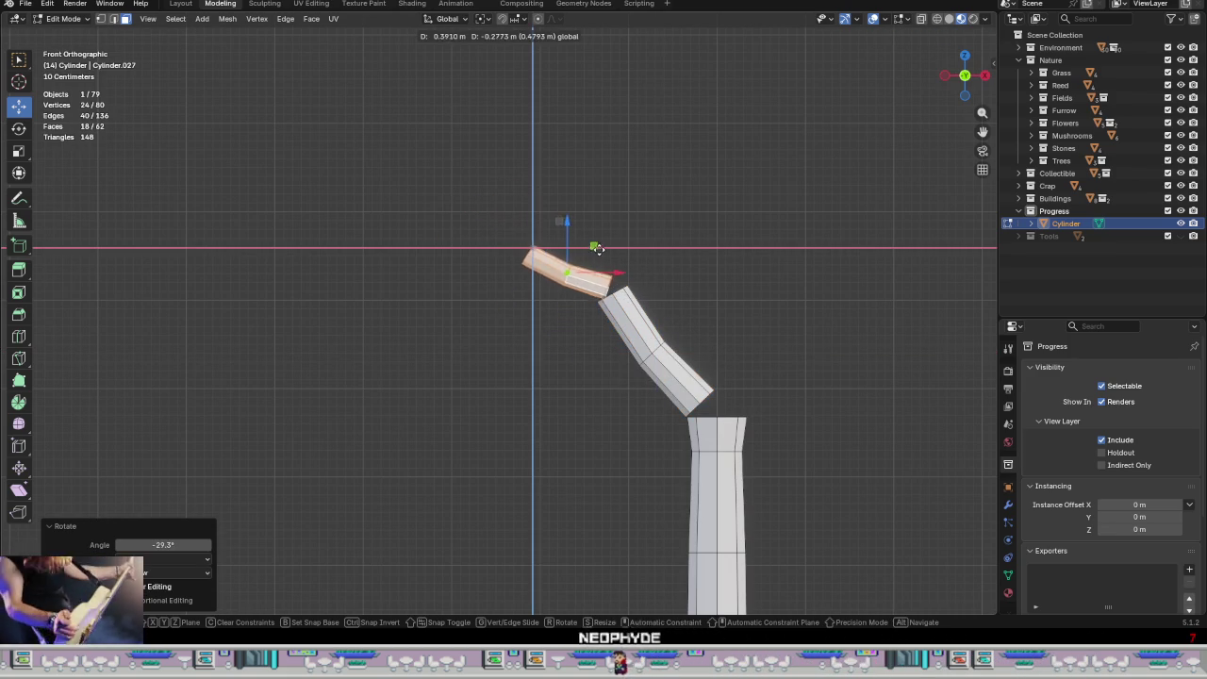
click(561, 296)
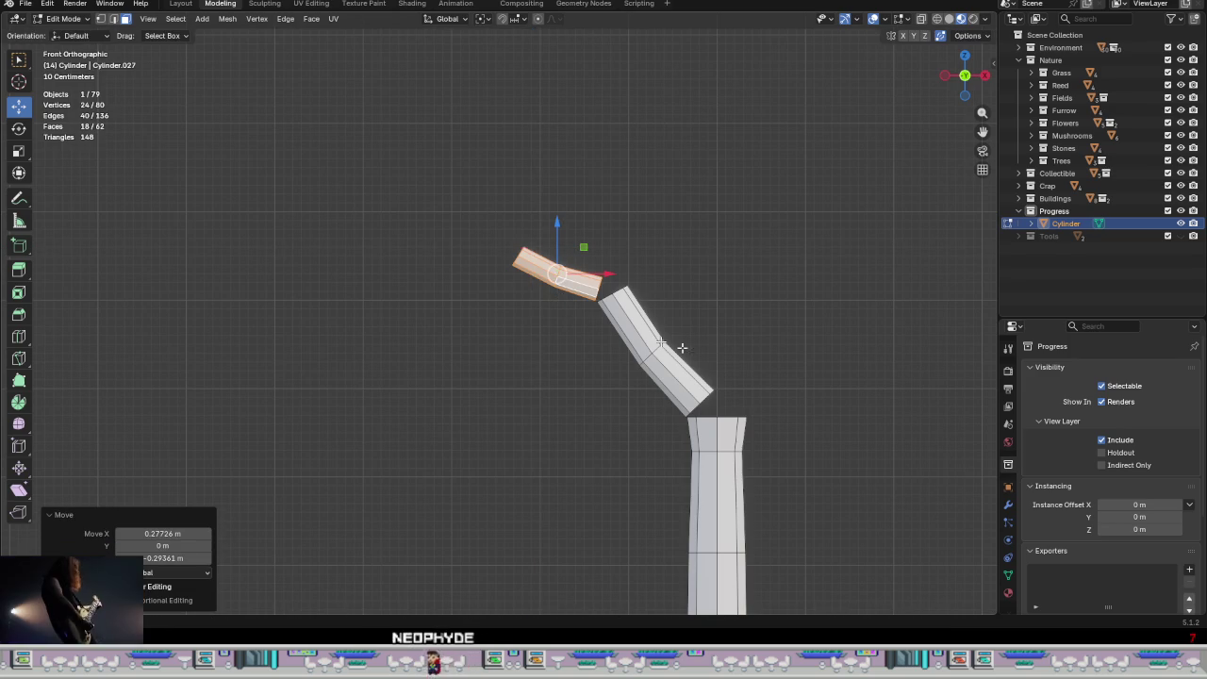
Step: Duplicate the twig, move the copy 0.697 m right and flip it 180° about Y
shift+middle_drag(673, 287, 673, 339)
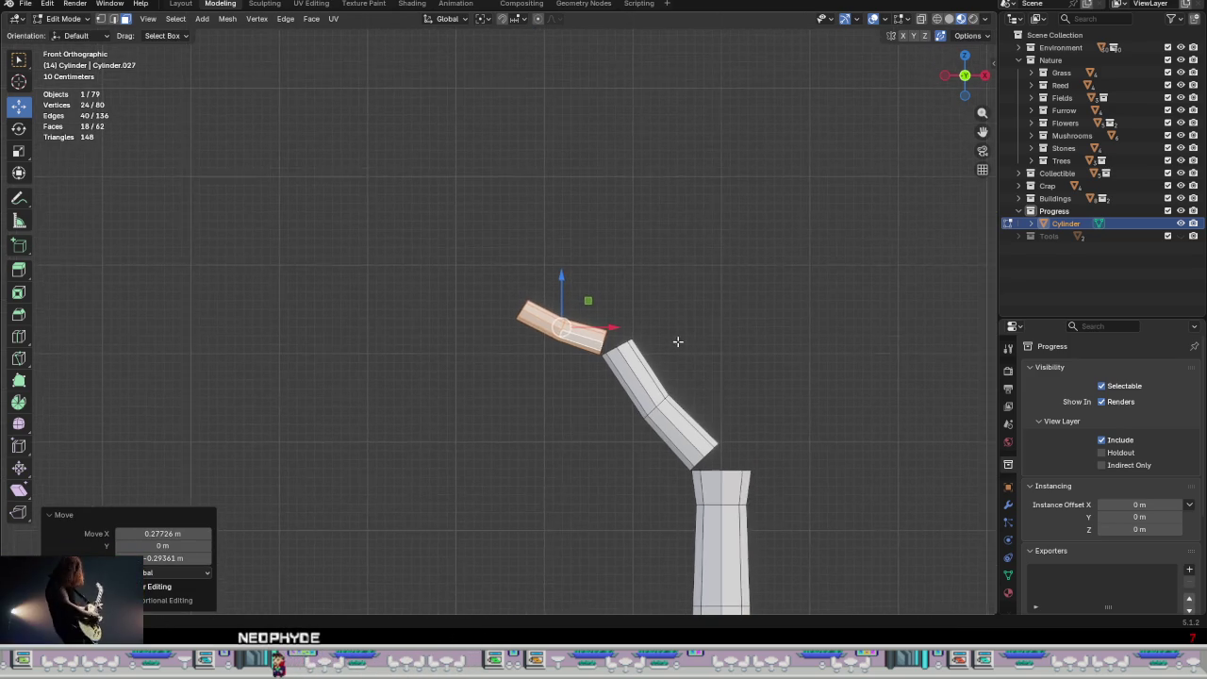
key(shift+d)
right_click(716, 278)
key(g)
click(642, 290)
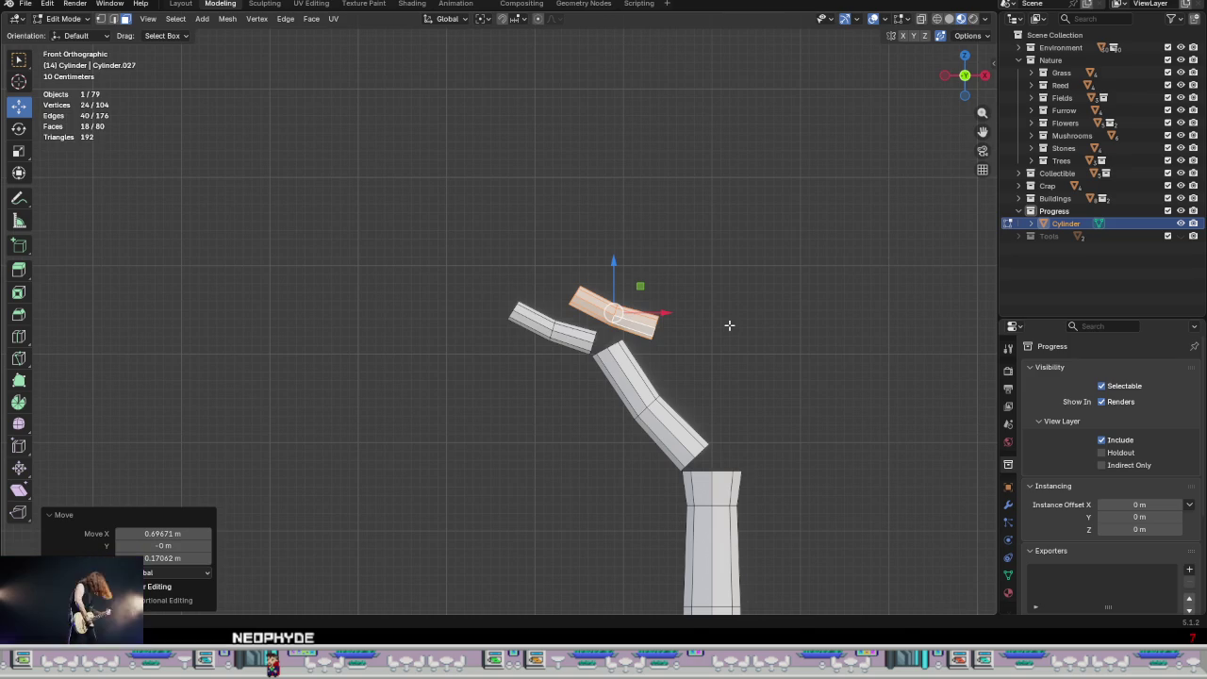
key(r)
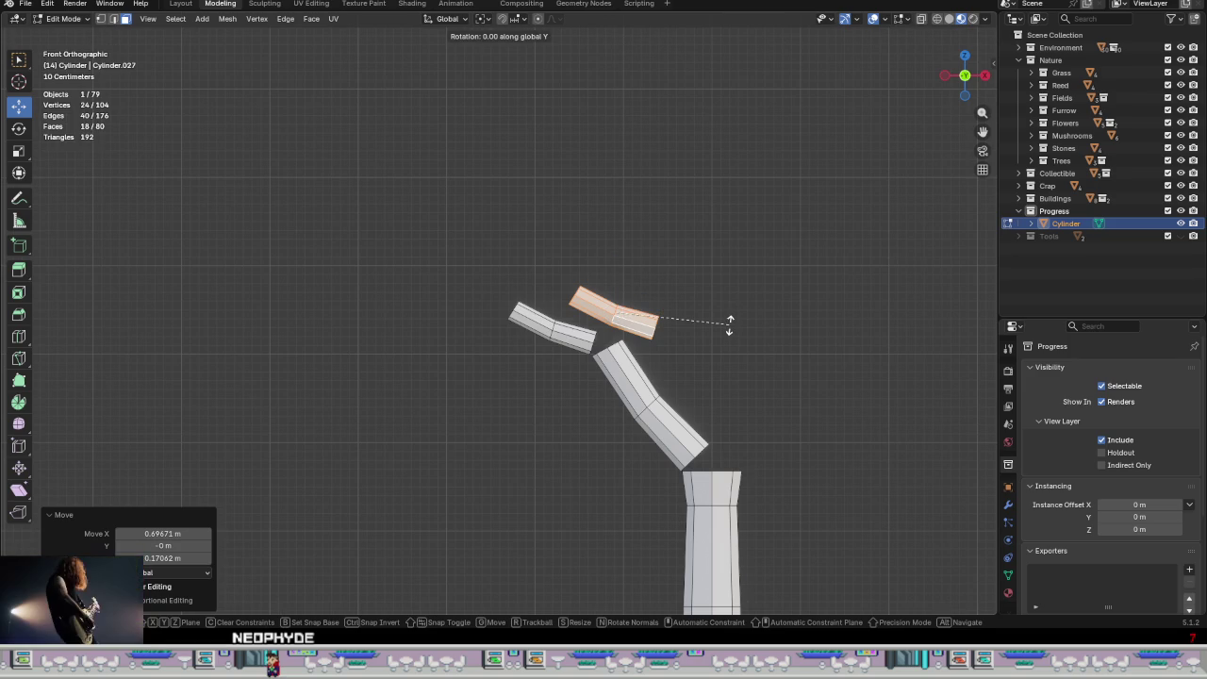
text(180)
key(Return)
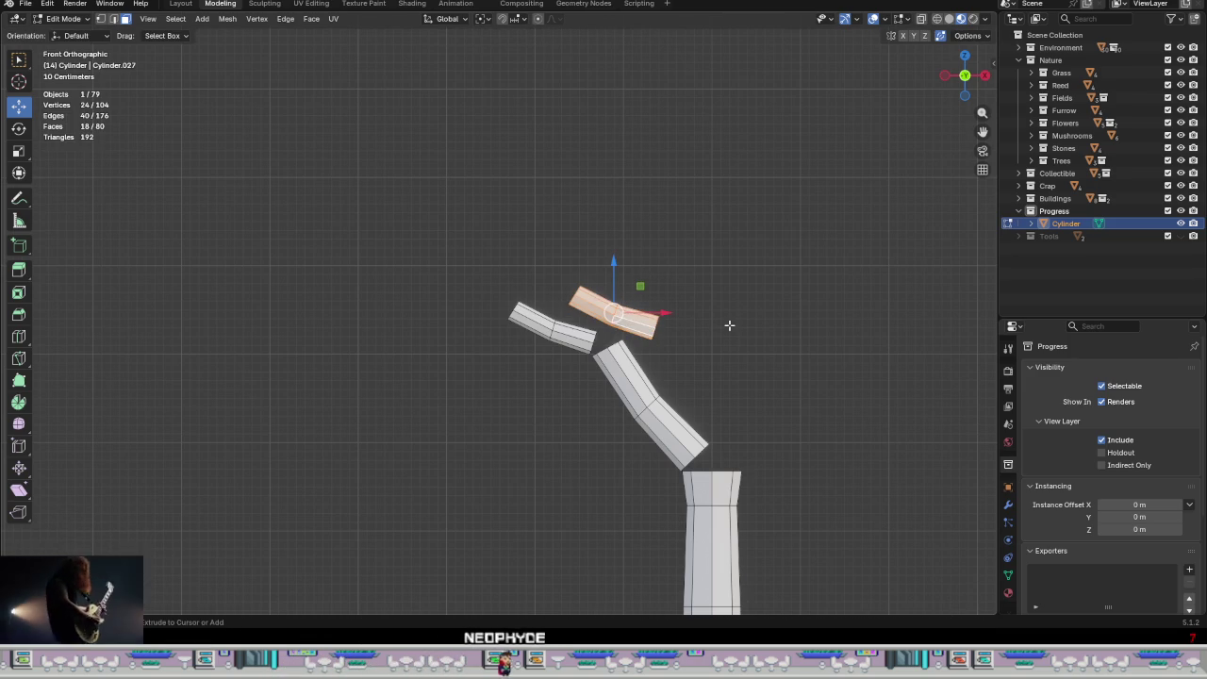
mouse_move(729, 325)
middle_down()
mouse_move(766, 430)
mouse_move(714, 412)
middle_up()
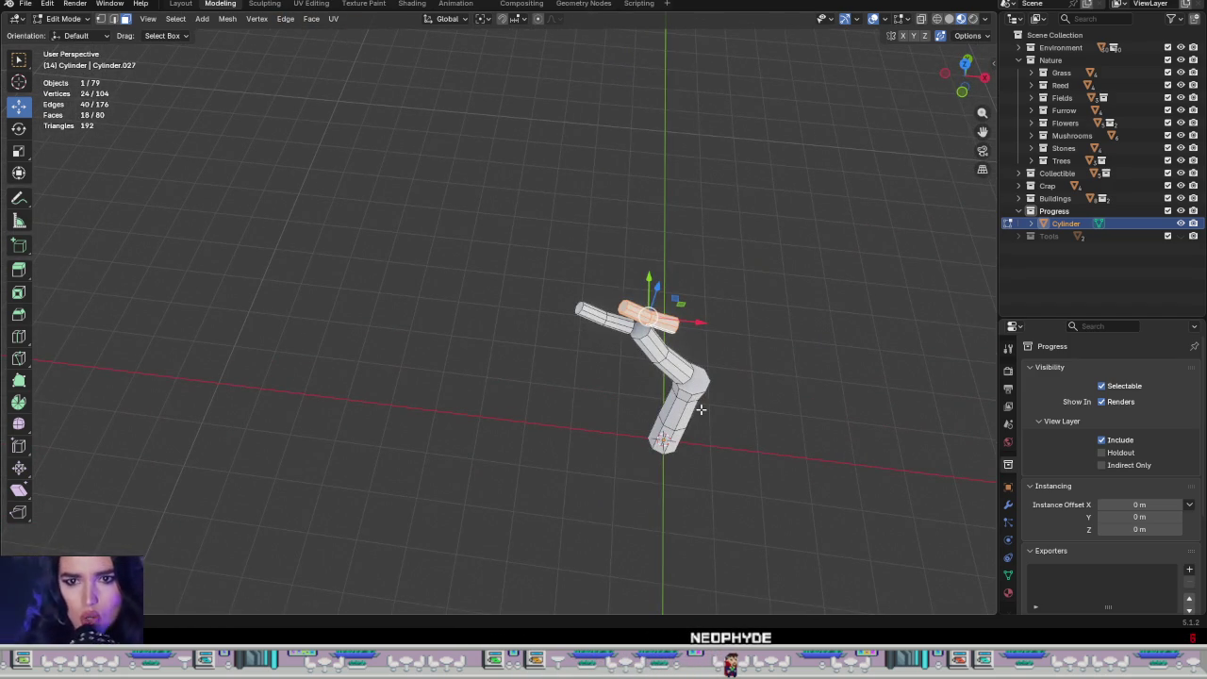
Step: Turn the twig copy 180° around the Z axis and return to front view
key(r)
key(z)
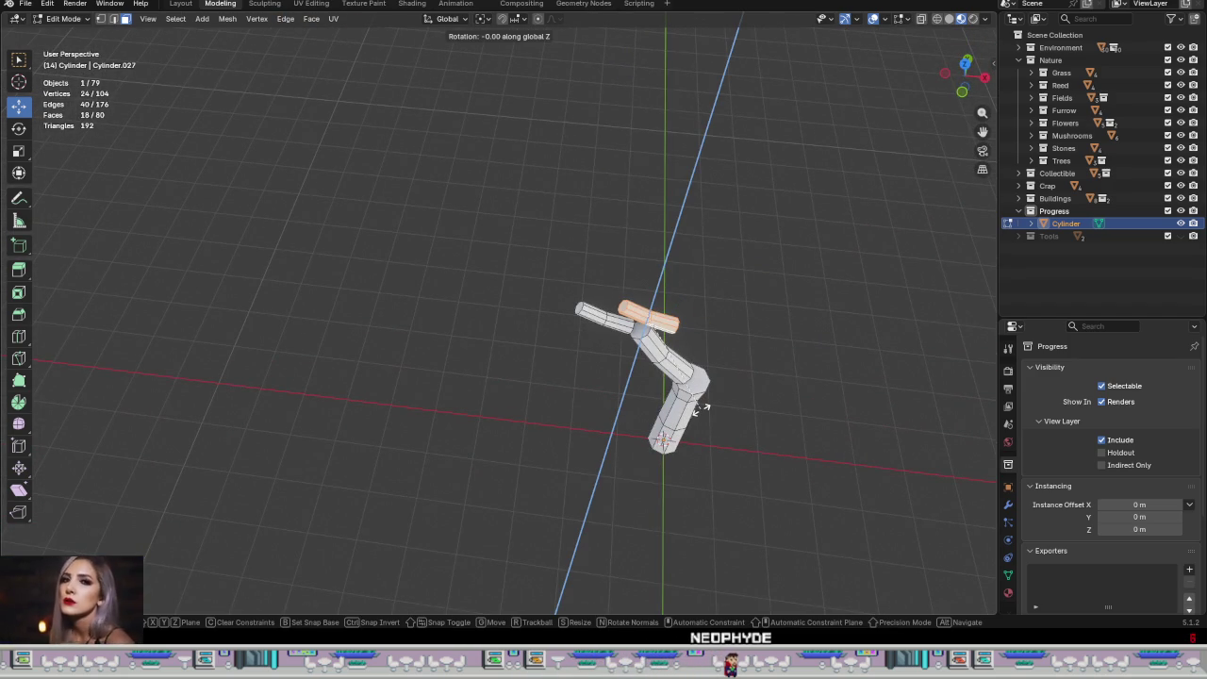
key(Return)
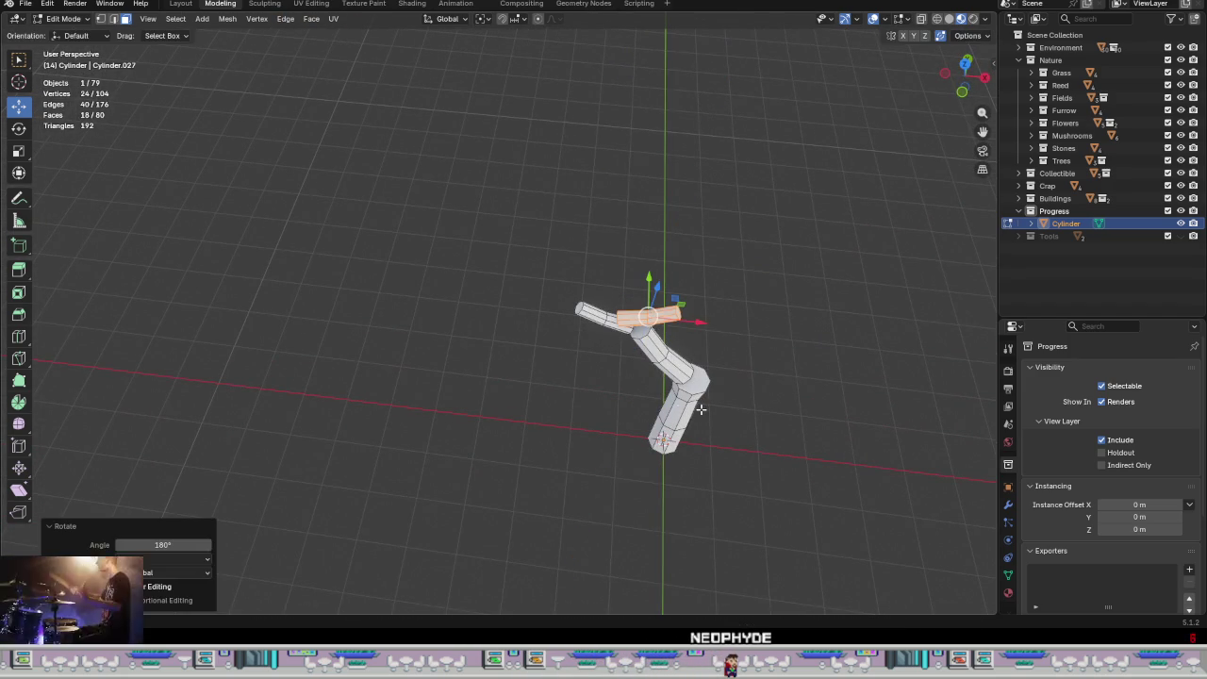
middle_drag(676, 403, 689, 352)
key(KP_1)
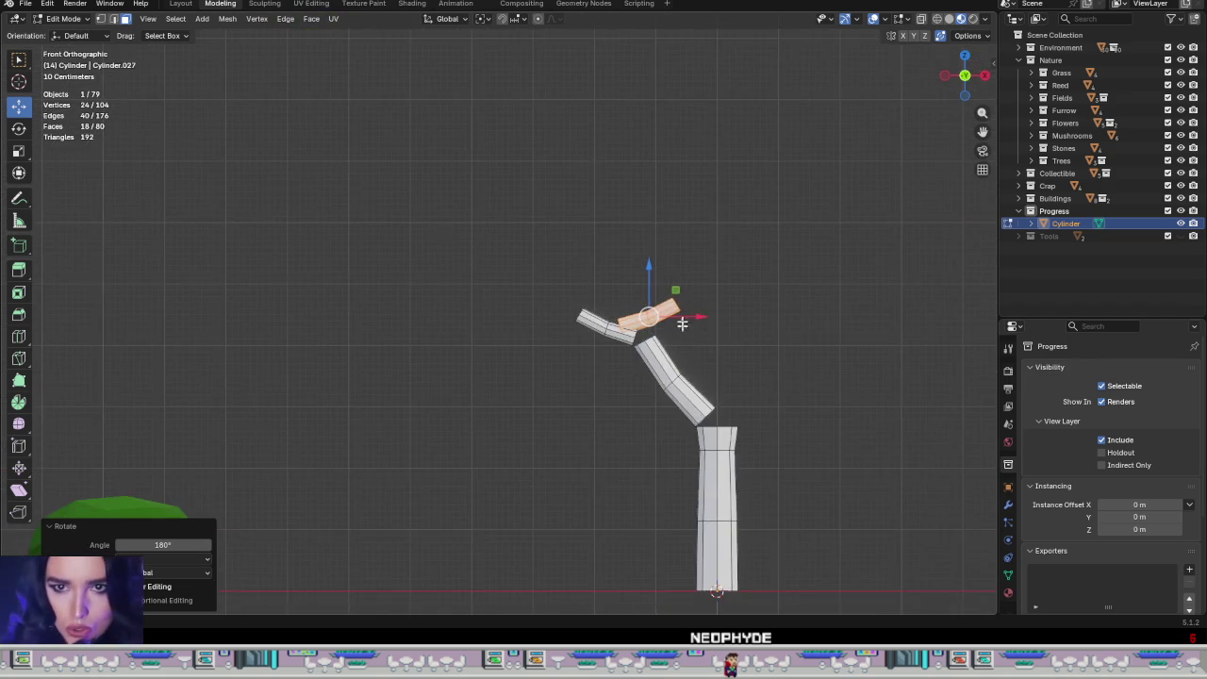
scroll(665, 325, up, 3)
Step: Swing the twig copy about -50° and shift it up beside the left twig
key(r)
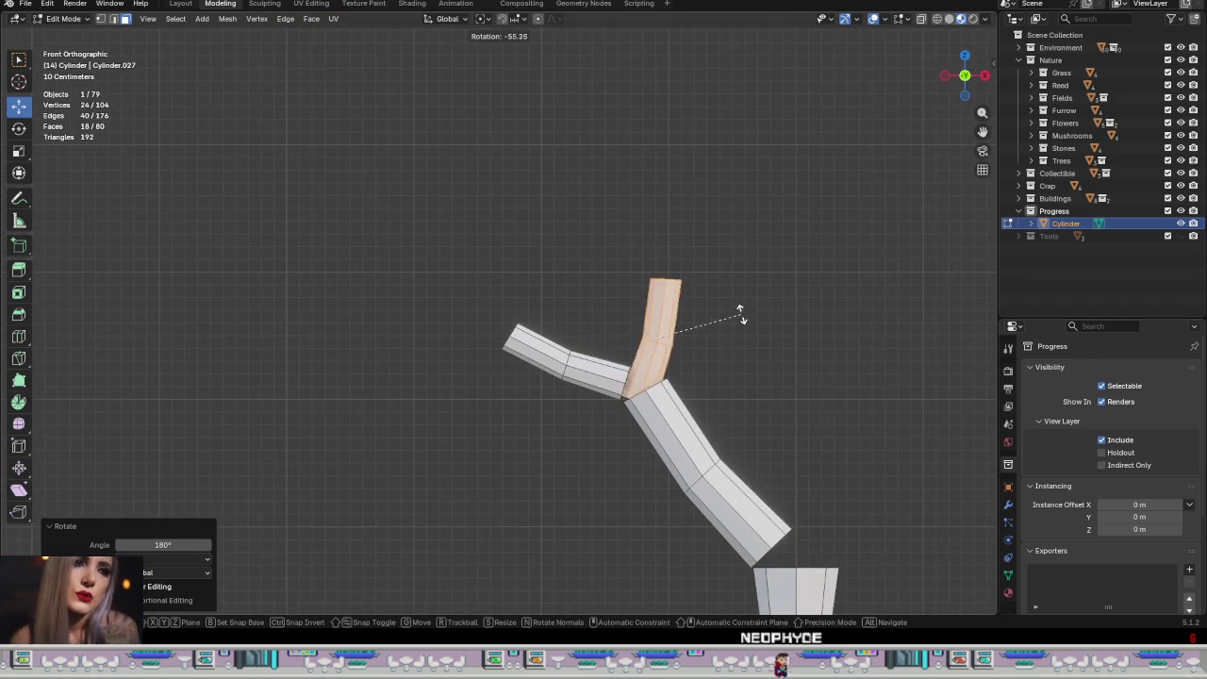
click(754, 317)
mouse_move(678, 326)
mouse_down()
mouse_move(693, 281)
mouse_move(733, 248)
mouse_up()
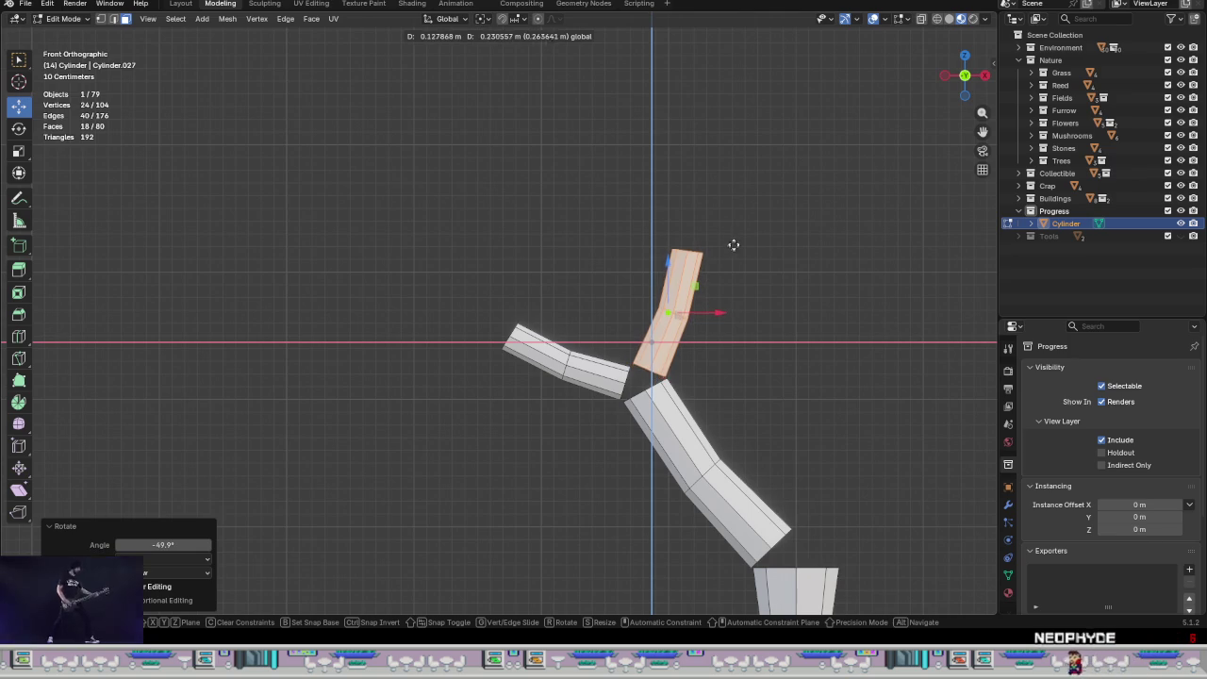
click(733, 242)
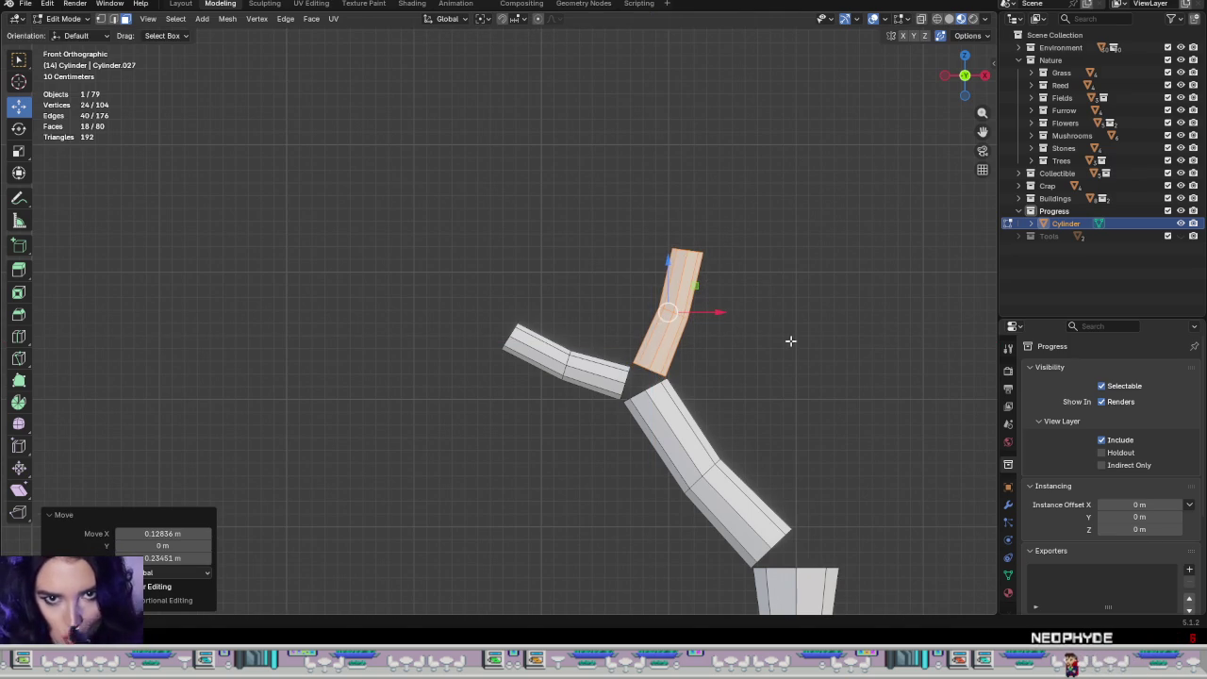
Step: Tilt the twig -3.84° to settle it into a Y-fork at the tip, then deselect
key(r)
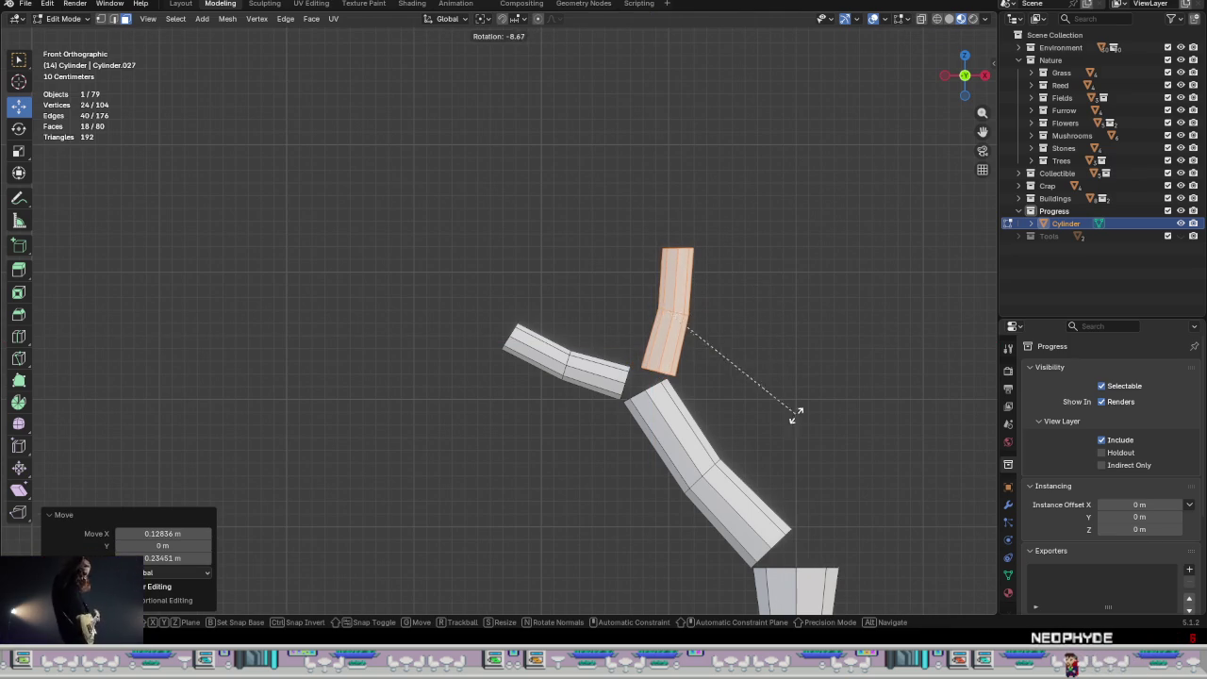
click(637, 310)
key(g)
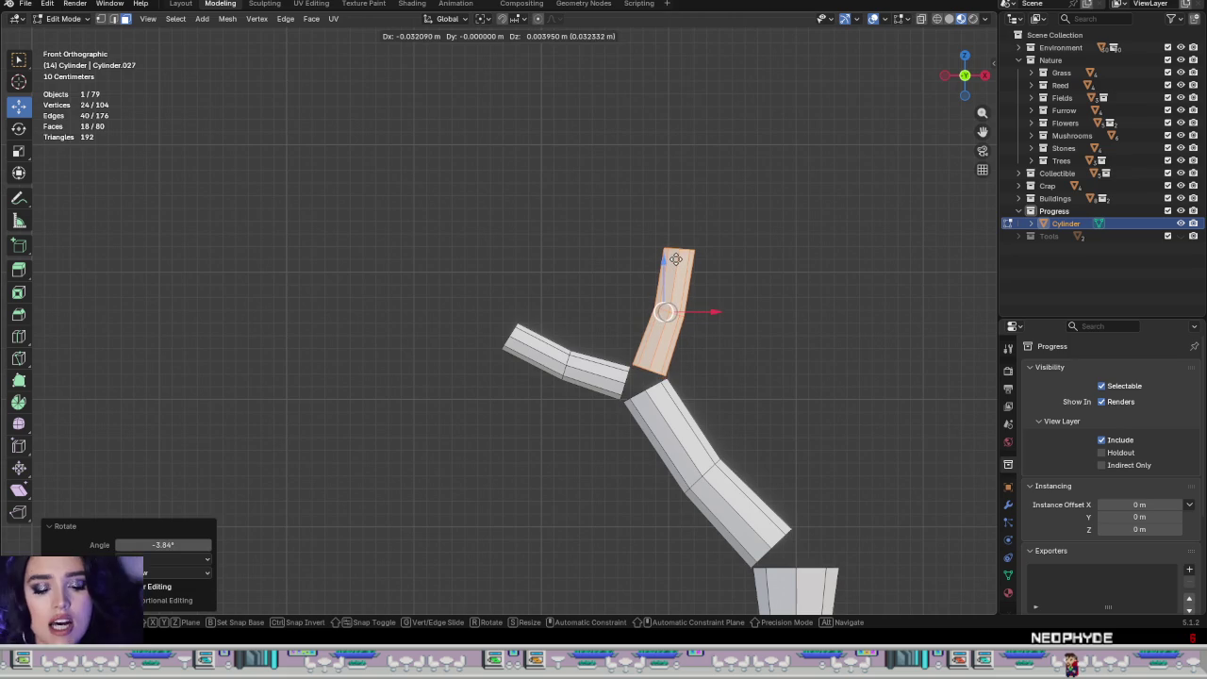
click(675, 258)
click(820, 406)
scroll(817, 406, down, 2)
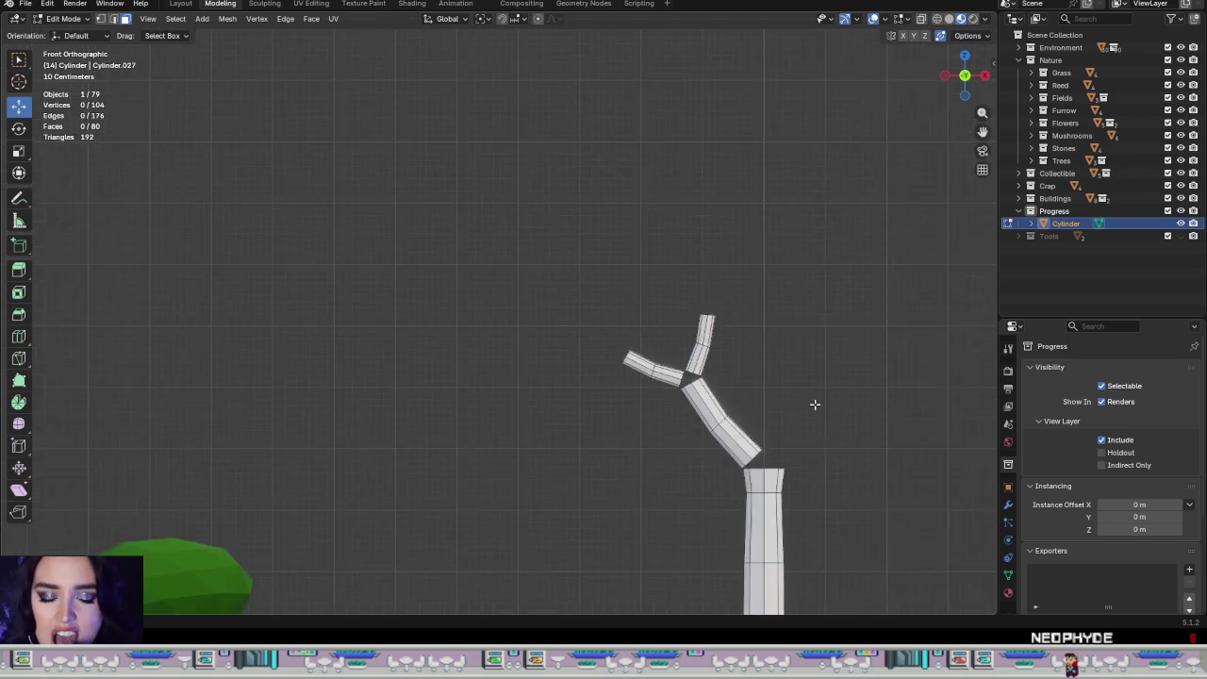
scroll(801, 402, down, 3)
scroll(745, 377, down, 2)
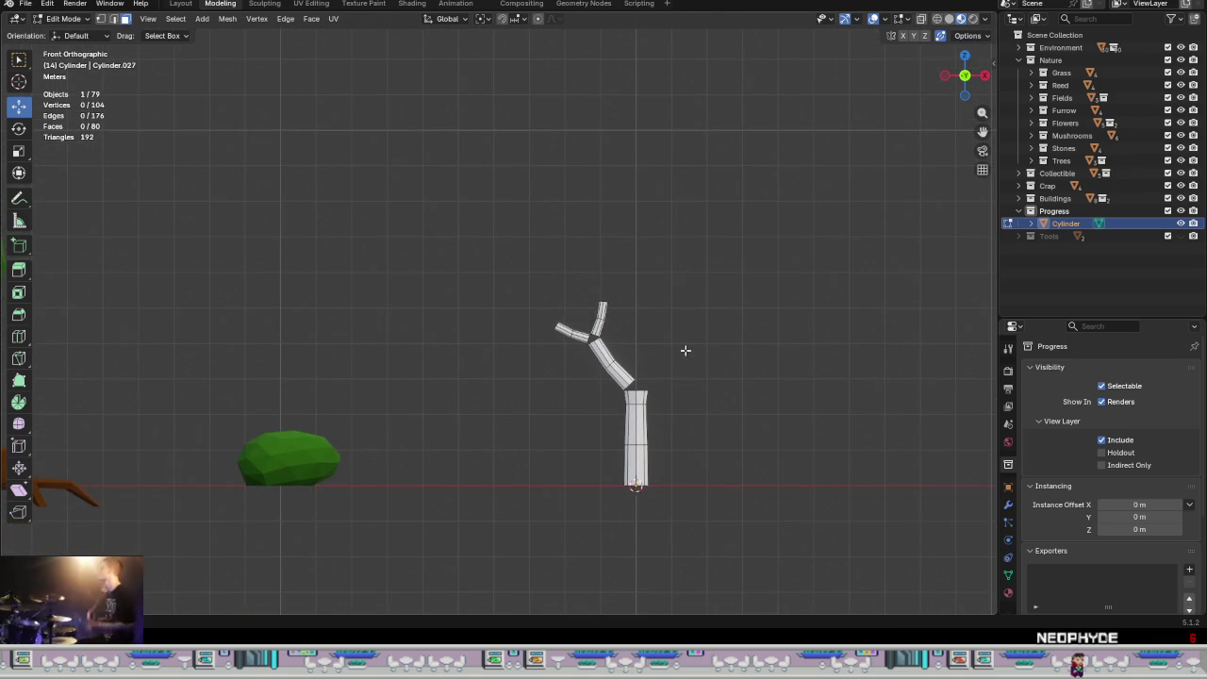
scroll(685, 350, up, 3)
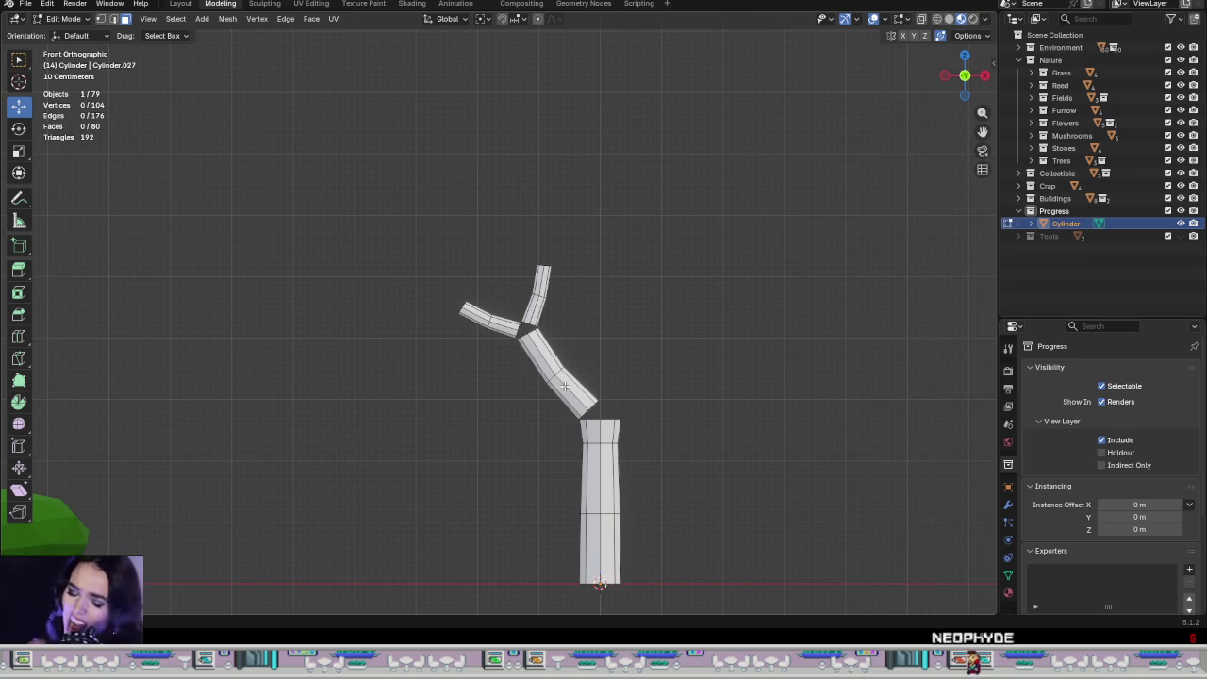
Step: Duplicate the bent branch, turn the copy 180° about Z and move it right of the trunk
key(l)
key(g)
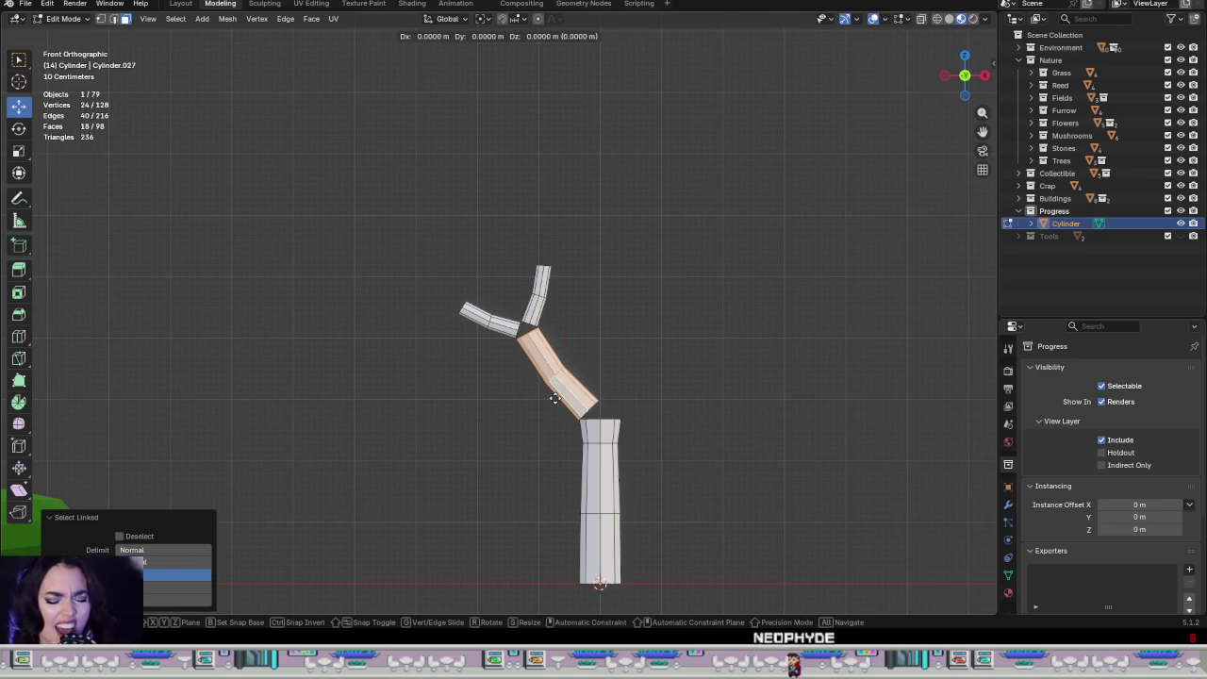
right_click(554, 397)
text(rz)
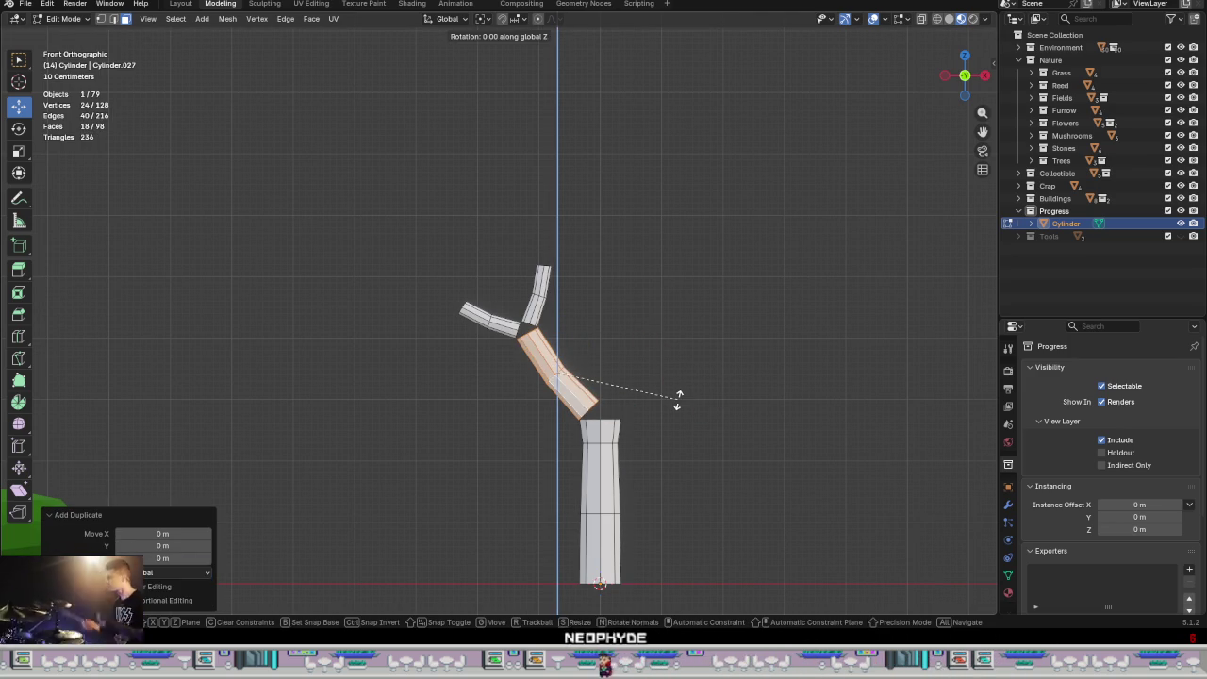
text(80)
key(Return)
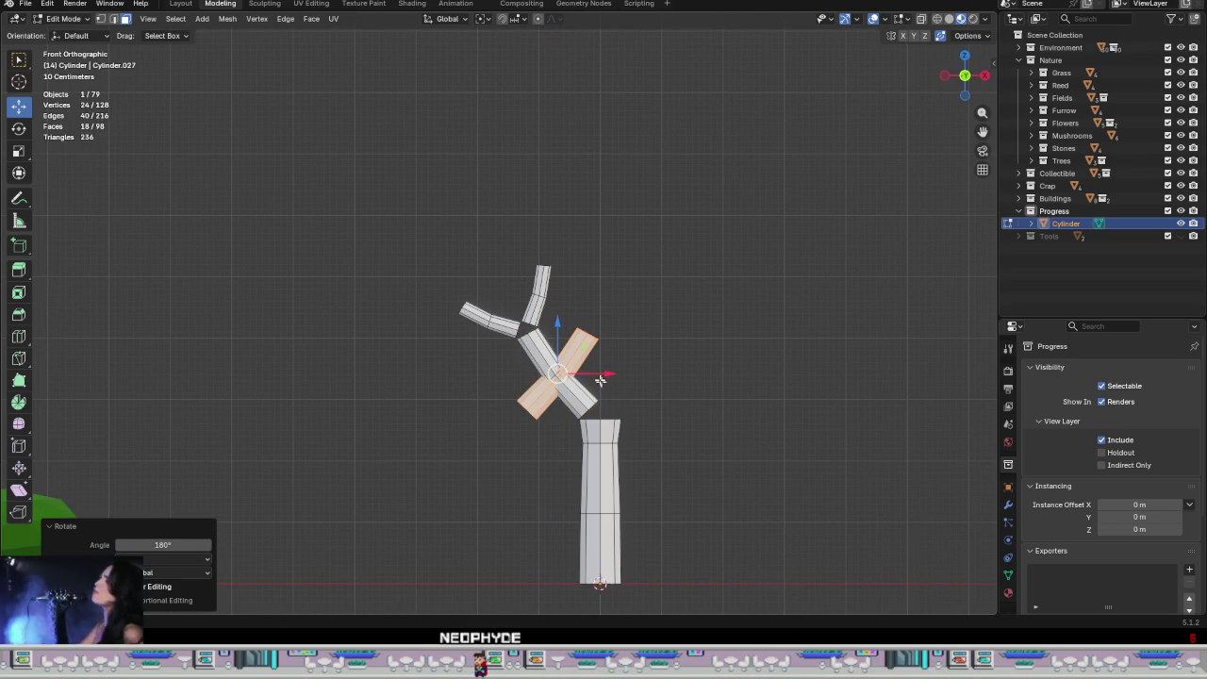
key(g)
key(x)
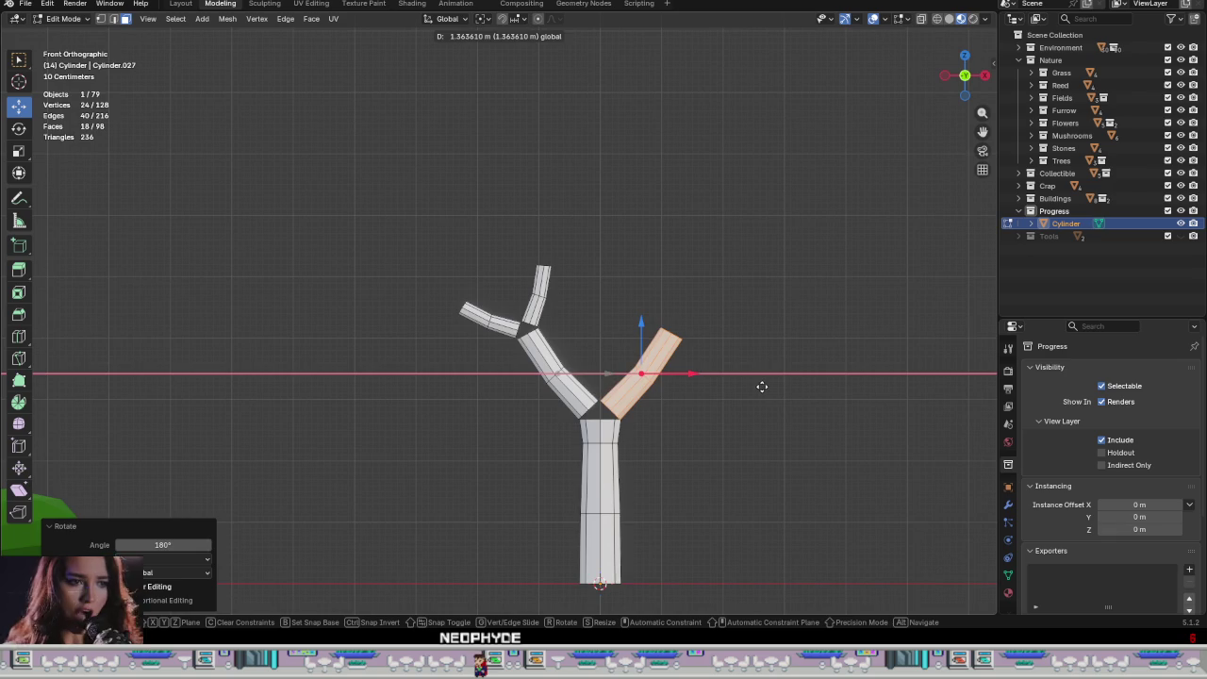
click(761, 386)
Step: Nudge the mirrored right branch onto the top of the trunk
scroll(622, 419, up, 5)
scroll(566, 424, up, 3)
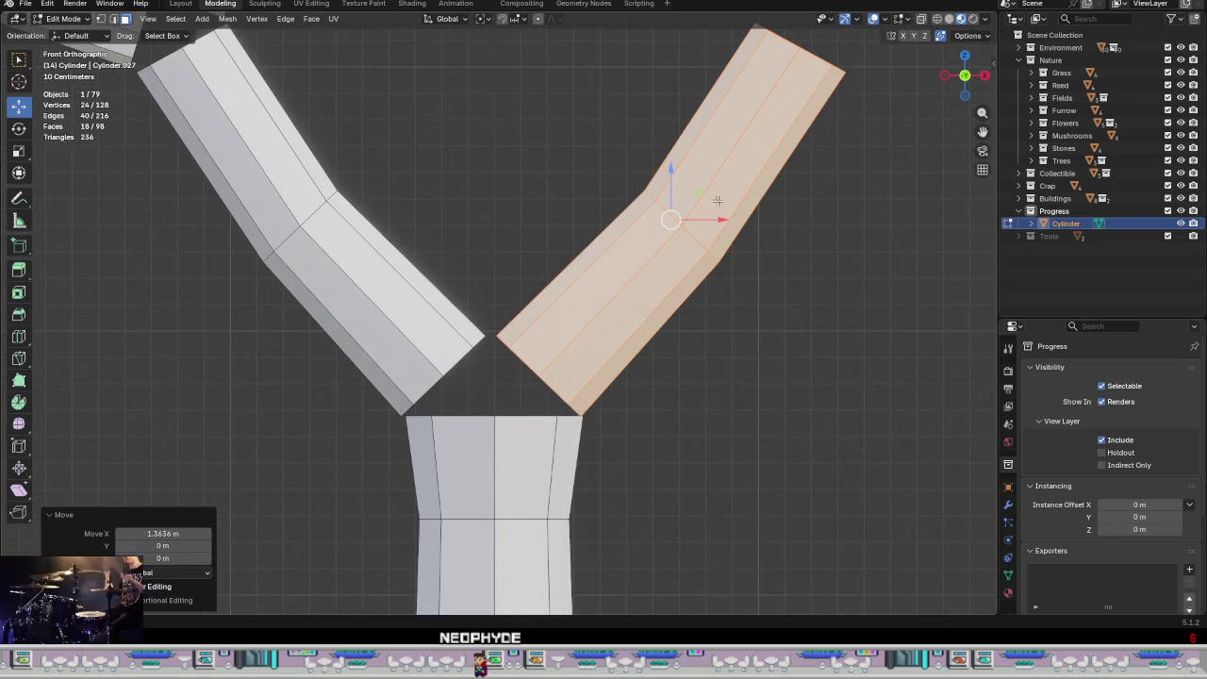
drag(670, 175, 704, 186)
scroll(651, 194, down, 3)
scroll(556, 255, up, 1)
Step: Nudge the left branch and its upper twigs slightly upward
key(alt+a)
key(l)
key(l)
key(l)
drag(401, 137, 439, 142)
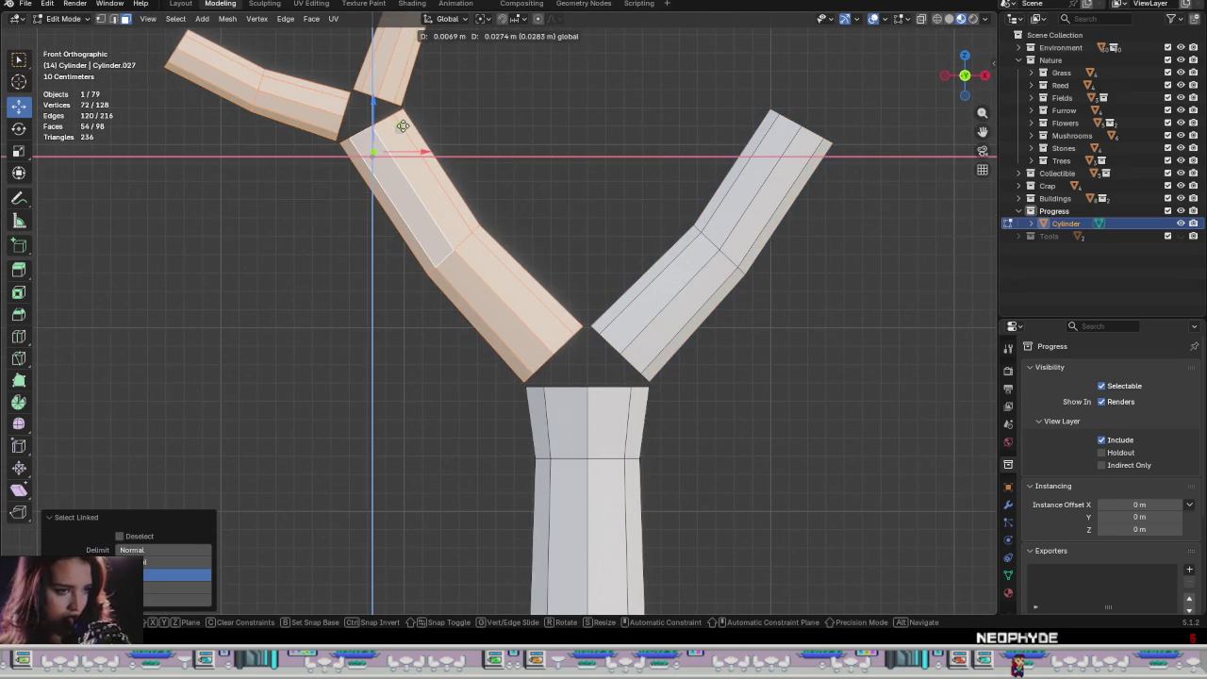
scroll(463, 157, down, 3)
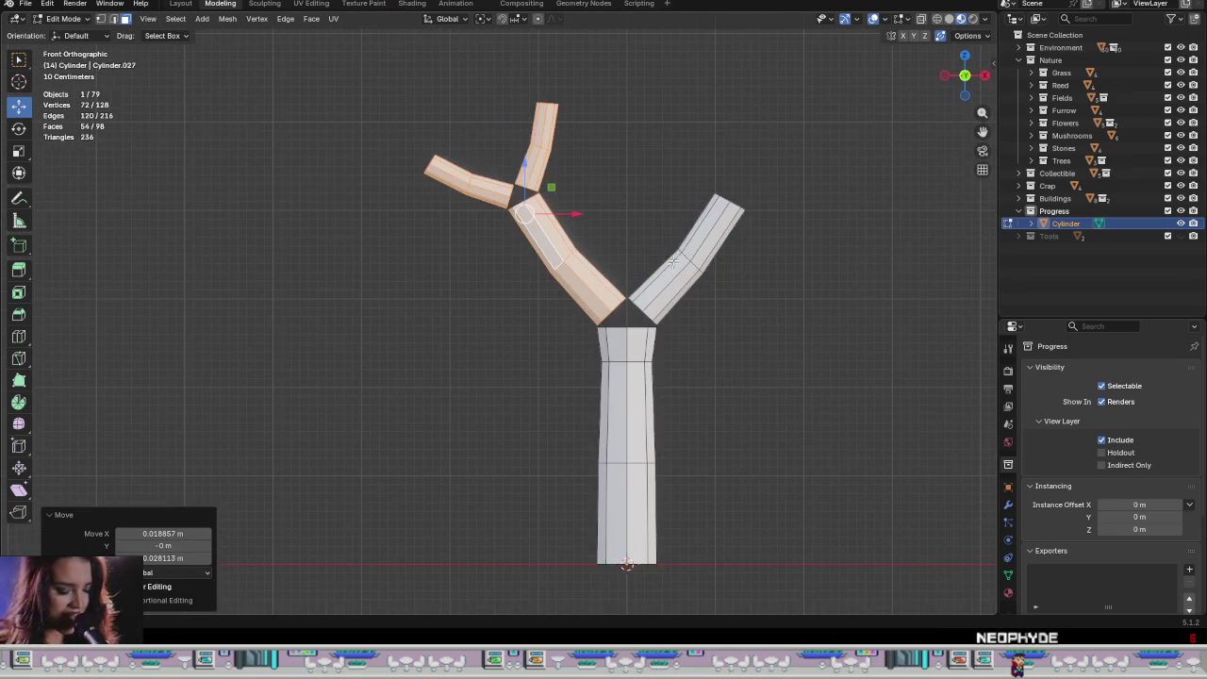
click(639, 224)
shift+middle_drag(650, 246, 565, 383)
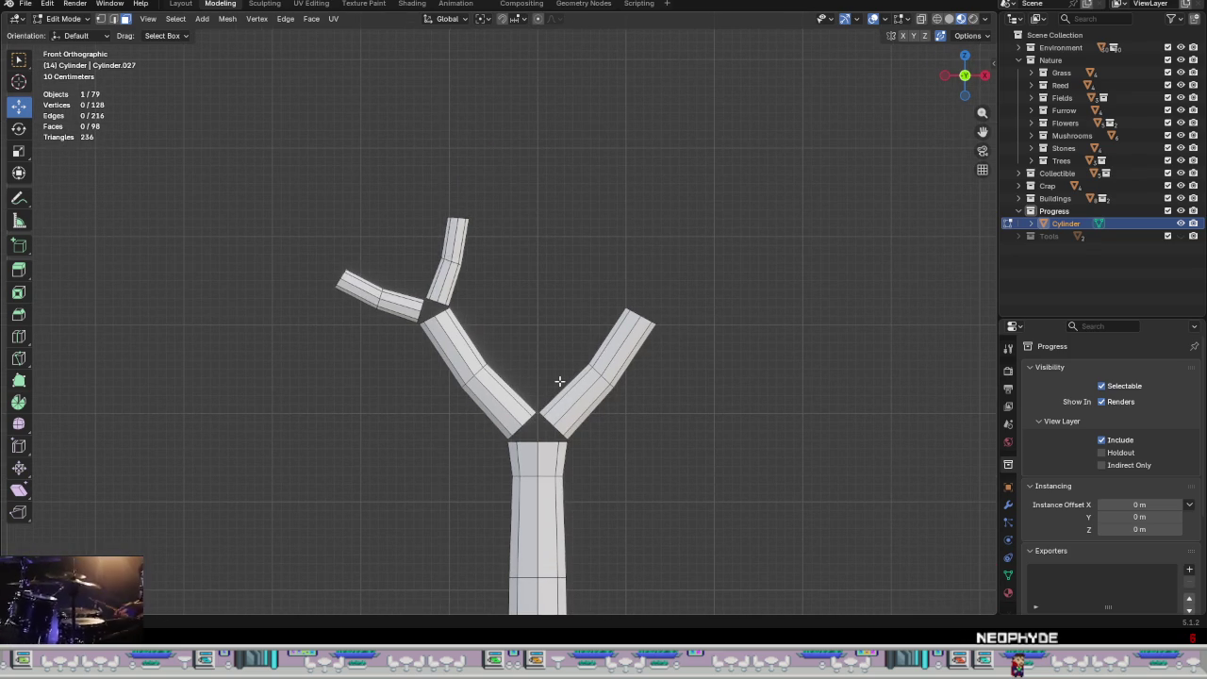
Step: Duplicate the right branch, rotate the copy about 53°, scale it to about 0.76, and place it beside the branch
key(l)
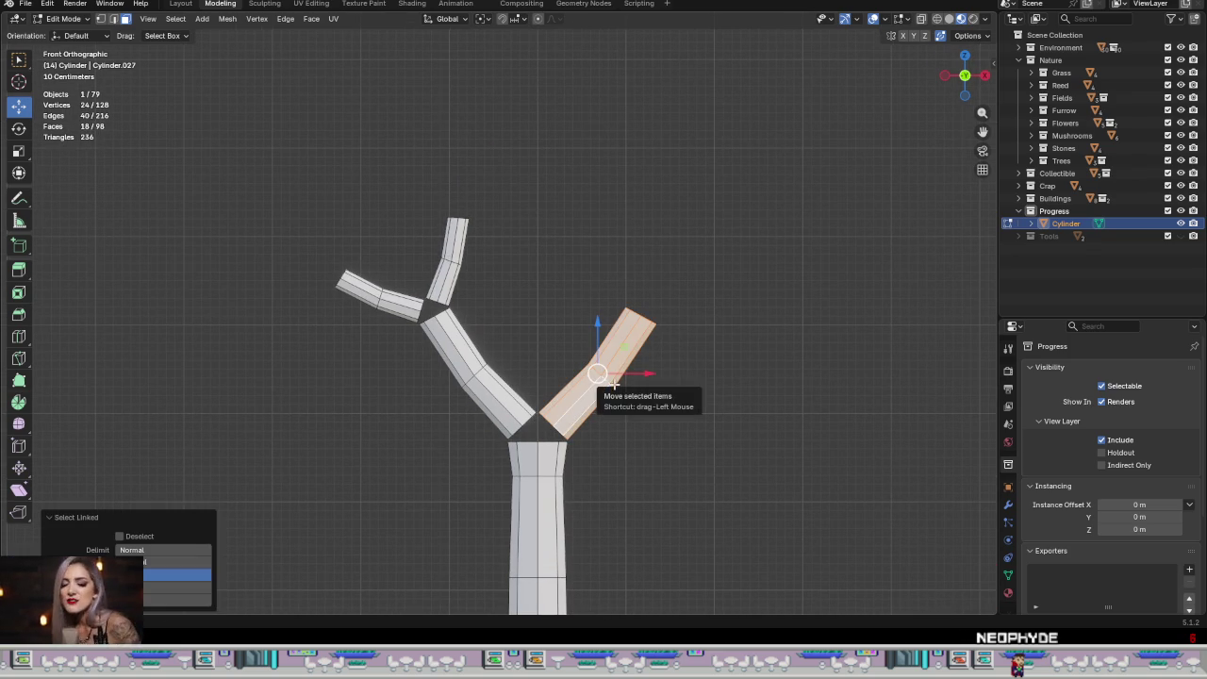
key(shift+d)
right_click(691, 393)
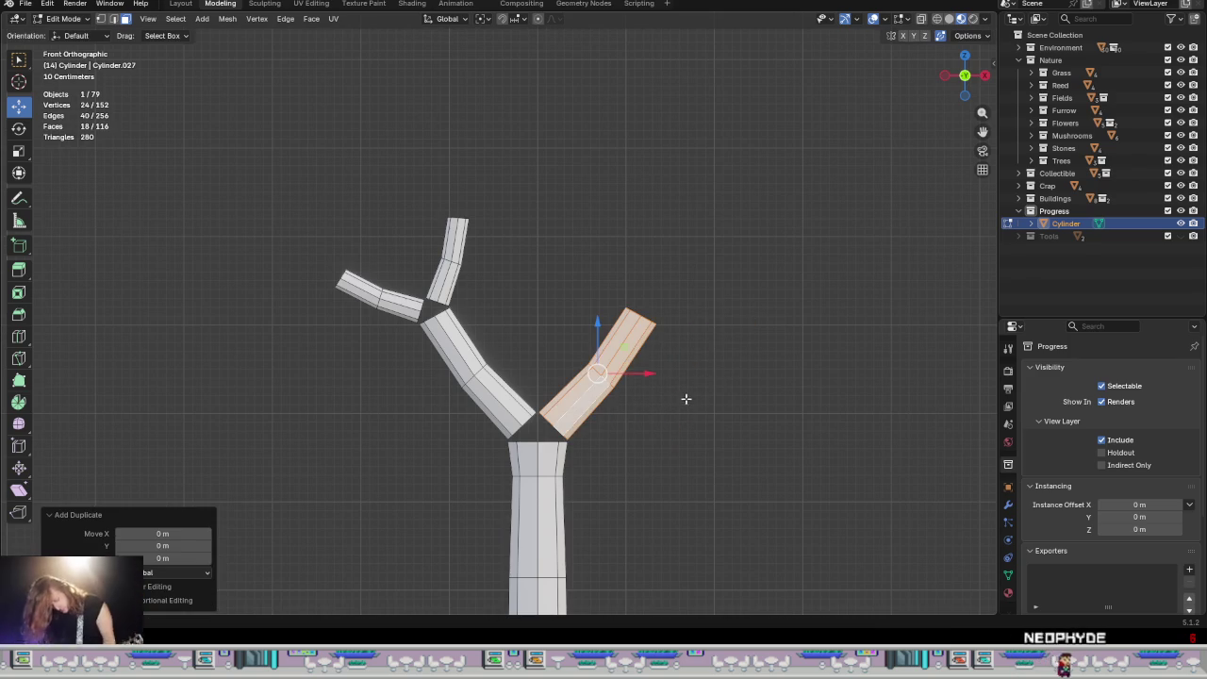
key(g)
click(759, 377)
key(r)
click(788, 479)
mouse_move(717, 362)
mouse_down()
mouse_move(745, 359)
mouse_move(717, 352)
mouse_up()
key(s)
click(844, 449)
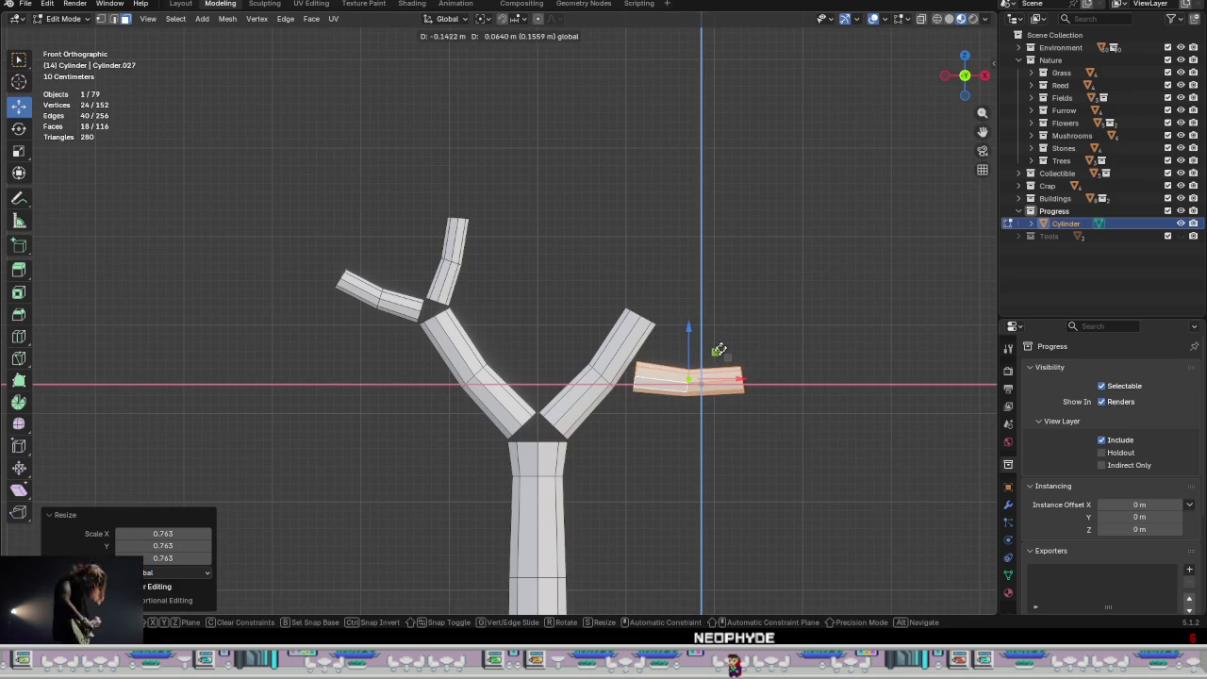
drag(718, 352, 717, 351)
Step: Check the tree in perspective, return to front orthographic view, and select the upper-left twig
shift+middle_drag(686, 414, 543, 406)
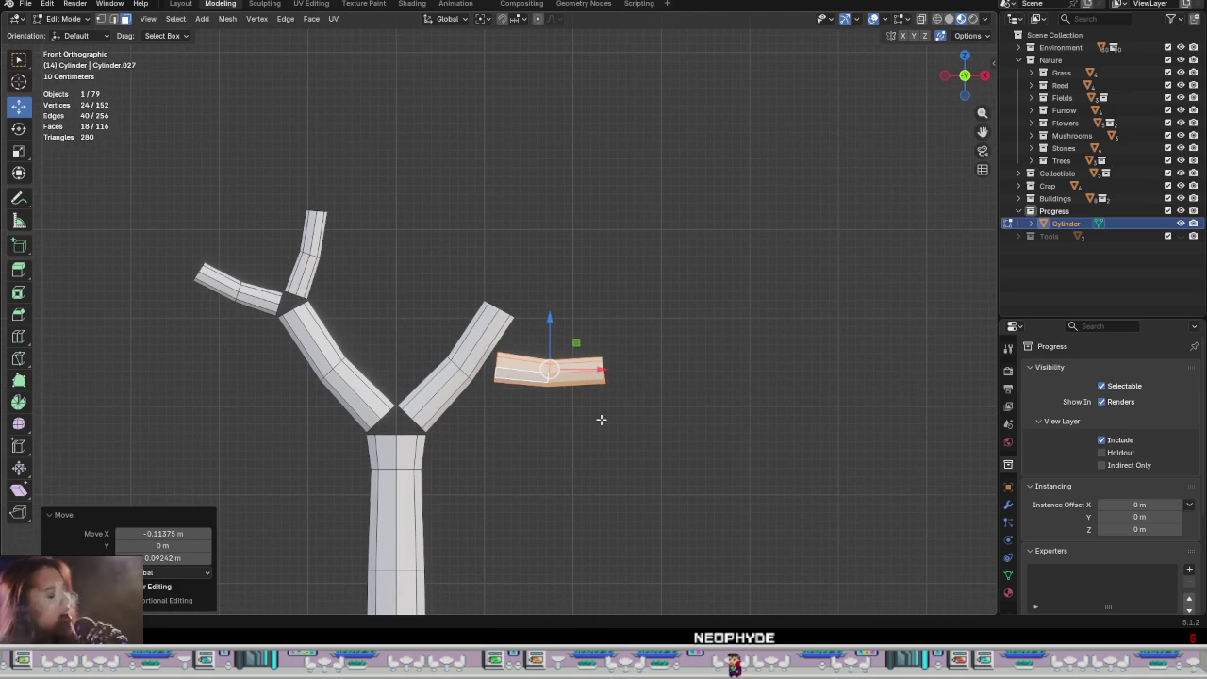
scroll(597, 416, down, 3)
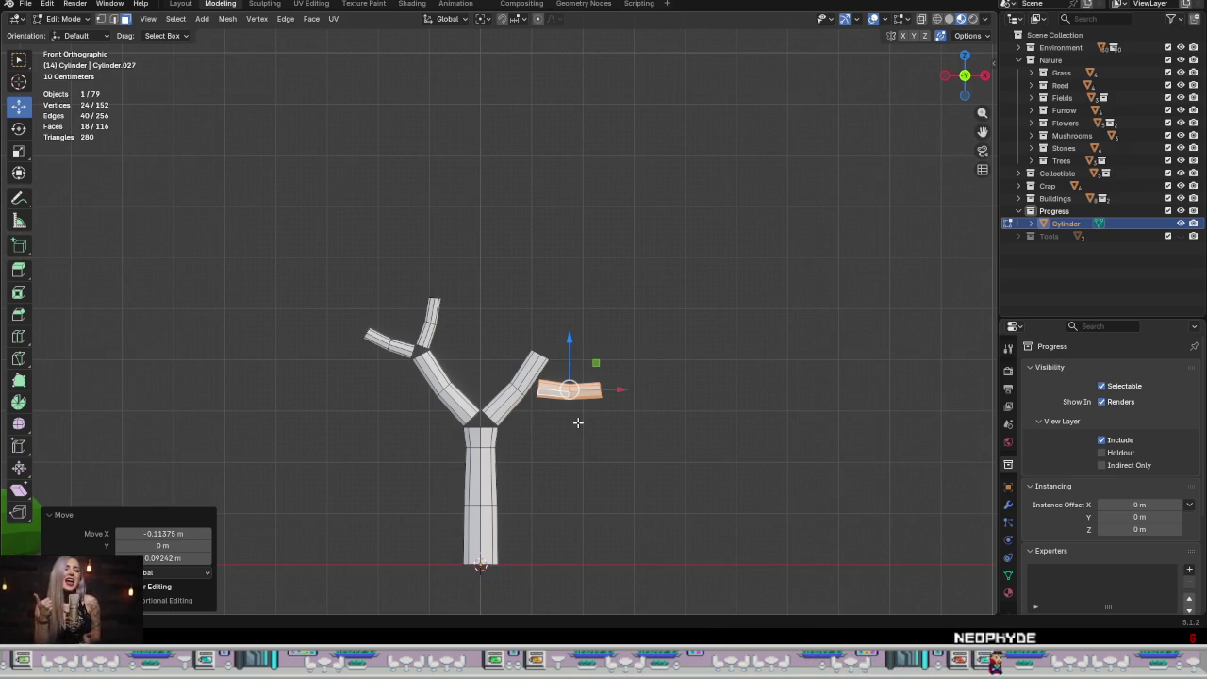
mouse_move(577, 422)
middle_down()
mouse_move(447, 468)
mouse_move(598, 461)
mouse_move(619, 440)
mouse_move(417, 396)
mouse_move(581, 468)
mouse_move(595, 549)
mouse_move(572, 463)
mouse_move(573, 382)
mouse_move(577, 432)
middle_up()
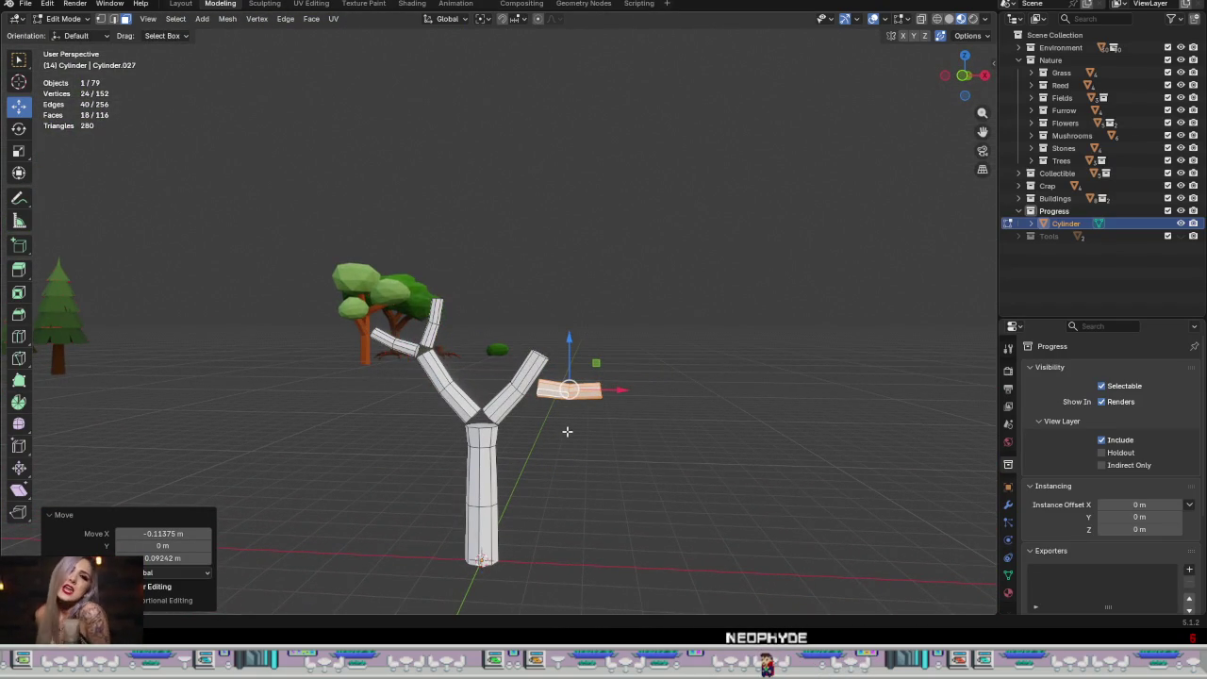
key(KP_1)
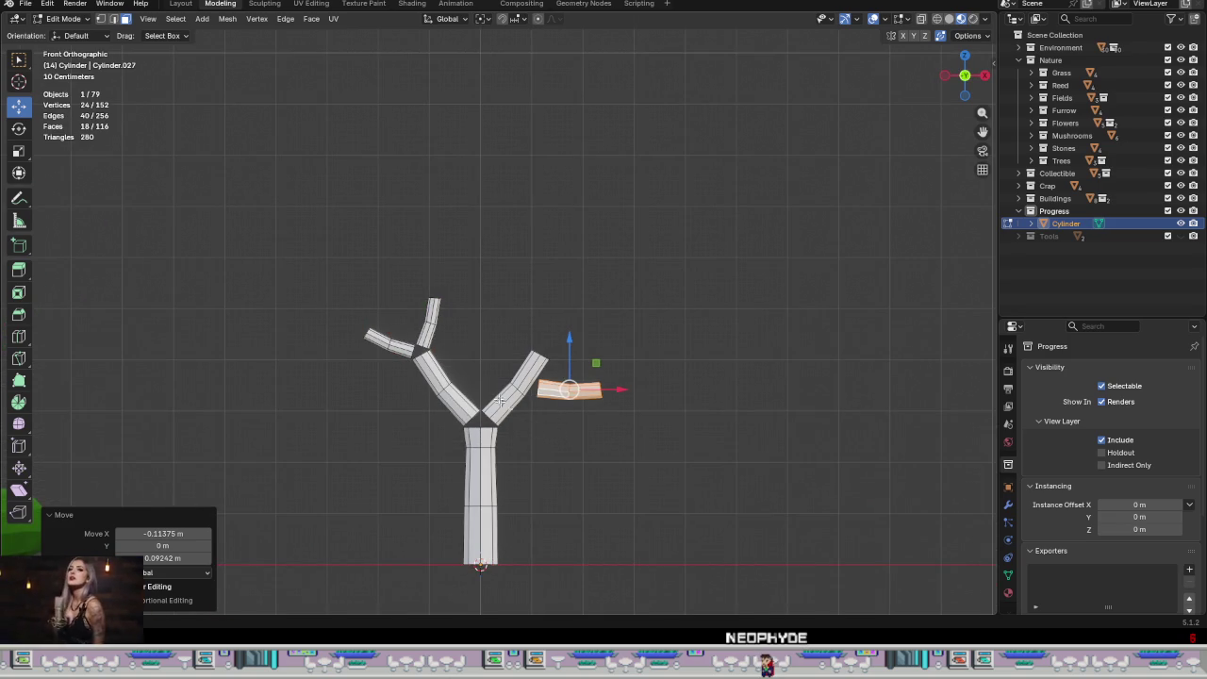
scroll(514, 407, up, 3)
click(311, 308)
Step: Duplicate the upper-left twig pair and shift and rotate the copy toward the right branch
key(l)
key(l)
key(shift+d)
key(Escape)
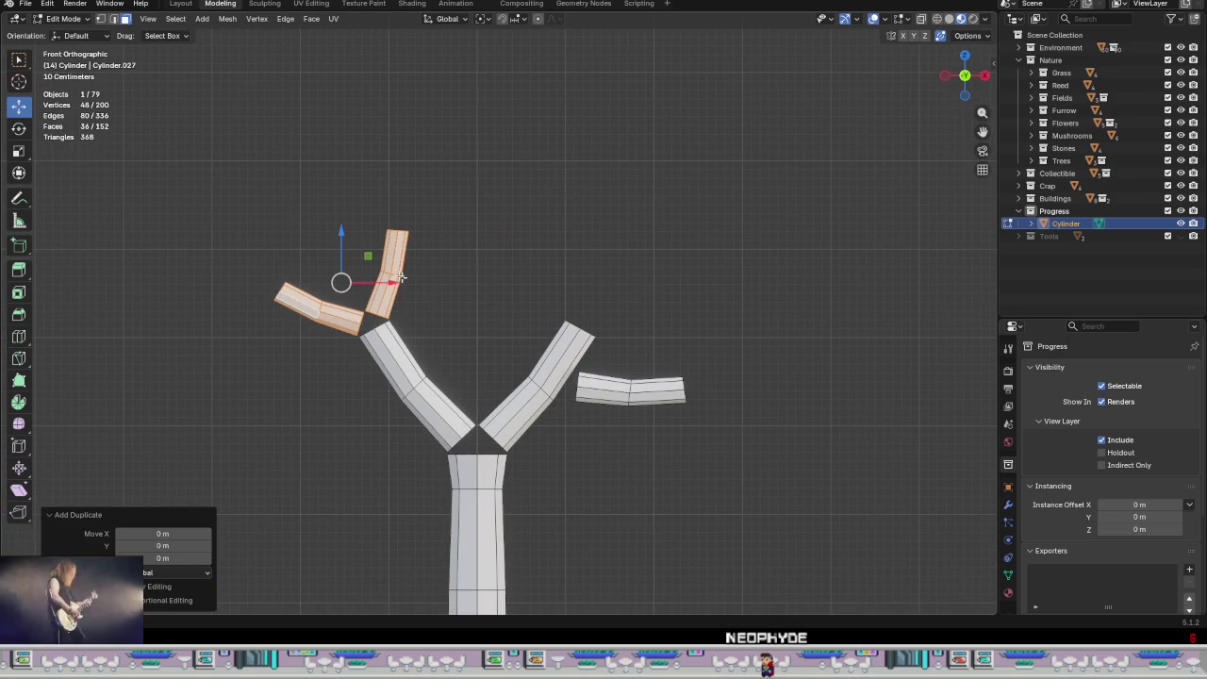
drag(380, 255, 612, 246)
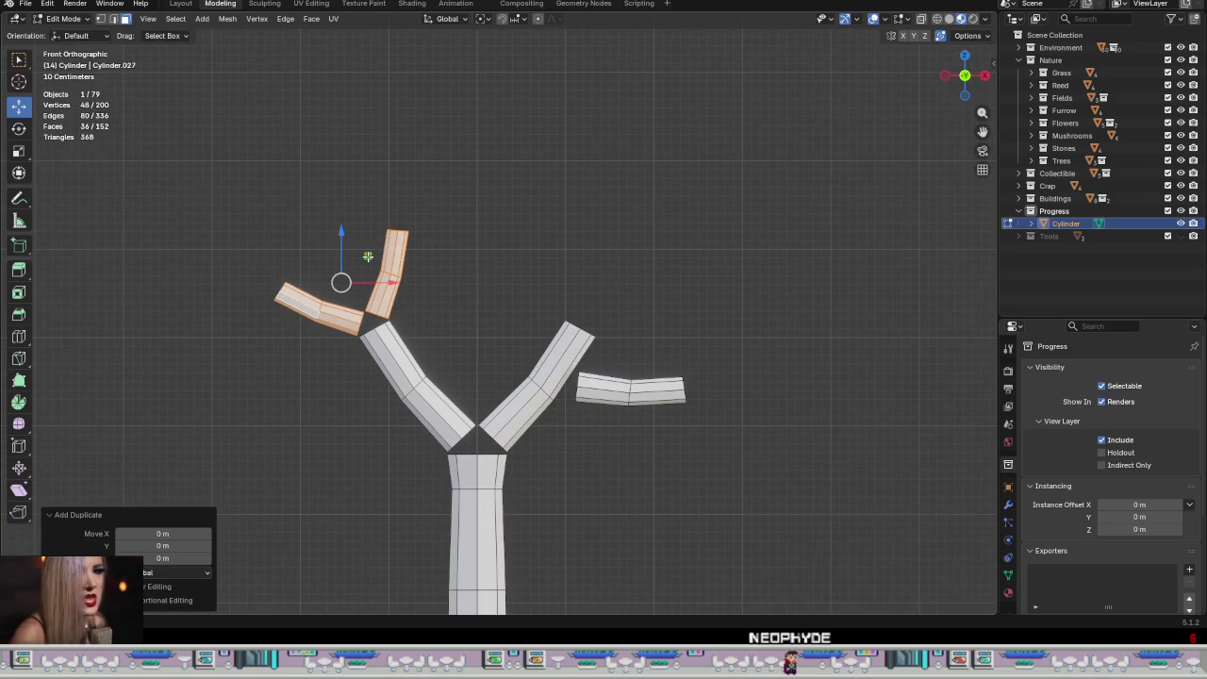
key(g)
key(x)
click(578, 261)
key(r)
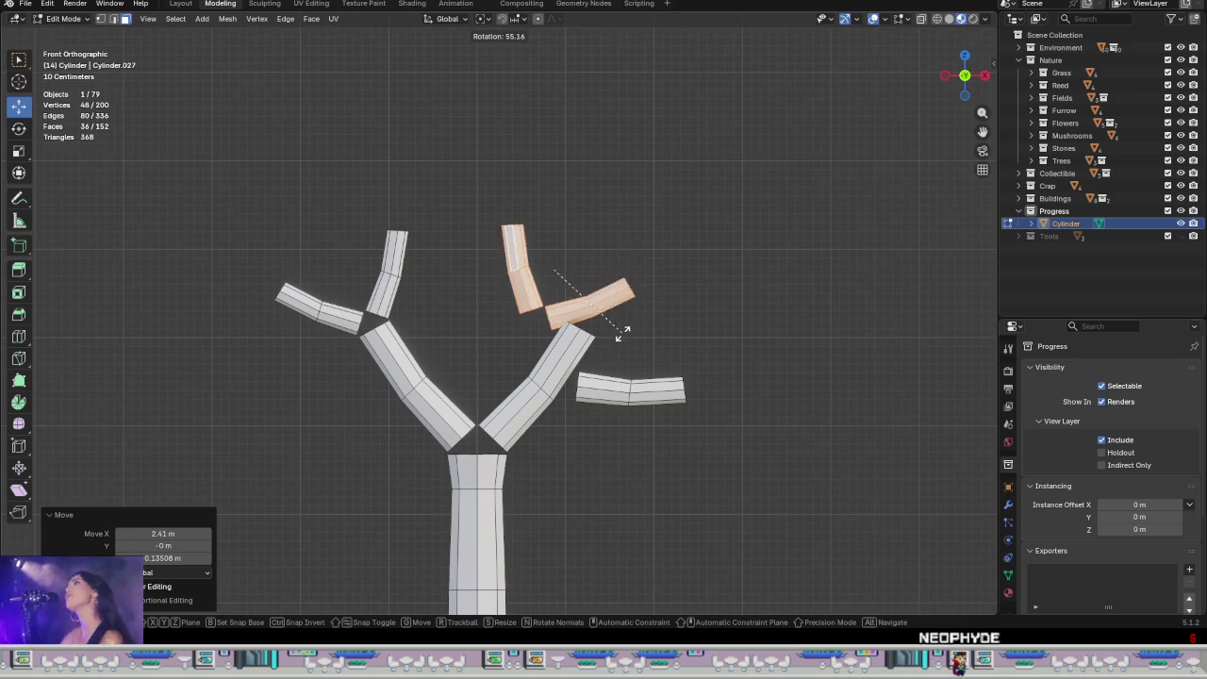
click(630, 269)
Step: Reposition the copied twig fork within the front plane, shifting it slightly left
key(g)
key(shift+y)
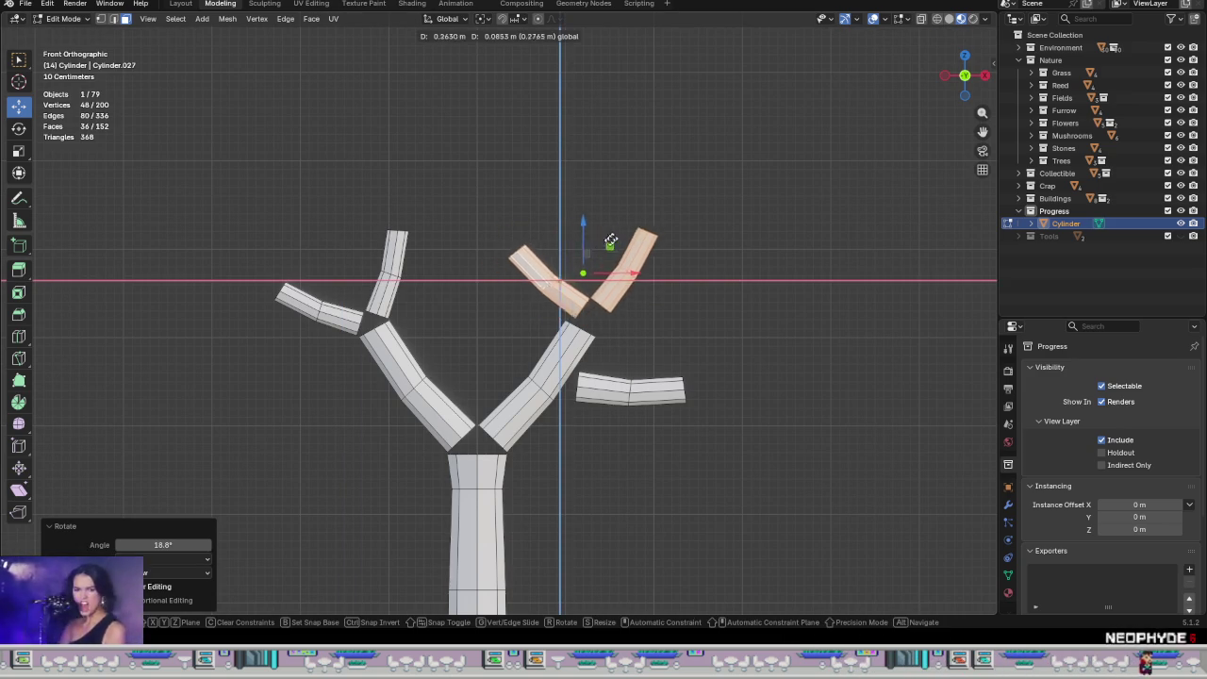
click(613, 254)
scroll(613, 269, up, 2)
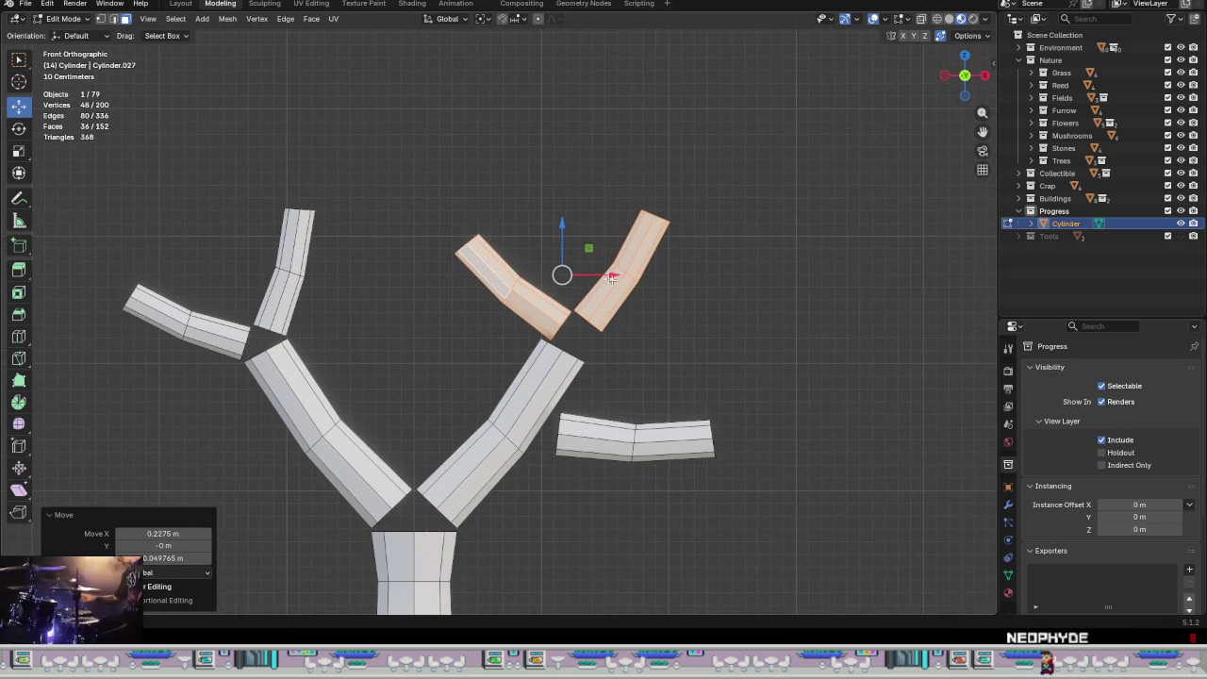
key(g)
key(shift+y)
click(584, 245)
Step: Tilt the twig fork and settle it just above the right branch's tip
key(r)
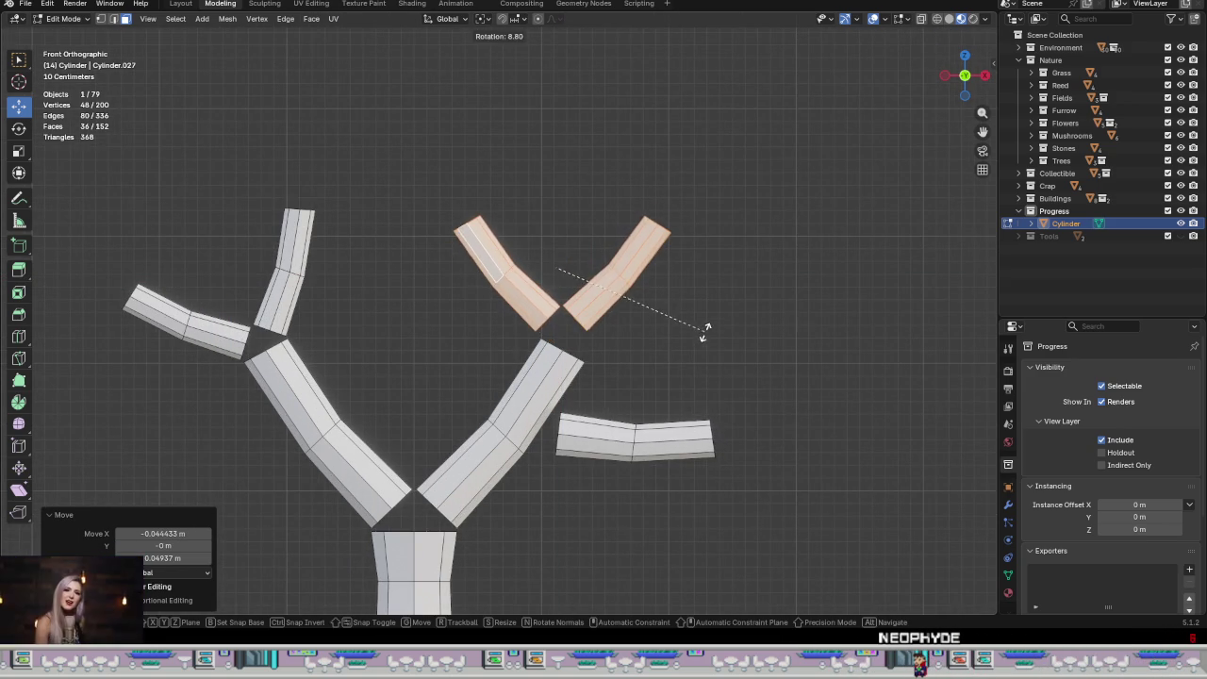
click(705, 330)
key(g)
key(shift+y)
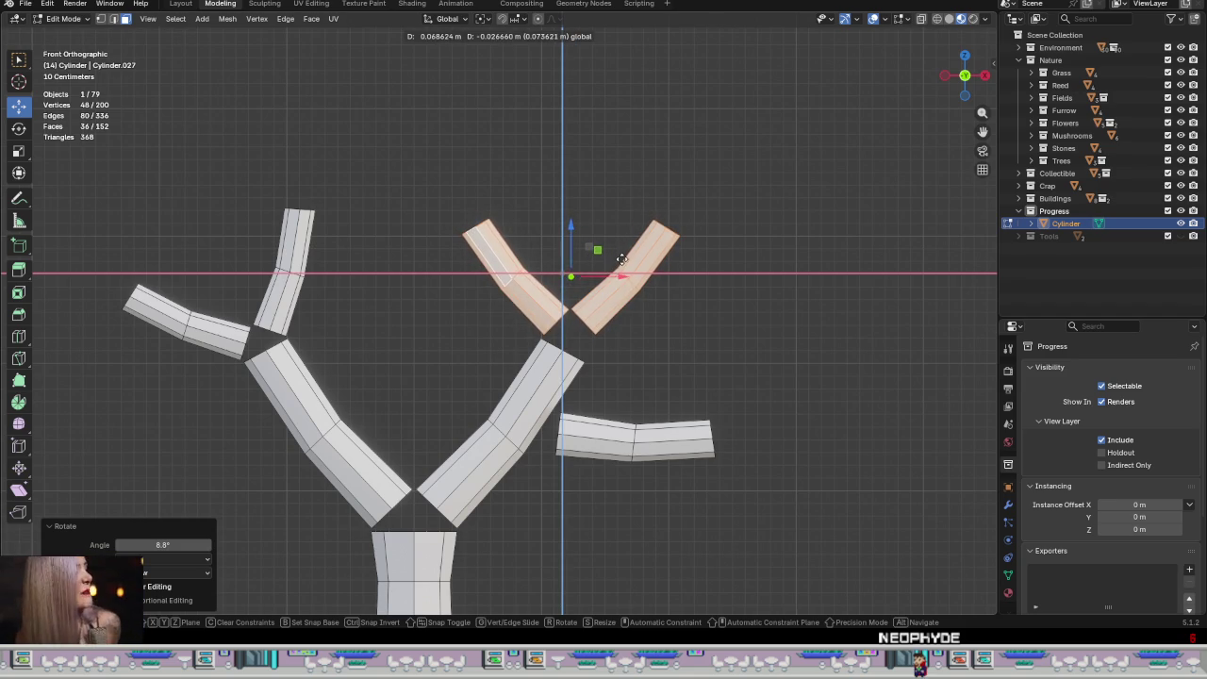
click(627, 273)
scroll(641, 274, down, 1)
shift+middle_drag(641, 275, 641, 400)
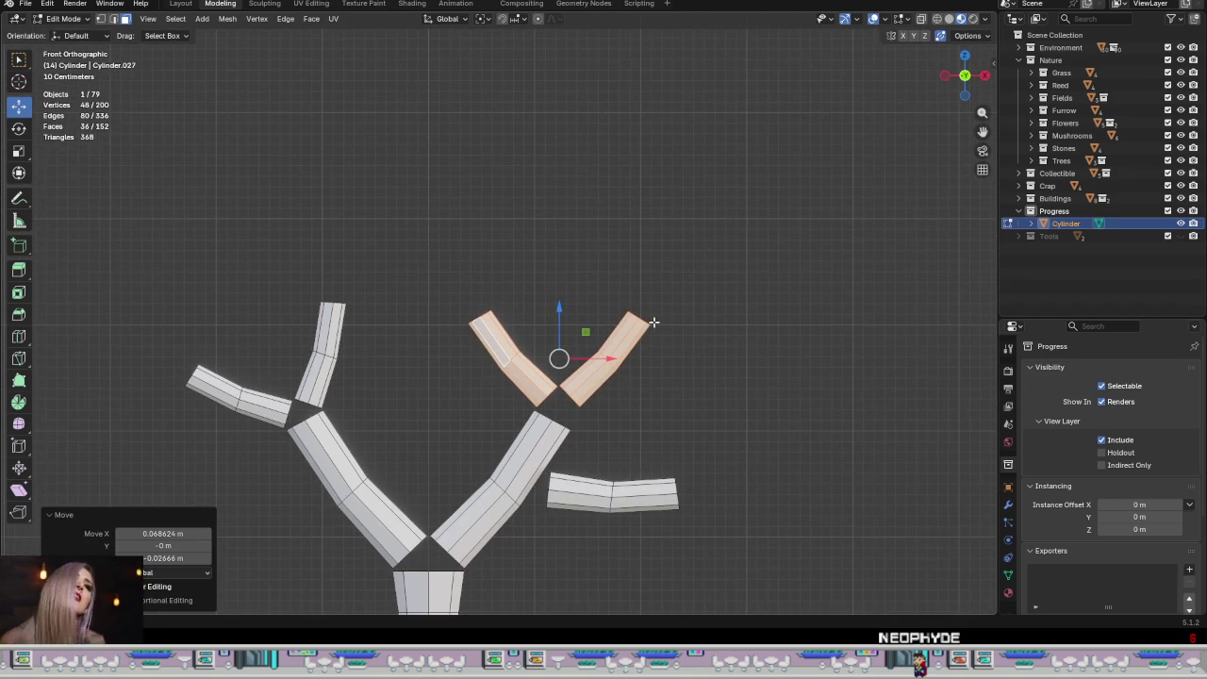
alt+click(642, 321)
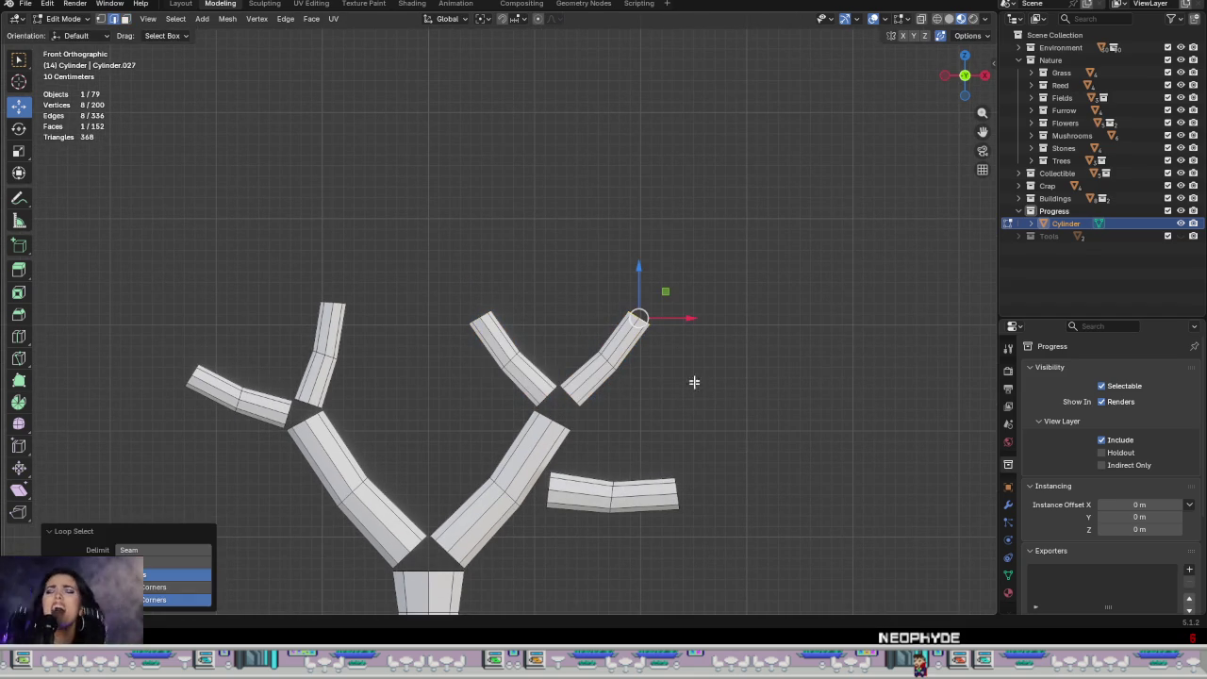
Step: Tilt the right twig's tip, extrude a new segment upward, and taper it to about two-thirds
key(3)
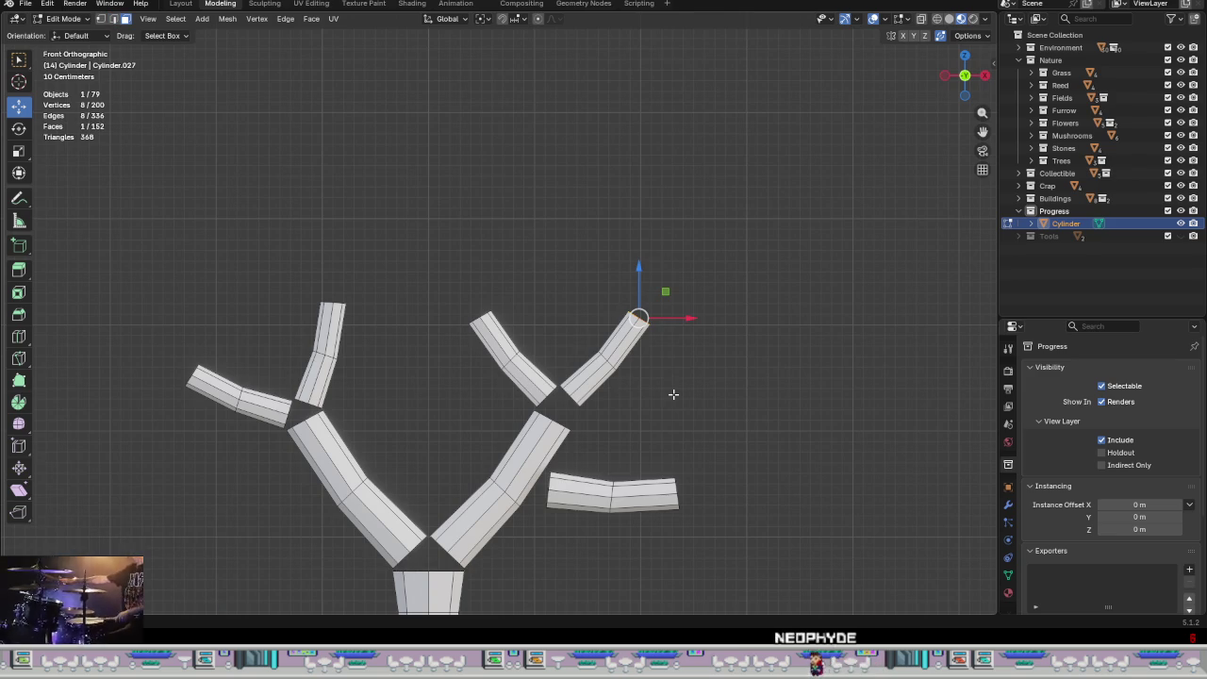
key(r)
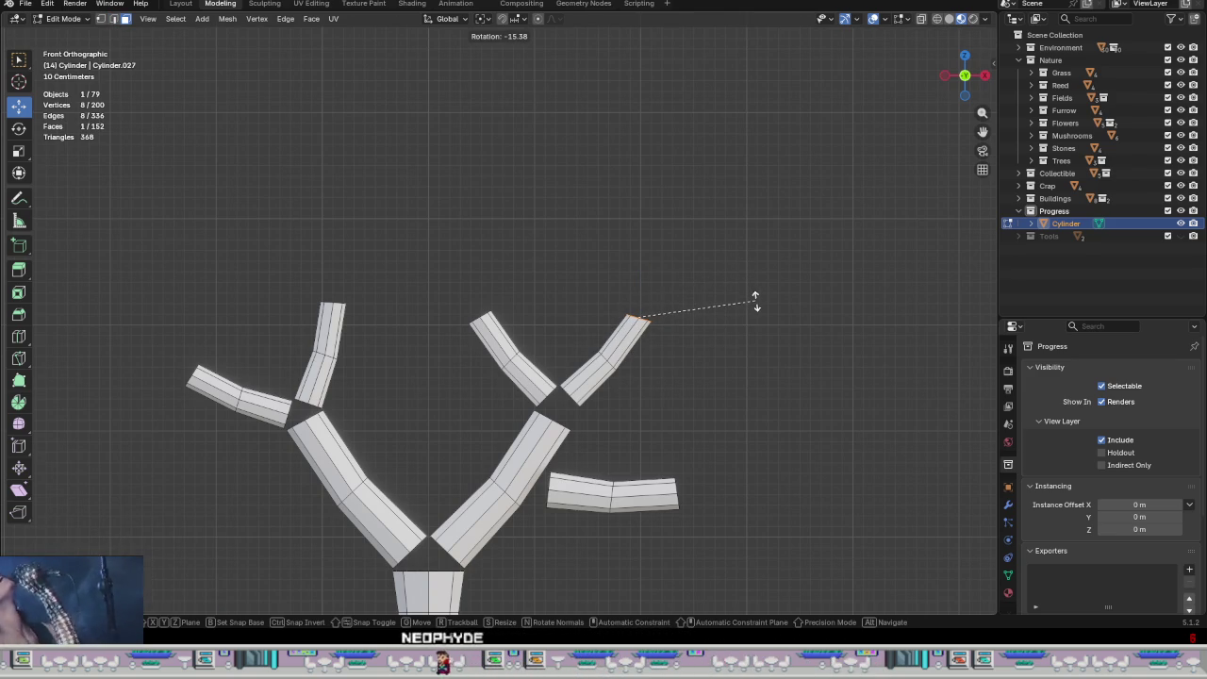
click(755, 301)
key(e)
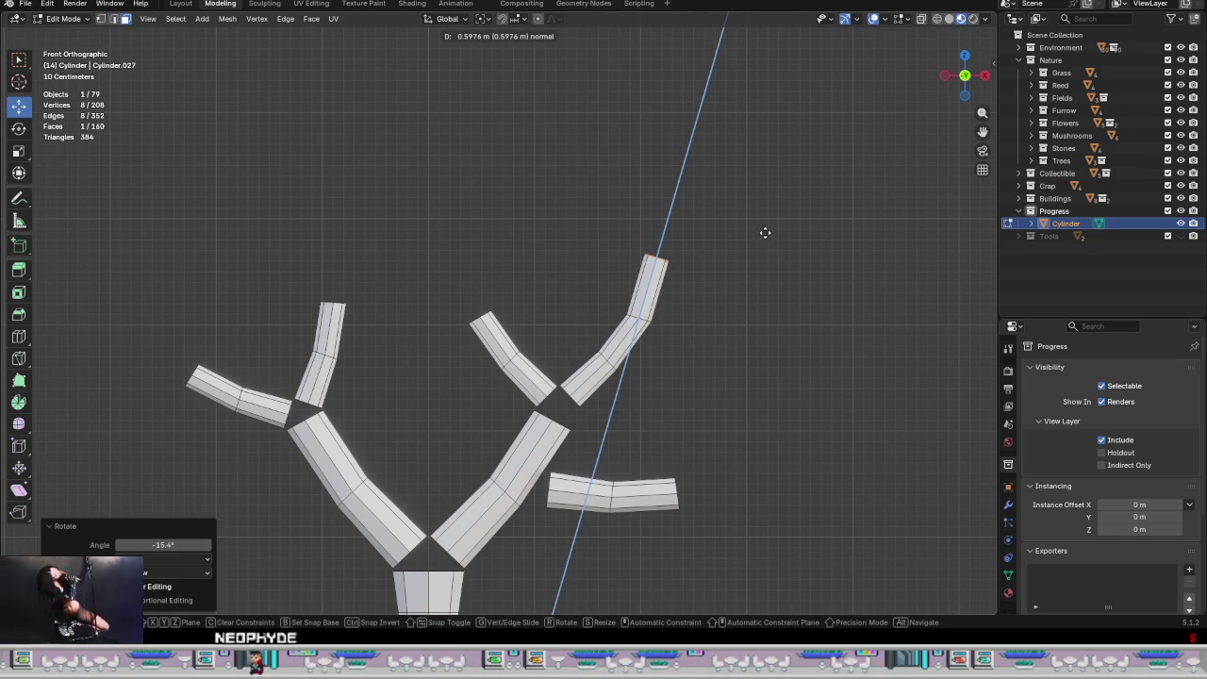
click(766, 237)
key(s)
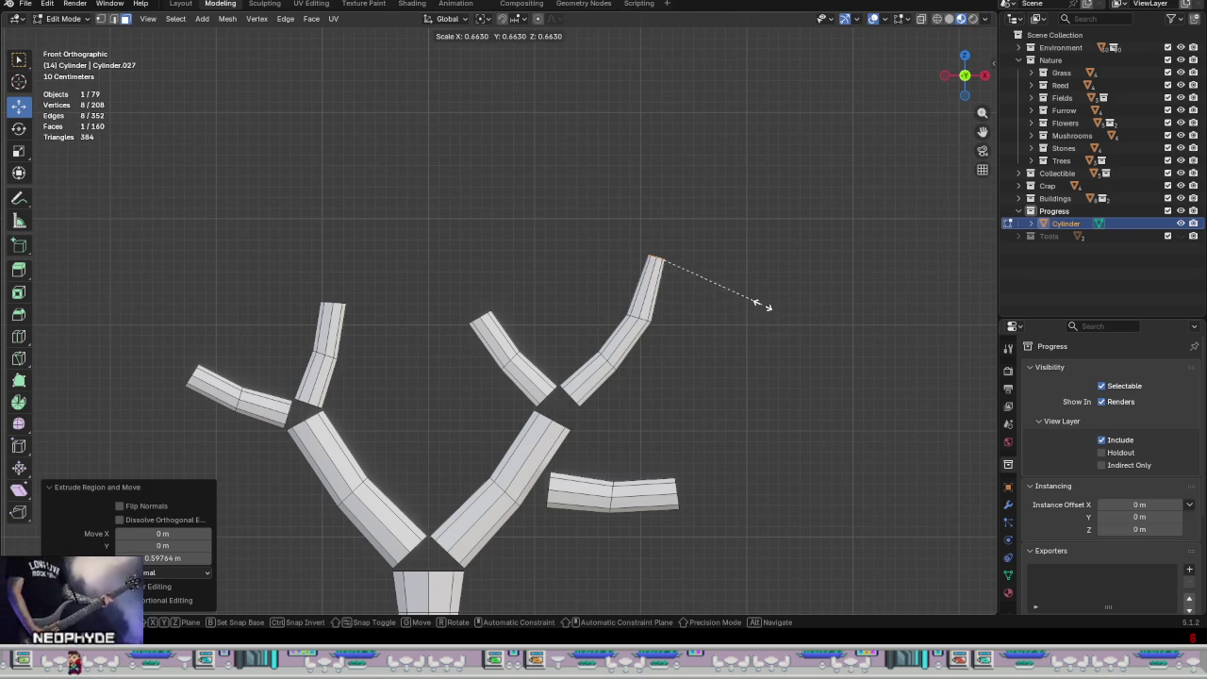
click(761, 301)
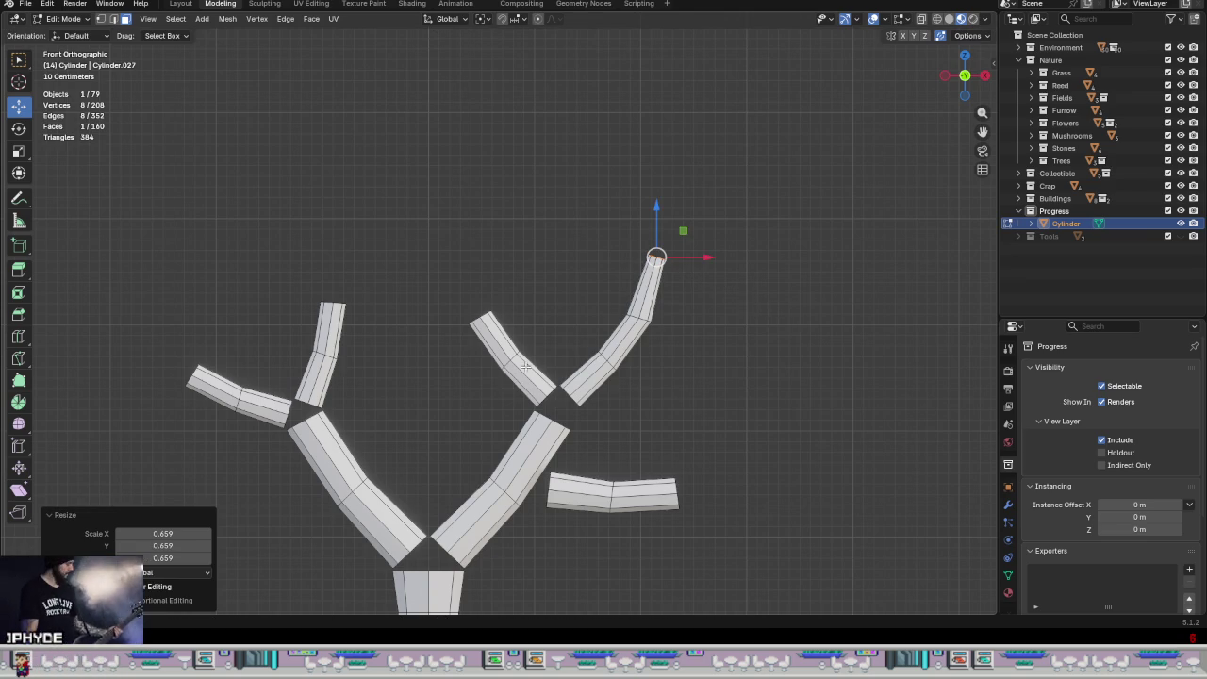
Step: Tilt the left twig's top loop 11.5°, extrude a new segment, and taper it to about 0.78
alt+click(485, 332)
scroll(466, 335, up, 2)
scroll(467, 332, up, 2)
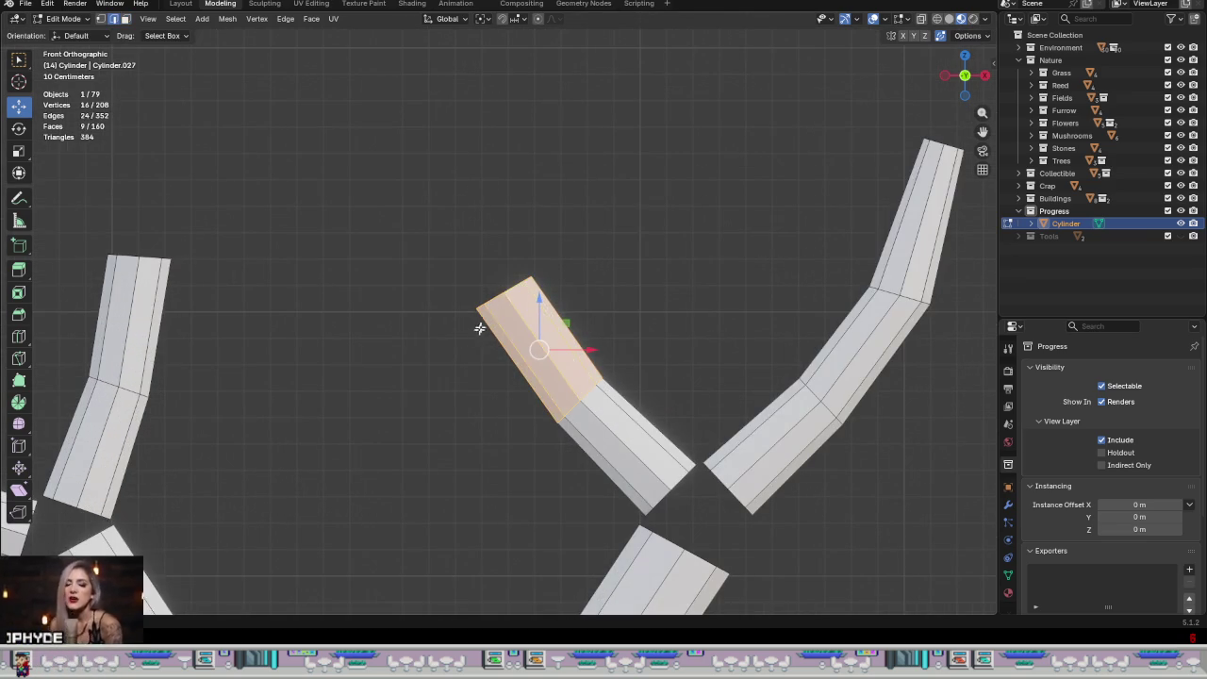
key(2)
alt+click(500, 292)
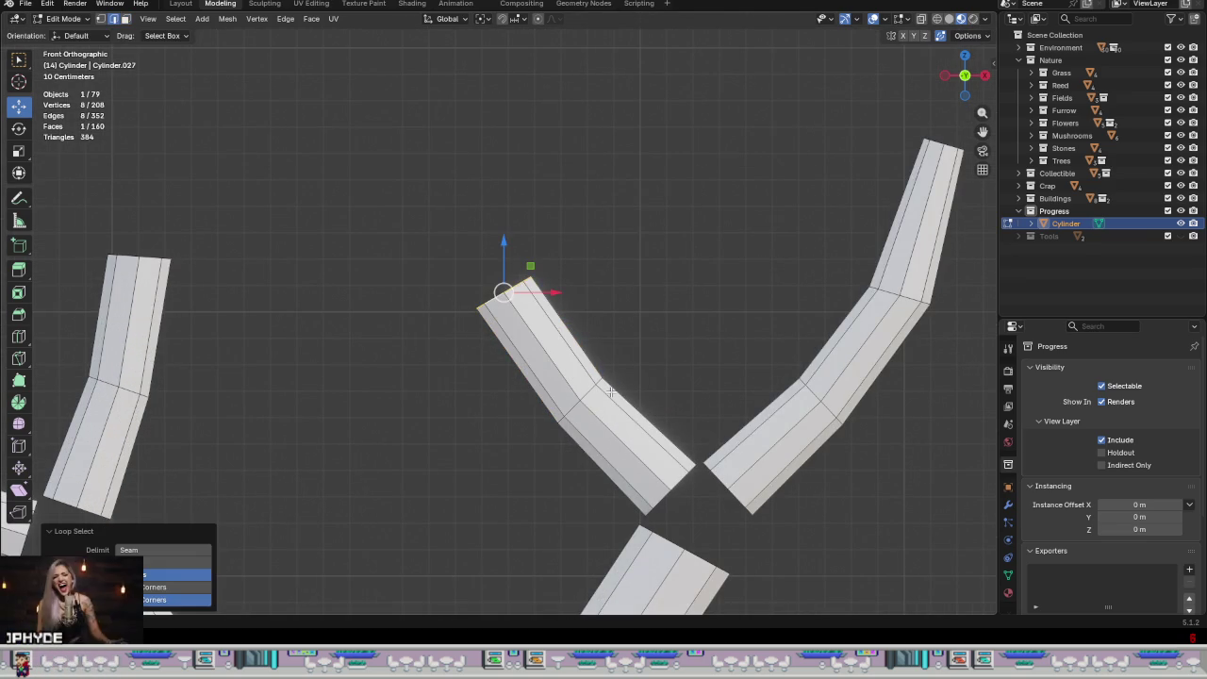
key(r)
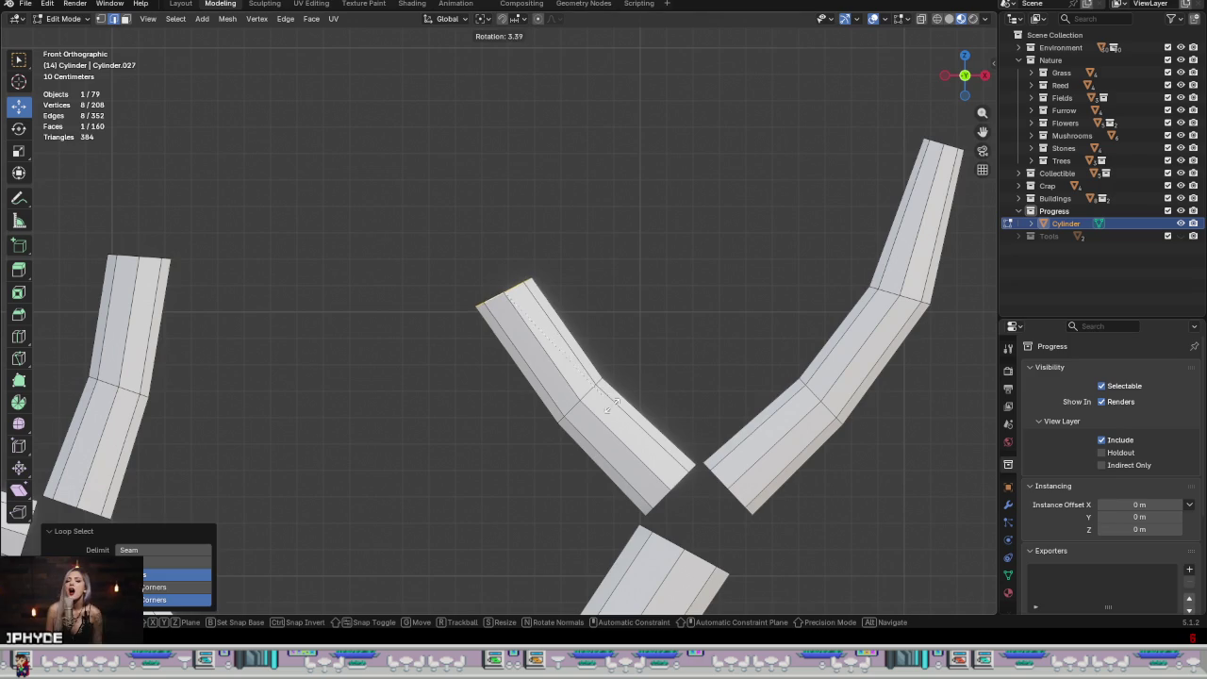
click(593, 417)
key(e)
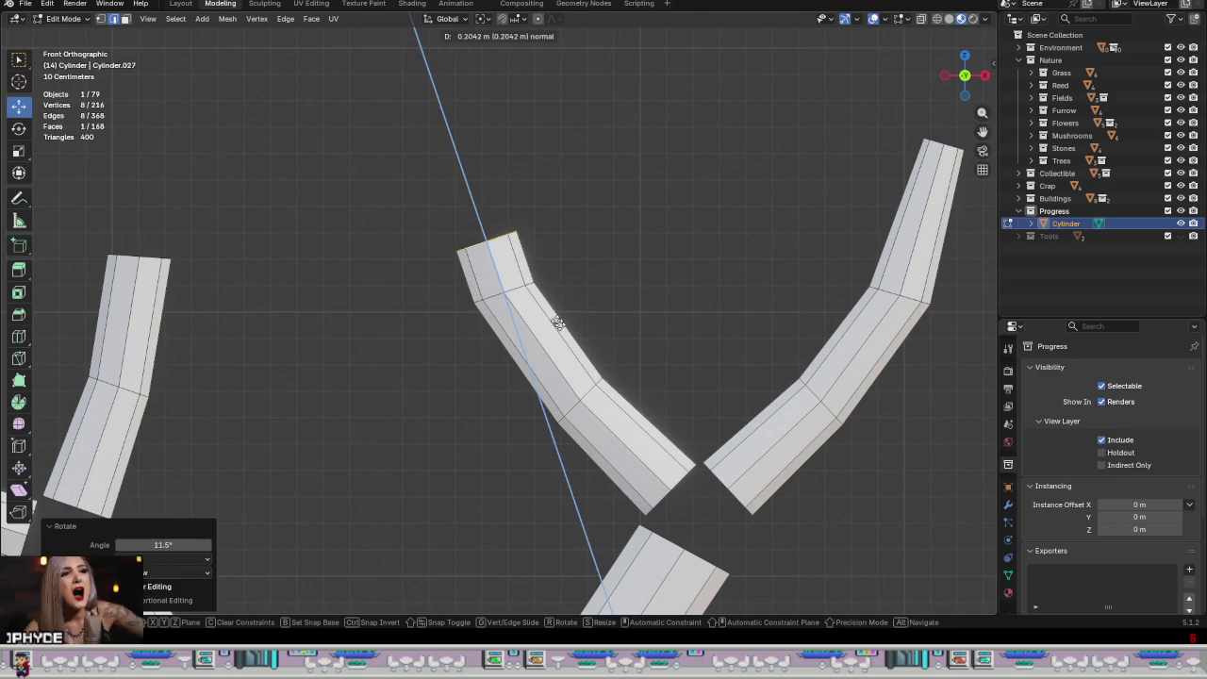
click(542, 265)
key(s)
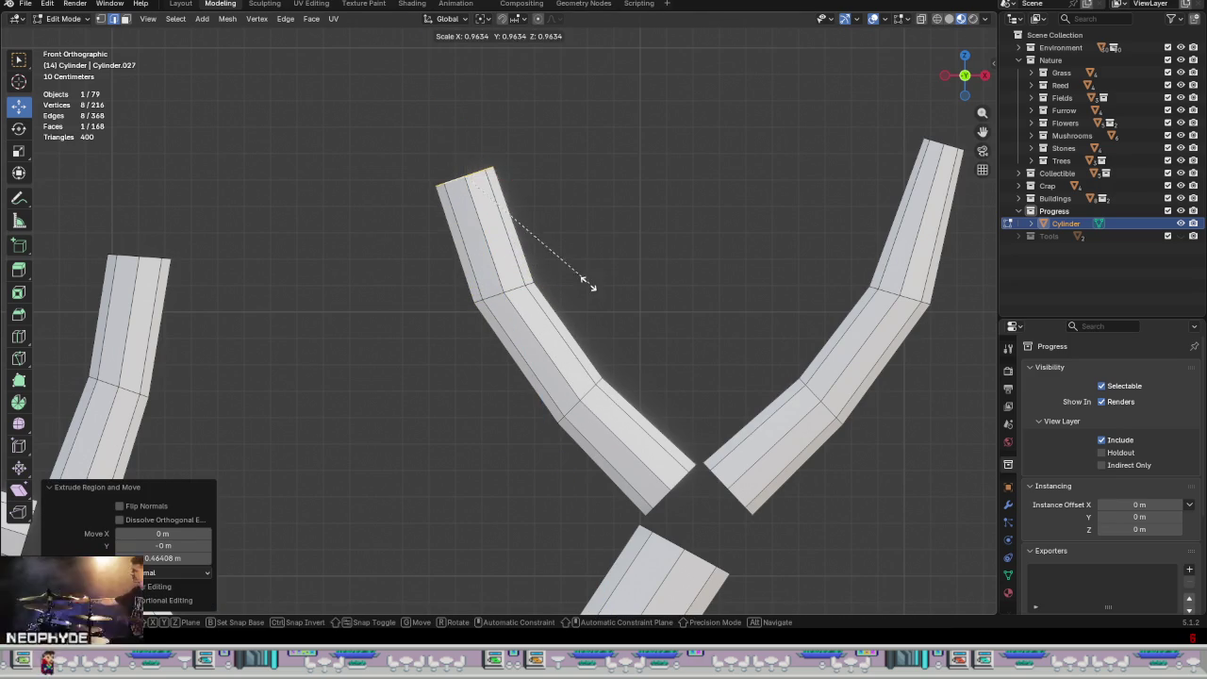
click(561, 270)
scroll(560, 272, down, 4)
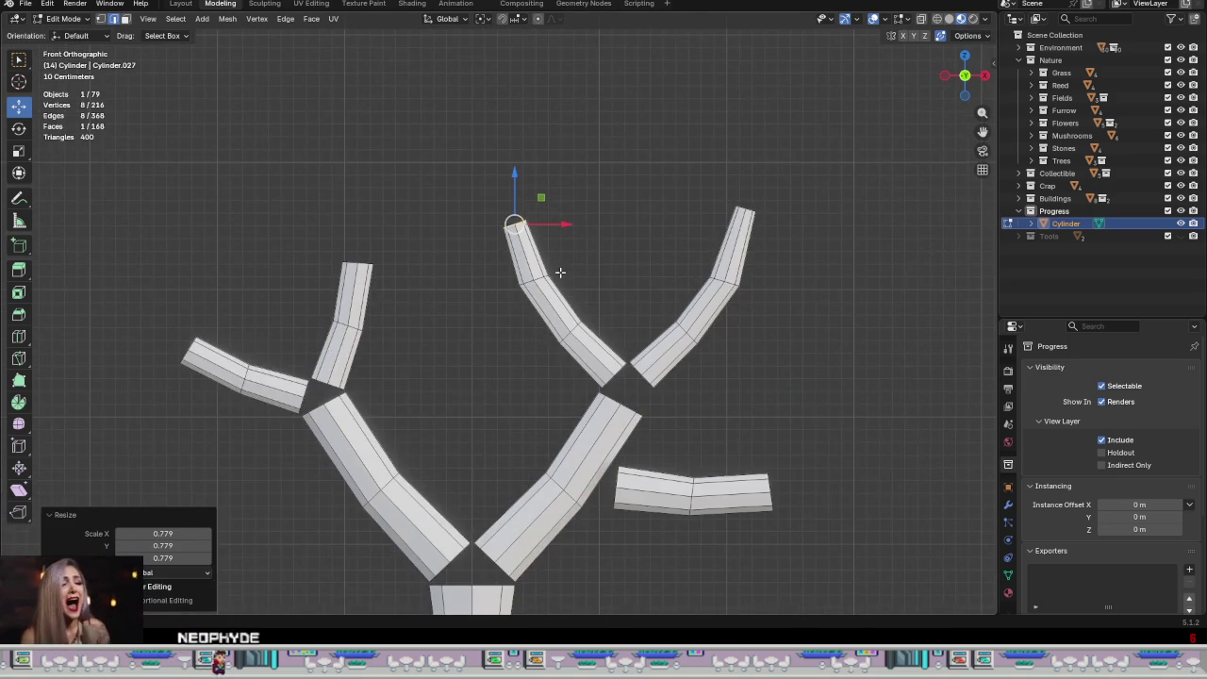
shift+middle_drag(559, 271, 827, 282)
scroll(617, 315, up, 3)
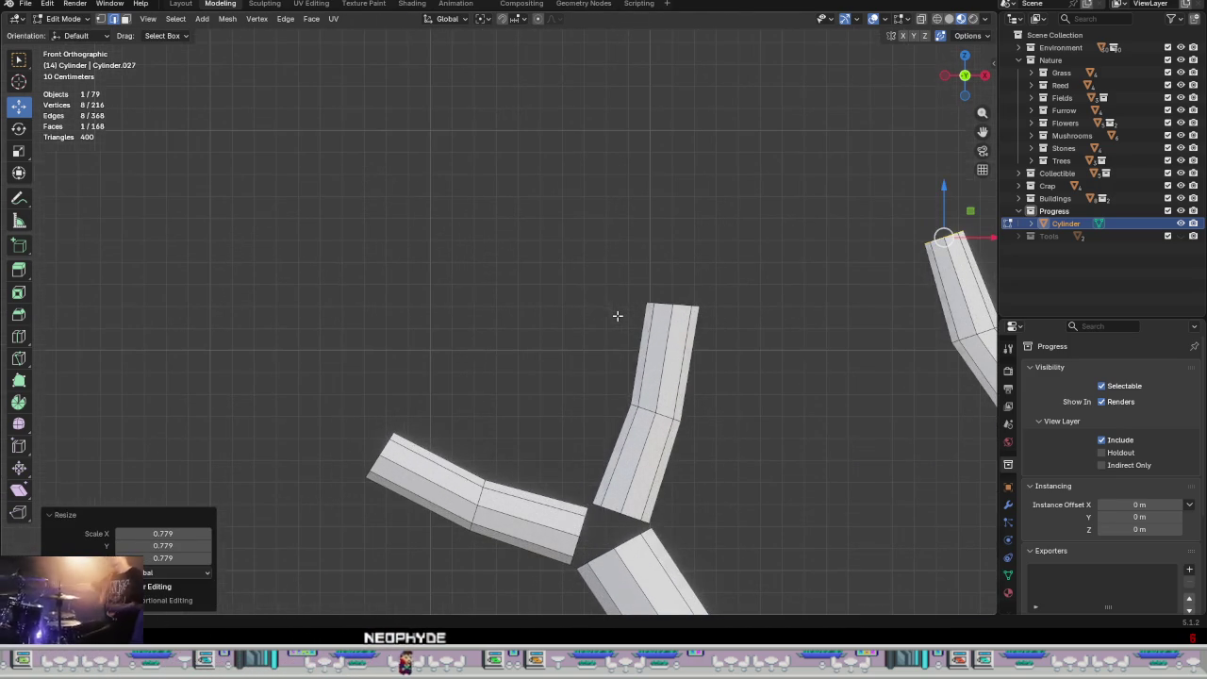
Step: Extend the upright left twig with a segment tapered to about 0.74 and tilted −12.5°
alt+click(686, 304)
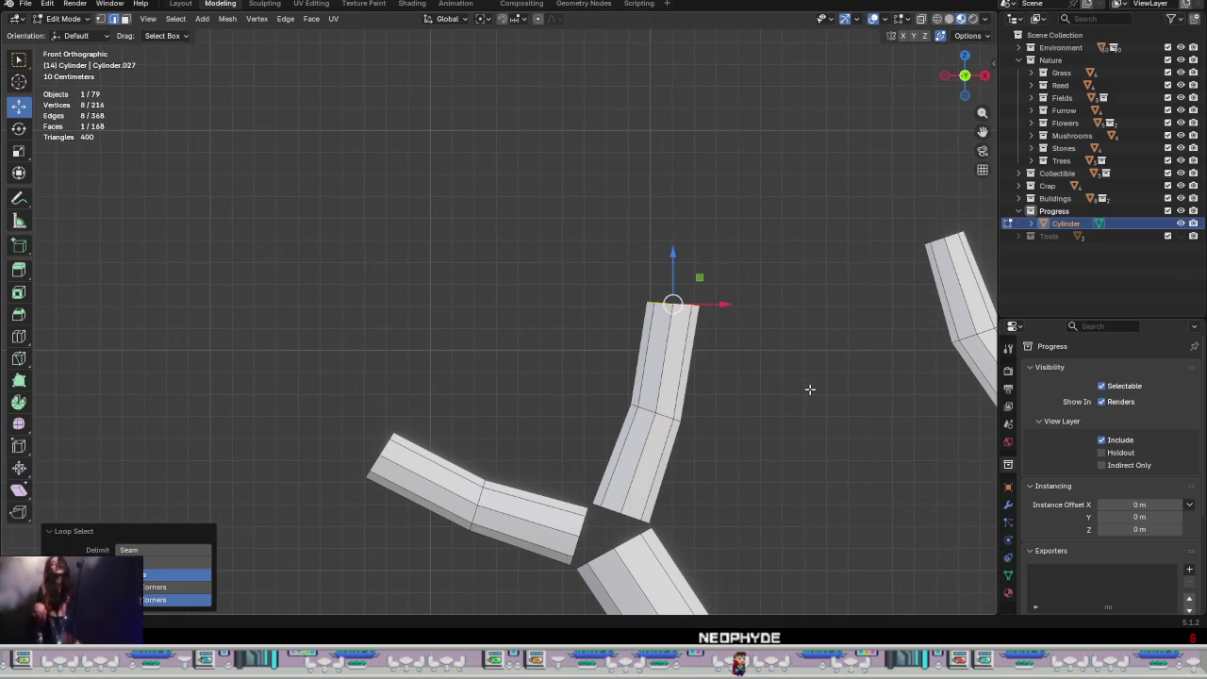
key(e)
click(776, 266)
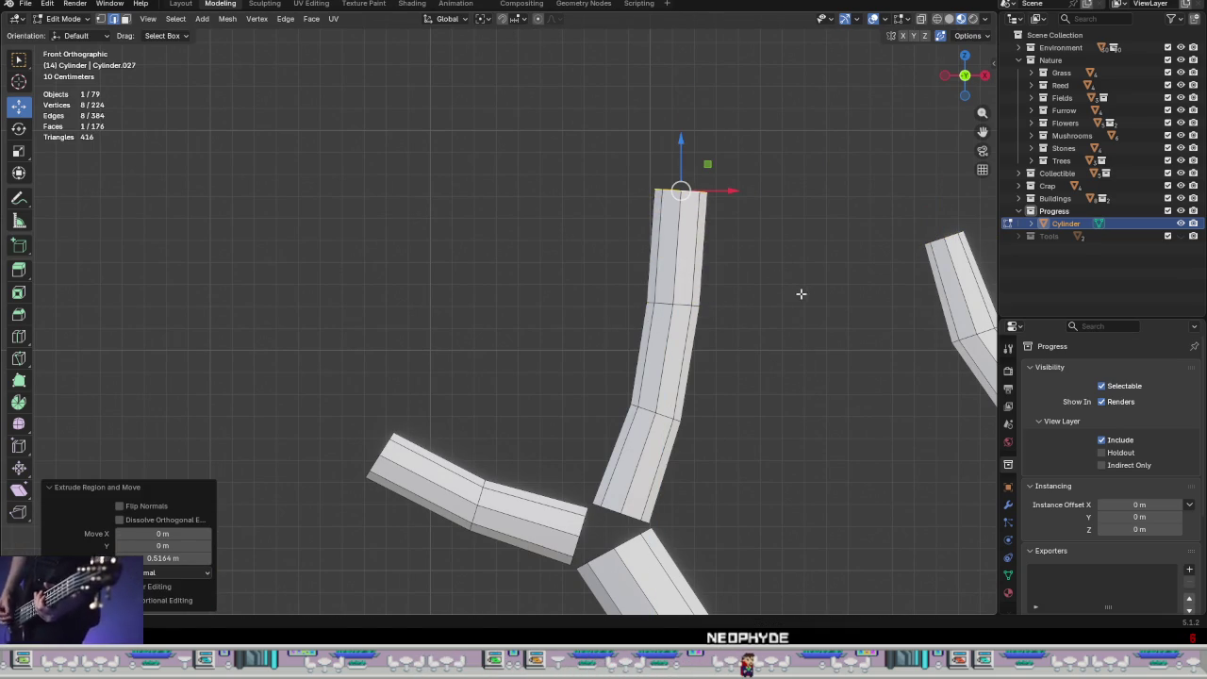
key(s)
click(766, 273)
key(r)
click(801, 240)
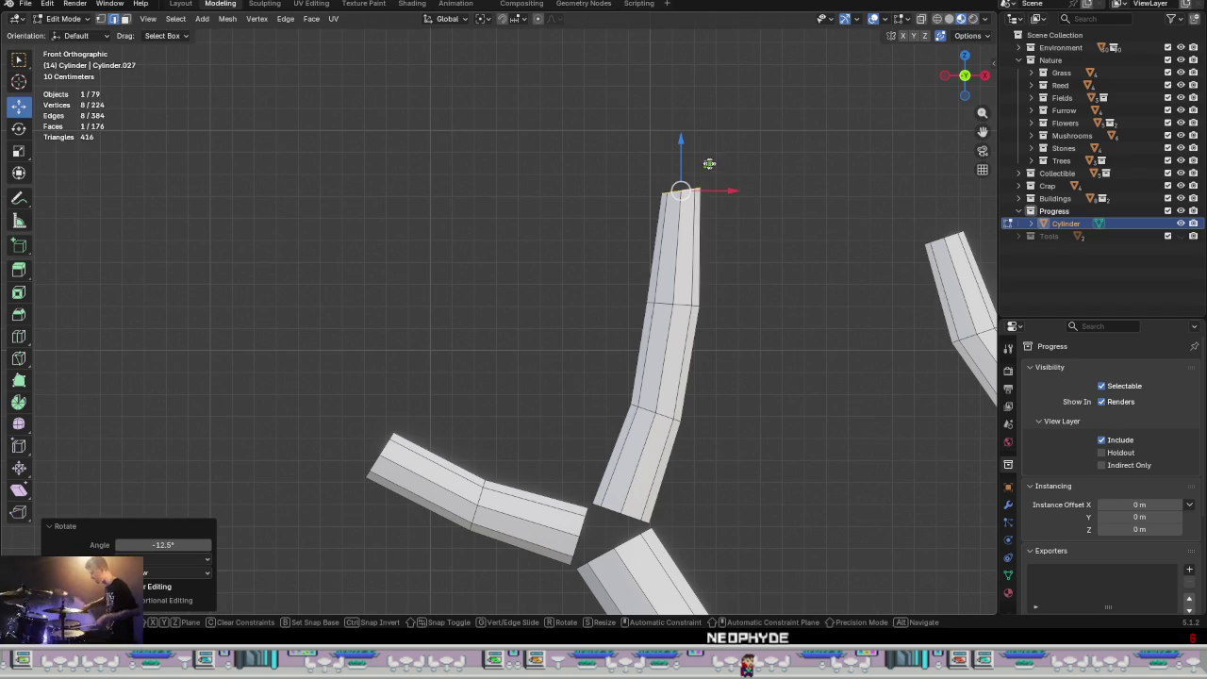
key(g)
key(shift+y)
click(699, 160)
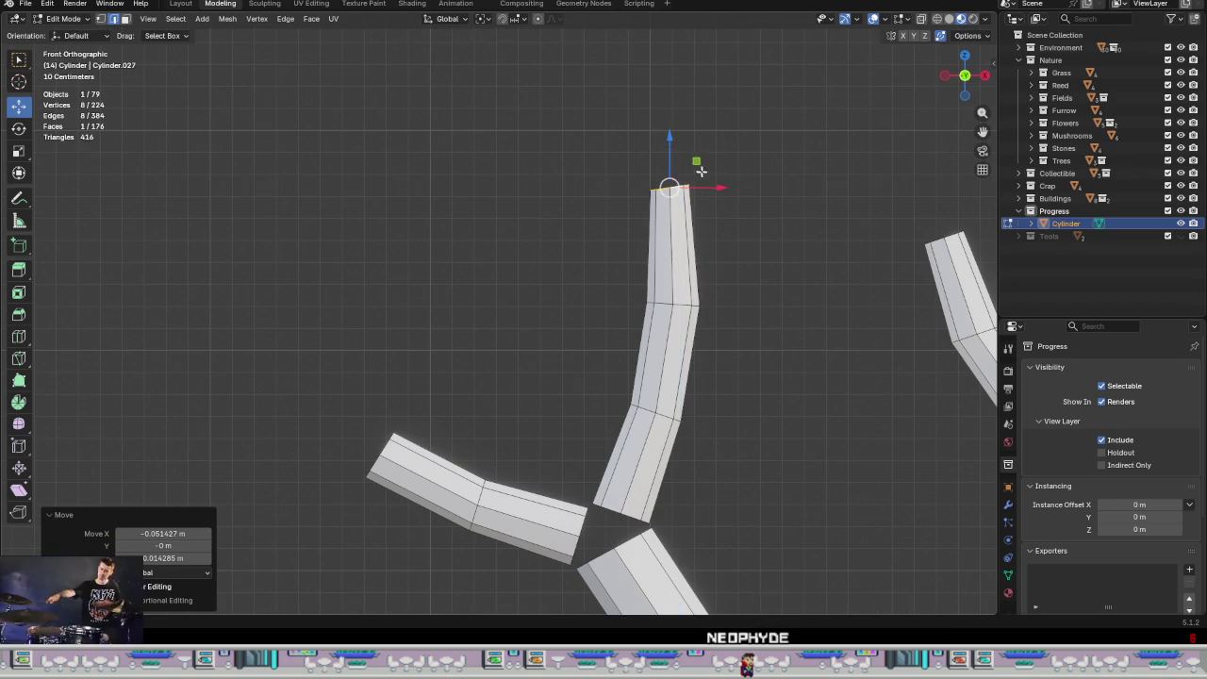
scroll(699, 170, down, 2)
scroll(547, 322, up, 2)
Step: Tilt and shift the sideways left twig's end, then extrude a new segment tilted 13.8°
alt+click(552, 320)
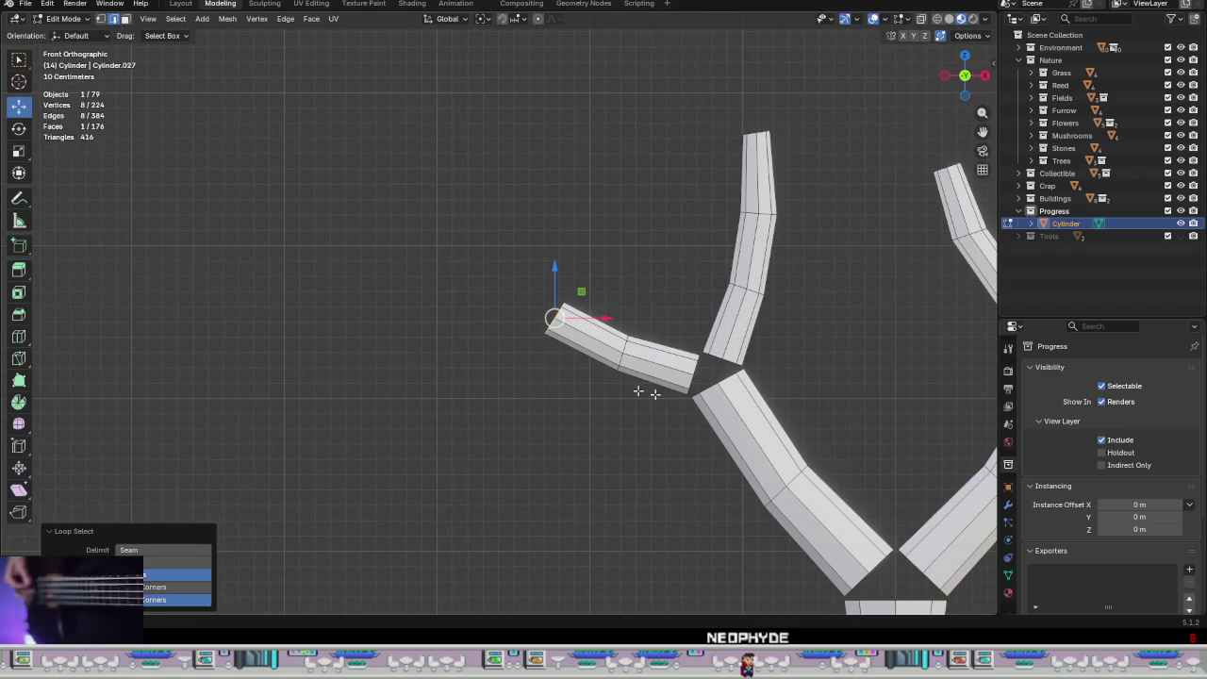
key(r)
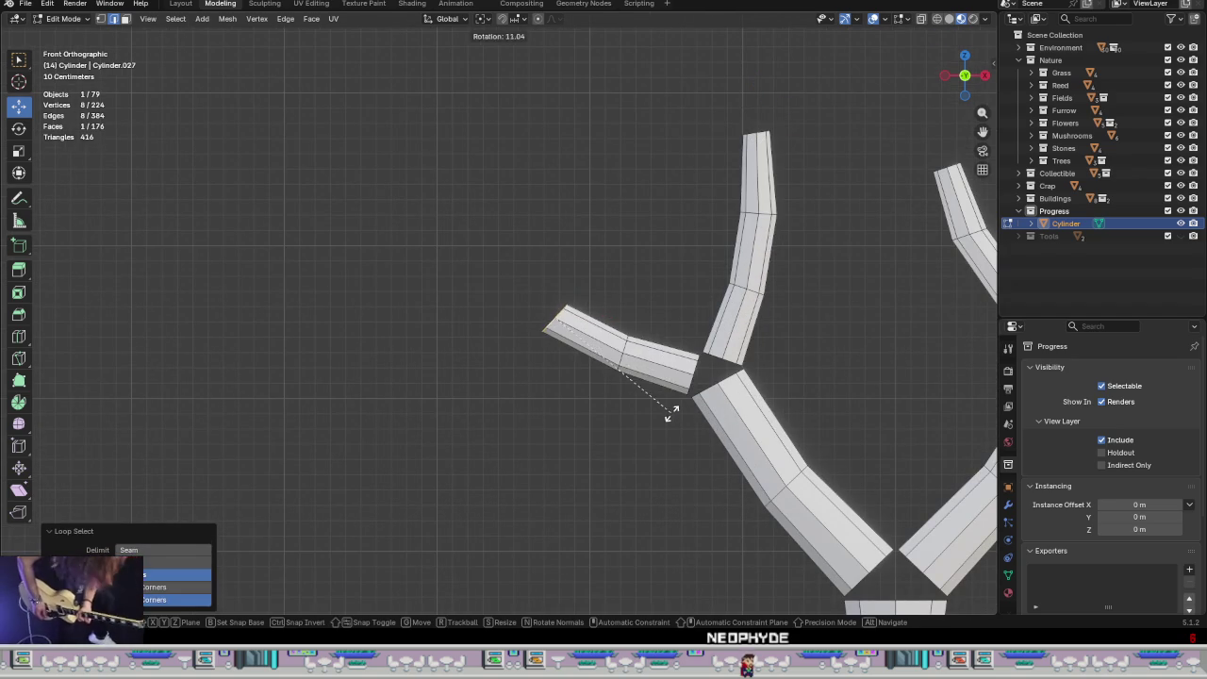
click(671, 412)
key(g)
key(shift+y)
click(580, 297)
key(e)
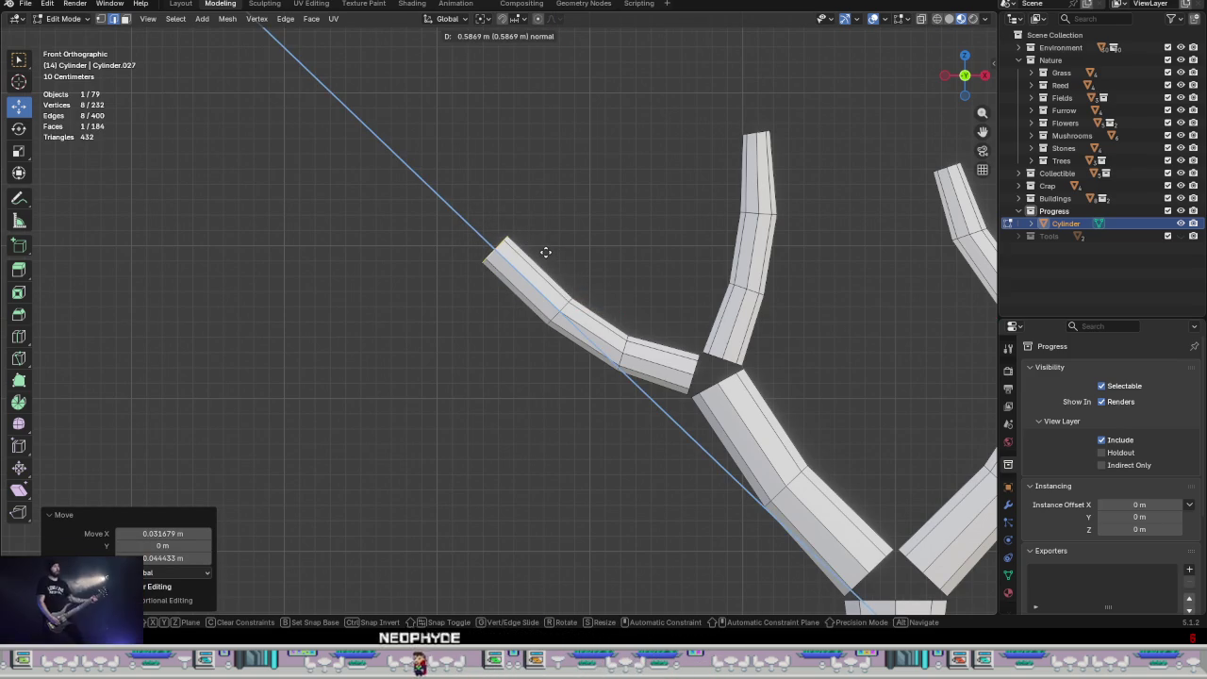
click(545, 252)
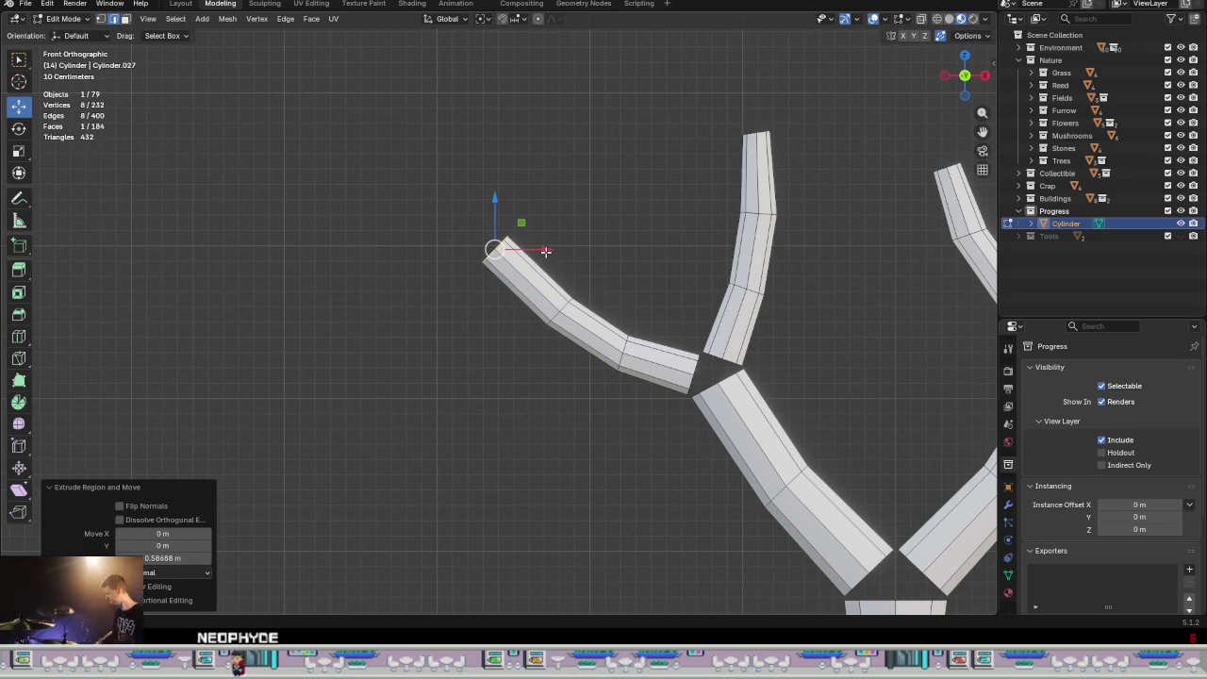
key(r)
click(626, 322)
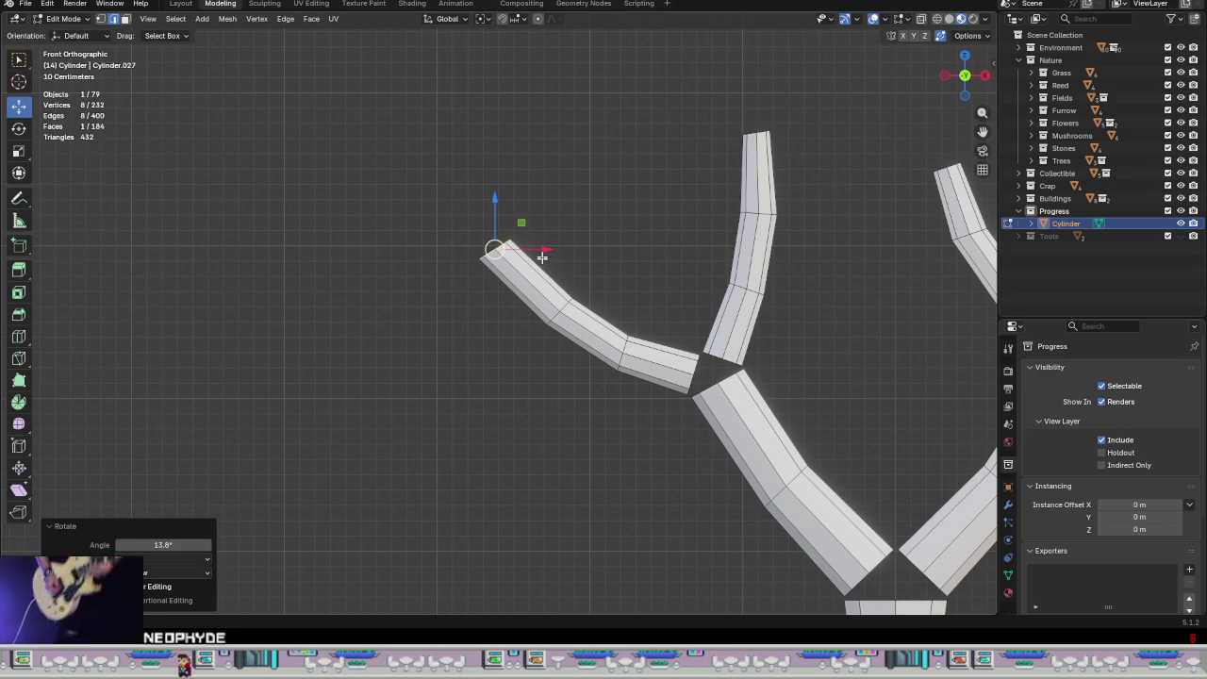
key(g)
click(537, 217)
key(s)
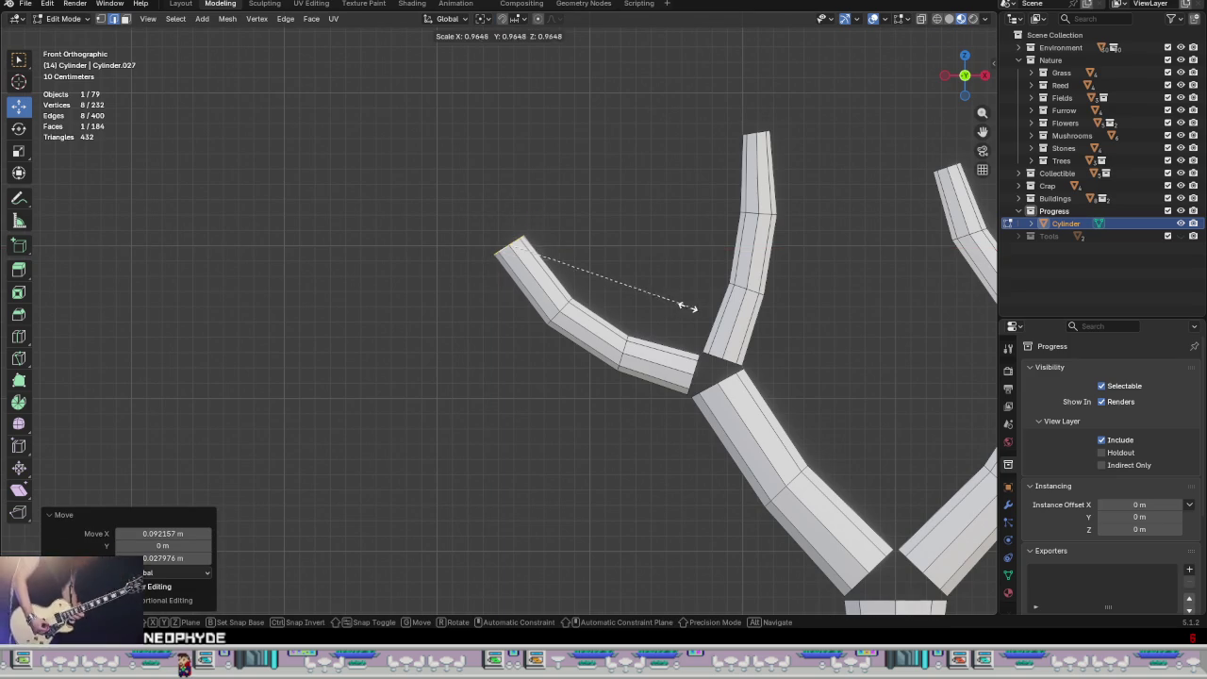
Step: Slim the loop at the twig's bend to 0.909 scale and frame the whole tree
alt+click(559, 317)
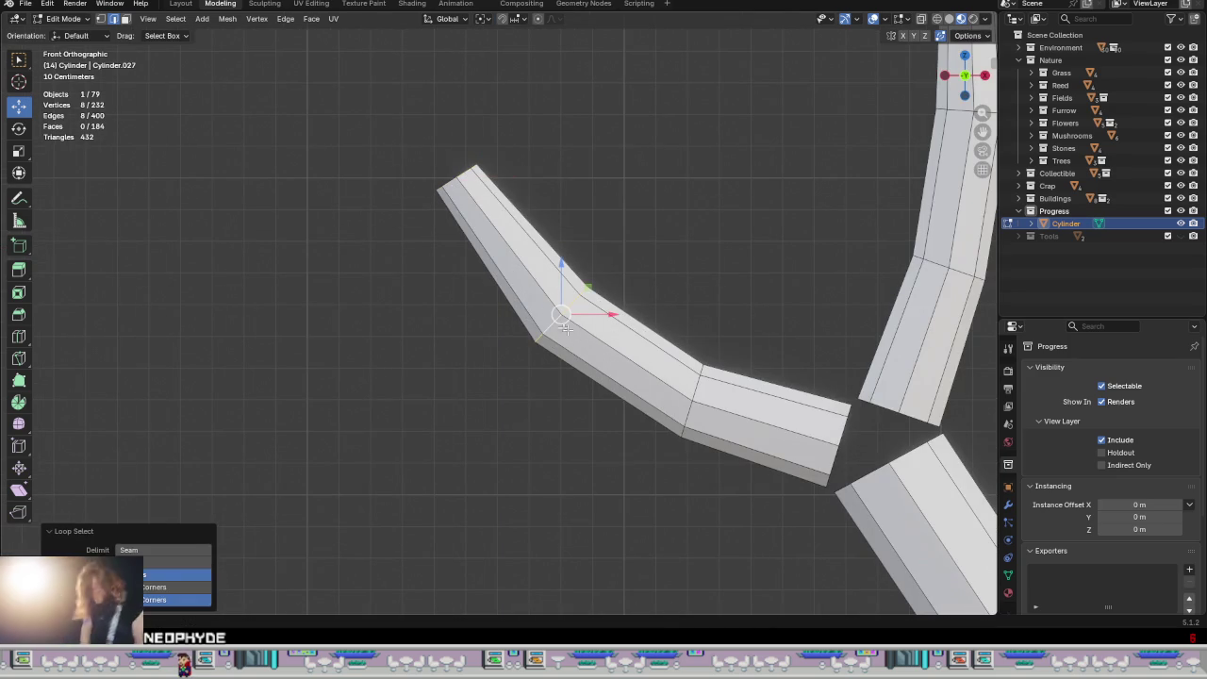
key(s)
click(764, 374)
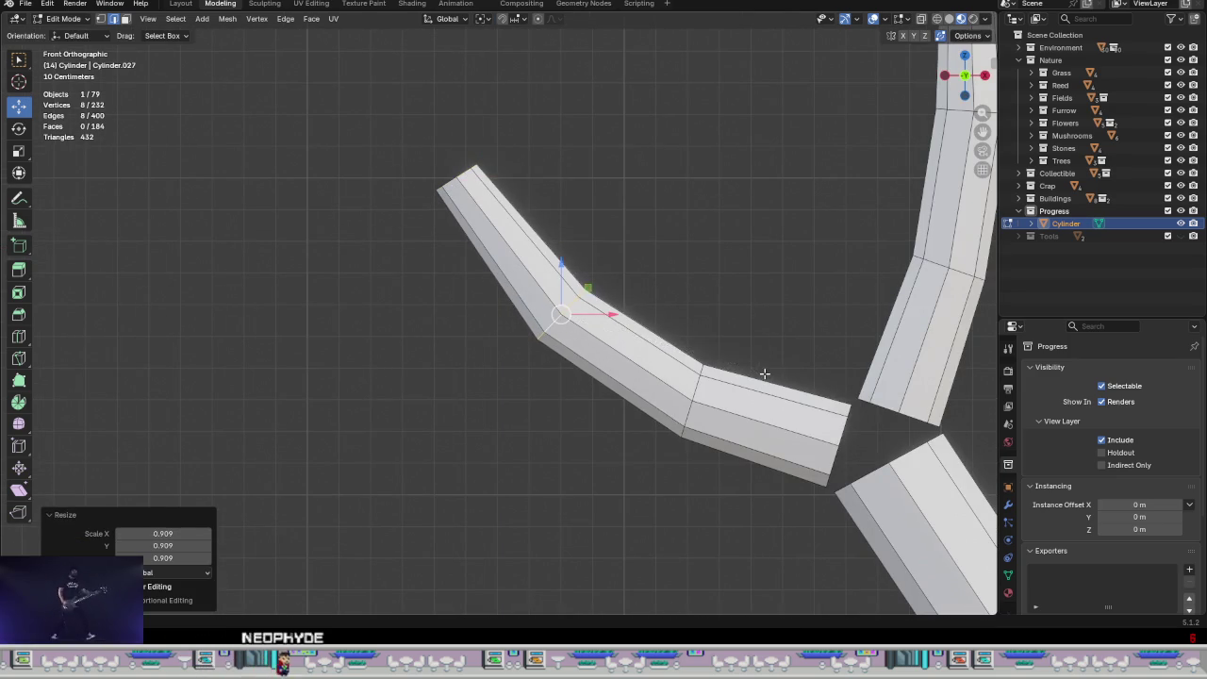
scroll(763, 373, down, 3)
scroll(764, 374, down, 3)
shift+middle_drag(763, 373, 503, 299)
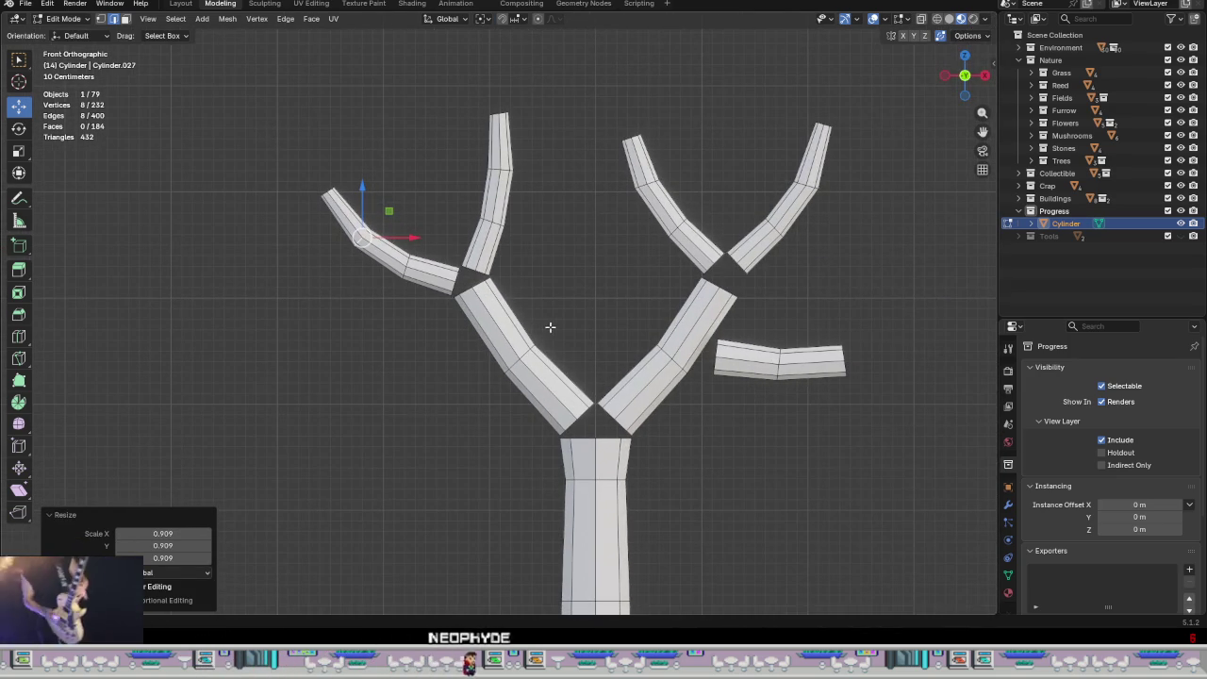
scroll(484, 315, up, 2)
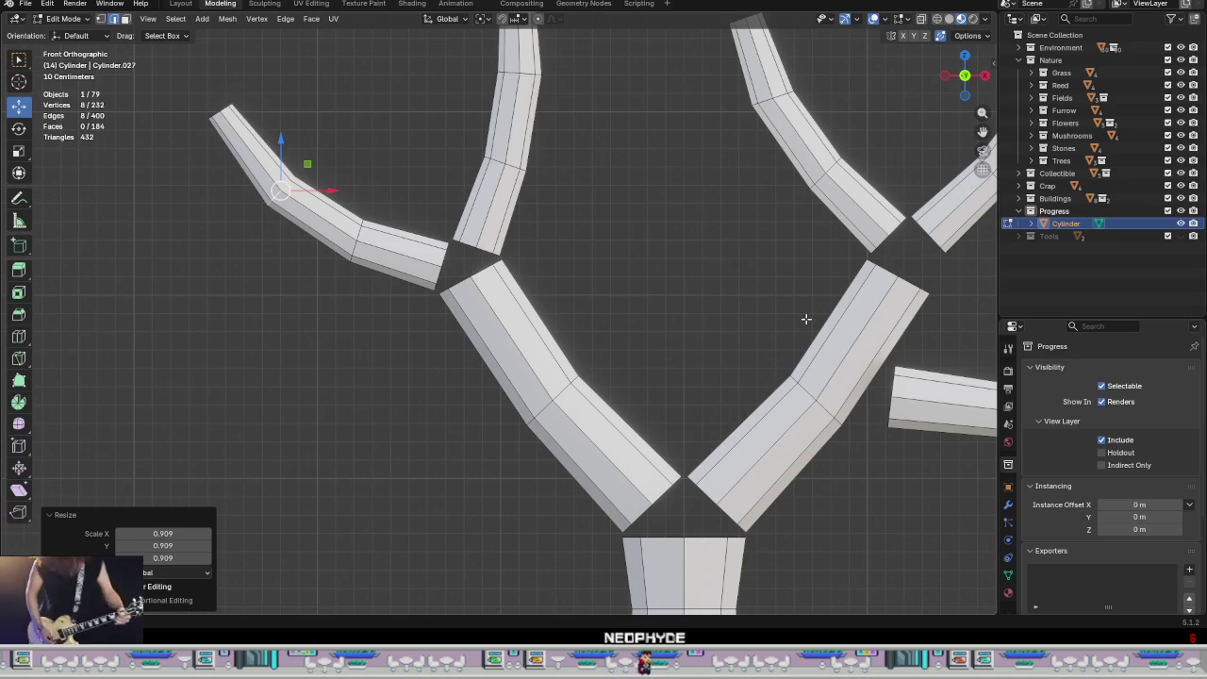
scroll(801, 320, down, 2)
scroll(547, 296, down, 2)
scroll(596, 321, down, 1)
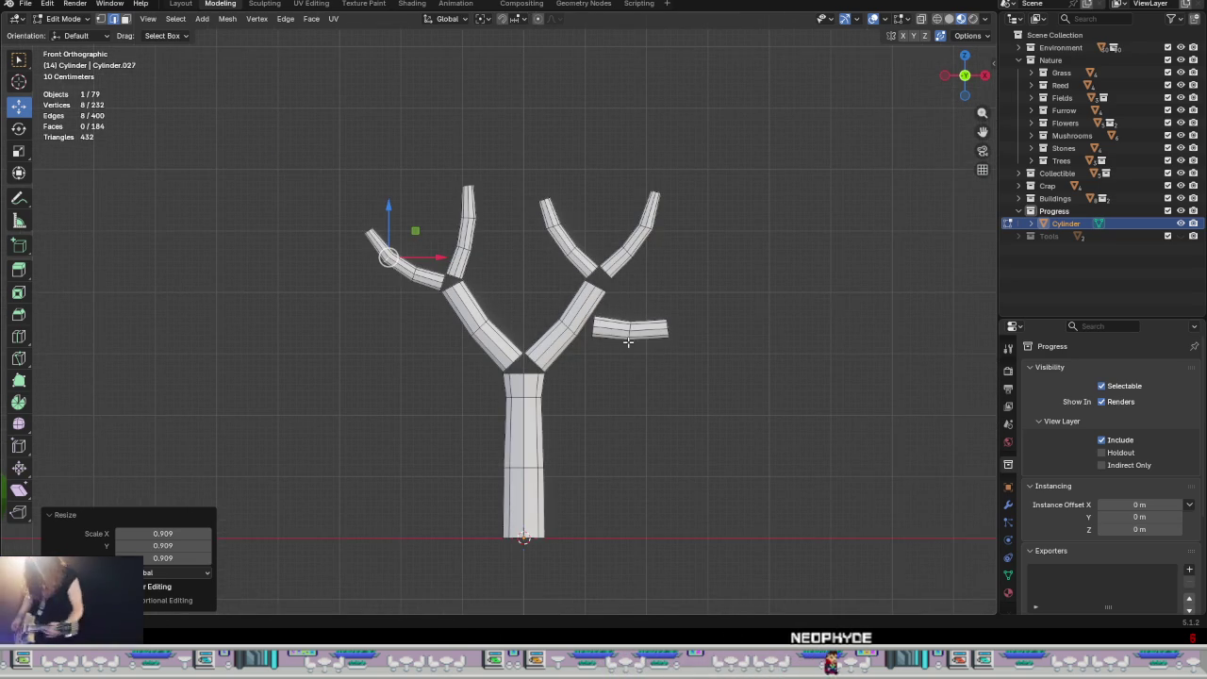
Step: Tilt the loose branch piece's end loop about 9° and nudge it into a new position
scroll(634, 345, up, 4)
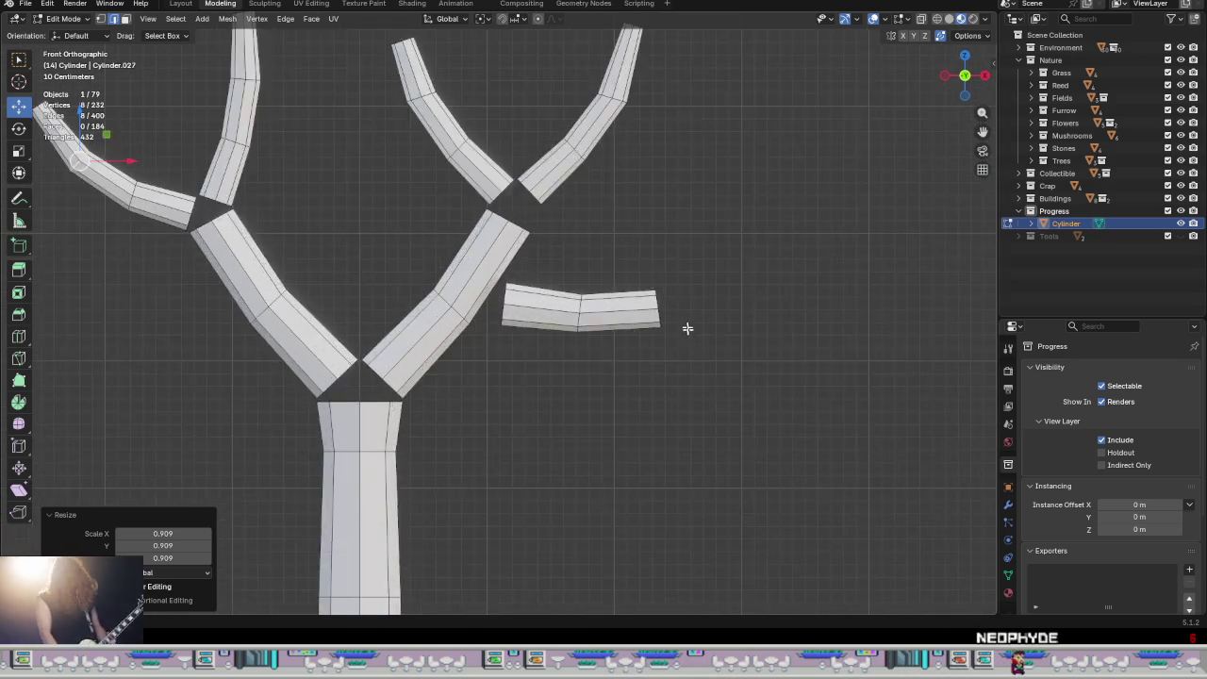
scroll(633, 345, up, 3)
alt+click(669, 333)
scroll(656, 338, down, 3)
shift+middle_drag(656, 337, 576, 393)
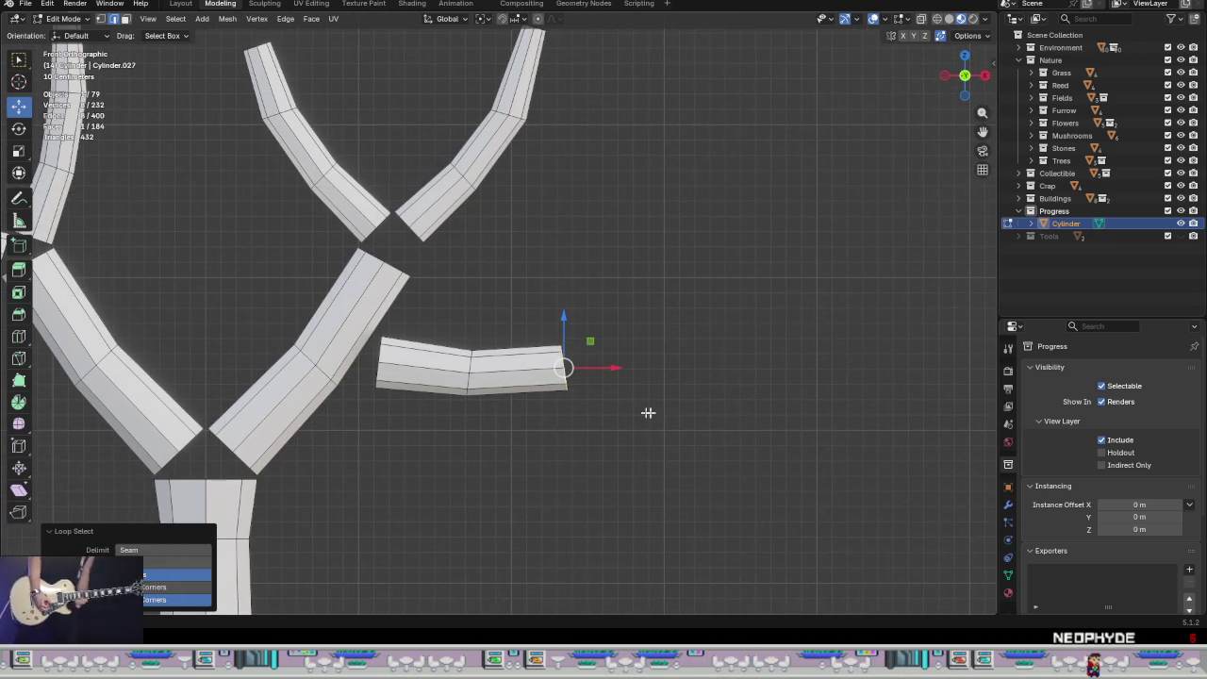
key(r)
click(677, 397)
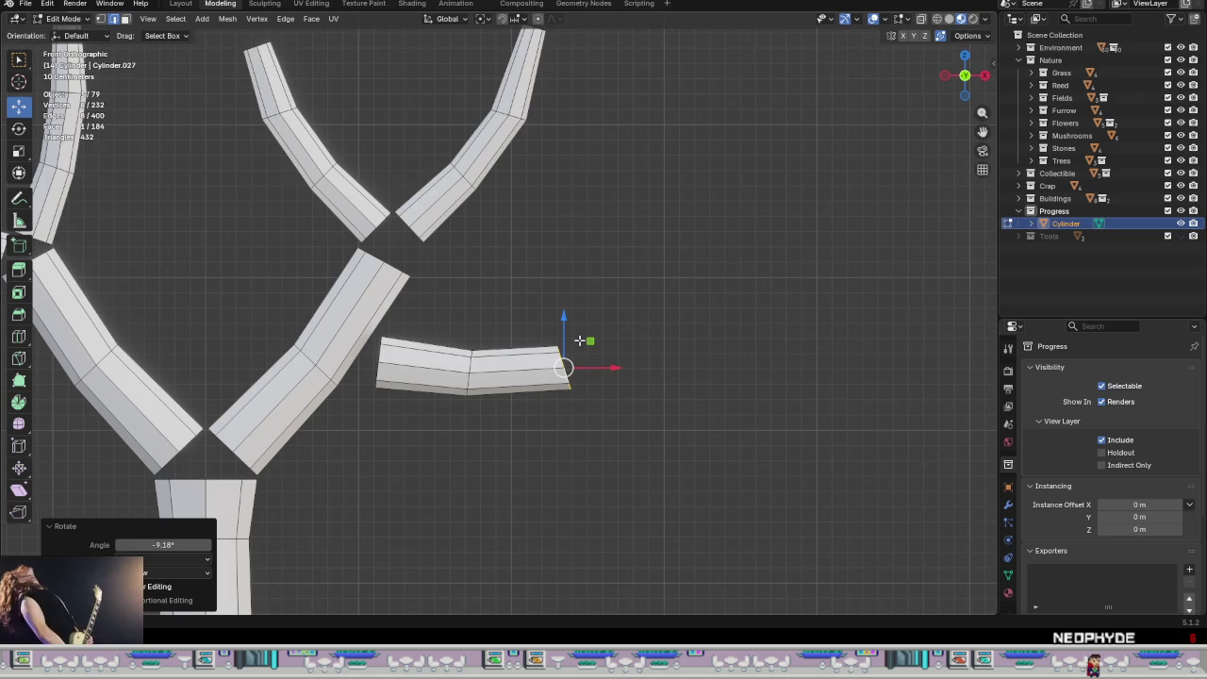
key(g)
click(608, 341)
Step: Extrude a new branch segment, angle it upward, and taper its end to 0.683
key(e)
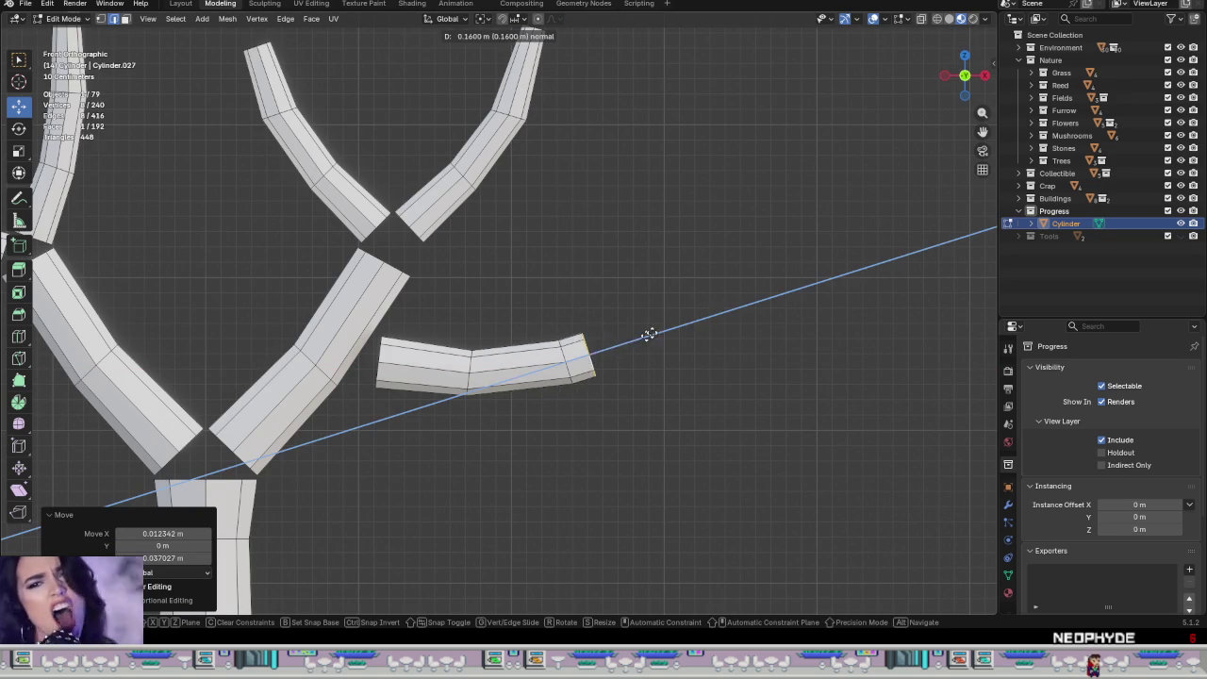
click(714, 310)
key(r)
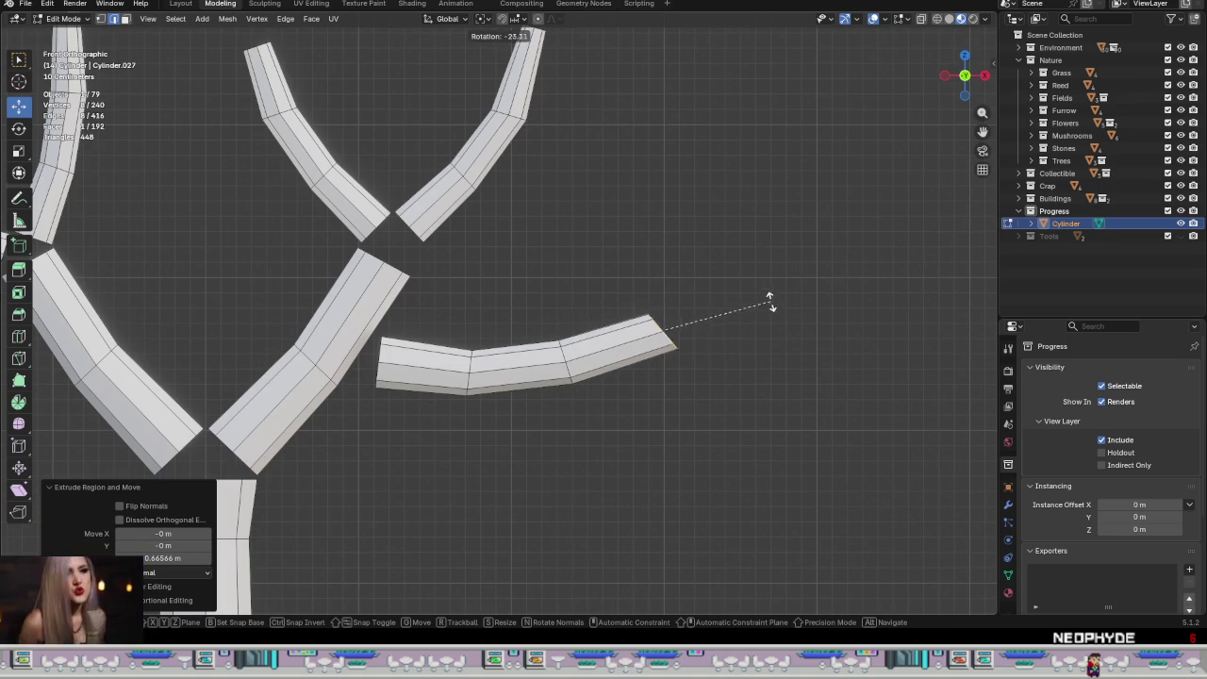
click(770, 306)
key(s)
click(753, 371)
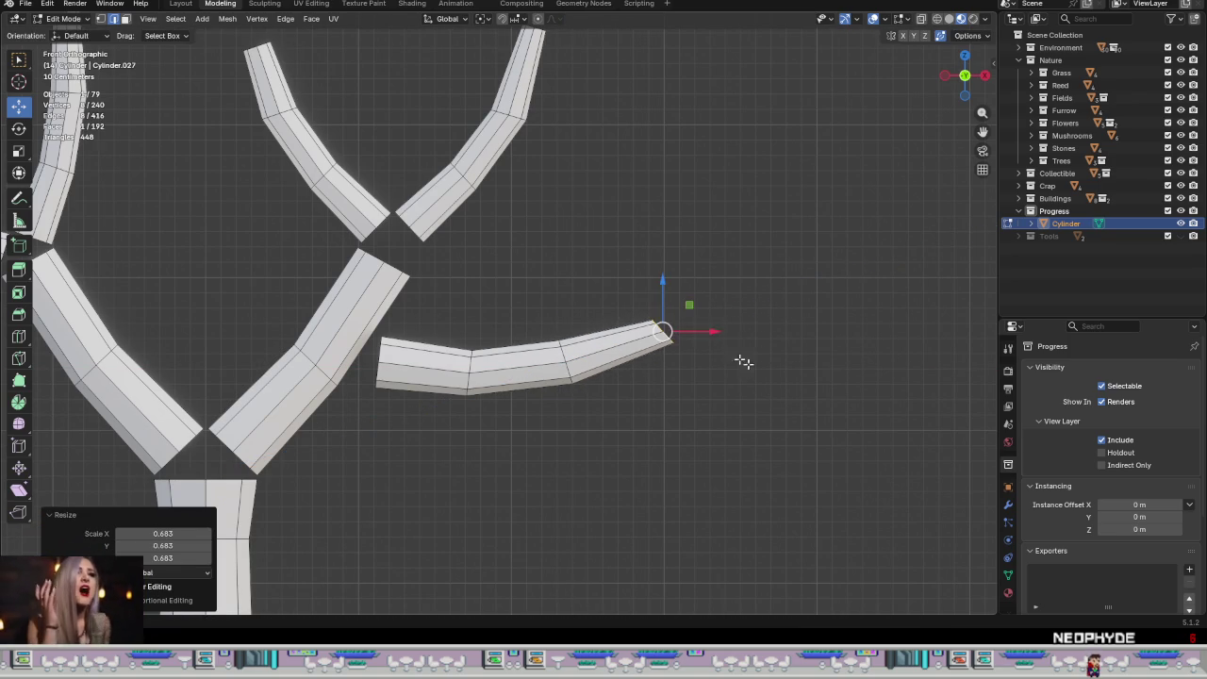
drag(686, 303, 687, 292)
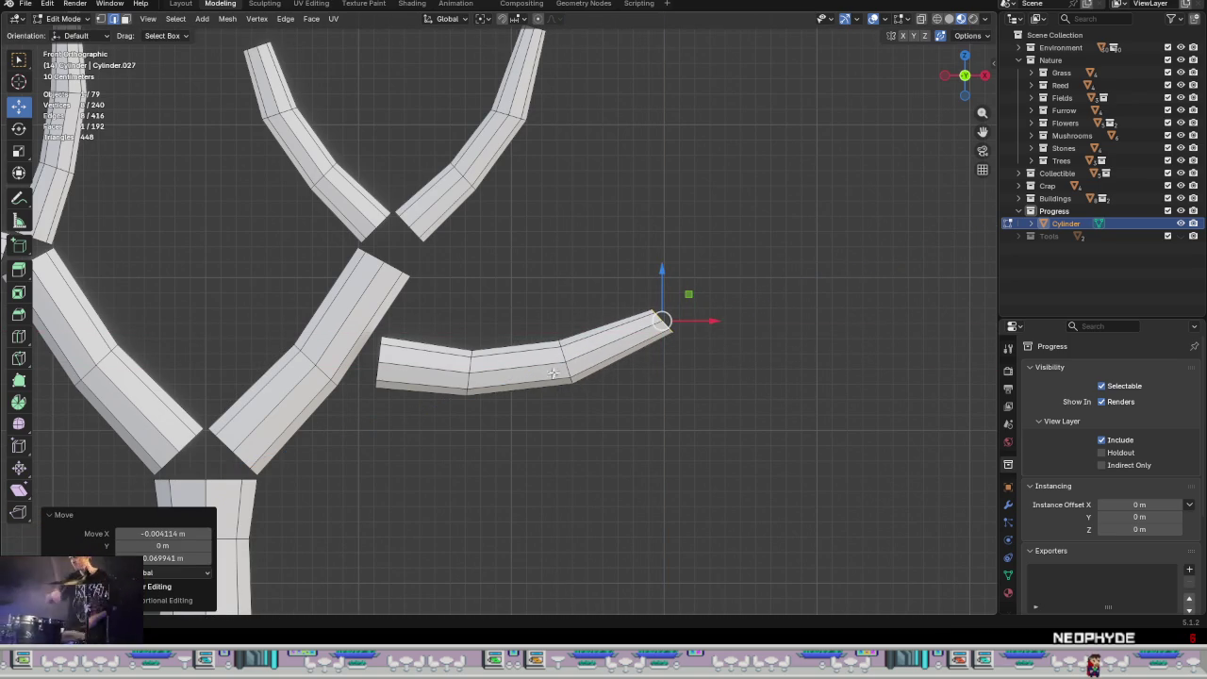
Step: Shrink the edge loop at the branch bend to 0.9 scale
alt+click(571, 372)
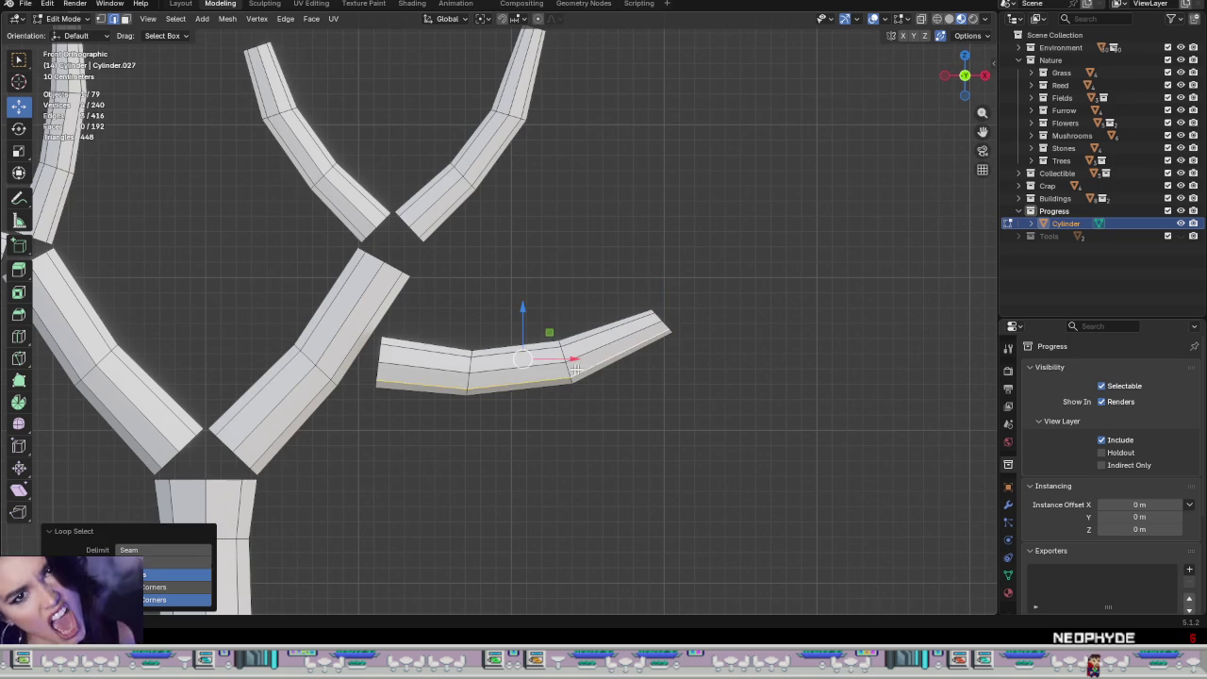
key(s)
click(781, 426)
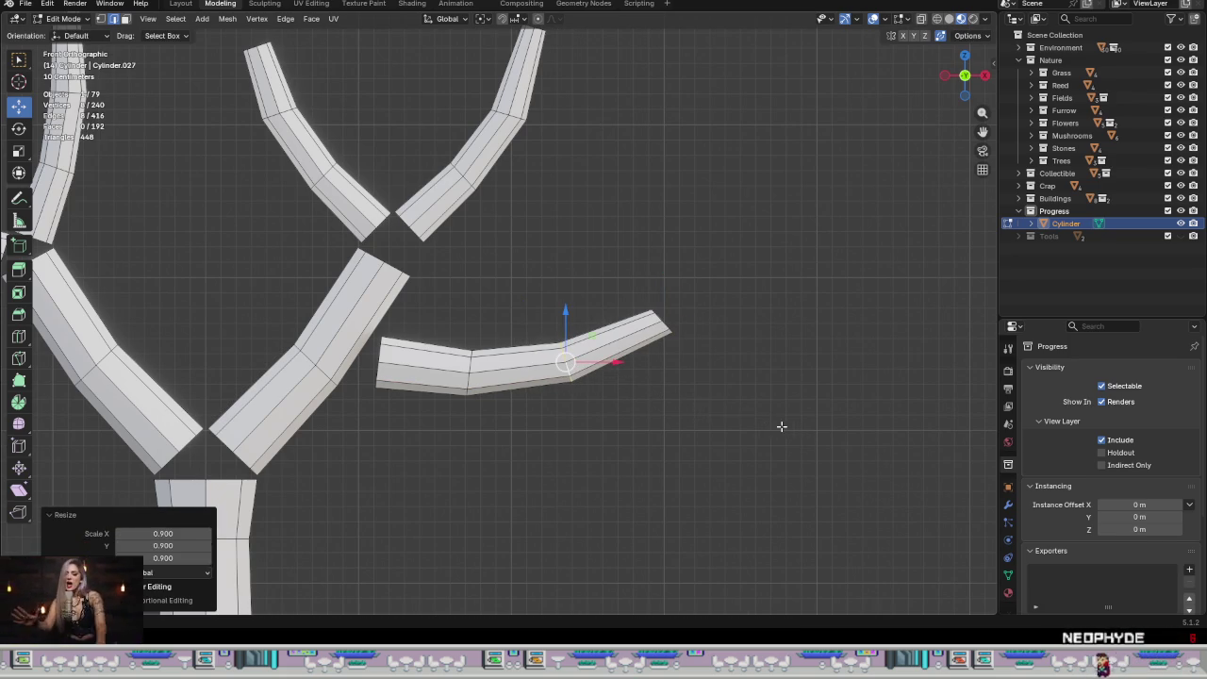
Step: Extrude another tip segment, bend it upward, and taper it to 0.610
alt+click(658, 314)
mouse_move(689, 294)
mouse_down()
mouse_move(672, 296)
mouse_move(678, 311)
mouse_up()
key(r)
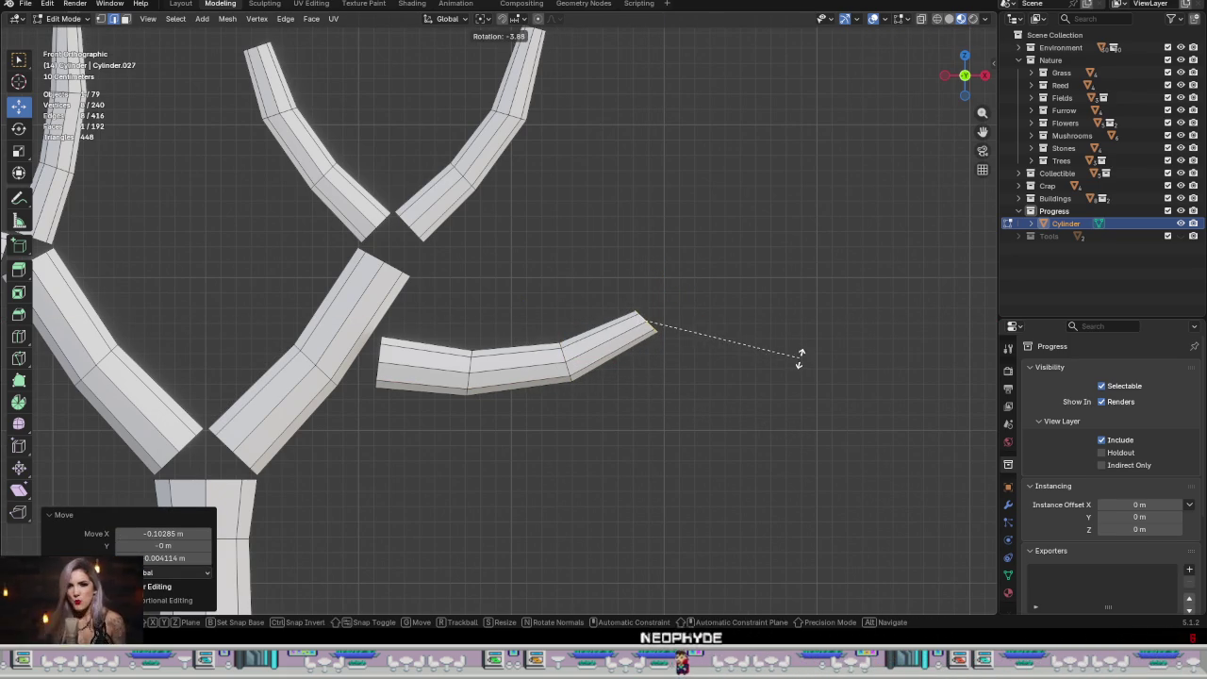
click(800, 347)
key(e)
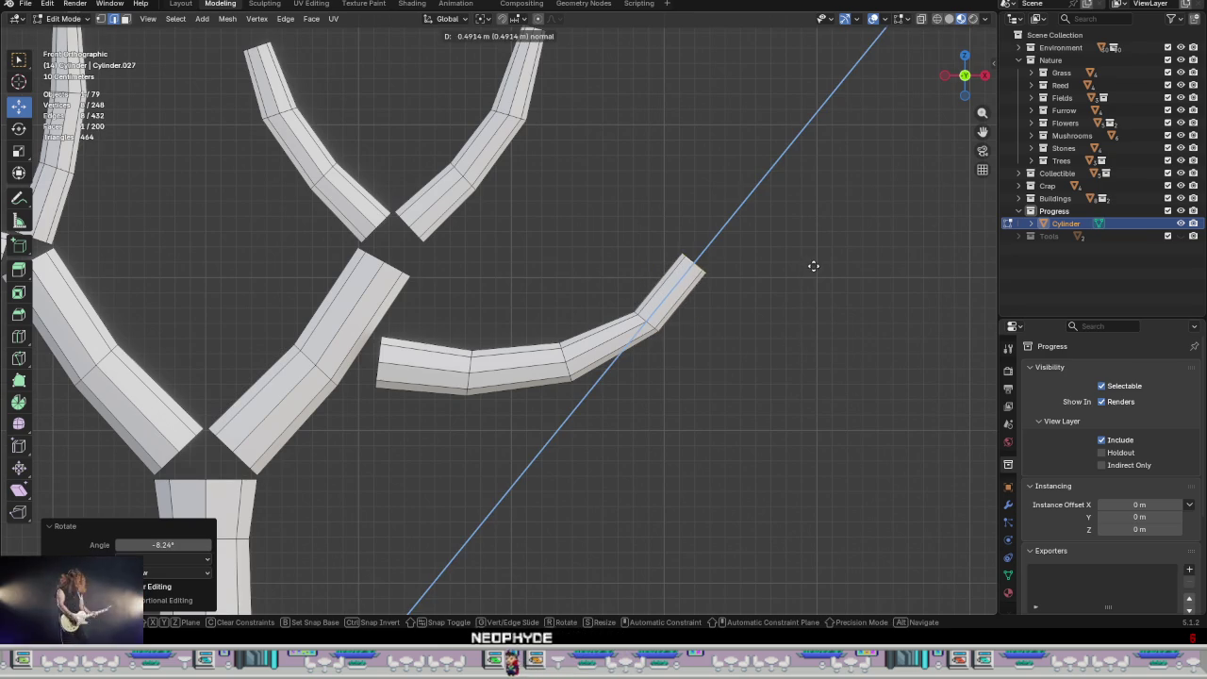
click(828, 288)
key(r)
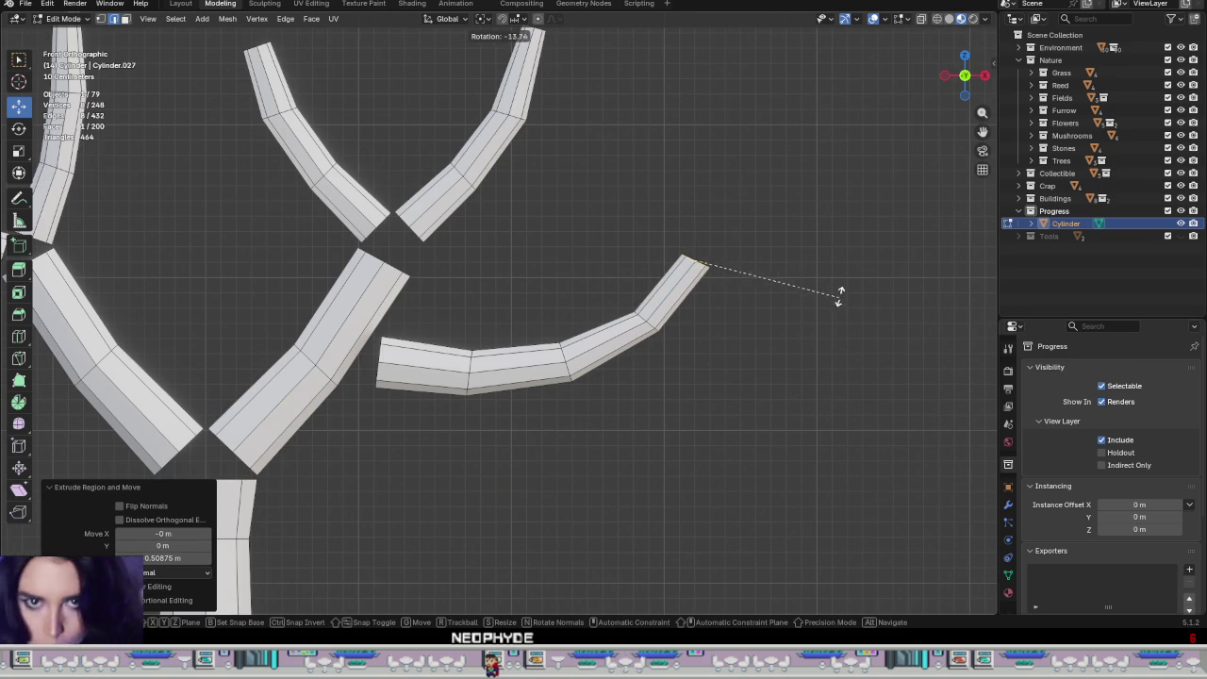
click(842, 302)
key(s)
click(800, 311)
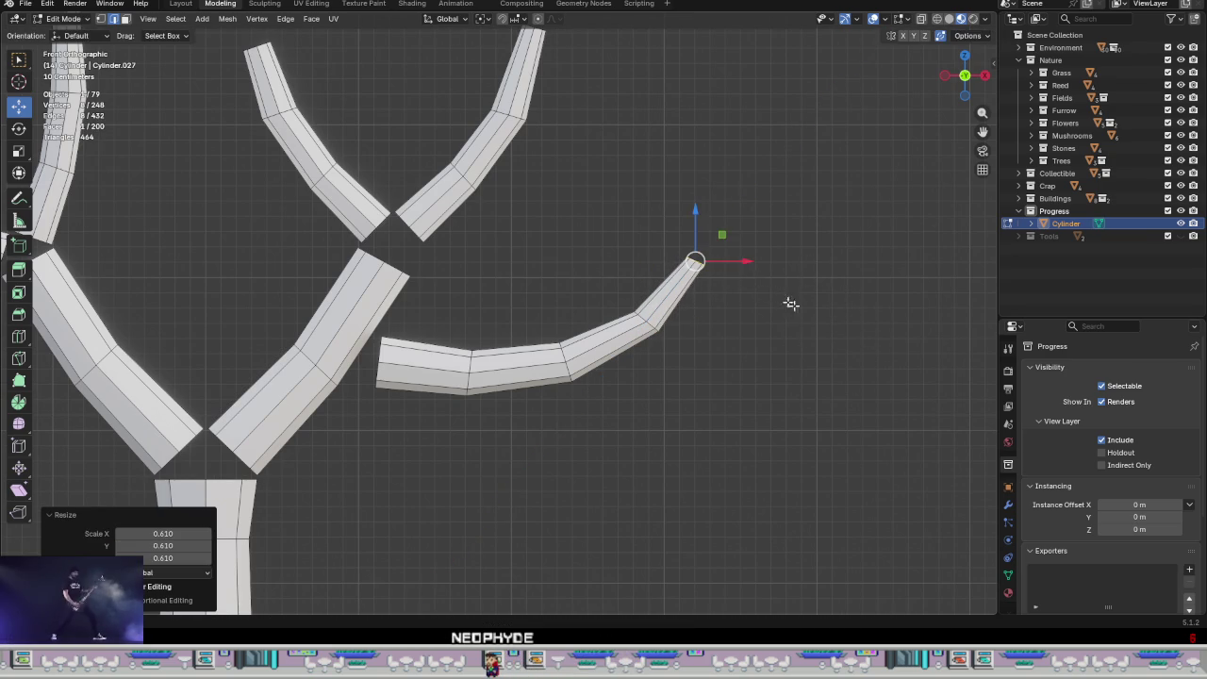
drag(721, 237, 724, 247)
scroll(745, 353, down, 6)
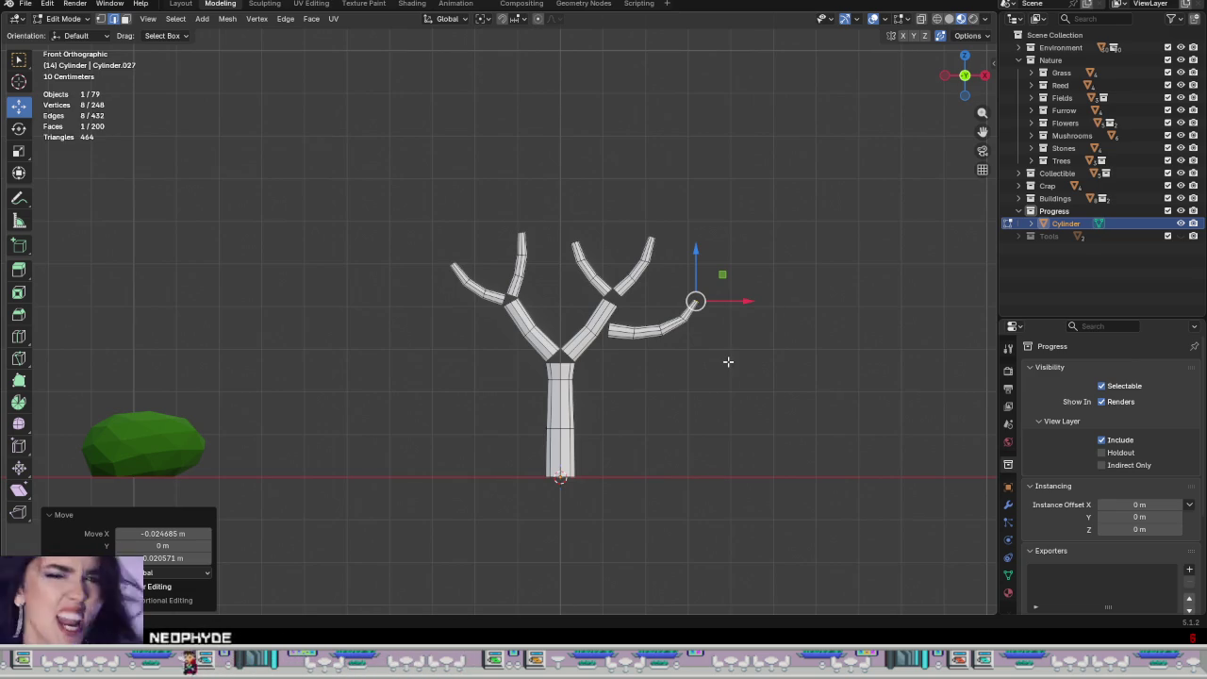
Step: Select the whole upper-right twig and duplicate it in place
scroll(727, 361, down, 3)
mouse_move(716, 434)
middle_down()
mouse_move(697, 403)
mouse_move(541, 409)
middle_up()
scroll(709, 424, up, 3)
mouse_move(709, 425)
middle_down()
mouse_move(754, 461)
mouse_move(740, 477)
mouse_move(673, 351)
mouse_move(668, 417)
mouse_move(688, 472)
mouse_move(633, 444)
mouse_move(644, 449)
middle_up()
scroll(675, 368, up, 4)
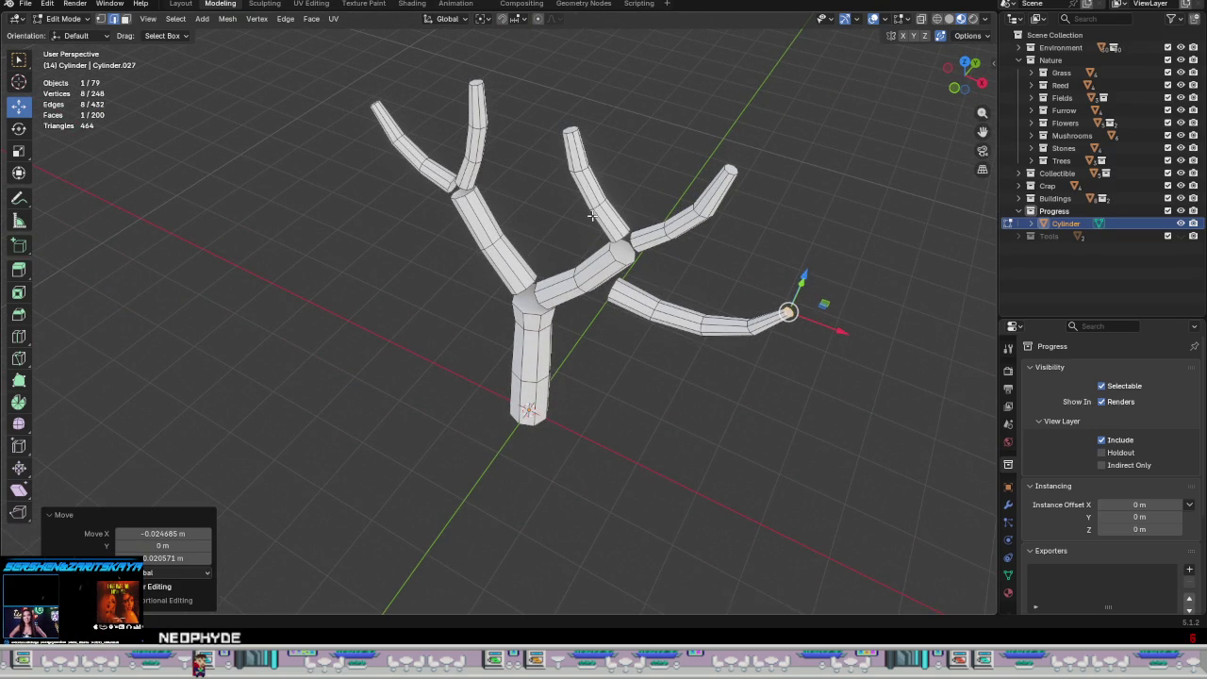
key(l)
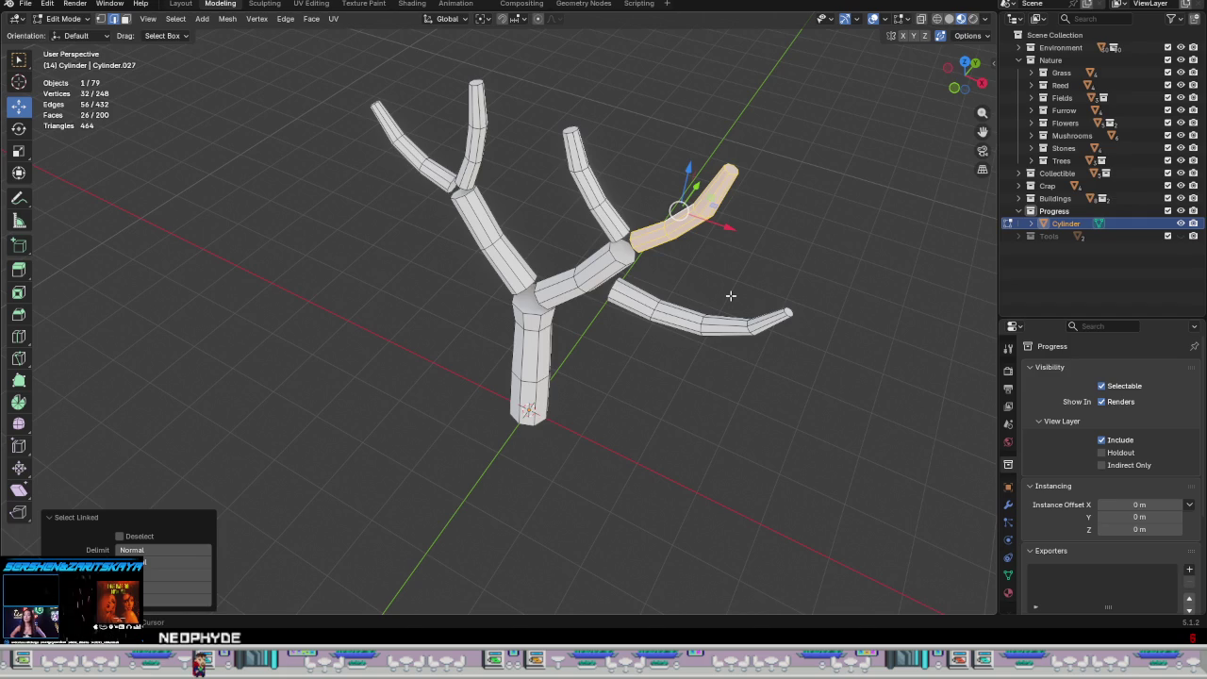
key(shift+d)
right_click(801, 283)
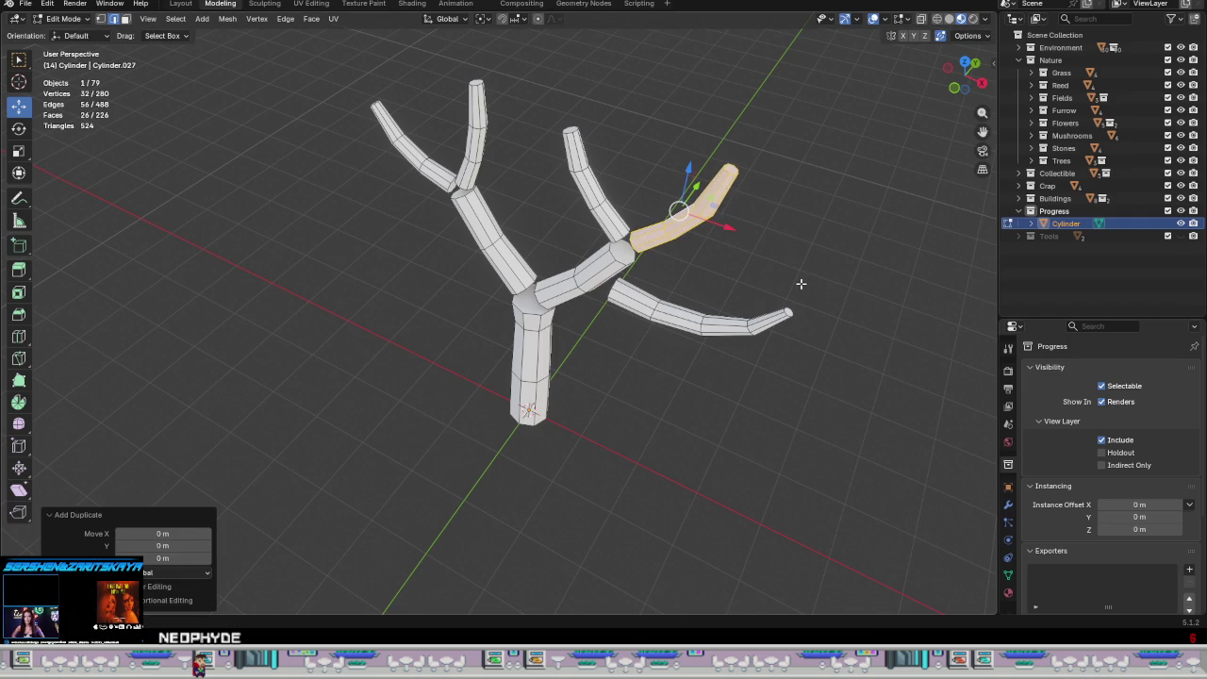
Step: Rotate the twig copy -90° about Z, then move it in the horizontal plane
key(r)
key(z)
key(9)
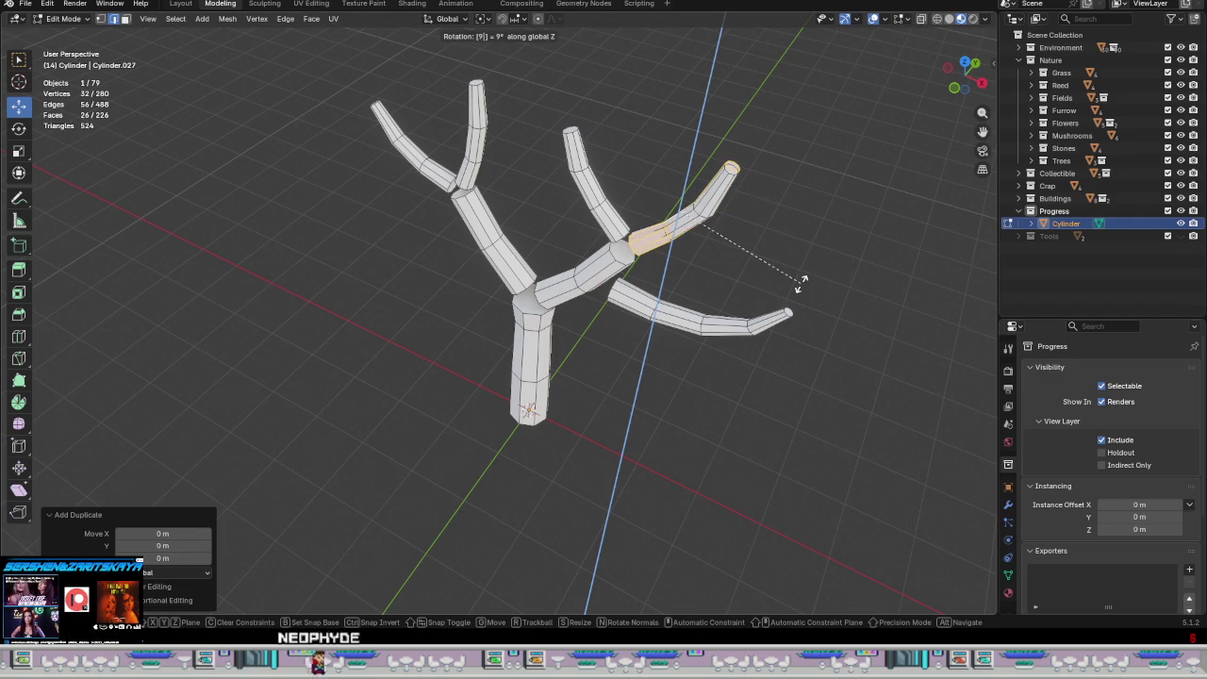
key(minus)
key(0)
key(Return)
middle_drag(786, 283, 745, 322)
key(g)
key(shift+z)
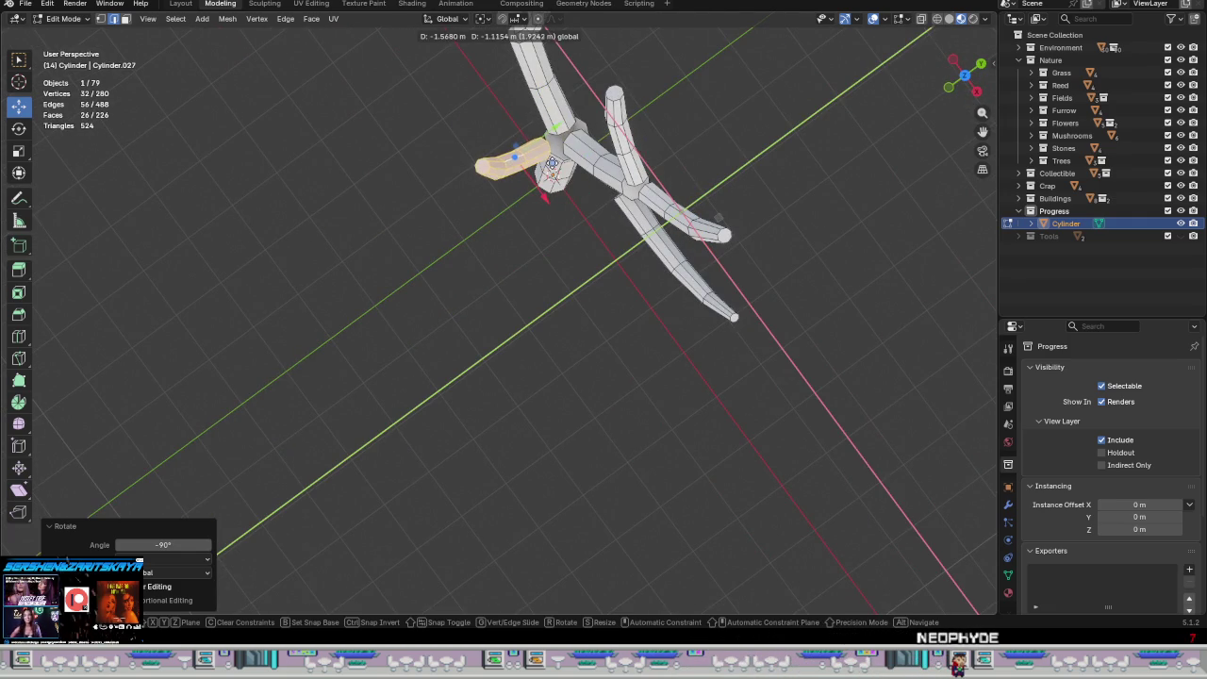
Step: Drop the twig copy near the trunk's fork and turn on vertex snapping
click(552, 162)
click(525, 18)
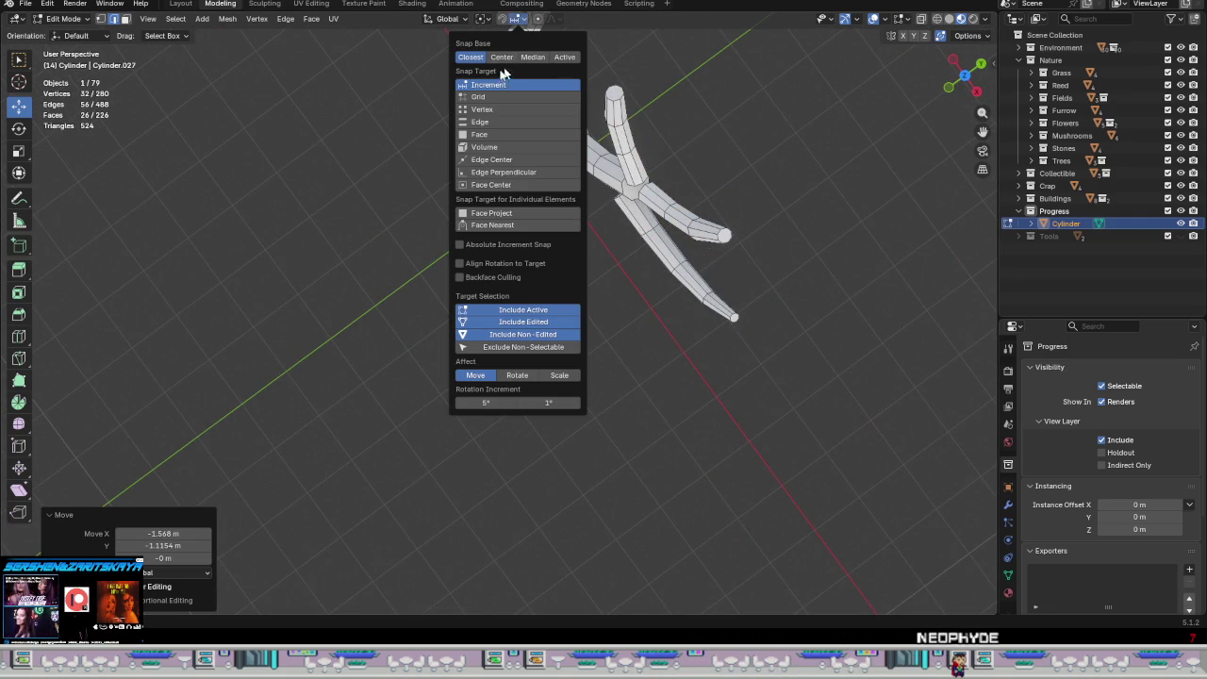
click(491, 110)
scroll(560, 144, up, 3)
scroll(560, 144, up, 3)
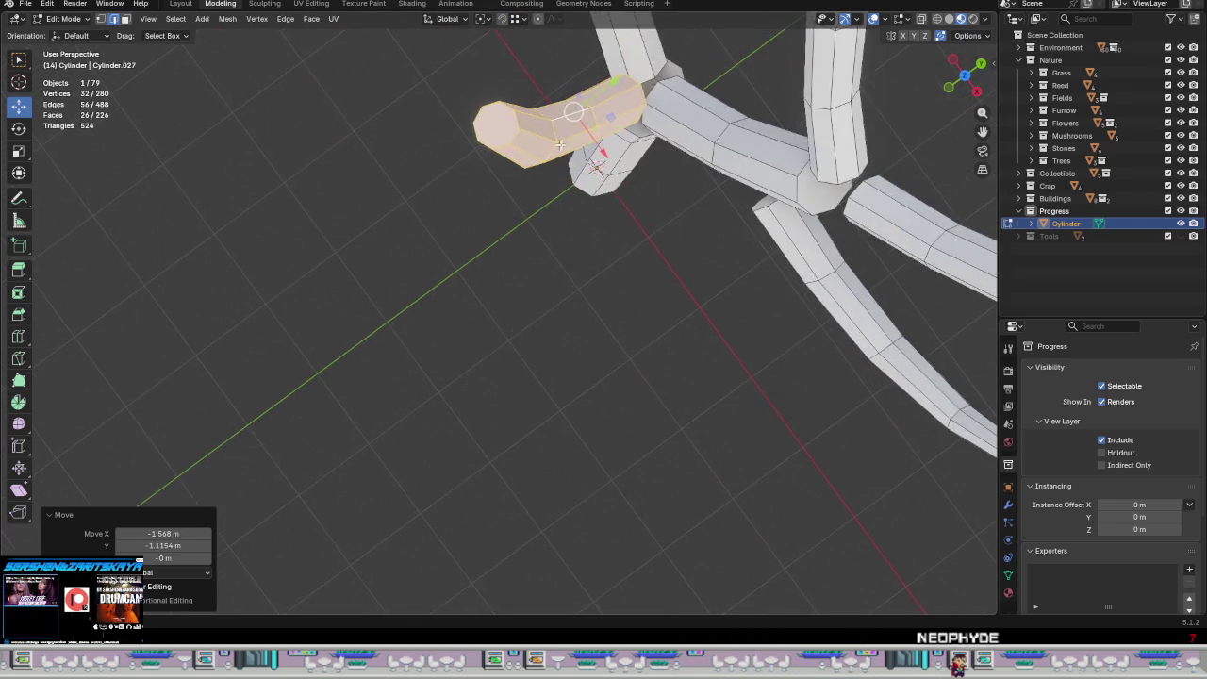
scroll(560, 144, down, 4)
middle_drag(560, 144, 608, 78)
Step: Lower the twig beside the trunk and slide it above the trunk centre
drag(625, 47, 608, 202)
mouse_move(608, 203)
middle_down()
mouse_move(668, 208)
mouse_move(588, 235)
middle_up()
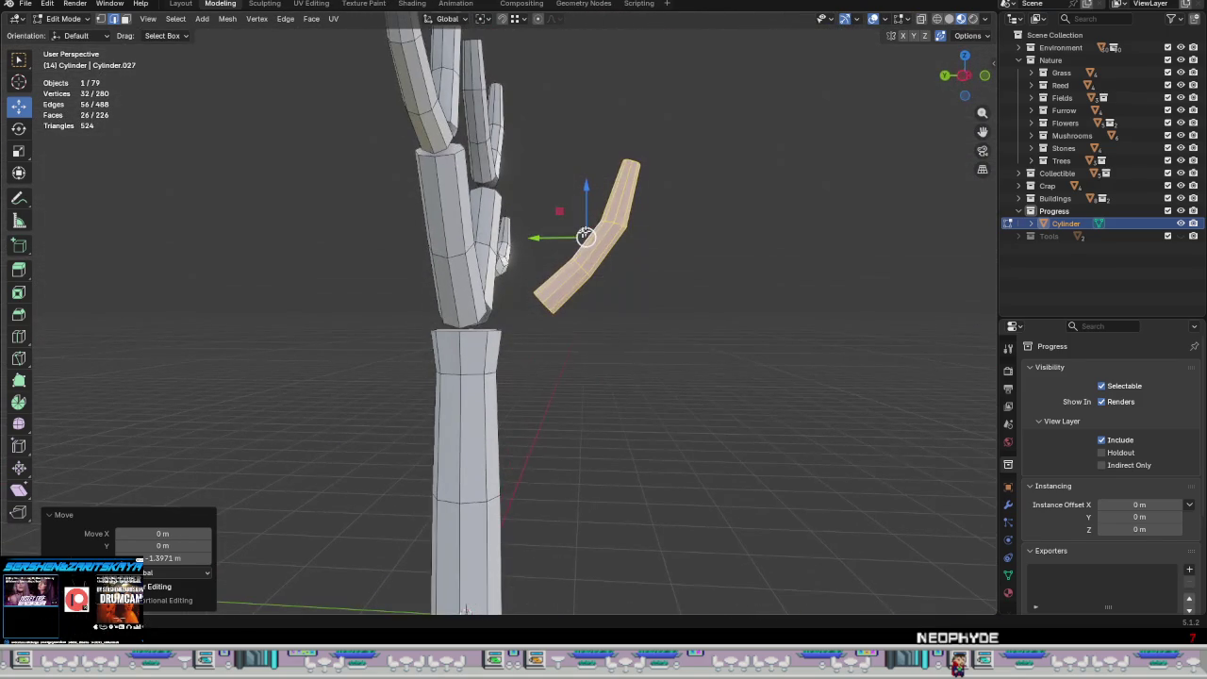
drag(534, 239, 491, 240)
drag(539, 200, 536, 213)
drag(495, 253, 482, 251)
mouse_move(482, 251)
middle_down()
mouse_move(633, 345)
mouse_move(515, 402)
mouse_move(455, 336)
mouse_move(534, 304)
middle_up()
drag(588, 252, 567, 254)
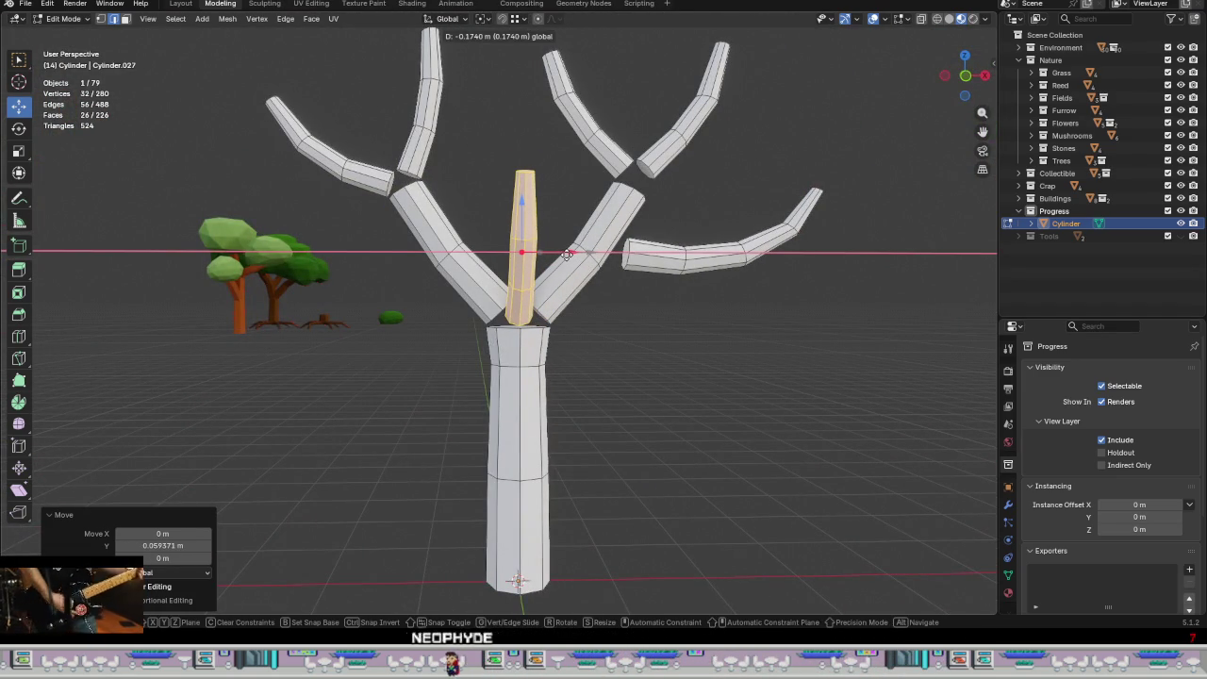
drag(566, 254, 570, 254)
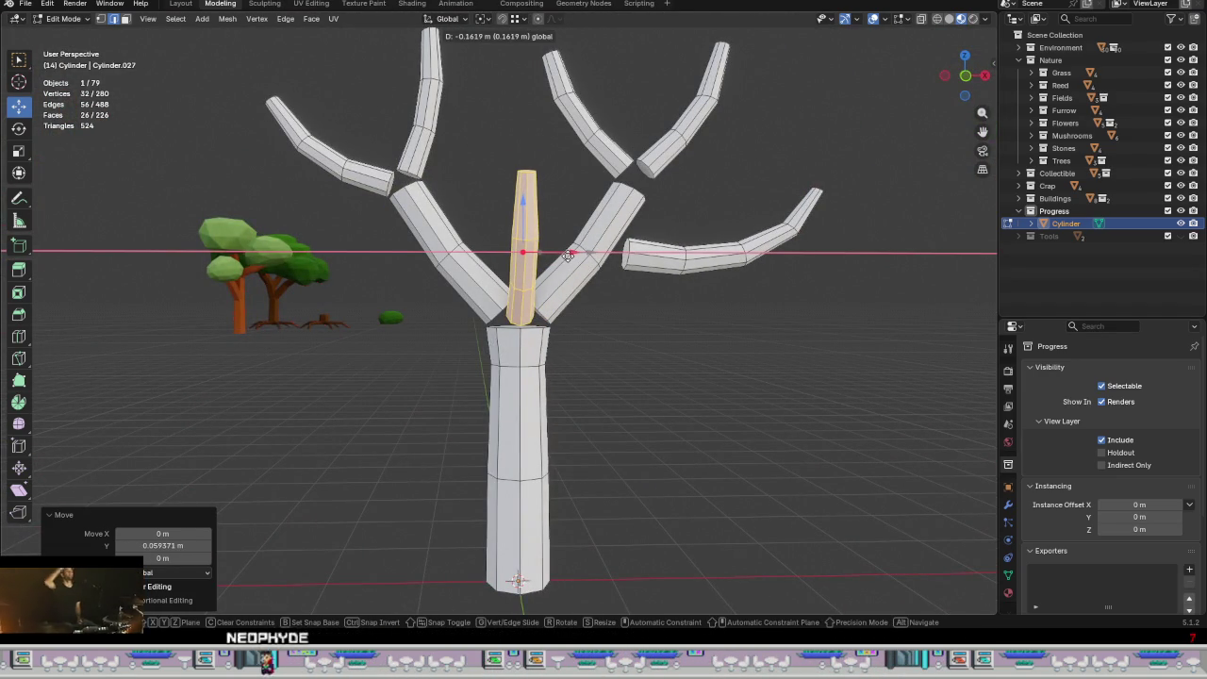
click(568, 255)
Step: Nudge the twig along Y toward the fork and set its height along Z
middle_drag(553, 337, 509, 245)
scroll(496, 235, up, 3)
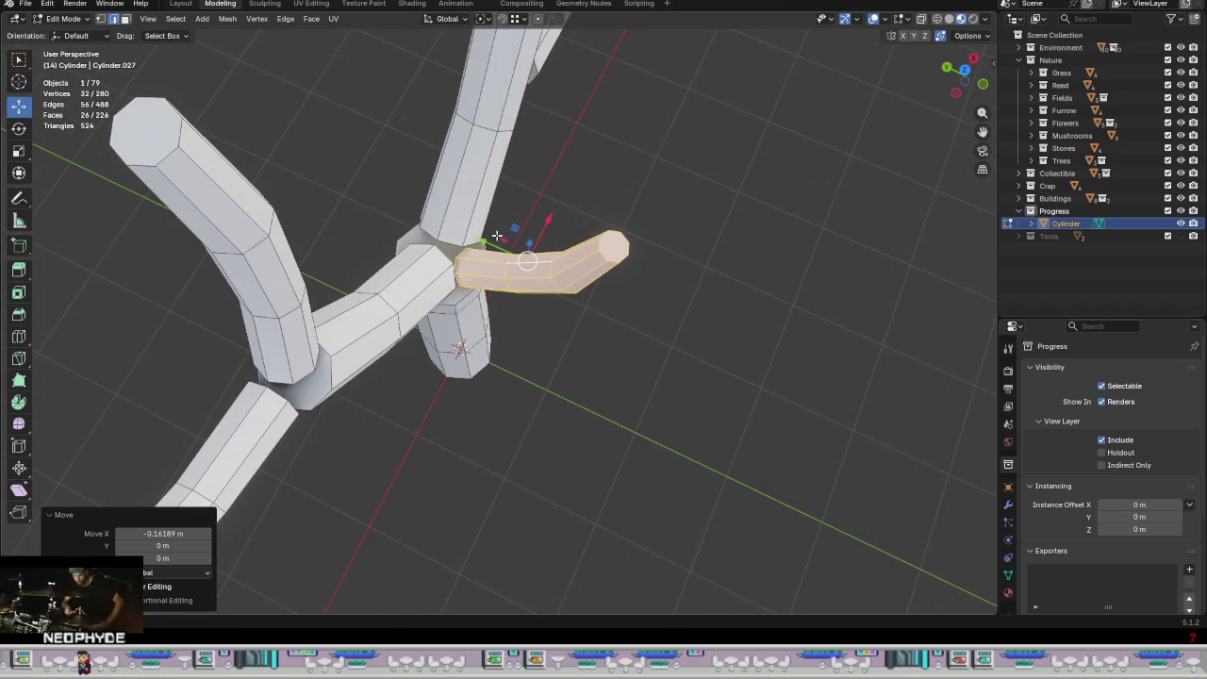
drag(484, 246, 493, 255)
click(493, 250)
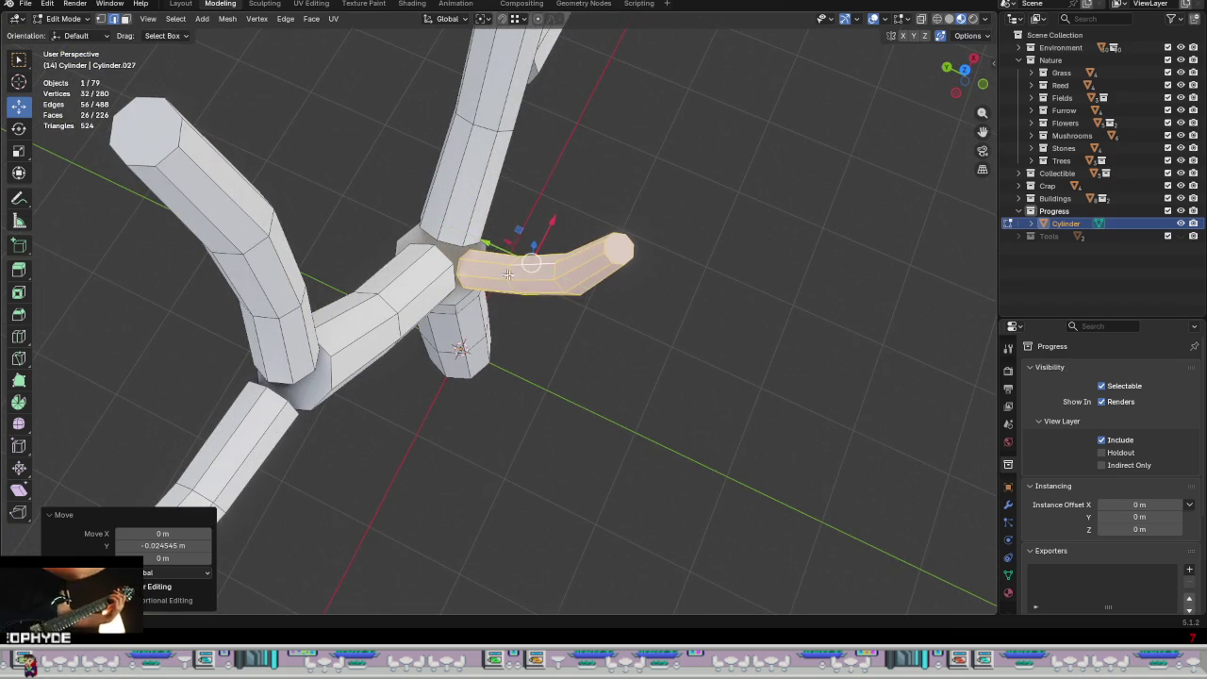
middle_drag(493, 250, 533, 208)
key(g)
key(z)
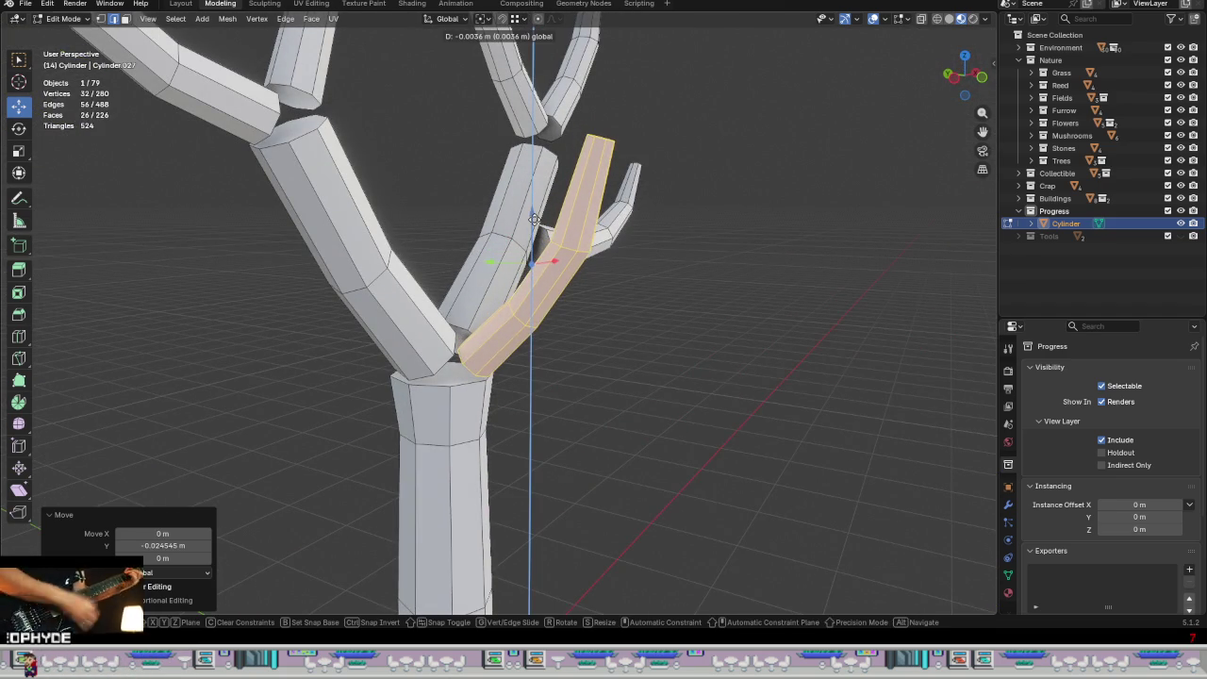
click(533, 217)
middle_drag(533, 217, 584, 369)
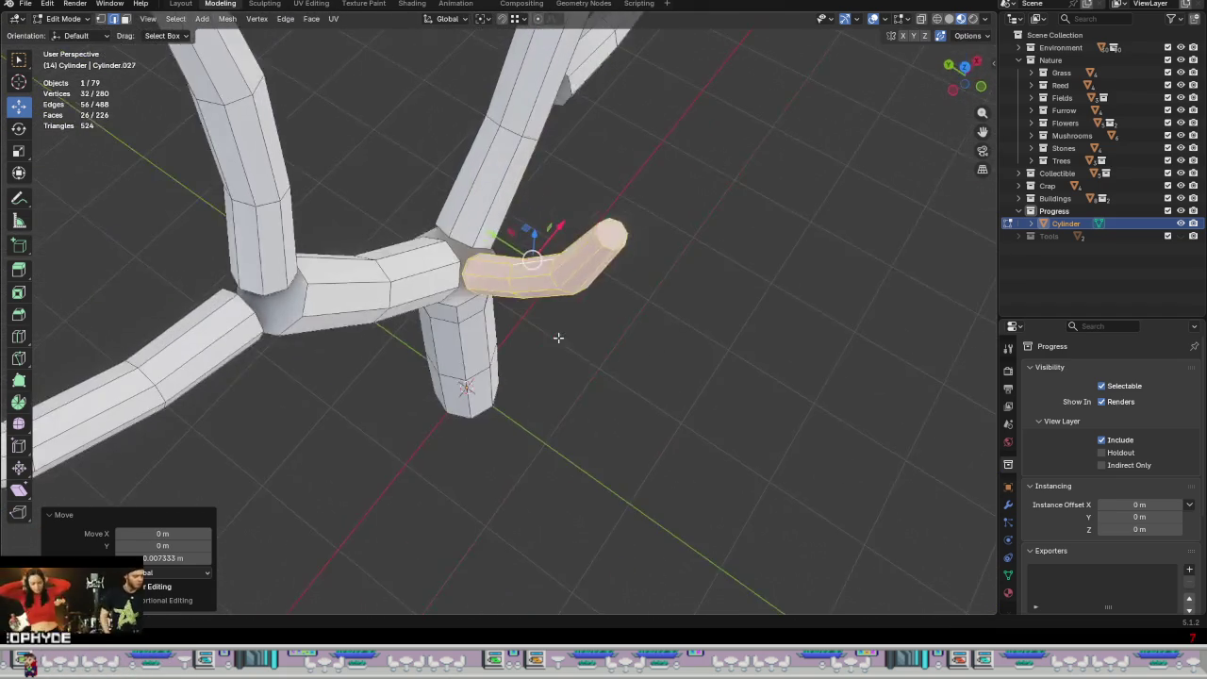
scroll(603, 370, down, 2)
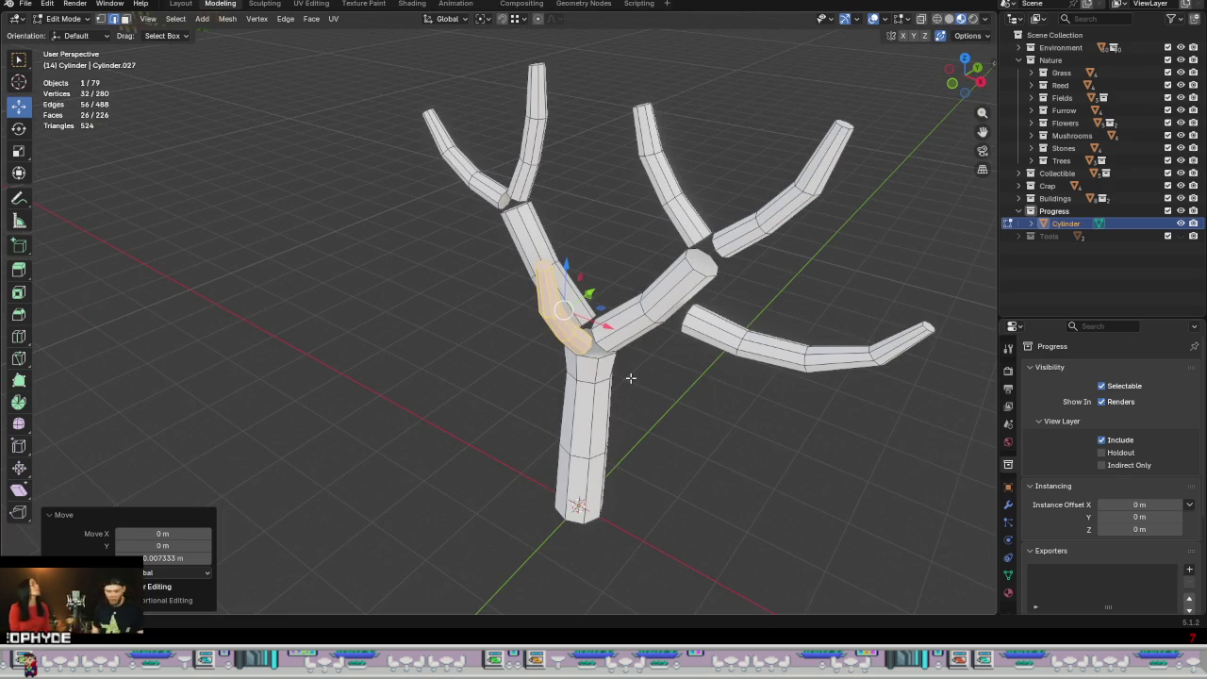
mouse_move(623, 395)
middle_down()
mouse_move(520, 398)
mouse_move(659, 491)
mouse_move(663, 468)
mouse_move(697, 436)
mouse_move(782, 382)
mouse_move(821, 377)
mouse_move(773, 398)
mouse_move(743, 444)
mouse_move(778, 482)
mouse_move(502, 250)
mouse_move(499, 296)
mouse_move(559, 294)
middle_up()
Step: Rotate the connected cylinder segment -19.8° about Z and shift it across the ground plane
key(alt+a)
key(l)
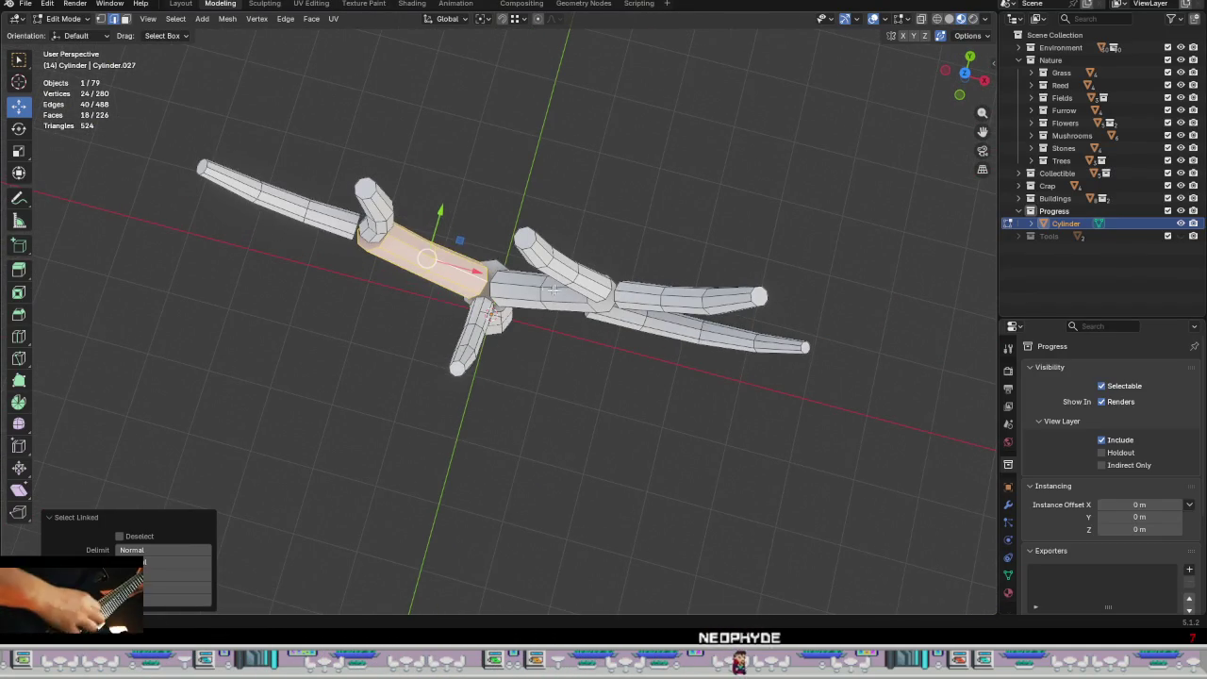
key(r)
key(z)
click(544, 338)
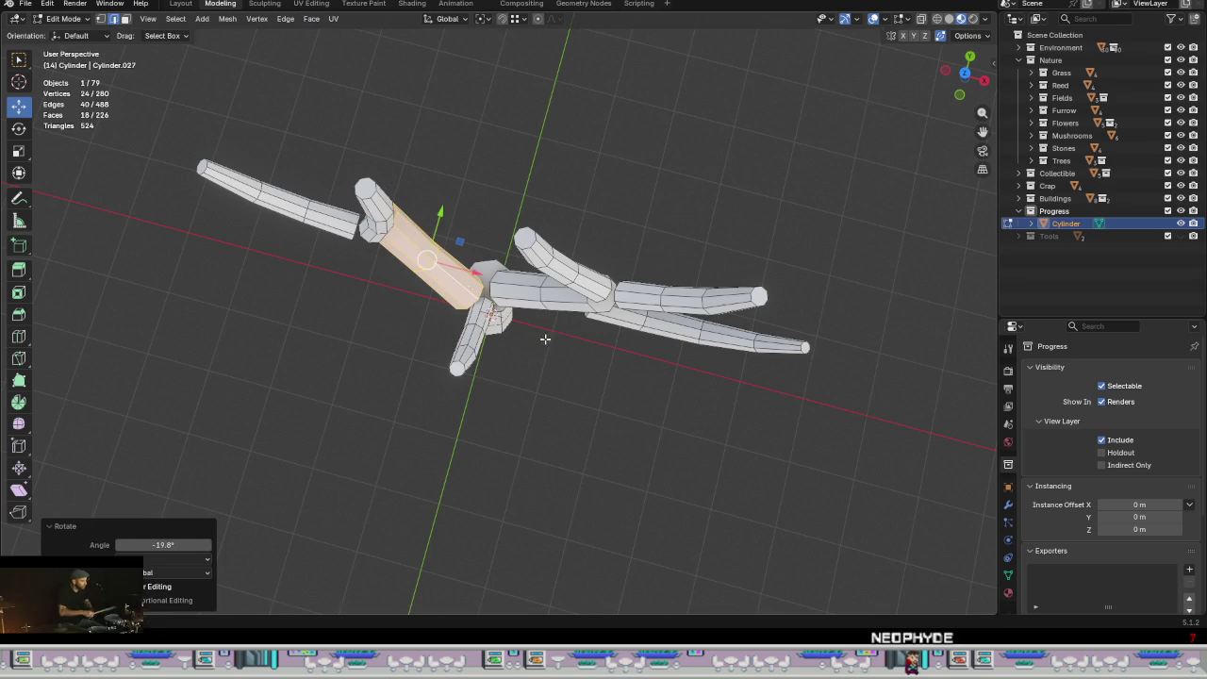
mouse_move(458, 243)
mouse_down()
mouse_move(469, 219)
mouse_move(460, 226)
mouse_up()
Step: Turn the next branch segment 20.3° about Z and slide it toward the junction
key(alt+a)
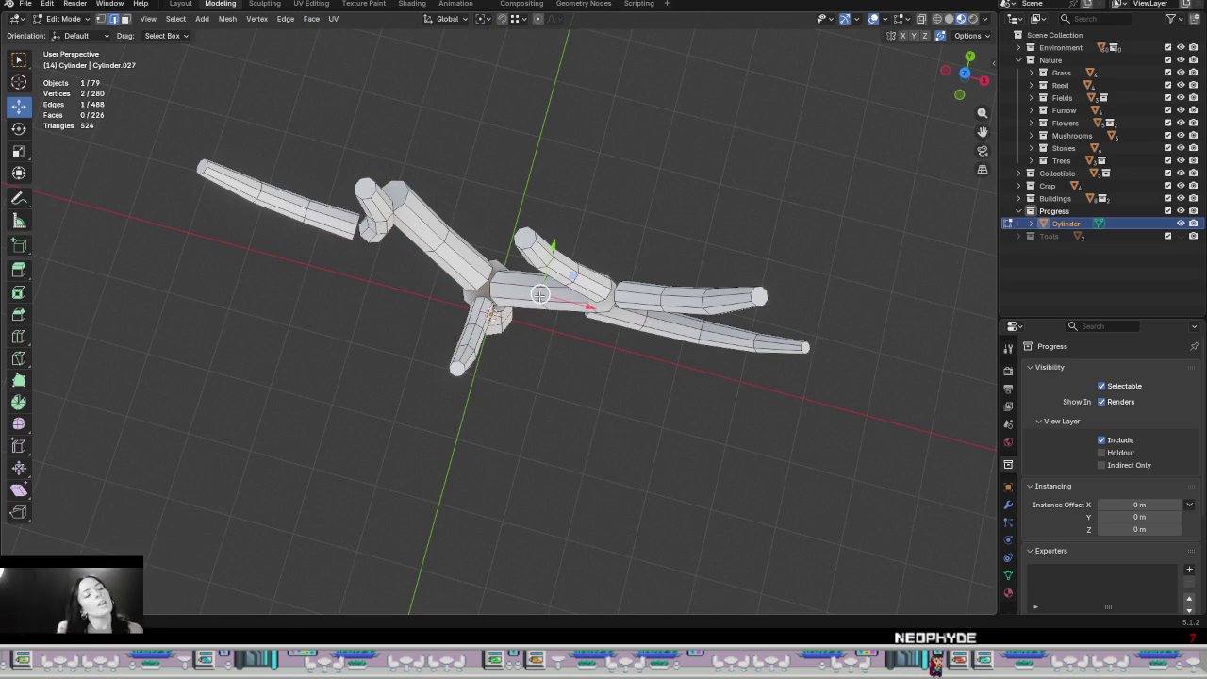
key(i)
click(539, 294)
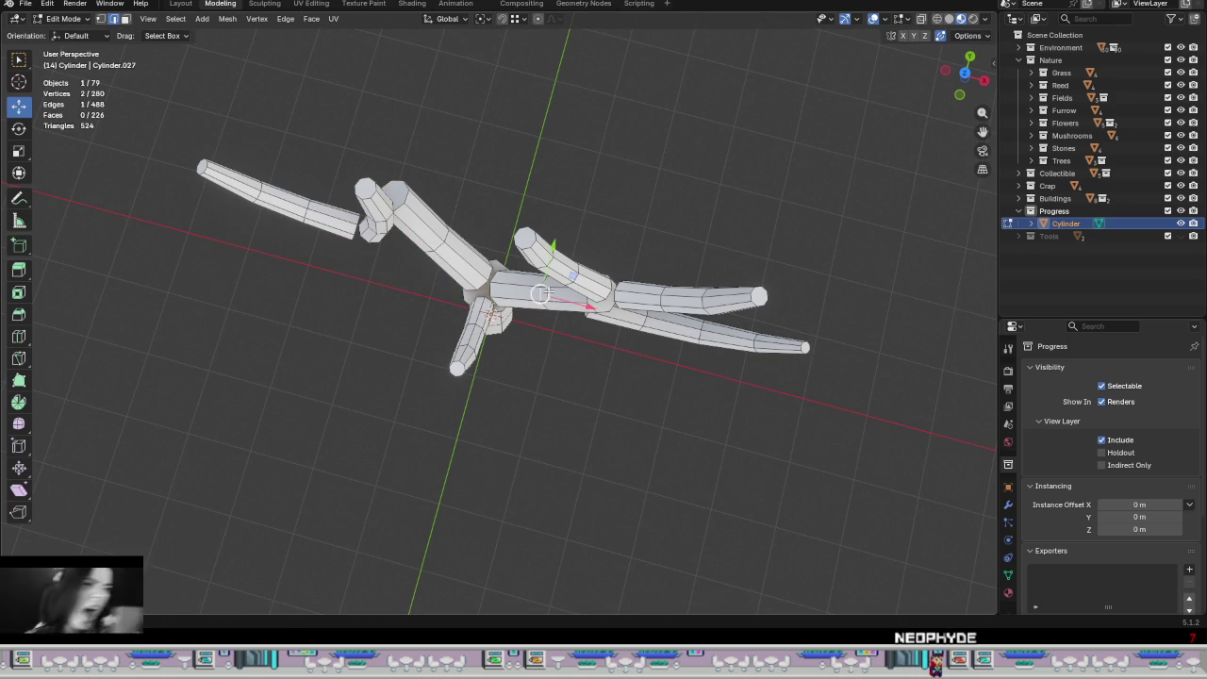
key(l)
middle_drag(623, 386, 637, 397)
key(r)
key(z)
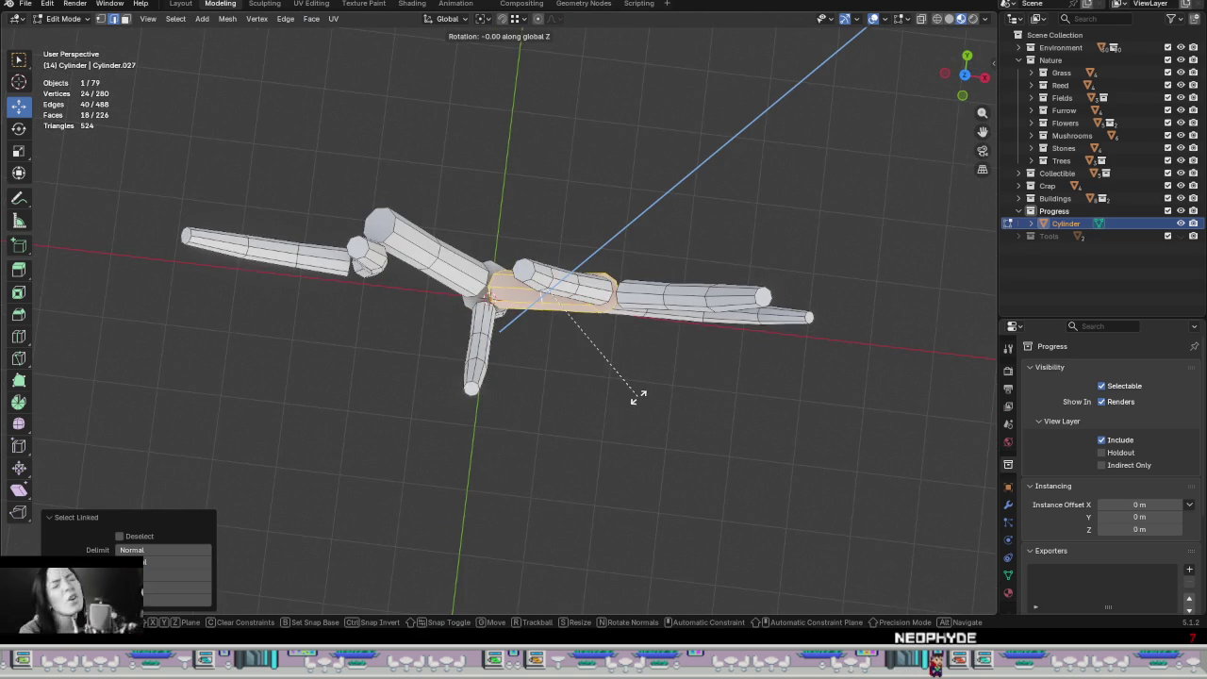
click(651, 349)
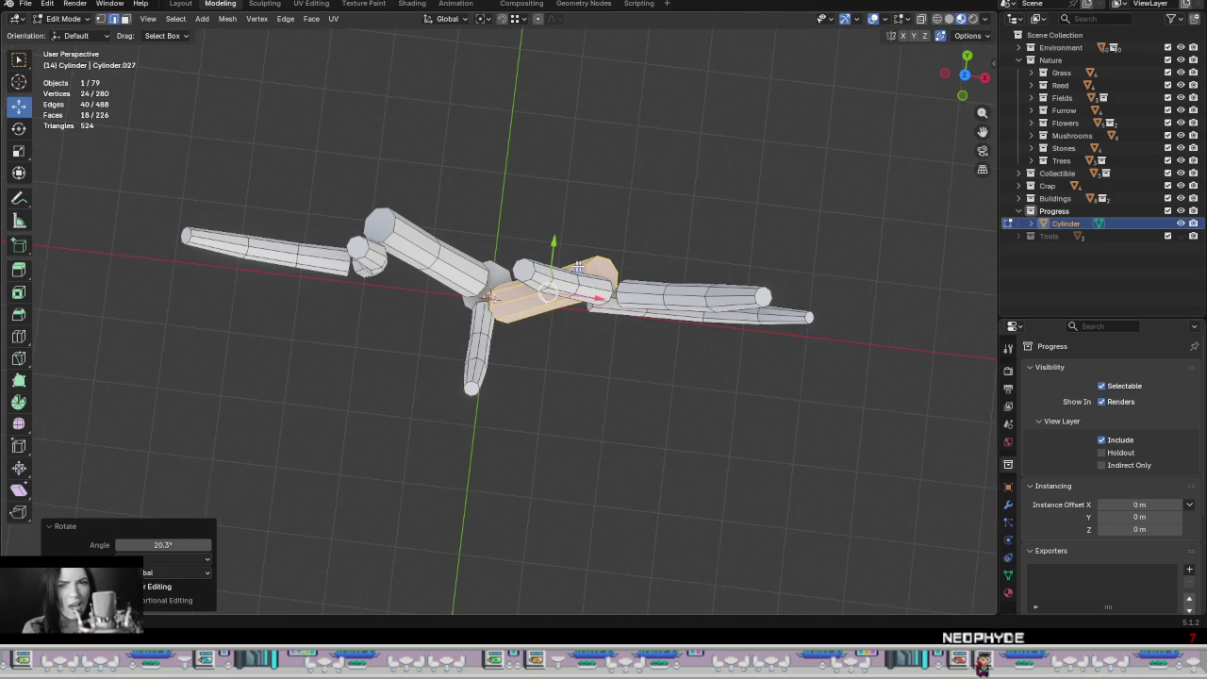
drag(574, 268, 559, 284)
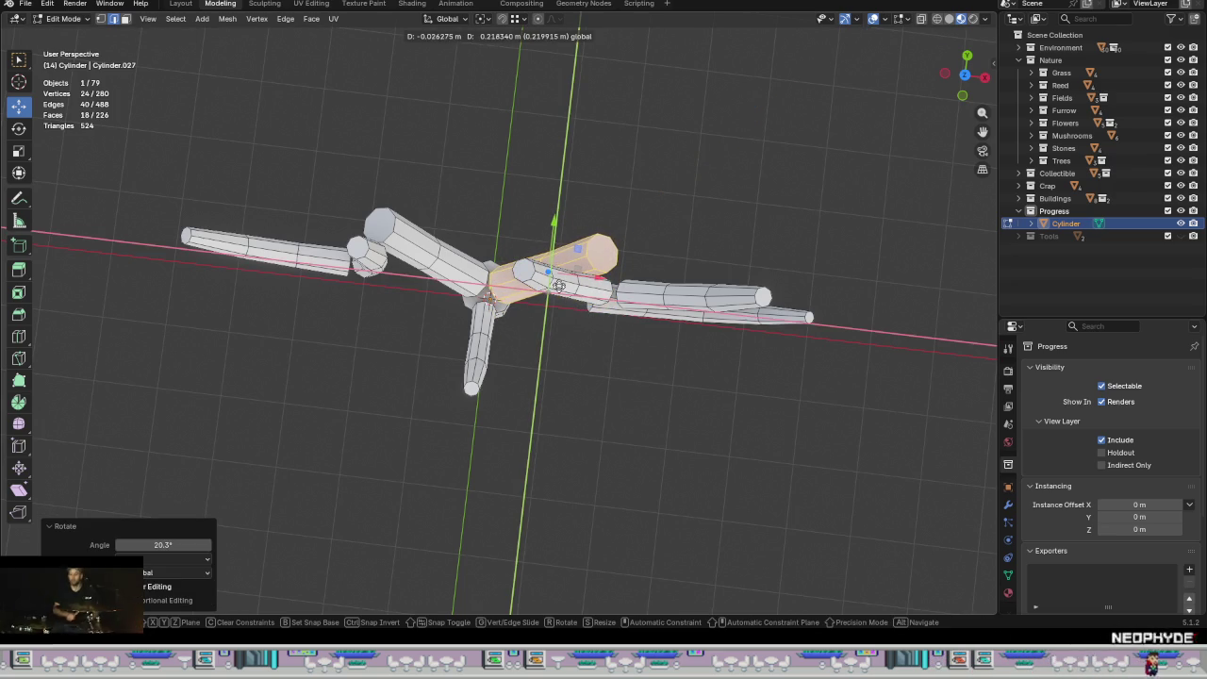
mouse_move(574, 317)
middle_down()
mouse_move(591, 276)
mouse_move(585, 358)
mouse_move(619, 379)
mouse_move(485, 407)
mouse_move(518, 407)
middle_up()
Step: Rotate the side branch -18.6° about Z and place it onto the trunk
click(614, 340)
key(l)
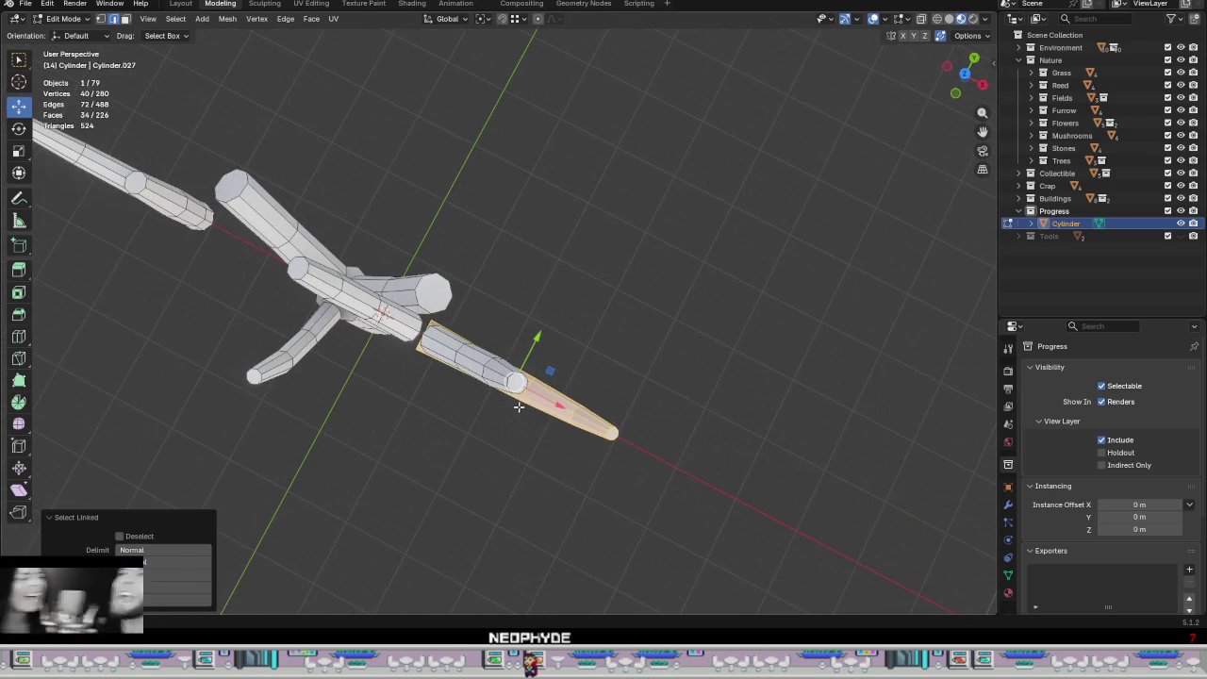
key(r)
key(z)
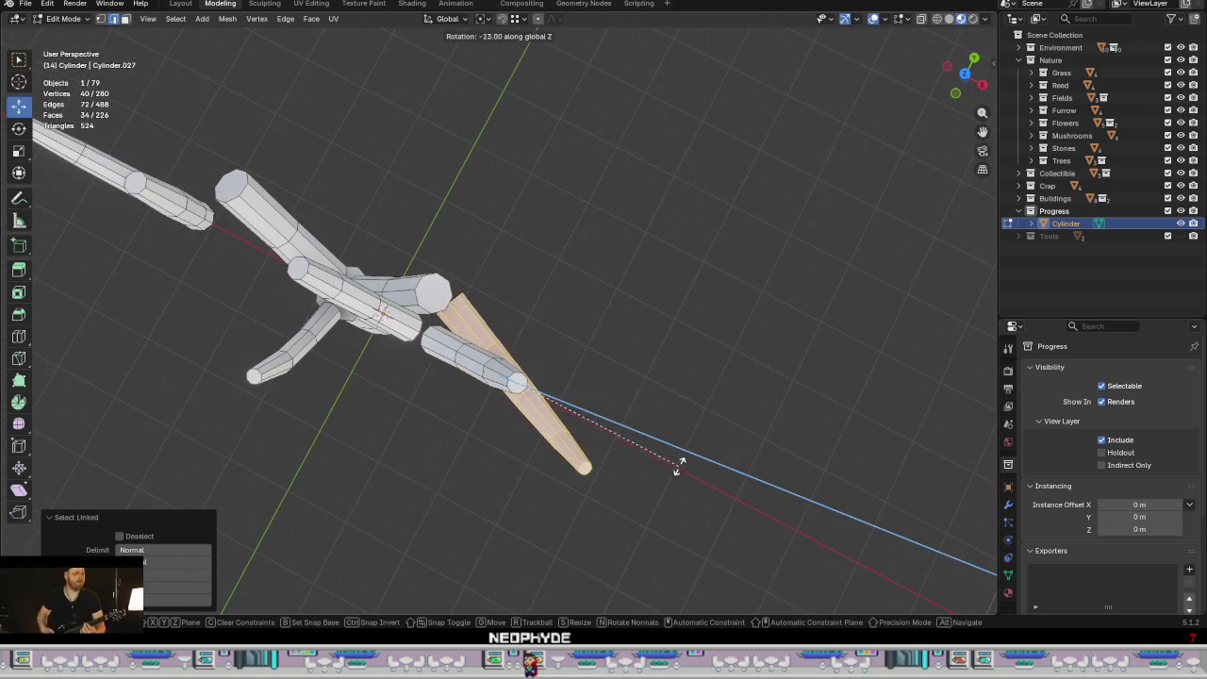
click(673, 463)
mouse_move(673, 463)
middle_down()
mouse_move(669, 333)
mouse_move(714, 315)
mouse_move(575, 347)
mouse_move(574, 368)
middle_up()
key(g)
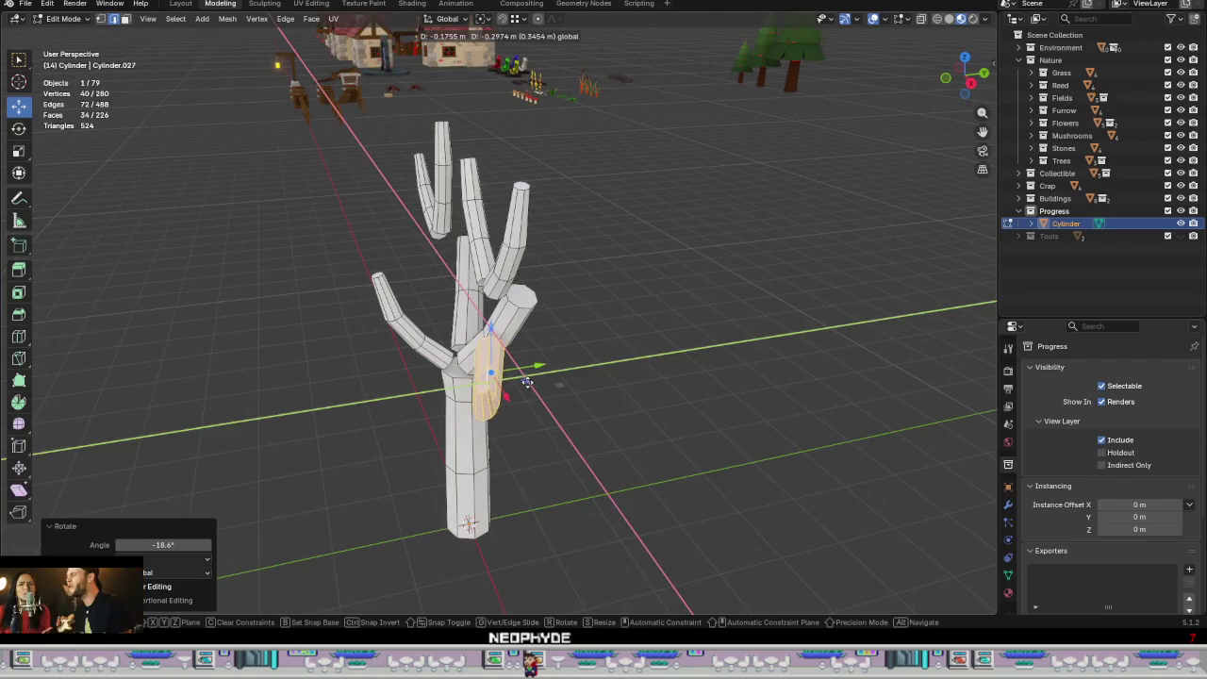
click(520, 367)
scroll(523, 396, up, 4)
mouse_move(525, 412)
middle_down()
mouse_move(515, 415)
mouse_move(641, 410)
middle_up()
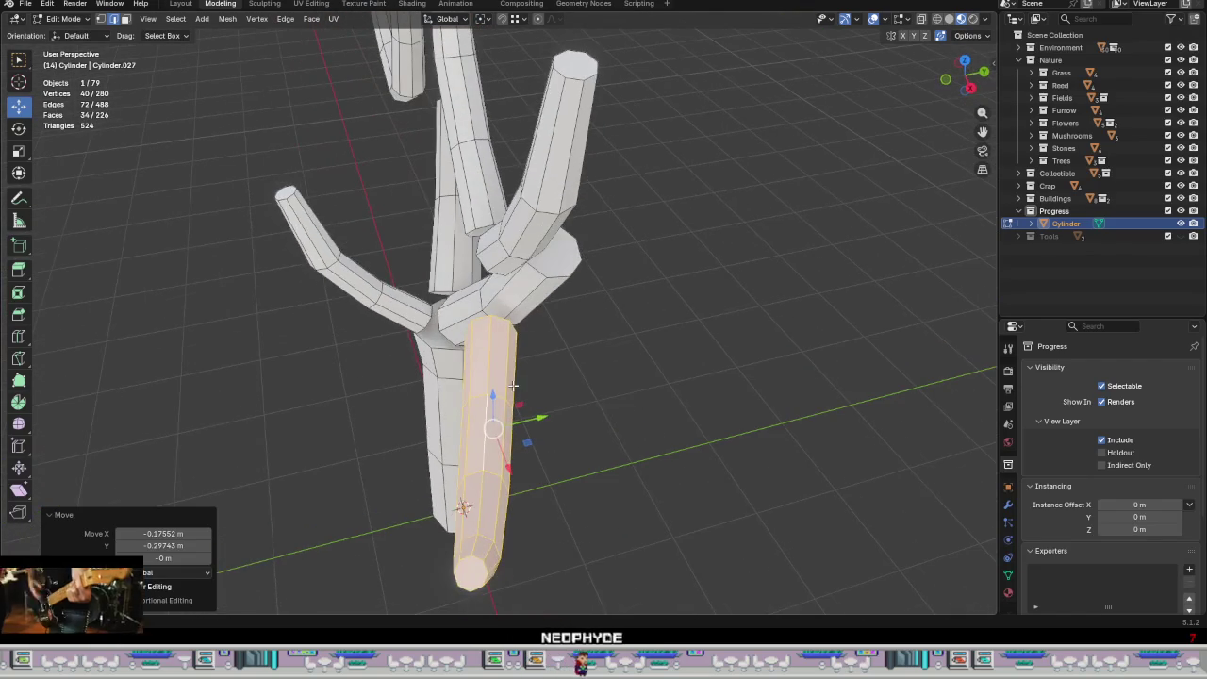
Step: Tilt the side branch -6.97°, reposition it in the ground plane, and lower it slightly
key(r)
key(z)
click(635, 426)
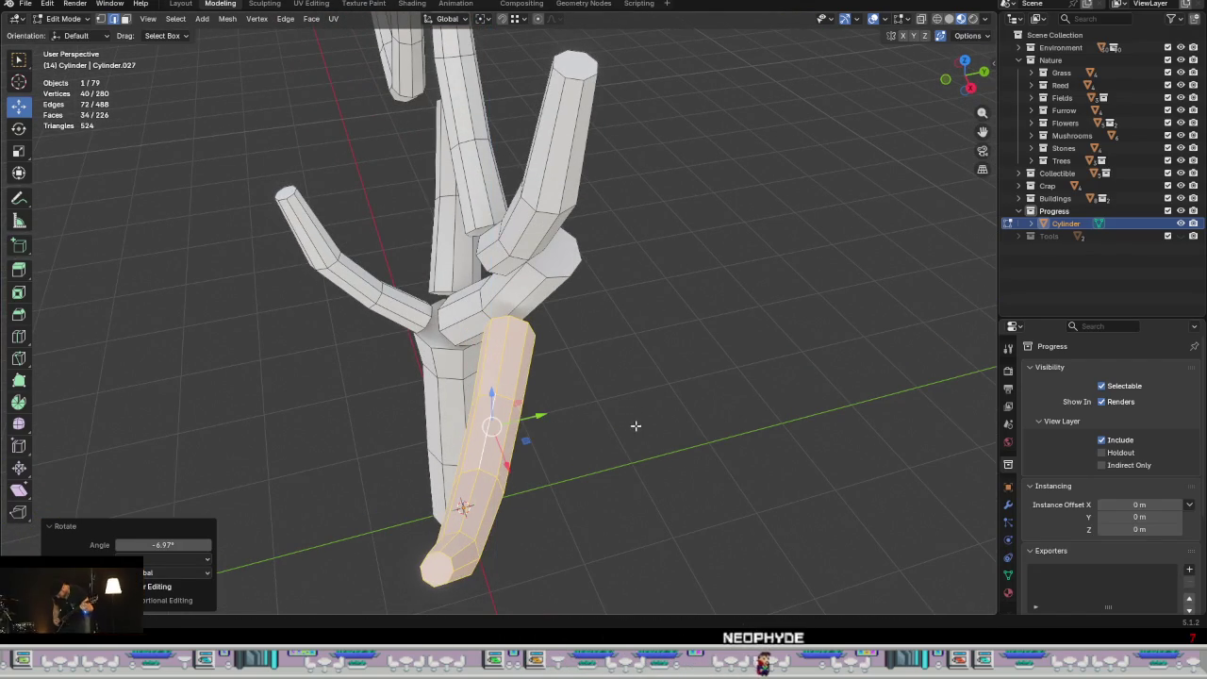
key(g)
key(shift+z)
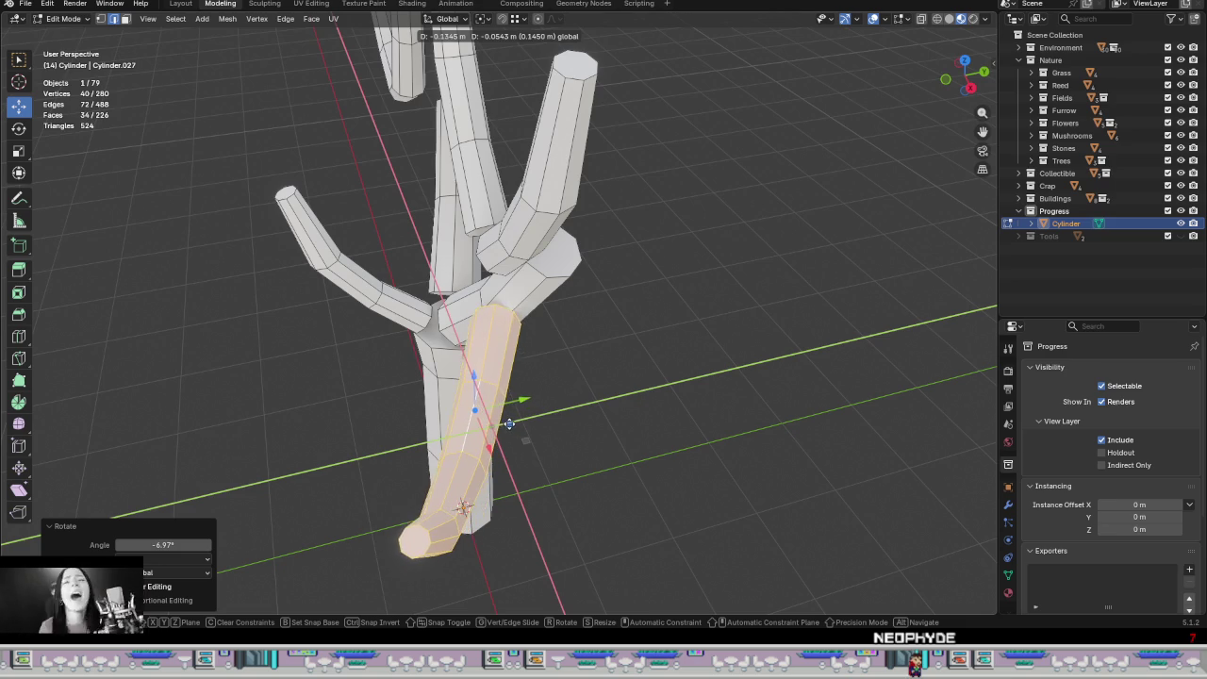
click(506, 427)
mouse_move(505, 427)
middle_down()
mouse_move(445, 455)
mouse_move(504, 385)
mouse_move(463, 409)
mouse_move(485, 432)
mouse_move(597, 453)
mouse_move(525, 412)
mouse_move(558, 304)
middle_up()
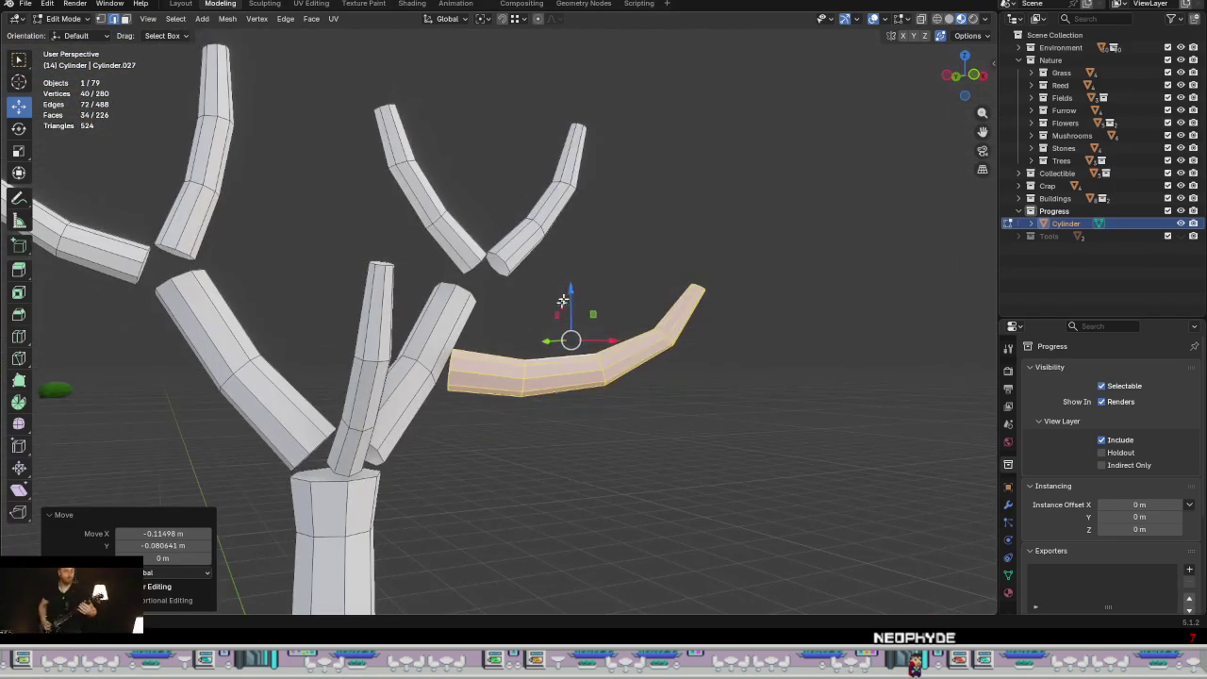
drag(570, 292, 570, 322)
mouse_move(570, 323)
middle_down()
mouse_move(395, 356)
mouse_move(381, 422)
mouse_move(450, 431)
mouse_move(404, 487)
mouse_move(400, 525)
middle_up()
mouse_move(497, 457)
middle_down()
mouse_move(540, 449)
mouse_move(570, 479)
middle_up()
Step: Rotate the V twig pair 42.8° and move it 0.416 m along Y
key(alt+a)
key(l)
key(l)
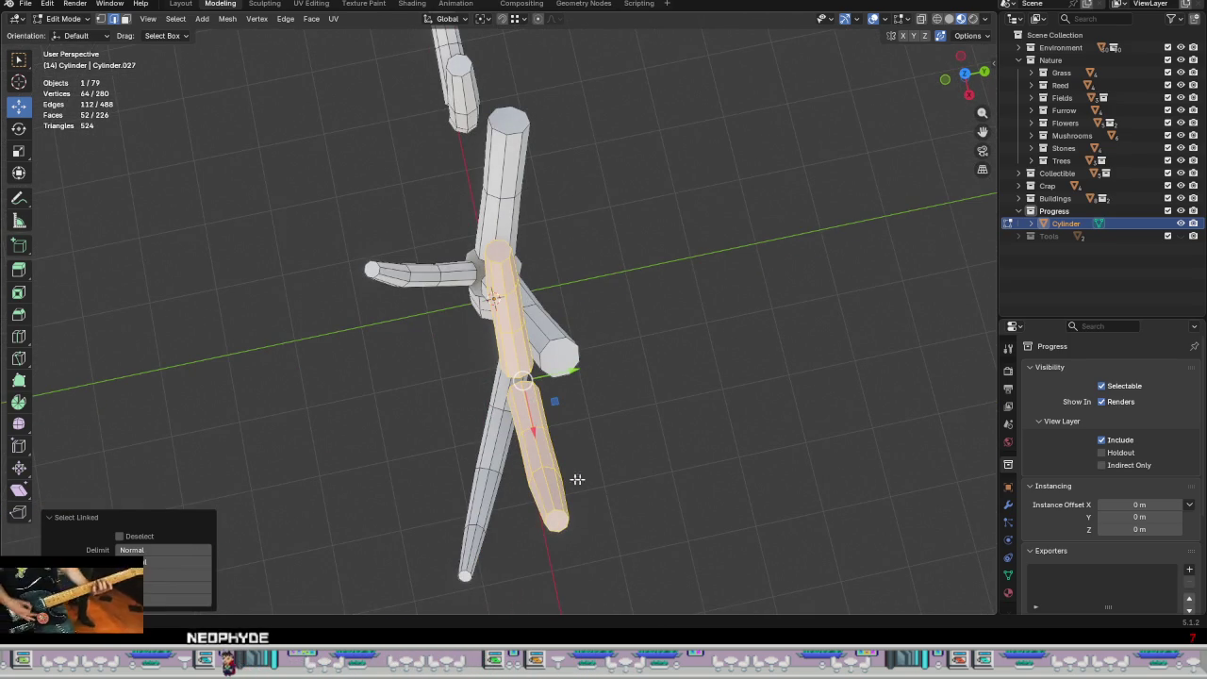
key(r)
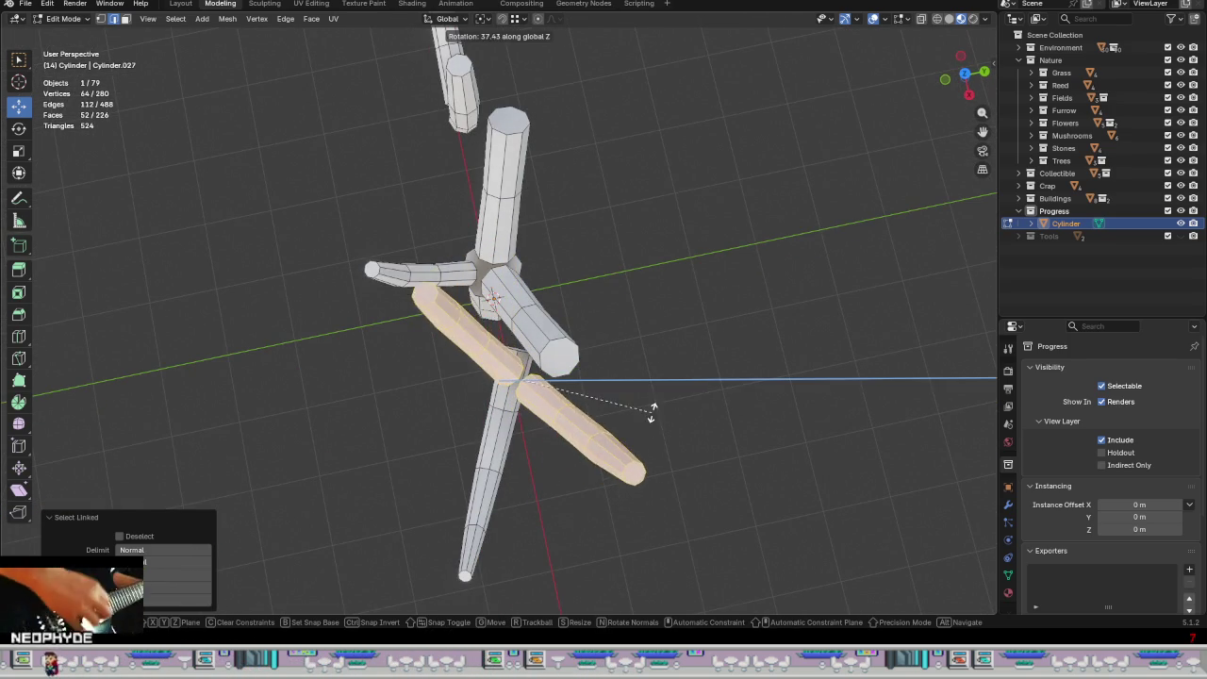
click(641, 405)
key(g)
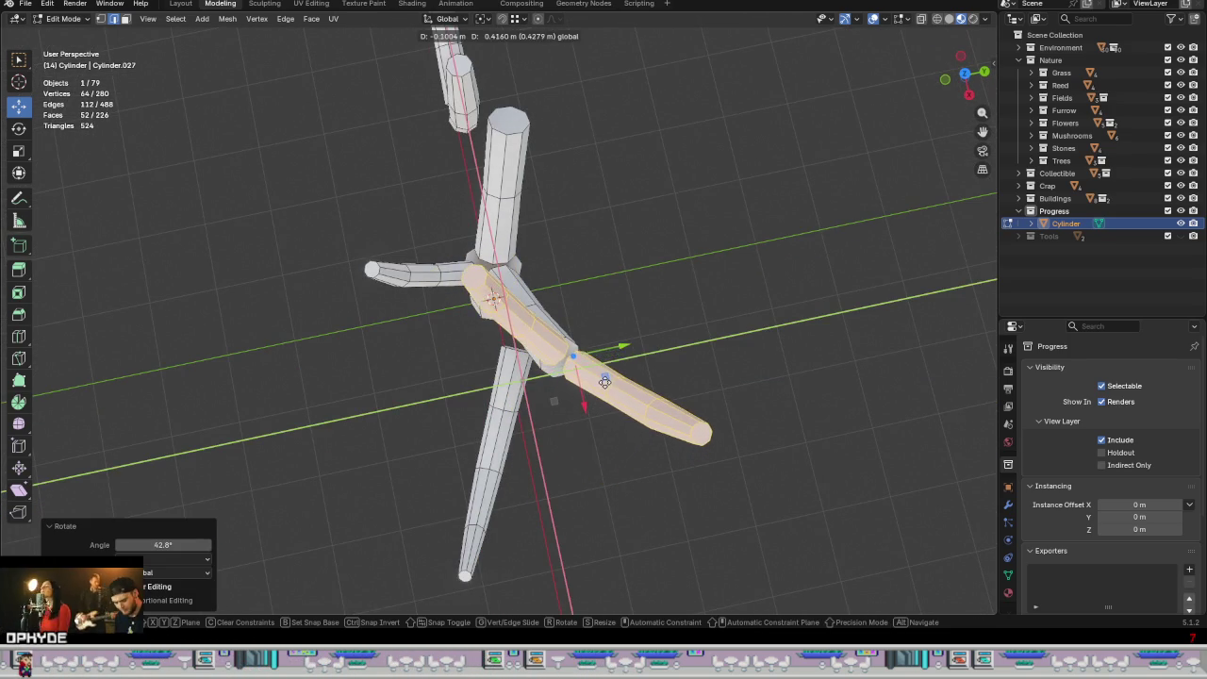
click(606, 386)
mouse_move(595, 425)
middle_down()
mouse_move(667, 351)
mouse_move(630, 325)
middle_up()
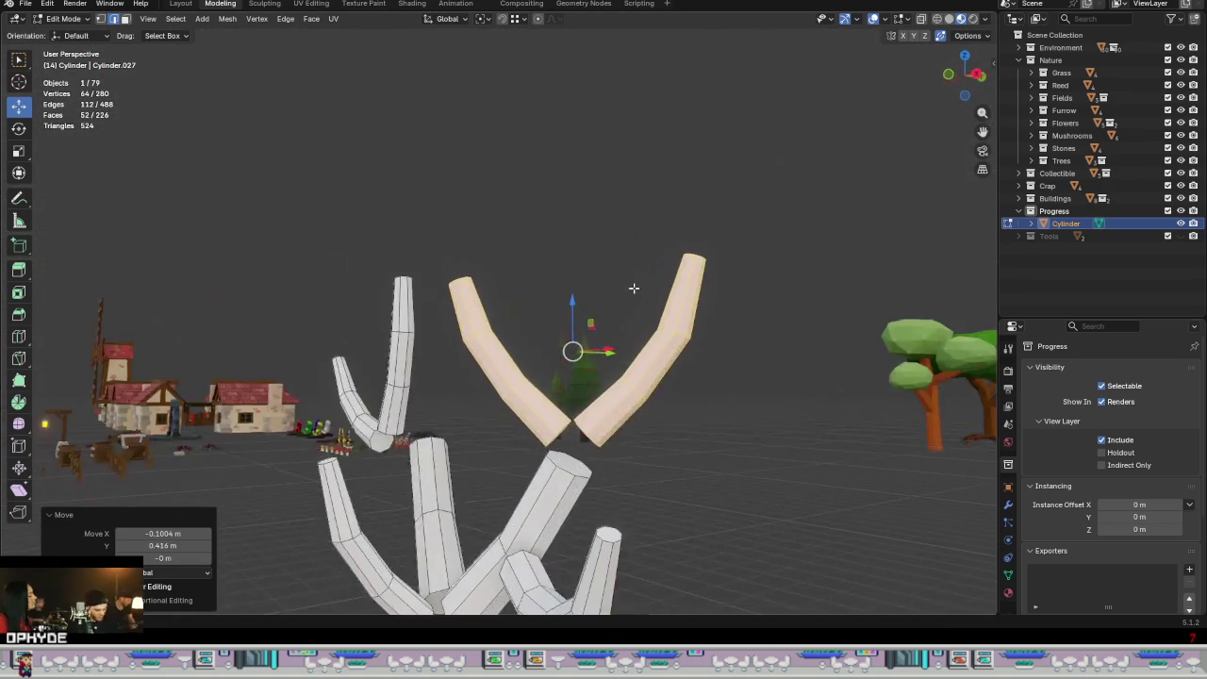
Step: Nudge the twig pair up and right, then adjust it along X onto the branch tip
key(g)
click(578, 353)
mouse_move(577, 354)
middle_down()
mouse_move(635, 449)
mouse_move(703, 453)
mouse_move(628, 388)
middle_up()
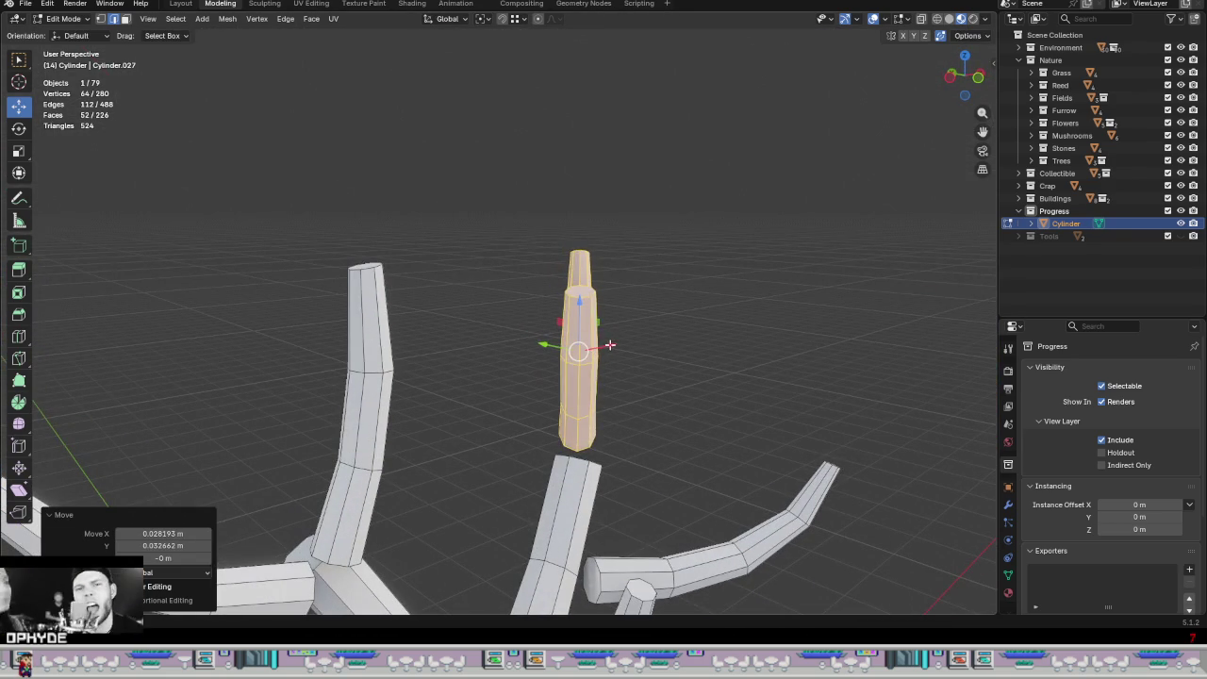
key(g)
key(x)
click(618, 347)
mouse_move(618, 347)
middle_down()
mouse_move(706, 409)
mouse_move(685, 434)
middle_up()
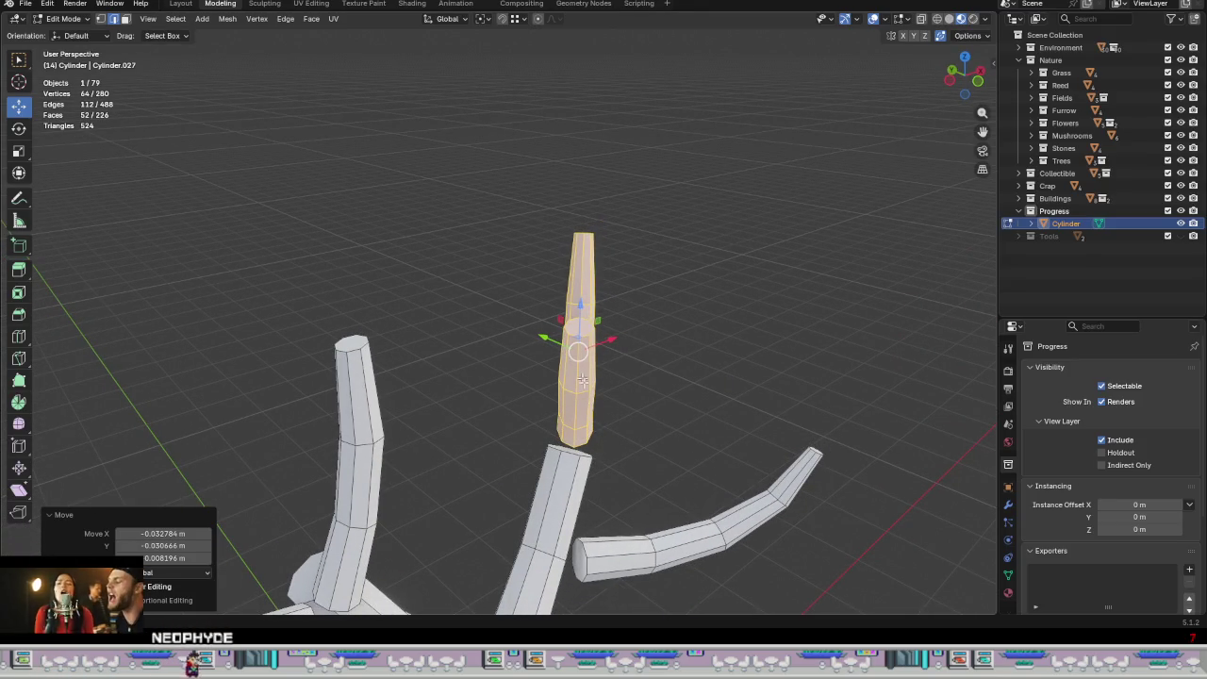
Step: Rotate the twig pair 9.57° around the Z axis
key(r)
key(z)
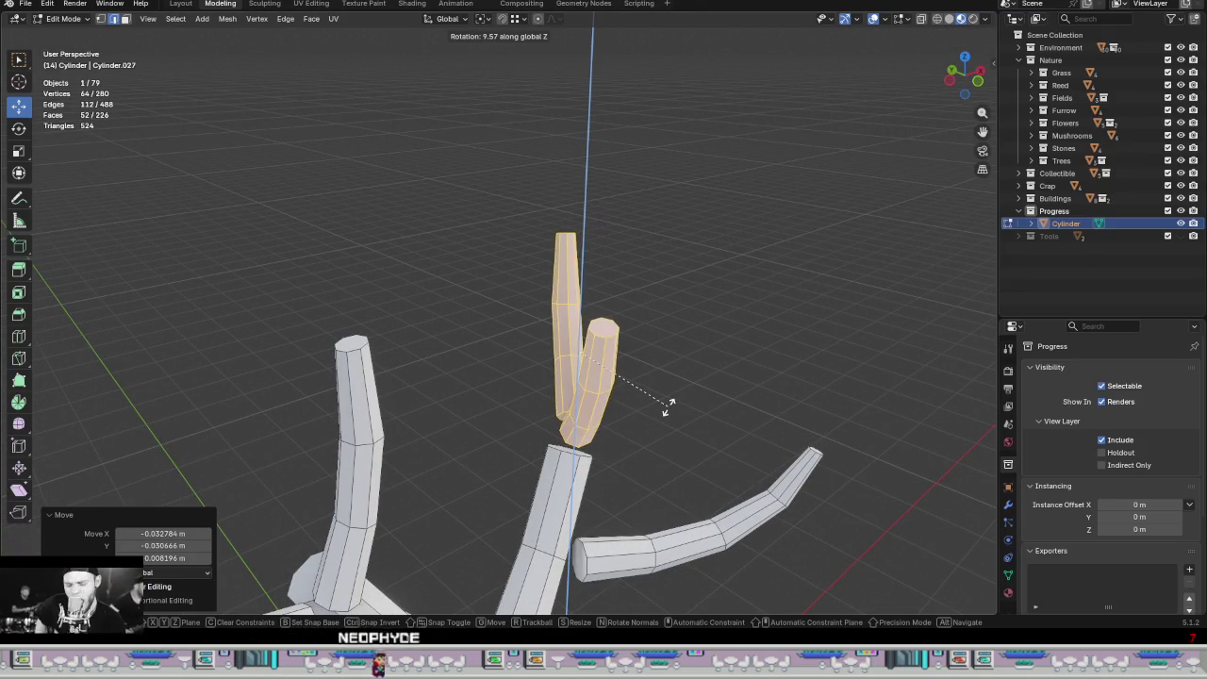
click(668, 409)
mouse_move(669, 409)
middle_down()
mouse_move(636, 415)
mouse_move(646, 396)
mouse_move(440, 385)
mouse_move(465, 390)
mouse_move(616, 318)
middle_up()
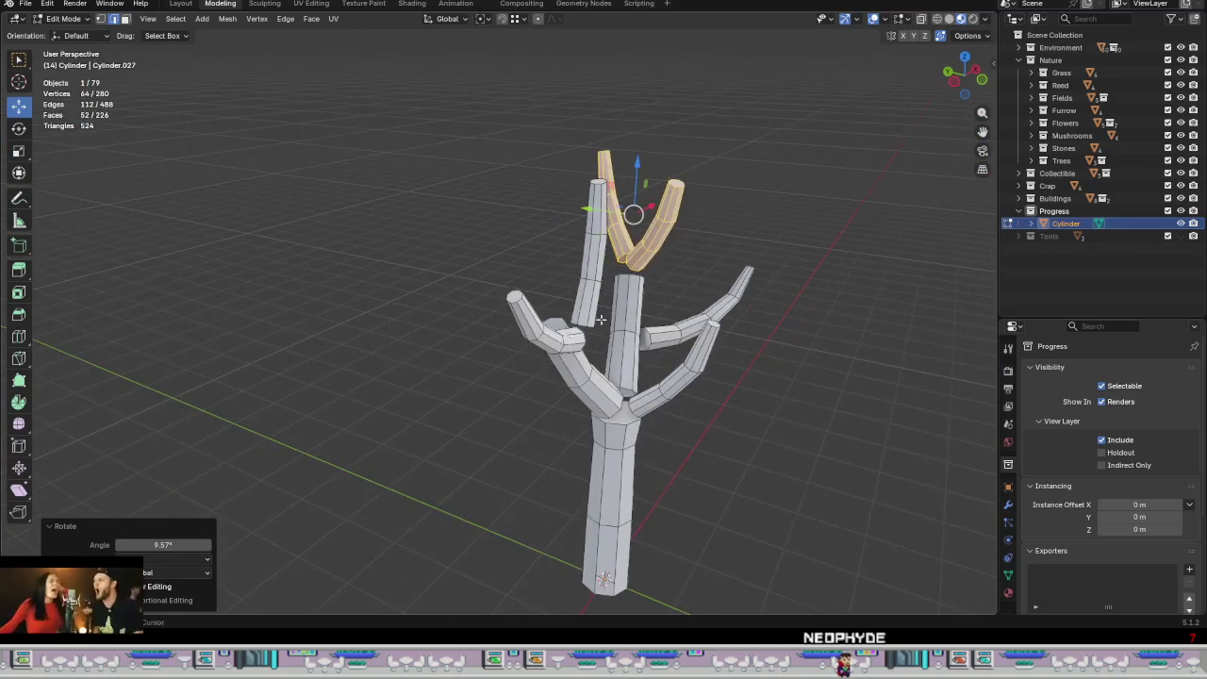
Step: Select the whole left twig pair with L and slide it along Y
click(537, 337)
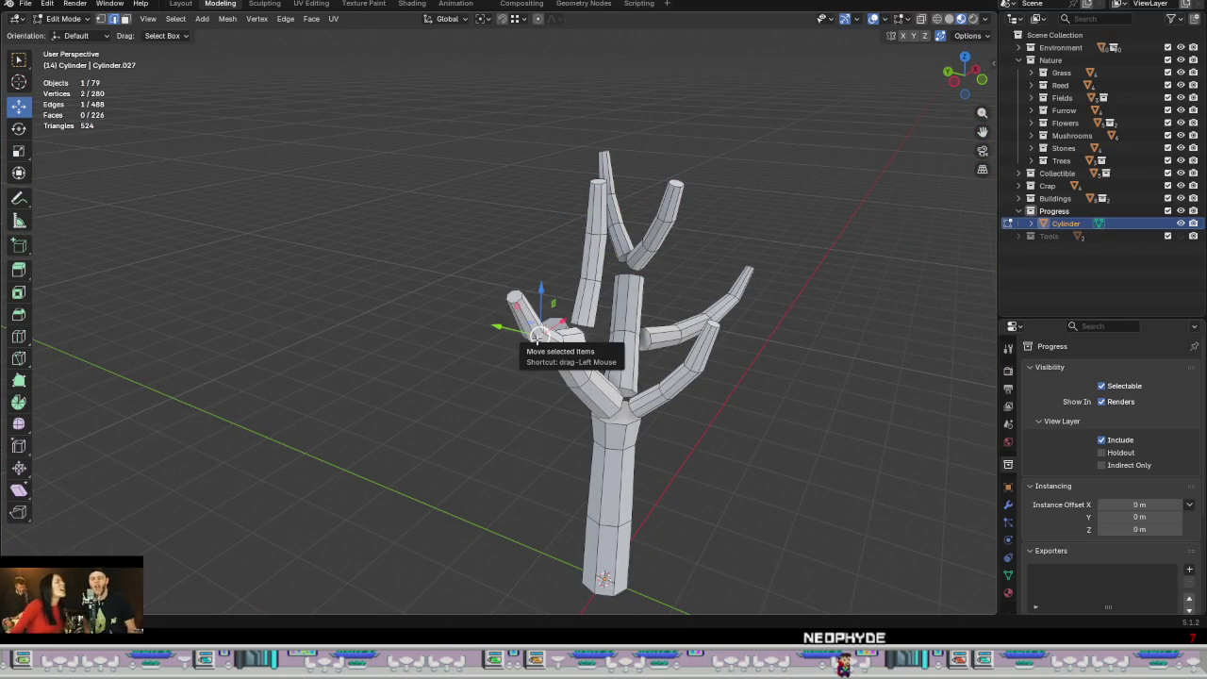
key(l)
mouse_move(612, 324)
middle_down()
mouse_move(622, 412)
mouse_move(600, 463)
middle_up()
mouse_move(526, 396)
middle_down()
mouse_move(635, 404)
mouse_move(594, 404)
middle_up()
drag(509, 393, 452, 387)
mouse_move(451, 388)
middle_down()
mouse_move(582, 388)
mouse_move(466, 323)
mouse_move(425, 339)
mouse_move(528, 415)
mouse_move(568, 417)
mouse_move(687, 359)
mouse_move(711, 321)
mouse_move(528, 348)
middle_up()
Step: Shift the left twig pair slightly along X, then deselect and view the whole tree
key(g)
key(x)
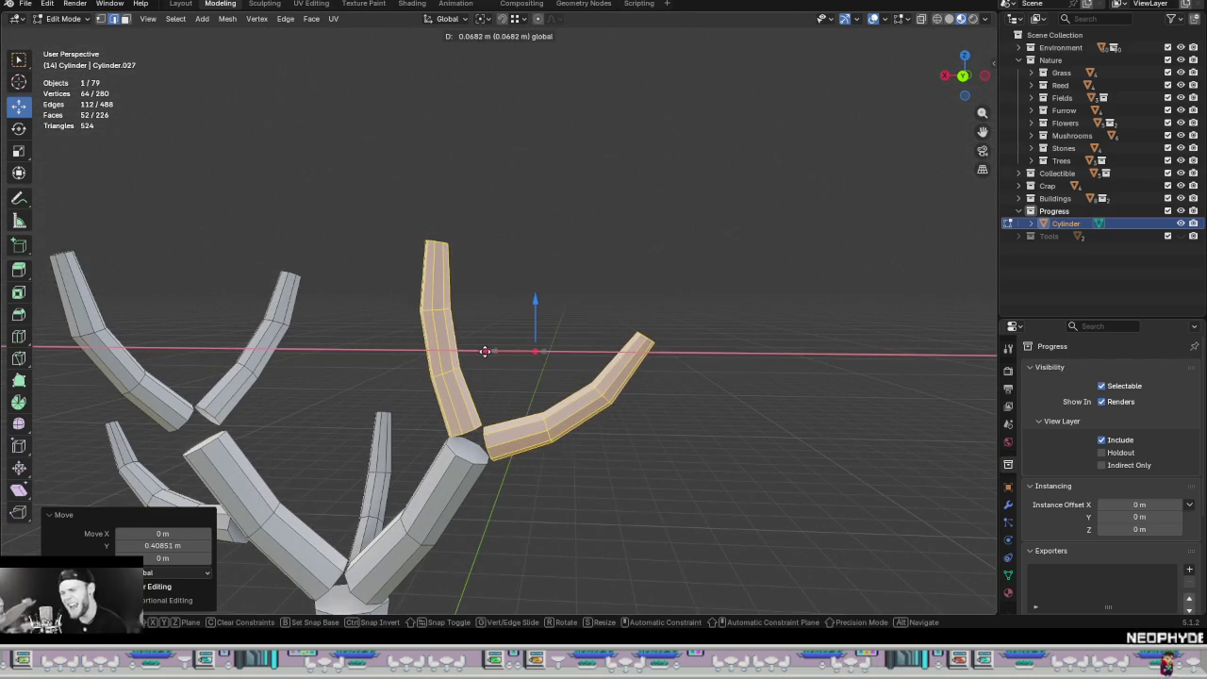
click(481, 350)
mouse_move(647, 423)
middle_down()
mouse_move(494, 497)
mouse_move(523, 504)
mouse_move(485, 465)
middle_up()
scroll(484, 466, down, 3)
click(741, 538)
mouse_move(609, 509)
middle_down()
mouse_move(741, 538)
mouse_move(627, 557)
mouse_move(582, 350)
mouse_move(481, 367)
mouse_move(361, 345)
mouse_move(459, 336)
mouse_move(587, 399)
mouse_move(668, 404)
mouse_move(705, 361)
mouse_move(782, 312)
mouse_move(721, 346)
middle_up()
scroll(533, 373, up, 4)
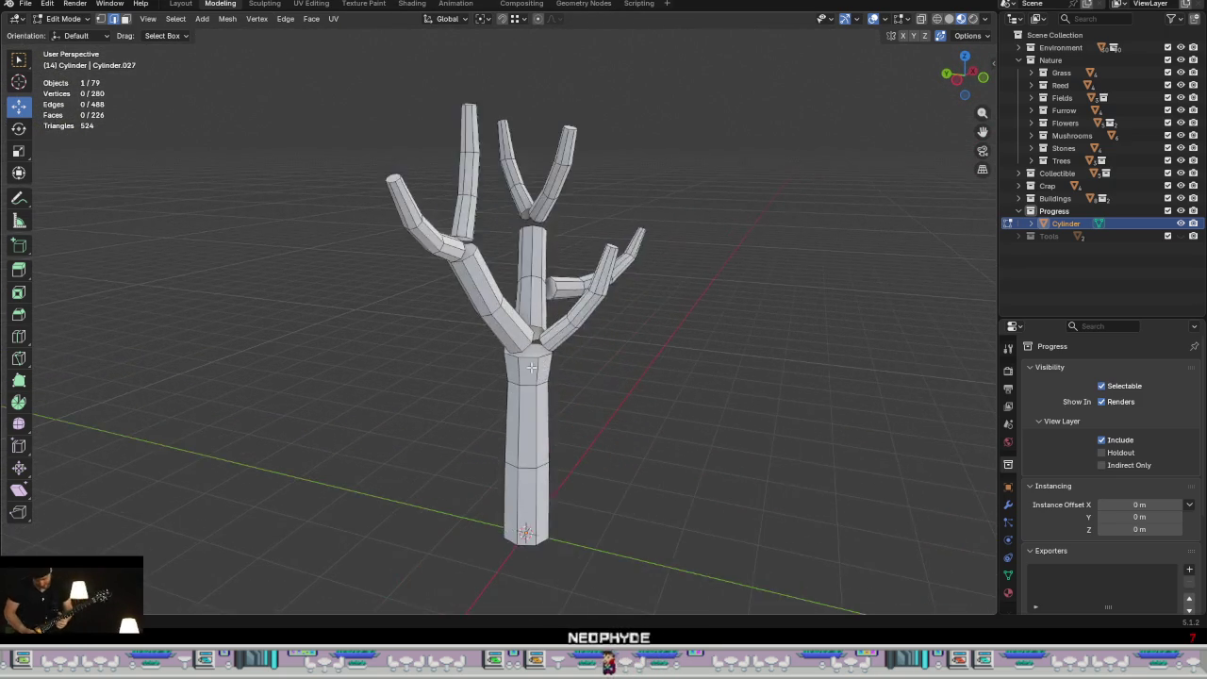
Step: Switch to face select mode and select the cap face at the branch junction
scroll(536, 338, up, 5)
middle_drag(558, 325, 547, 343)
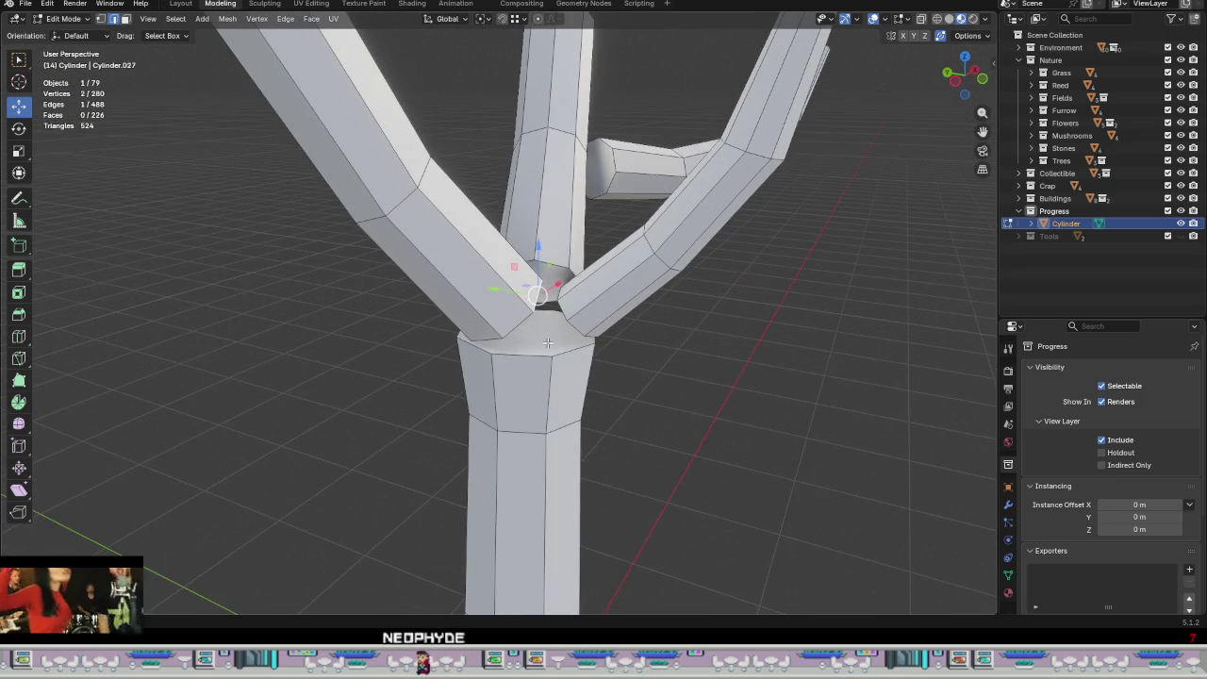
scroll(544, 342, up, 2)
scroll(544, 342, up, 3)
key(3)
click(550, 266)
mouse_move(550, 265)
middle_down()
mouse_move(443, 264)
mouse_move(589, 269)
mouse_move(562, 374)
middle_up()
scroll(417, 256, up, 2)
Step: Add both branch end caps and the trunk's top face, then delete the selected faces
shift+click(418, 257)
shift+click(590, 269)
shift+click(562, 375)
right_click(562, 374)
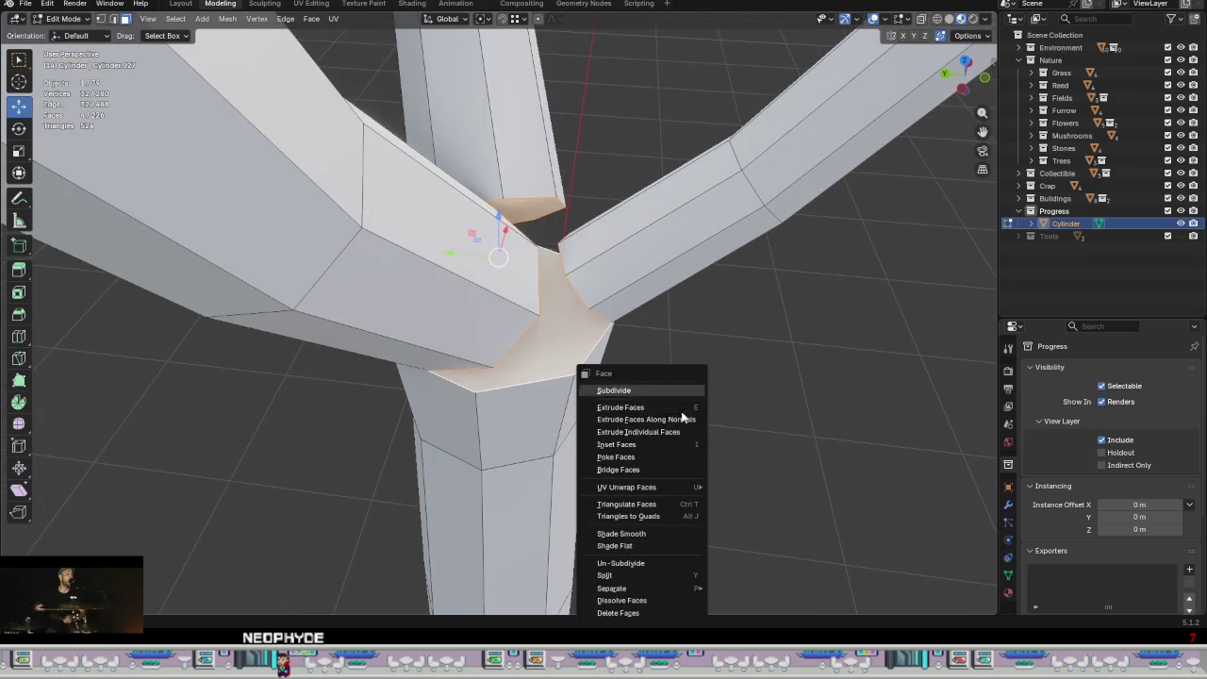
click(649, 613)
middle_drag(650, 612, 654, 568)
scroll(654, 569, down, 3)
scroll(637, 467, up, 2)
mouse_move(637, 468)
middle_down()
mouse_move(692, 431)
mouse_move(647, 438)
mouse_move(642, 428)
mouse_move(651, 458)
mouse_move(447, 440)
mouse_move(525, 454)
middle_up()
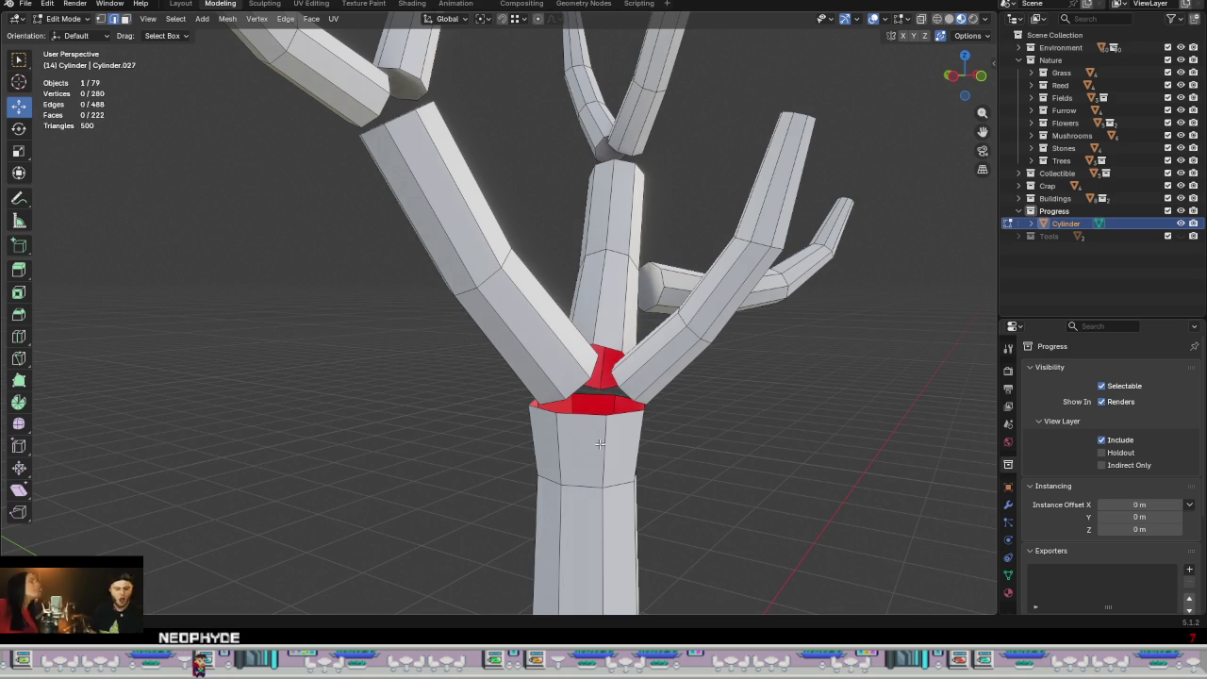
alt+click(575, 407)
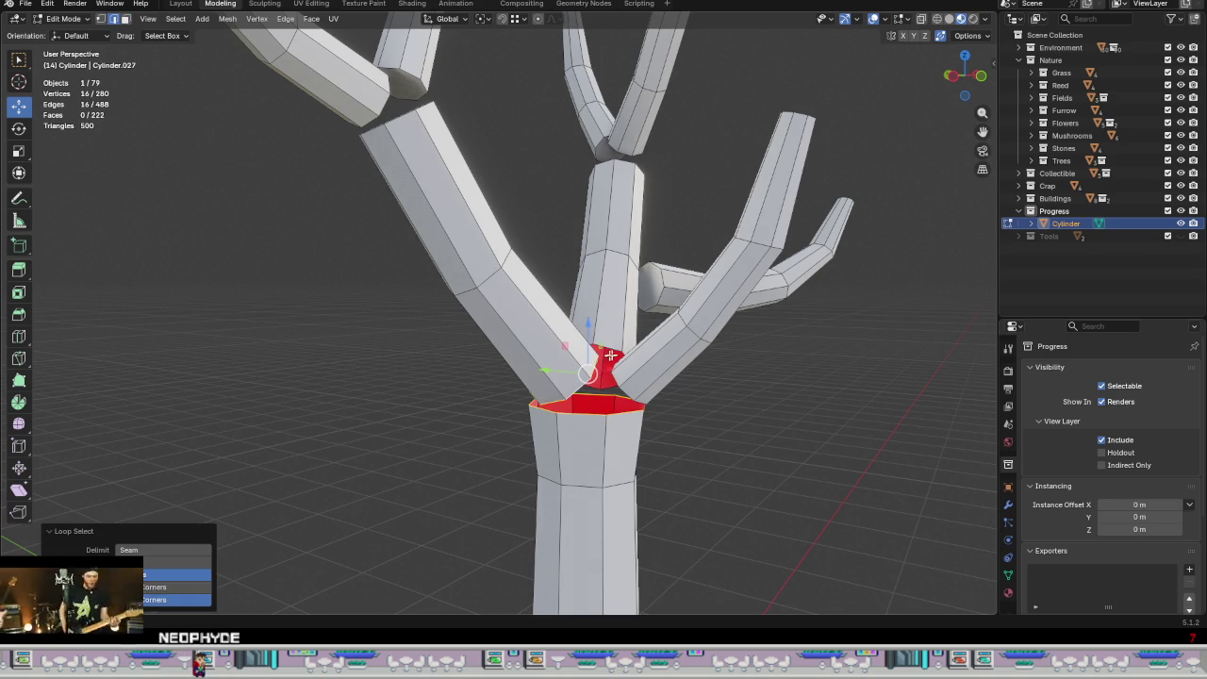
right_click(720, 445)
click(721, 445)
mouse_move(679, 412)
middle_down()
mouse_move(665, 475)
mouse_move(722, 485)
mouse_move(876, 377)
mouse_move(36, 357)
mouse_move(764, 393)
mouse_move(708, 393)
middle_up()
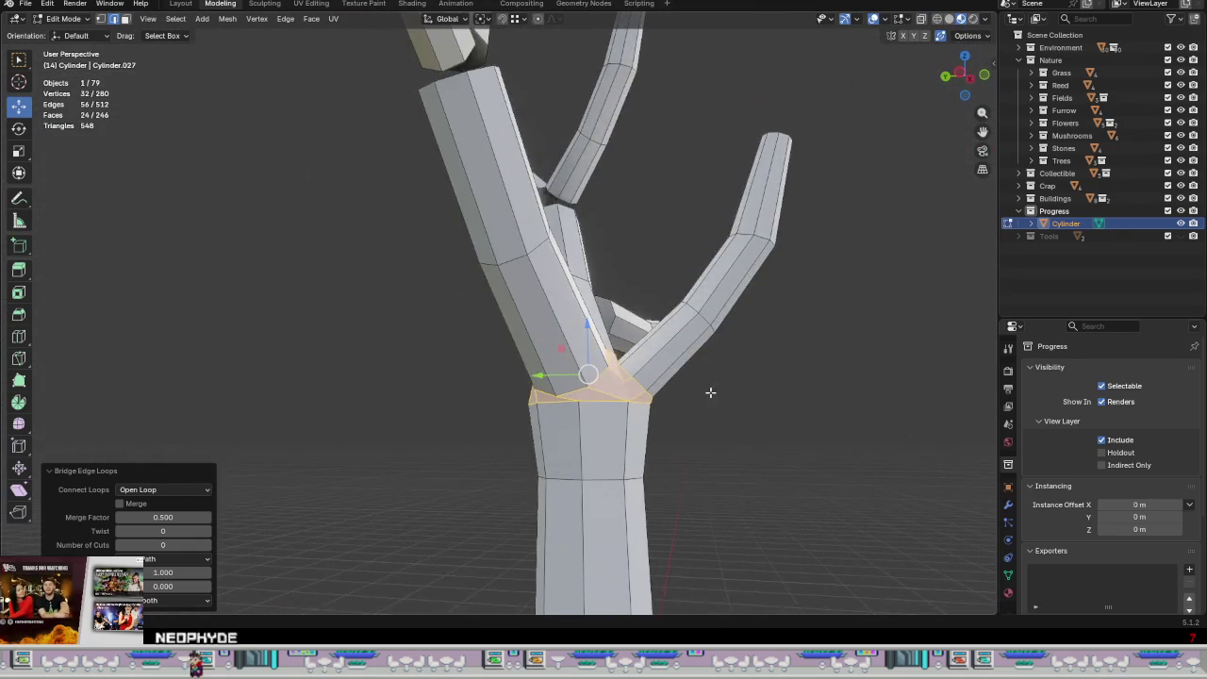
scroll(629, 396, up, 3)
mouse_move(629, 396)
middle_down()
mouse_move(622, 386)
mouse_move(671, 290)
mouse_move(741, 296)
mouse_move(732, 304)
mouse_move(724, 289)
middle_up()
scroll(622, 386, up, 3)
scroll(622, 386, up, 3)
scroll(724, 289, down, 3)
scroll(668, 318, down, 3)
mouse_move(673, 336)
middle_down()
mouse_move(558, 425)
mouse_move(544, 413)
middle_up()
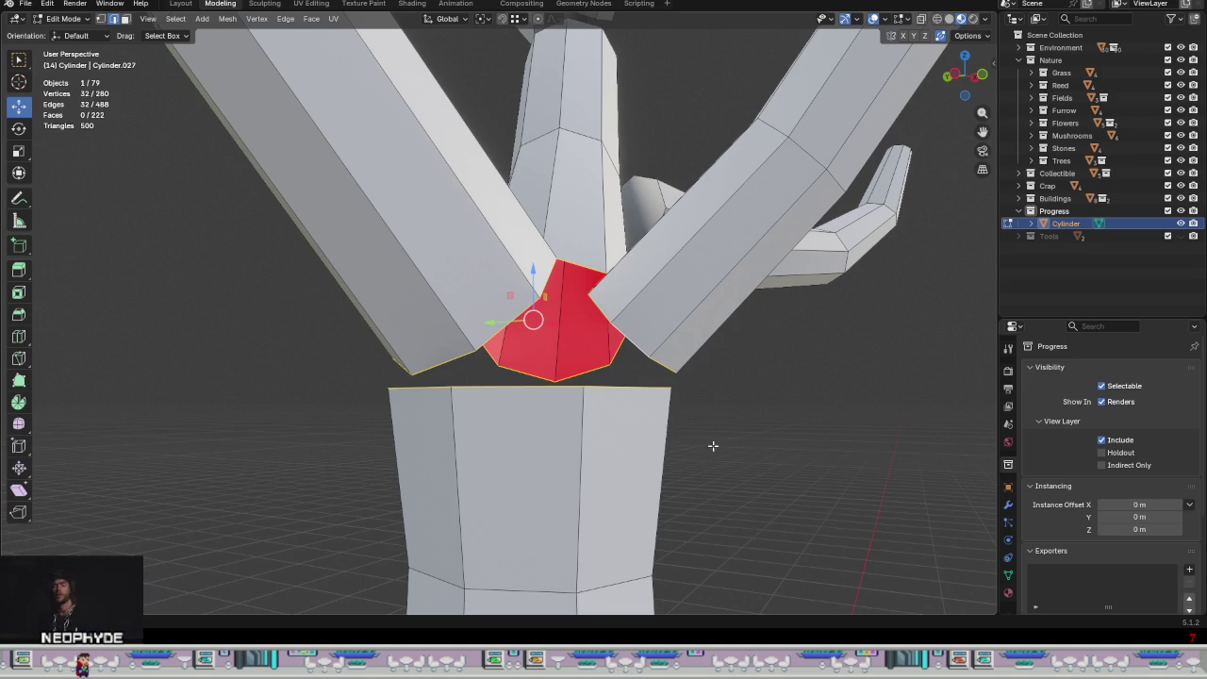
Step: Select the trunk's top rim loop plus the junction's lower edges
alt+click(557, 392)
mouse_move(558, 396)
middle_down()
mouse_move(629, 429)
mouse_move(562, 383)
middle_up()
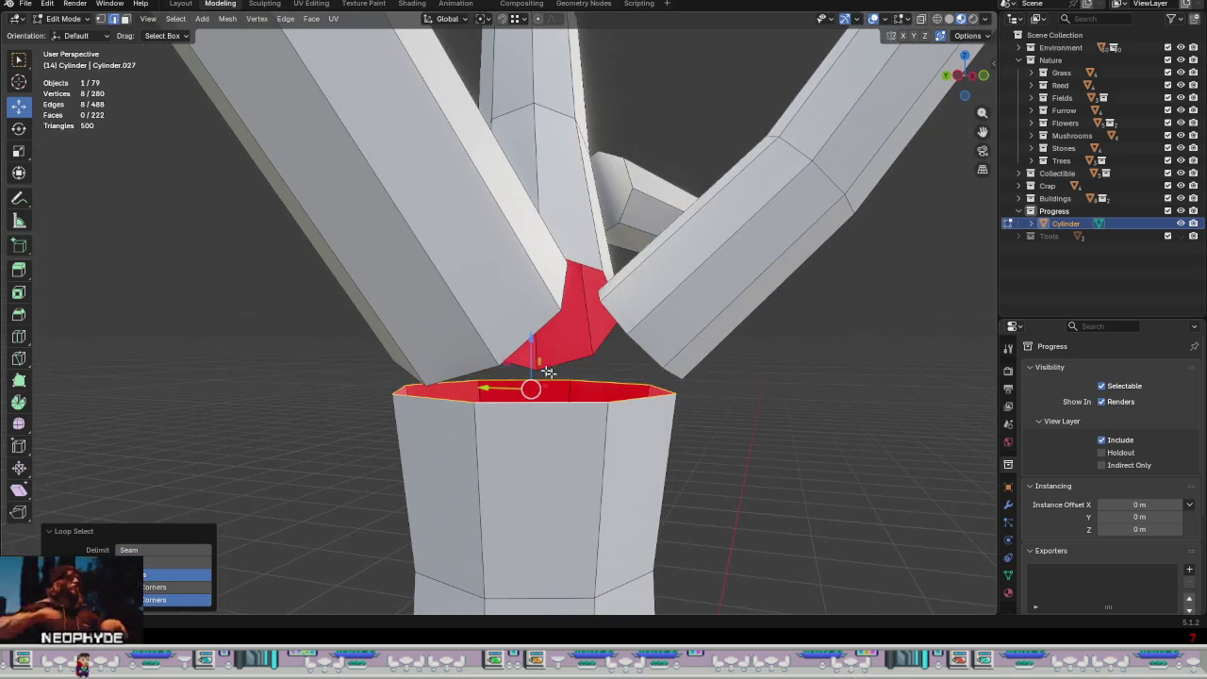
shift+click(531, 338)
mouse_move(531, 338)
middle_down()
mouse_move(566, 377)
mouse_move(628, 399)
mouse_move(614, 379)
mouse_move(612, 405)
mouse_move(501, 383)
mouse_move(455, 388)
mouse_move(432, 353)
mouse_move(436, 396)
mouse_move(386, 389)
middle_up()
shift+click(509, 361)
middle_drag(481, 388, 405, 347)
middle_drag(488, 366, 380, 383)
middle_drag(585, 421, 537, 420)
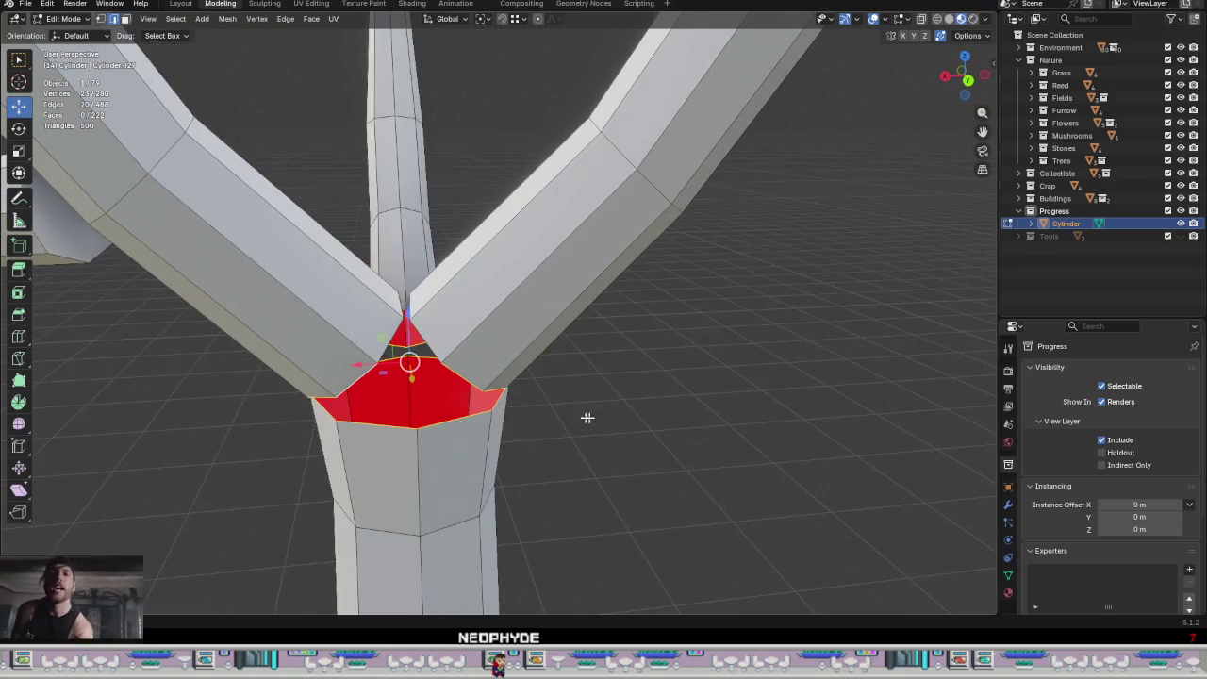
Step: Bridge the selected edge loops, then undo the unwanted bridge
key(ctrl+e)
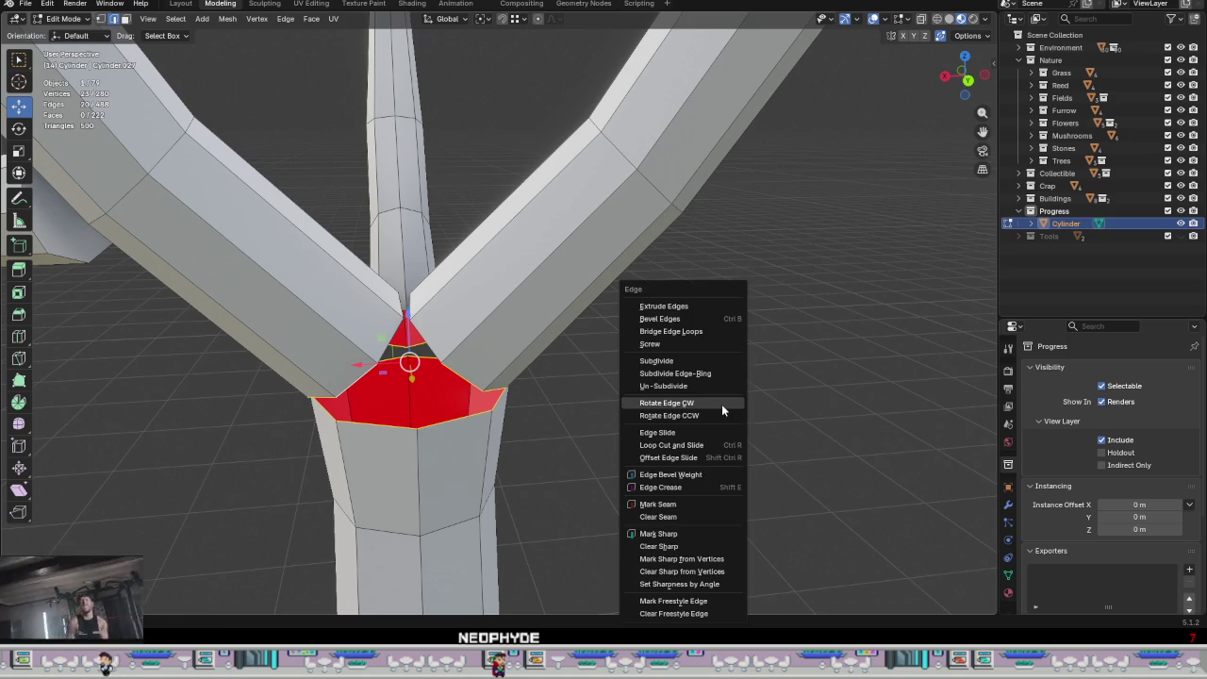
click(721, 403)
mouse_move(533, 375)
middle_down()
mouse_move(594, 327)
mouse_move(586, 463)
mouse_move(539, 378)
middle_up()
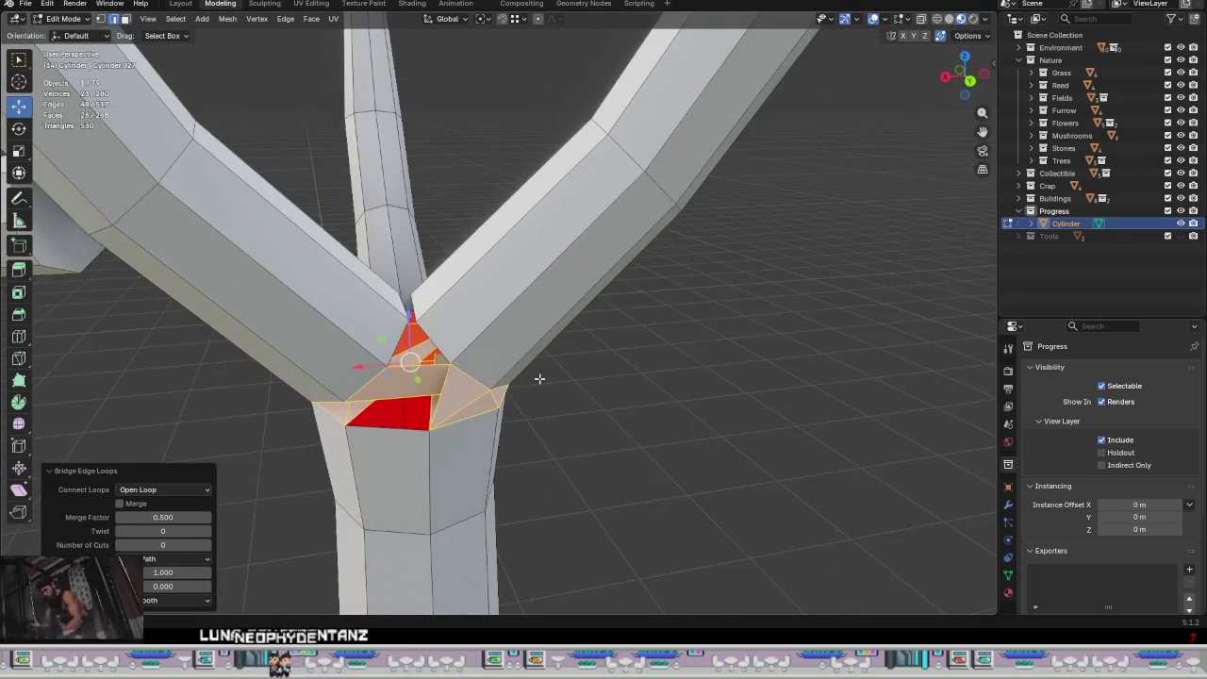
key(ctrl+z)
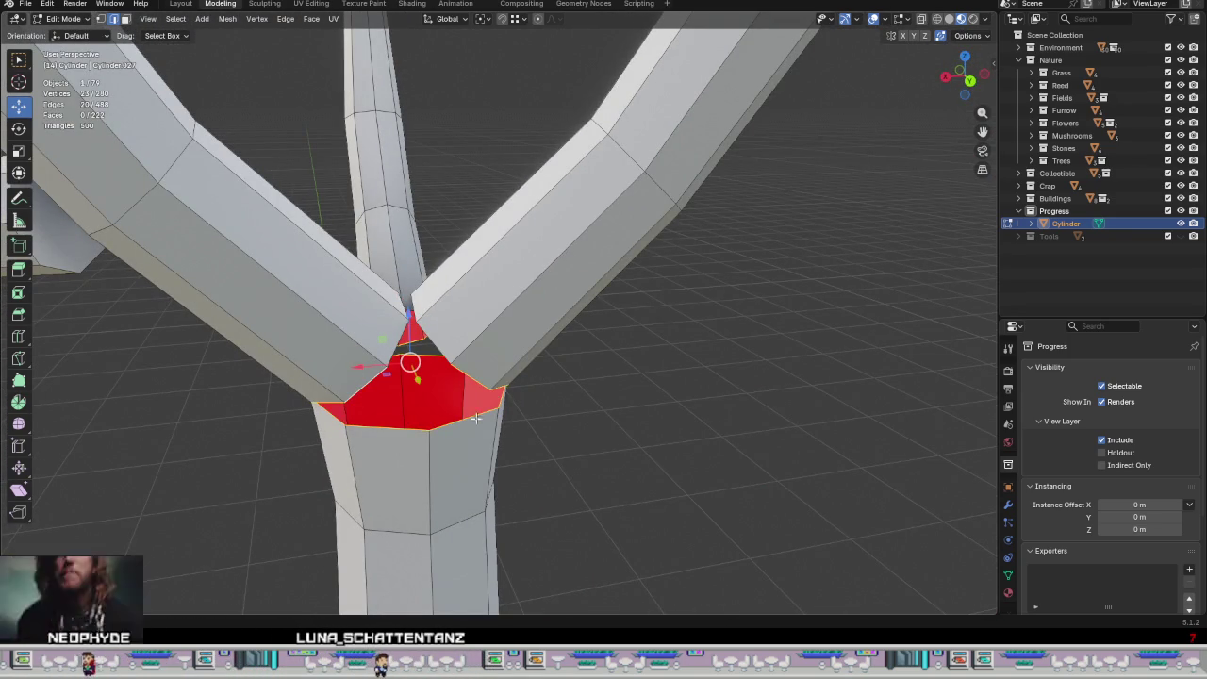
Step: Bridge chosen junction edges to the trunk rim edge, filling part of the gap
click(471, 374)
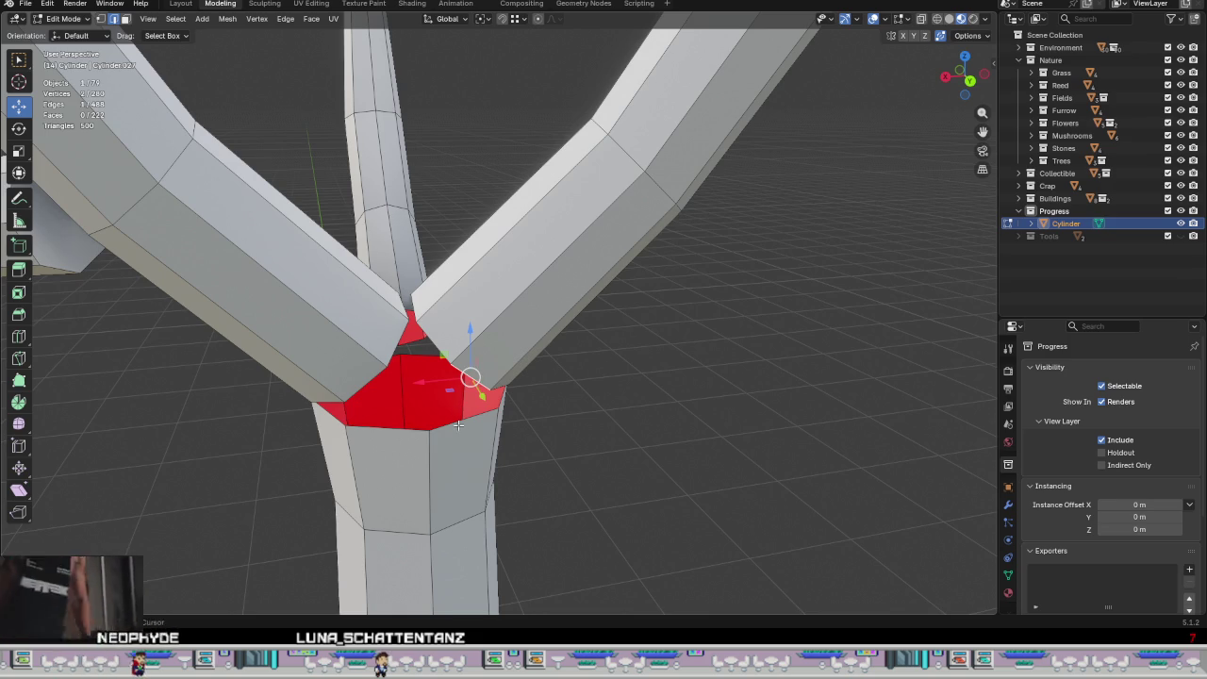
mouse_move(566, 425)
middle_down()
mouse_move(536, 420)
mouse_move(584, 434)
mouse_move(565, 446)
middle_up()
shift+click(537, 420)
shift+click(609, 427)
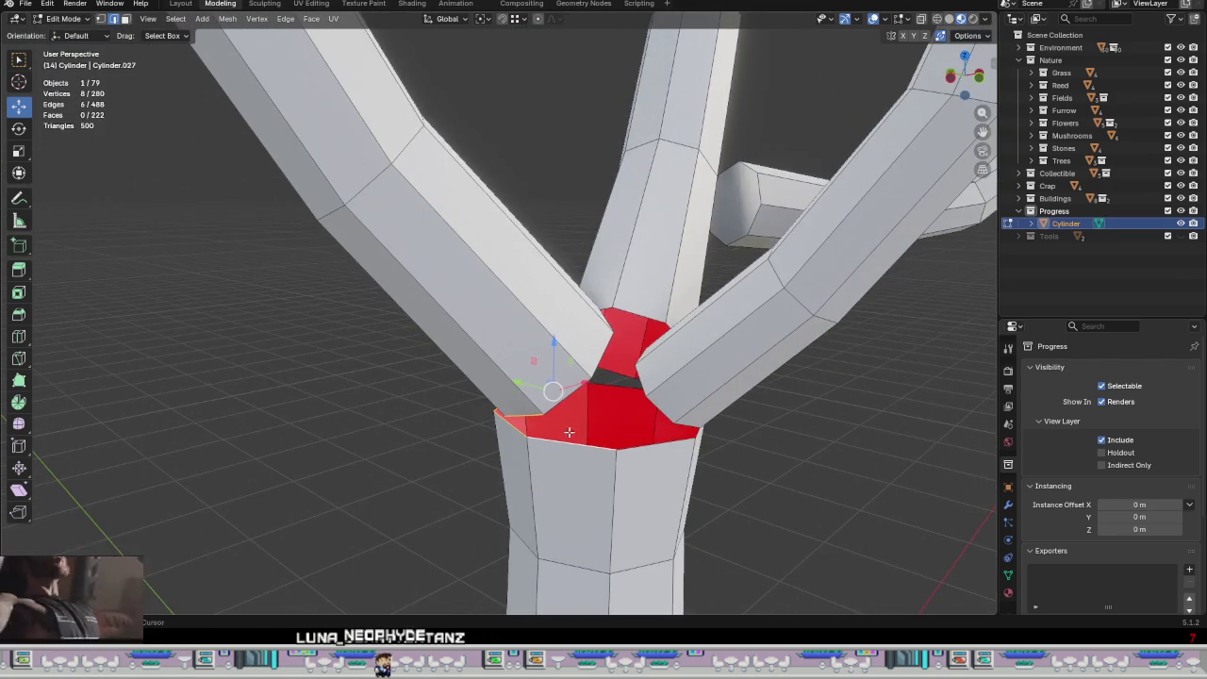
key(ctrl+e)
click(787, 506)
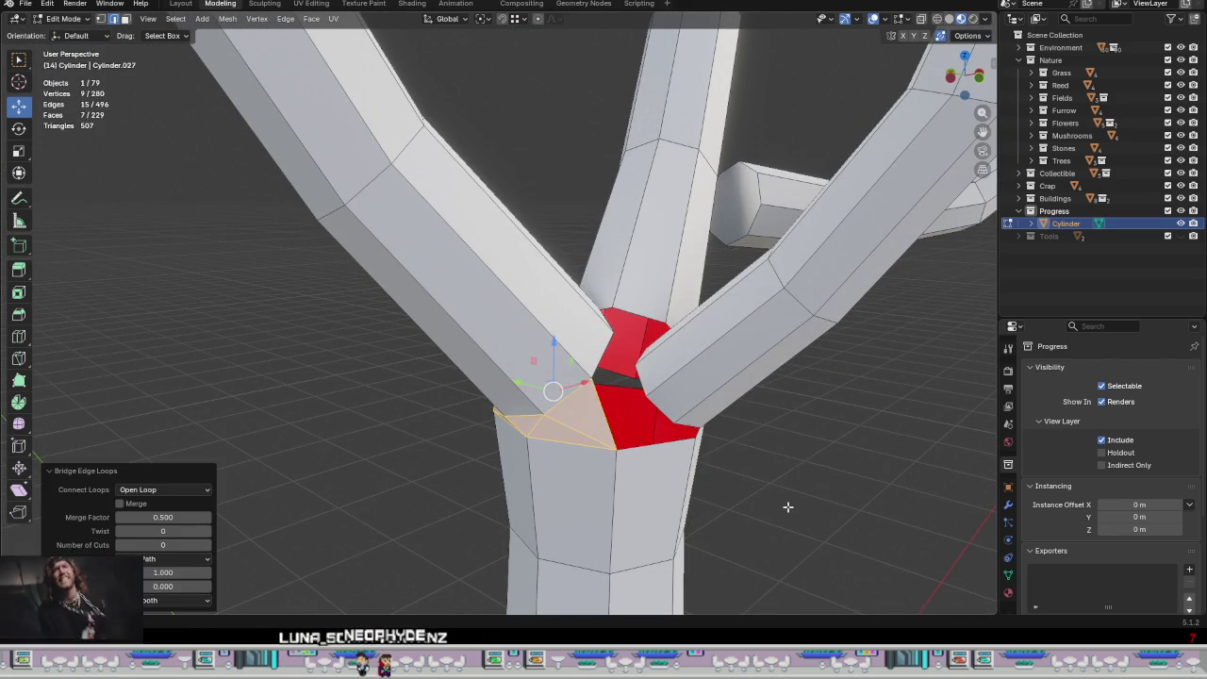
mouse_move(786, 509)
middle_down()
mouse_move(977, 490)
mouse_move(540, 482)
mouse_move(565, 479)
mouse_move(586, 450)
middle_up()
click(553, 363)
mouse_move(553, 363)
middle_down()
mouse_move(565, 358)
mouse_move(576, 419)
mouse_move(415, 409)
middle_up()
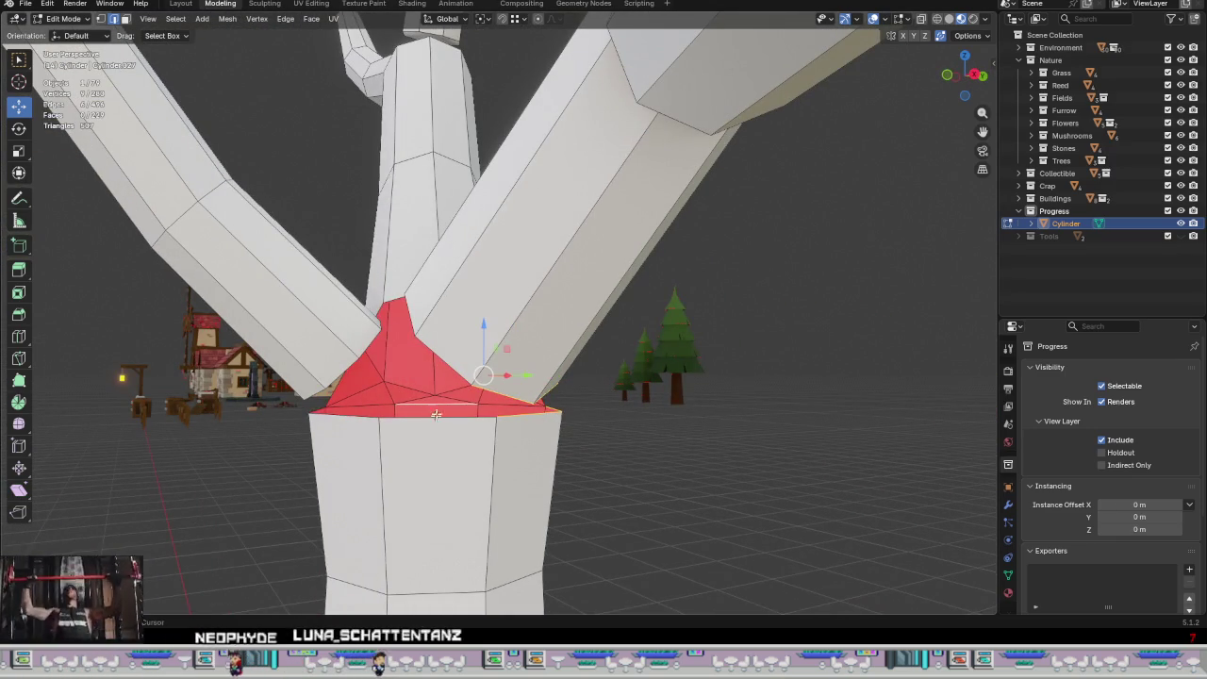
Step: Bridge two more gaps beside the junction with new faces
mouse_move(465, 373)
middle_down()
mouse_move(506, 451)
mouse_move(568, 408)
middle_up()
key(ctrl+e)
click(452, 334)
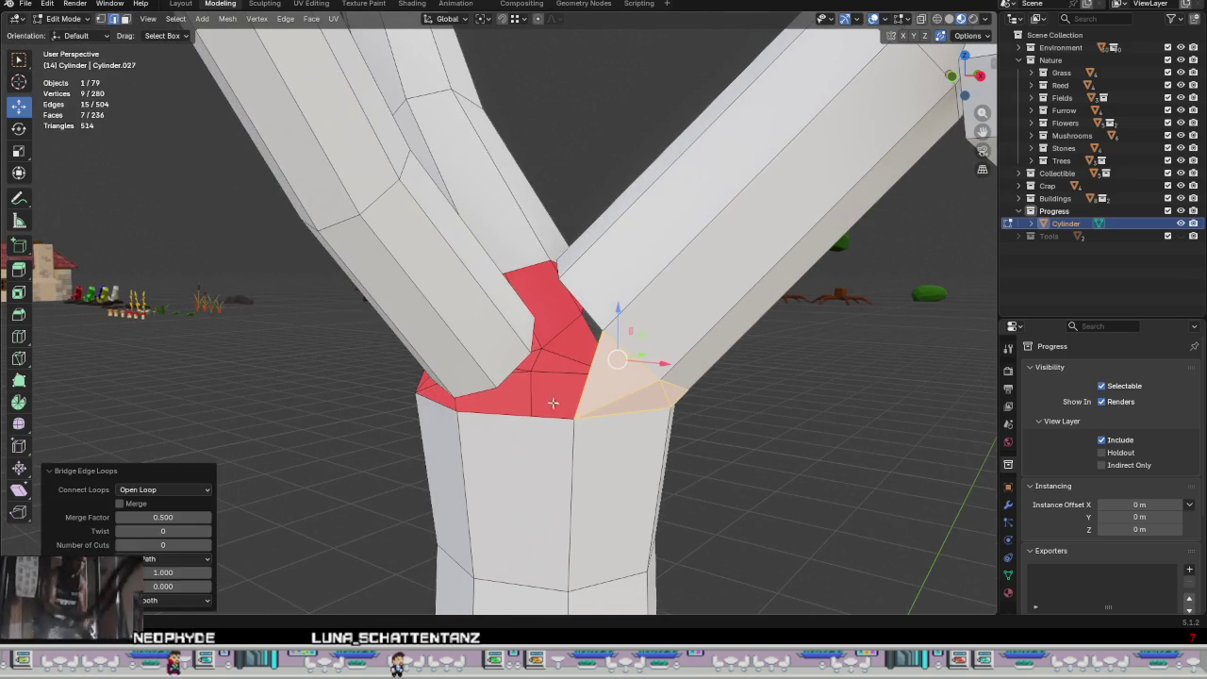
click(510, 368)
middle_drag(510, 367, 588, 383)
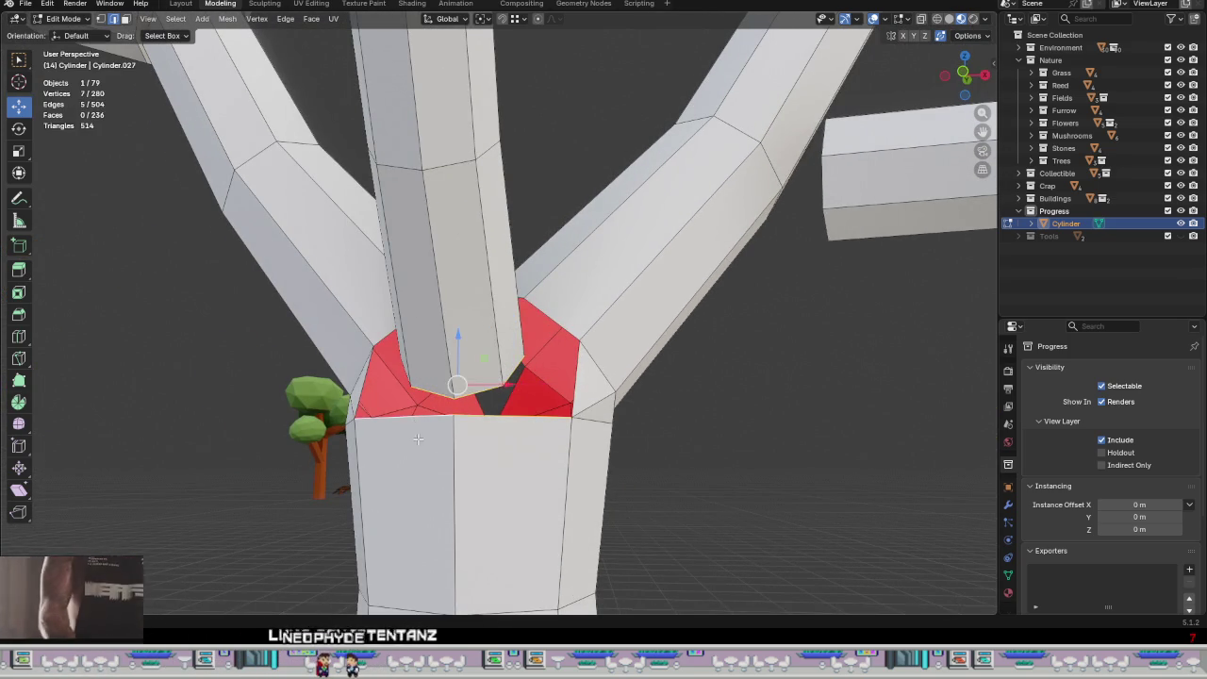
middle_drag(424, 400, 496, 446)
shift+click(511, 413)
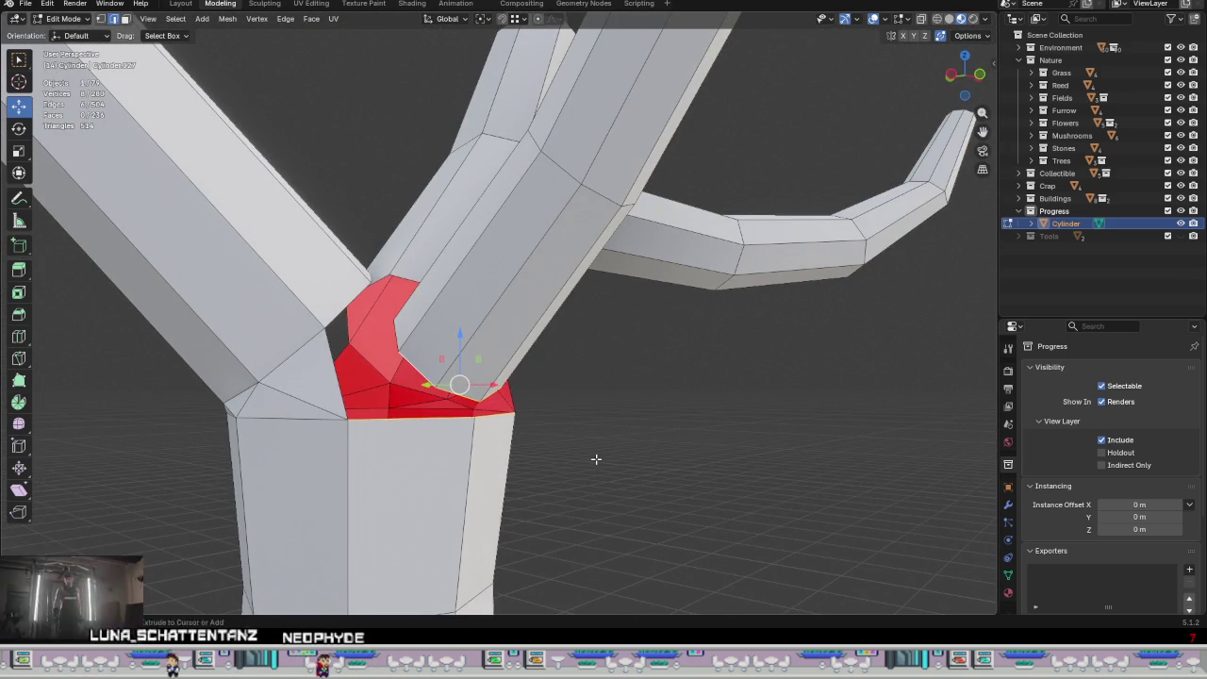
key(shift+r)
mouse_move(514, 406)
middle_down()
mouse_move(544, 452)
mouse_move(488, 409)
mouse_move(493, 456)
middle_up()
Step: Bridge the front hole's edges and merge the new faces into a triangle with F
mouse_move(505, 415)
middle_down()
mouse_move(556, 429)
mouse_move(439, 439)
mouse_move(407, 427)
mouse_move(499, 416)
mouse_move(519, 327)
middle_up()
click(519, 327)
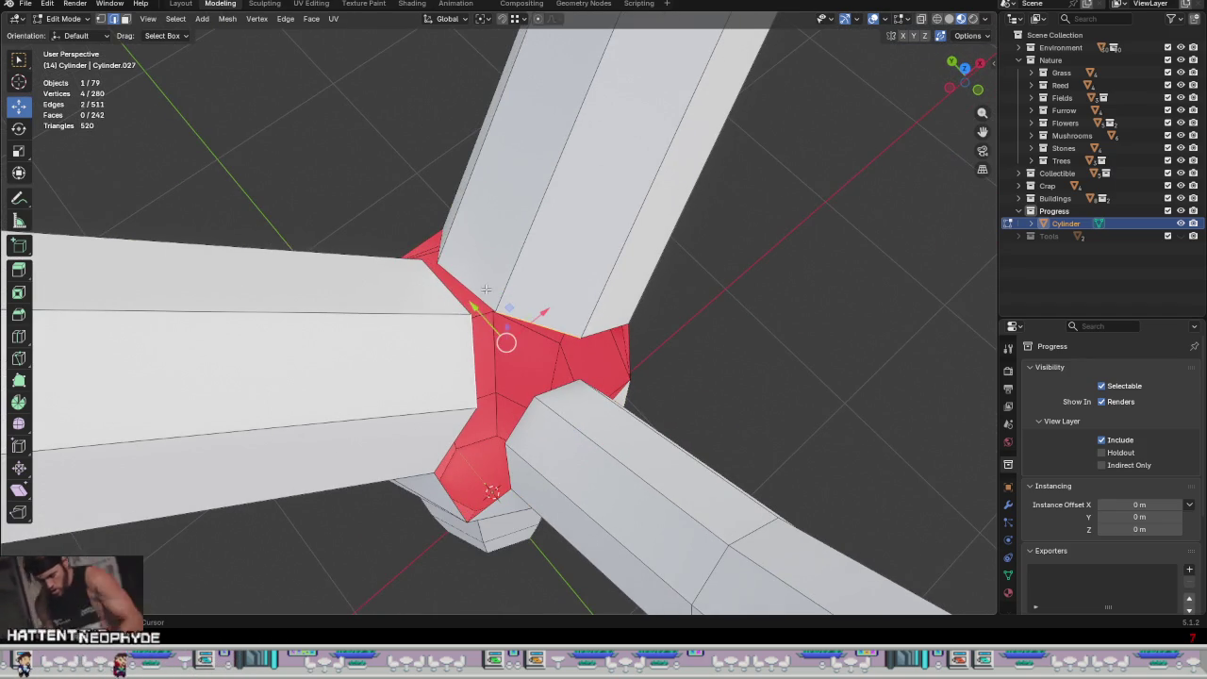
shift+click(448, 298)
middle_drag(448, 298, 465, 354)
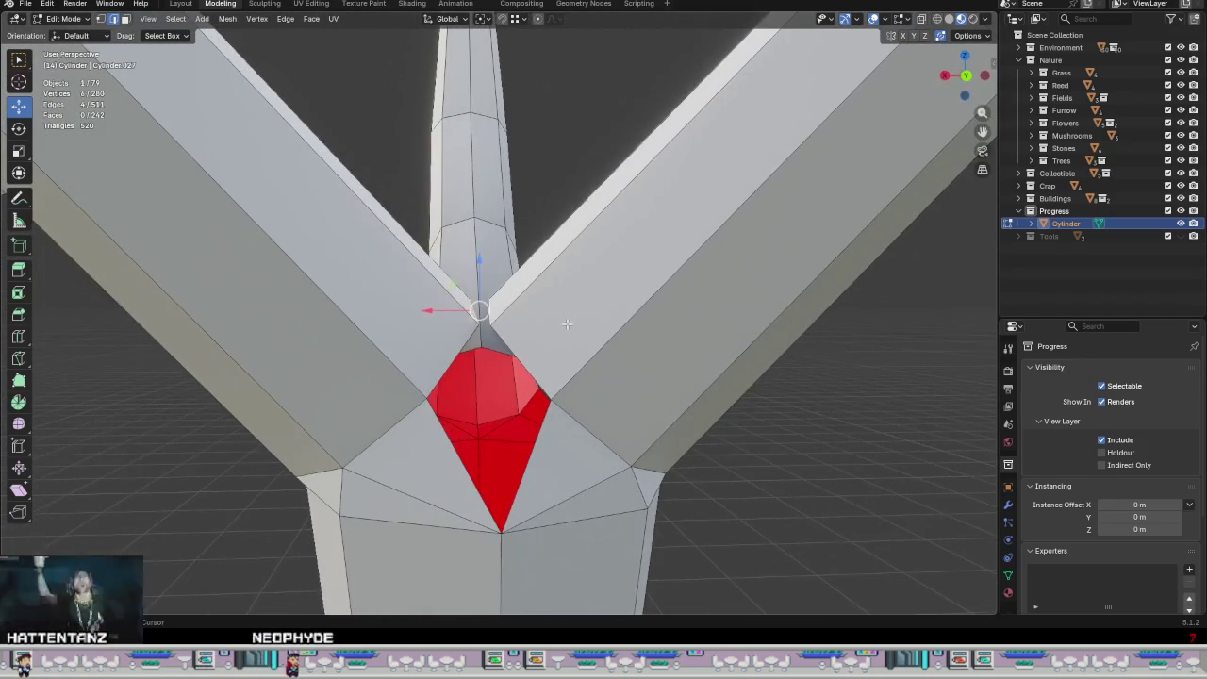
key(ctrl+e)
click(490, 471)
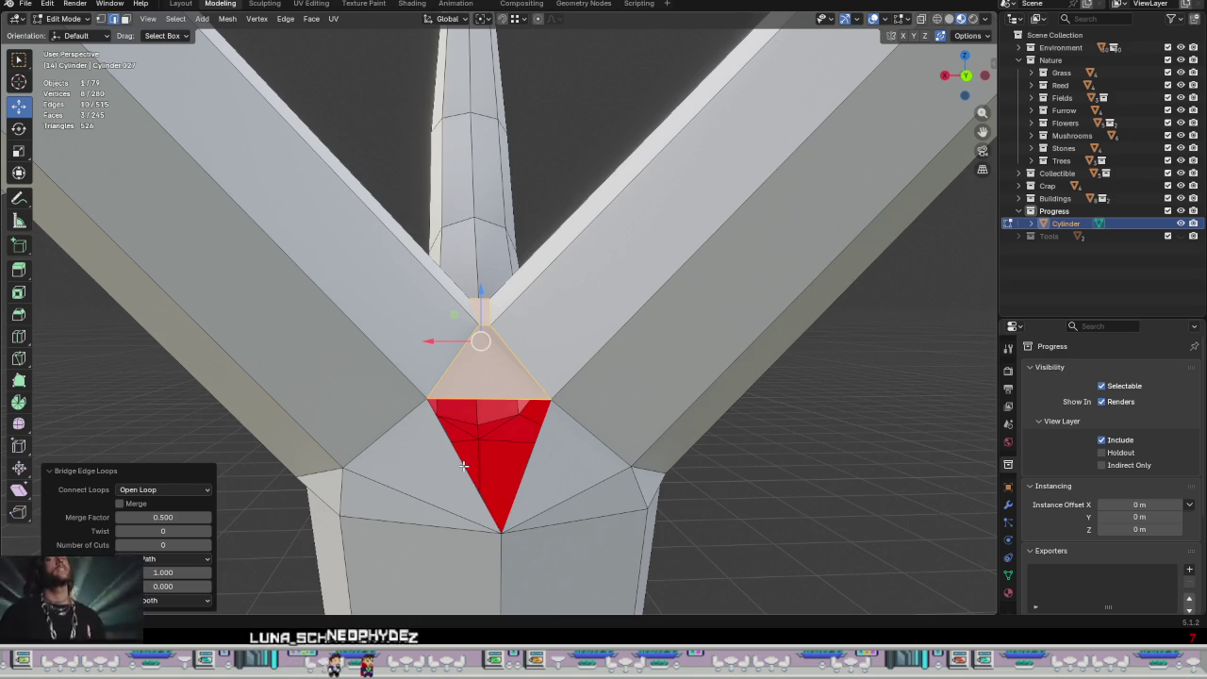
key(f)
mouse_move(579, 490)
middle_down()
mouse_move(693, 470)
mouse_move(722, 488)
mouse_move(670, 503)
mouse_move(547, 352)
mouse_move(587, 326)
mouse_move(447, 409)
mouse_move(566, 345)
mouse_move(589, 362)
mouse_move(560, 337)
middle_up()
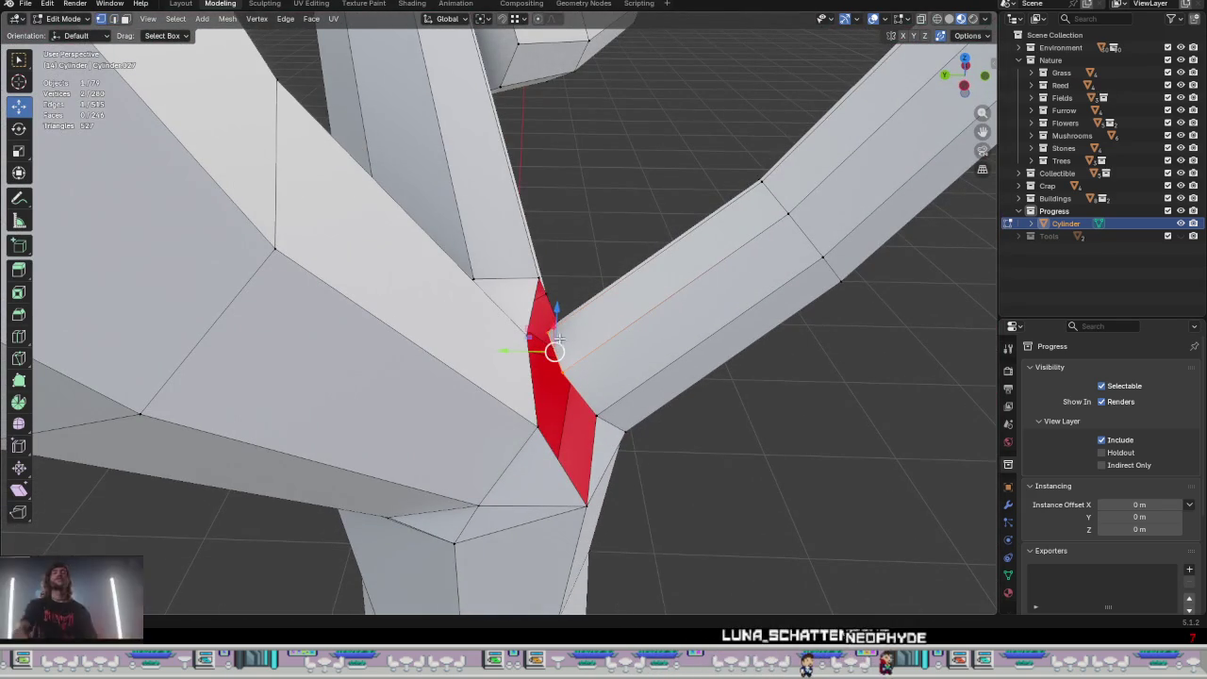
Step: Vertex-slide a stray vertex and bridge the selected edges with new faces
key(shift+v)
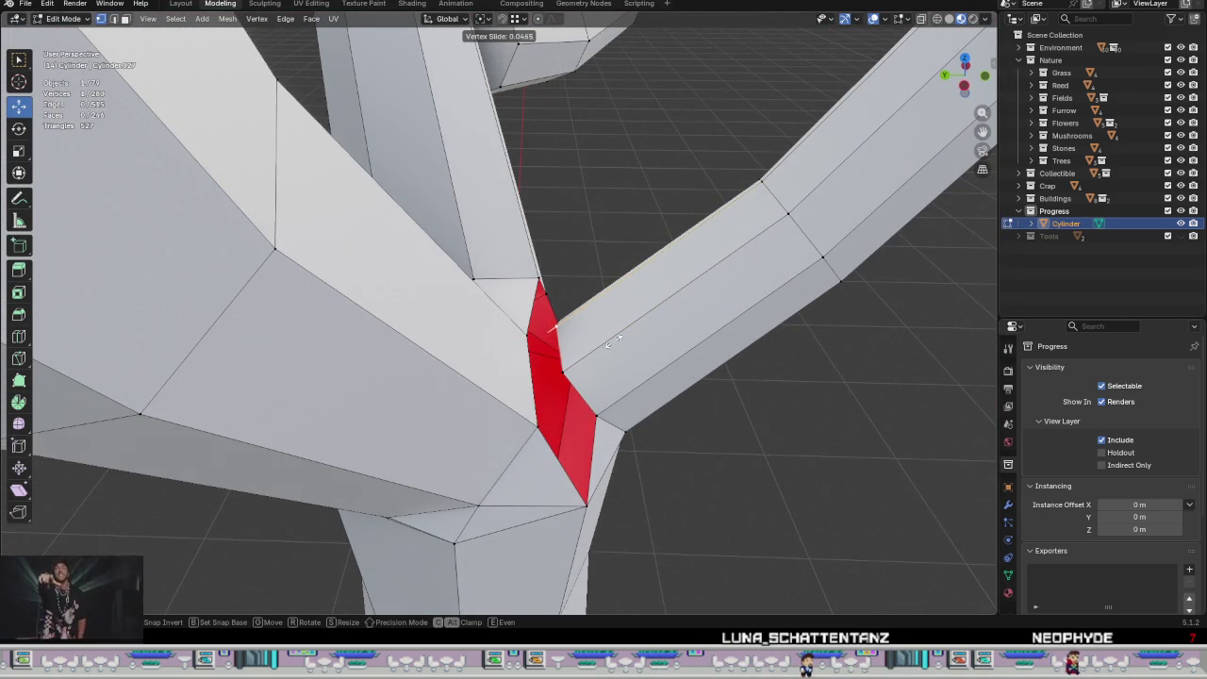
click(623, 335)
mouse_move(623, 335)
middle_down()
mouse_move(647, 375)
mouse_move(619, 311)
mouse_move(503, 390)
mouse_move(503, 465)
mouse_move(485, 411)
middle_up()
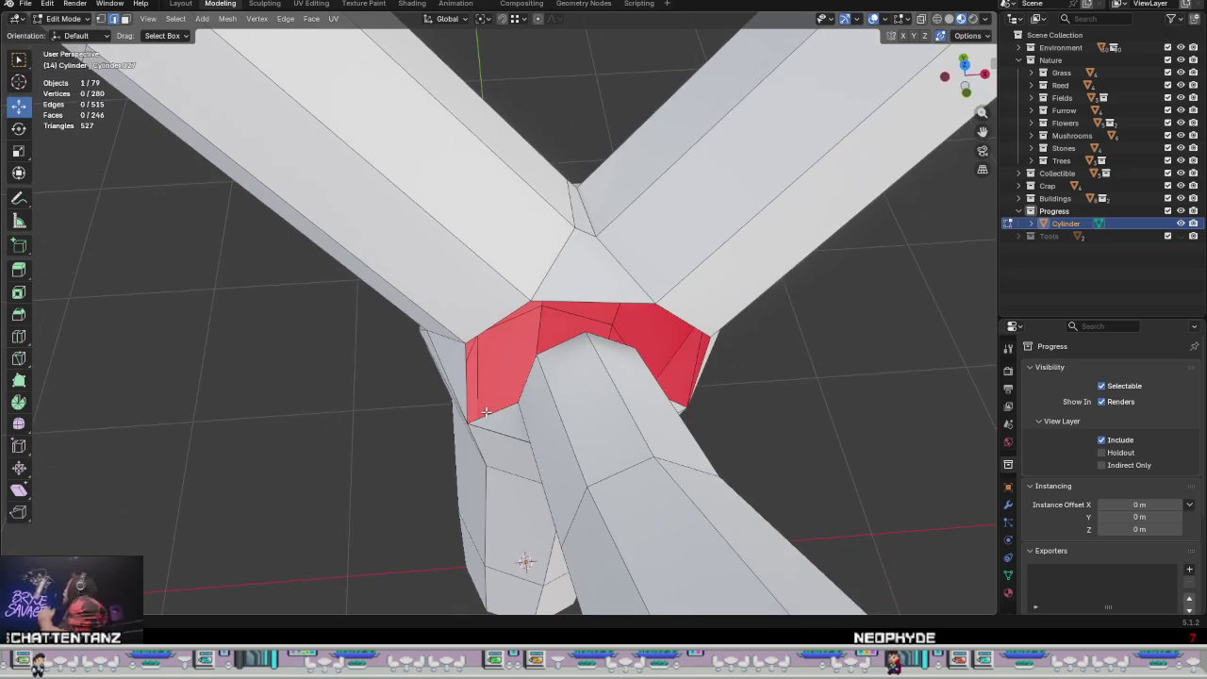
shift+click(530, 387)
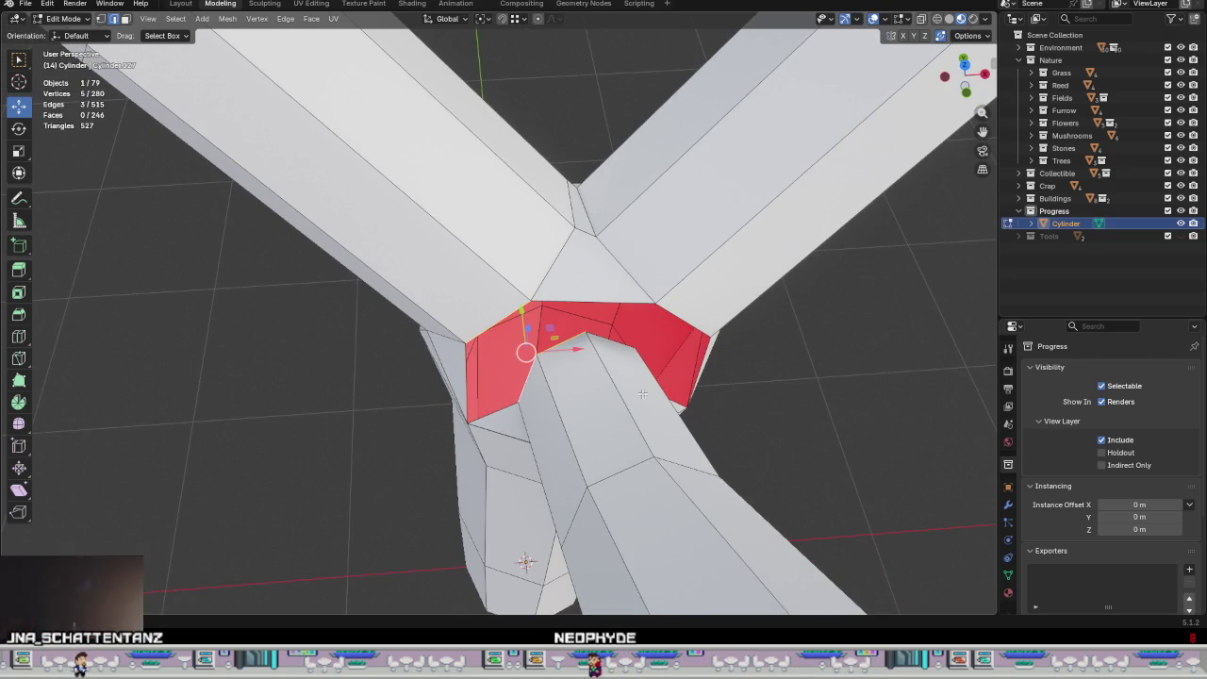
key(ctrl+e)
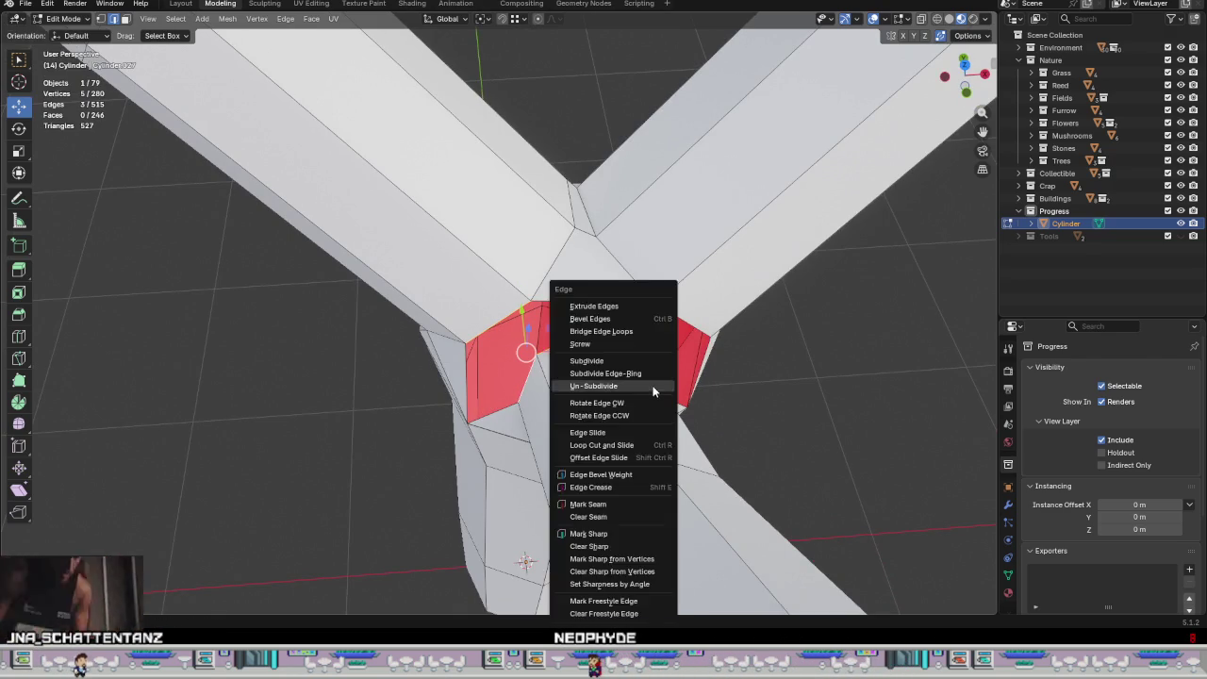
click(653, 386)
middle_drag(653, 387, 527, 424)
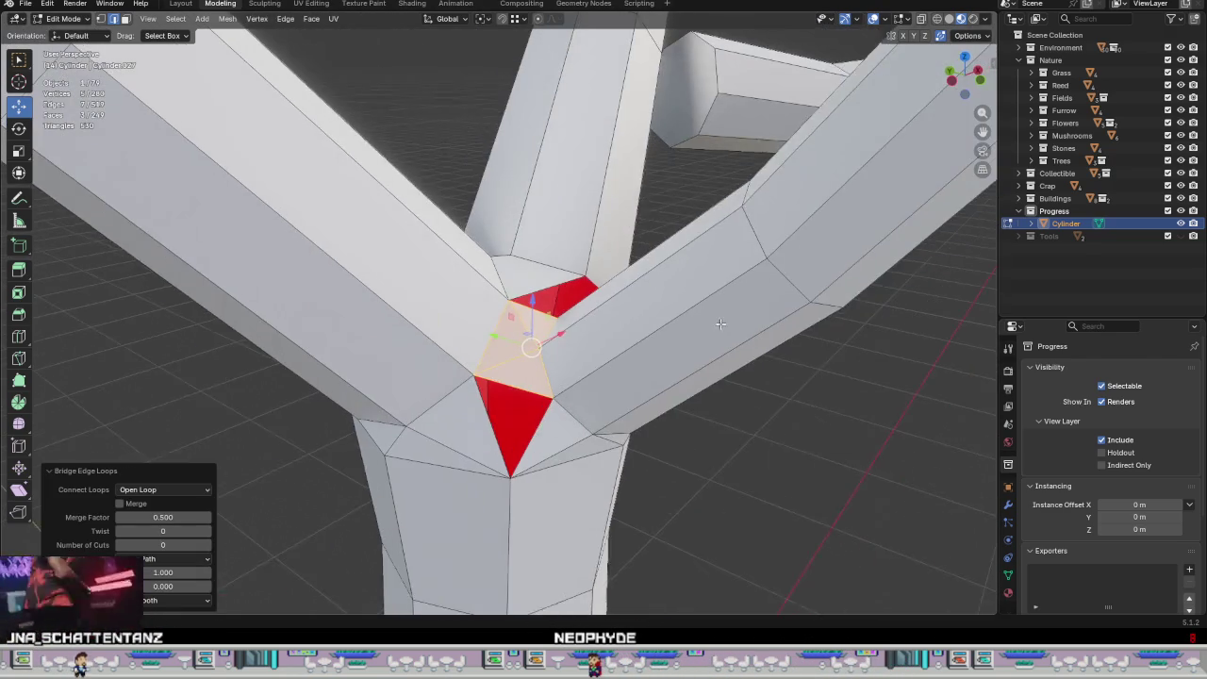
Step: Fill the lower triangular hole with a face using F after undoing a repeated bridge
alt+click(545, 431)
scroll(667, 433, up, 5)
scroll(667, 434, down, 5)
middle_drag(641, 396, 584, 327)
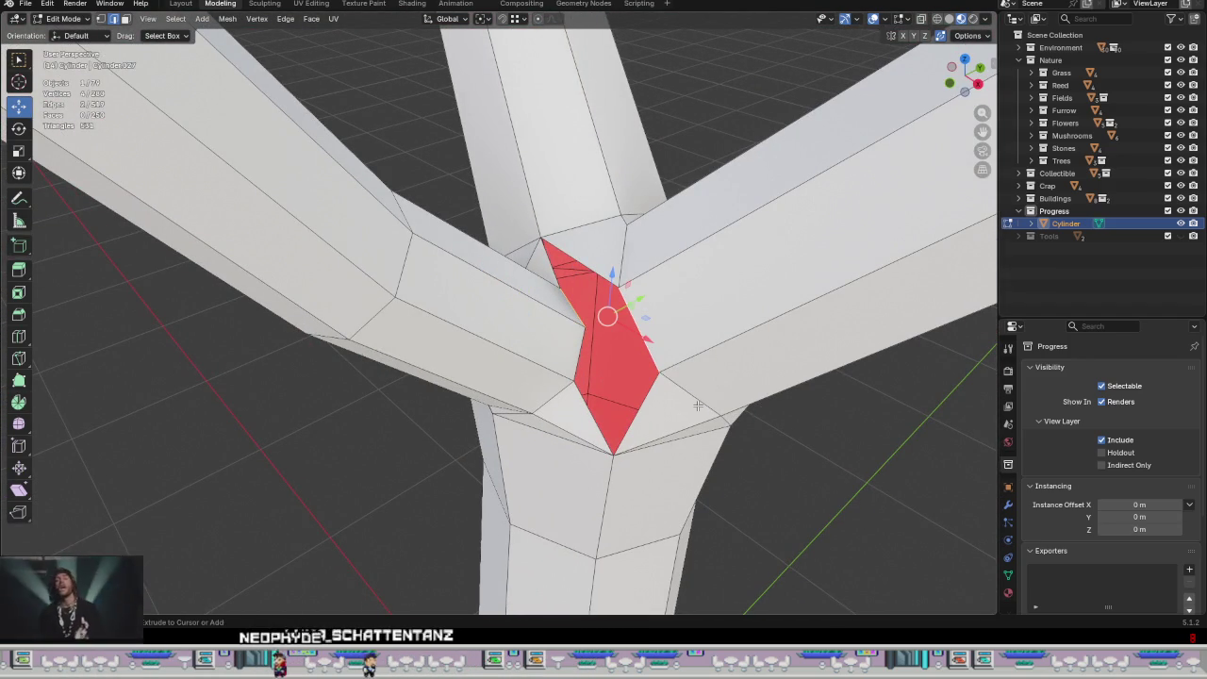
key(shift+r)
key(ctrl+z)
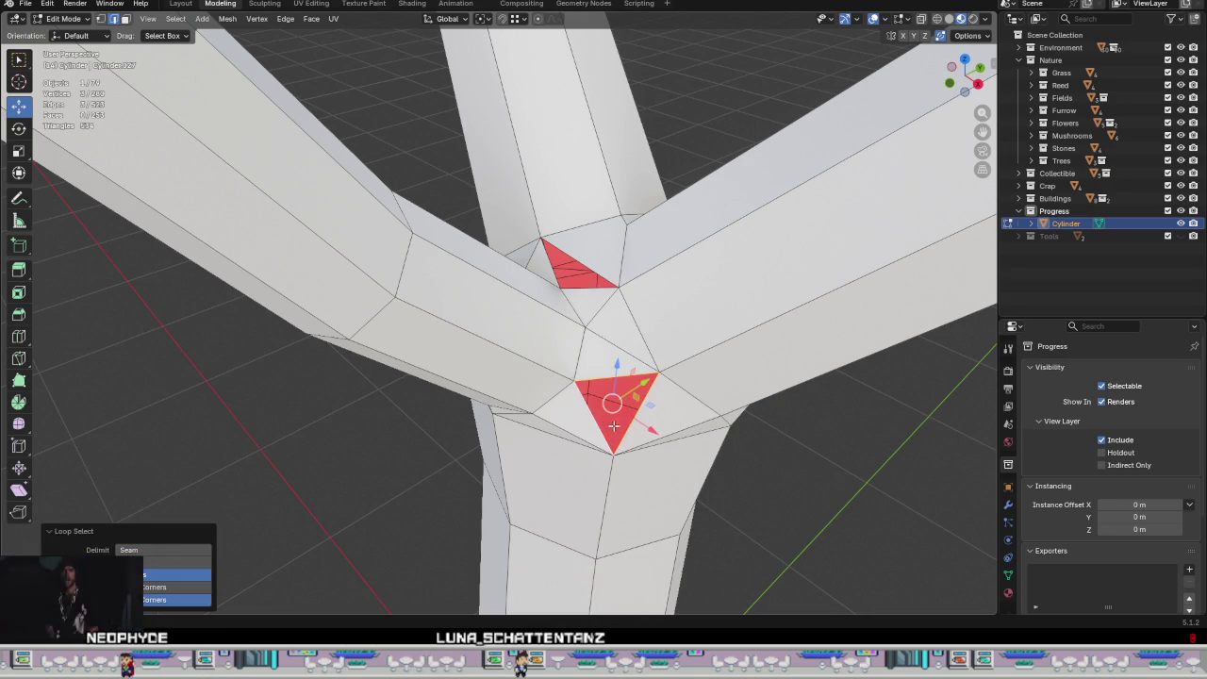
key(f)
key(f)
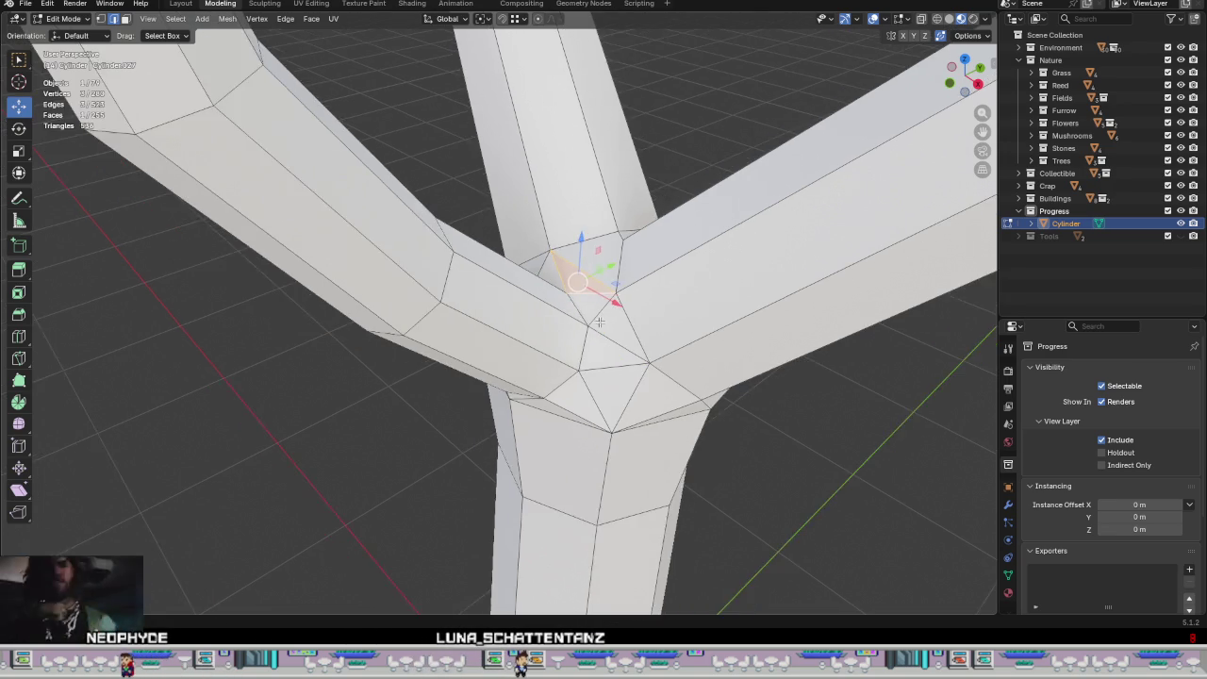
Step: Check the sealed junction in Object Mode, then return to Edit Mode and select a trunk rim vertex
middle_drag(580, 284, 784, 287)
scroll(785, 287, down, 5)
mouse_move(768, 342)
middle_down()
mouse_move(759, 407)
mouse_move(757, 372)
middle_up()
scroll(706, 335, up, 4)
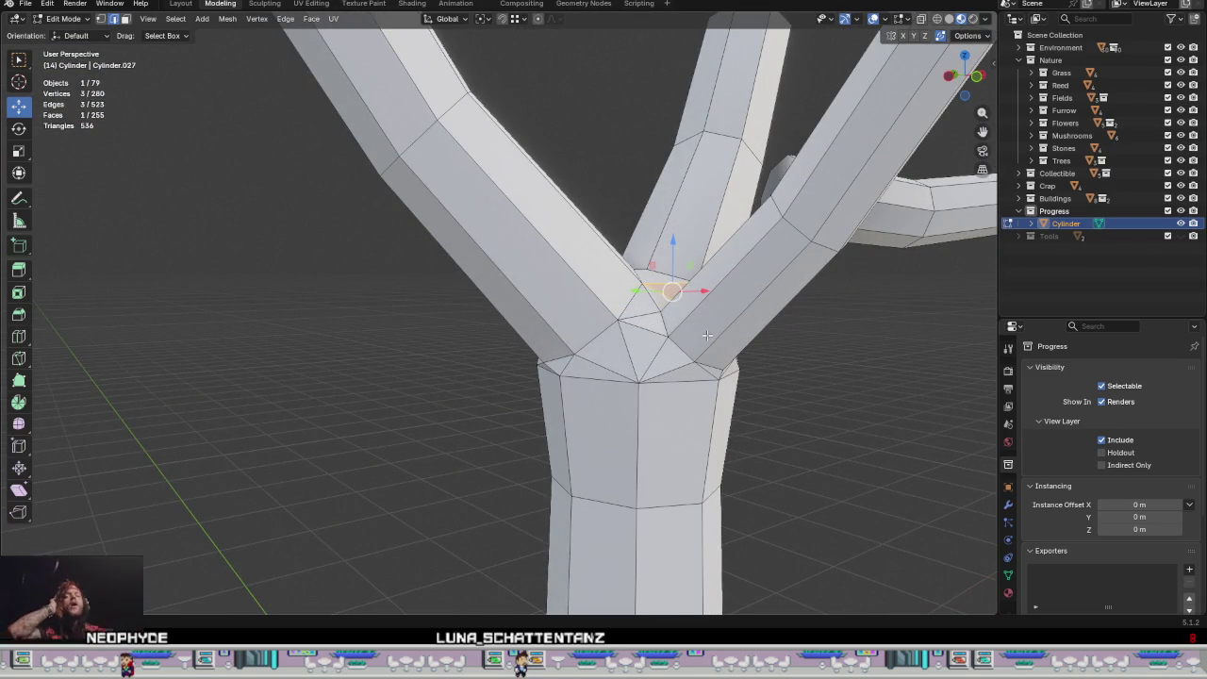
key(Tab)
mouse_move(707, 335)
middle_down()
mouse_move(787, 366)
mouse_move(824, 364)
mouse_move(816, 371)
mouse_move(665, 293)
mouse_move(724, 364)
mouse_move(610, 353)
mouse_move(629, 365)
mouse_move(610, 377)
mouse_move(563, 325)
mouse_move(557, 345)
mouse_move(647, 325)
mouse_move(544, 358)
mouse_move(651, 351)
mouse_move(626, 337)
middle_up()
scroll(610, 377, up, 3)
key(Tab)
scroll(609, 382, down, 2)
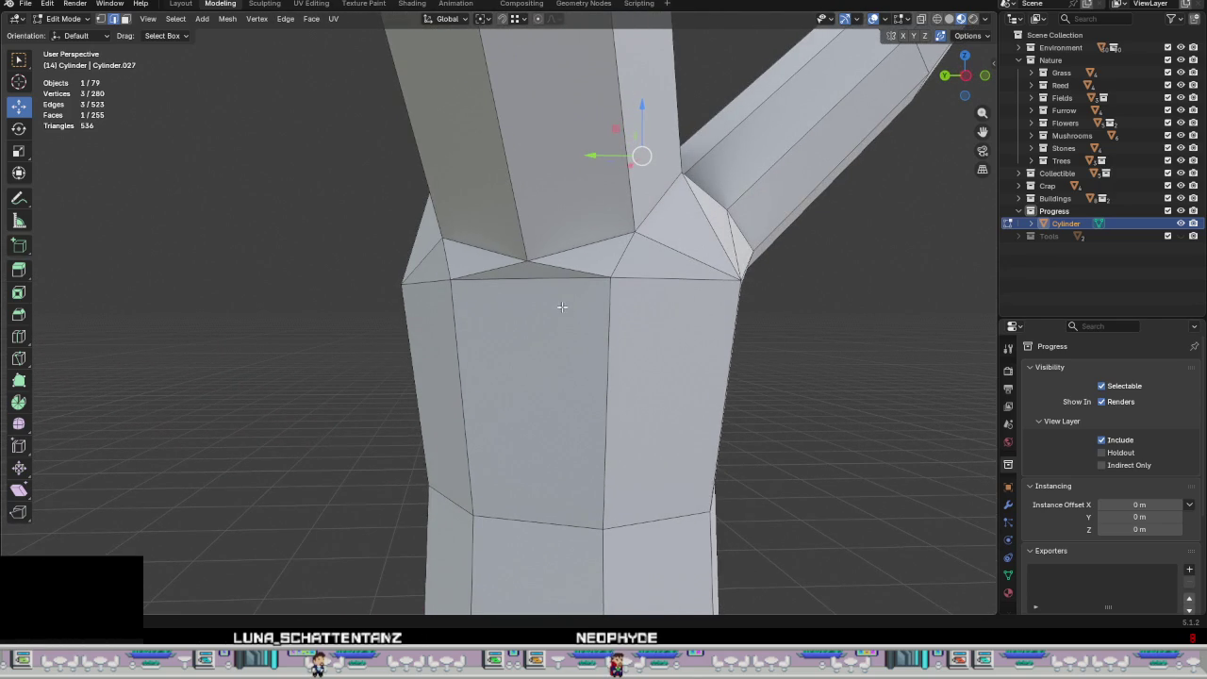
click(525, 264)
mouse_move(525, 266)
middle_down()
mouse_move(444, 264)
mouse_move(444, 280)
mouse_move(463, 285)
mouse_move(526, 284)
mouse_move(449, 299)
mouse_move(592, 209)
middle_up()
Step: Move the selected trunk vertex up and to the right, then select a fork vertex
drag(550, 236, 529, 247)
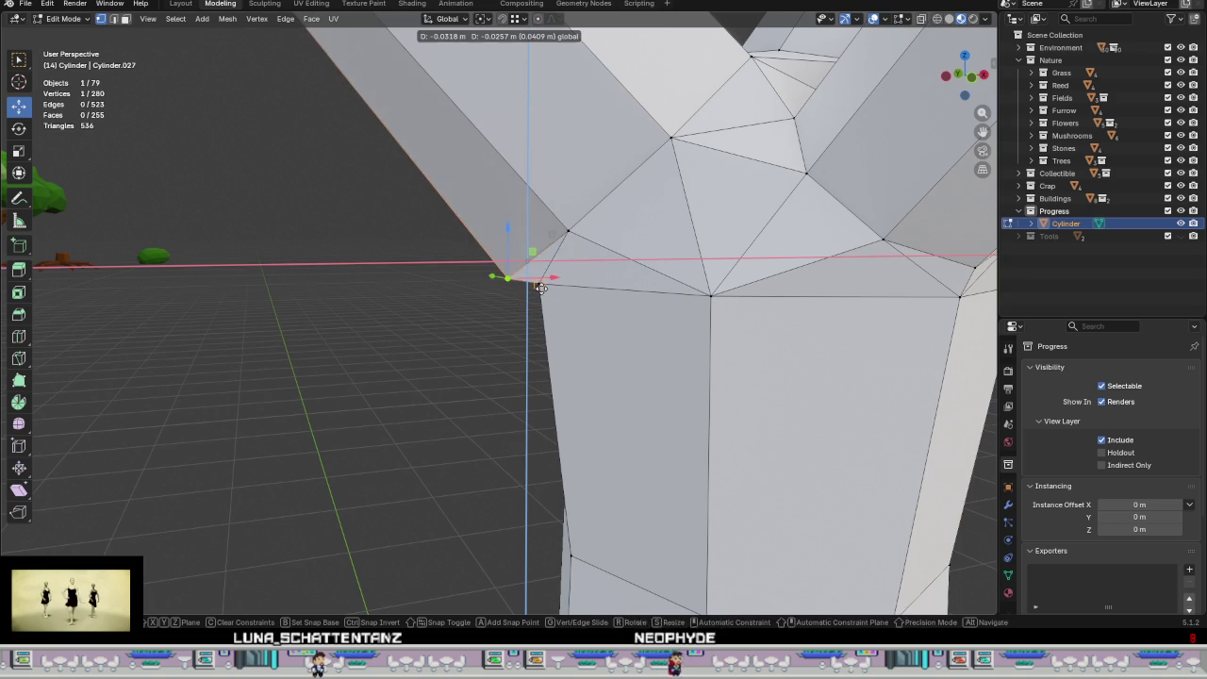
mouse_move(529, 246)
middle_down()
mouse_move(816, 277)
mouse_move(824, 340)
mouse_move(515, 321)
mouse_move(564, 413)
mouse_move(622, 286)
middle_up()
key(g)
click(586, 202)
mouse_move(587, 204)
middle_down()
mouse_move(641, 259)
mouse_move(805, 269)
mouse_move(817, 286)
mouse_move(758, 289)
mouse_move(730, 334)
mouse_move(571, 312)
mouse_move(606, 318)
mouse_move(509, 281)
mouse_move(514, 259)
mouse_move(547, 294)
mouse_move(679, 302)
mouse_move(720, 346)
mouse_move(608, 336)
mouse_move(611, 350)
mouse_move(734, 347)
mouse_move(606, 352)
middle_up()
Step: Check the shape, then edge-slide a two-vertex edge at the fork along the surface
key(Tab)
scroll(728, 283, down, 3)
scroll(736, 299, down, 4)
key(Tab)
shift+click(563, 262)
key(g)
key(g)
click(685, 334)
Step: Select the trunk's top rim vertices and slide that loop toward the fork
key(Tab)
key(Tab)
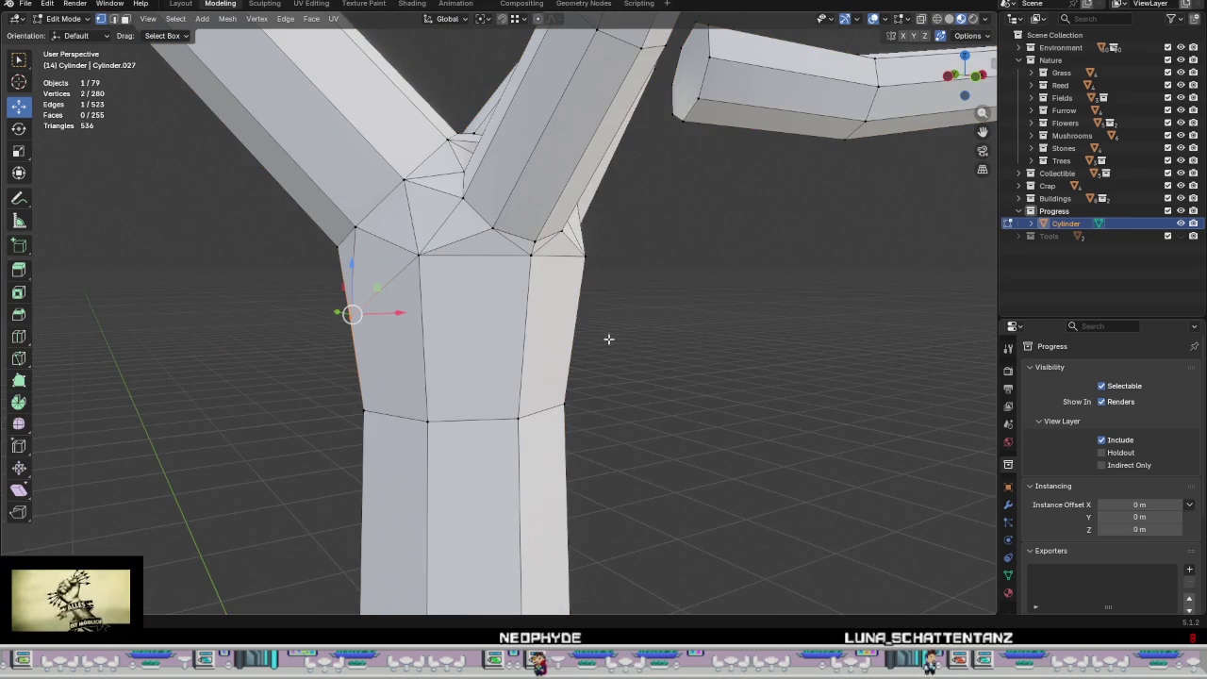
ctrl+click(472, 262)
mouse_move(473, 263)
middle_down()
mouse_move(603, 311)
mouse_move(243, 260)
middle_up()
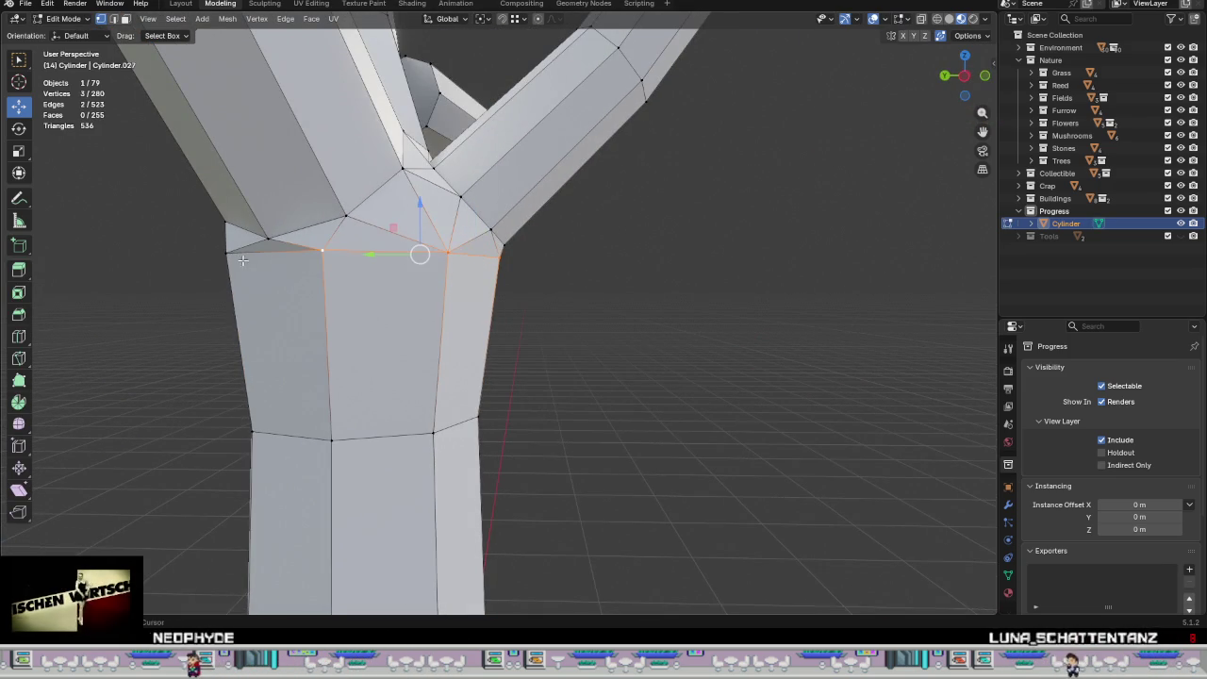
mouse_move(275, 304)
middle_down()
mouse_move(351, 253)
mouse_move(313, 279)
mouse_move(243, 258)
middle_up()
ctrl+click(350, 253)
mouse_move(344, 324)
middle_down()
mouse_move(425, 311)
mouse_move(534, 331)
mouse_move(458, 261)
middle_up()
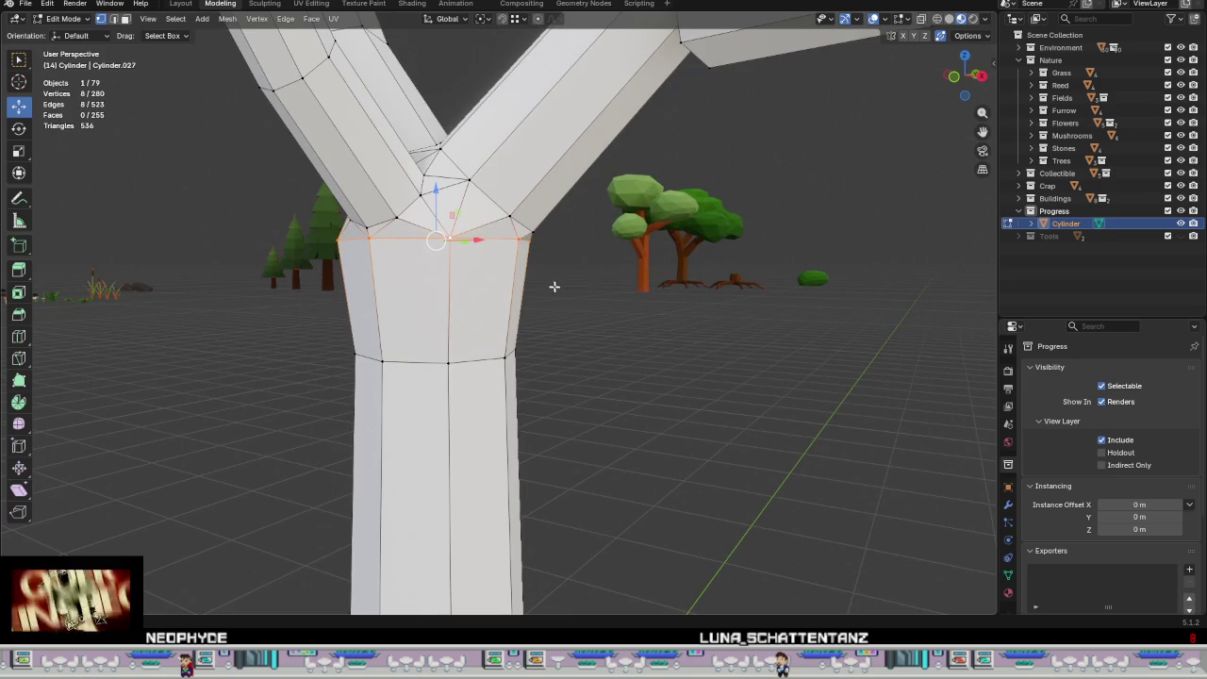
key(g)
key(g)
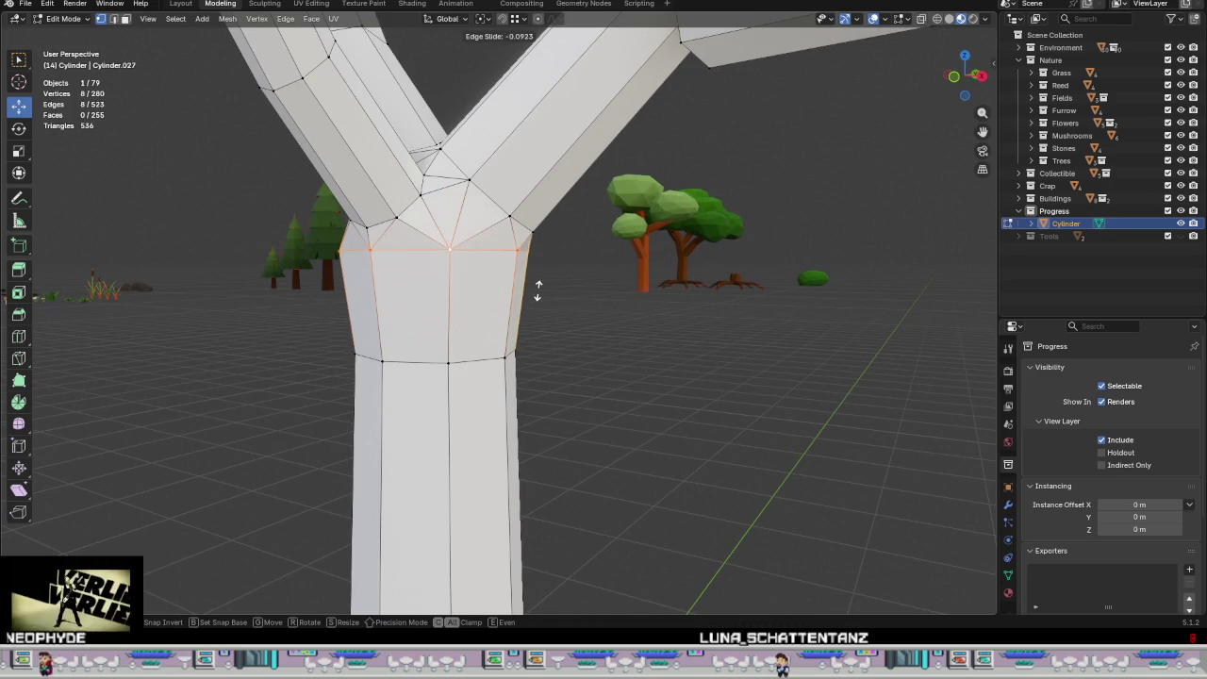
click(541, 300)
Step: Check the trunk in Object Mode, then return to Edit Mode and select a left-branch edge loop
key(Tab)
mouse_move(572, 312)
middle_down()
mouse_move(581, 353)
mouse_move(702, 346)
mouse_move(705, 367)
mouse_move(683, 393)
mouse_move(652, 379)
mouse_move(712, 342)
middle_up()
scroll(712, 342, up, 5)
scroll(603, 337, up, 2)
key(Tab)
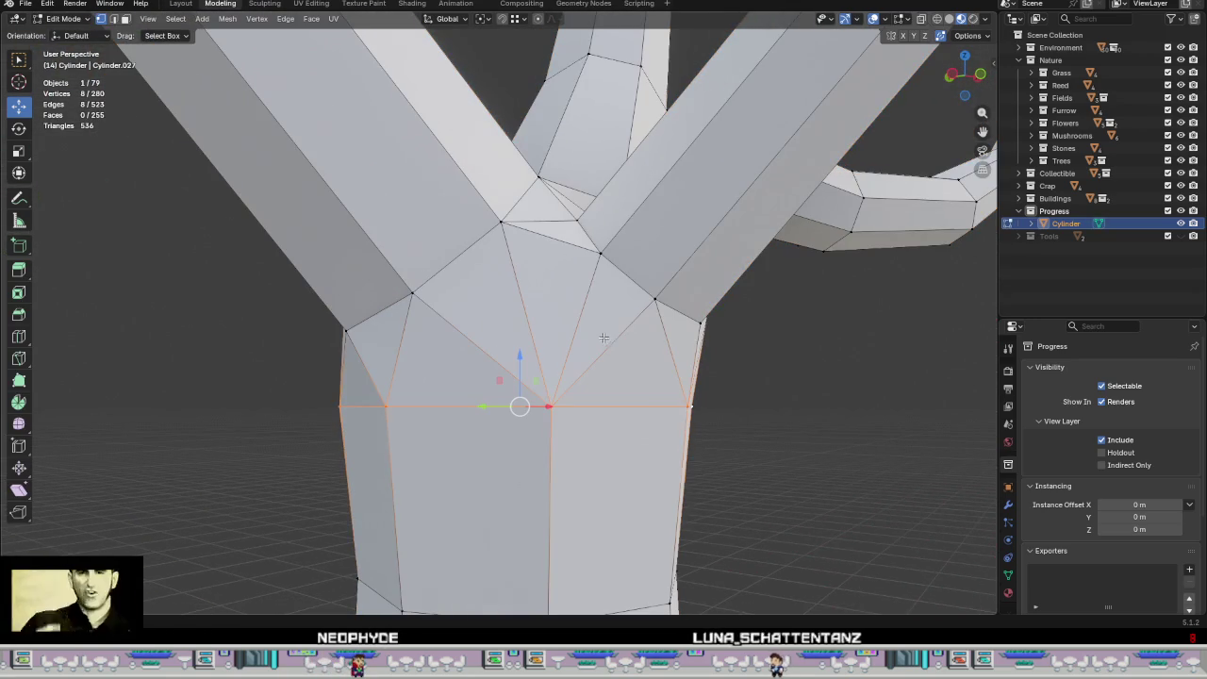
scroll(602, 273, down, 3)
mouse_move(603, 274)
middle_down()
mouse_move(647, 283)
mouse_move(598, 324)
mouse_move(575, 298)
mouse_move(611, 283)
mouse_move(485, 308)
middle_up()
alt+click(488, 309)
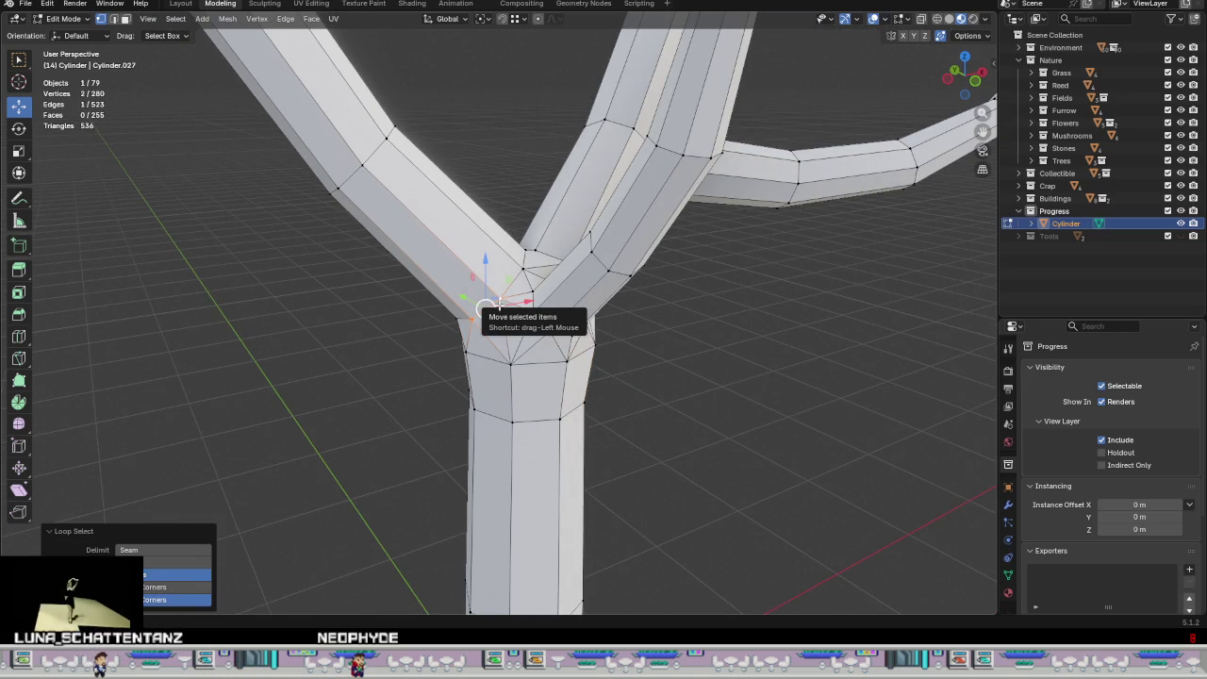
Step: Edge-slide the loop where the left branch meets the trunk to tighten it
key(3)
alt+click(451, 256)
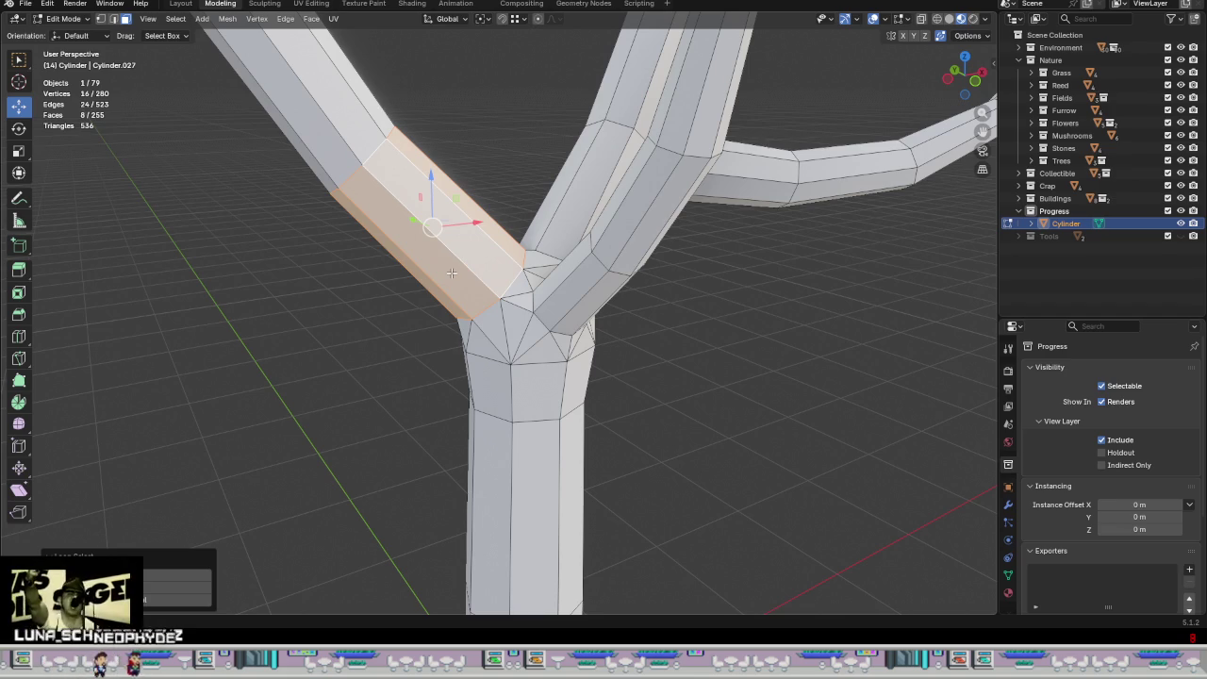
key(1)
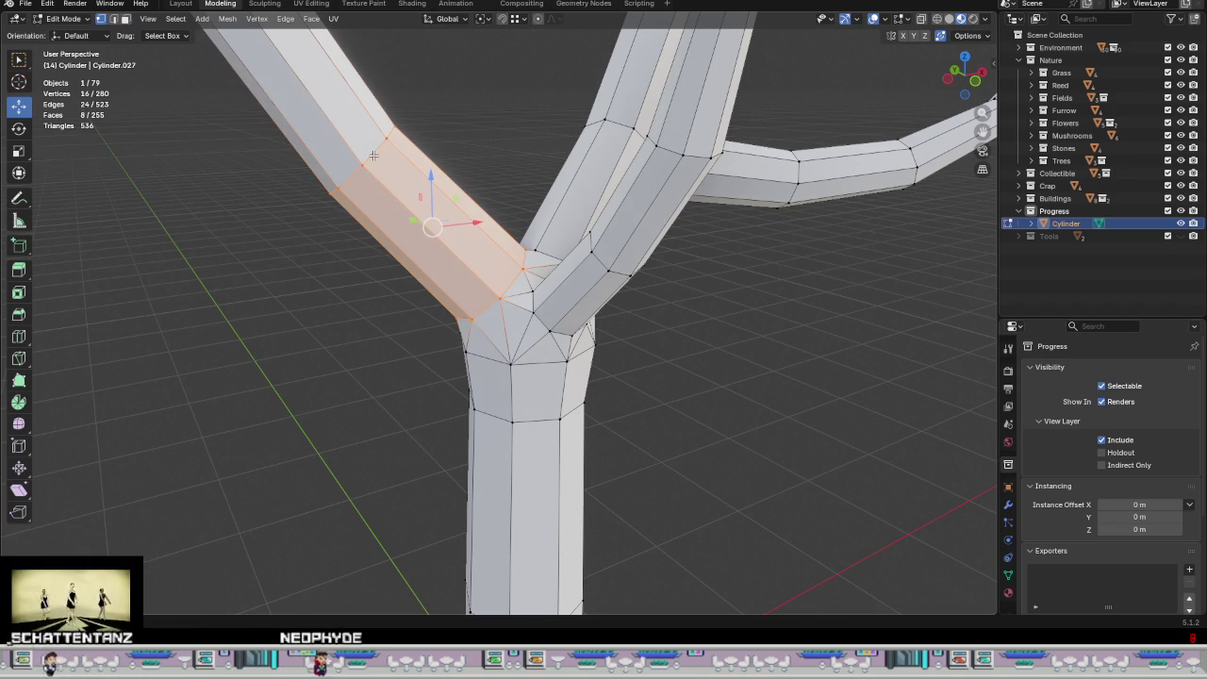
alt+click(511, 283)
middle_drag(484, 261, 549, 300)
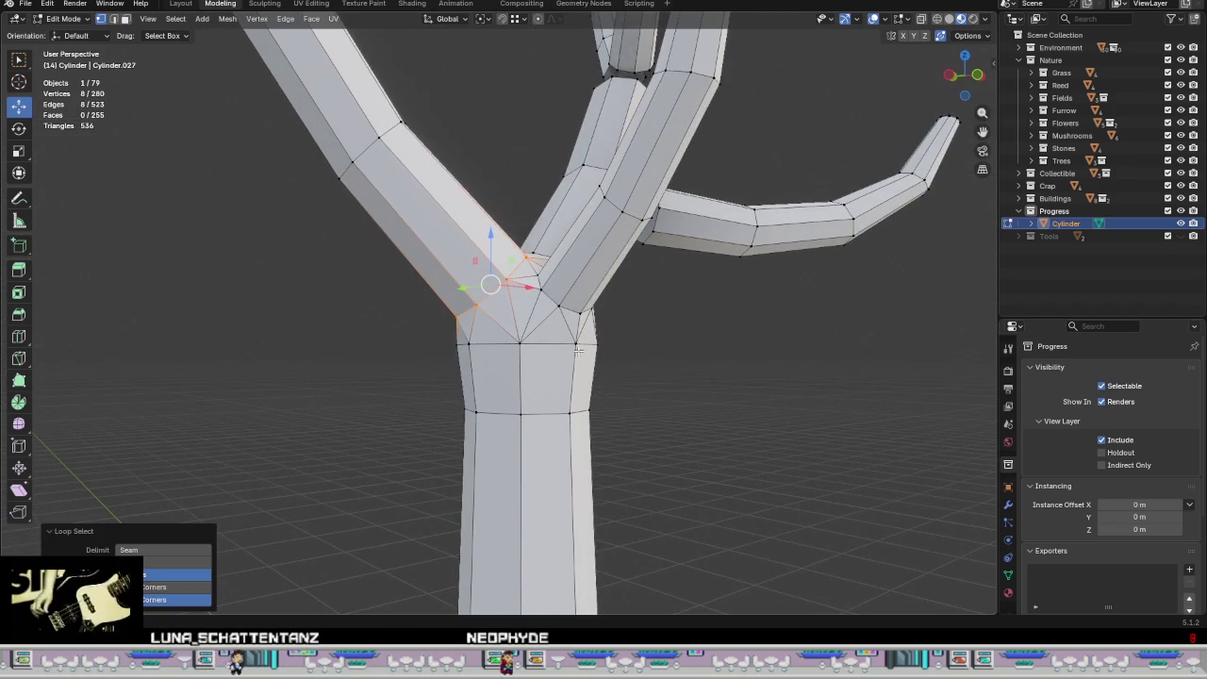
middle_drag(581, 351, 563, 349)
key(g)
key(g)
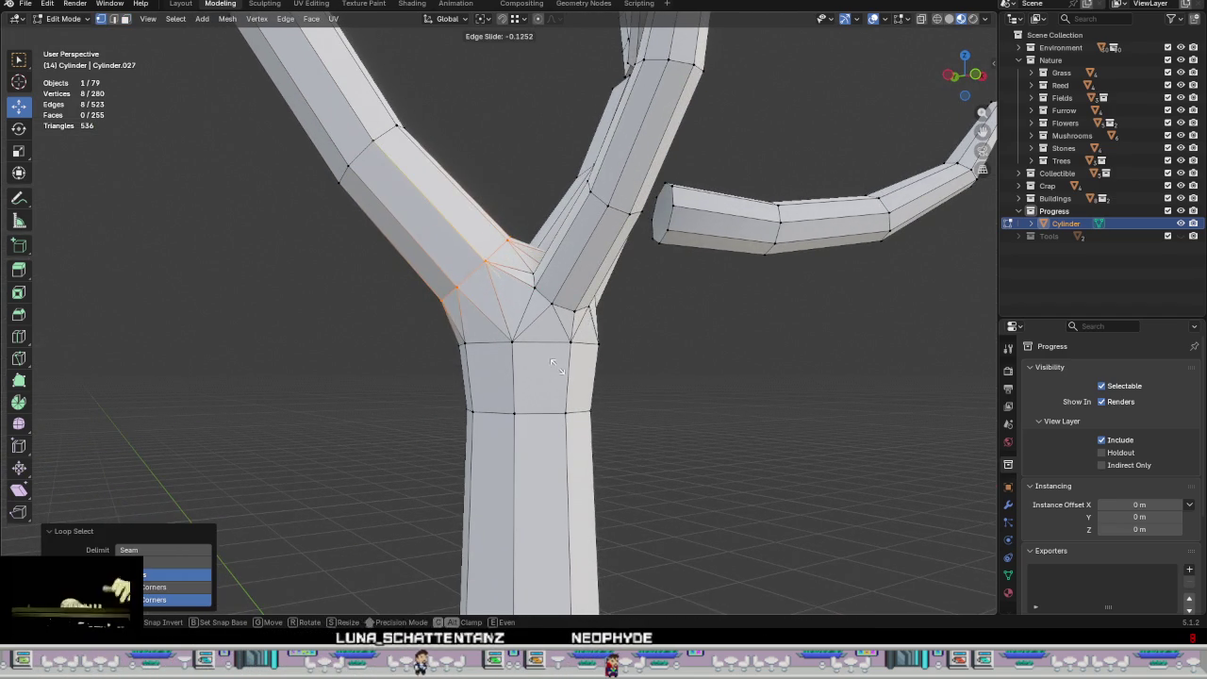
click(530, 347)
Step: Re-enter Edit Mode and slide the selected fork edges and vertices into place
mouse_move(531, 347)
middle_down()
mouse_move(586, 376)
mouse_move(558, 453)
mouse_move(606, 342)
mouse_move(732, 342)
mouse_move(624, 361)
mouse_move(586, 382)
middle_up()
key(Tab)
scroll(624, 361, up, 3)
key(Tab)
scroll(596, 294, up, 2)
alt+click(601, 352)
shift+click(562, 305)
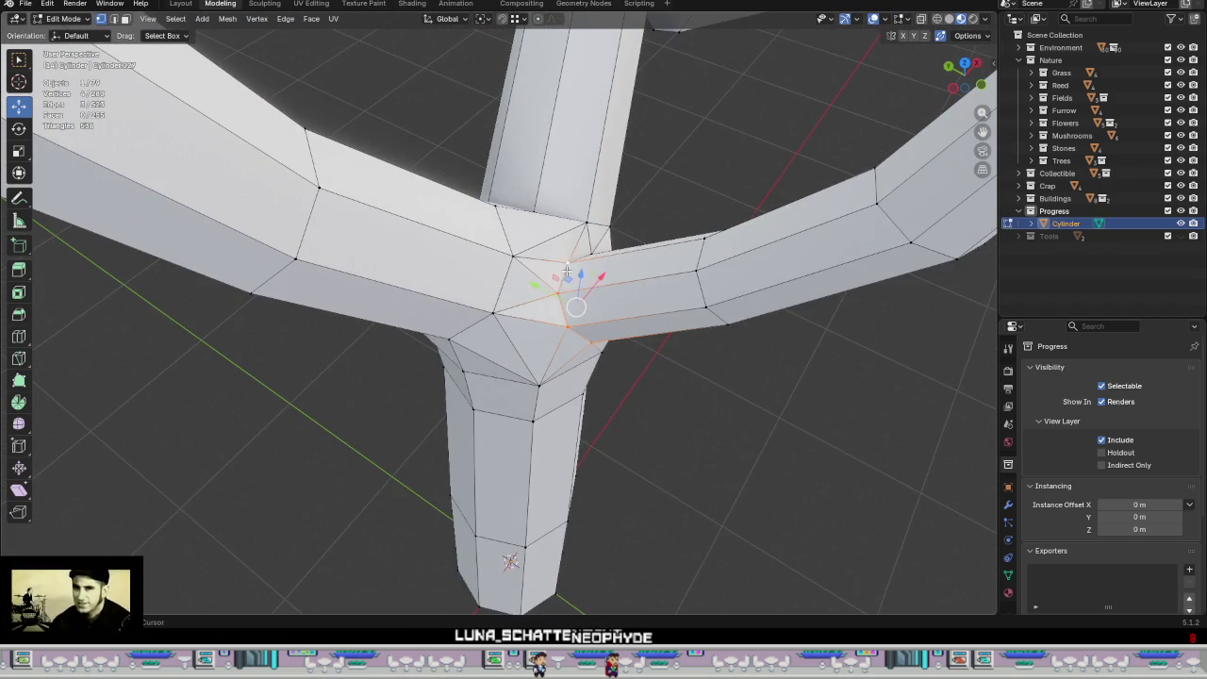
shift+click(566, 270)
middle_drag(565, 270, 616, 328)
shift+click(585, 375)
mouse_move(586, 375)
middle_down()
mouse_move(744, 349)
mouse_move(676, 436)
mouse_move(647, 444)
middle_up()
key(g)
key(g)
click(744, 340)
Step: Select three more vertices at the fork and slide them to tidy the joint
click(578, 218)
middle_drag(578, 218, 502, 257)
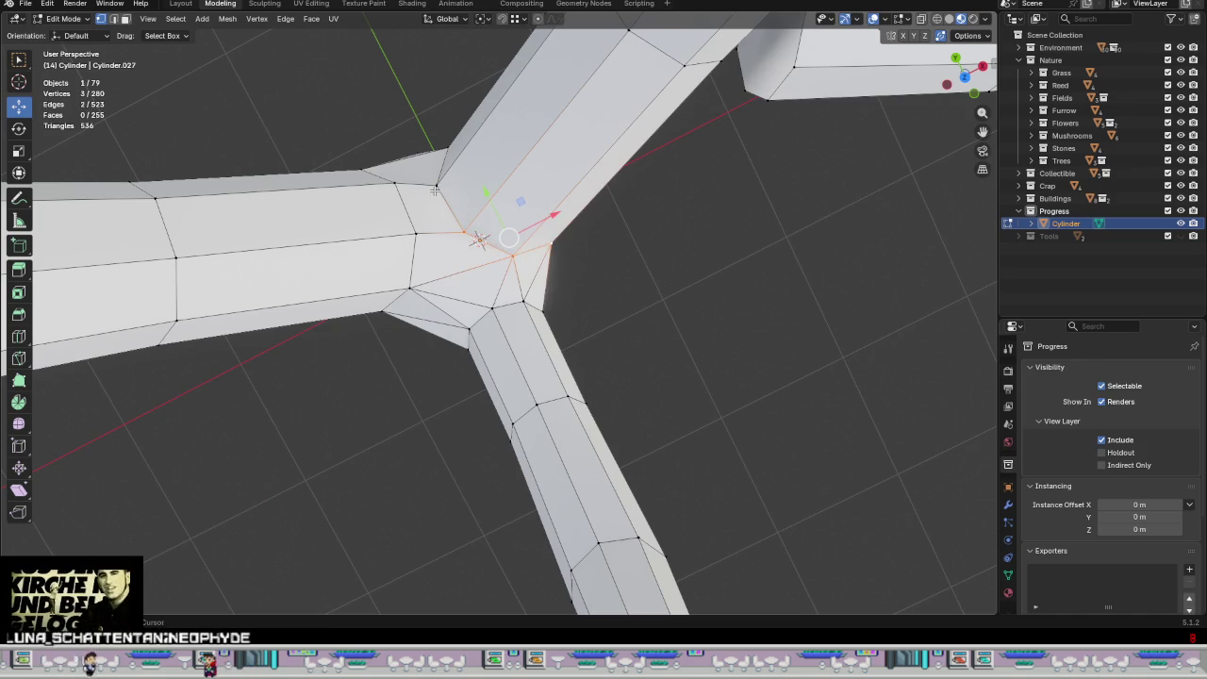
shift+click(434, 192)
mouse_move(434, 193)
middle_down()
mouse_move(625, 210)
mouse_move(610, 71)
mouse_move(564, 236)
middle_up()
shift+click(597, 319)
mouse_move(598, 319)
middle_down()
mouse_move(528, 269)
mouse_move(591, 292)
middle_up()
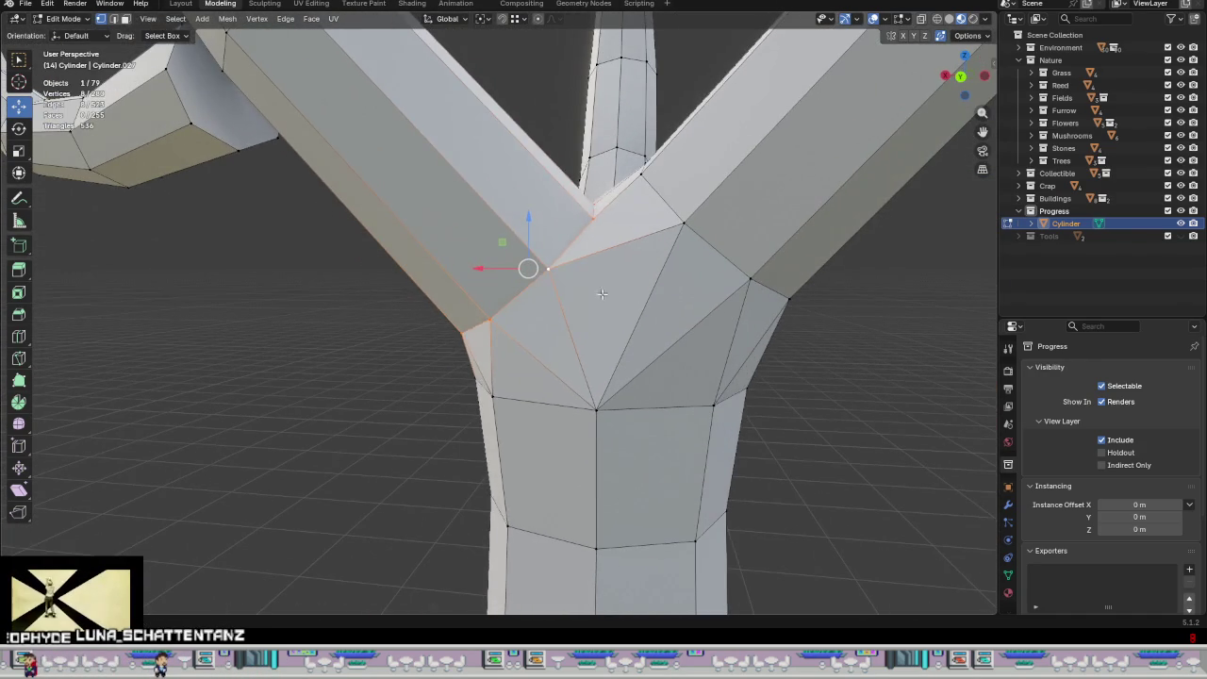
key(g)
key(g)
click(578, 279)
Step: Return to Object Mode, deselect the tree and orbit to view it whole
scroll(578, 279, down, 2)
scroll(603, 302, down, 3)
scroll(716, 364, down, 3)
key(Tab)
click(745, 398)
mouse_move(745, 398)
middle_down()
mouse_move(687, 463)
mouse_move(557, 404)
middle_up()
scroll(557, 405, down, 3)
scroll(467, 399, up, 2)
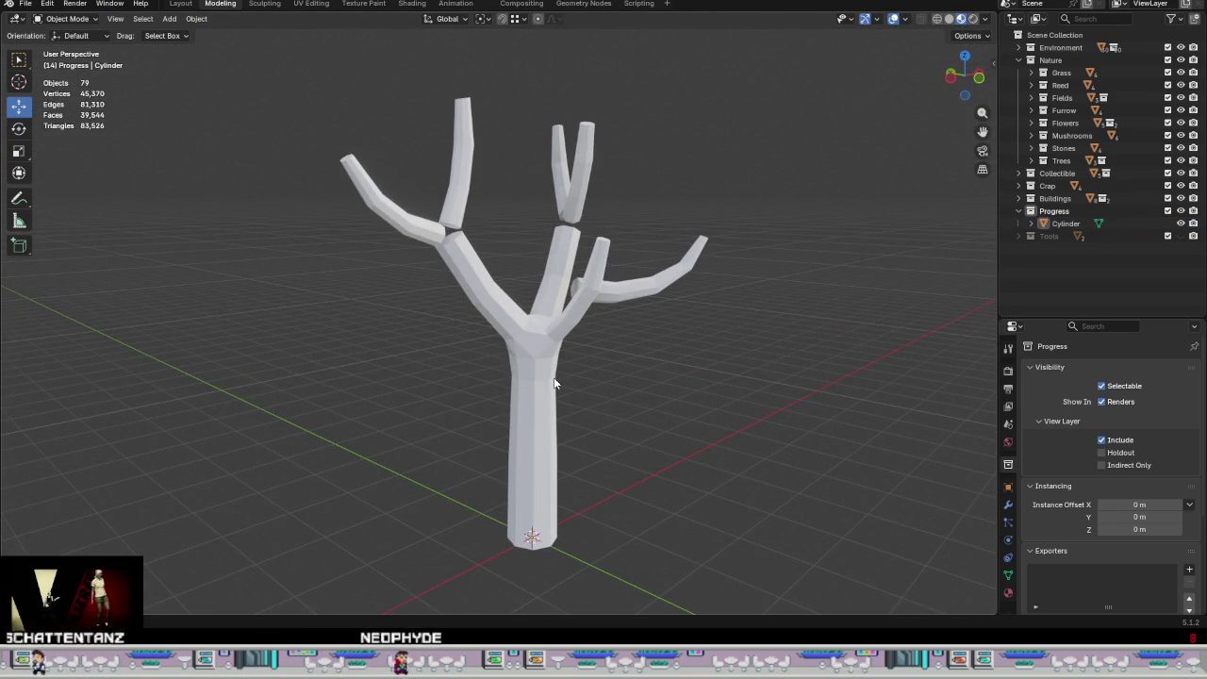
Step: Orbit and zoom around the low-poly tree from several sides, then enter Edit Mode
mouse_move(554, 382)
middle_down()
mouse_move(571, 404)
mouse_move(518, 414)
middle_up()
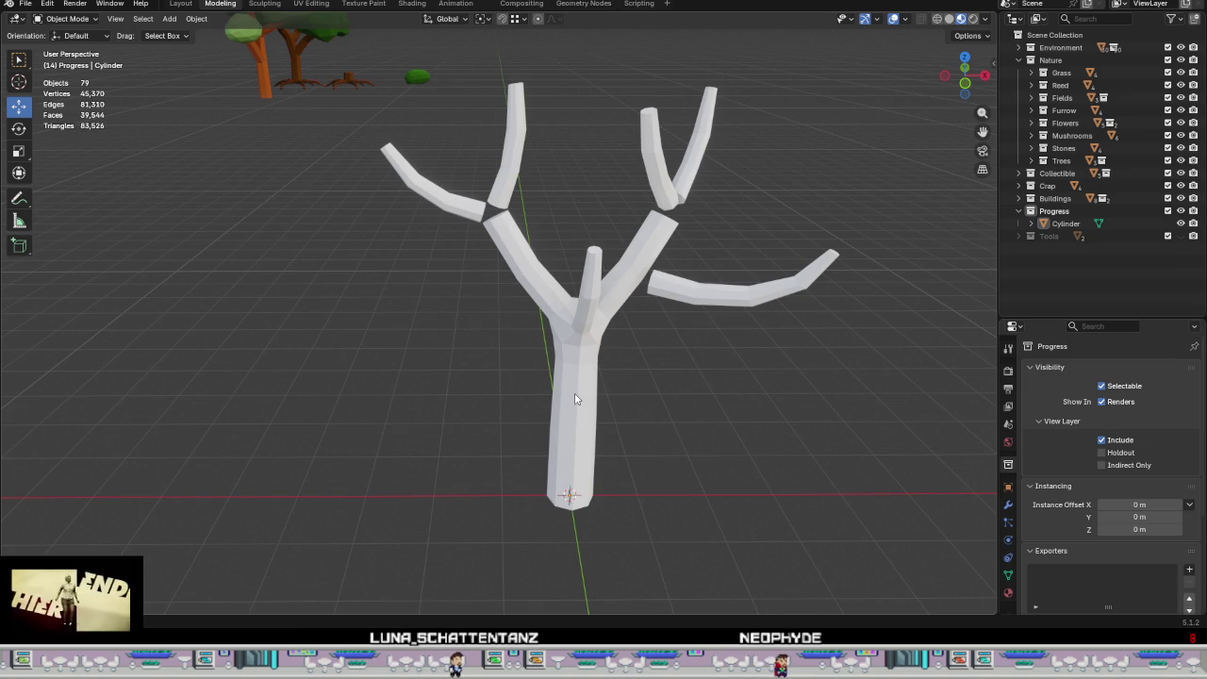
mouse_move(549, 408)
middle_down()
mouse_move(570, 435)
mouse_move(697, 377)
mouse_move(671, 381)
middle_up()
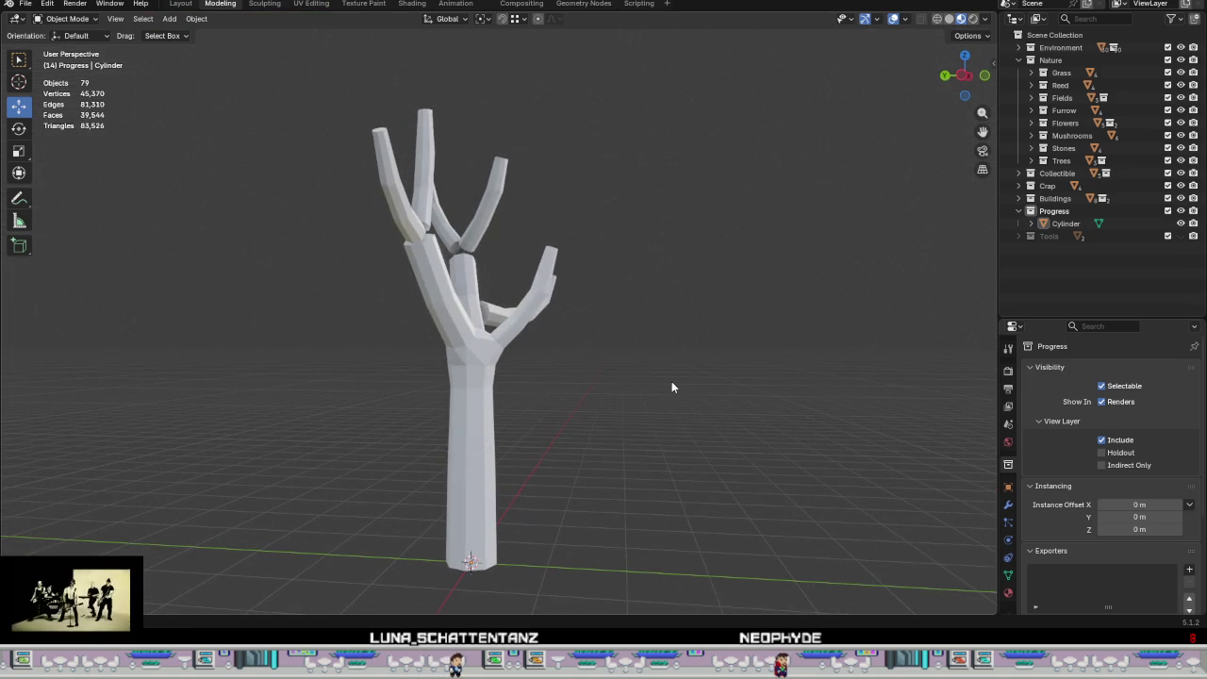
scroll(556, 279, up, 5)
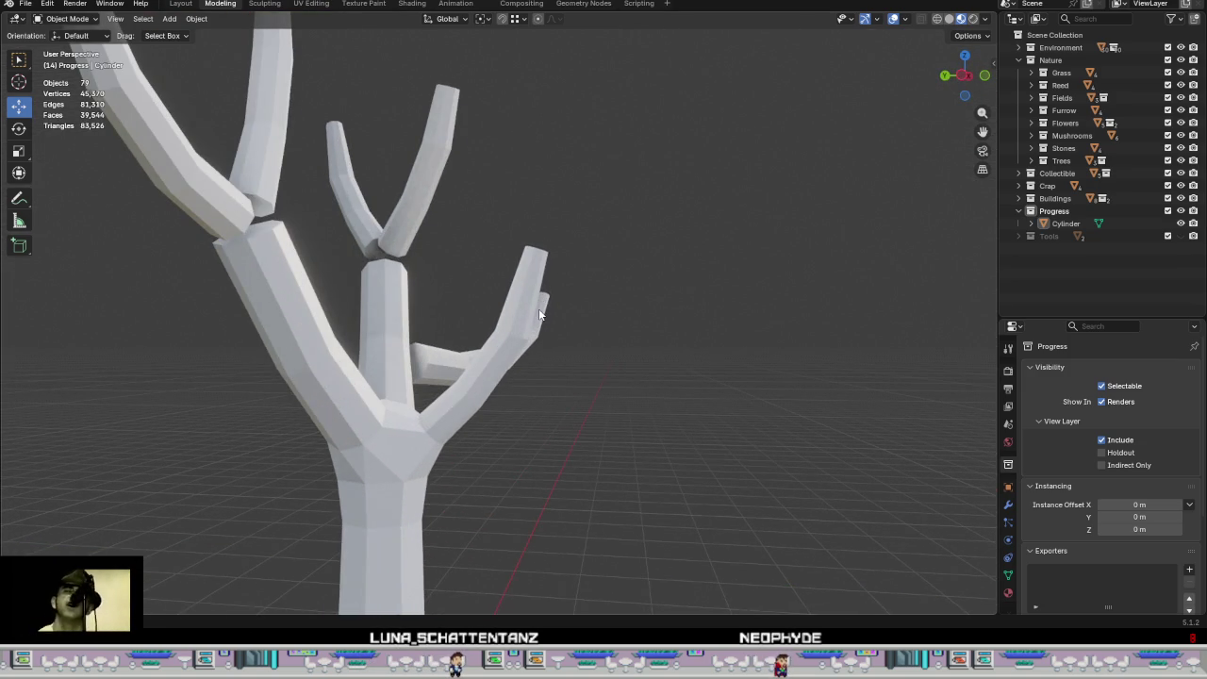
mouse_move(528, 314)
middle_down()
mouse_move(477, 403)
mouse_move(401, 399)
mouse_move(299, 421)
mouse_move(308, 375)
middle_up()
scroll(308, 375, down, 5)
mouse_move(526, 422)
middle_down()
mouse_move(471, 358)
mouse_move(630, 409)
mouse_move(701, 396)
mouse_move(679, 395)
middle_up()
scroll(451, 300, up, 4)
scroll(451, 300, down, 4)
scroll(566, 396, up, 3)
key(Tab)
scroll(677, 397, down, 4)
scroll(660, 358, down, 2)
scroll(650, 321, up, 5)
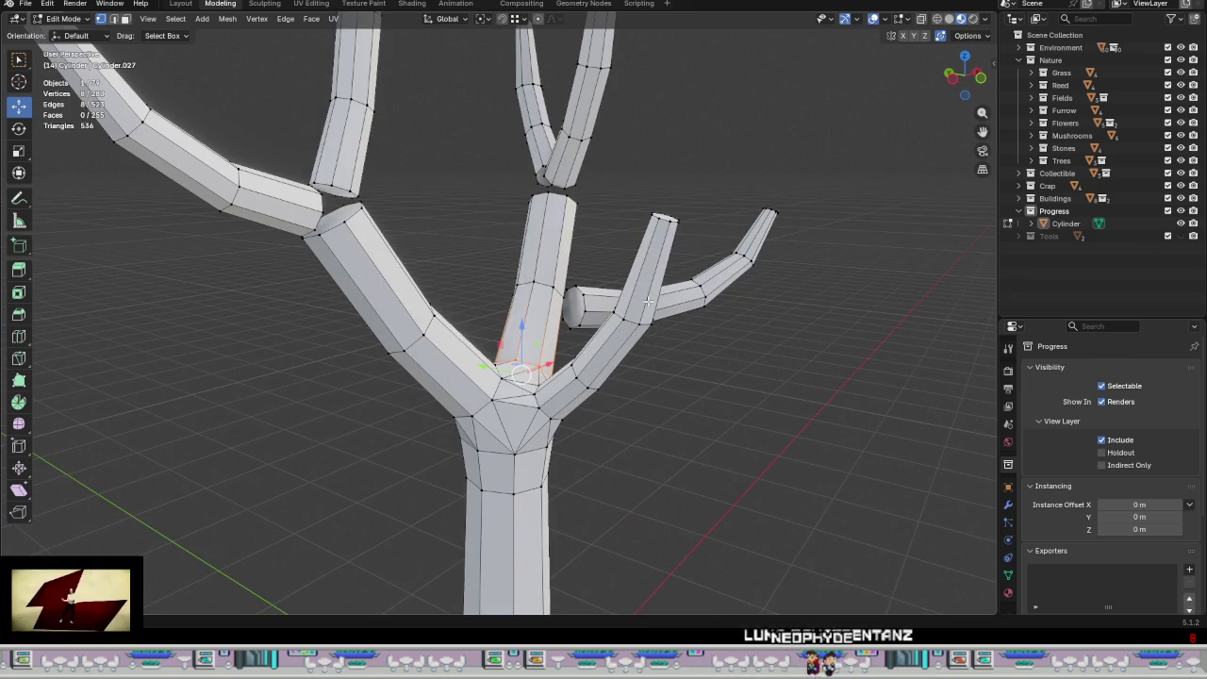
Step: Dissolve the twig's tip edge loop and scale the tip down to 0.523
alt+click(662, 218)
right_click(662, 219)
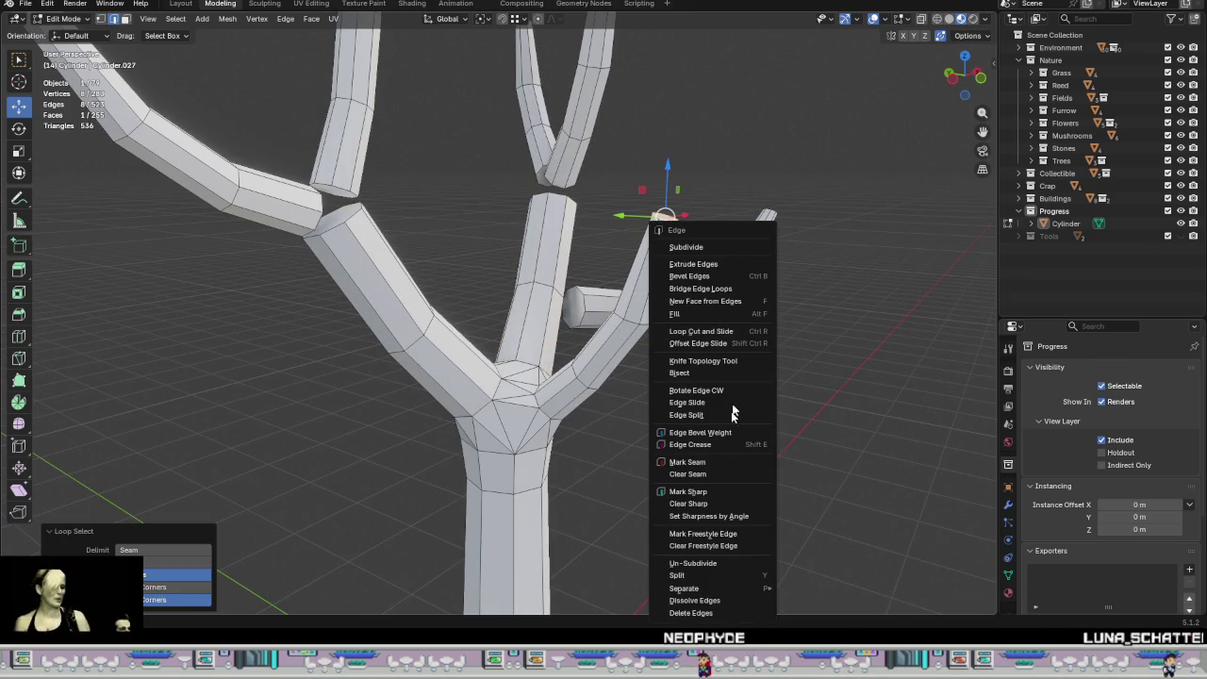
click(735, 606)
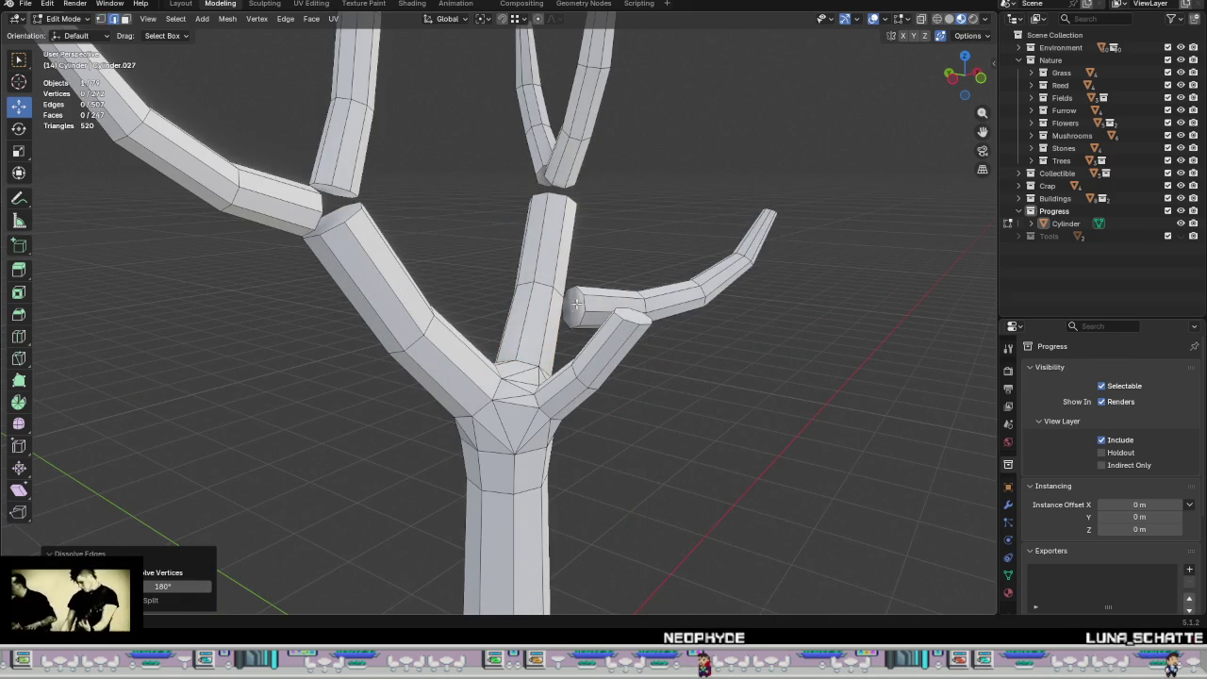
scroll(682, 352, up, 3)
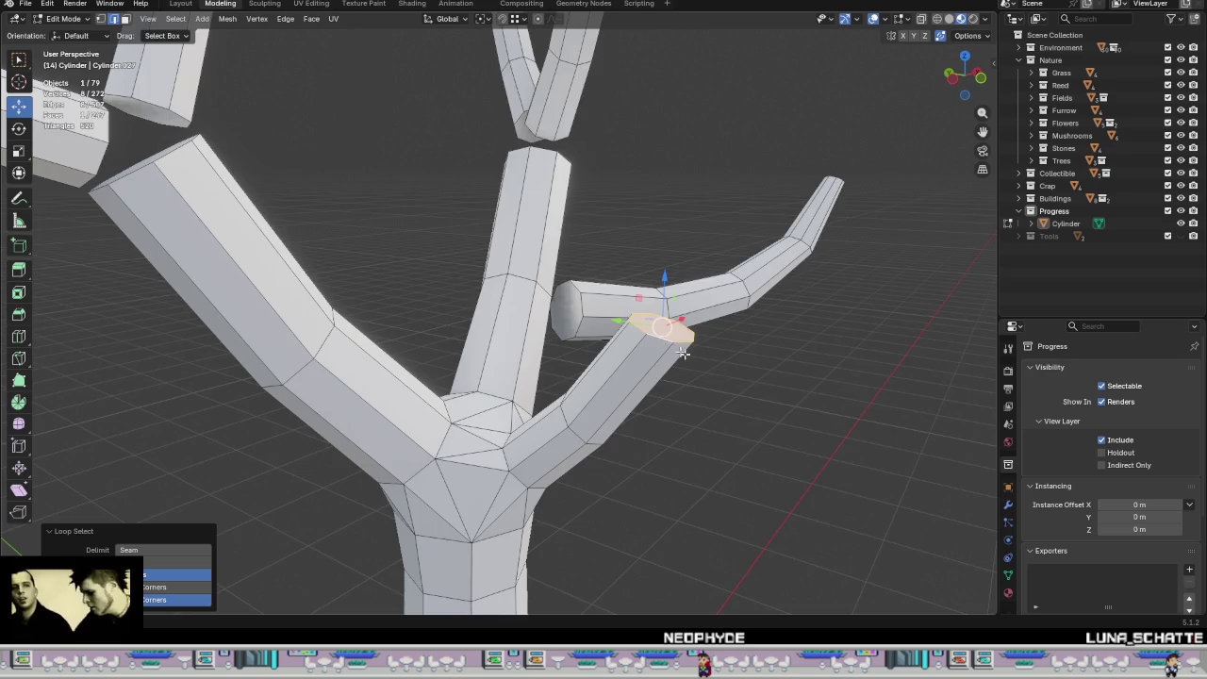
middle_drag(682, 353, 765, 360)
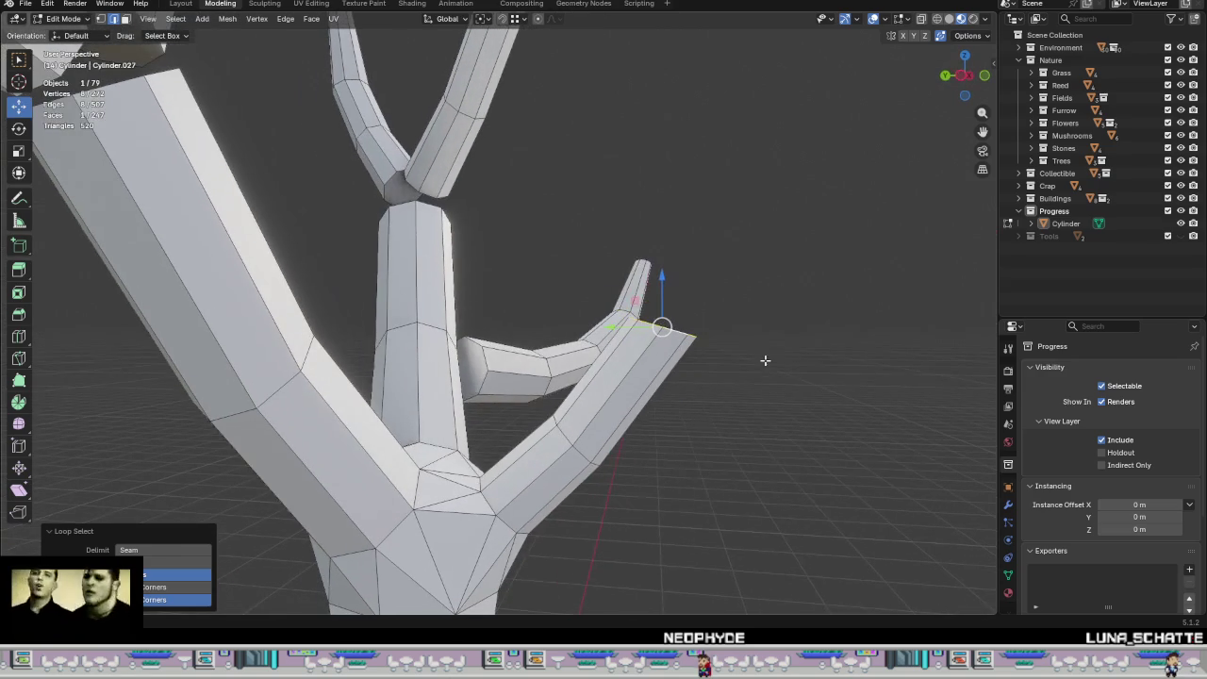
key(s)
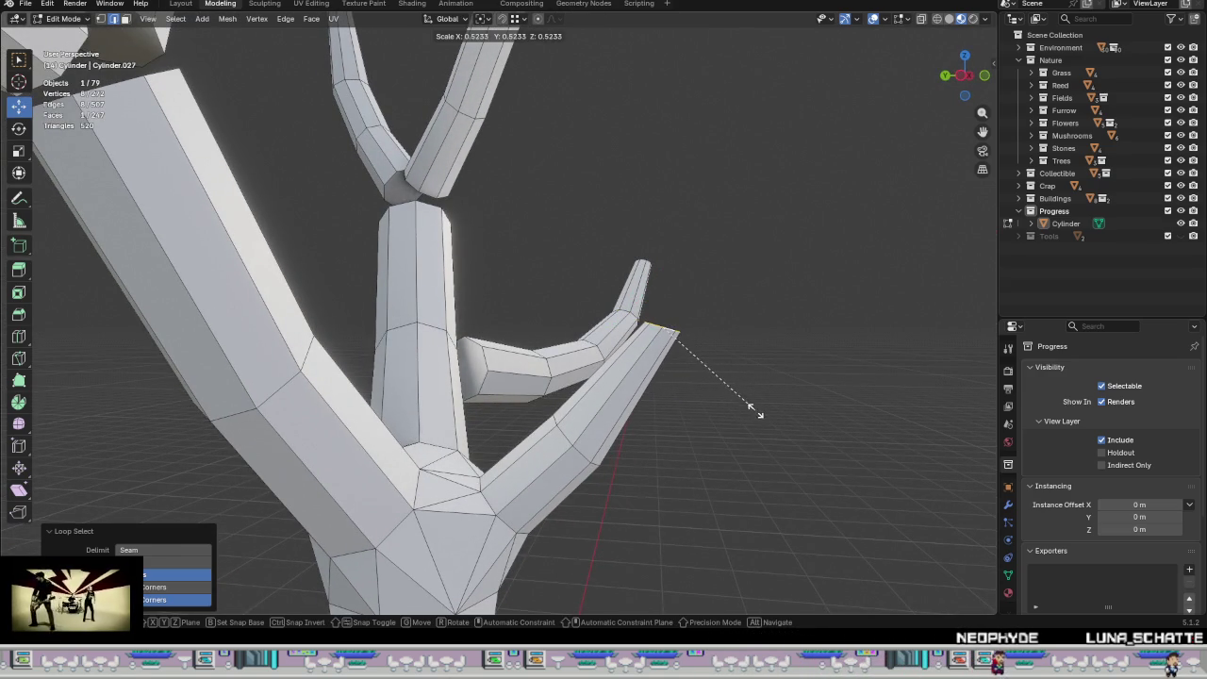
click(754, 410)
Step: Scale the twig's base loop to 0.743, then reselect the tree mesh for editing
alt+click(576, 457)
key(s)
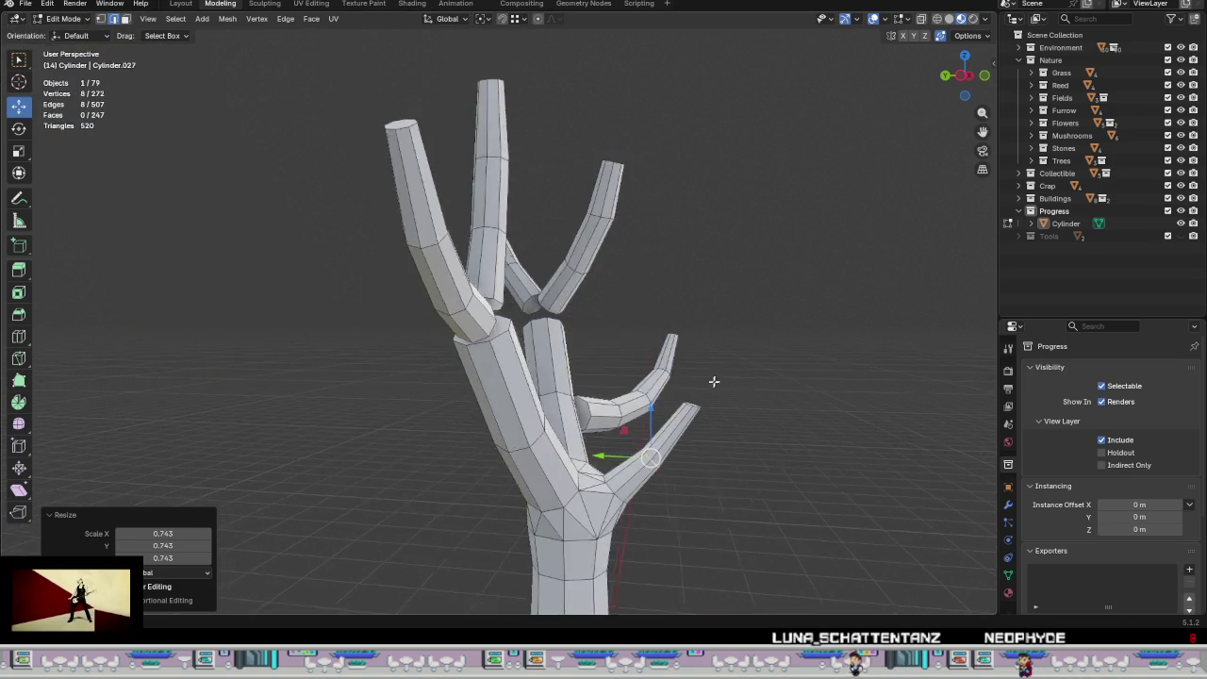
scroll(750, 456, down, 2)
mouse_move(750, 457)
middle_down()
mouse_move(574, 339)
mouse_move(601, 272)
mouse_move(329, 278)
mouse_move(402, 308)
mouse_move(453, 283)
mouse_move(491, 299)
middle_up()
scroll(573, 340, up, 3)
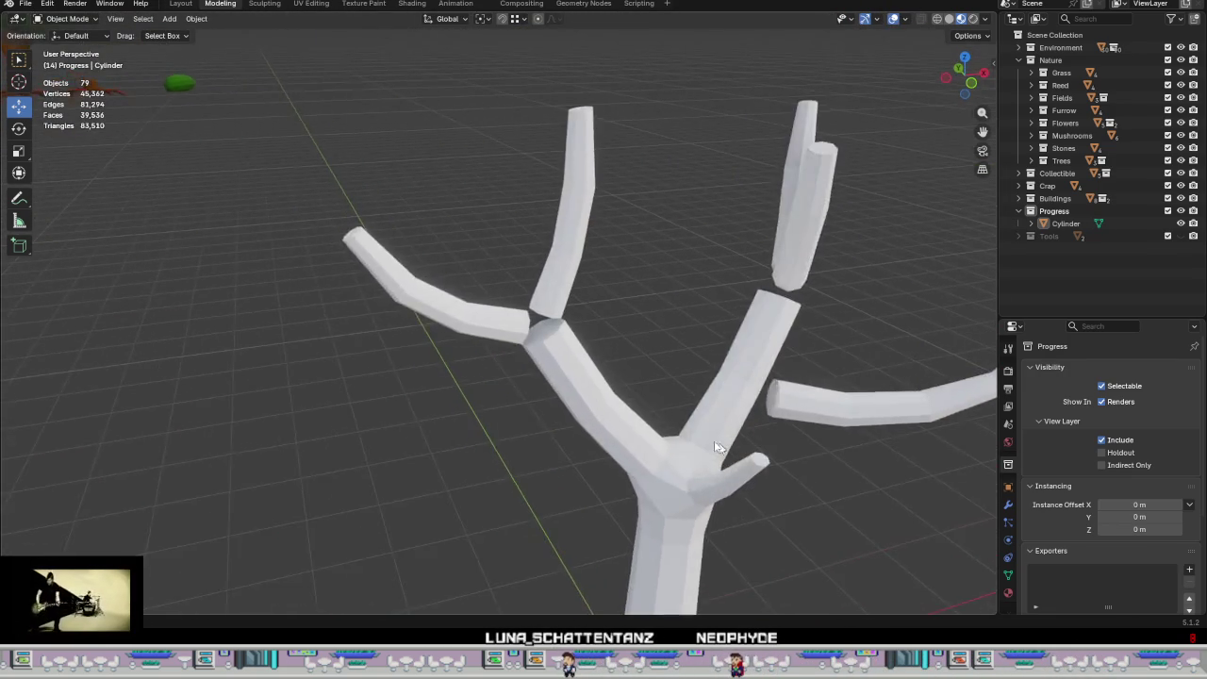
scroll(491, 299, up, 3)
click(491, 299)
key(Tab)
scroll(491, 299, up, 2)
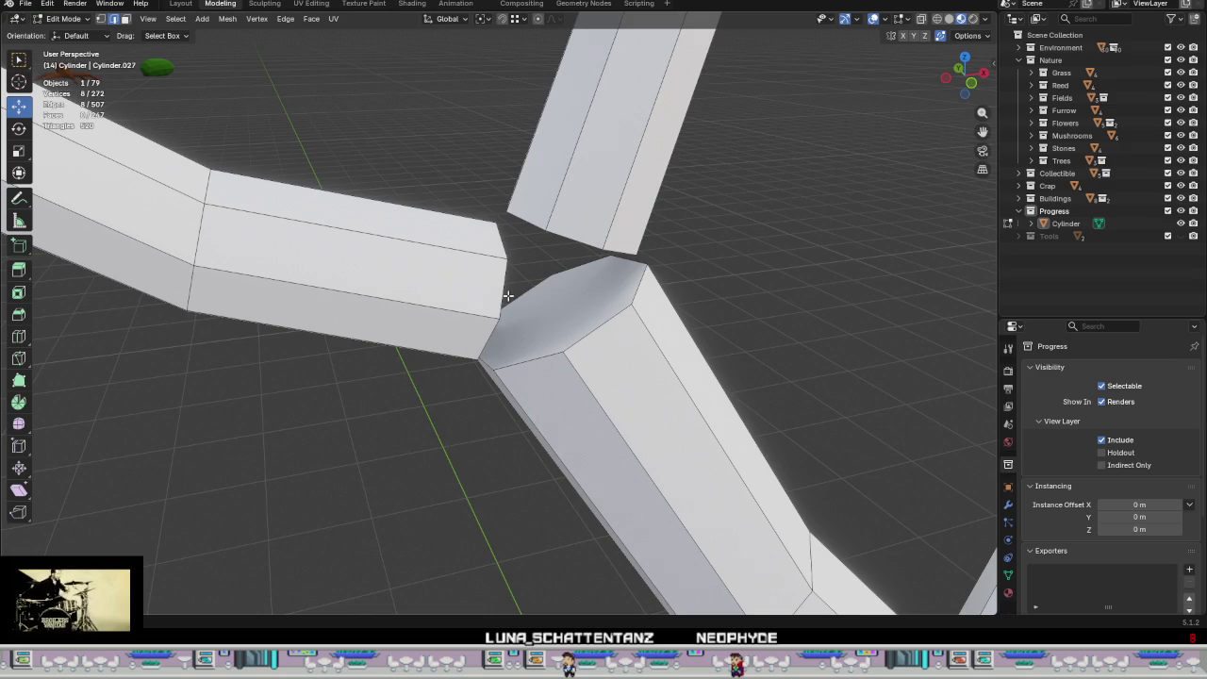
Step: Delete the three branch end-cap faces at the upper-left junction
key(3)
click(514, 297)
middle_drag(514, 298, 493, 267)
shift+click(493, 267)
shift+click(548, 200)
right_click(548, 200)
click(500, 426)
Step: Bridge the open ends of the two branches with Bridge Edge Loops
mouse_move(493, 420)
middle_down()
mouse_move(579, 364)
mouse_move(509, 307)
mouse_move(606, 296)
mouse_move(552, 278)
mouse_move(584, 283)
mouse_move(619, 326)
mouse_move(537, 339)
middle_up()
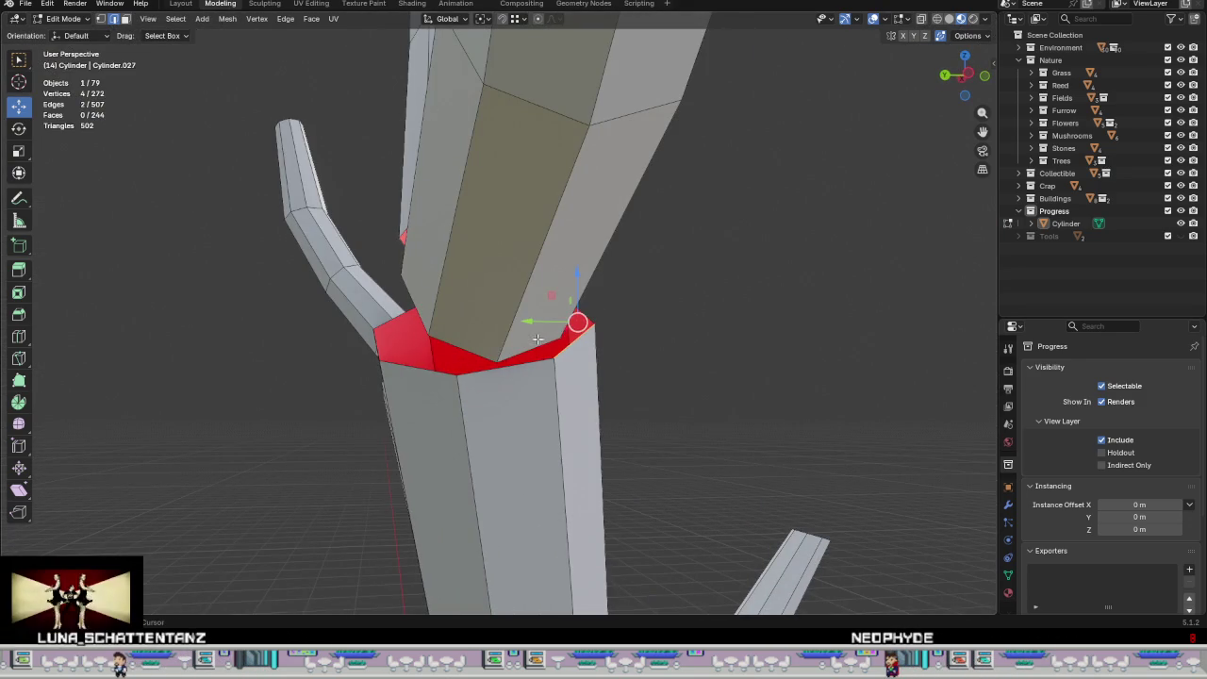
middle_drag(444, 357, 531, 372)
shift+click(534, 364)
mouse_move(648, 405)
middle_down()
mouse_move(701, 404)
mouse_move(669, 421)
middle_up()
key(ctrl+e)
click(667, 415)
Step: Select the edges of the remaining gap and bridge them too
mouse_move(600, 378)
middle_down()
mouse_move(633, 393)
mouse_move(593, 387)
middle_up()
click(462, 262)
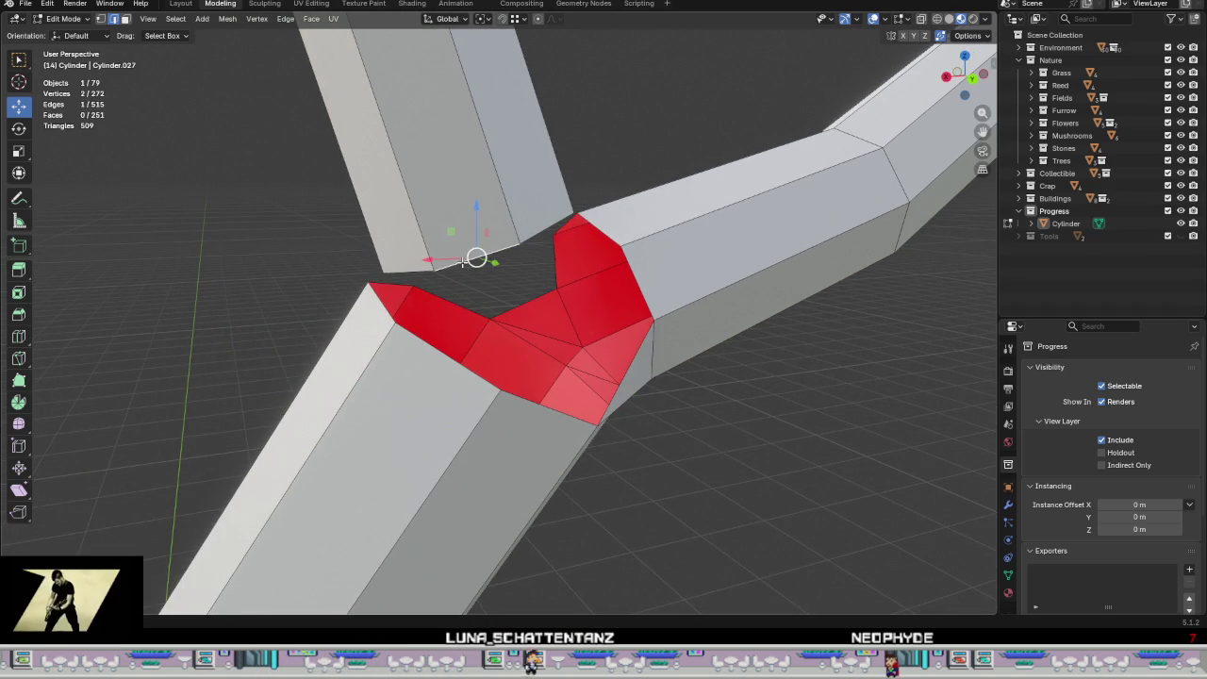
mouse_move(462, 262)
middle_down()
mouse_move(367, 332)
mouse_move(311, 317)
middle_up()
shift+click(311, 317)
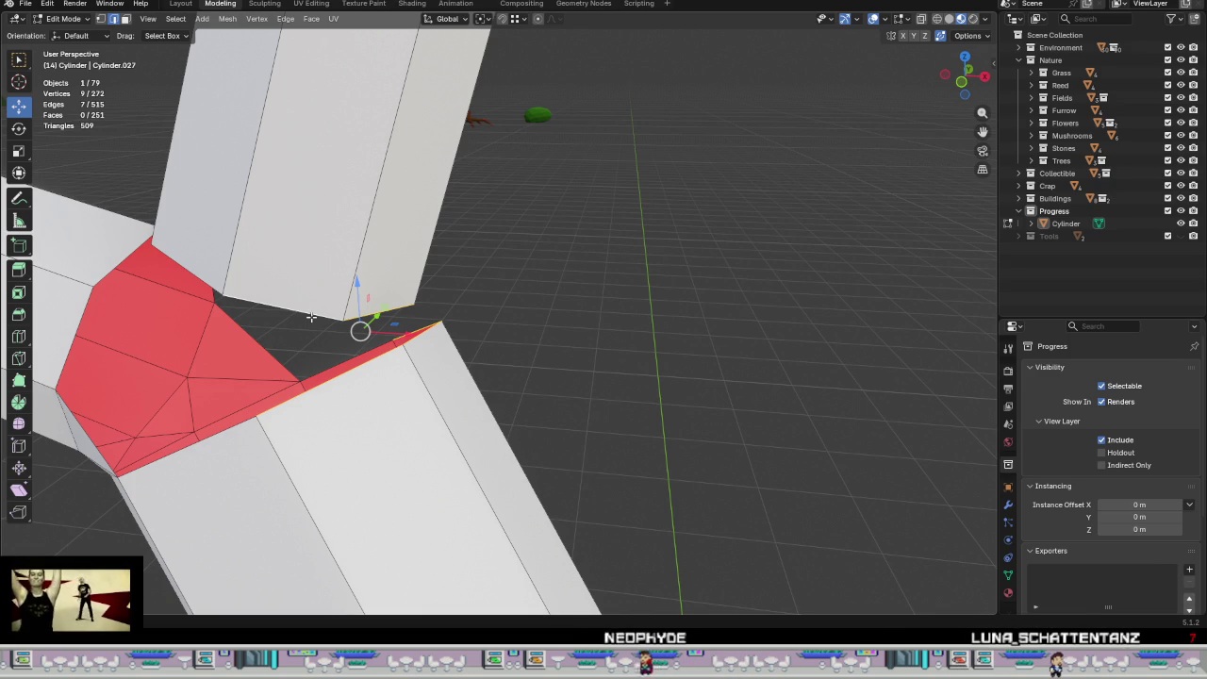
mouse_move(310, 317)
middle_down()
mouse_move(447, 288)
mouse_move(377, 302)
mouse_move(542, 303)
mouse_move(658, 282)
mouse_move(475, 256)
mouse_move(430, 302)
mouse_move(488, 310)
mouse_move(717, 238)
mouse_move(730, 248)
mouse_move(722, 236)
mouse_move(735, 231)
mouse_move(566, 255)
middle_up()
key(ctrl+e)
click(429, 323)
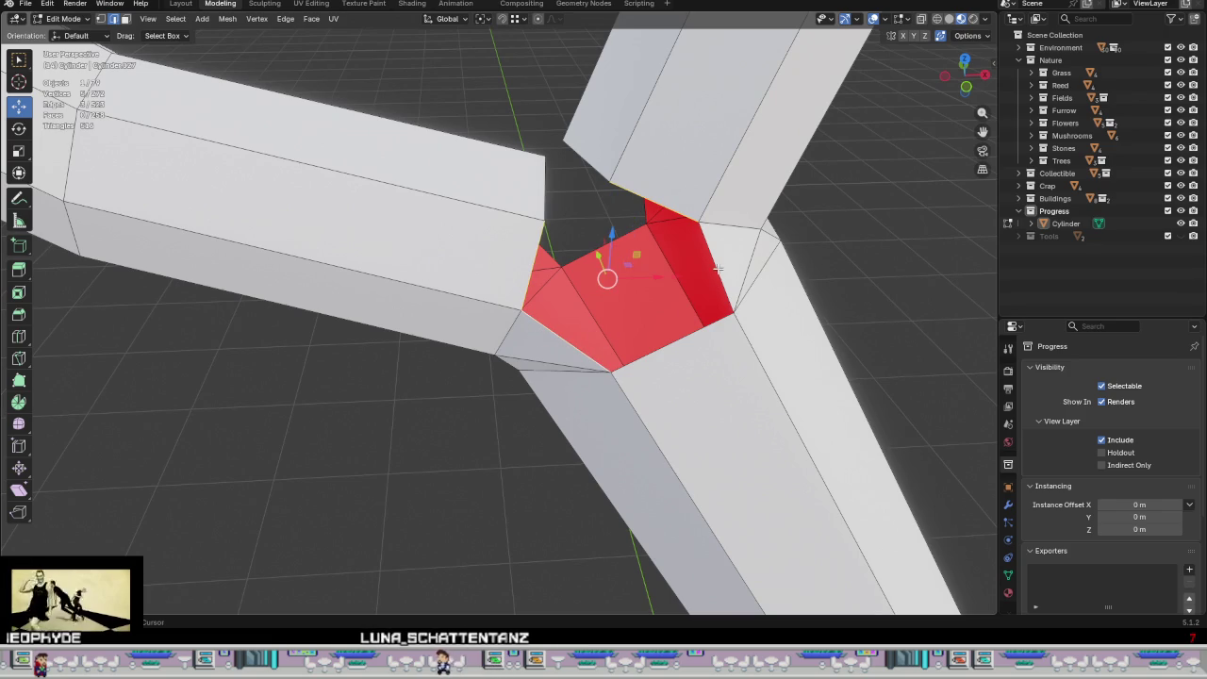
Step: Bridge the leftover hole at the junction and the edges along the gap
key(ctrl+e)
click(768, 306)
mouse_move(738, 309)
middle_down()
mouse_move(786, 277)
mouse_move(914, 345)
mouse_move(754, 326)
middle_up()
click(692, 347)
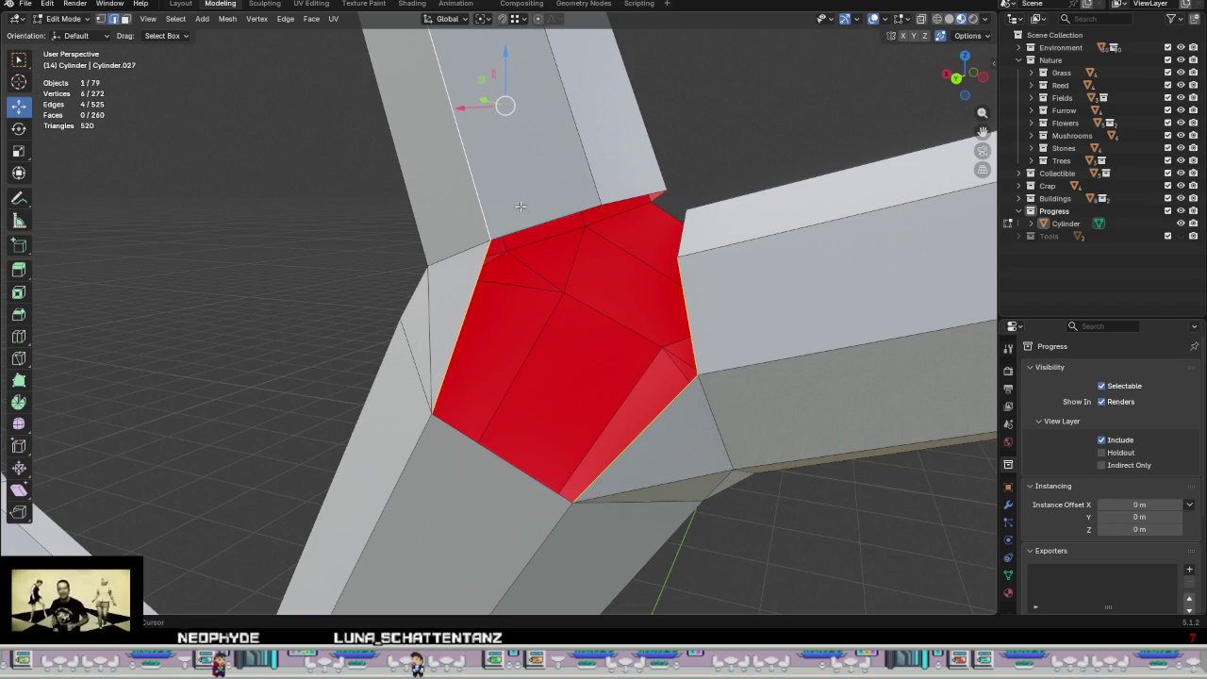
key(ctrl+e)
Step: Fill the last two gaps at the junction with faces using F
mouse_move(628, 261)
middle_down()
mouse_move(648, 272)
mouse_move(504, 331)
mouse_move(693, 335)
middle_up()
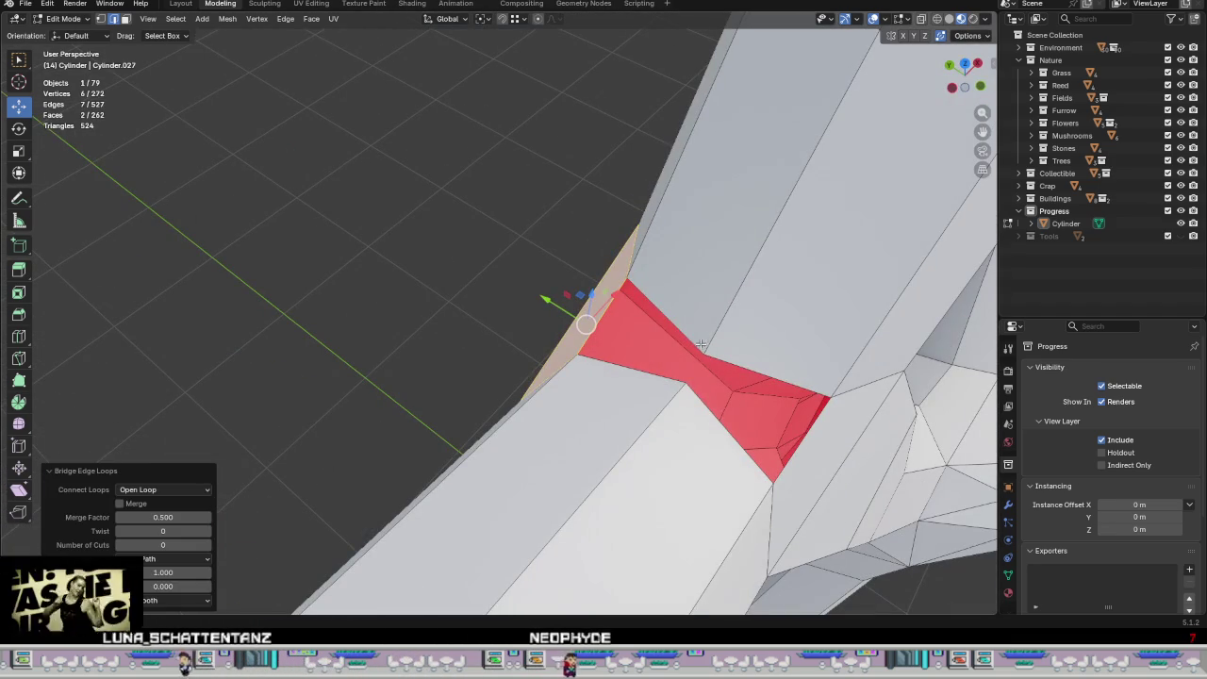
click(692, 335)
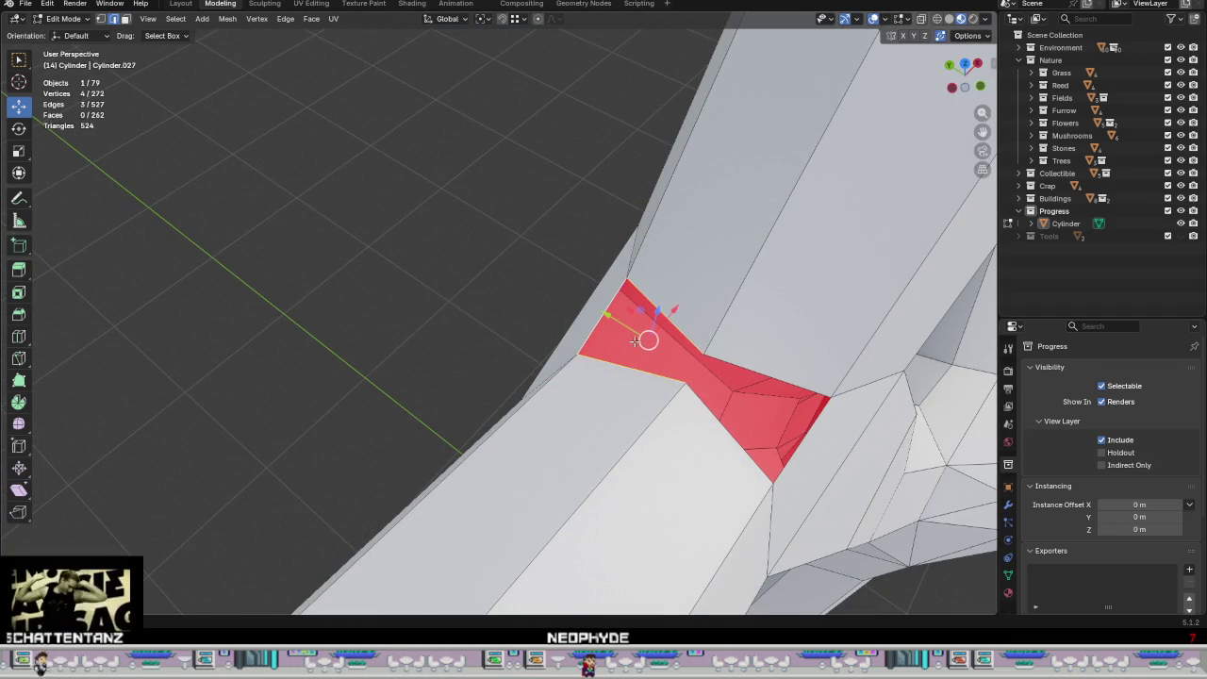
key(f)
click(743, 356)
key(f)
scroll(716, 424, down, 3)
mouse_move(715, 424)
middle_down()
mouse_move(661, 316)
mouse_move(627, 350)
middle_up()
scroll(662, 316, down, 6)
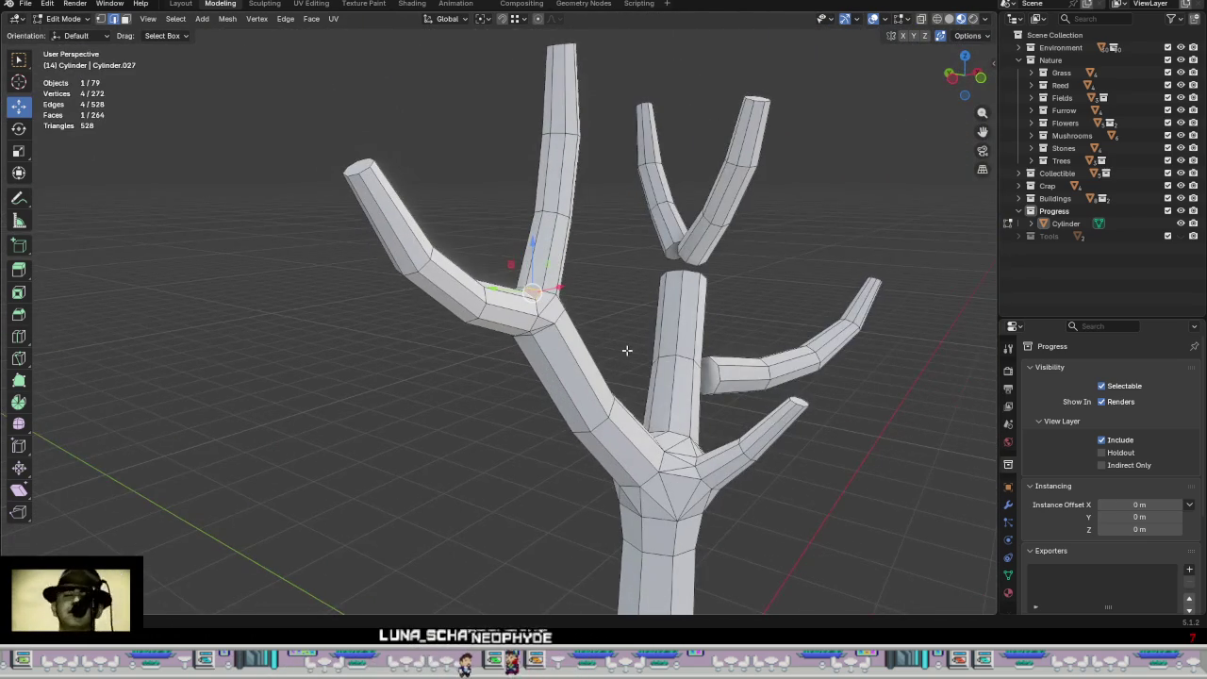
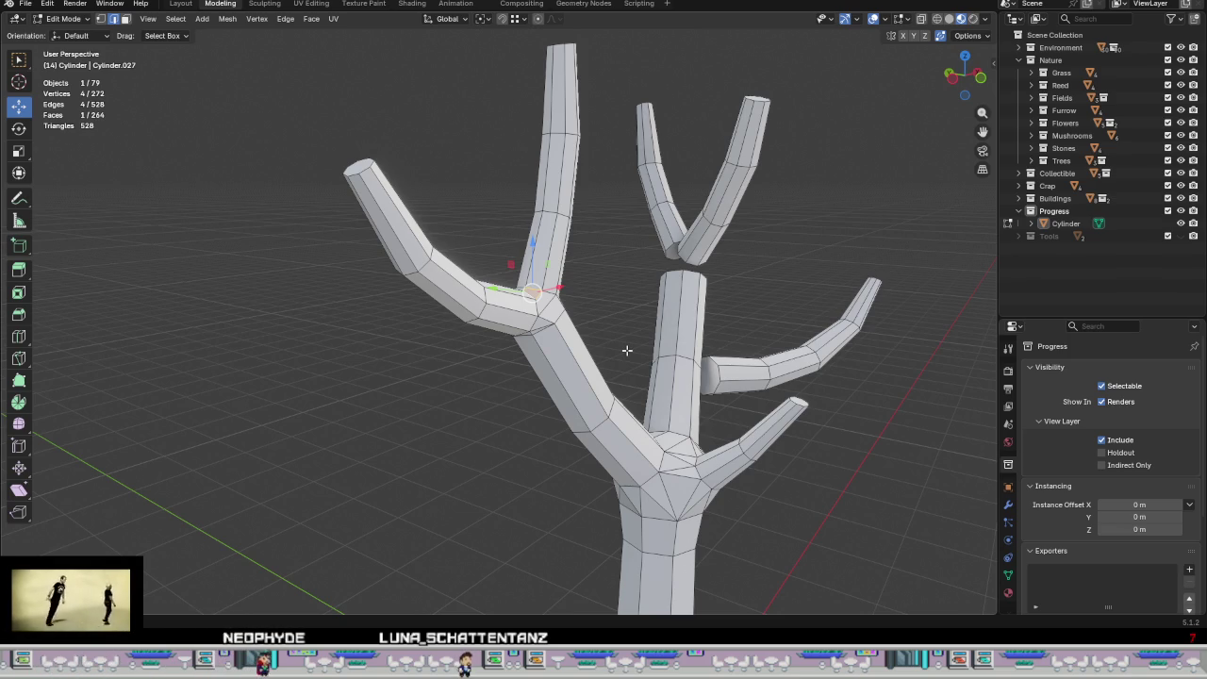
Step: Select two edge loops below the upper fork and edge-slide them toward the junction
scroll(525, 358, up, 2)
scroll(520, 261, up, 2)
scroll(569, 407, up, 2)
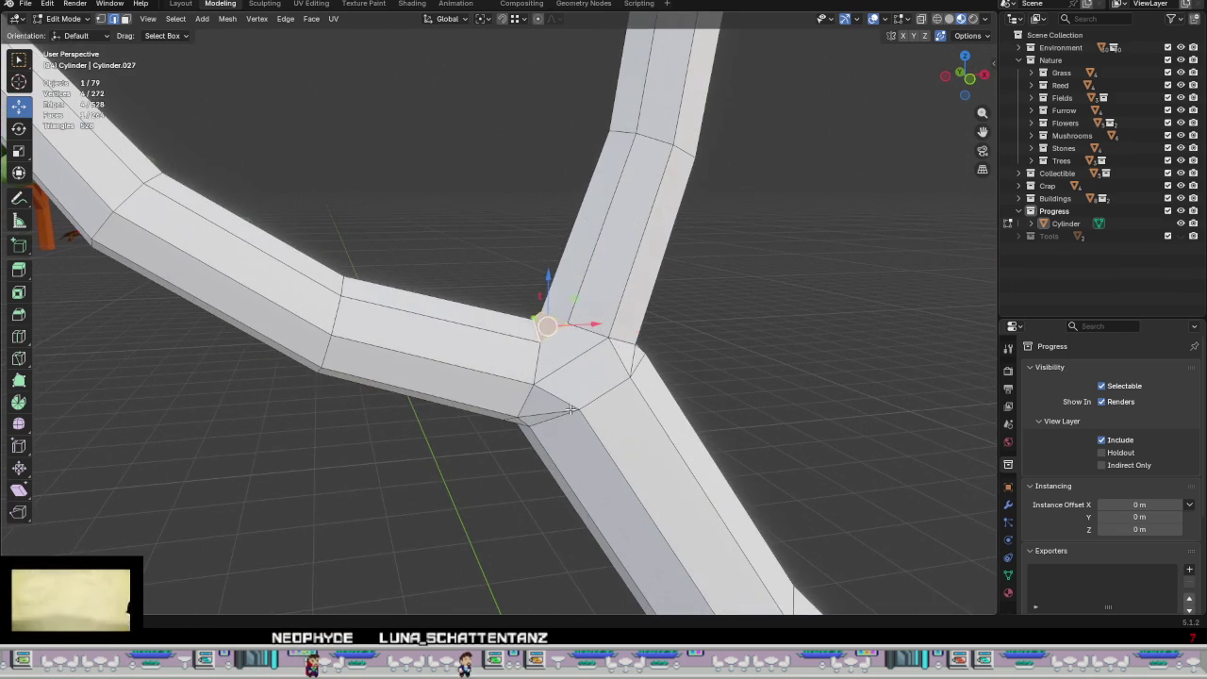
alt+click(520, 368)
middle_drag(520, 368, 747, 352)
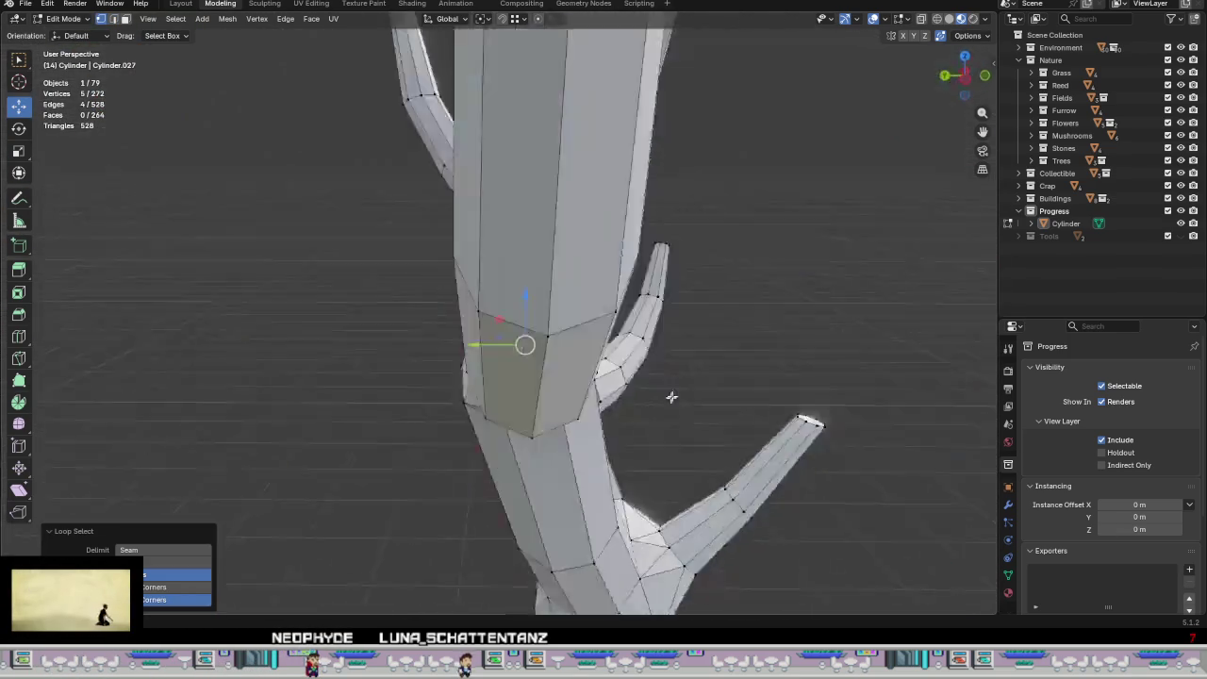
mouse_move(521, 399)
middle_down()
mouse_move(471, 364)
mouse_move(610, 429)
middle_up()
alt+shift+click(496, 376)
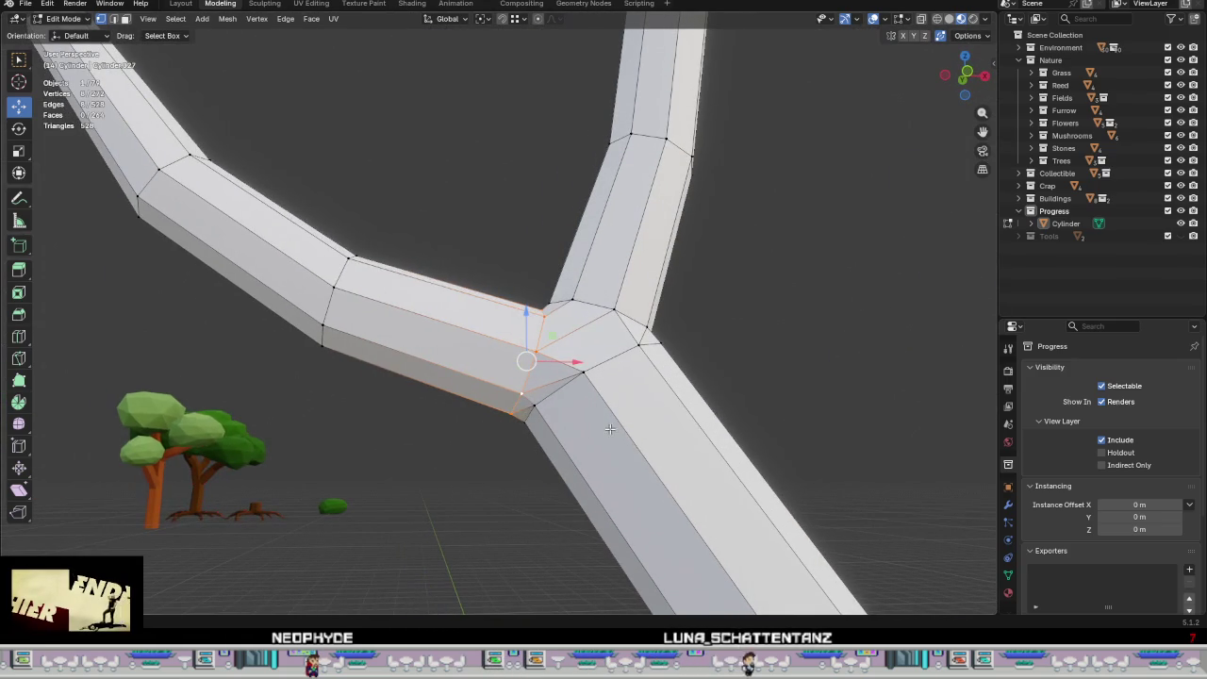
key(g)
key(g)
click(581, 419)
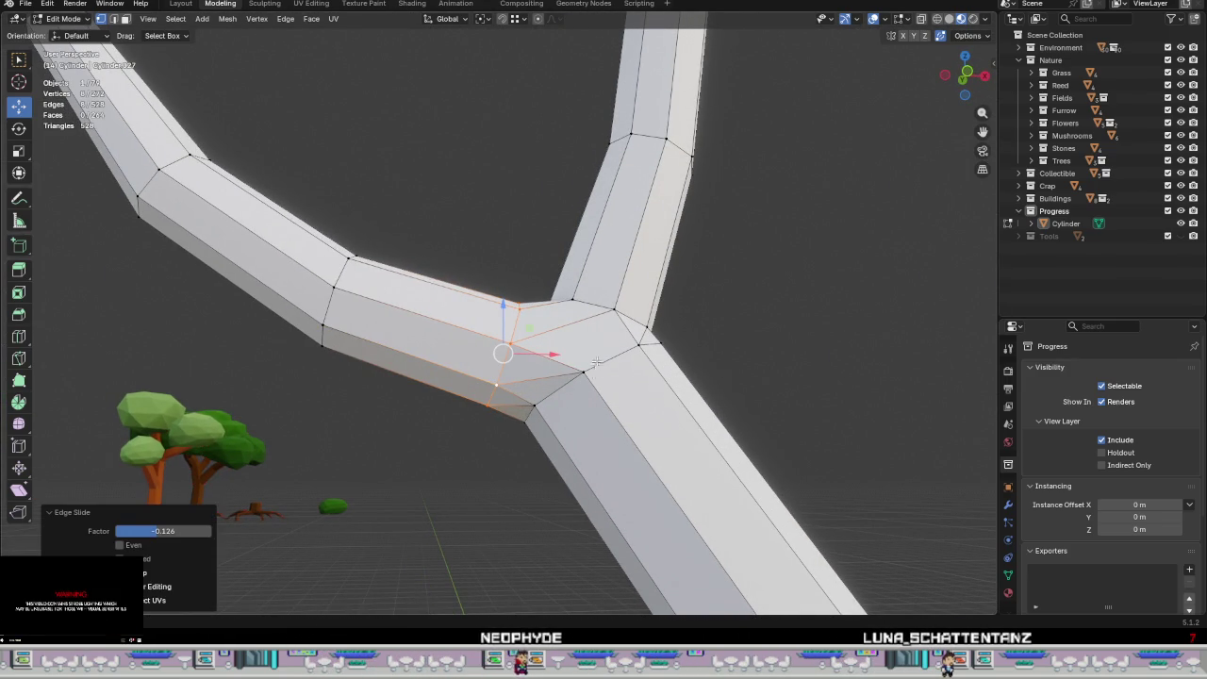
Step: Edge-slide the loop at the fork closer to the branch junction
alt+click(598, 300)
middle_drag(598, 300, 725, 452)
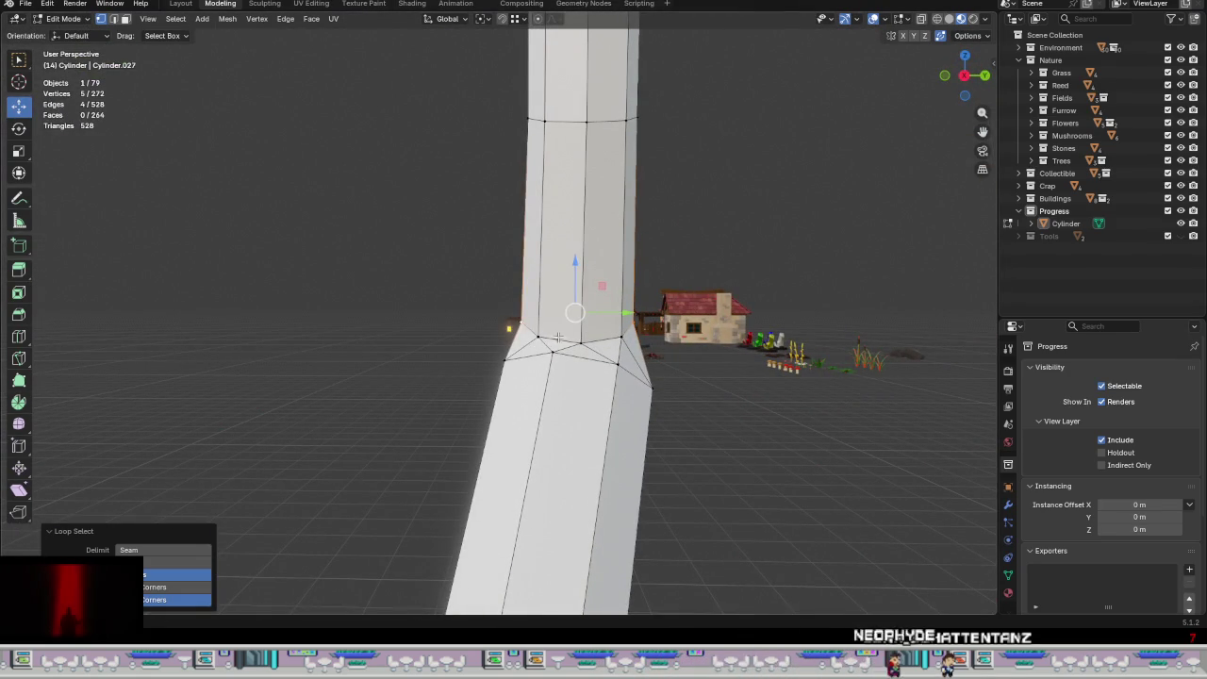
middle_drag(610, 334, 665, 387)
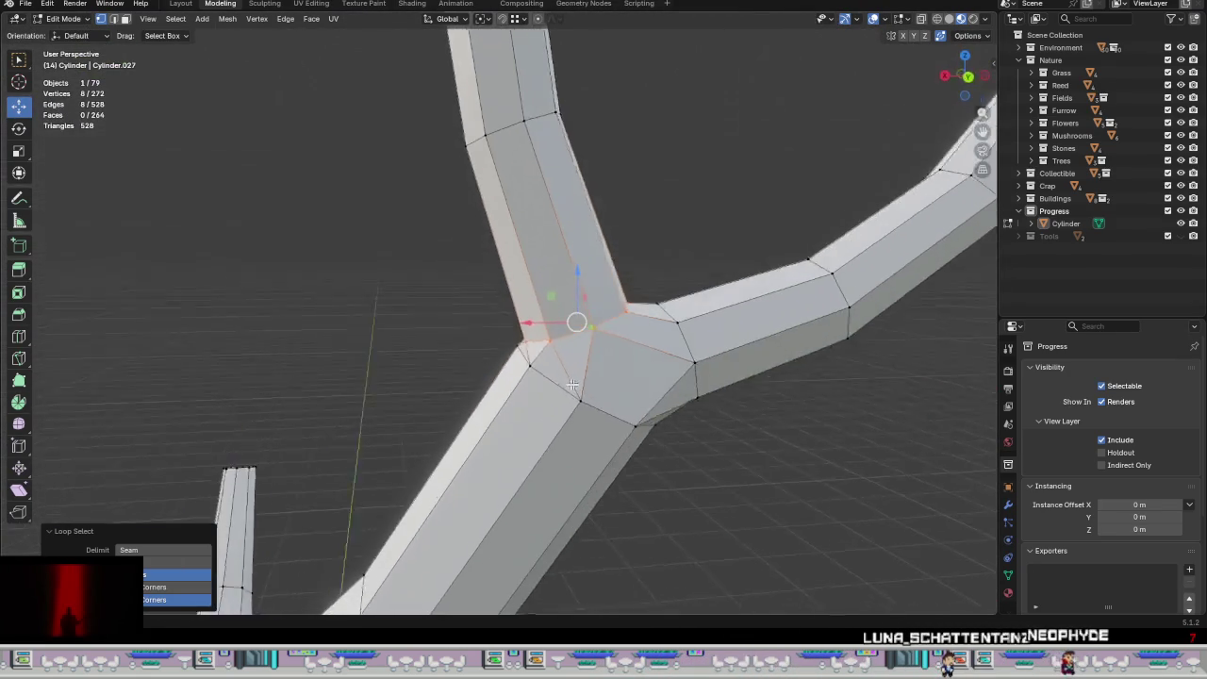
key(g)
key(g)
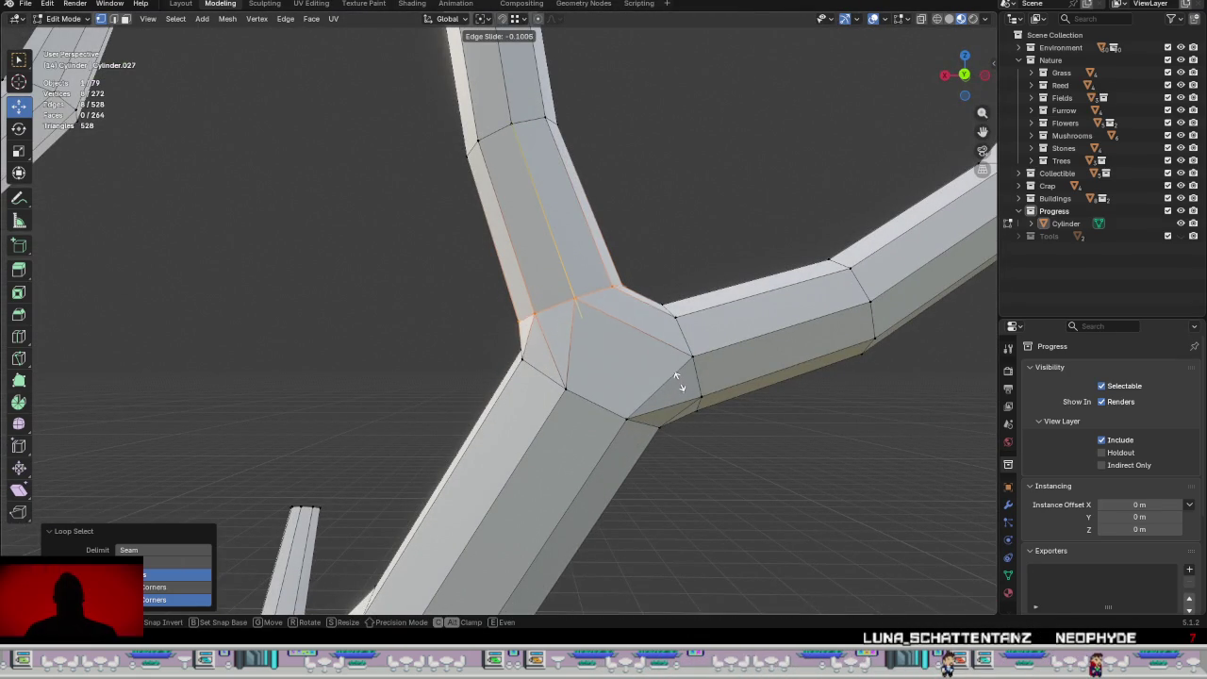
click(675, 375)
Step: Select further fork edges and slide them toward the junction (factor -0.105)
alt+click(599, 416)
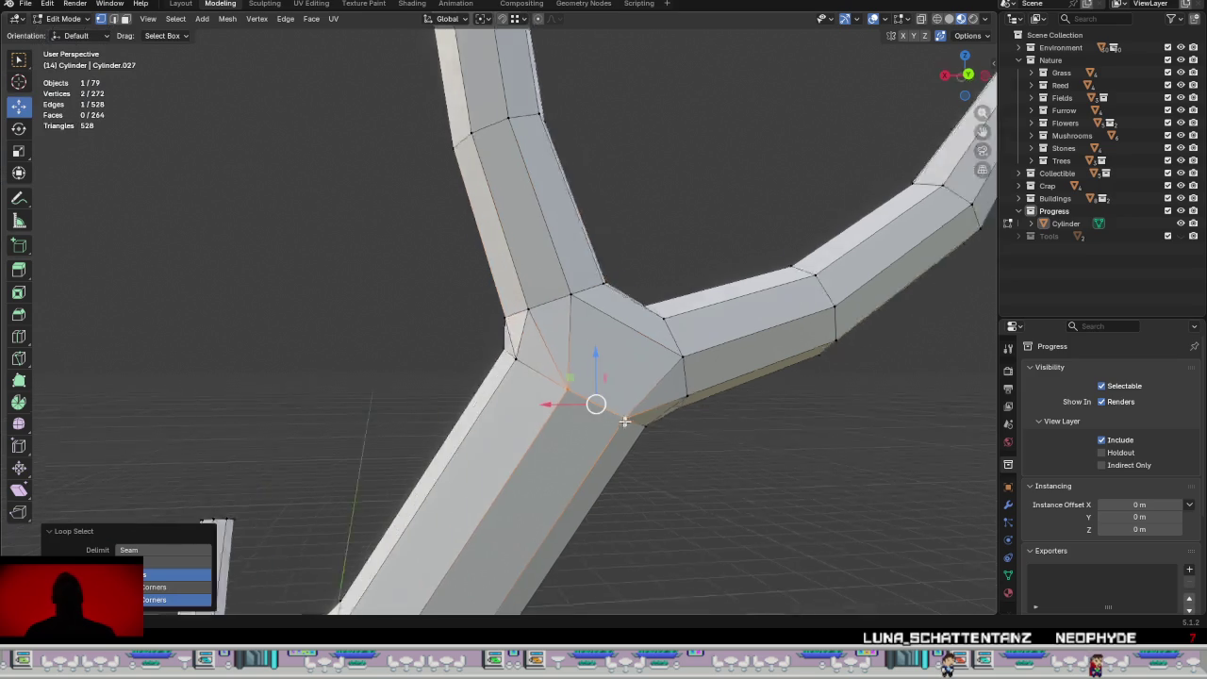
middle_drag(600, 415, 615, 427)
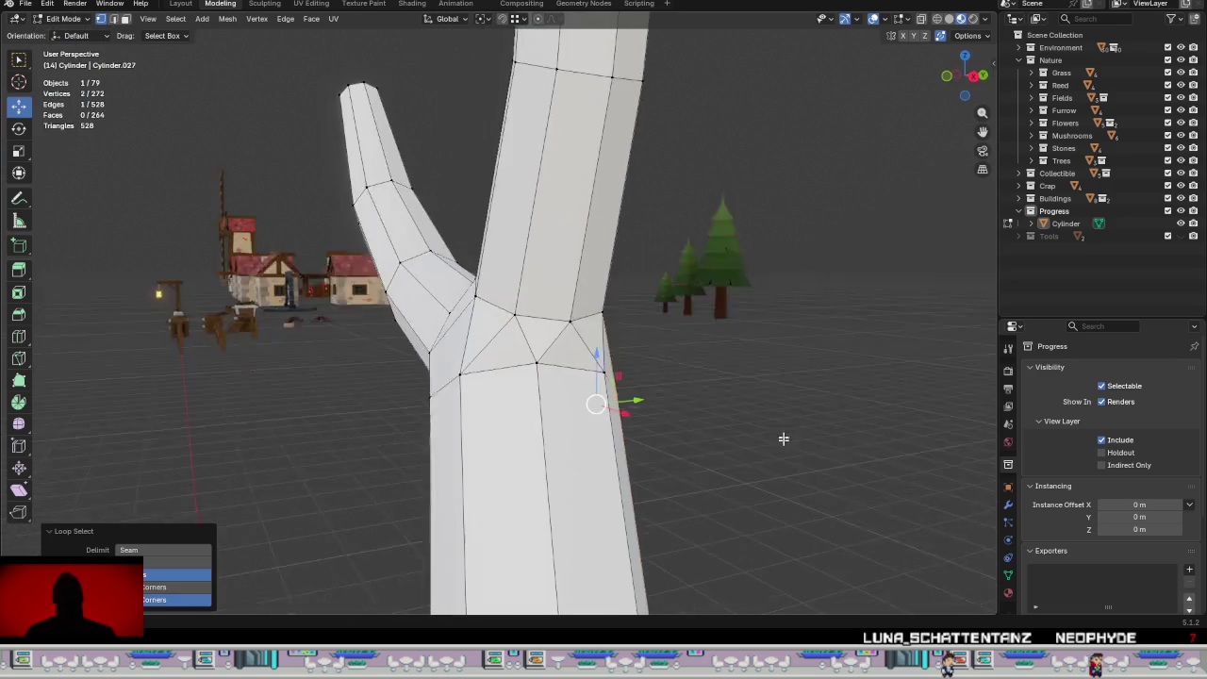
alt+shift+click(443, 393)
mouse_move(443, 393)
middle_down()
mouse_move(517, 384)
mouse_move(588, 472)
middle_up()
alt+shift+click(517, 384)
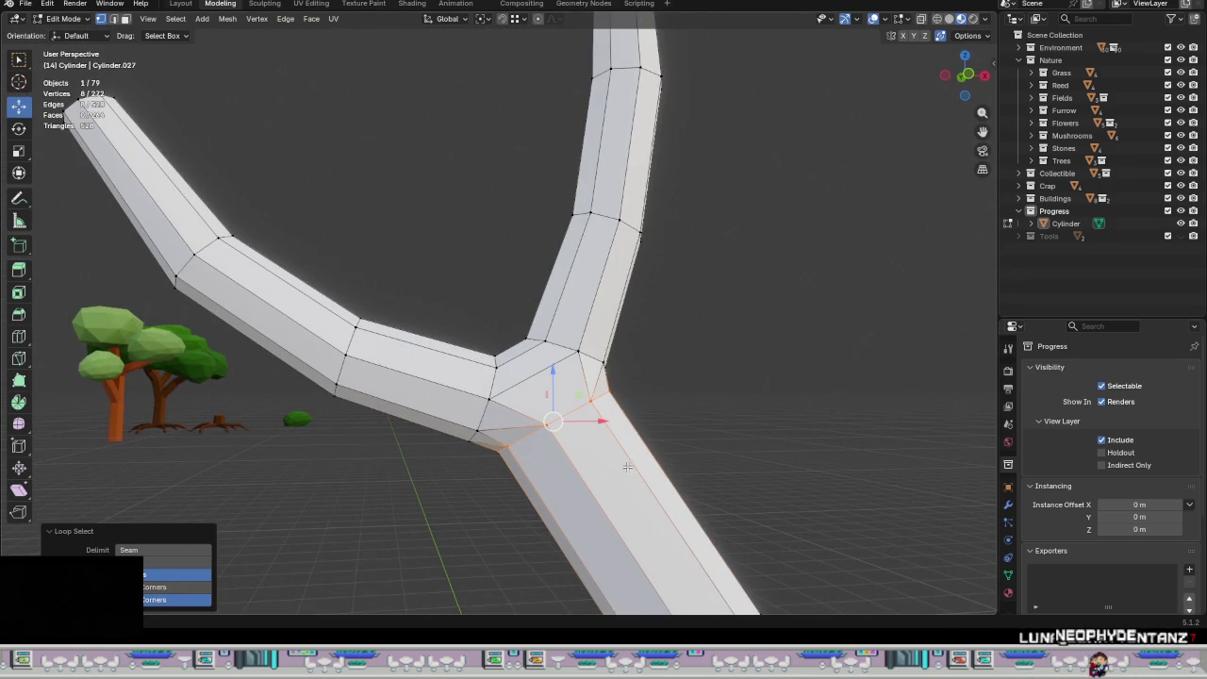
key(g)
key(g)
click(637, 483)
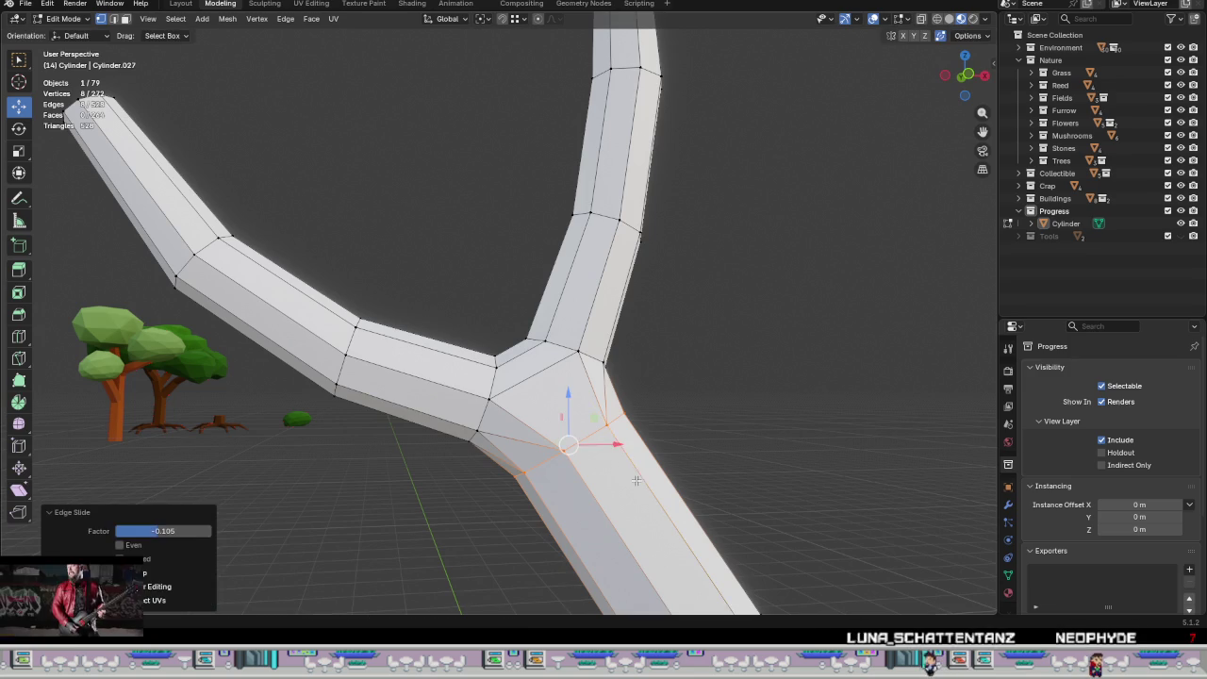
Step: Return to Object Mode and zoom out to view the smoothed bare-branched trunk
key(Tab)
scroll(650, 472, down, 3)
mouse_move(650, 472)
middle_down()
mouse_move(662, 538)
mouse_move(531, 329)
mouse_move(534, 351)
mouse_move(638, 297)
mouse_move(573, 315)
middle_up()
scroll(662, 539, down, 2)
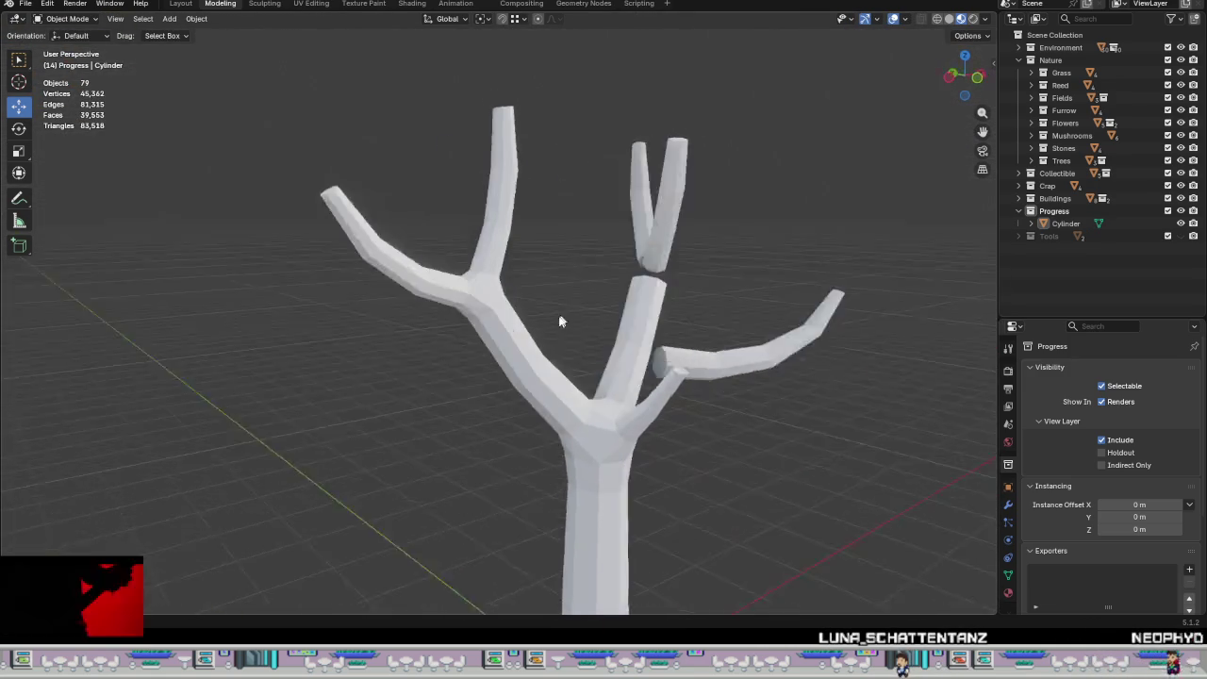
Step: In Edit Mode, subdivide the selected fork edge
scroll(573, 315, up, 5)
key(Tab)
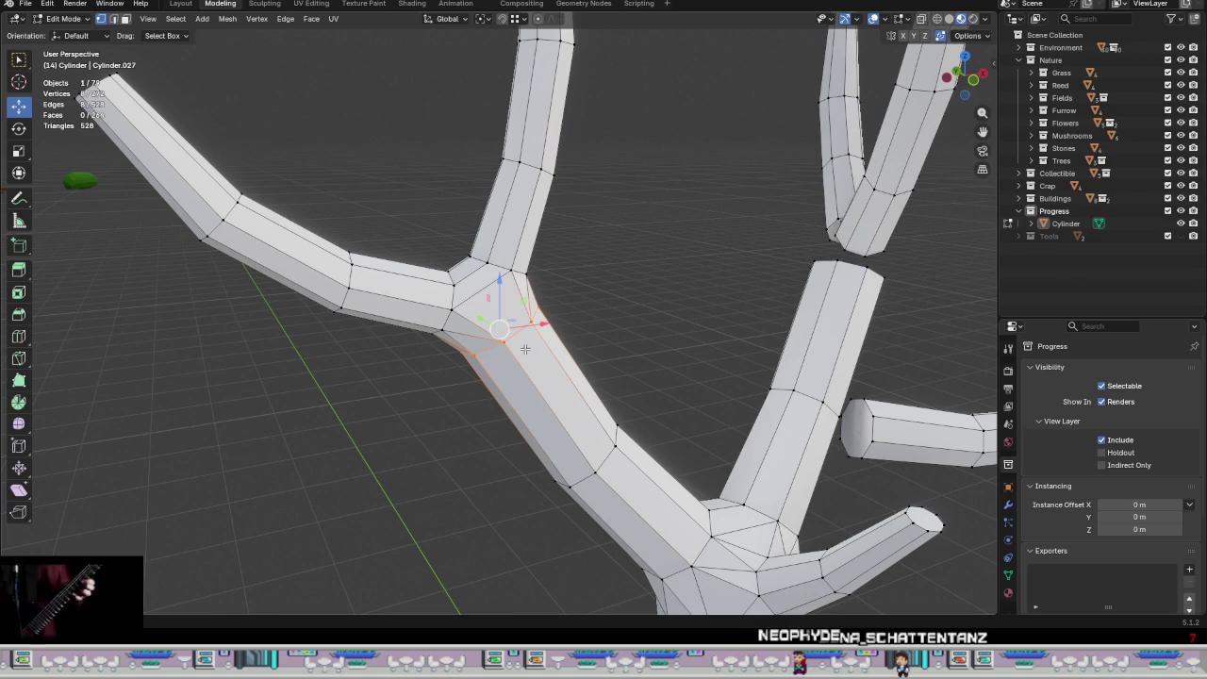
mouse_move(495, 313)
middle_down()
mouse_move(565, 349)
mouse_move(587, 323)
mouse_move(797, 271)
mouse_move(527, 321)
mouse_move(523, 339)
mouse_move(540, 350)
middle_up()
click(496, 326)
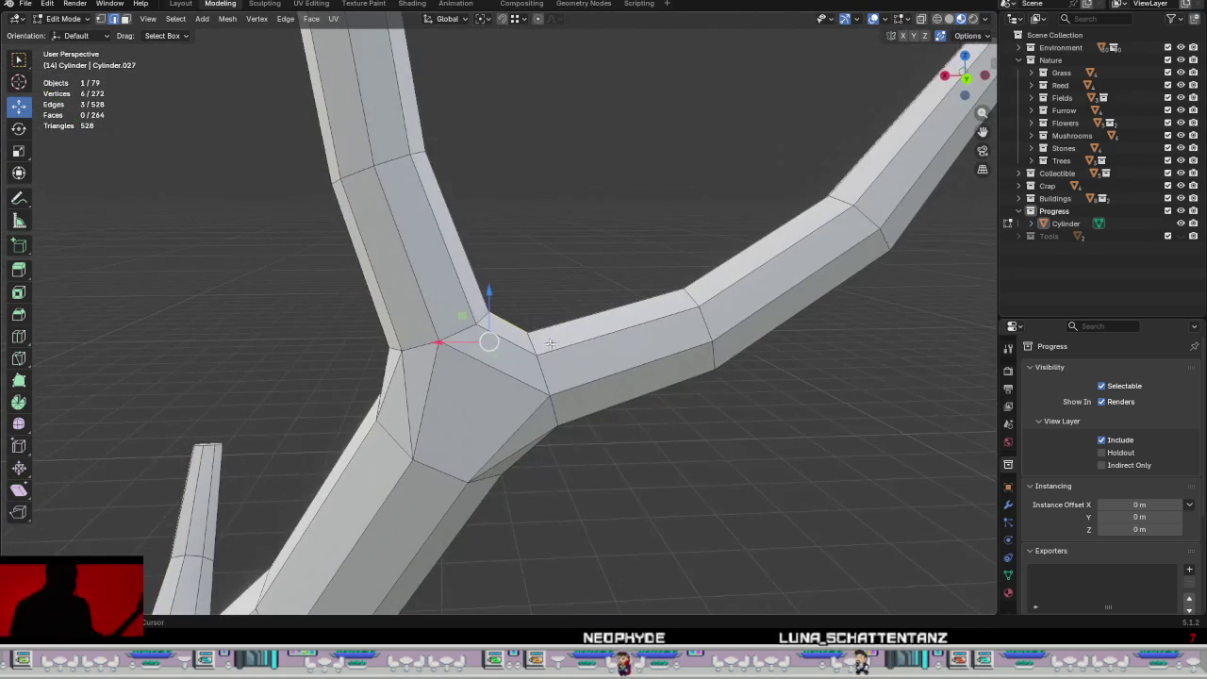
key(ctrl+e)
click(528, 247)
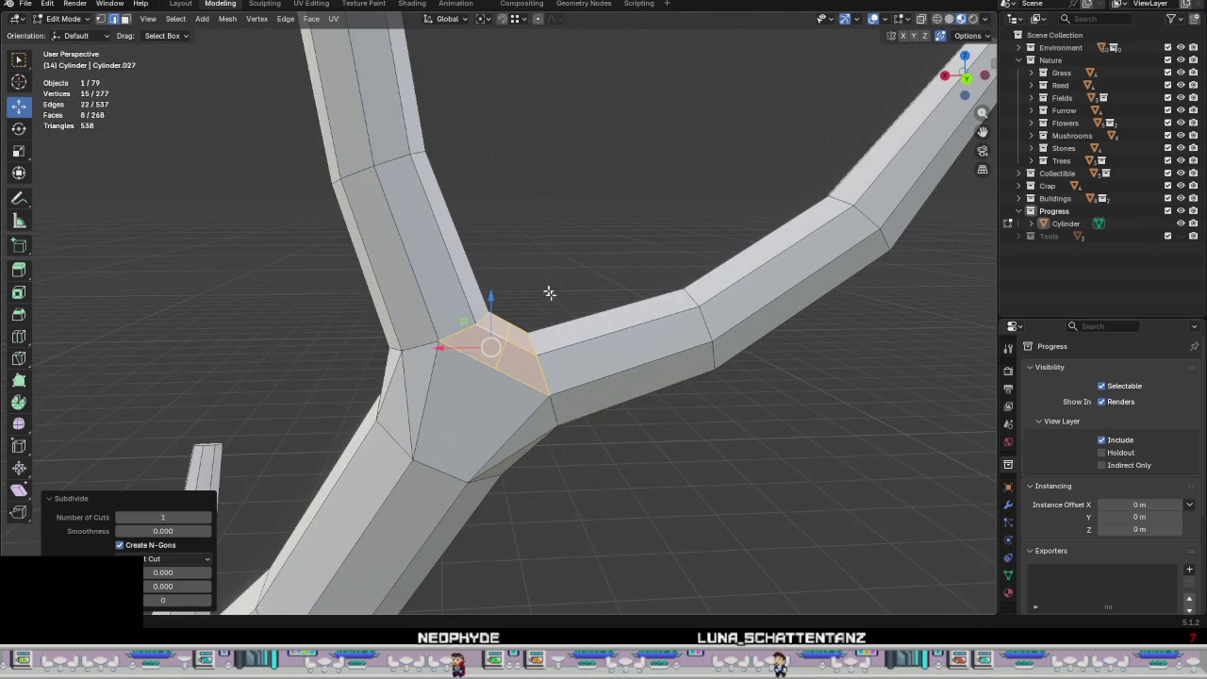
Step: Shift the new edge loop around the fork slightly
alt+click(497, 354)
middle_drag(499, 345, 530, 365)
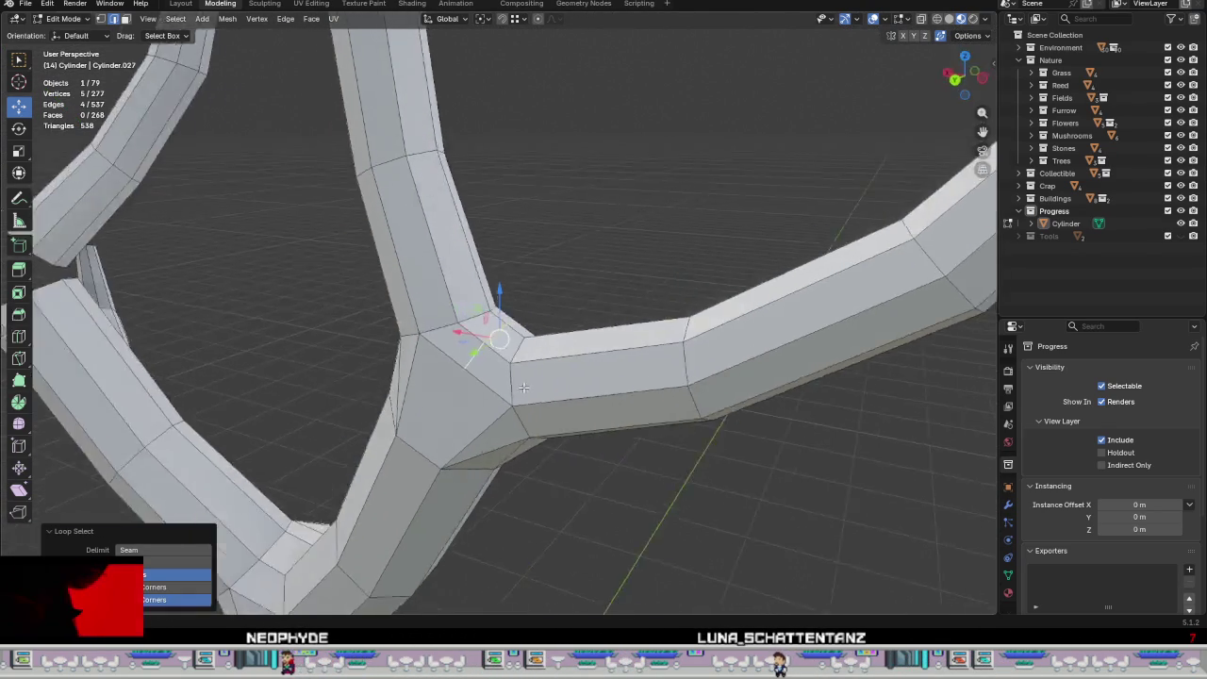
drag(472, 312, 464, 320)
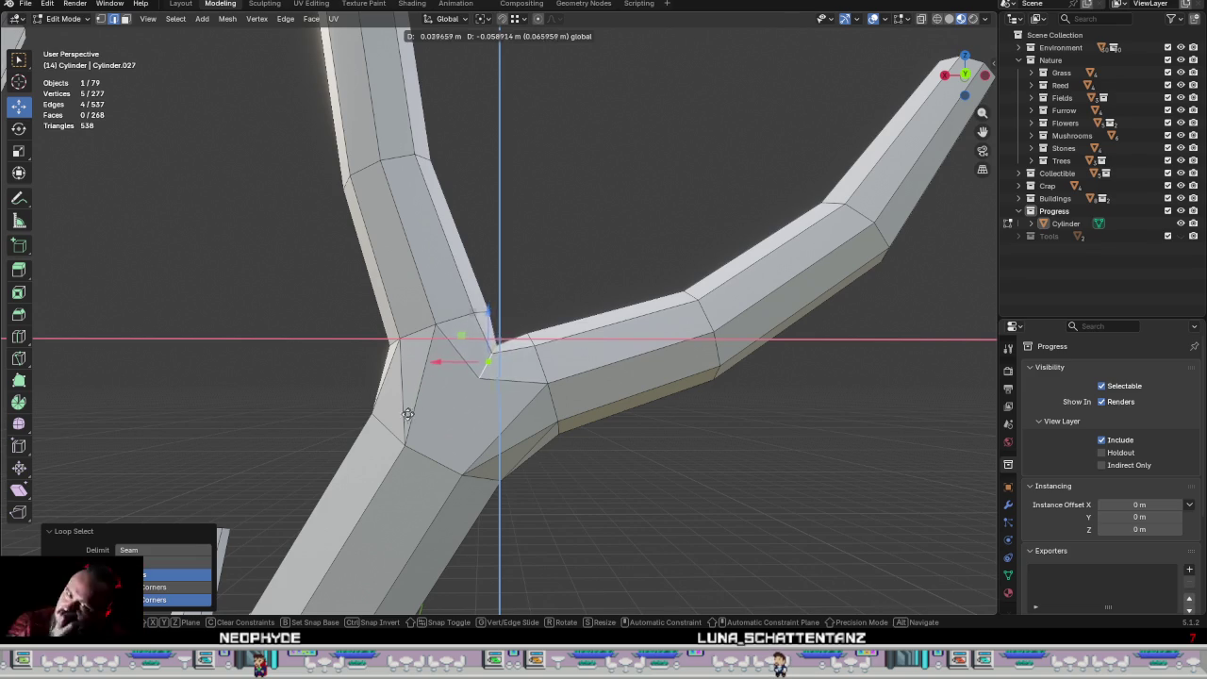
click(455, 354)
middle_drag(455, 355, 304, 411)
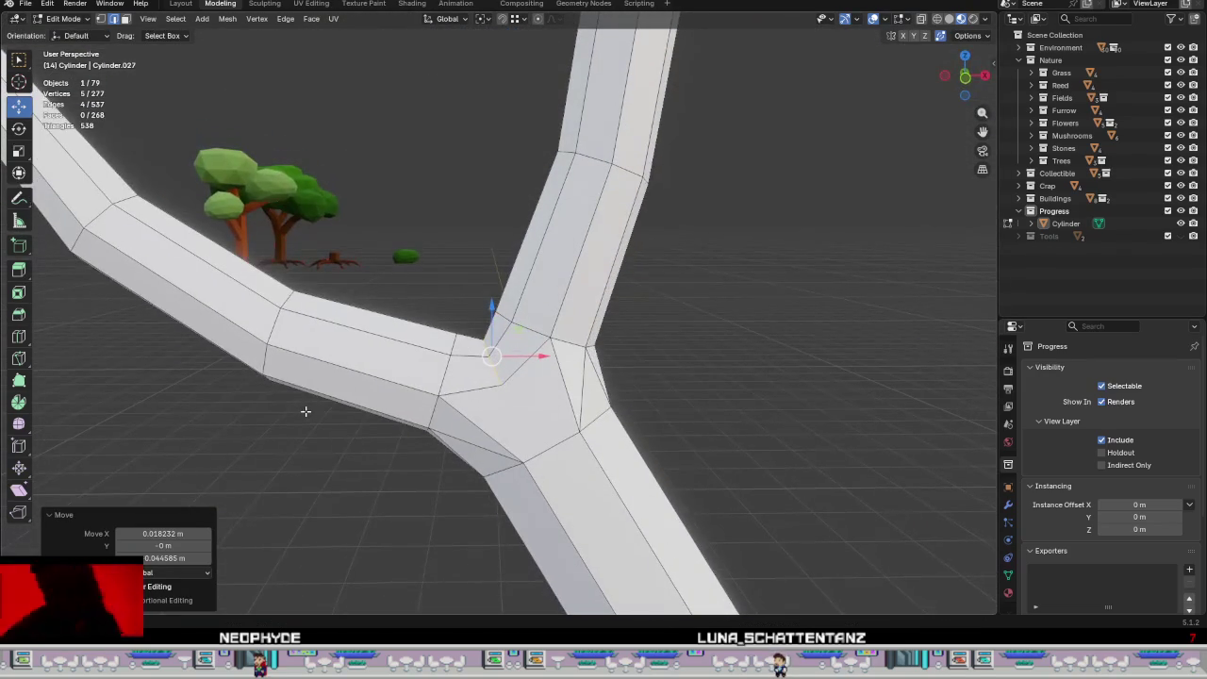
middle_drag(304, 411, 298, 410)
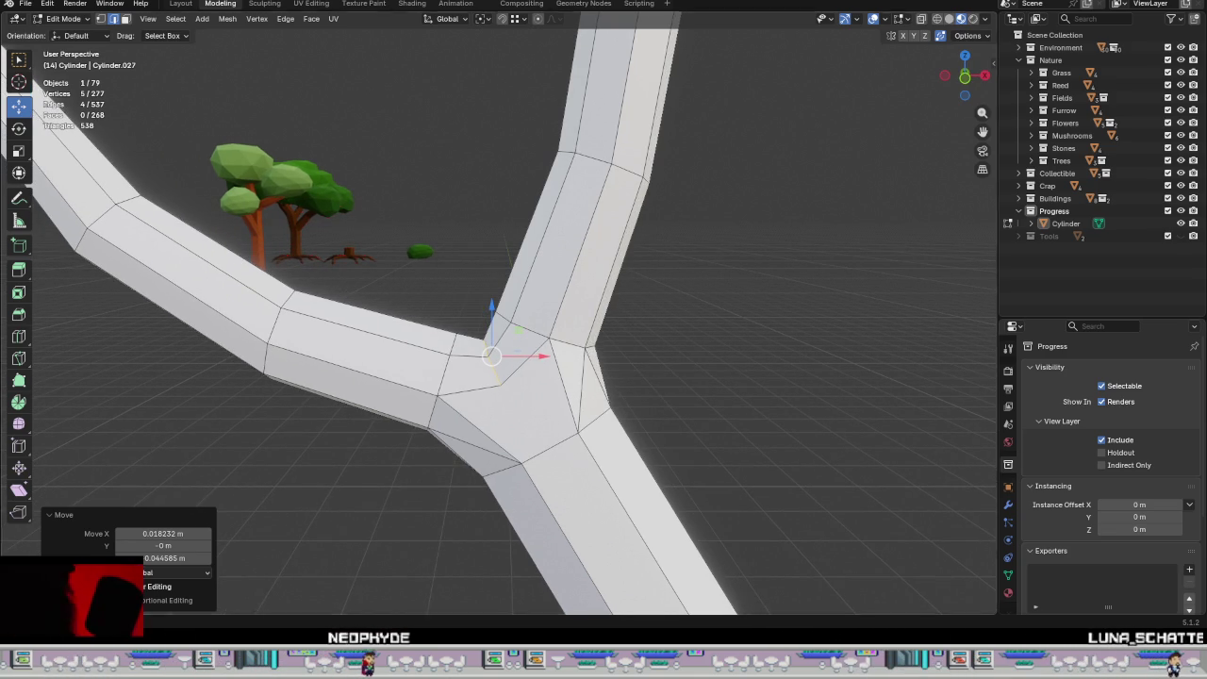
Step: Switch to vertex select mode, then check the tree in Object Mode
key(1)
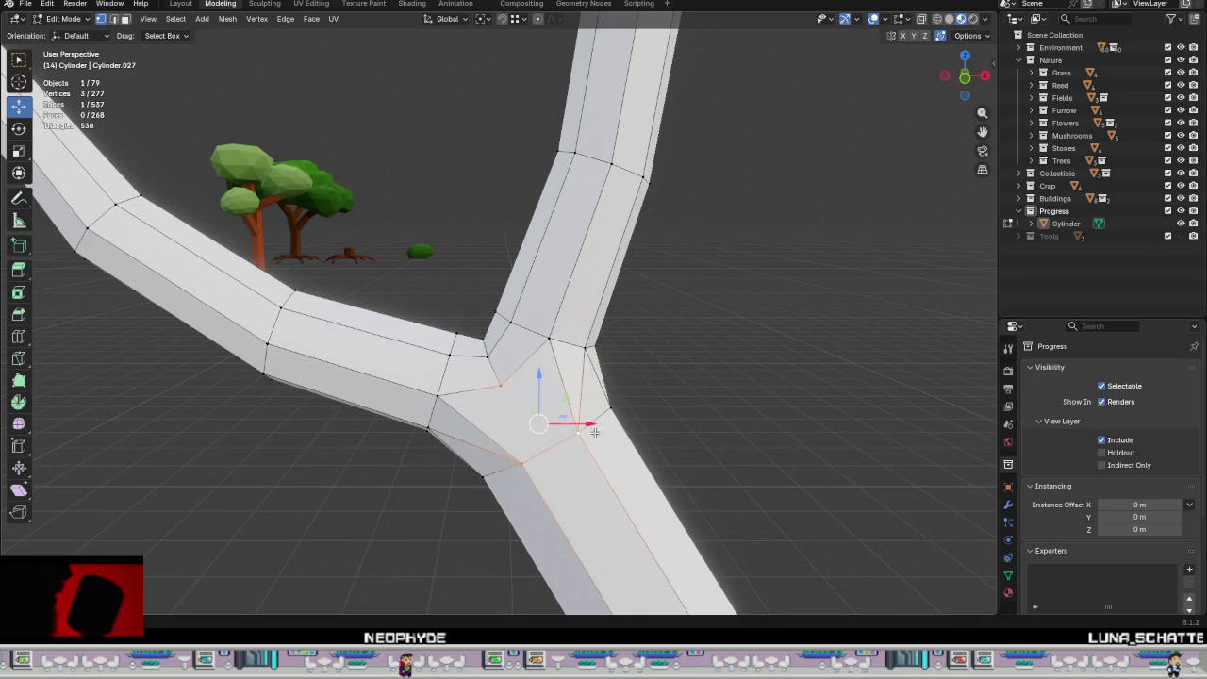
mouse_move(570, 425)
middle_down()
mouse_move(716, 398)
mouse_move(486, 463)
middle_up()
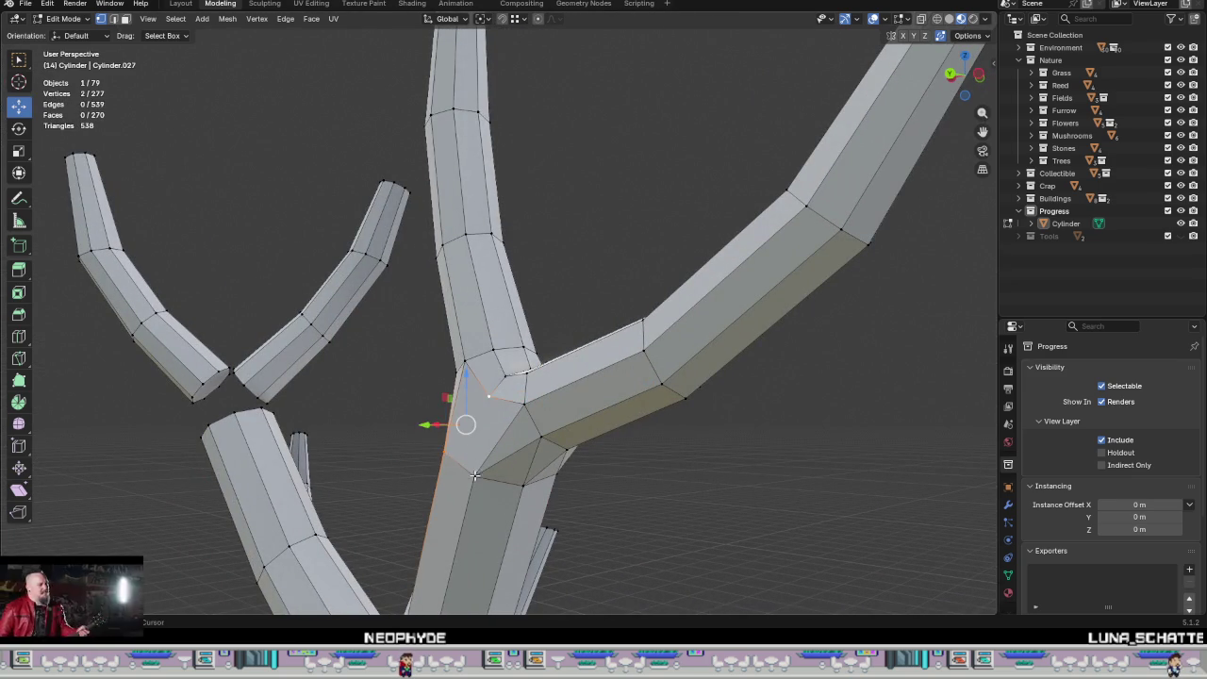
key(Tab)
scroll(626, 503, down, 5)
mouse_move(659, 480)
middle_down()
mouse_move(547, 531)
mouse_move(595, 488)
mouse_move(520, 347)
mouse_move(550, 382)
mouse_move(570, 324)
mouse_move(592, 363)
mouse_move(579, 377)
mouse_move(607, 382)
mouse_move(622, 409)
mouse_move(544, 390)
mouse_move(568, 345)
mouse_move(565, 379)
middle_up()
Step: Inspect the left branch in Edit Mode, then review the shape in Object Mode
key(Tab)
scroll(497, 330, up, 4)
mouse_move(498, 331)
middle_down()
mouse_move(527, 387)
mouse_move(543, 364)
middle_up()
scroll(526, 366, up, 2)
scroll(507, 363, down, 3)
scroll(530, 385, down, 2)
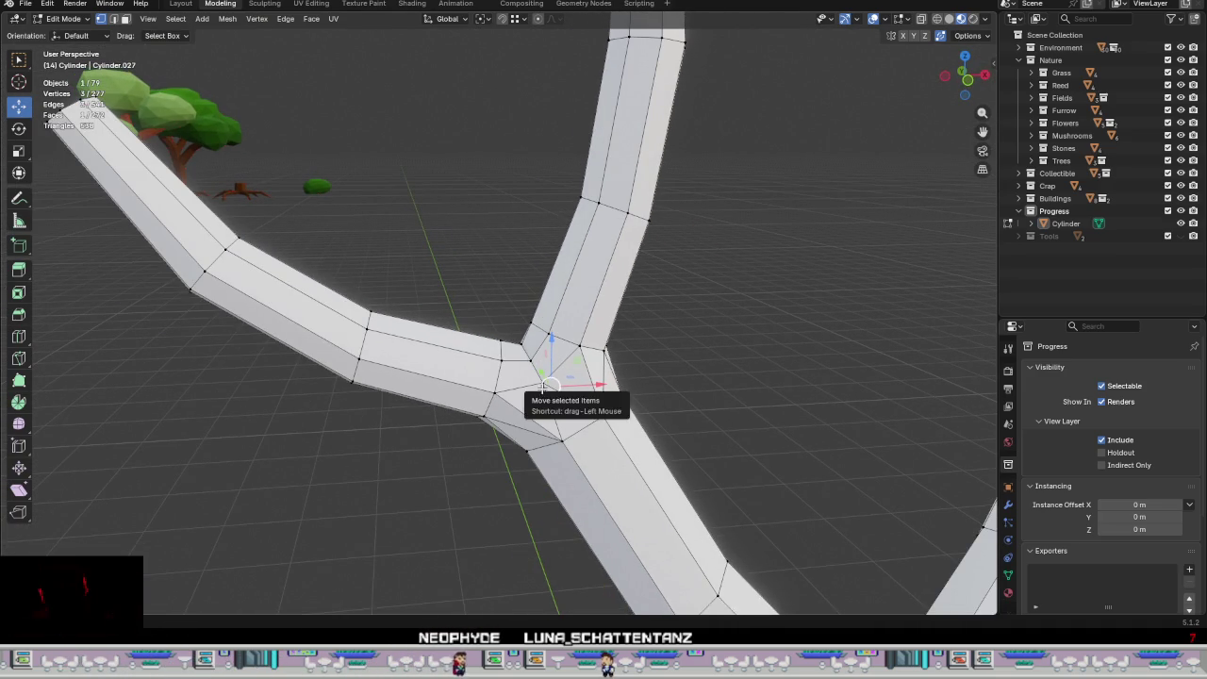
key(Tab)
mouse_move(610, 429)
middle_down()
mouse_move(590, 404)
mouse_move(603, 417)
mouse_move(553, 394)
mouse_move(673, 405)
mouse_move(662, 434)
middle_up()
Step: Nudge the junction vertices about 0.015 m upward and return to Object Mode
key(Tab)
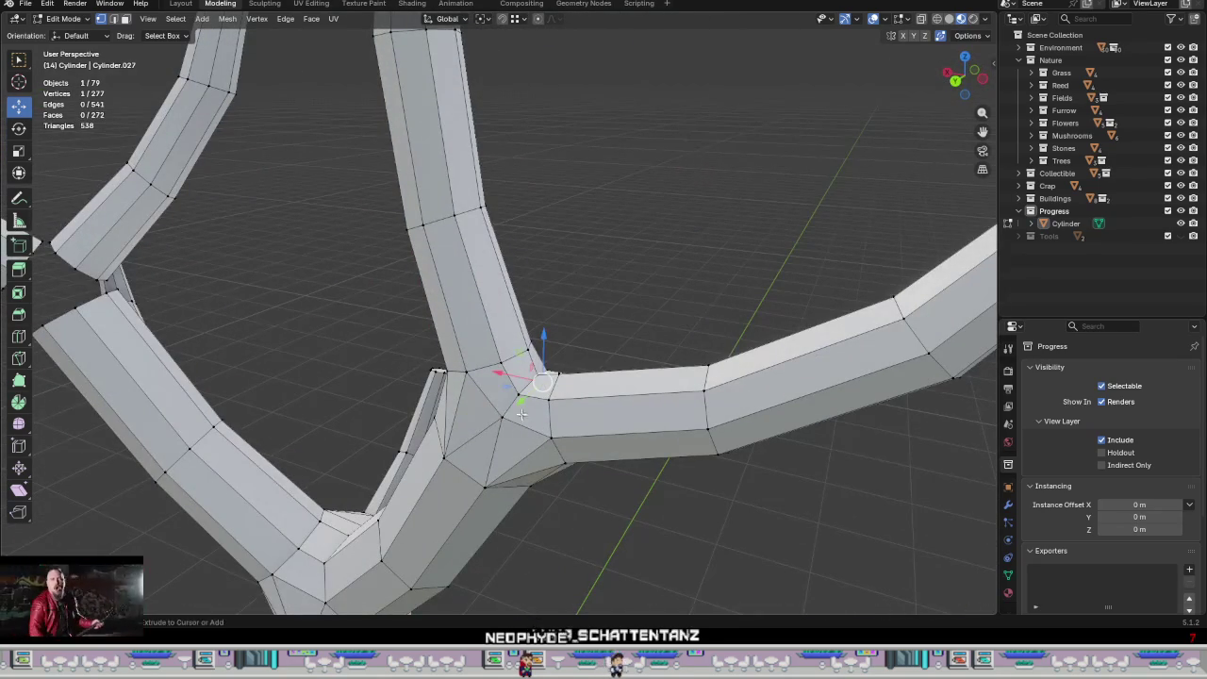
ctrl+click(522, 415)
middle_drag(521, 415, 584, 394)
key(g)
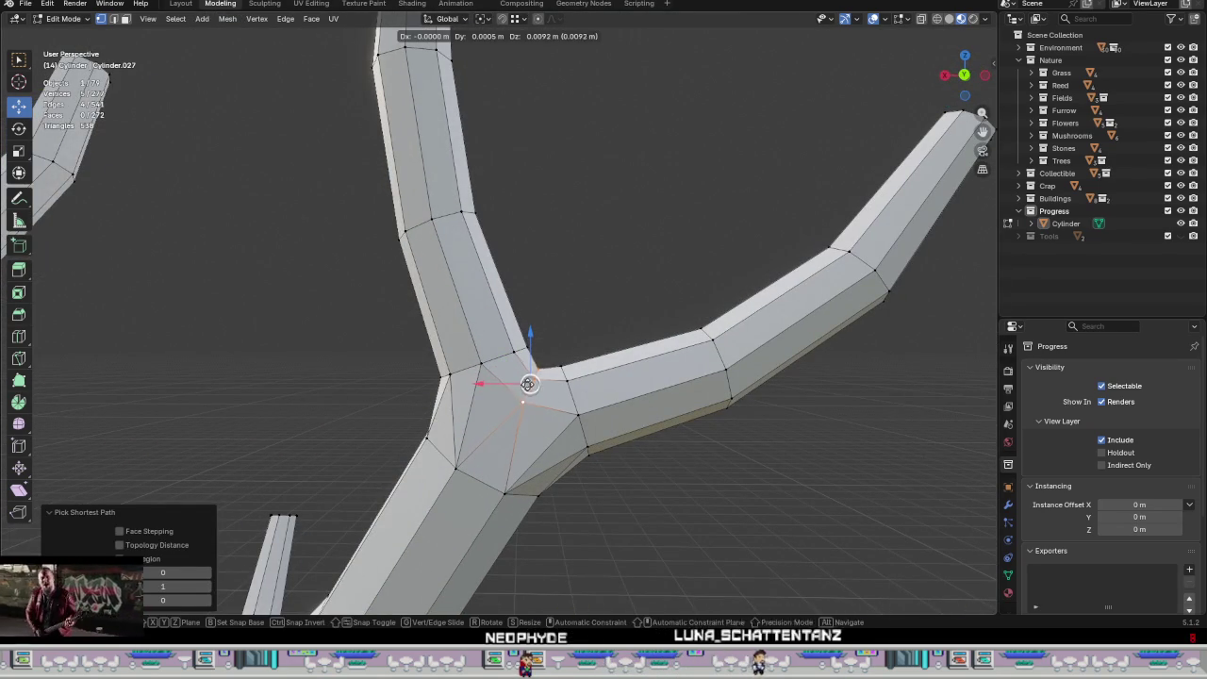
click(488, 387)
mouse_move(479, 380)
middle_down()
mouse_move(555, 458)
mouse_move(421, 509)
mouse_move(283, 424)
mouse_move(311, 415)
mouse_move(377, 471)
mouse_move(471, 498)
mouse_move(448, 497)
mouse_move(412, 371)
mouse_move(504, 383)
mouse_move(601, 441)
mouse_move(474, 406)
middle_up()
key(Tab)
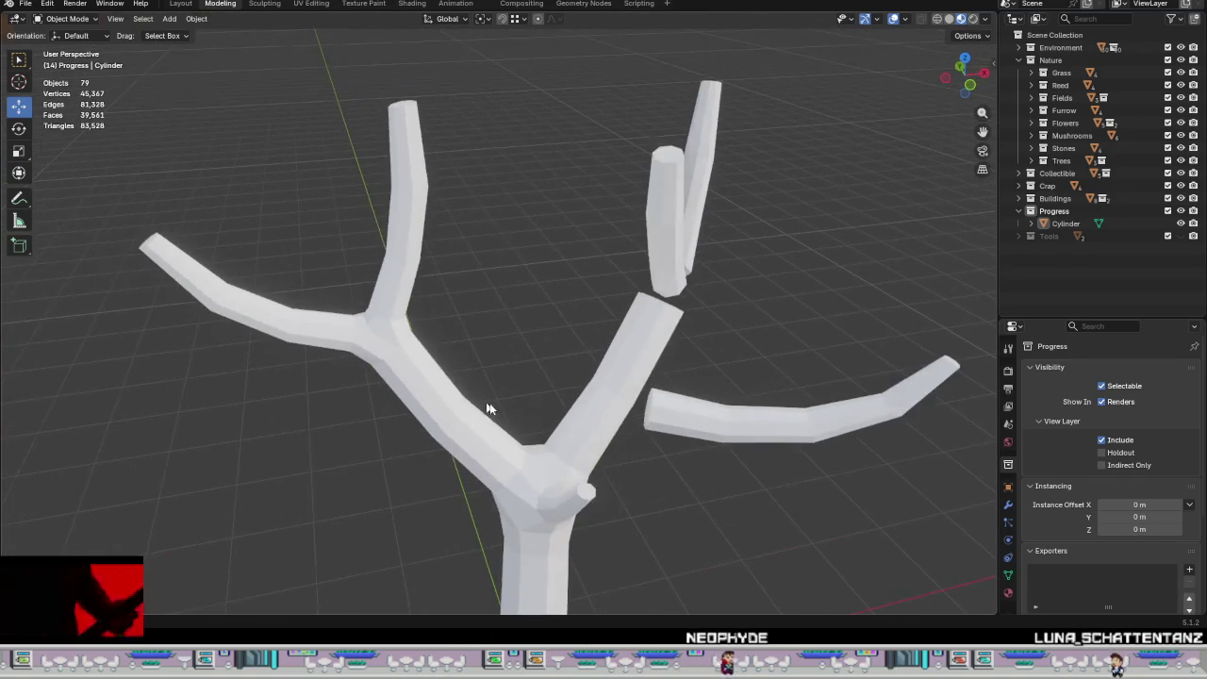
Step: In face select mode, delete the three branch end caps
key(Tab)
mouse_move(536, 379)
middle_down()
mouse_move(563, 386)
mouse_move(518, 363)
mouse_move(465, 491)
mouse_move(614, 283)
mouse_move(490, 386)
middle_up()
scroll(448, 418, up, 3)
key(3)
middle_drag(468, 464, 440, 408)
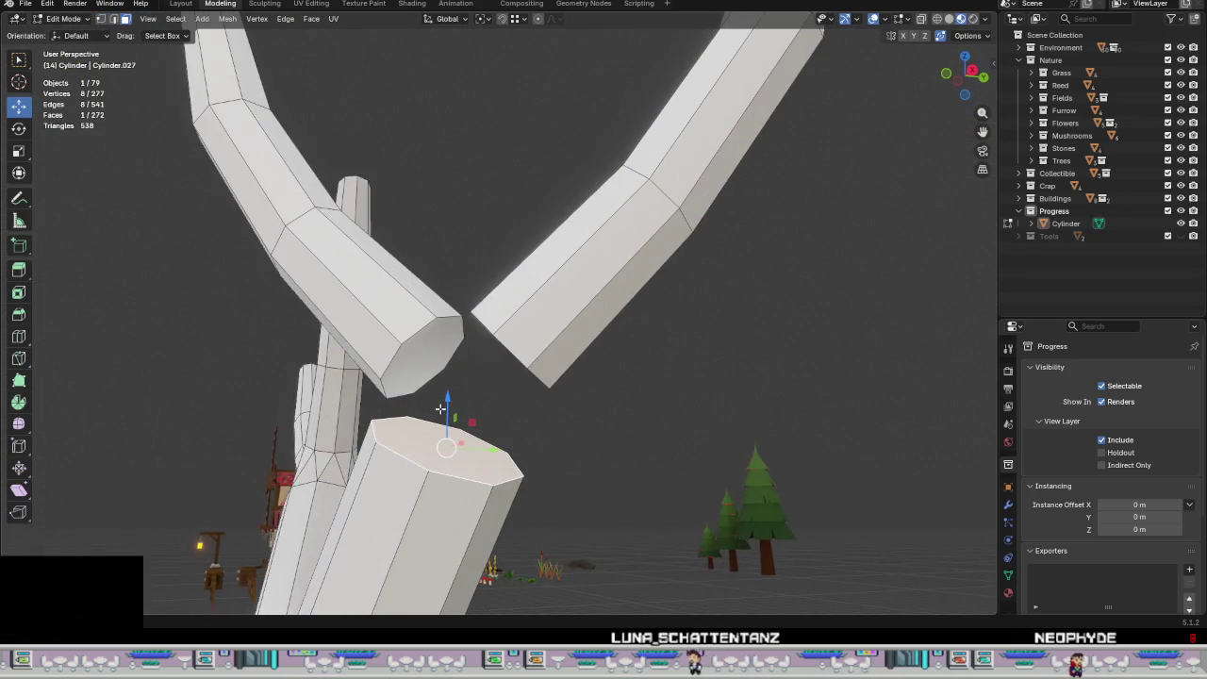
scroll(440, 408, up, 2)
shift+click(420, 358)
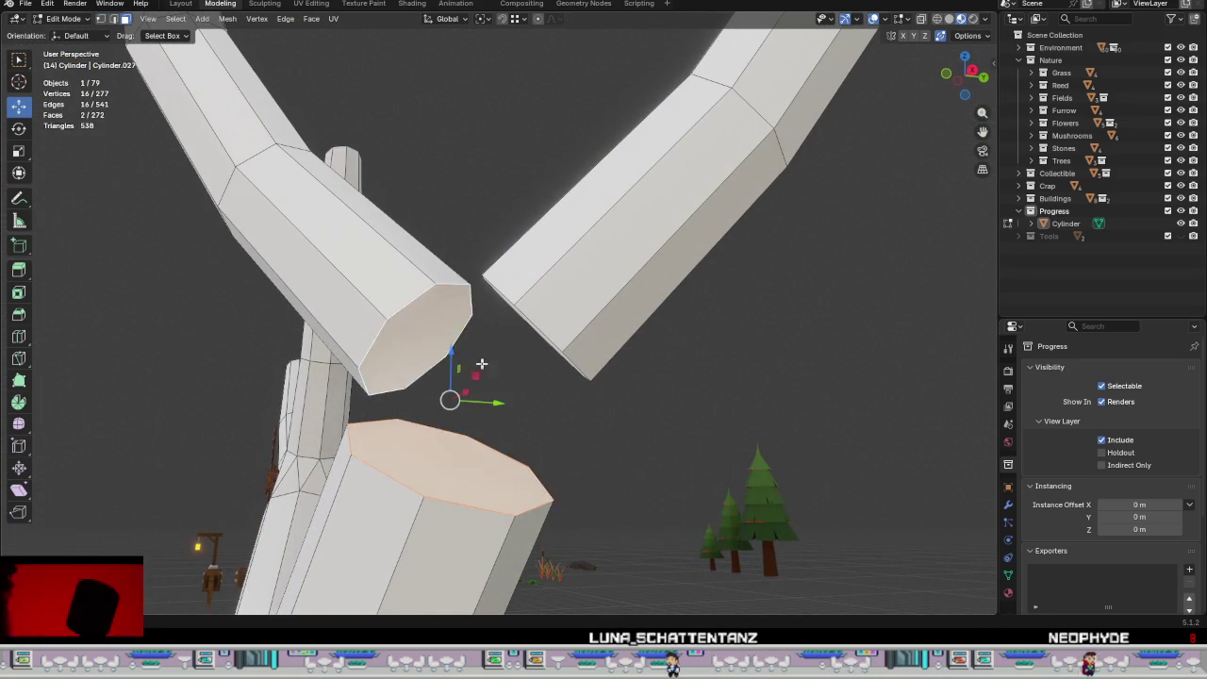
middle_drag(420, 358, 523, 330)
shift+click(523, 325)
right_click(565, 377)
click(593, 612)
Step: Bridge the open branch ends with Bridge Edge Loops, bringing the mesh to 276 faces
mouse_move(593, 612)
middle_down()
mouse_move(609, 444)
mouse_move(591, 486)
middle_up()
mouse_move(421, 324)
middle_down()
mouse_move(574, 345)
mouse_move(457, 235)
mouse_move(566, 331)
mouse_move(622, 339)
mouse_move(448, 320)
middle_up()
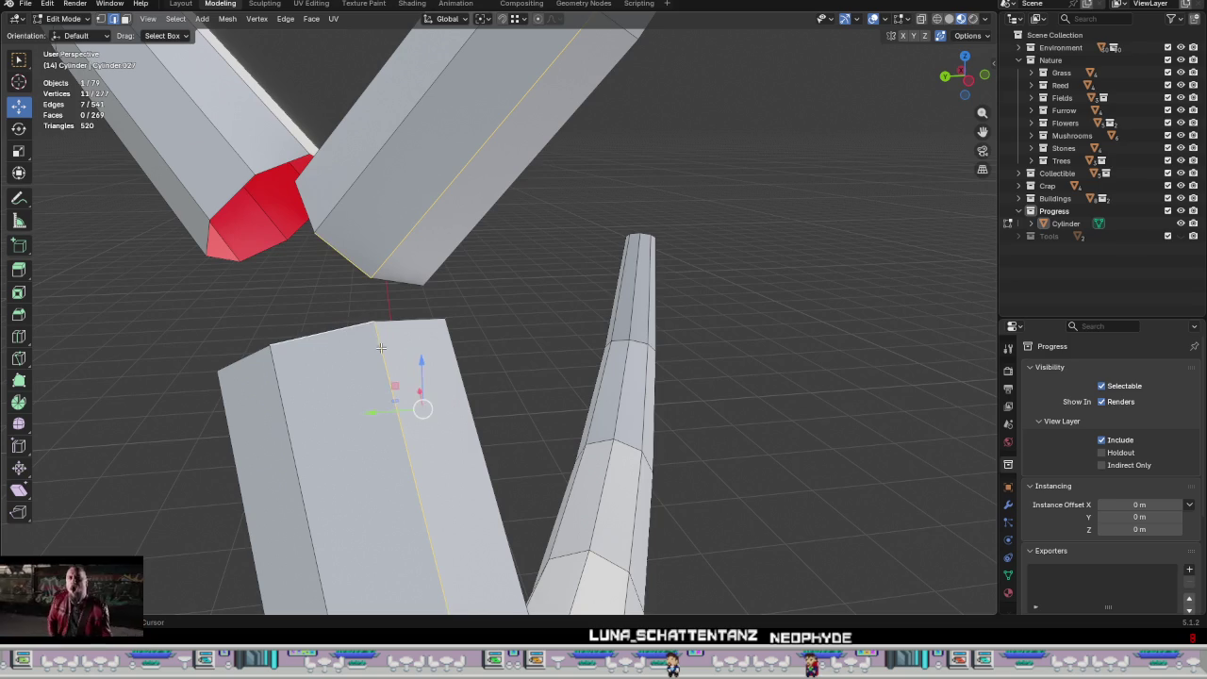
mouse_move(449, 345)
middle_down()
mouse_move(552, 336)
mouse_move(566, 352)
mouse_move(437, 349)
mouse_move(414, 287)
mouse_move(279, 298)
mouse_move(506, 334)
mouse_move(474, 330)
mouse_move(518, 273)
mouse_move(525, 282)
mouse_move(495, 365)
mouse_move(466, 311)
middle_up()
key(ctrl+e)
click(493, 330)
scroll(524, 253, up, 5)
scroll(524, 252, down, 5)
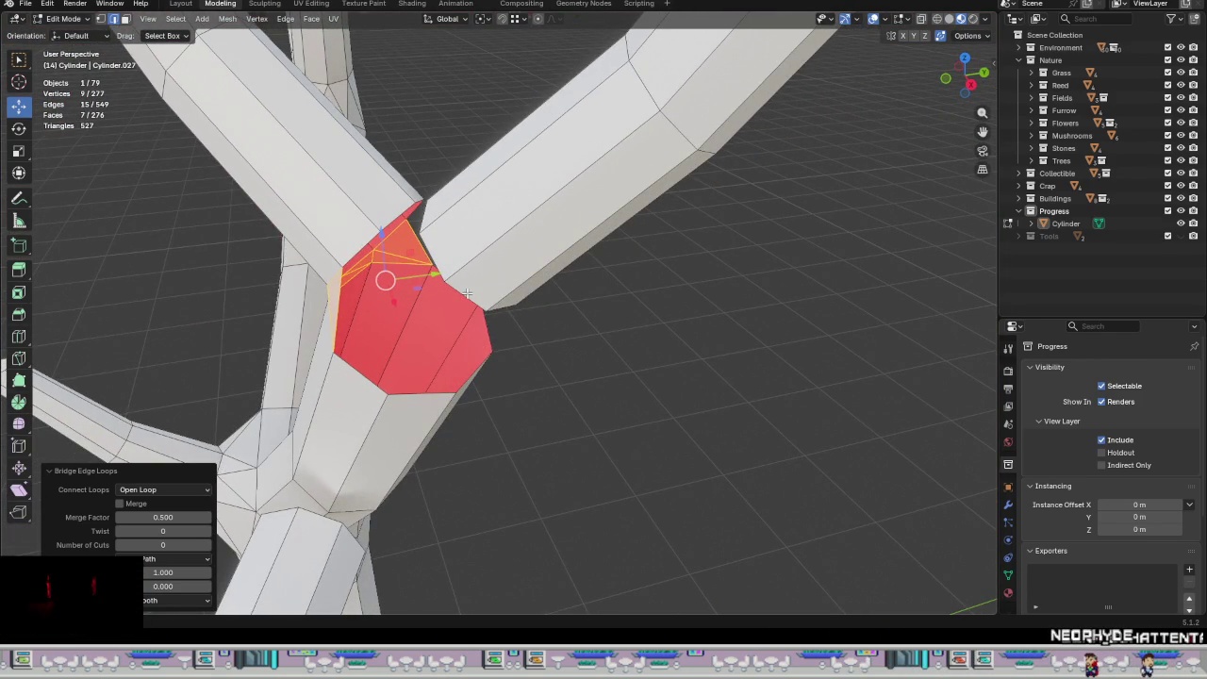
Step: Bridge the gap's border edge loops at the branch junction with new faces
click(466, 296)
middle_drag(474, 428, 467, 409)
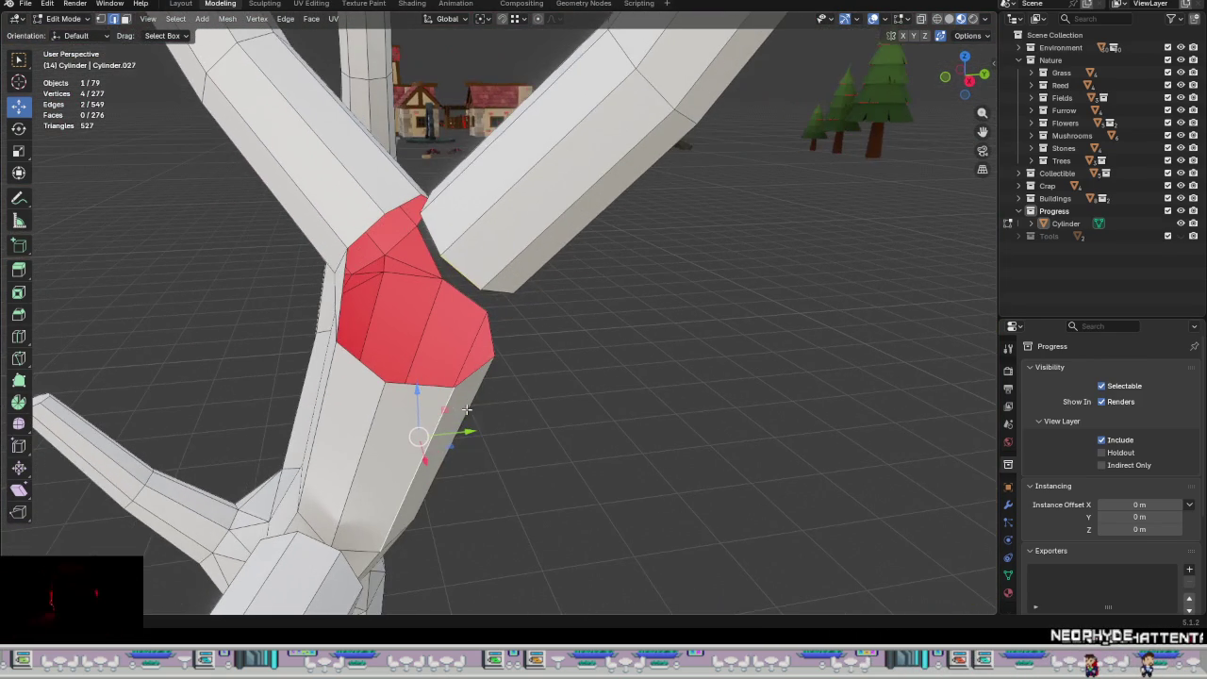
middle_drag(527, 405, 499, 393)
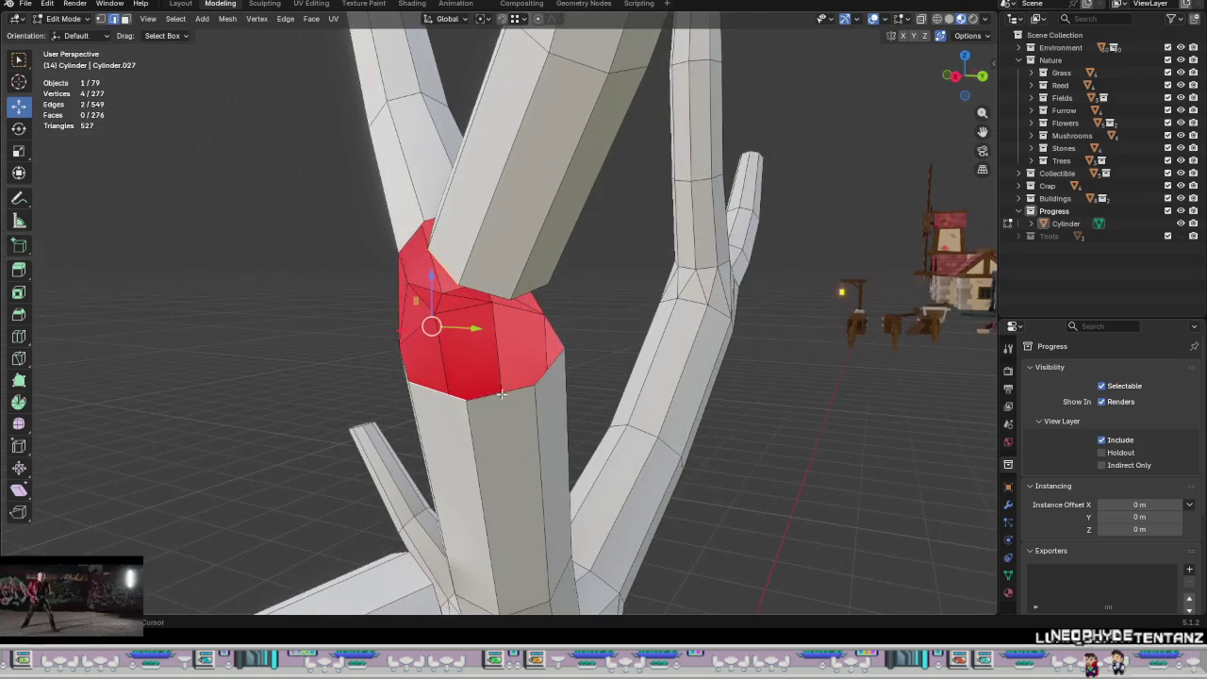
middle_drag(490, 285, 579, 393)
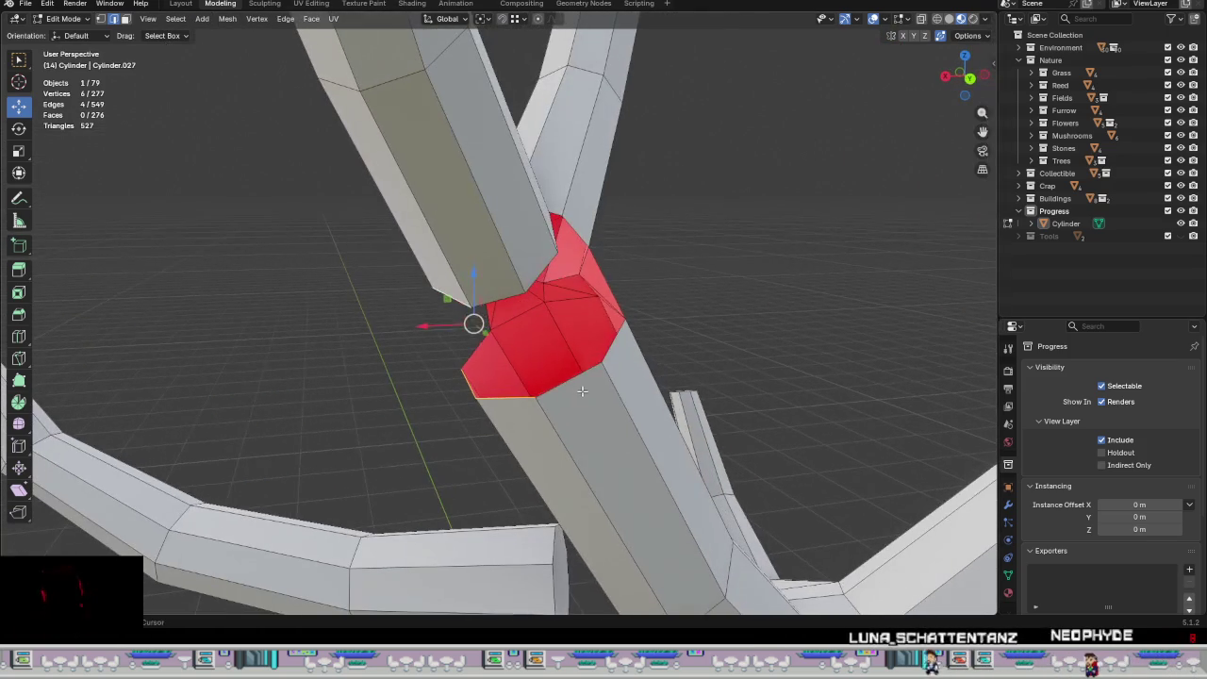
middle_drag(486, 293, 495, 294)
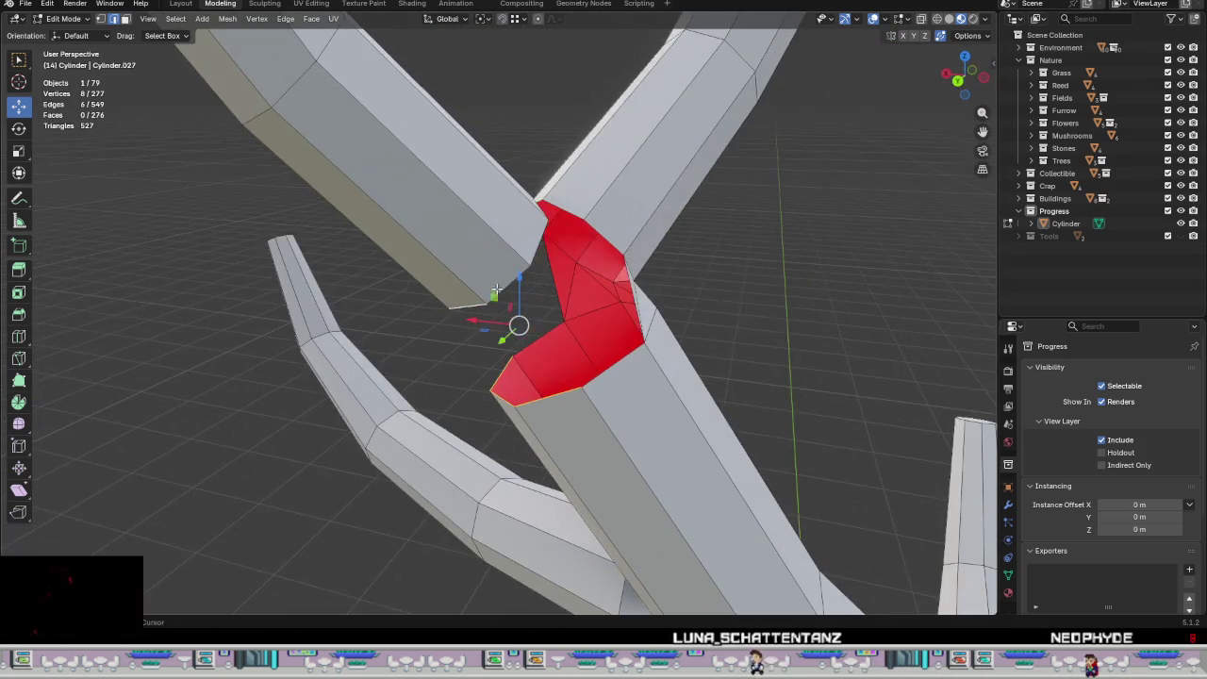
middle_drag(623, 345, 602, 370)
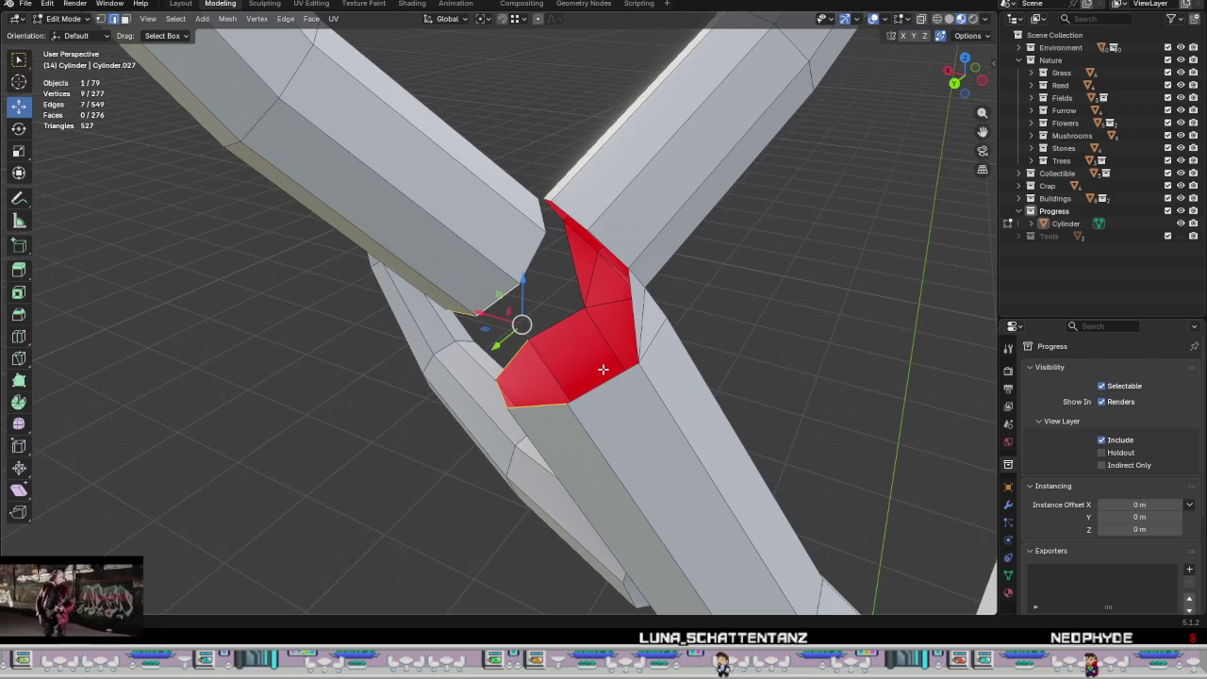
key(ctrl+e)
click(581, 370)
mouse_move(575, 401)
middle_down()
mouse_move(655, 375)
mouse_move(643, 367)
mouse_move(582, 399)
mouse_move(726, 400)
mouse_move(660, 377)
mouse_move(706, 364)
mouse_move(795, 399)
mouse_move(649, 404)
mouse_move(644, 362)
middle_up()
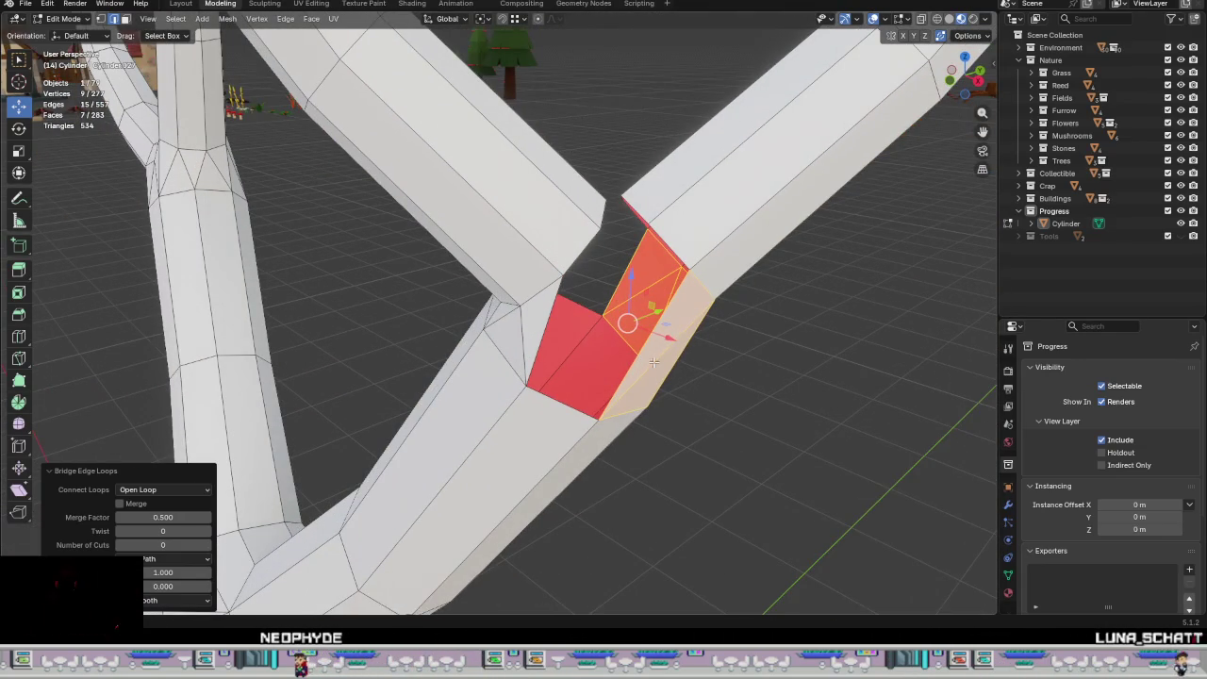
mouse_move(591, 271)
middle_down()
mouse_move(582, 239)
mouse_move(588, 271)
middle_up()
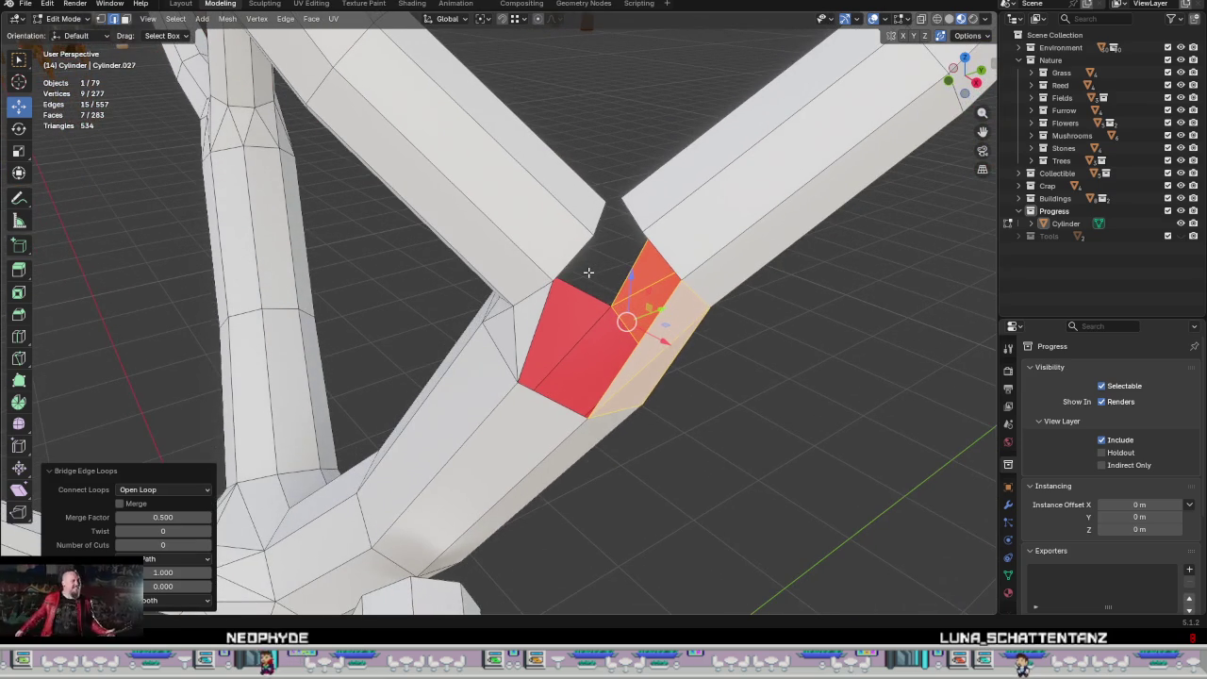
Step: Fill the two remaining holes in the crotch with faces, reaching 285 faces
click(532, 330)
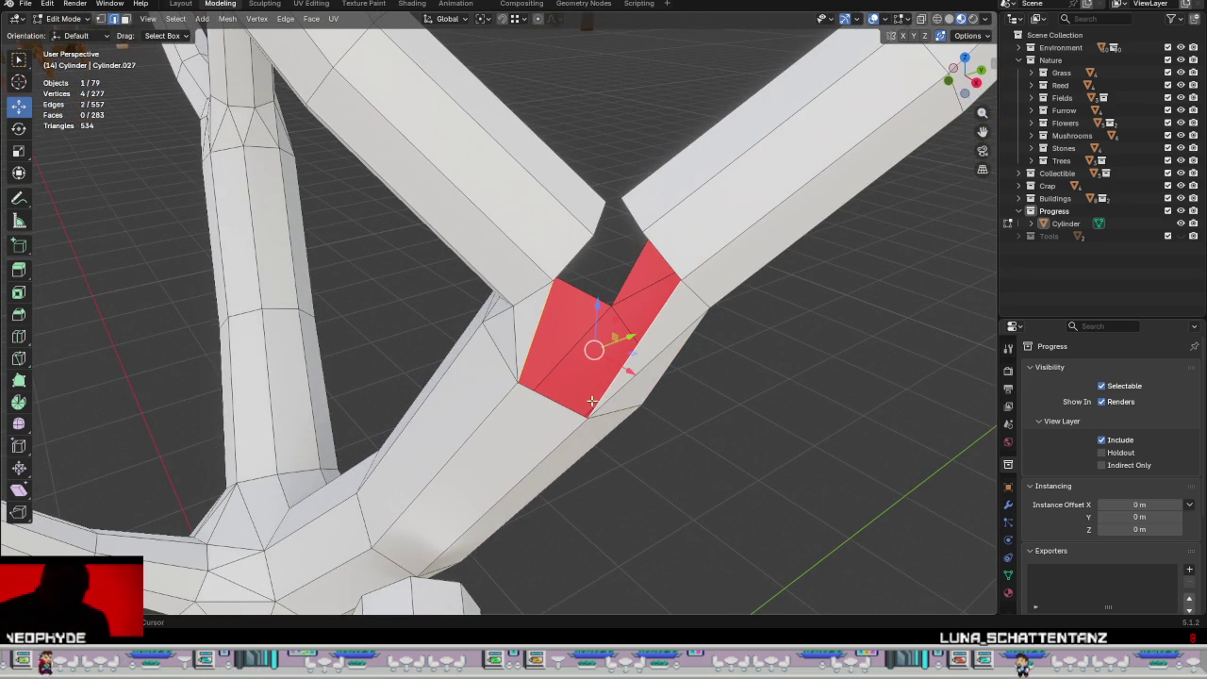
key(f)
mouse_move(565, 402)
middle_down()
mouse_move(657, 368)
mouse_move(461, 348)
mouse_move(746, 449)
mouse_move(617, 394)
middle_up()
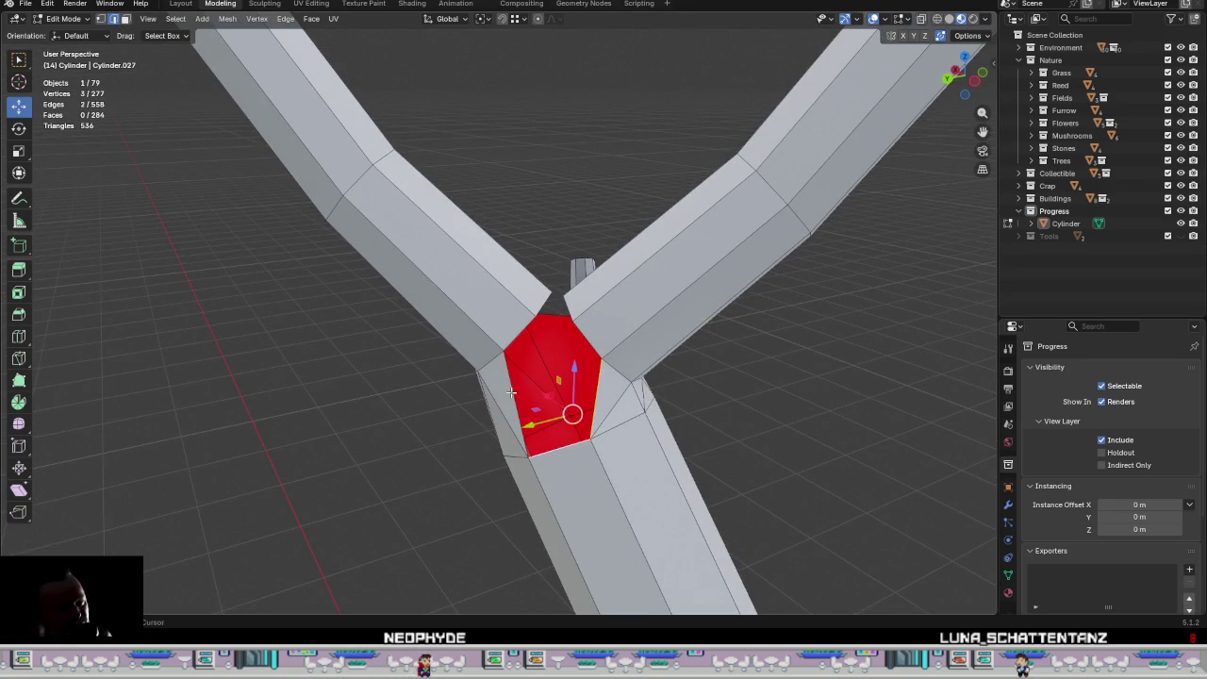
key(f)
middle_drag(510, 393, 557, 449)
mouse_move(593, 320)
middle_down()
mouse_move(609, 431)
mouse_move(565, 415)
mouse_move(597, 332)
mouse_move(706, 296)
mouse_move(590, 333)
mouse_move(592, 345)
middle_up()
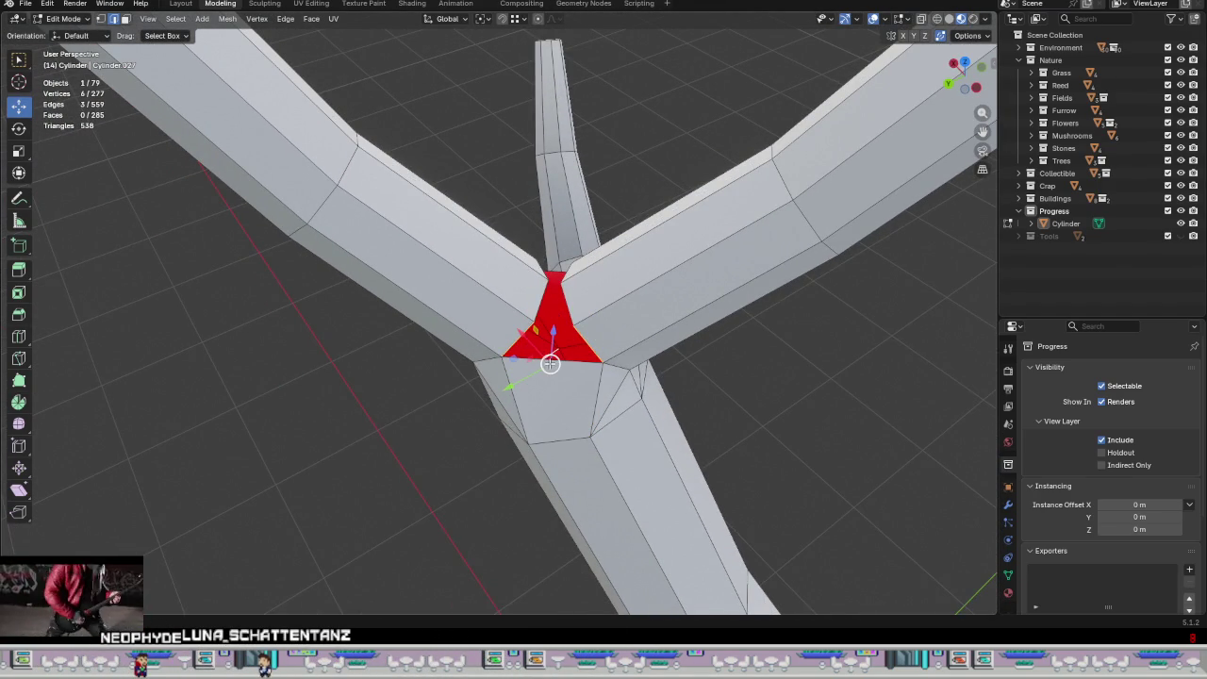
Step: Bridge the triangular gap at the fork, bringing the mesh to 289 faces
shift+click(576, 297)
middle_drag(575, 297, 605, 378)
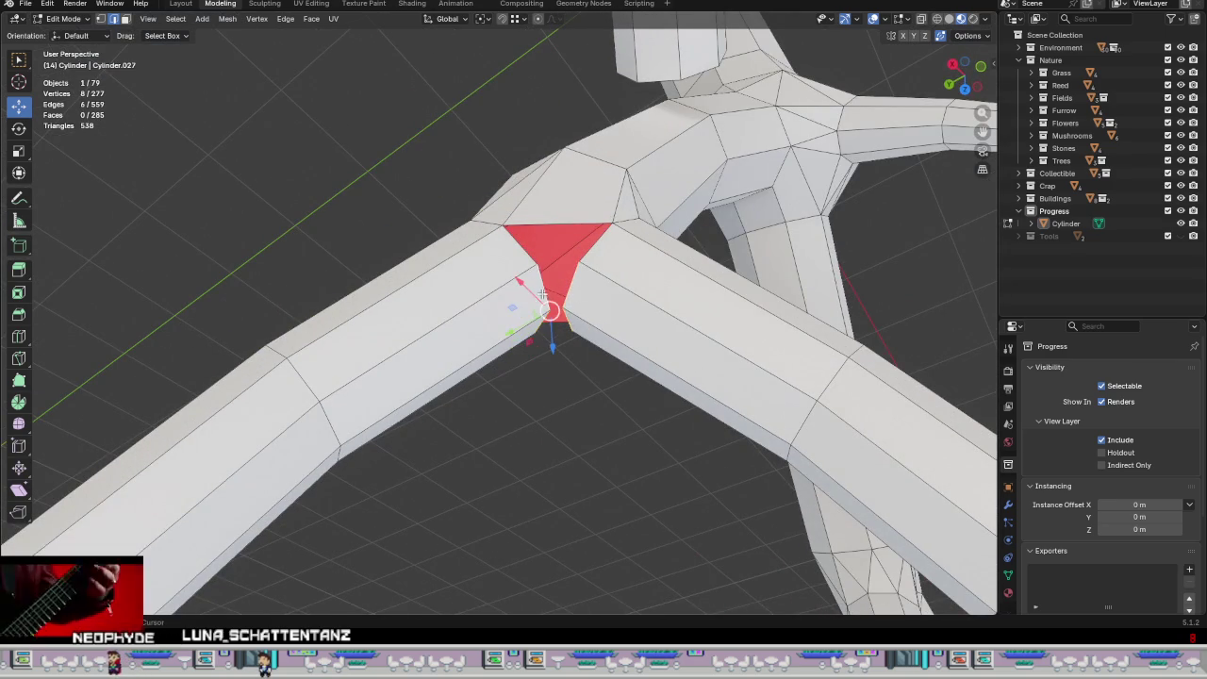
right_click(680, 289)
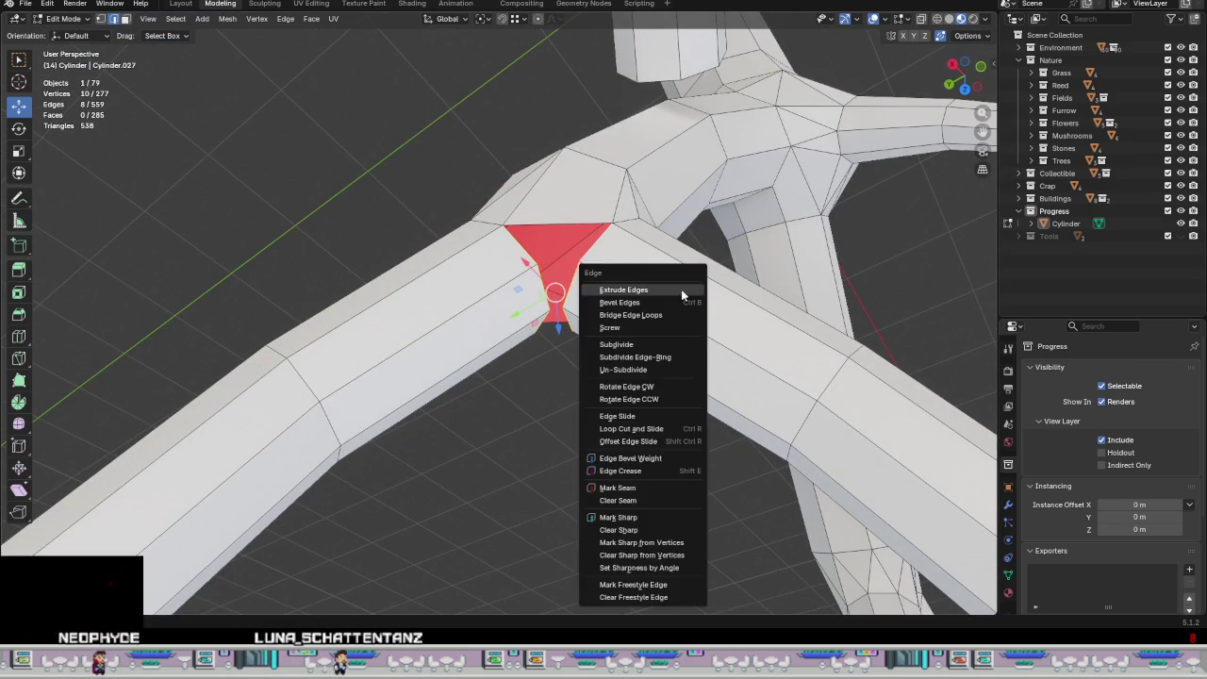
click(681, 444)
mouse_move(680, 434)
middle_down()
mouse_move(596, 176)
mouse_move(535, 329)
mouse_move(622, 335)
middle_up()
click(535, 329)
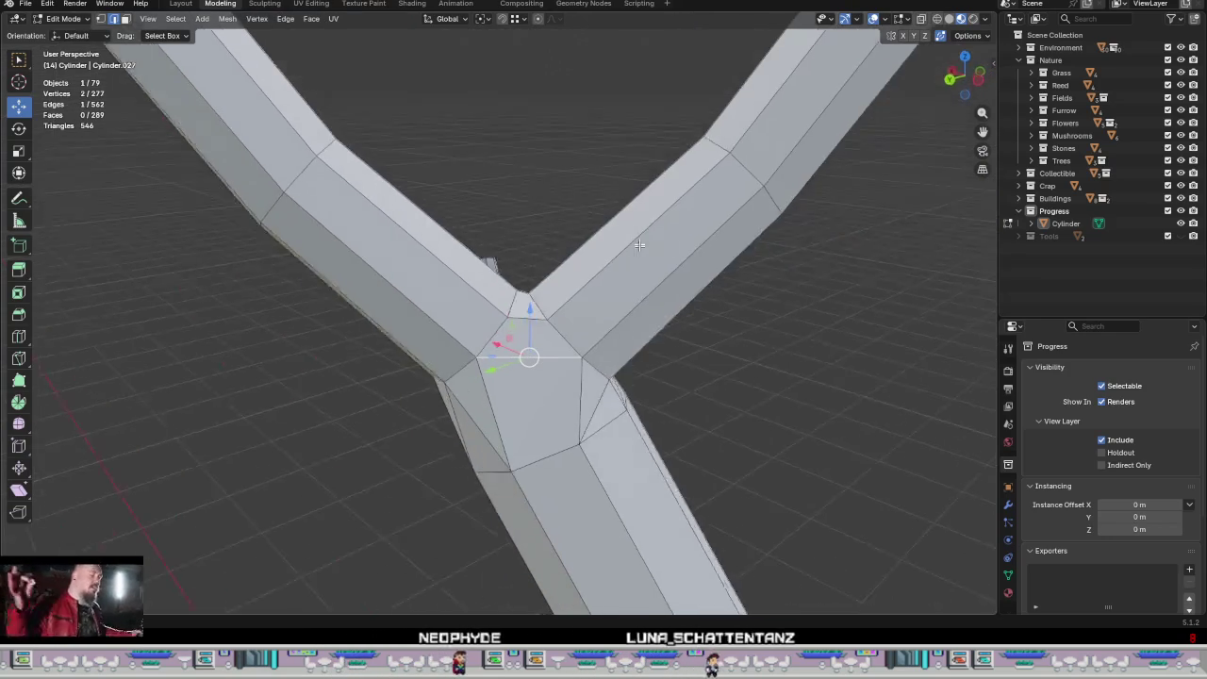
Step: Inspect the whole tree in Object Mode, then re-enter Edit Mode at the junction
scroll(687, 345, down, 5)
key(Tab)
scroll(701, 341, down, 2)
mouse_move(700, 342)
middle_down()
mouse_move(701, 396)
mouse_move(403, 327)
mouse_move(632, 410)
middle_up()
scroll(633, 411, up, 3)
mouse_move(813, 364)
middle_down()
mouse_move(659, 329)
mouse_move(720, 299)
mouse_move(654, 310)
middle_up()
scroll(660, 329, up, 2)
key(Tab)
scroll(590, 273, up, 2)
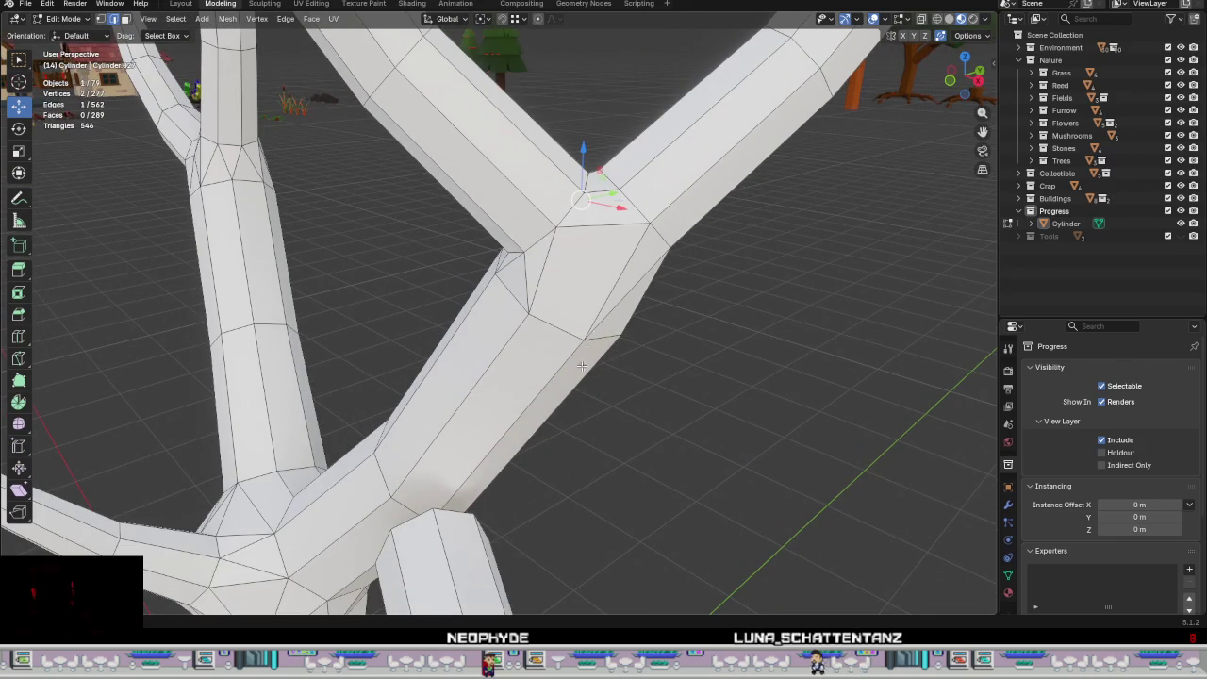
mouse_move(597, 303)
middle_down()
mouse_move(587, 409)
mouse_move(576, 377)
mouse_move(519, 358)
mouse_move(596, 345)
mouse_move(666, 310)
mouse_move(611, 289)
mouse_move(649, 318)
mouse_move(654, 350)
middle_up()
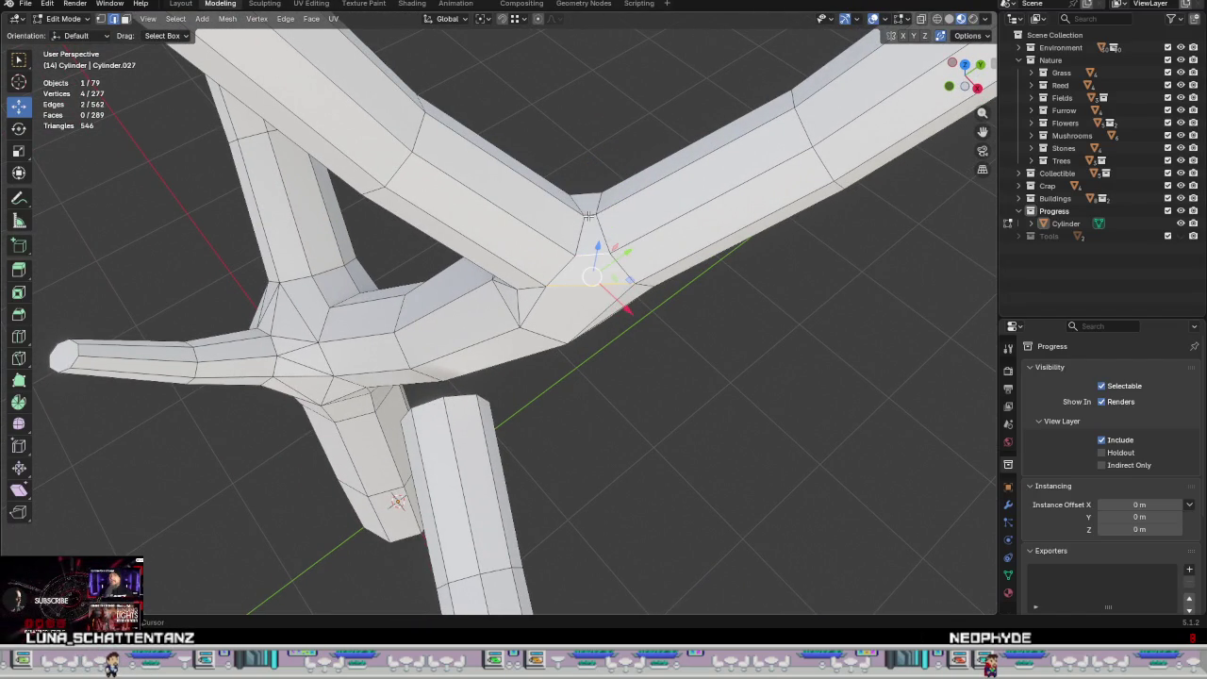
Step: Subdivide the junction's edge ring and lower the new edge loop slightly
mouse_move(584, 193)
middle_down()
mouse_move(606, 290)
mouse_move(585, 192)
middle_up()
right_click(615, 199)
click(564, 199)
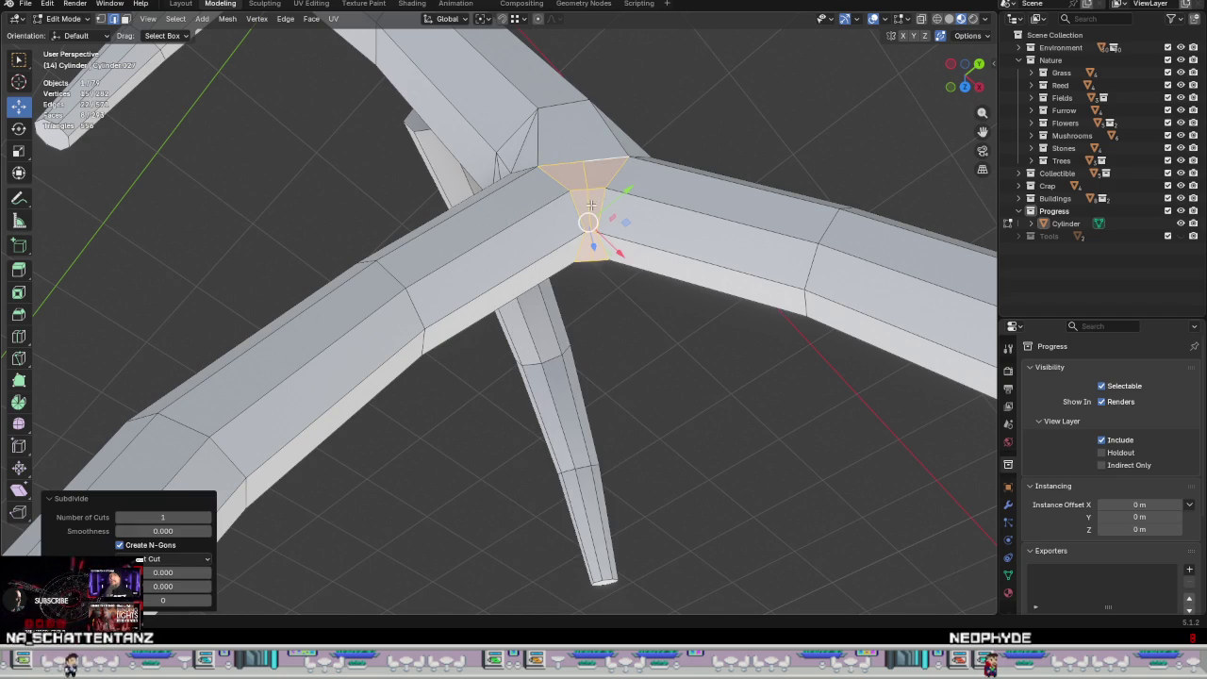
alt+click(588, 204)
mouse_move(588, 204)
middle_down()
mouse_move(590, 126)
mouse_move(587, 180)
mouse_move(636, 132)
mouse_move(565, 108)
mouse_move(592, 176)
middle_up()
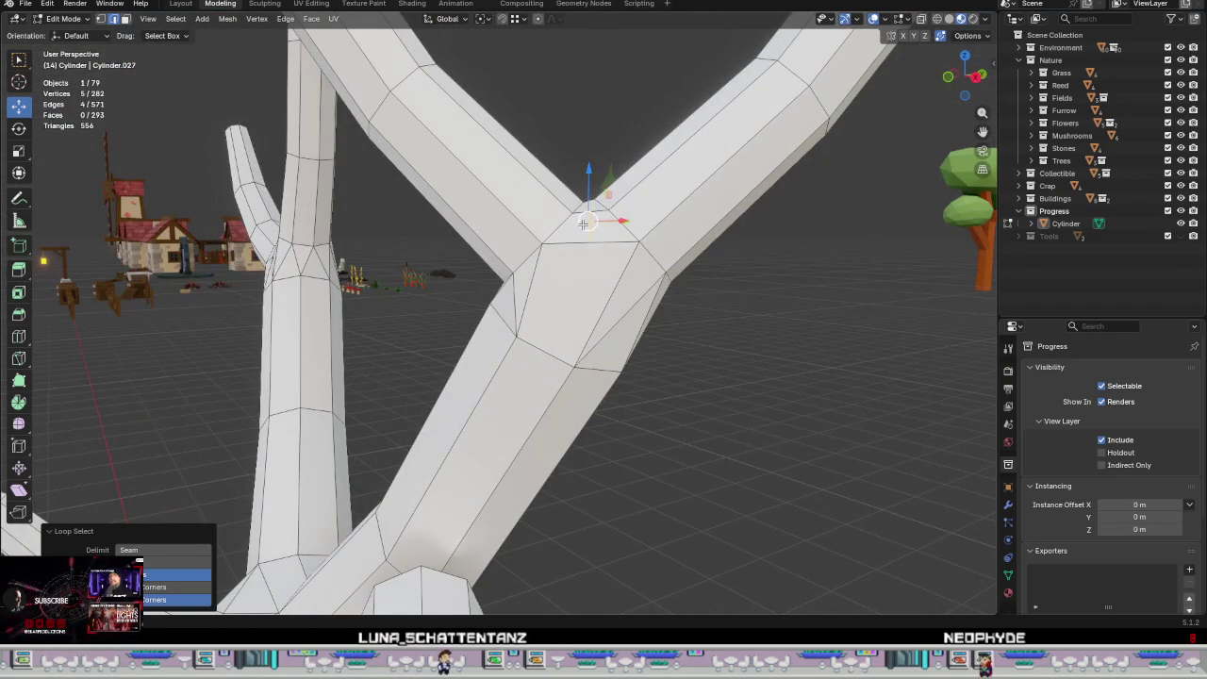
drag(583, 223, 585, 229)
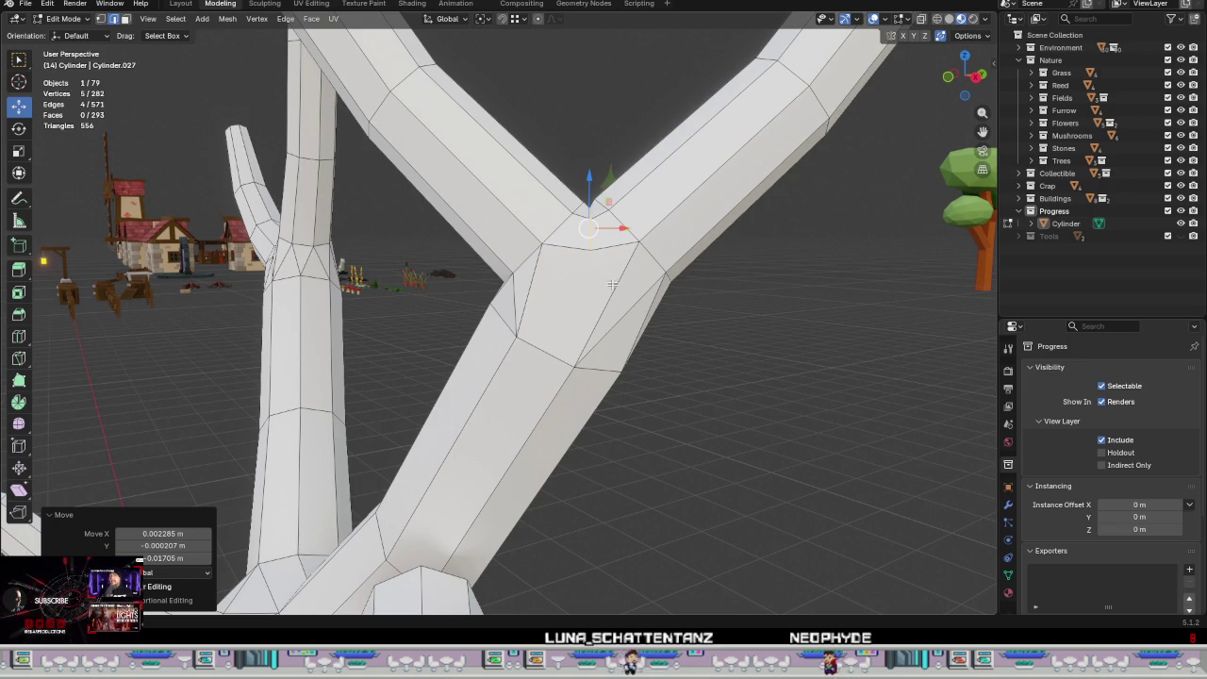
mouse_move(612, 292)
middle_down()
mouse_move(703, 280)
mouse_move(832, 309)
mouse_move(608, 354)
middle_up()
Step: Preview the branching tree shape in Object Mode, then return to Edit Mode
key(Tab)
key(Tab)
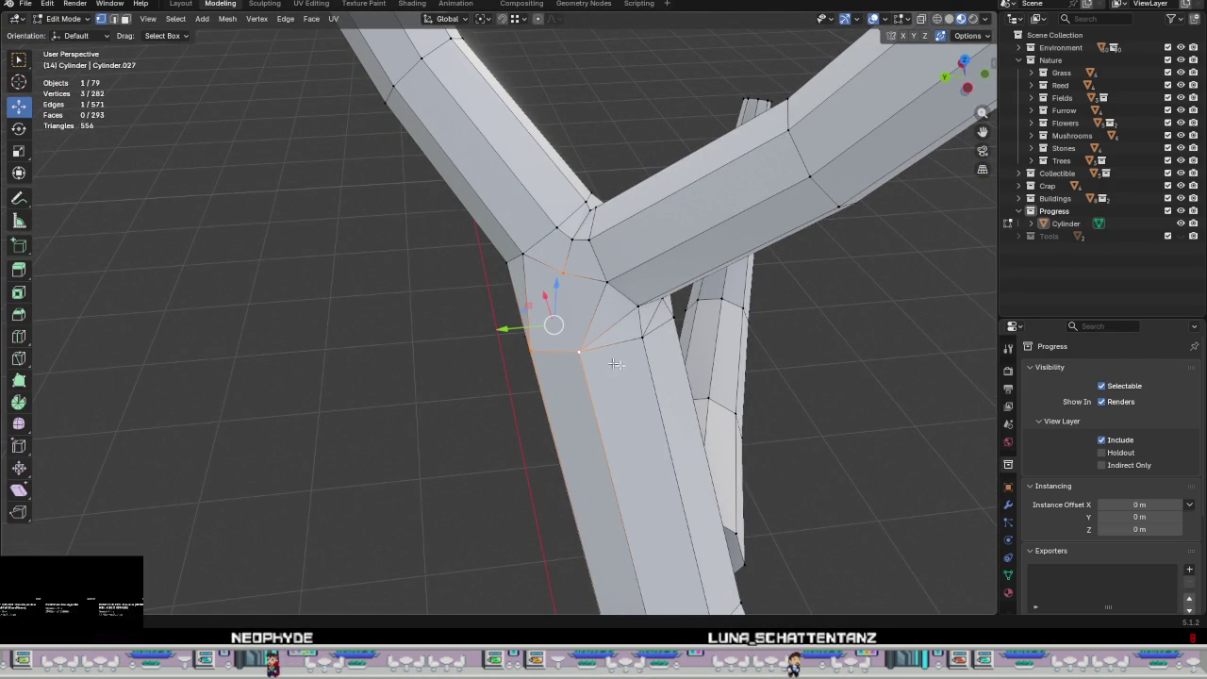
middle_drag(788, 366, 554, 381)
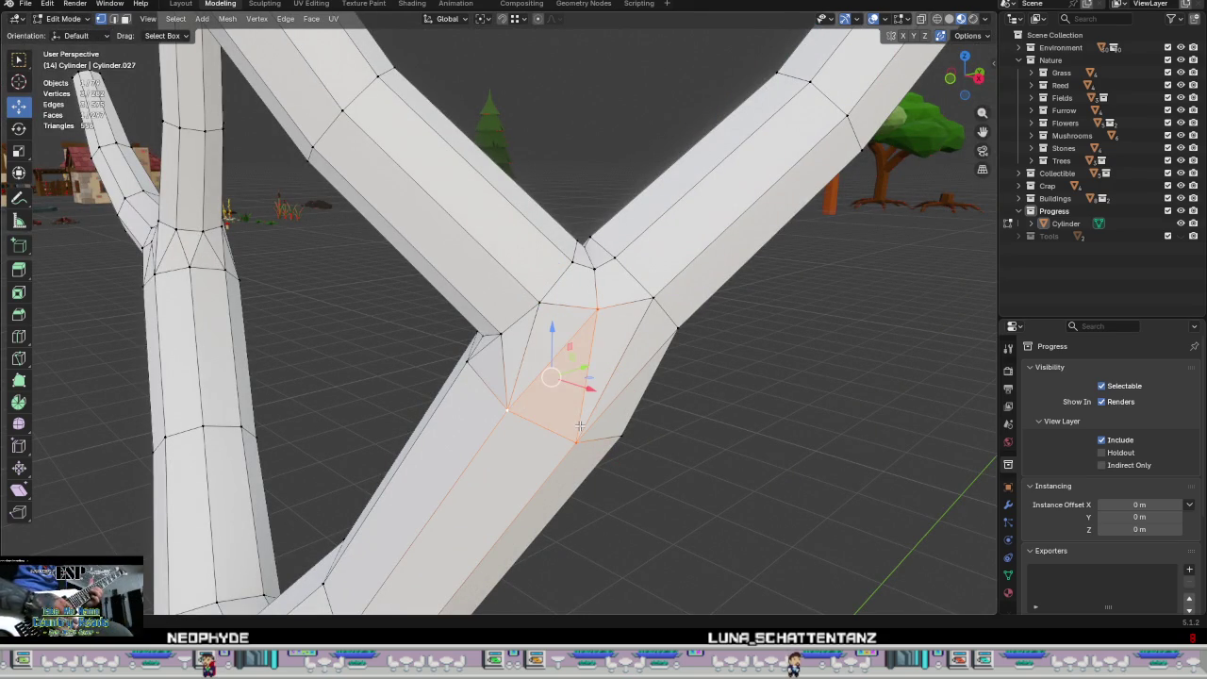
key(Tab)
mouse_move(618, 431)
middle_down()
mouse_move(692, 372)
mouse_move(741, 391)
mouse_move(688, 431)
mouse_move(668, 497)
mouse_move(627, 506)
mouse_move(637, 322)
mouse_move(582, 368)
middle_up()
key(Tab)
Step: Edge-slide the first joint edge loop along the branch
alt+click(627, 344)
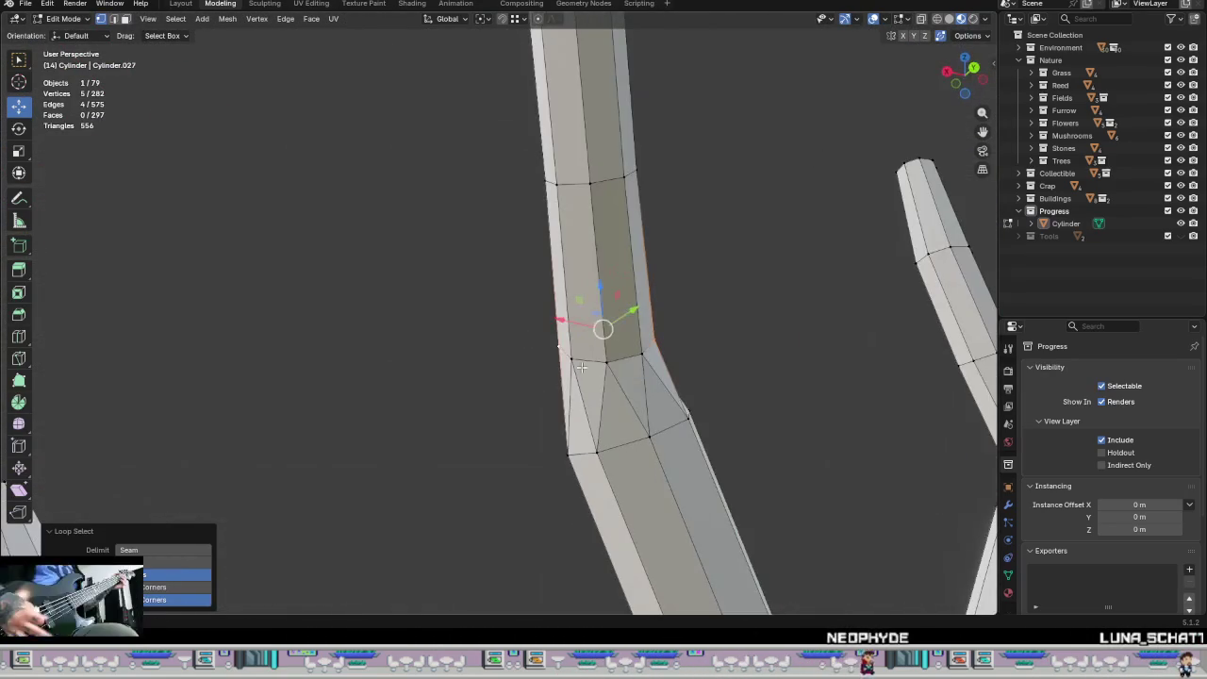
mouse_move(655, 379)
middle_down()
mouse_move(603, 414)
mouse_move(660, 405)
mouse_move(733, 416)
mouse_move(668, 372)
middle_up()
shift+click(589, 443)
key(g)
key(g)
click(713, 405)
Step: Edge-slide a second edge loop through the joint
alt+click(667, 337)
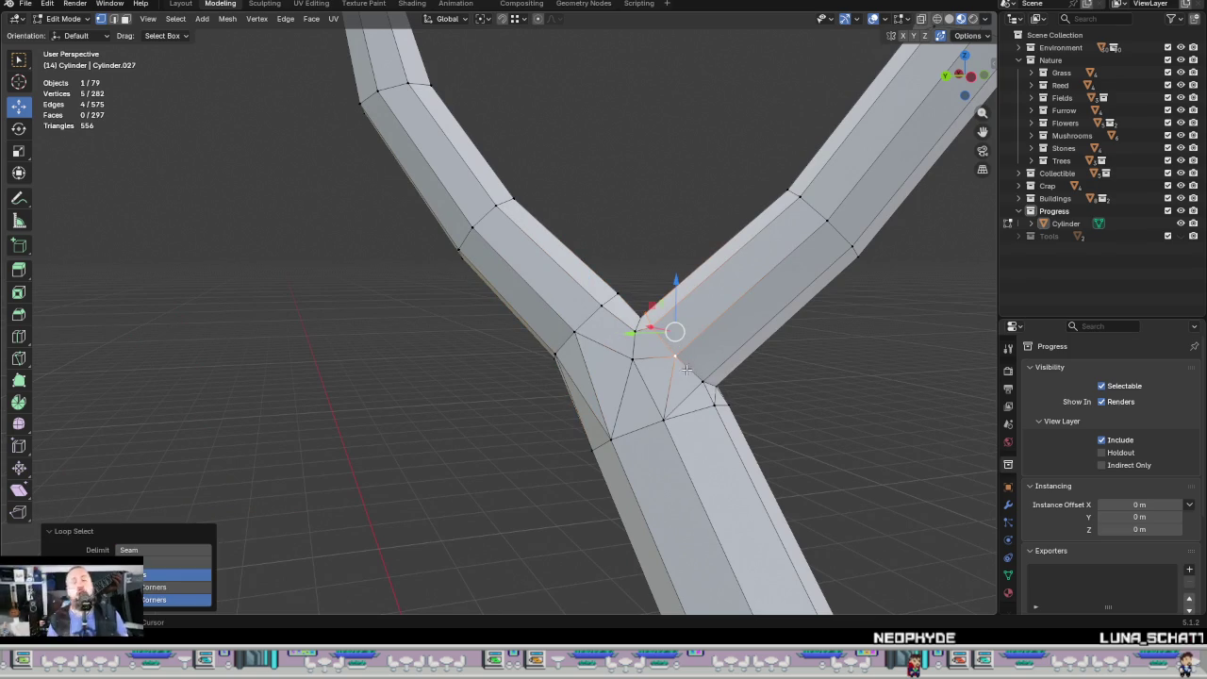
shift+click(700, 383)
shift+click(714, 378)
mouse_move(713, 378)
middle_down()
mouse_move(831, 433)
mouse_move(806, 426)
middle_up()
key(g)
key(g)
click(794, 427)
Step: Edge-slide a third set of joint edges into place
alt+click(722, 435)
mouse_move(722, 435)
middle_down()
mouse_move(735, 471)
mouse_move(666, 450)
middle_up()
shift+click(649, 407)
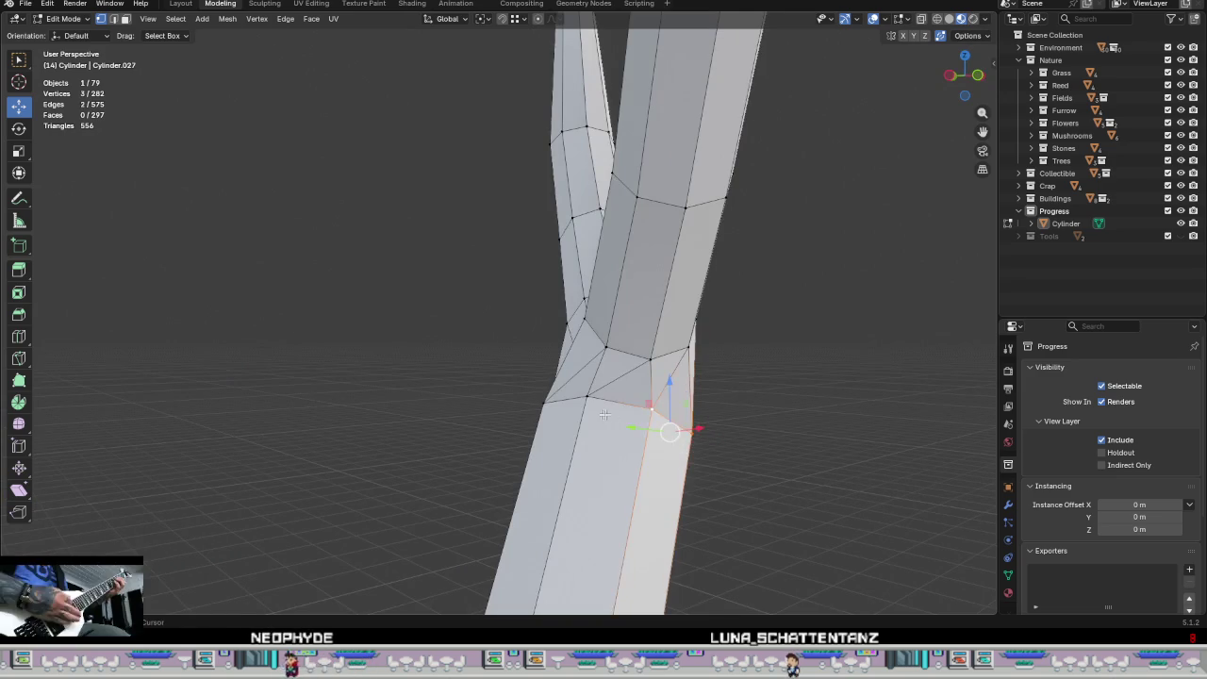
mouse_move(585, 436)
middle_down()
mouse_move(782, 424)
mouse_move(843, 436)
mouse_move(859, 463)
mouse_move(808, 512)
mouse_move(708, 358)
middle_up()
ctrl+click(782, 423)
key(g)
key(g)
click(852, 487)
Step: Inspect the whole 297-face tree in Object Mode
scroll(846, 487, down, 3)
key(Tab)
scroll(734, 376, down, 2)
mouse_move(732, 399)
middle_down()
mouse_move(789, 403)
mouse_move(757, 412)
mouse_move(700, 378)
mouse_move(782, 408)
mouse_move(754, 443)
middle_up()
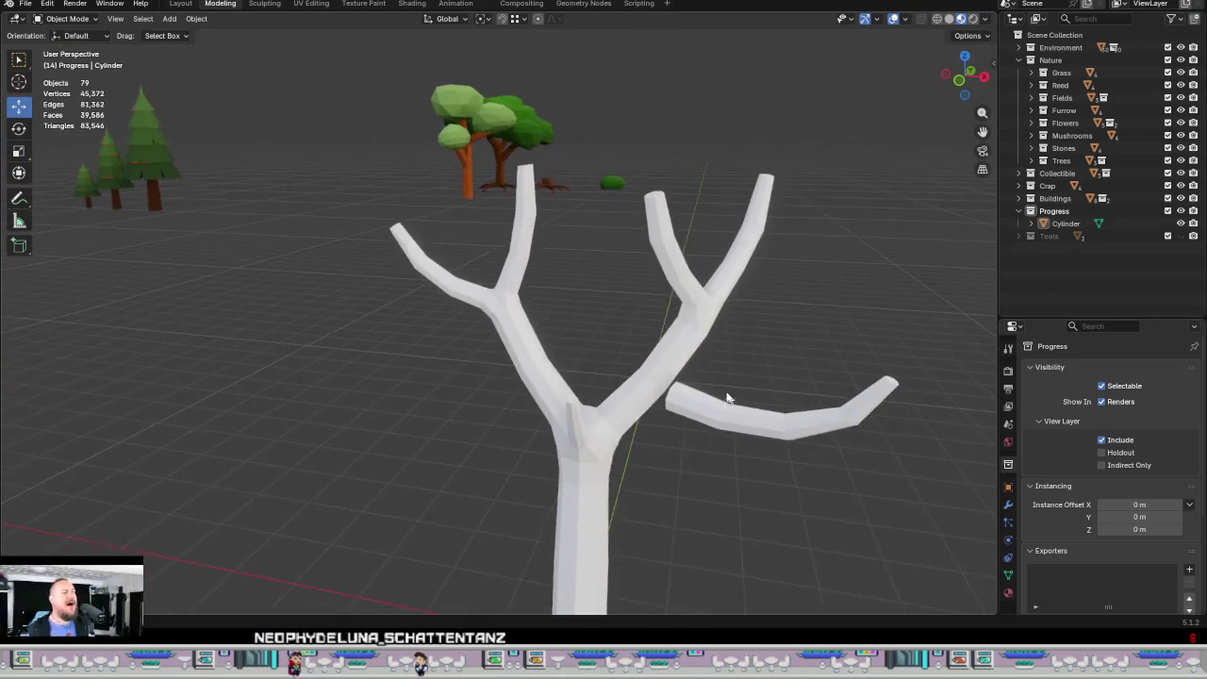
key(Tab)
scroll(722, 472, up, 2)
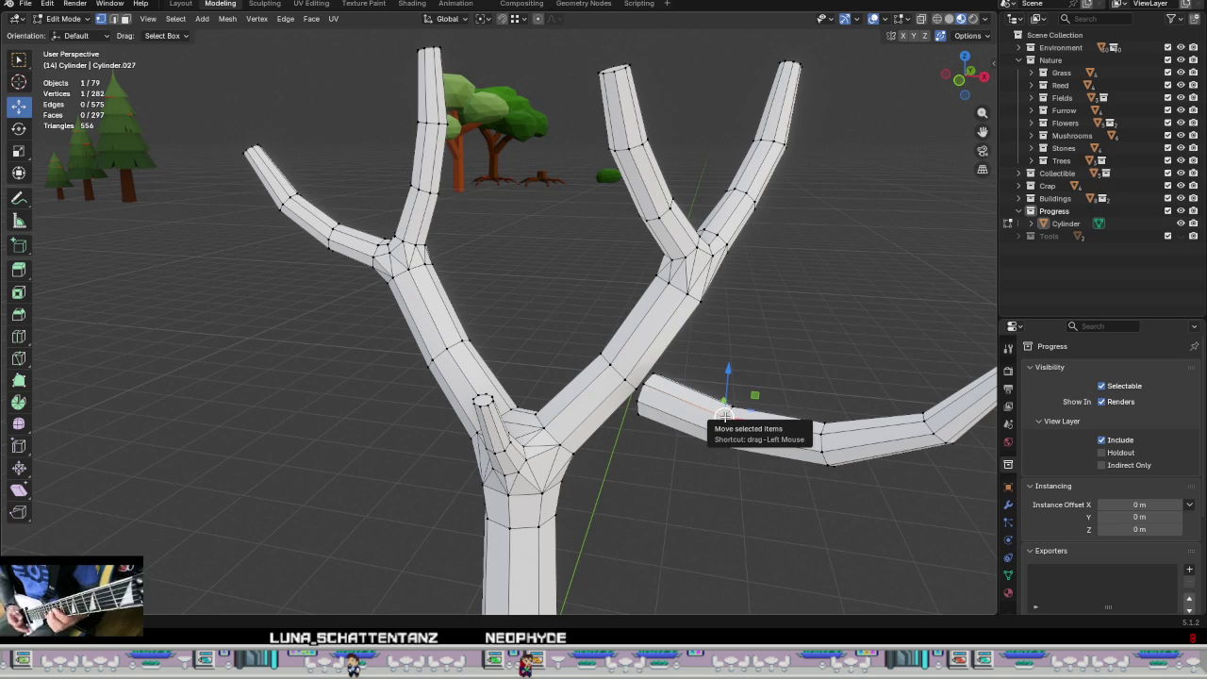
scroll(695, 392, up, 2)
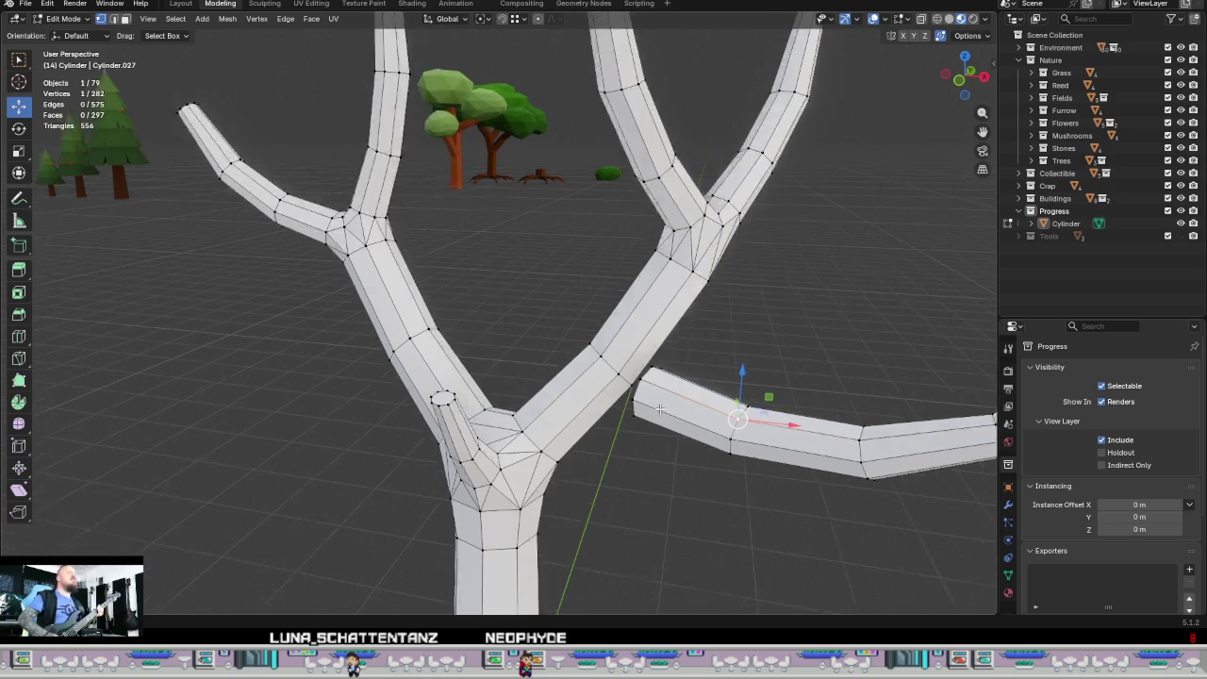
scroll(660, 396, up, 2)
mouse_move(613, 396)
middle_down()
mouse_move(575, 387)
mouse_move(591, 377)
mouse_move(538, 471)
mouse_move(412, 423)
mouse_move(553, 345)
mouse_move(566, 356)
mouse_move(530, 263)
mouse_move(480, 243)
mouse_move(519, 263)
middle_up()
scroll(591, 376, up, 1)
scroll(525, 313, up, 2)
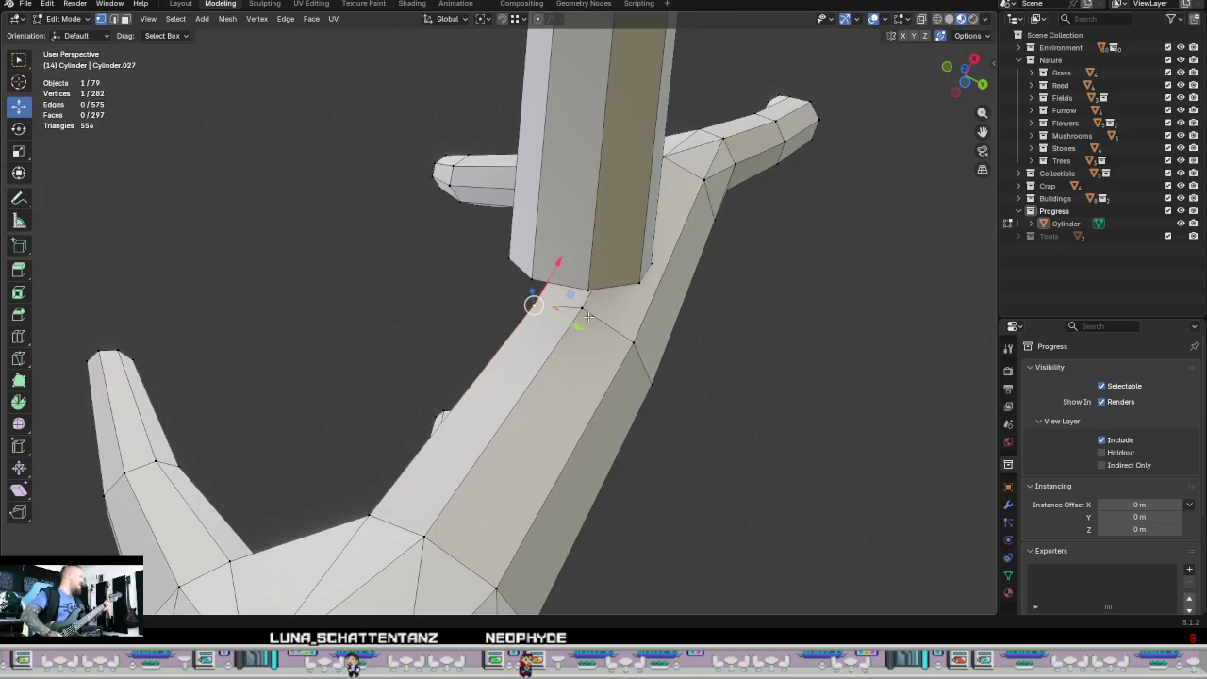
middle_drag(588, 318, 571, 254)
click(570, 221)
right_click(604, 434)
click(604, 466)
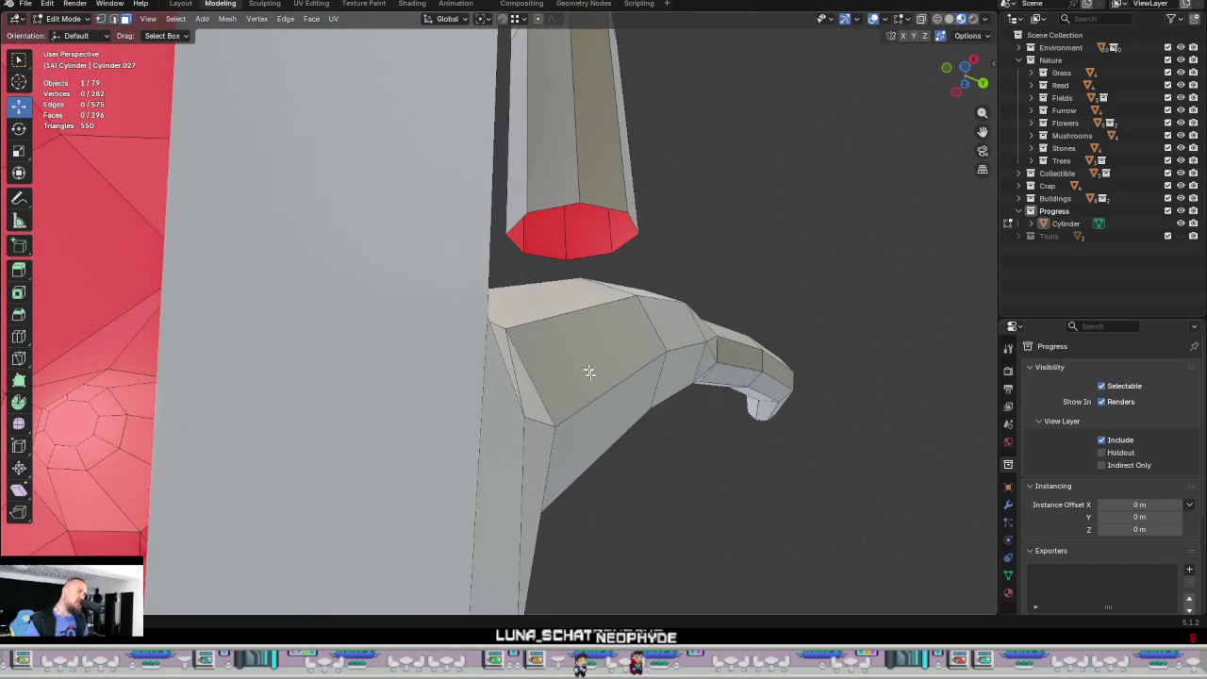
mouse_move(604, 466)
middle_down()
mouse_move(623, 347)
mouse_move(588, 384)
mouse_move(616, 411)
middle_up()
click(562, 378)
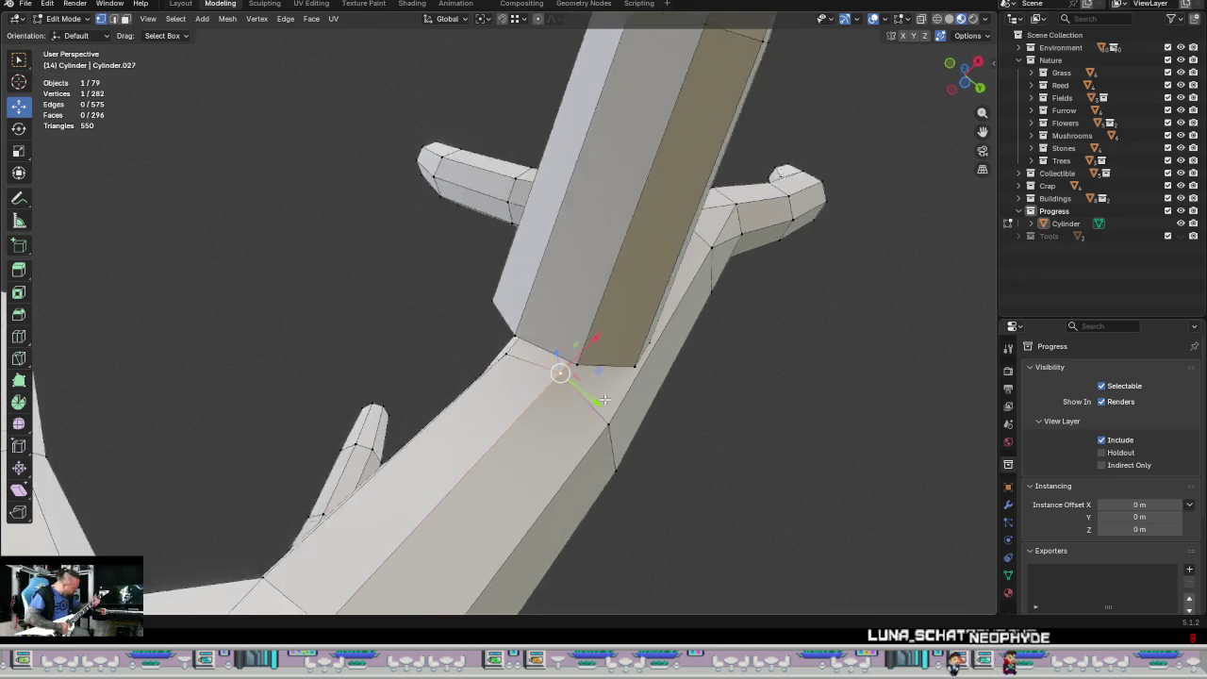
key(ctrl+shift+b)
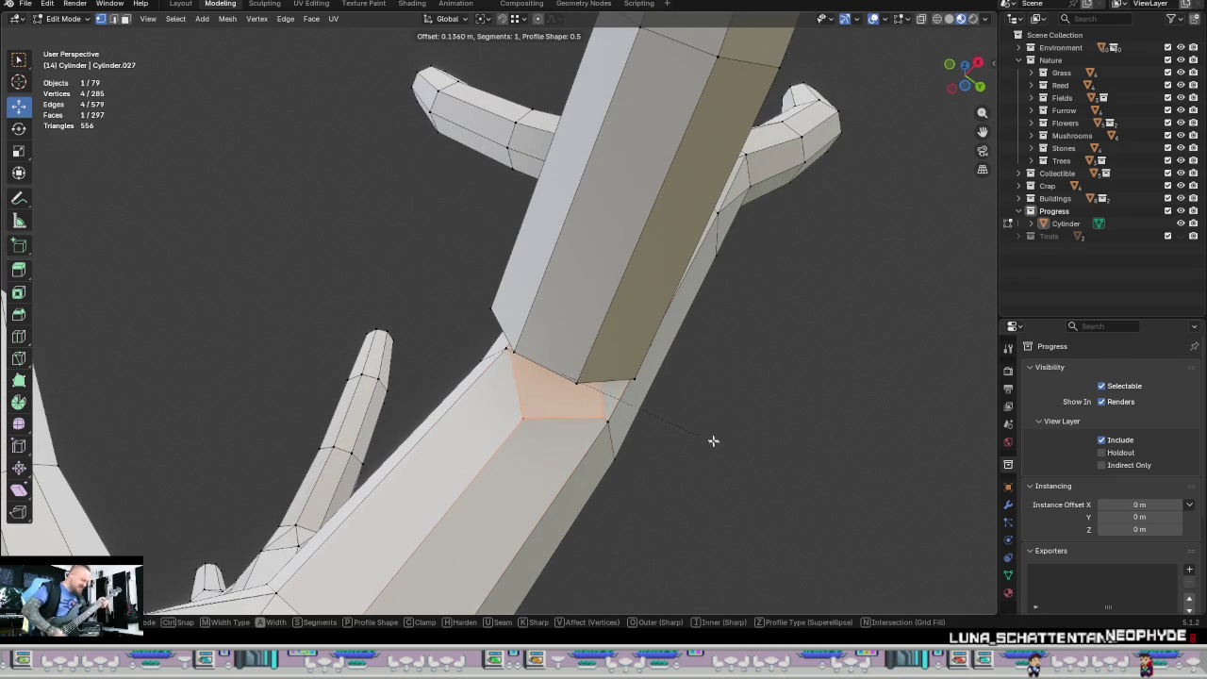
Step: Vertex-bevel the beam-trunk joint vertices at about 0.0616 m width
click(725, 452)
mouse_move(652, 422)
middle_down()
mouse_move(719, 466)
mouse_move(725, 494)
middle_up()
click(534, 346)
middle_drag(535, 346, 542, 347)
mouse_move(668, 412)
middle_down()
mouse_move(717, 463)
mouse_move(744, 538)
mouse_move(633, 584)
mouse_move(553, 484)
mouse_move(562, 474)
middle_up()
key(ctrl+shift+b)
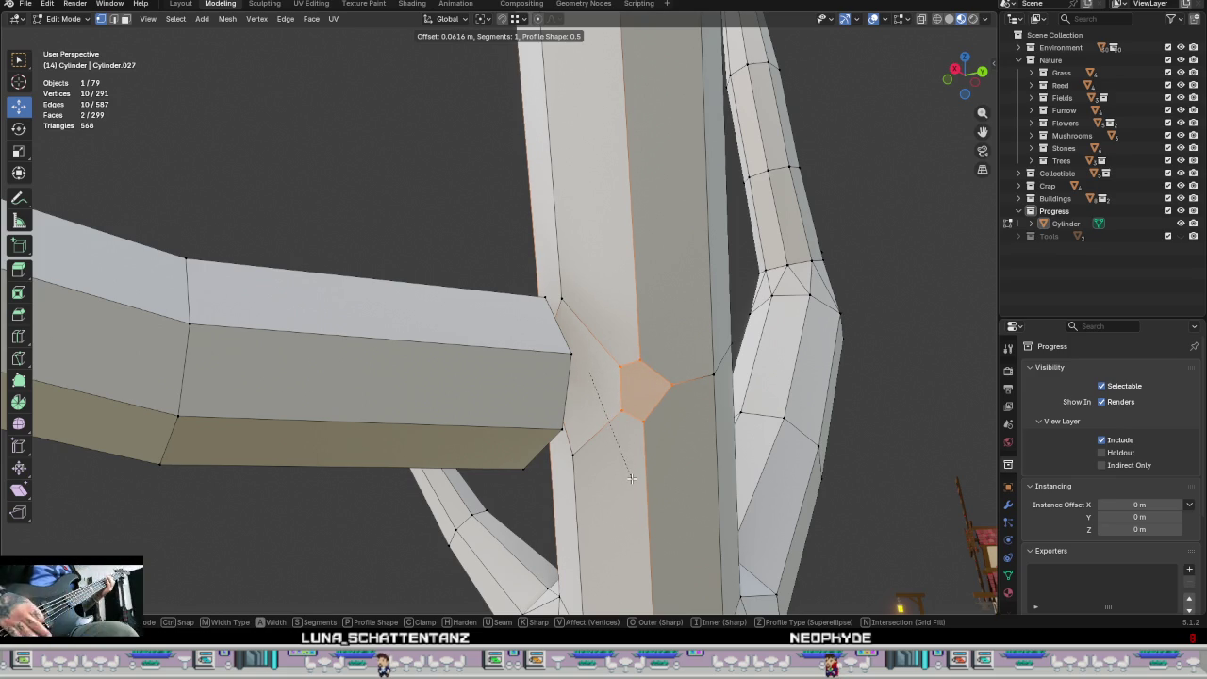
click(631, 478)
mouse_move(660, 459)
middle_down()
mouse_move(544, 484)
mouse_move(725, 459)
mouse_move(637, 478)
mouse_move(645, 450)
mouse_move(737, 353)
mouse_move(777, 380)
middle_up()
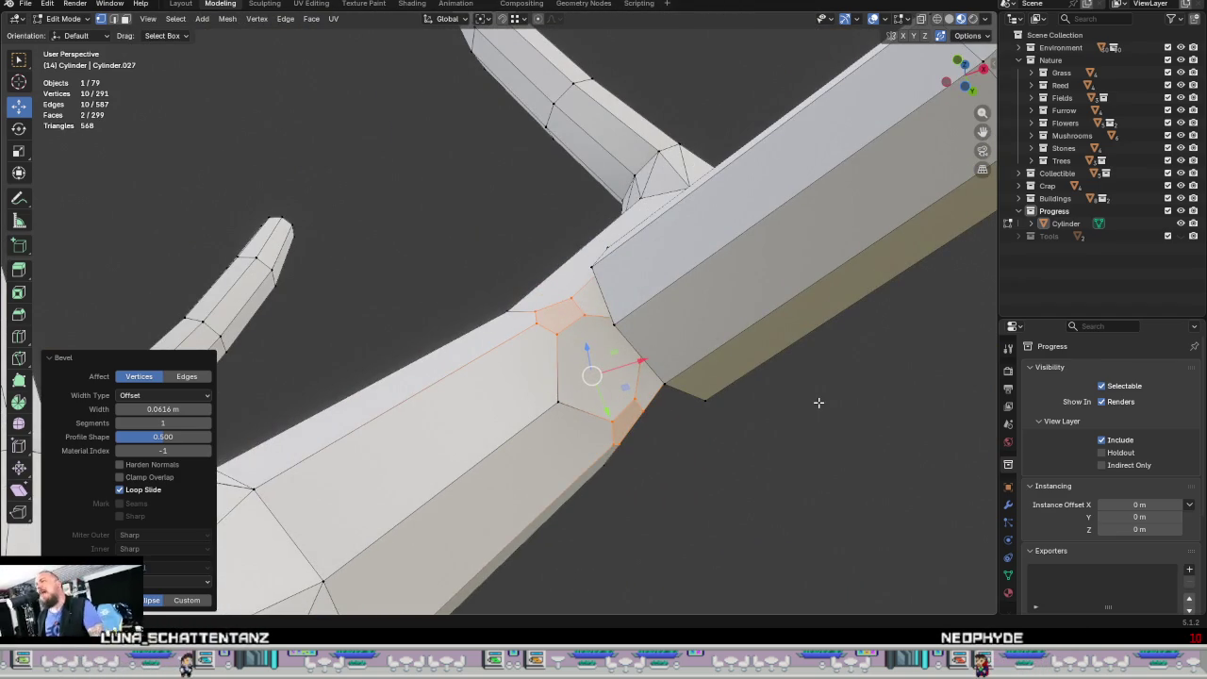
middle_drag(818, 402, 811, 403)
click(664, 378)
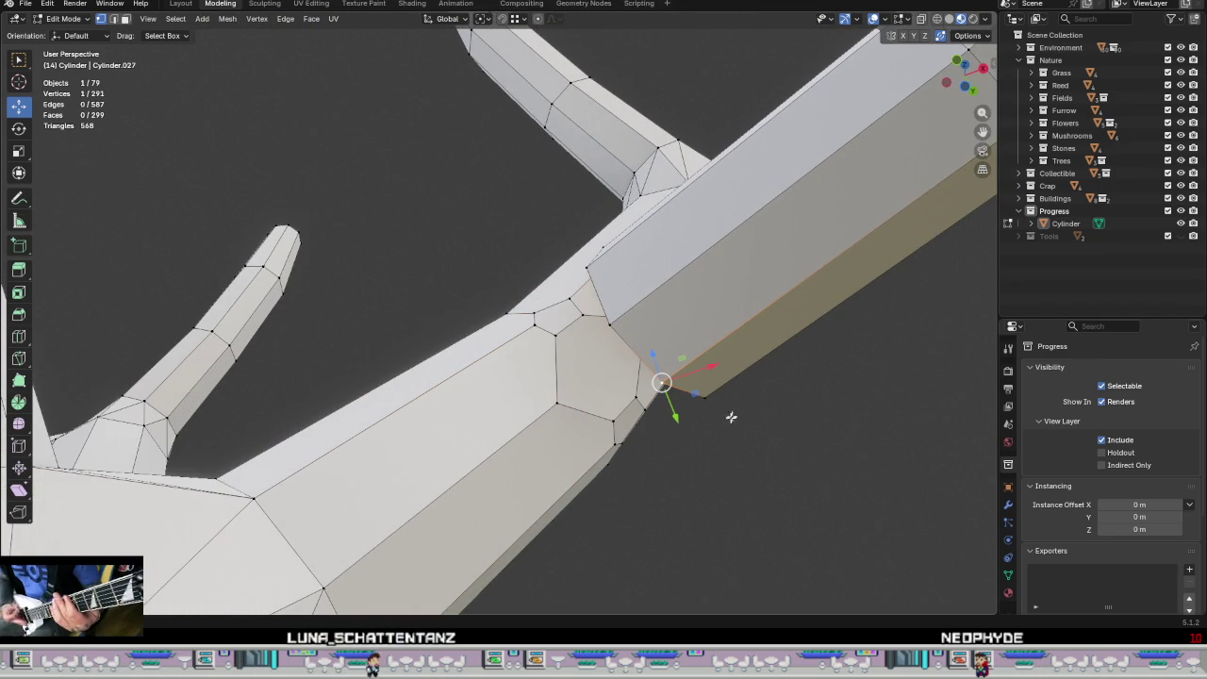
Step: Hide the linked beam mesh to expose the bevelled joint on the trunk
key(l)
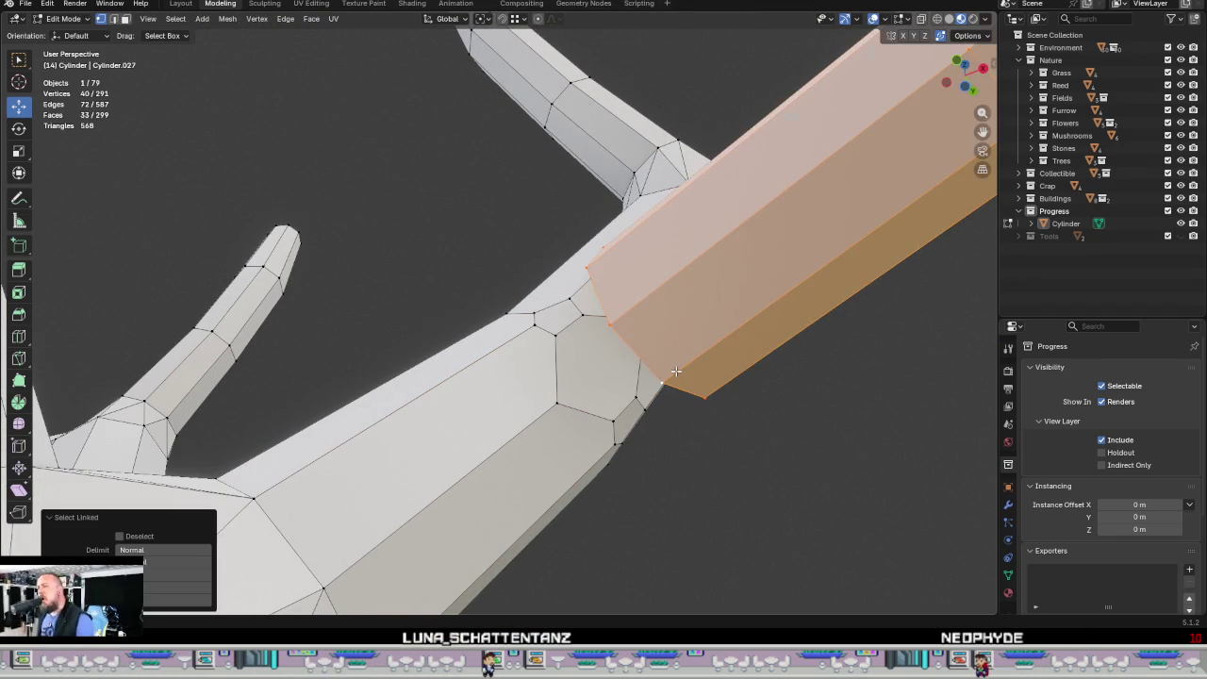
key(h)
mouse_move(678, 371)
middle_down()
mouse_move(678, 336)
mouse_move(683, 367)
middle_up()
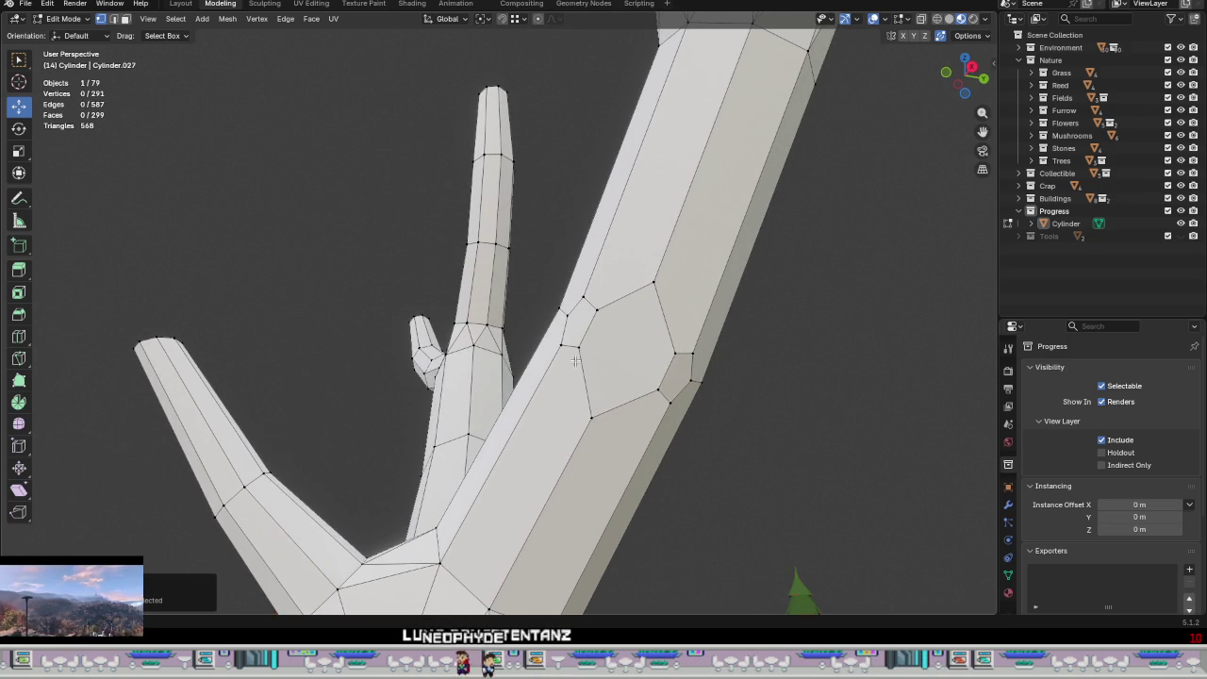
middle_drag(615, 467, 631, 485)
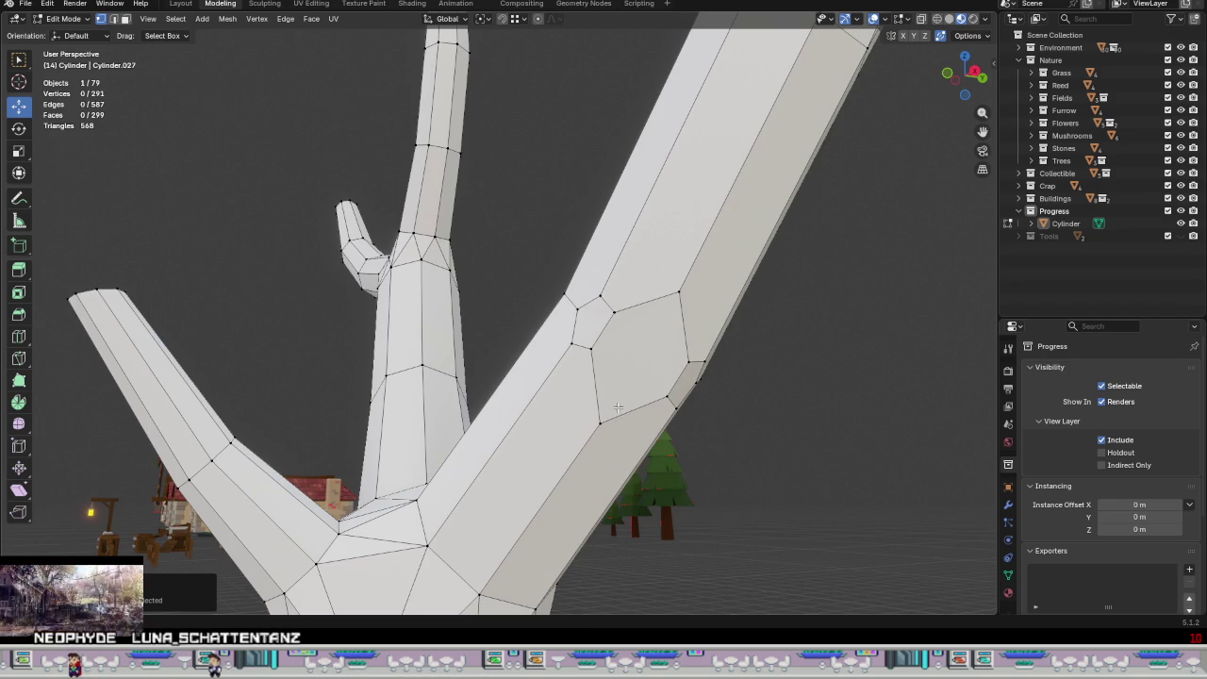
middle_drag(609, 403, 618, 367)
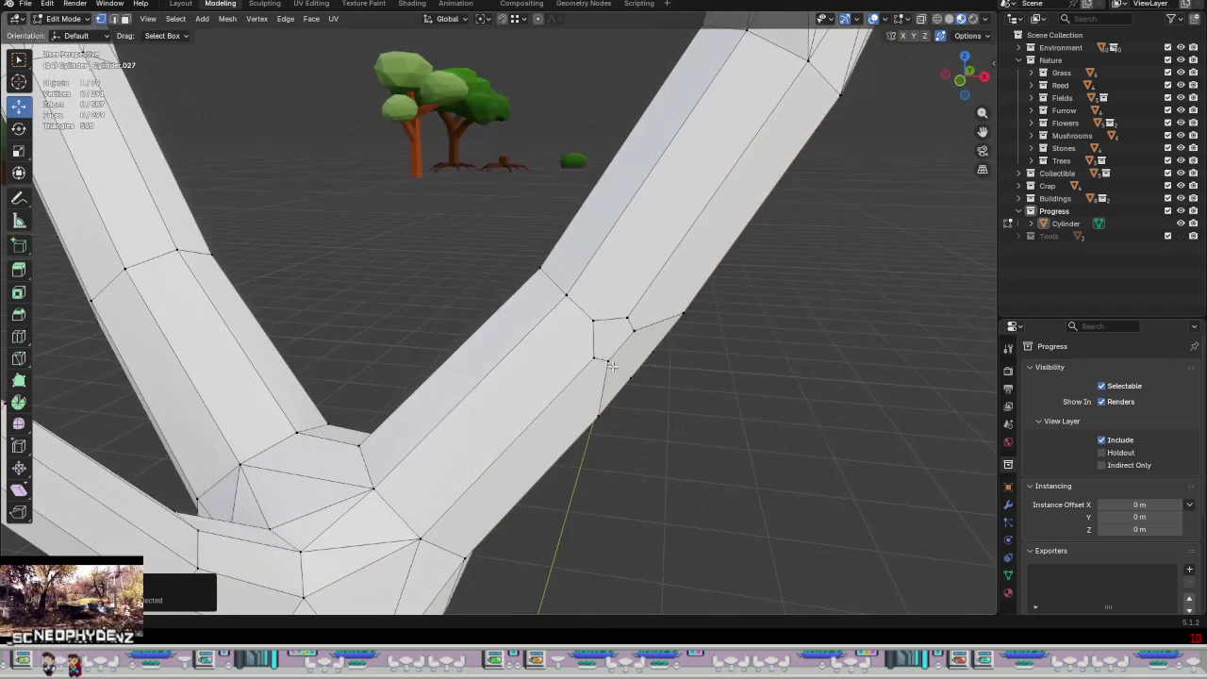
Step: Slide one ring vertex and merge two stray ring vertices onto their neighbours
click(593, 322)
drag(600, 322, 599, 326)
click(568, 296)
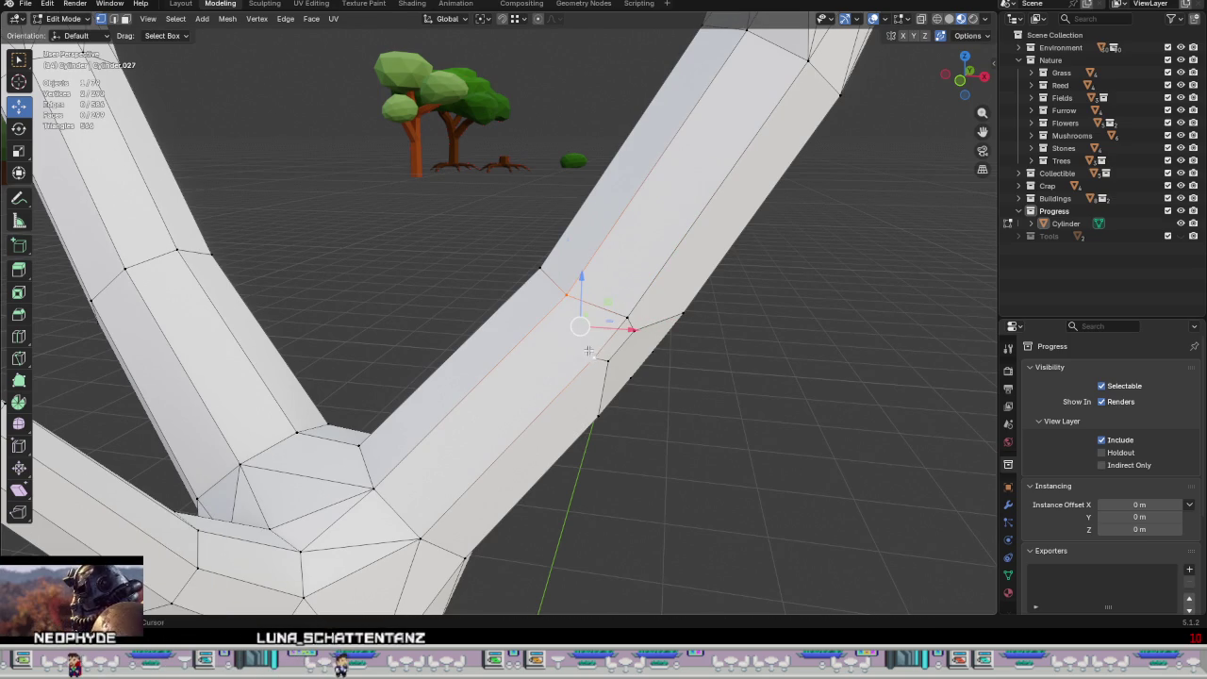
middle_drag(605, 386, 533, 346)
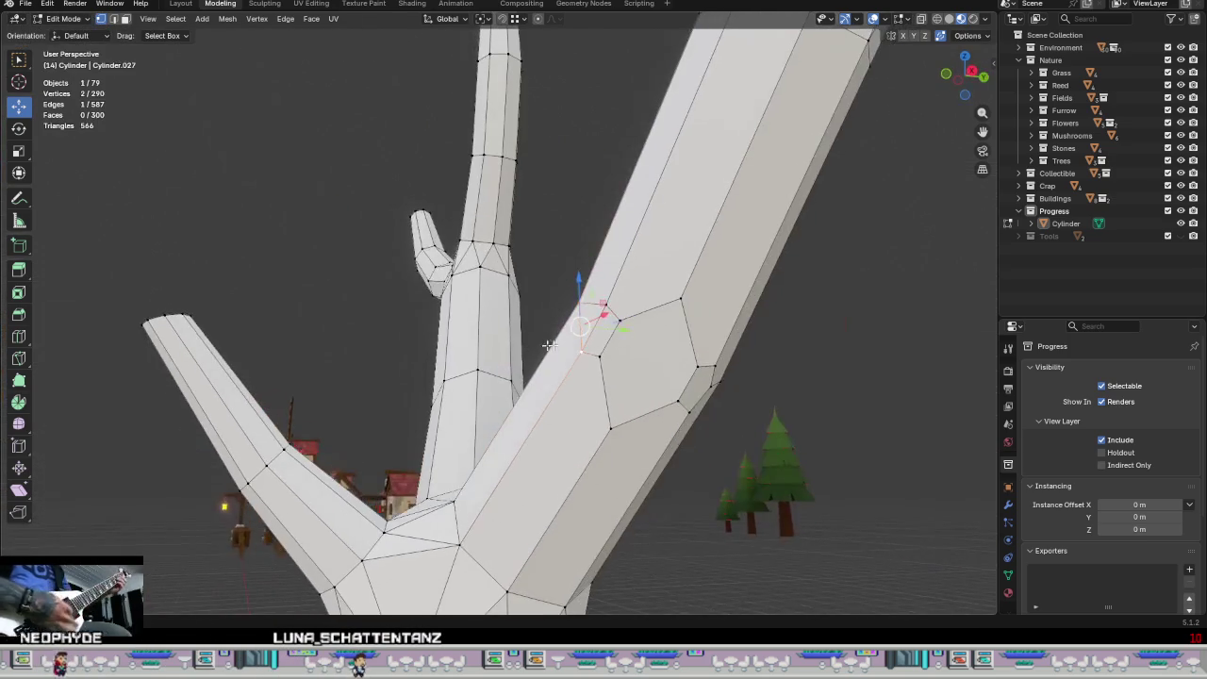
key(g)
click(598, 306)
click(584, 354)
key(g)
click(581, 351)
Step: Merge three more stray ring vertices onto their neighbours
mouse_move(582, 350)
middle_down()
mouse_move(673, 405)
mouse_move(591, 262)
middle_up()
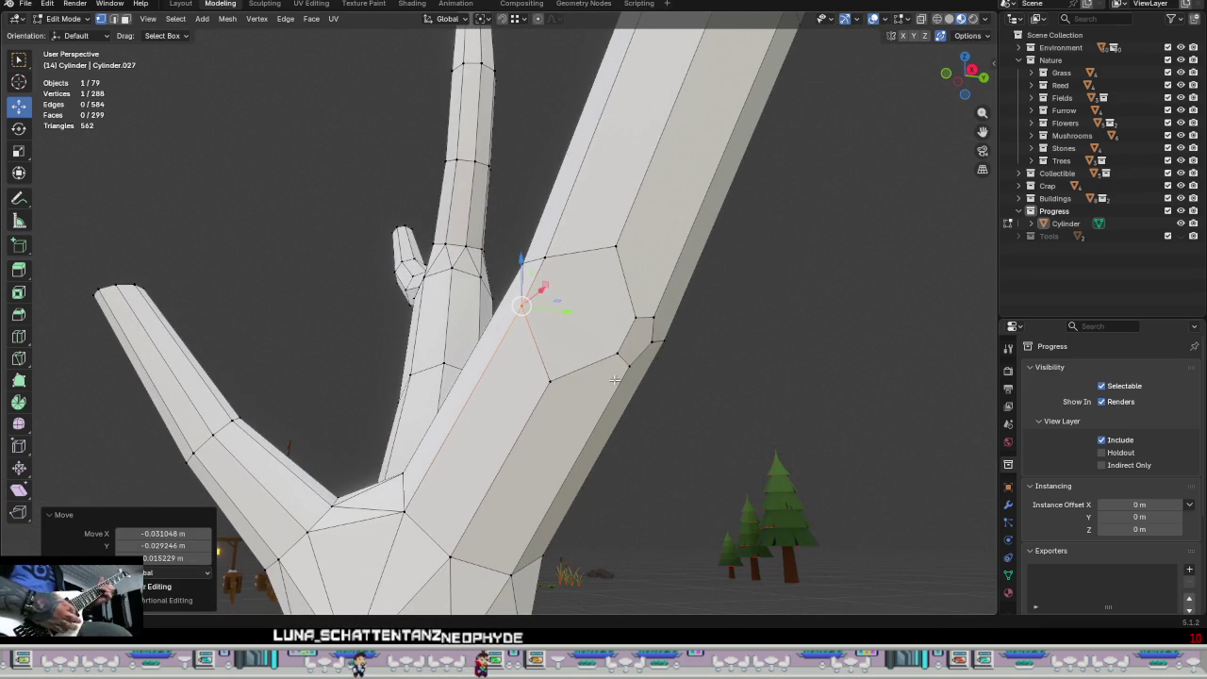
middle_drag(614, 379, 547, 374)
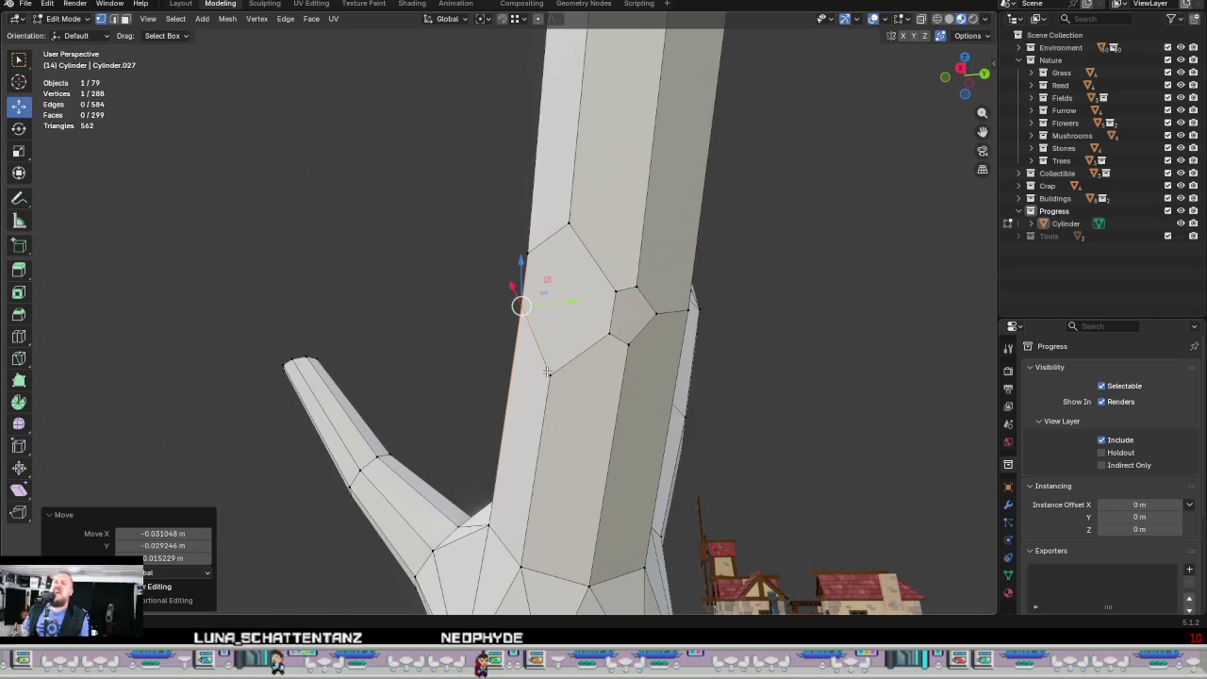
key(g)
click(609, 332)
key(g)
click(628, 342)
click(654, 312)
key(g)
click(629, 345)
click(639, 288)
mouse_move(675, 357)
middle_down()
mouse_move(662, 361)
mouse_move(676, 377)
mouse_move(660, 372)
mouse_move(685, 389)
mouse_move(654, 377)
mouse_move(624, 278)
middle_up()
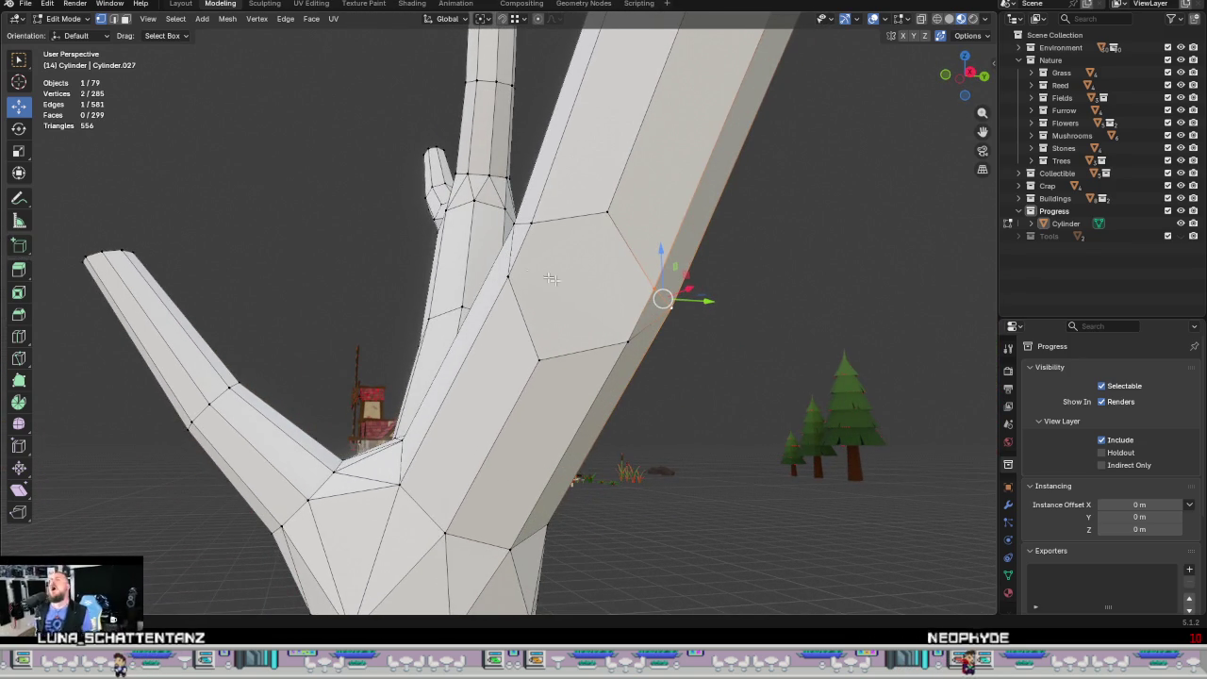
Step: Scale the ring edges up by about 2.1, 1.675 and 1.340 into a larger hexagon
click(644, 313)
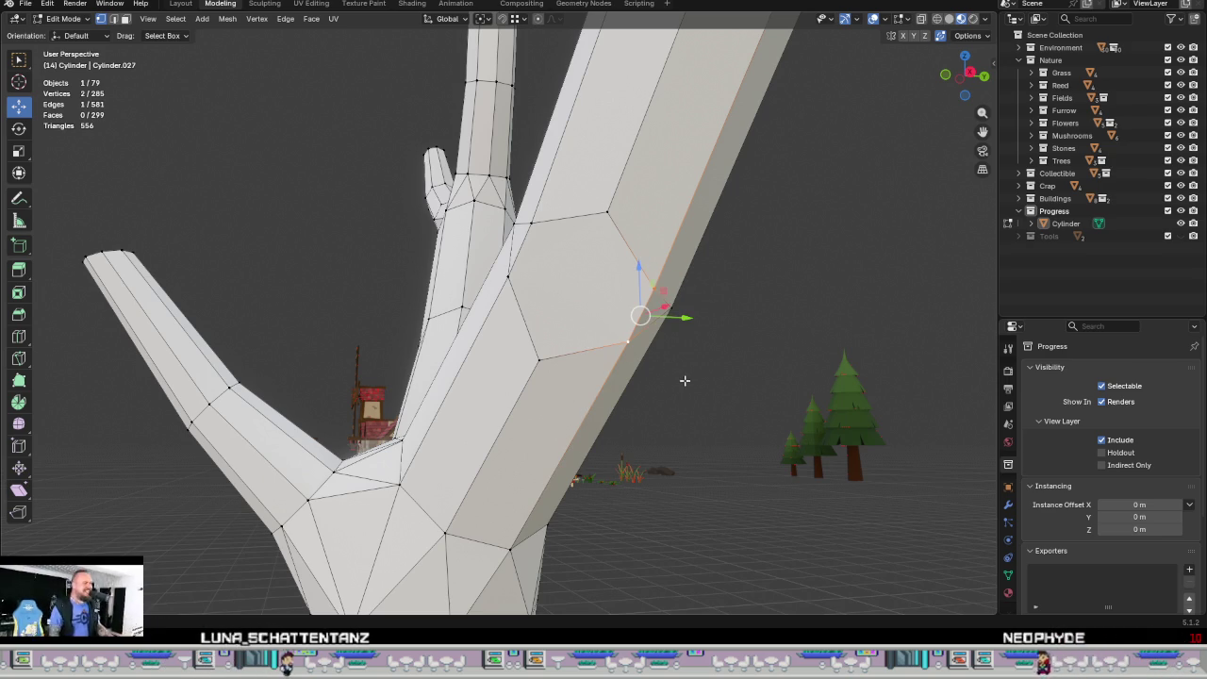
key(s)
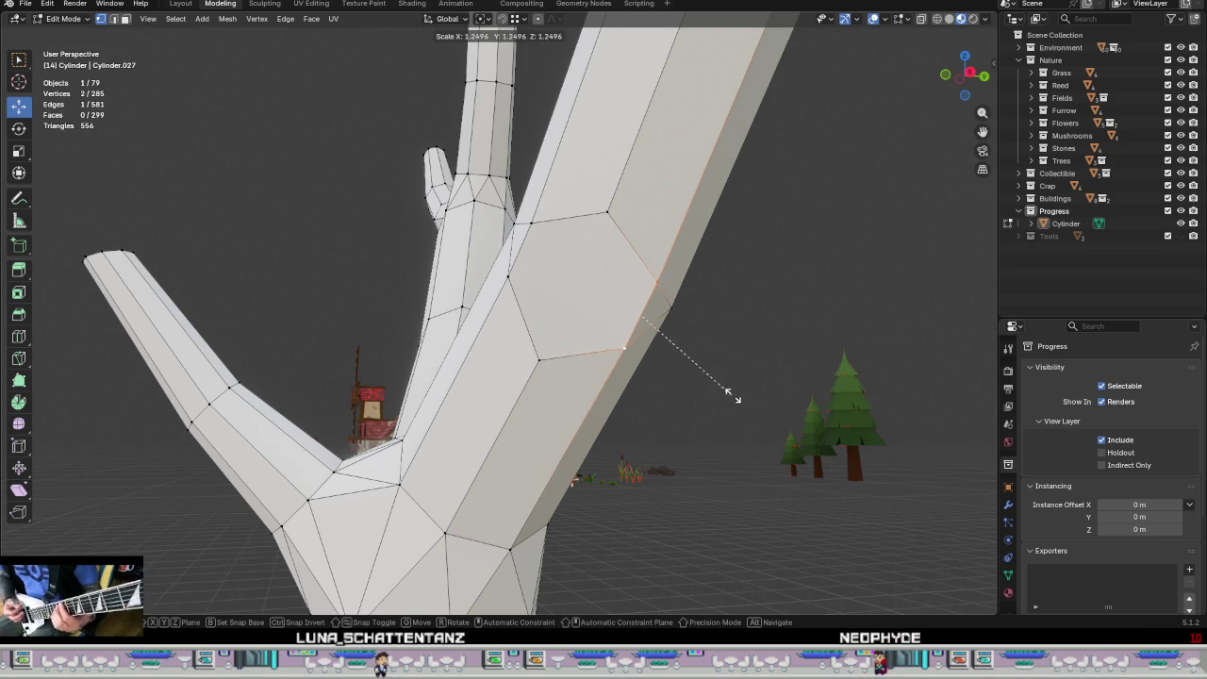
click(811, 417)
click(518, 279)
shift+click(532, 224)
key(s)
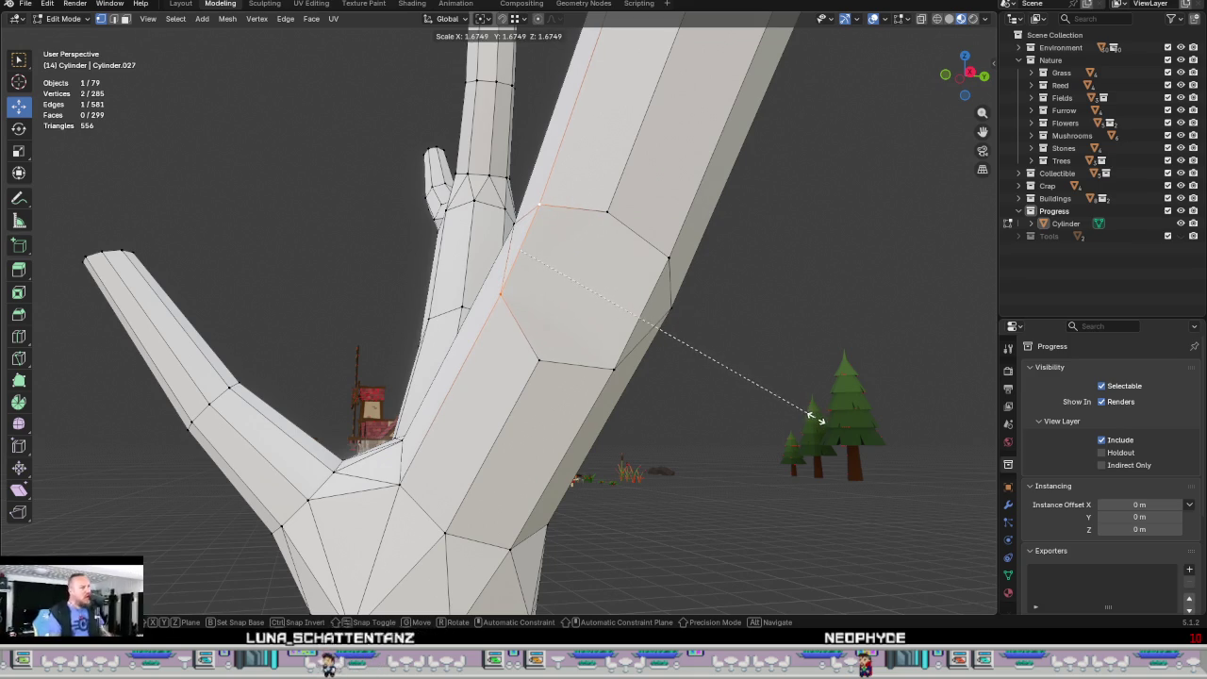
click(801, 426)
click(537, 364)
middle_drag(718, 323, 688, 377)
key(s)
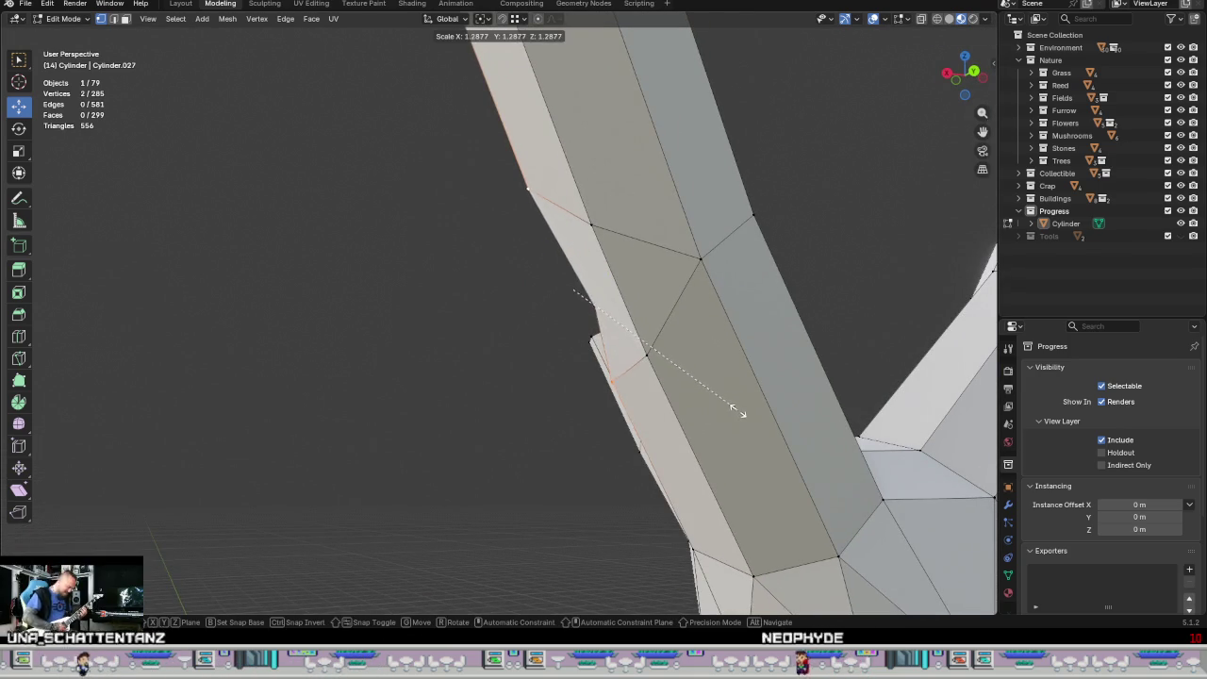
click(739, 412)
middle_drag(743, 417, 690, 327)
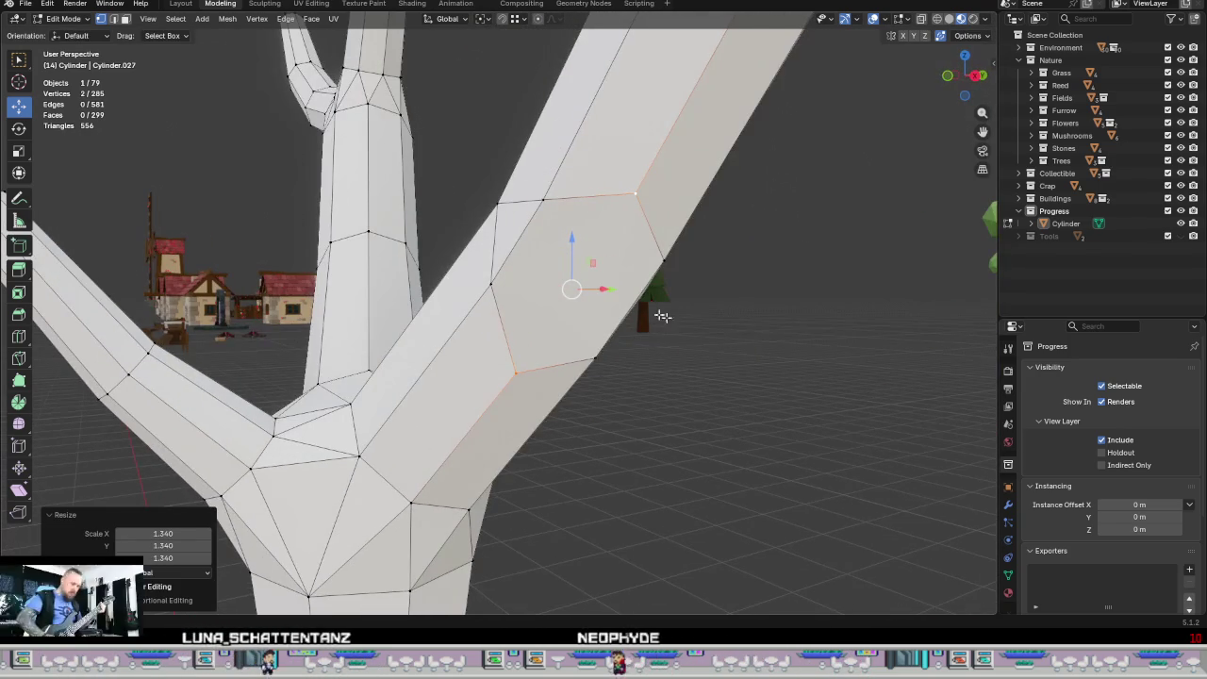
Step: Select the hexagonal trunk face and its inner face in face mode
click(521, 217)
key(3)
click(519, 216)
mouse_move(518, 216)
middle_down()
mouse_move(641, 321)
mouse_move(676, 343)
mouse_move(697, 335)
mouse_move(617, 311)
mouse_move(808, 394)
mouse_move(687, 357)
mouse_move(595, 302)
mouse_move(676, 383)
mouse_move(643, 406)
middle_up()
shift+click(641, 321)
right_click(648, 336)
Step: Delete the hexagon faces, unhide the branch and bridge its base loop into the hole
click(621, 300)
key(alt+h)
click(648, 405)
key(2)
alt+click(636, 364)
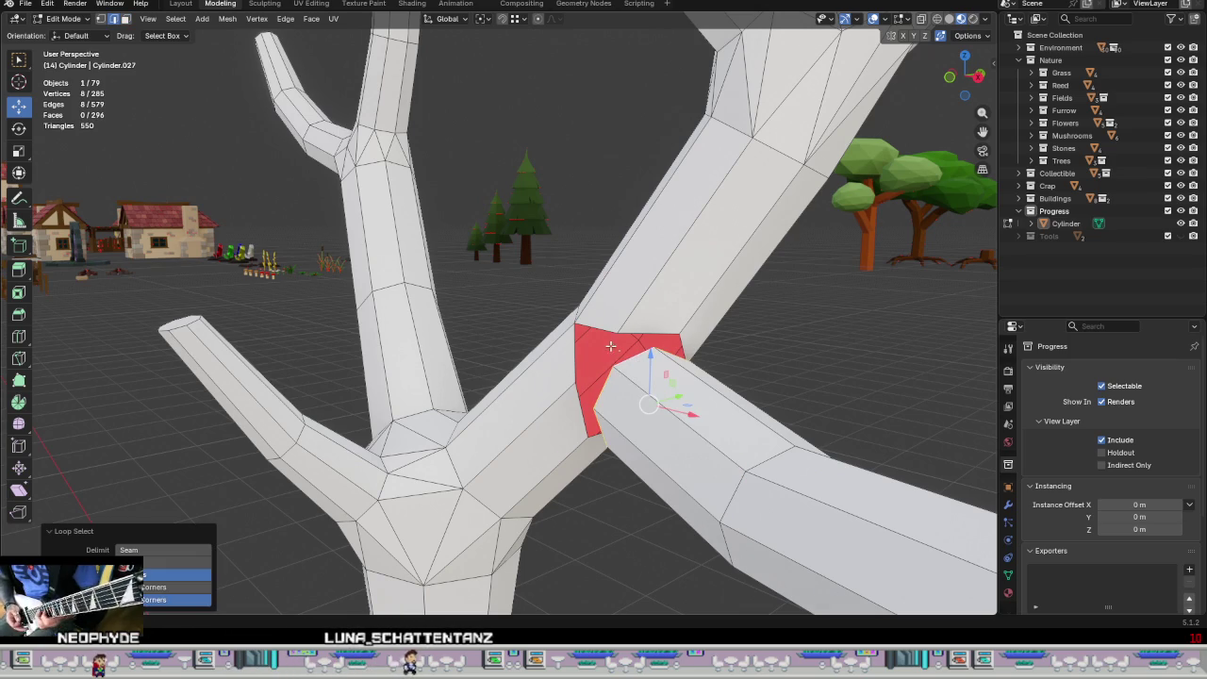
mouse_move(604, 329)
middle_down()
mouse_move(717, 416)
mouse_move(722, 471)
mouse_move(658, 449)
mouse_move(680, 367)
mouse_move(584, 498)
mouse_move(625, 406)
middle_up()
key(ctrl+e)
click(651, 332)
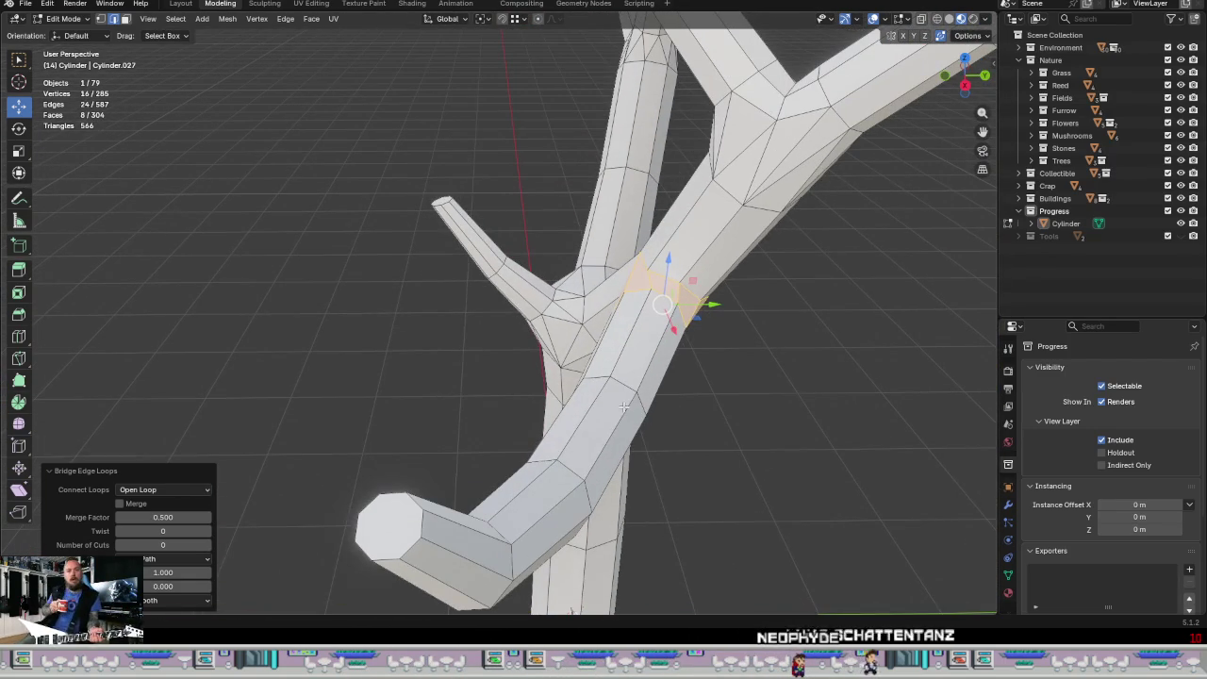
Step: Select a ring of faces on the branch, undoing an accidental whole-mesh selection
click(625, 405)
key(l)
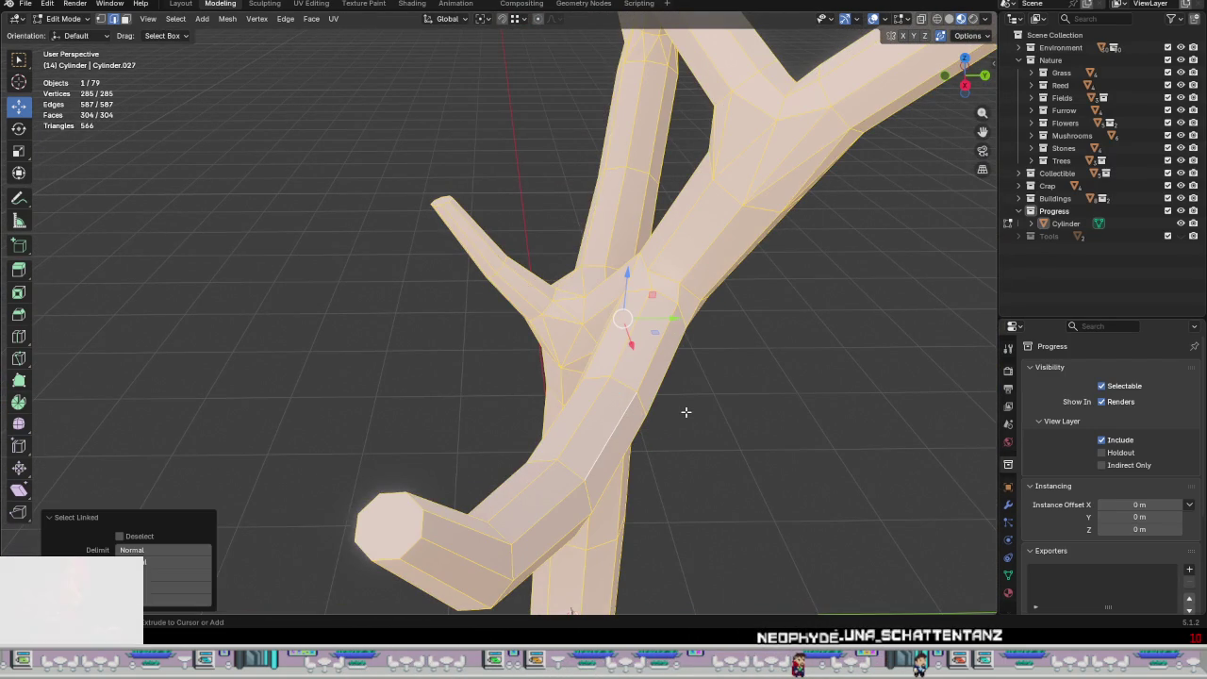
key(ctrl+z)
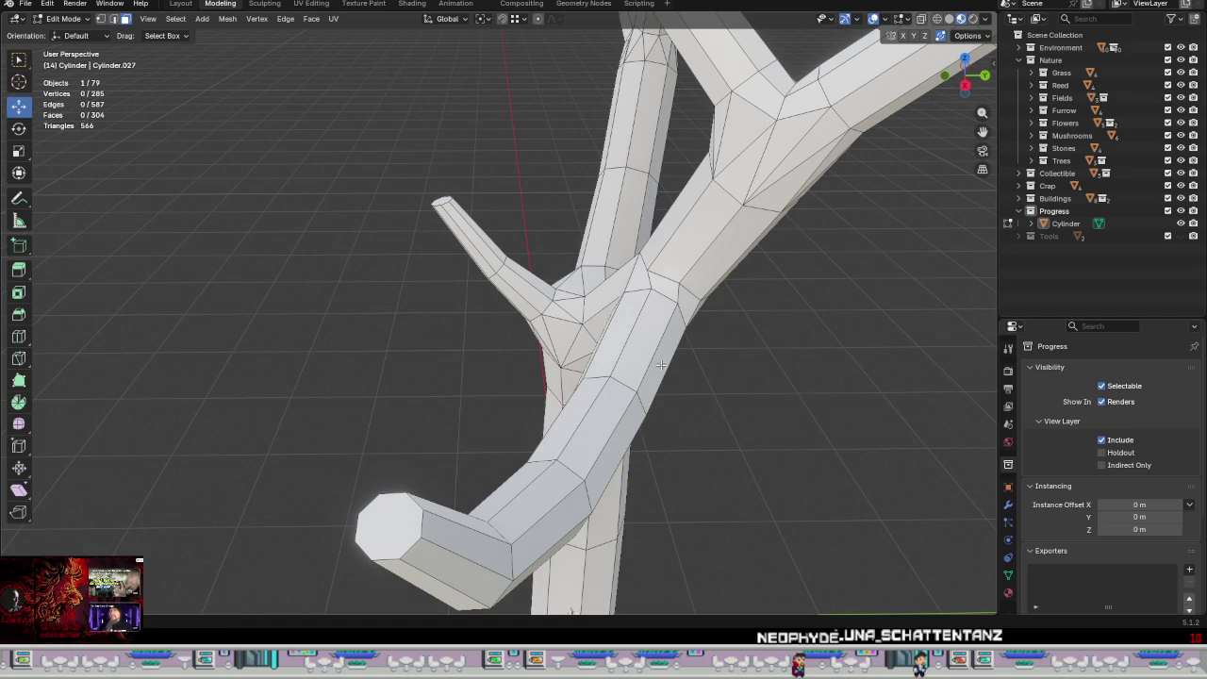
alt+click(650, 370)
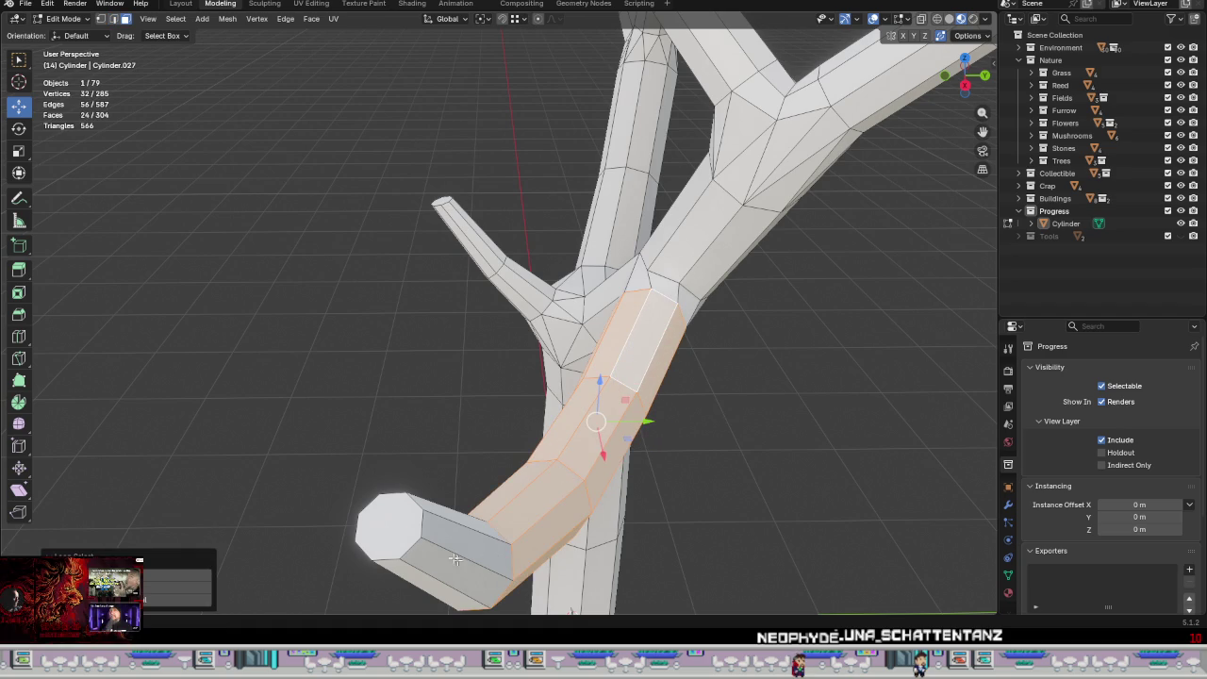
Step: Tilt the branch more upright and nudge it into a new position
shift+click(402, 534)
middle_drag(402, 534, 613, 389)
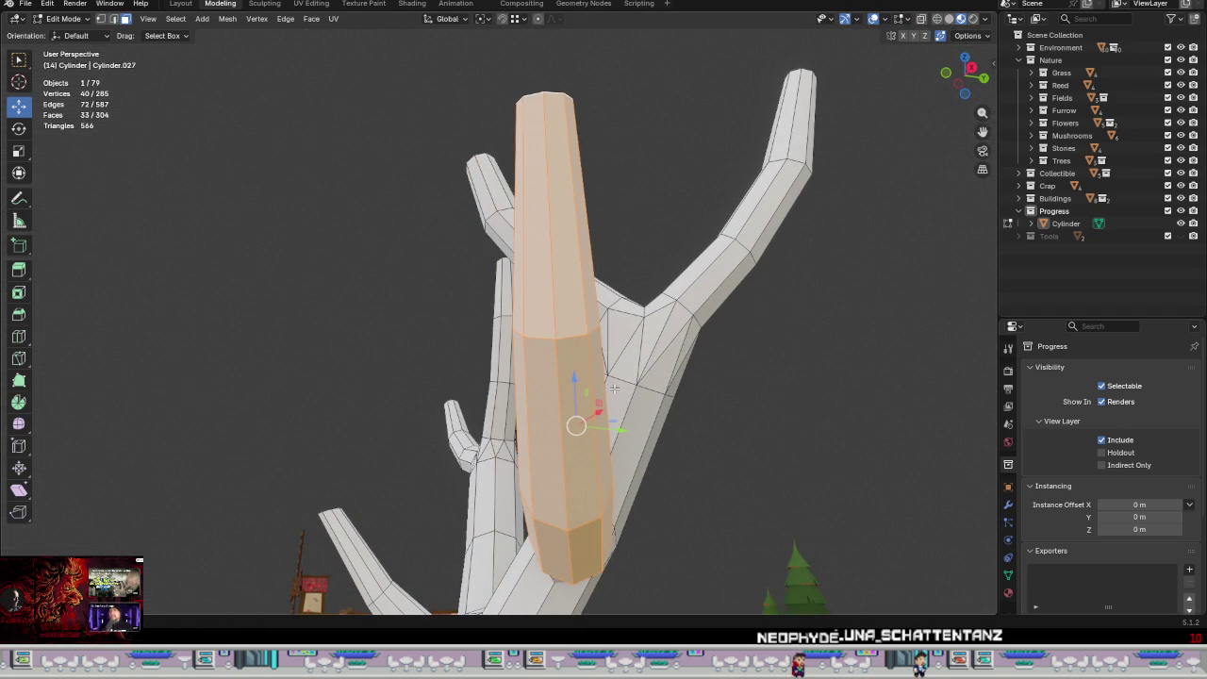
key(r)
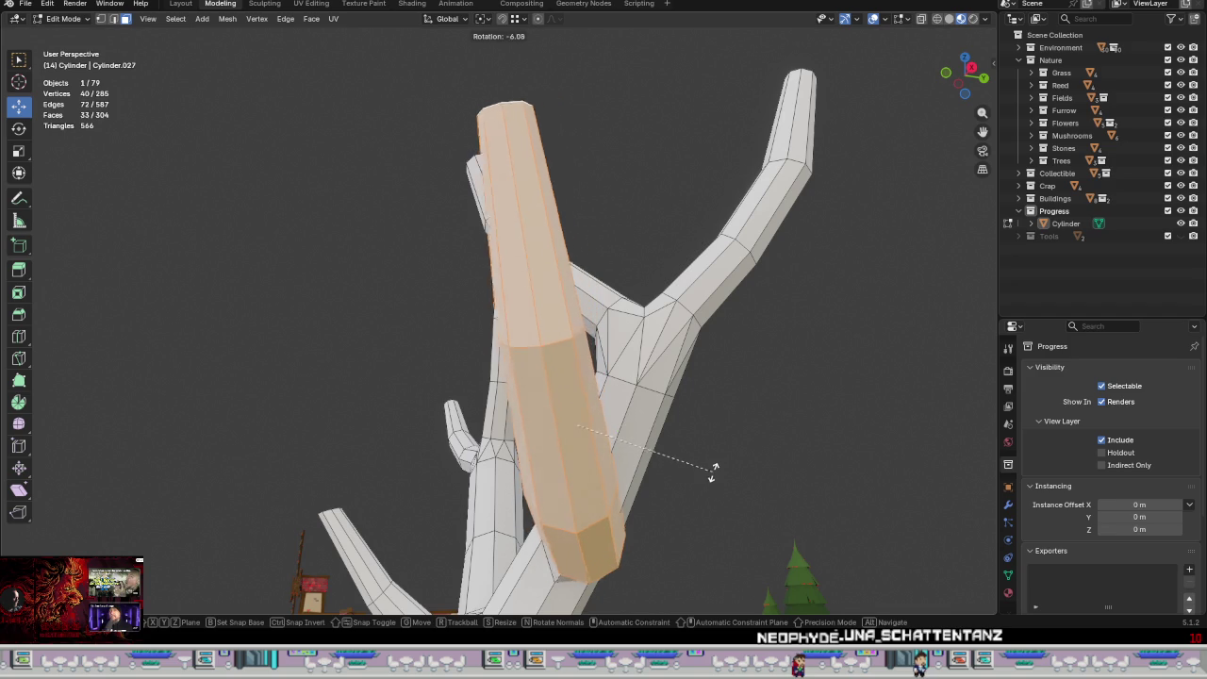
click(695, 507)
mouse_move(695, 507)
middle_down()
mouse_move(695, 461)
mouse_move(744, 385)
mouse_move(773, 420)
middle_up()
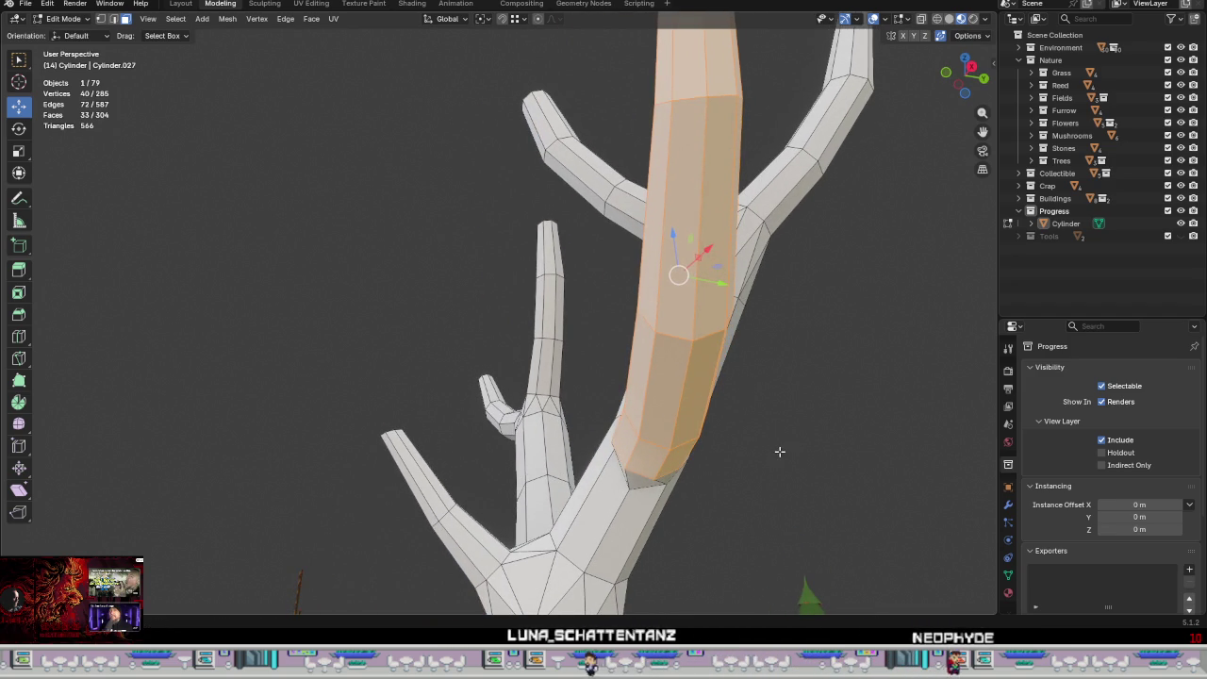
key(r)
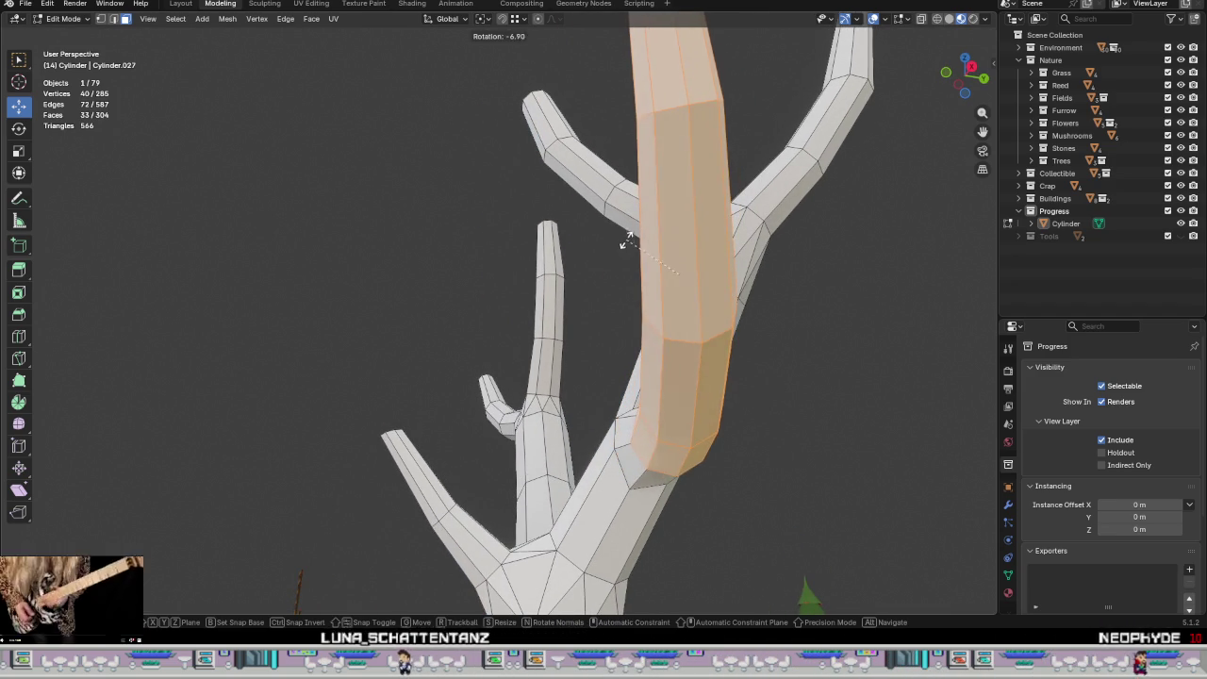
click(595, 304)
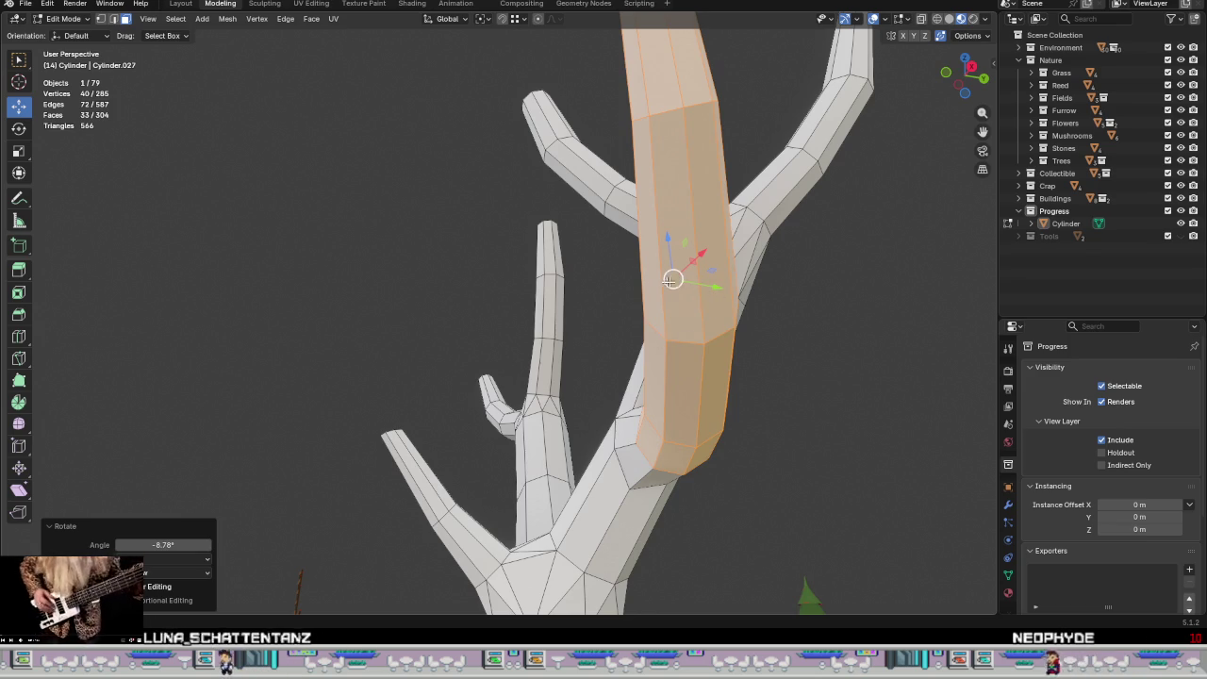
key(g)
click(604, 291)
Step: Rotate the side branch about -5.34° and move it against the trunk
middle_drag(598, 291, 652, 396)
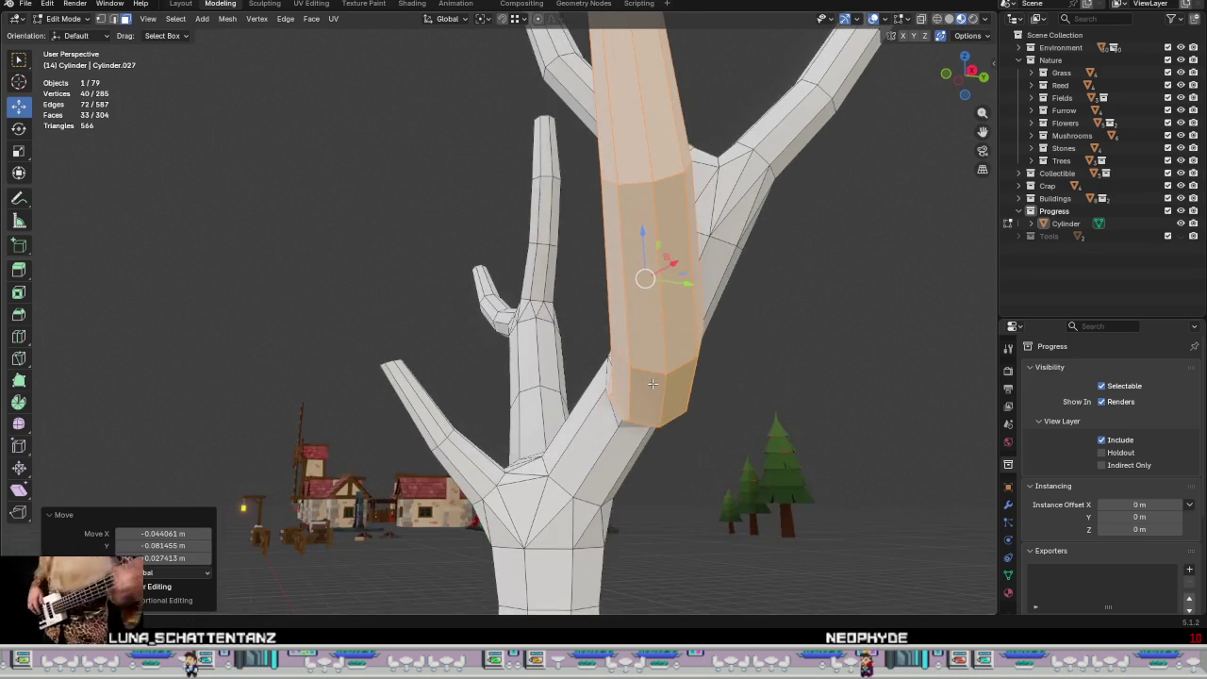
key(r)
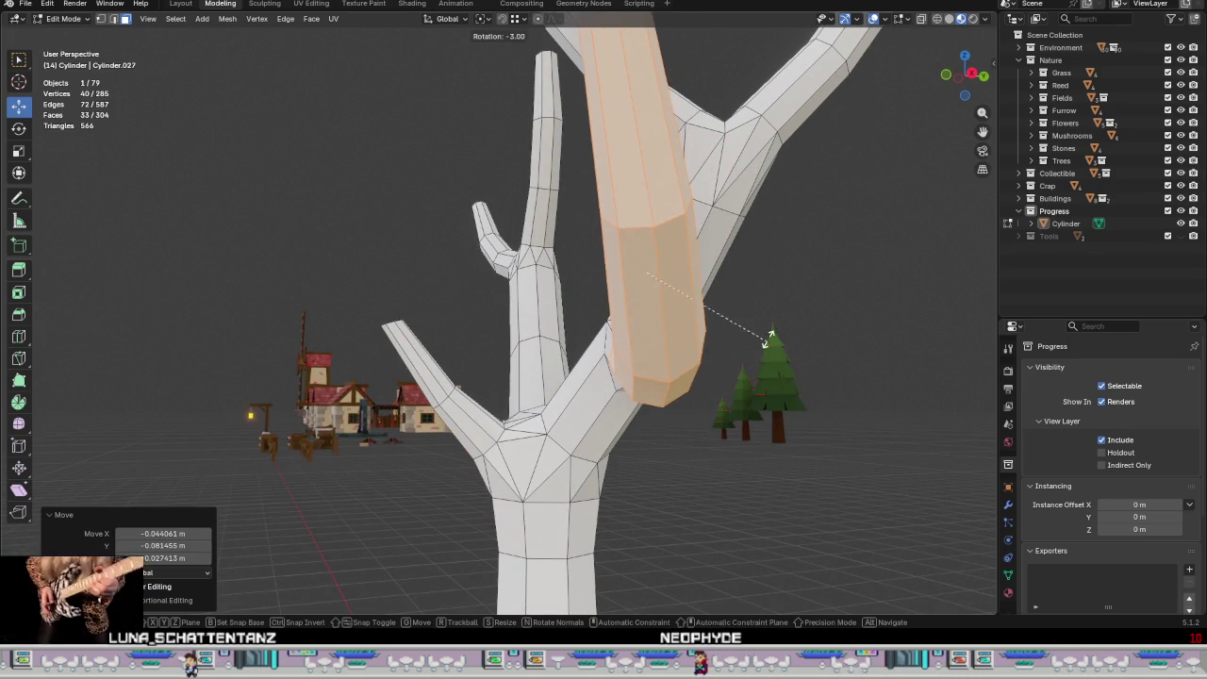
click(692, 230)
middle_drag(693, 231, 667, 315)
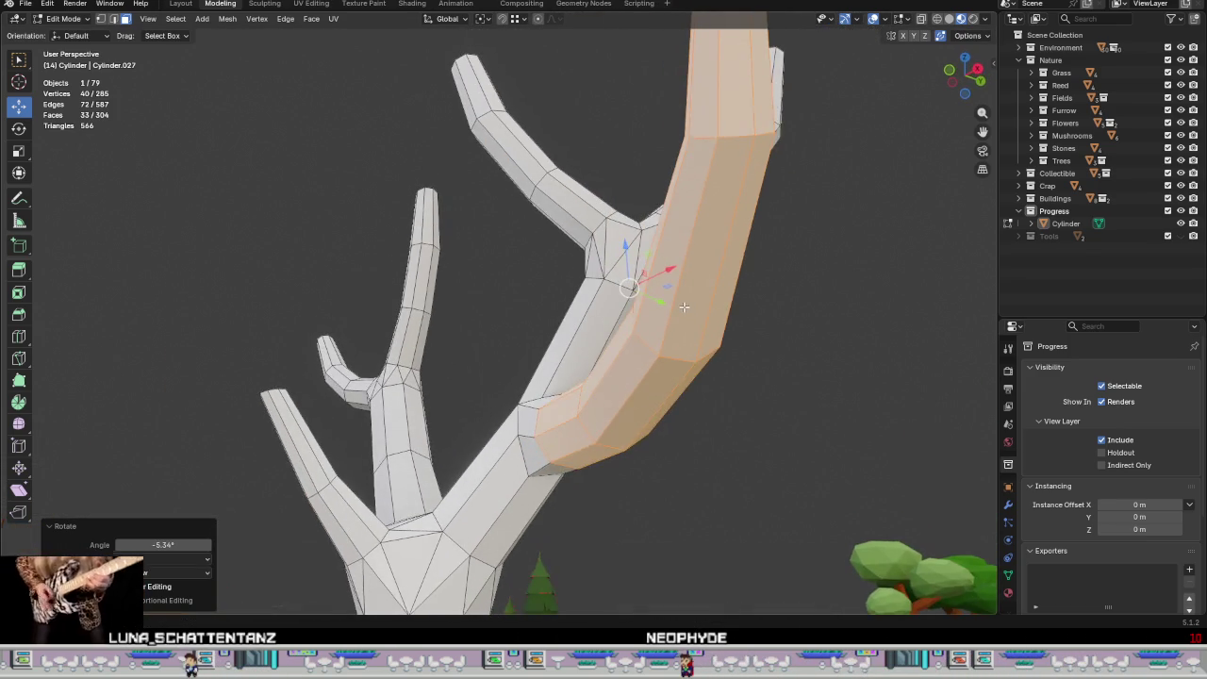
key(g)
click(604, 274)
Step: Inspect the whole tree in Object Mode
mouse_move(603, 274)
middle_down()
mouse_move(644, 414)
mouse_move(360, 320)
mouse_move(530, 195)
middle_up()
scroll(424, 283, up, 3)
key(Tab)
scroll(612, 226, down, 5)
mouse_move(641, 279)
middle_down()
mouse_move(797, 349)
mouse_move(897, 337)
mouse_move(881, 282)
mouse_move(740, 278)
mouse_move(830, 261)
middle_up()
scroll(829, 261, up, 3)
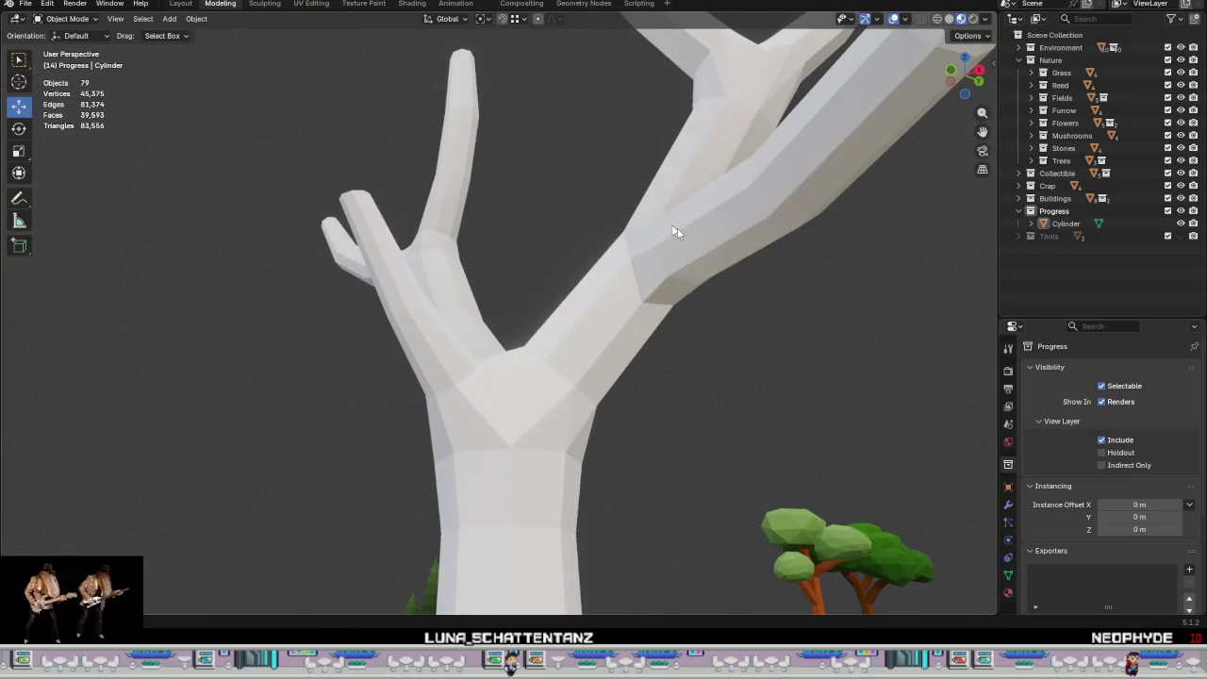
Step: Back in Edit Mode, slide the first branch-joint vertex along its edge to tidy the fork
key(Tab)
click(651, 304)
mouse_move(652, 303)
middle_down()
mouse_move(688, 384)
mouse_move(679, 321)
mouse_move(662, 309)
mouse_move(704, 287)
middle_up()
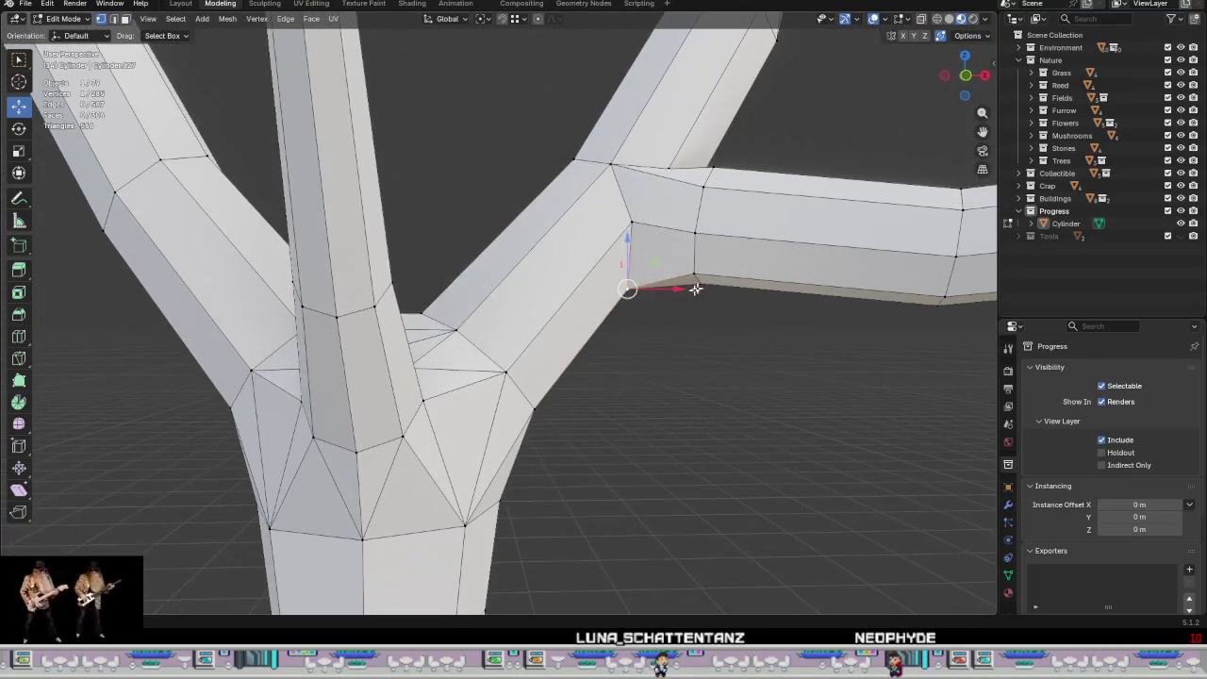
key(g)
key(Escape)
mouse_move(627, 288)
middle_down()
mouse_move(654, 310)
mouse_move(574, 333)
mouse_move(655, 241)
middle_up()
middle_drag(677, 169, 543, 378)
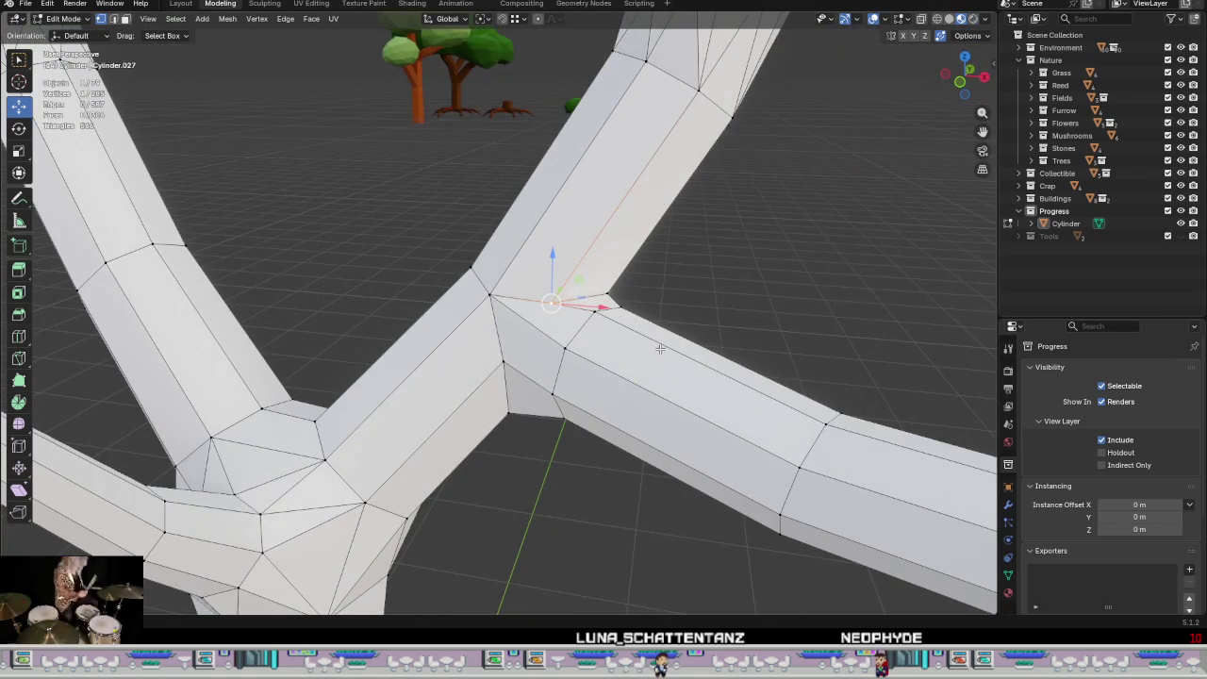
key(shift+v)
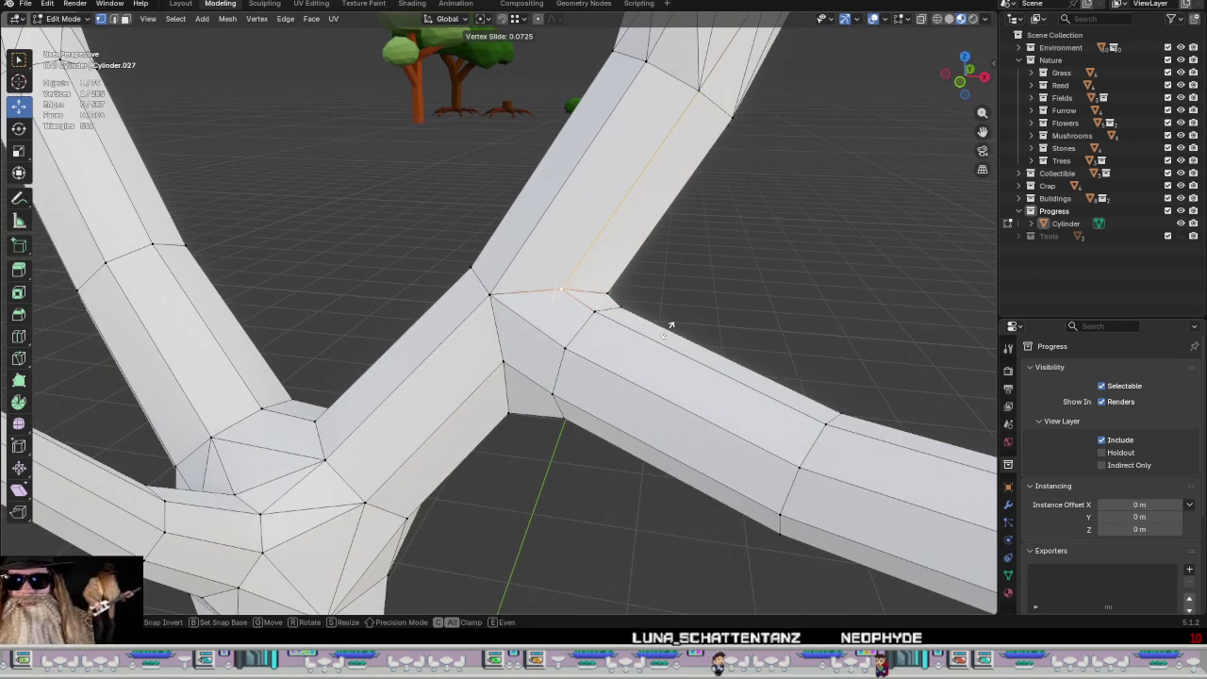
click(670, 326)
Step: Slide two more joint vertices along their edges around the trunk fork
middle_drag(670, 326, 652, 330)
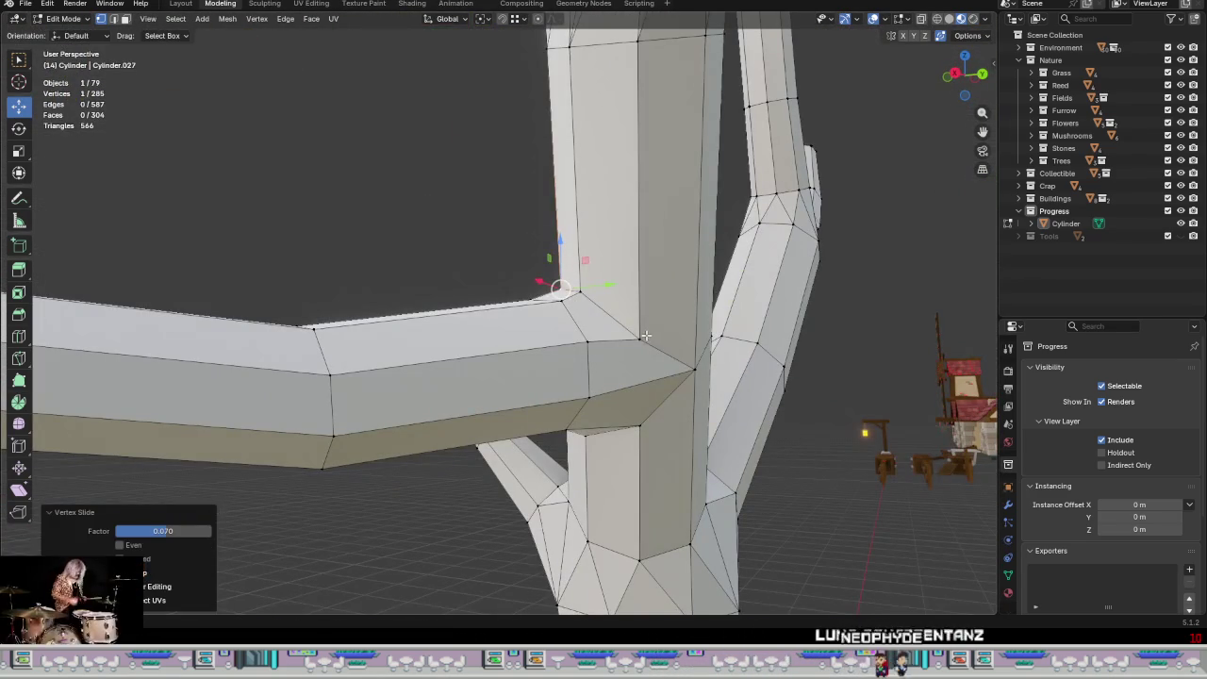
click(640, 330)
key(shift+v)
click(673, 390)
mouse_move(672, 391)
middle_down()
mouse_move(649, 380)
mouse_move(773, 458)
mouse_move(703, 413)
middle_up()
key(shift+v)
click(720, 394)
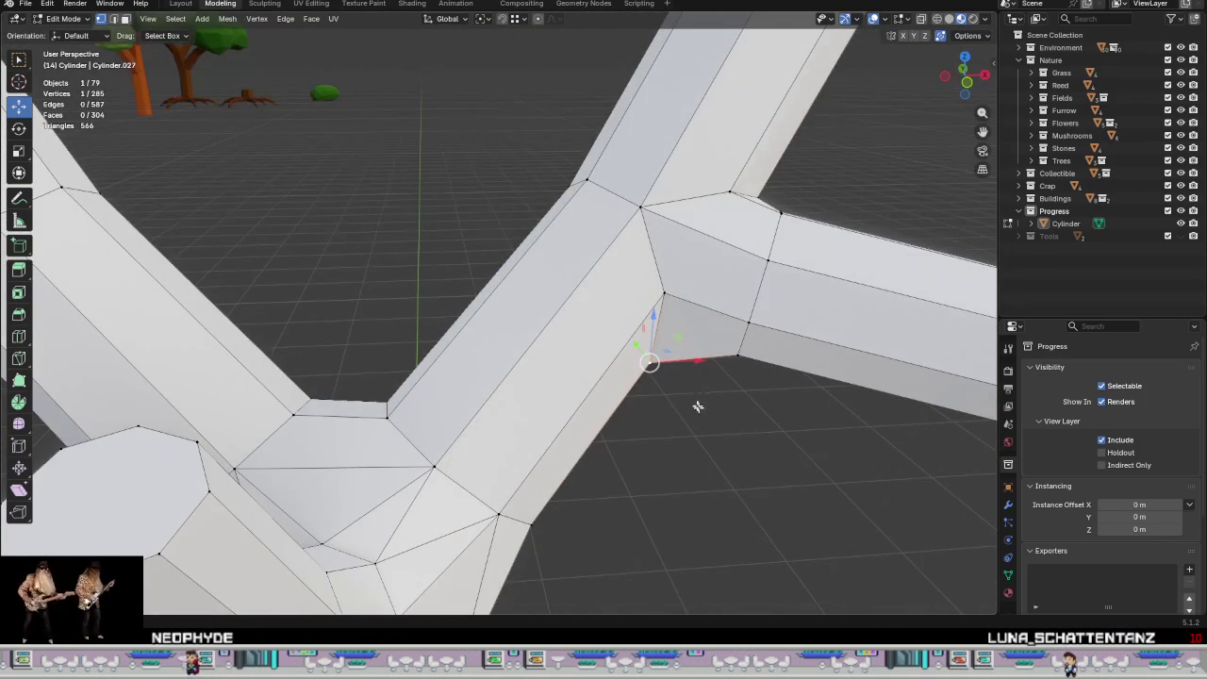
Step: Move a joint vertex to close the gap, then slide and nudge it slightly left
drag(650, 366, 656, 353)
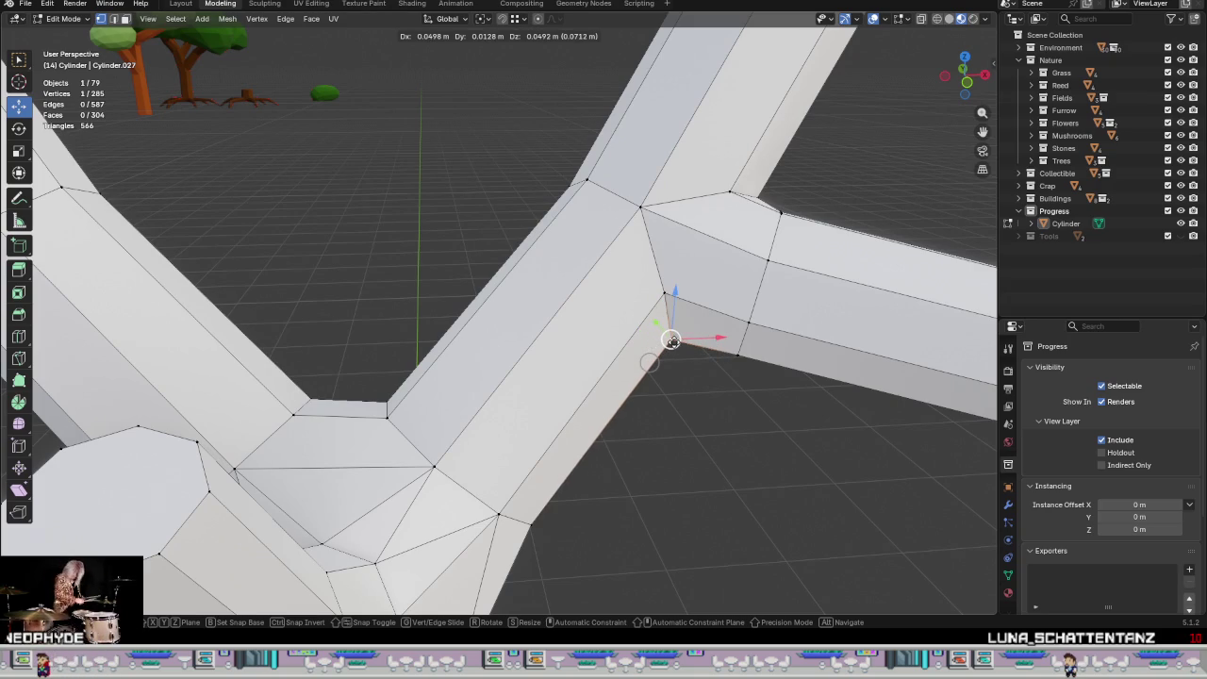
drag(650, 362, 649, 362)
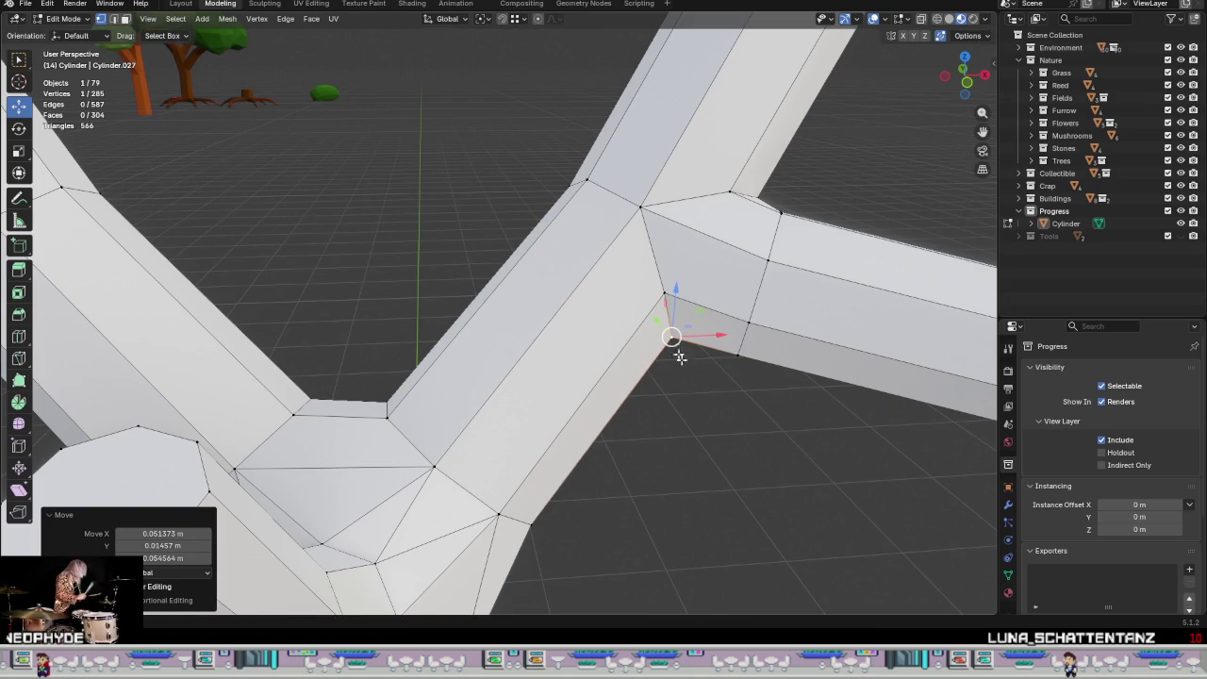
mouse_move(692, 415)
middle_down()
mouse_move(651, 377)
mouse_move(581, 353)
mouse_move(650, 370)
middle_up()
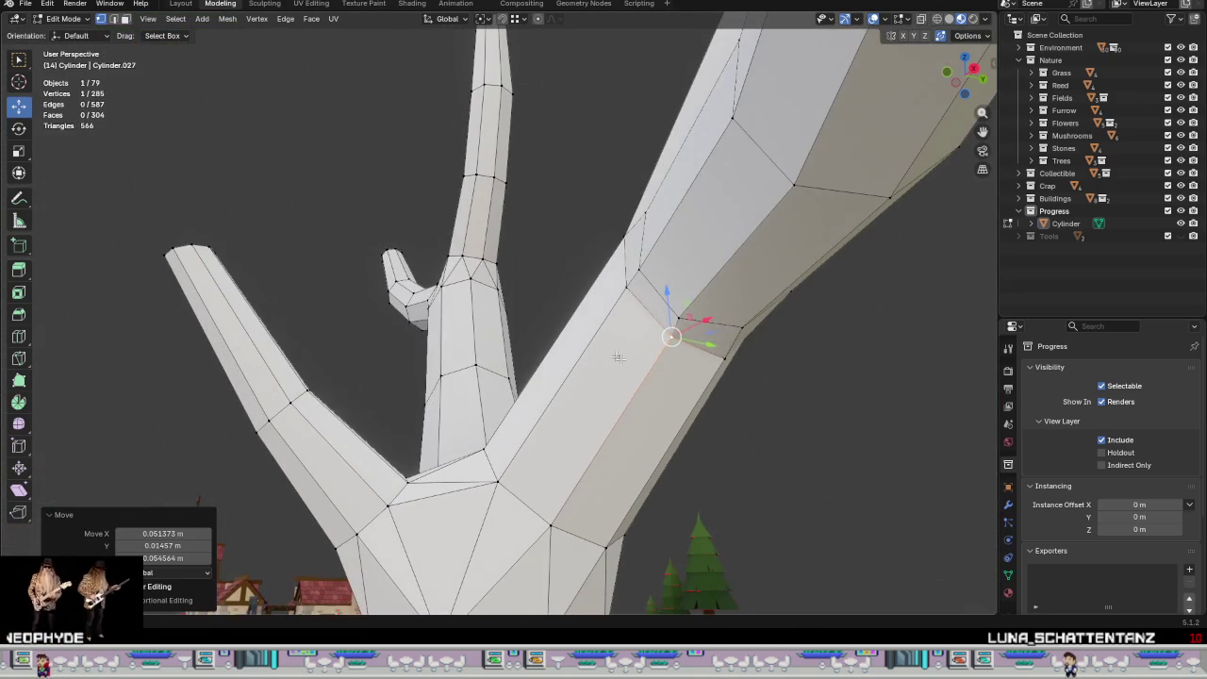
key(shift+v)
click(648, 380)
drag(667, 344, 659, 343)
mouse_move(735, 412)
middle_down()
mouse_move(749, 375)
mouse_move(754, 393)
mouse_move(689, 420)
mouse_move(708, 424)
mouse_move(697, 430)
mouse_move(713, 406)
mouse_move(833, 404)
mouse_move(713, 387)
middle_up()
Step: Check the side-branch edge loop, clear the selection and return to Object Mode
alt+click(645, 377)
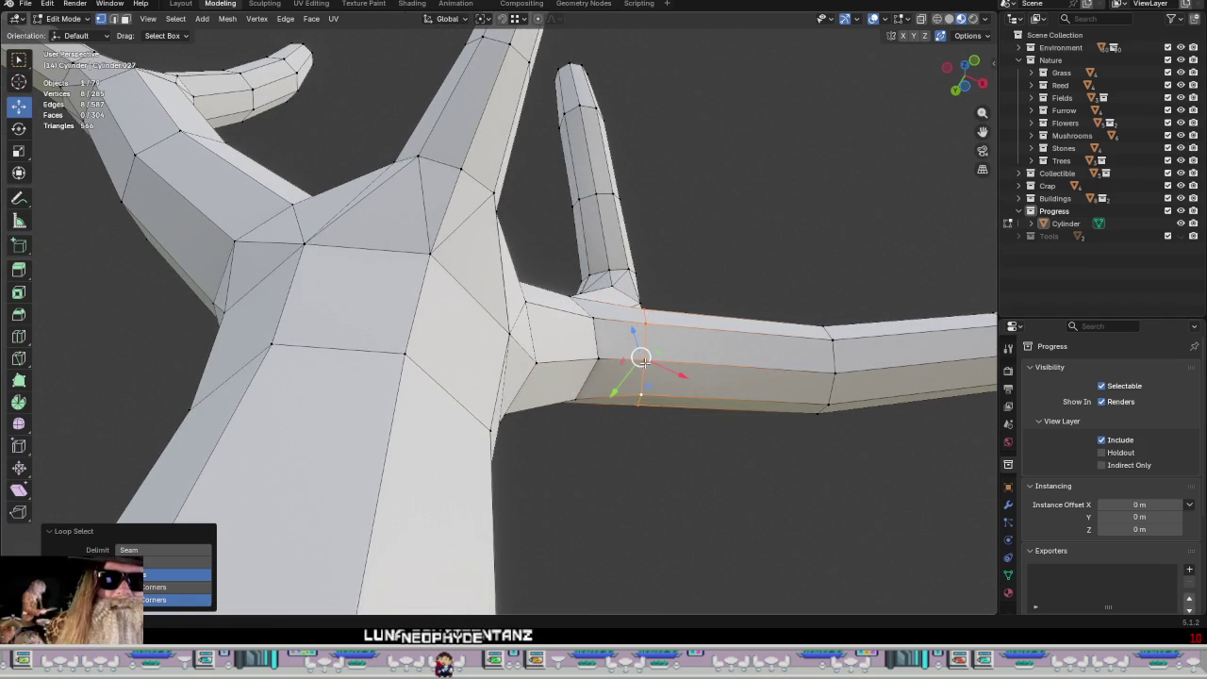
click(720, 480)
mouse_move(719, 480)
middle_down()
mouse_move(716, 468)
mouse_move(670, 487)
mouse_move(515, 507)
mouse_move(619, 493)
mouse_move(668, 510)
middle_up()
key(Tab)
scroll(630, 493, down, 3)
scroll(629, 493, down, 3)
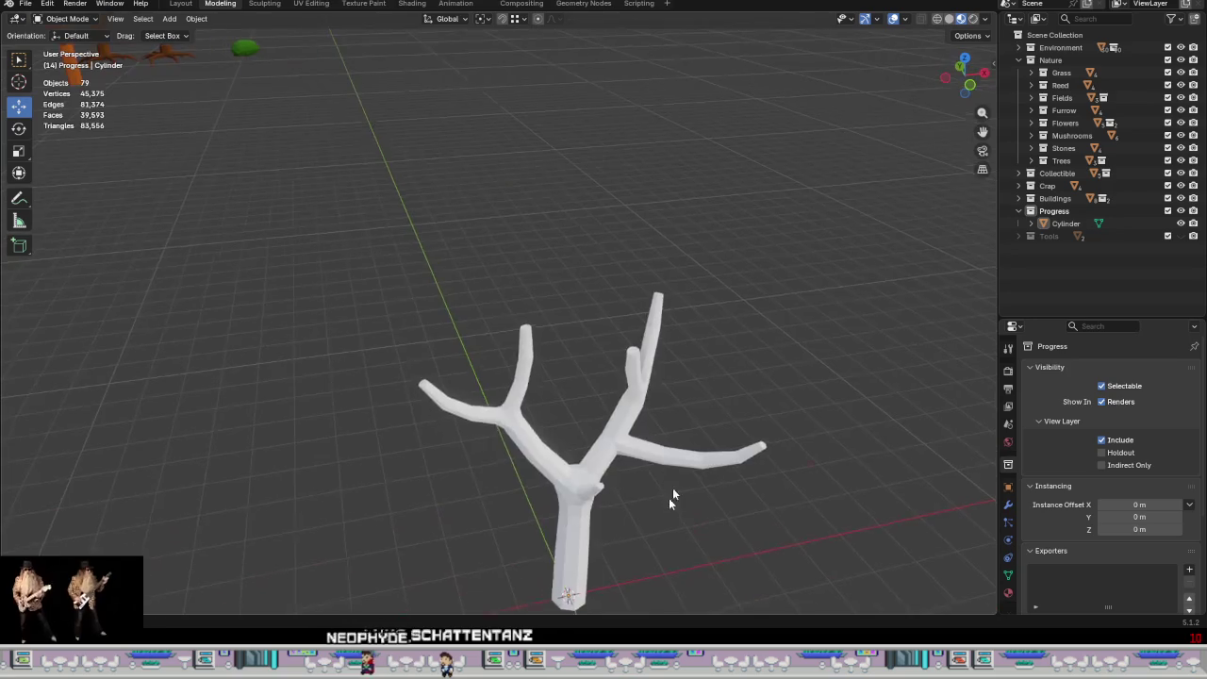
scroll(668, 510, up, 3)
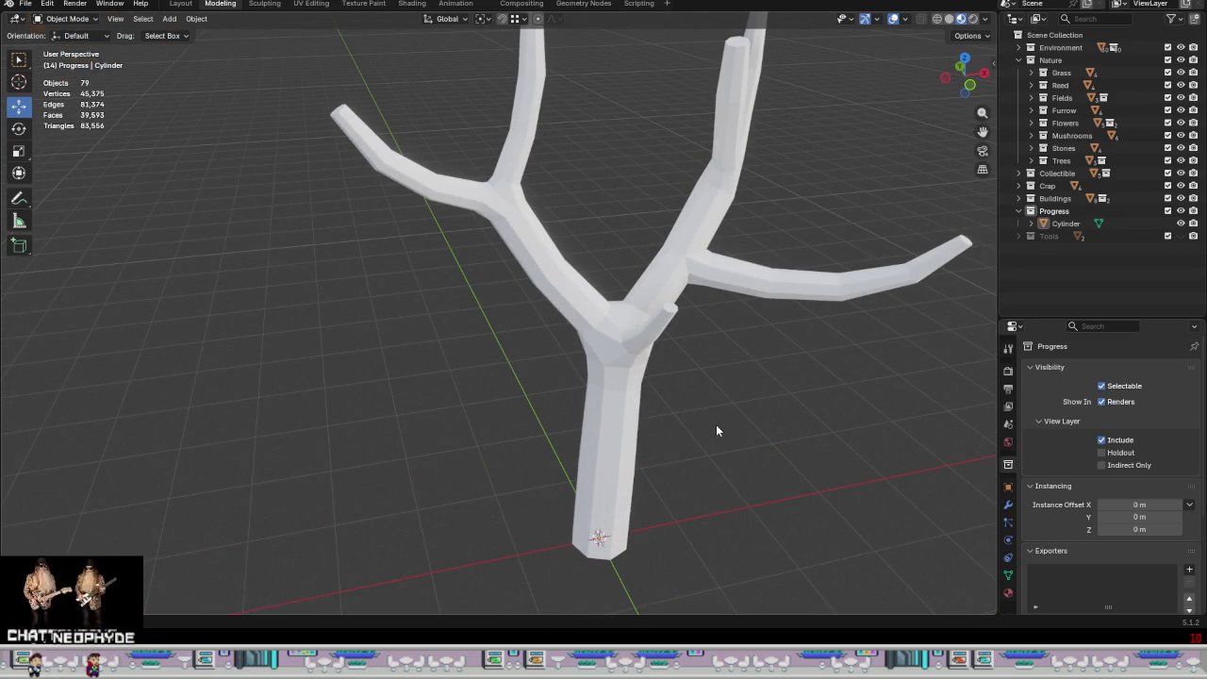
scroll(721, 423, down, 3)
mouse_move(728, 384)
middle_down()
mouse_move(802, 350)
mouse_move(781, 377)
mouse_move(461, 366)
mouse_move(571, 412)
mouse_move(614, 385)
mouse_move(594, 421)
mouse_move(661, 395)
middle_up()
scroll(595, 422, down, 3)
scroll(608, 411, down, 3)
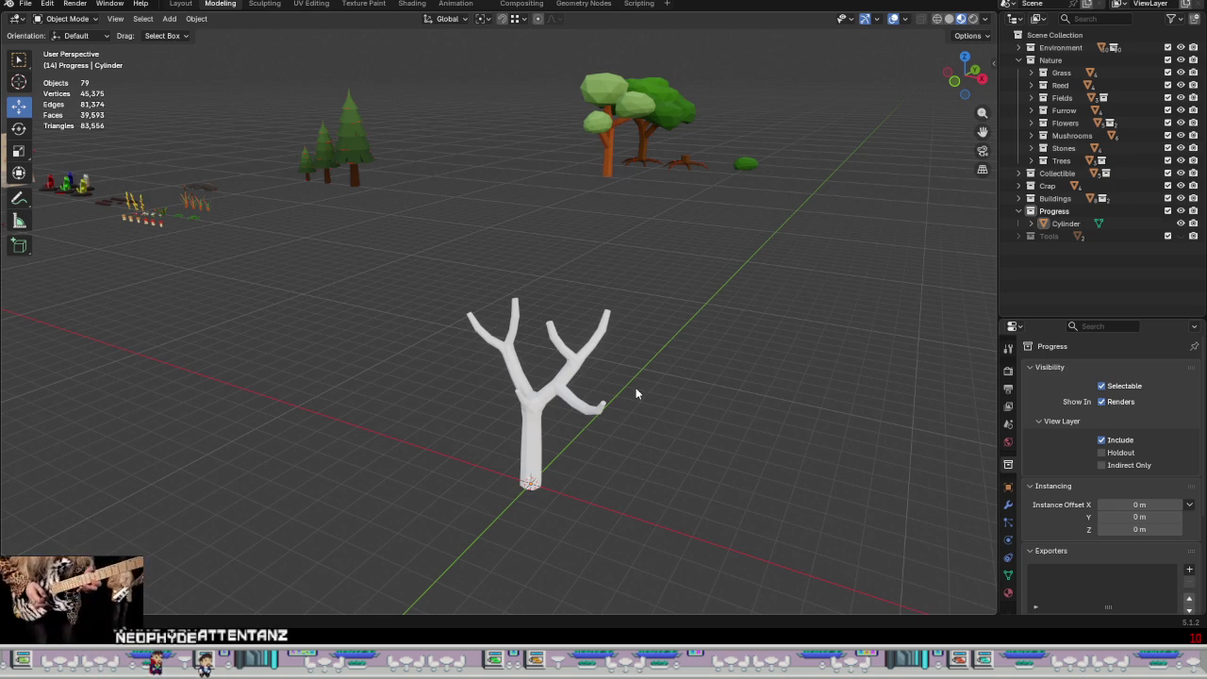
key(Tab)
mouse_move(614, 377)
middle_down()
mouse_move(658, 362)
mouse_move(619, 229)
middle_up()
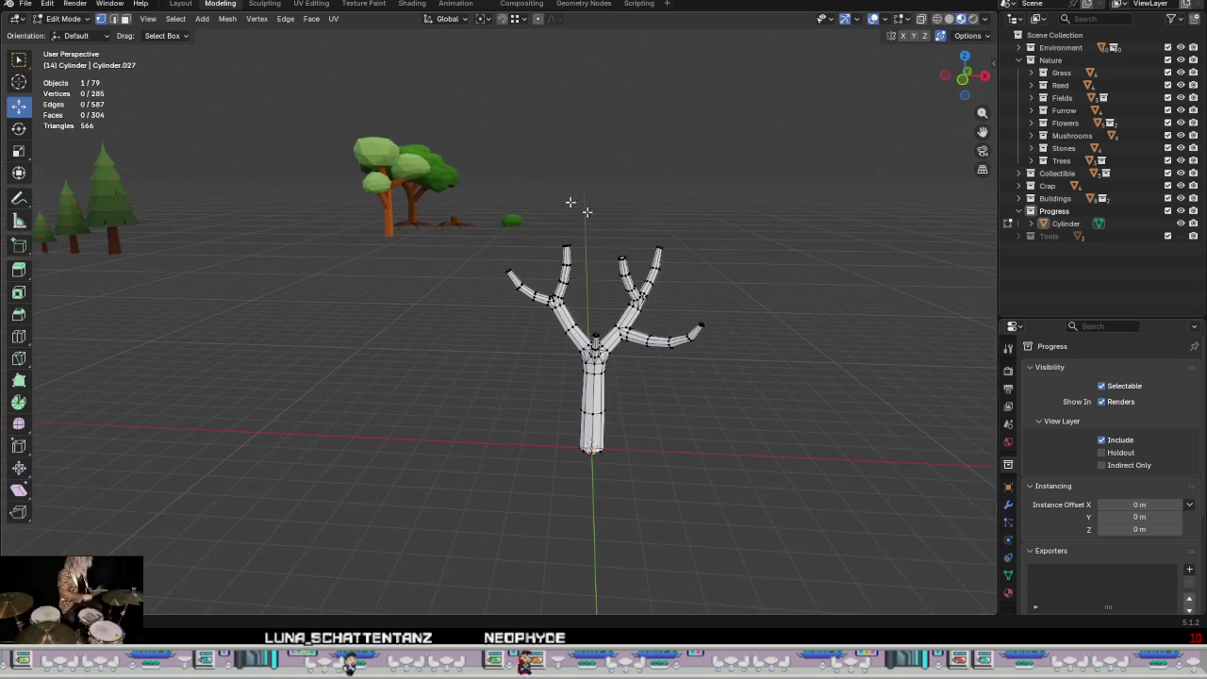
Step: Add an ico sphere to the tree mesh and raise it above the branches
click(210, 21)
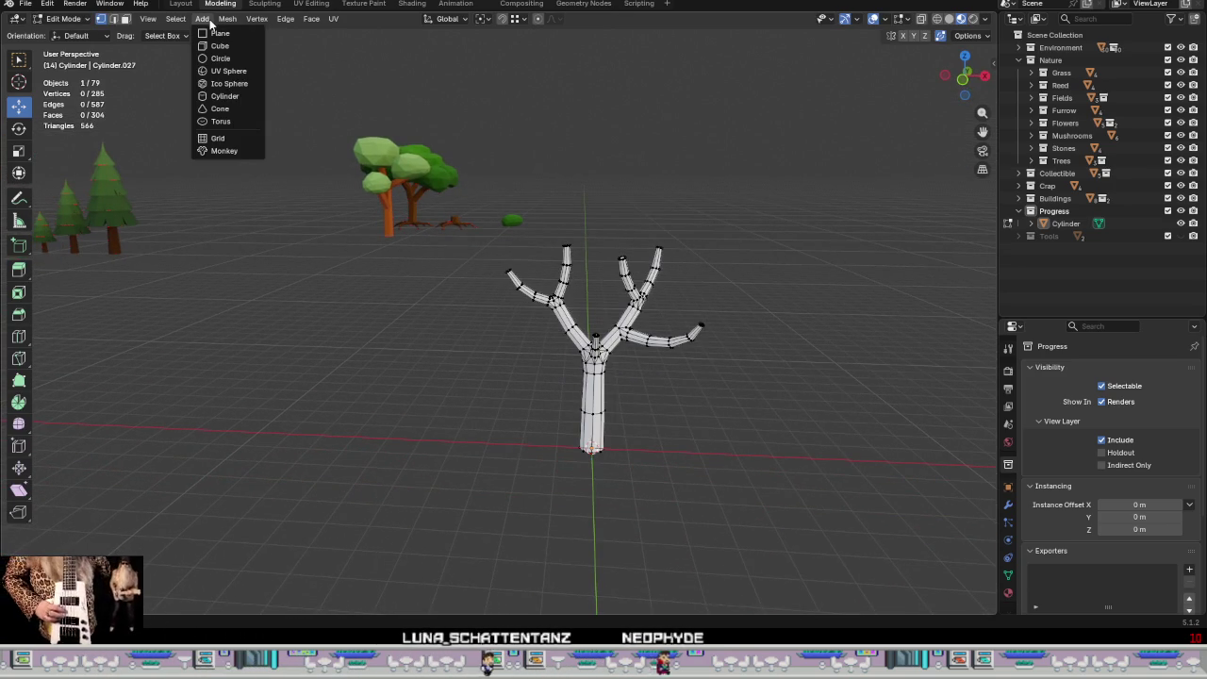
click(234, 84)
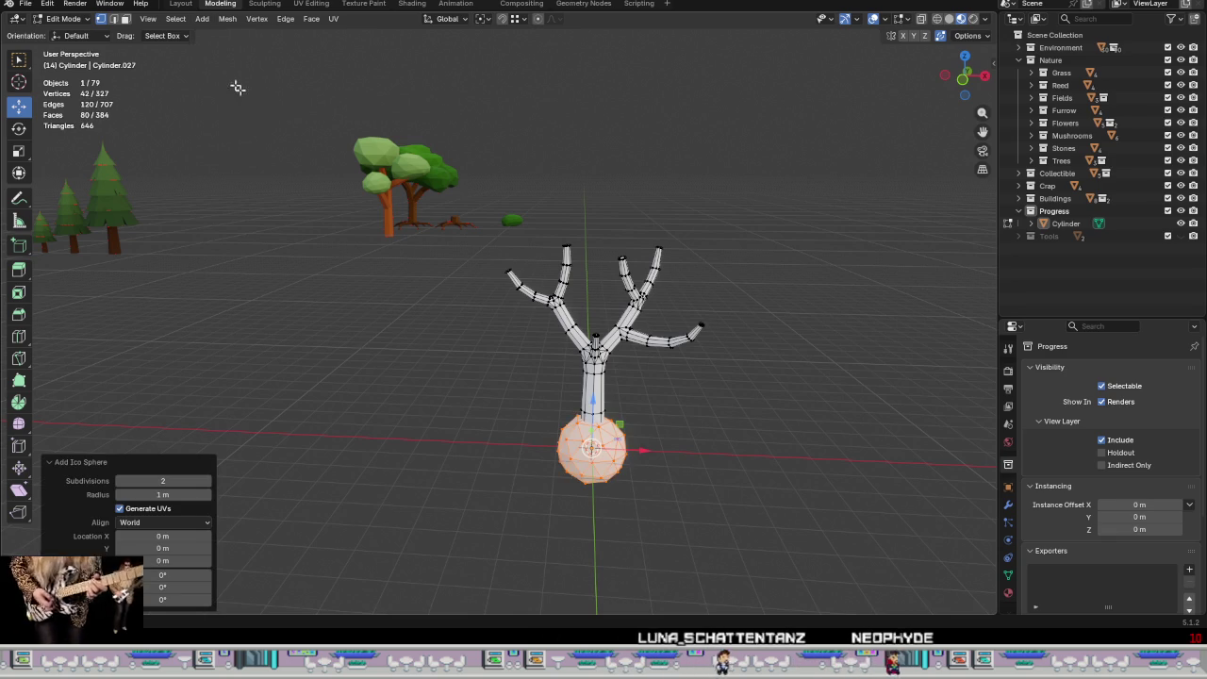
drag(592, 405, 594, 169)
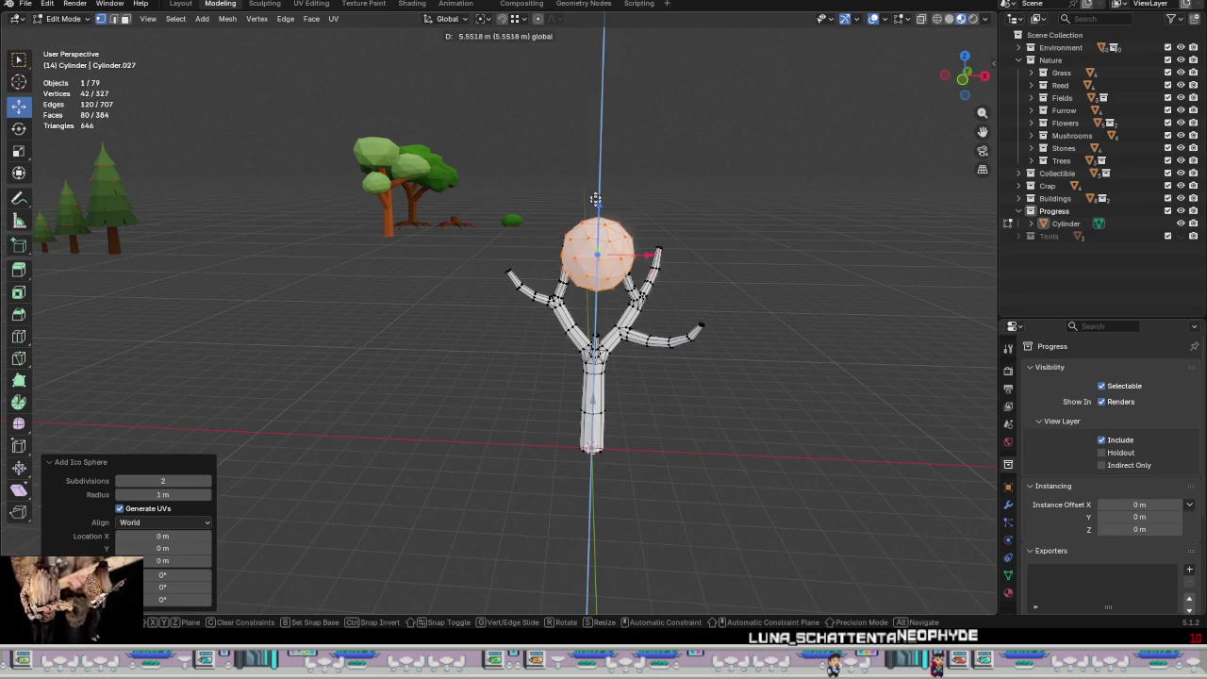
key(KP_Decimal)
Step: With proportional editing on, pull the sphere's top vertex down with soft falloff
click(536, 21)
scroll(584, 283, up, 2)
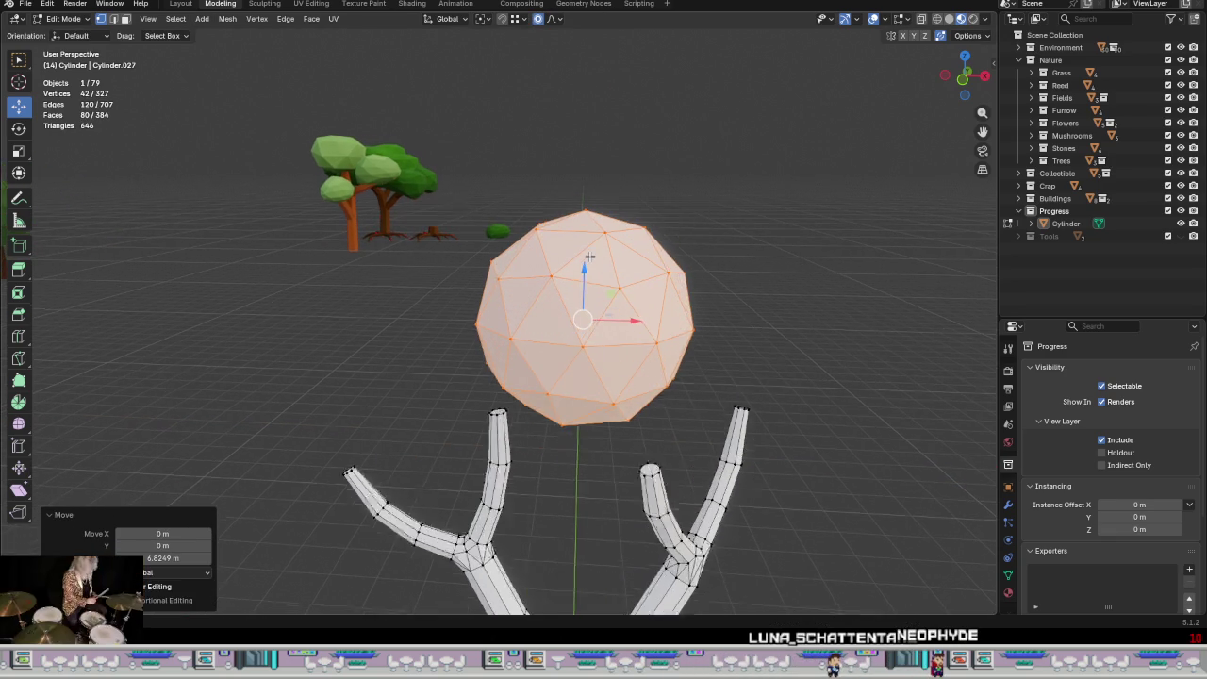
scroll(584, 245, up, 2)
click(583, 205)
drag(588, 149, 589, 205)
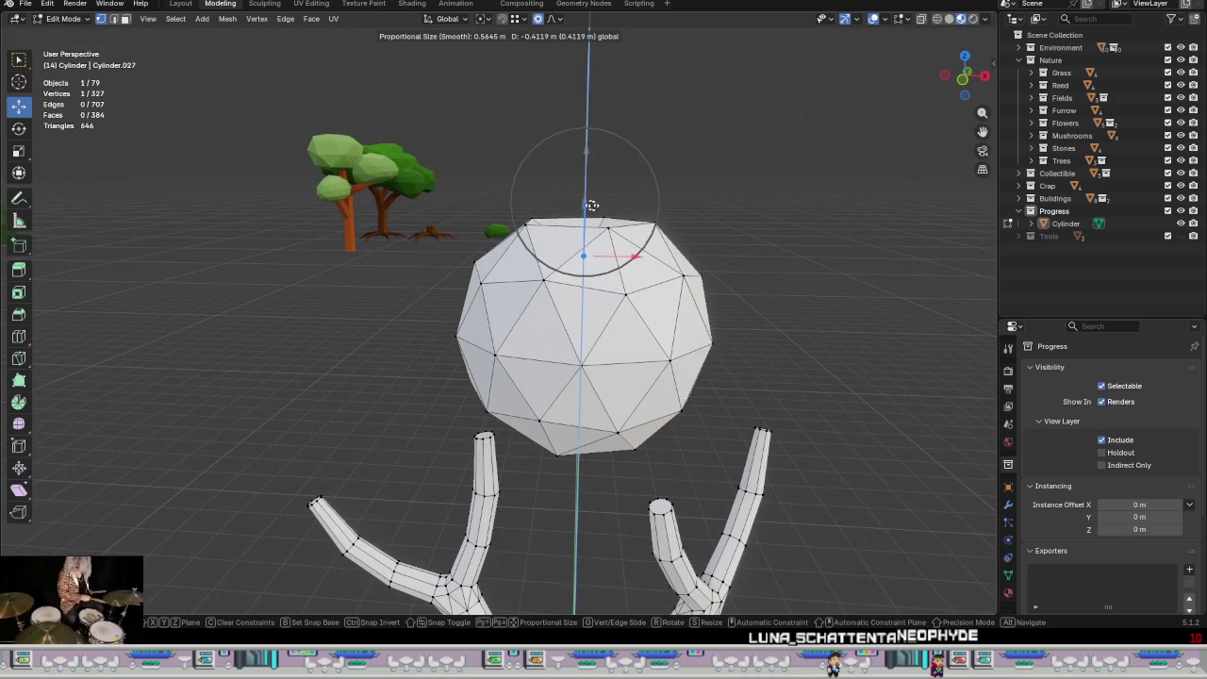
scroll(596, 196, down, 4)
scroll(594, 199, down, 5)
scroll(592, 203, down, 4)
scroll(590, 206, down, 4)
scroll(589, 210, up, 1)
scroll(585, 217, up, 2)
scroll(582, 223, up, 1)
Step: Undo the extra flattening and softly reshape the sphere's top into a rounded dome
drag(590, 206, 576, 236)
mouse_move(694, 288)
middle_down()
mouse_move(670, 185)
mouse_move(570, 159)
middle_up()
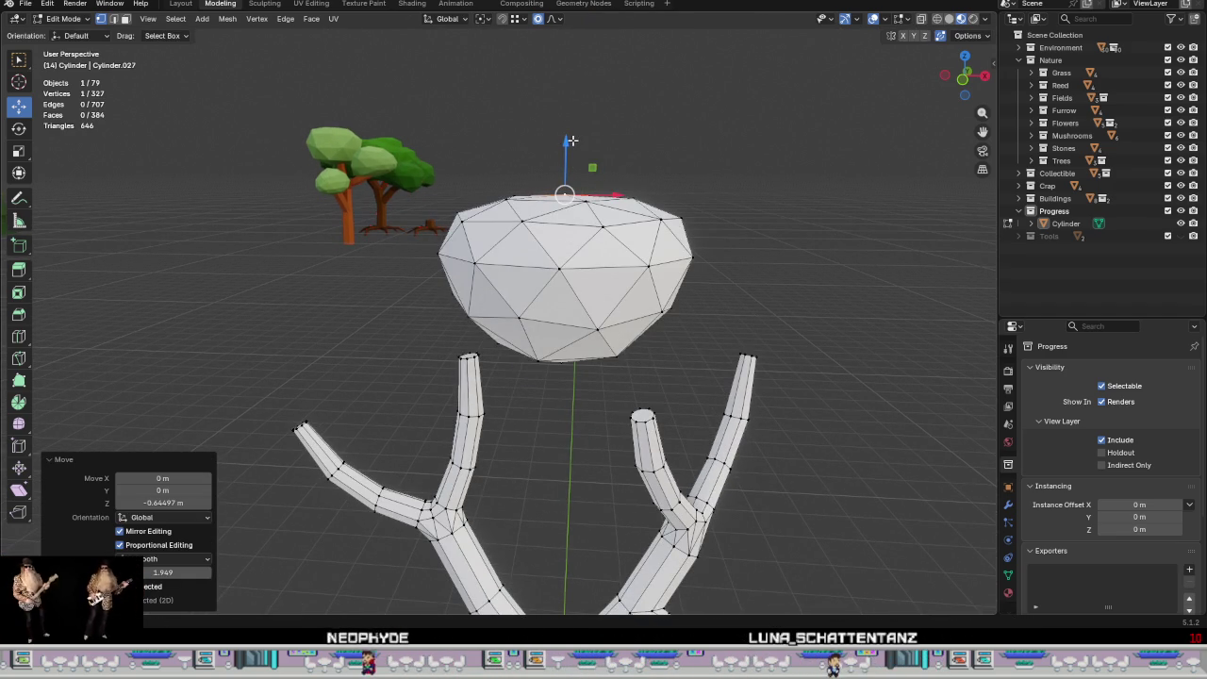
key(ctrl+z)
mouse_move(612, 274)
middle_down()
mouse_move(583, 366)
mouse_move(586, 322)
middle_up()
scroll(580, 349, down, 3)
drag(587, 320, 594, 269)
mouse_move(593, 270)
middle_down()
mouse_move(584, 270)
mouse_move(588, 247)
middle_up()
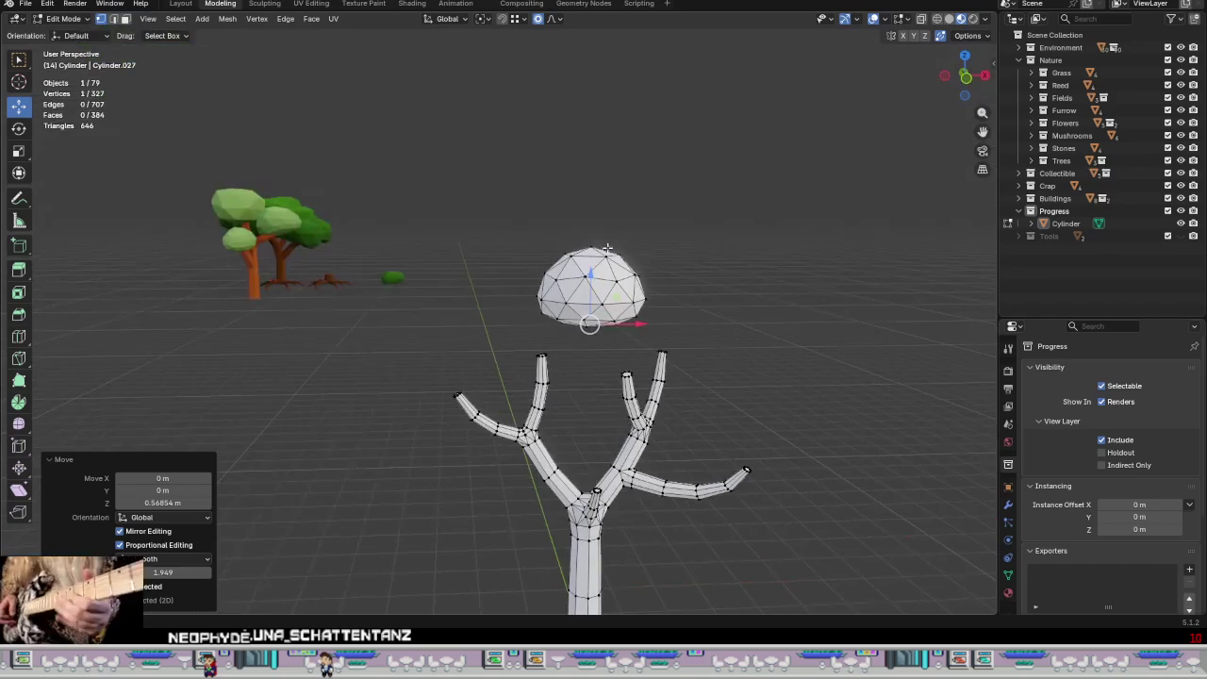
click(591, 244)
drag(594, 196, 607, 197)
mouse_move(626, 275)
middle_down()
mouse_move(623, 295)
mouse_move(546, 216)
mouse_move(560, 317)
mouse_move(541, 308)
mouse_move(526, 234)
mouse_move(598, 305)
mouse_move(678, 331)
middle_up()
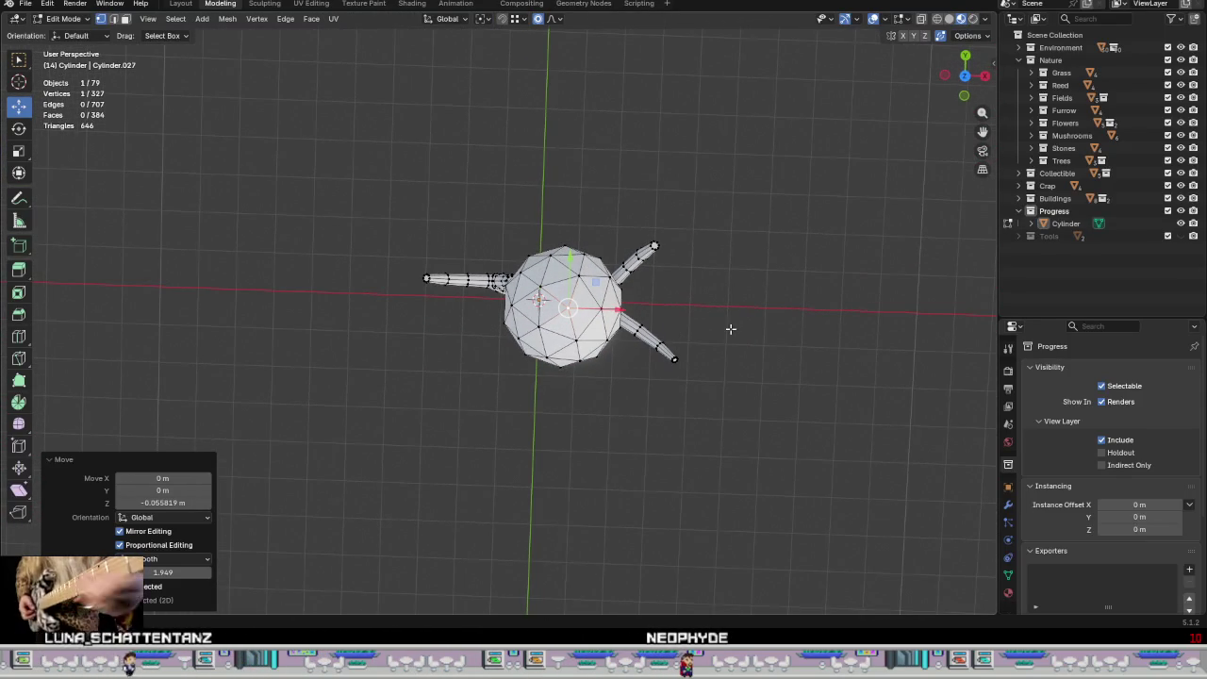
Step: Squash the whole blob along Y and flatten its height to 0.849
key(l)
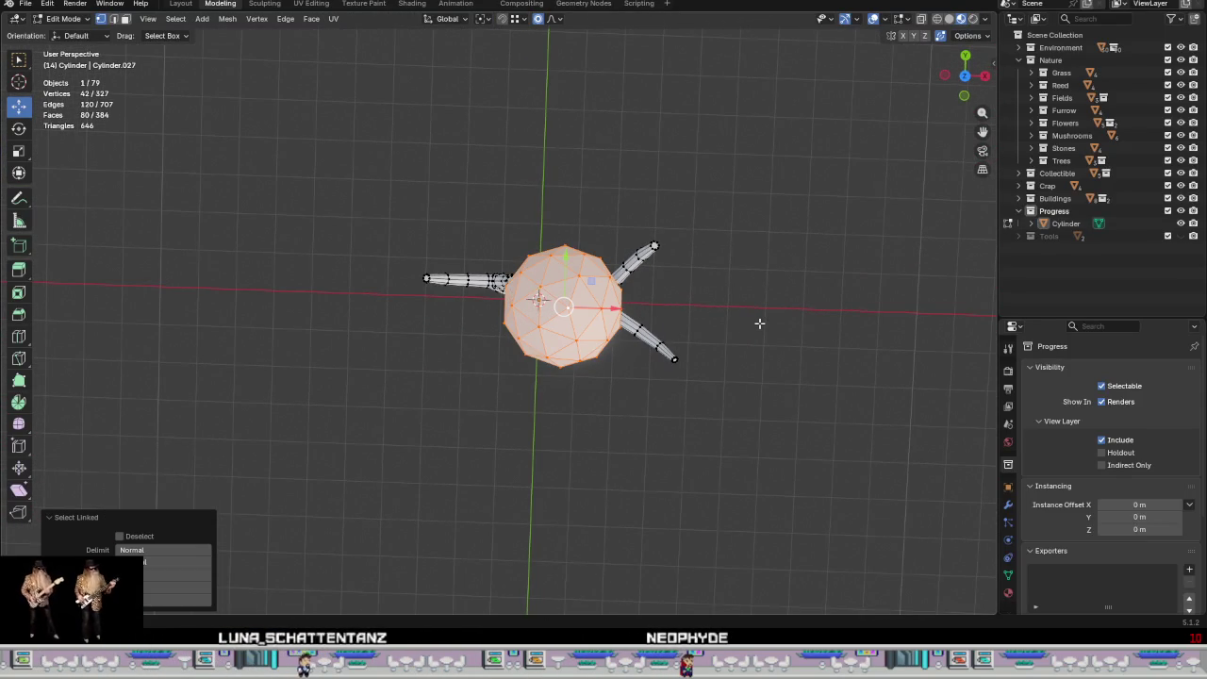
key(s)
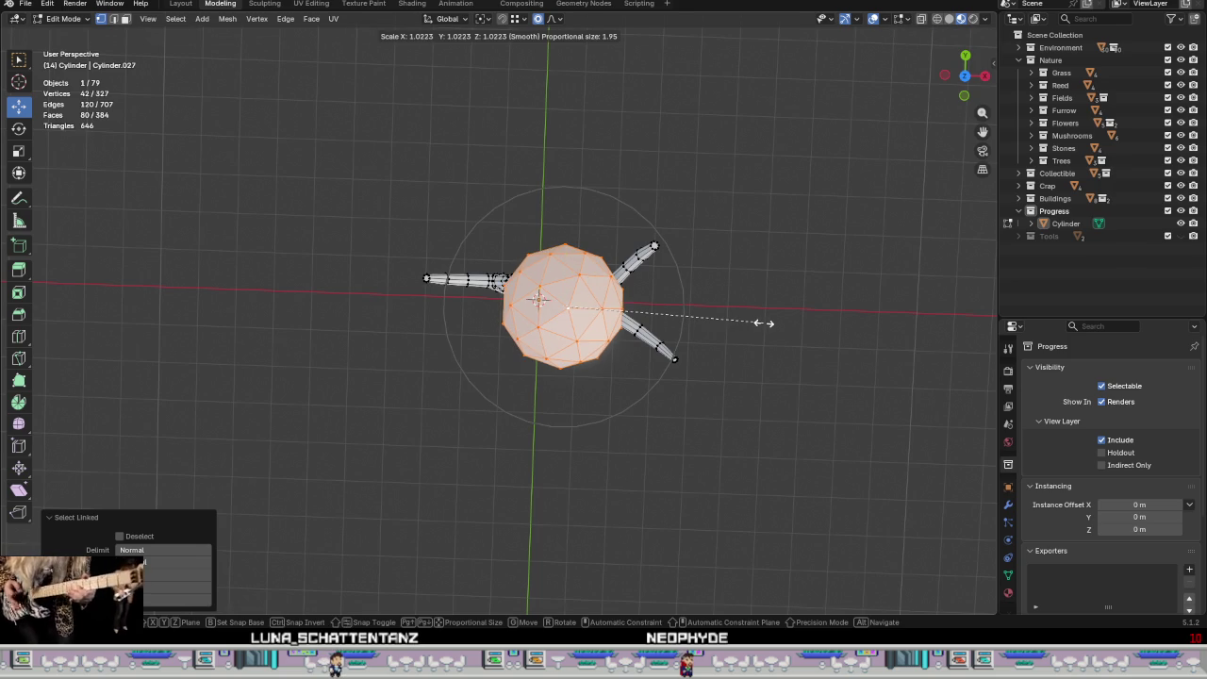
key(y)
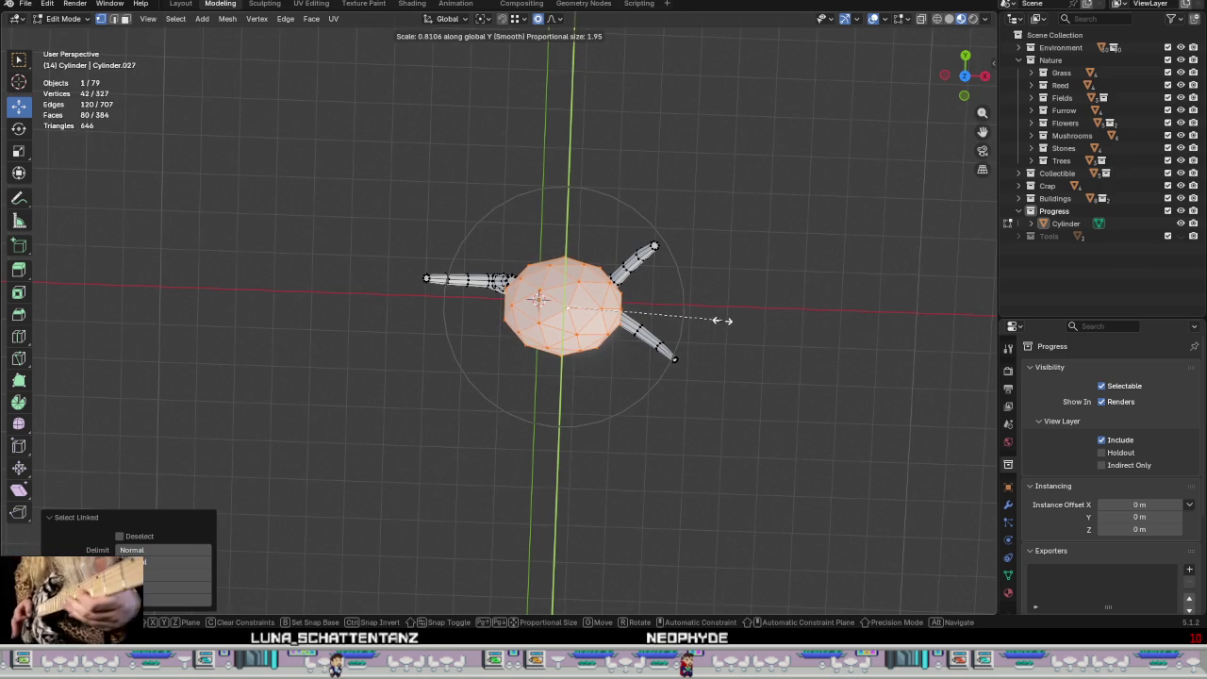
click(722, 319)
mouse_move(722, 319)
middle_down()
mouse_move(764, 248)
mouse_move(740, 326)
mouse_move(849, 307)
mouse_move(772, 225)
mouse_move(689, 188)
mouse_move(688, 226)
middle_up()
key(s)
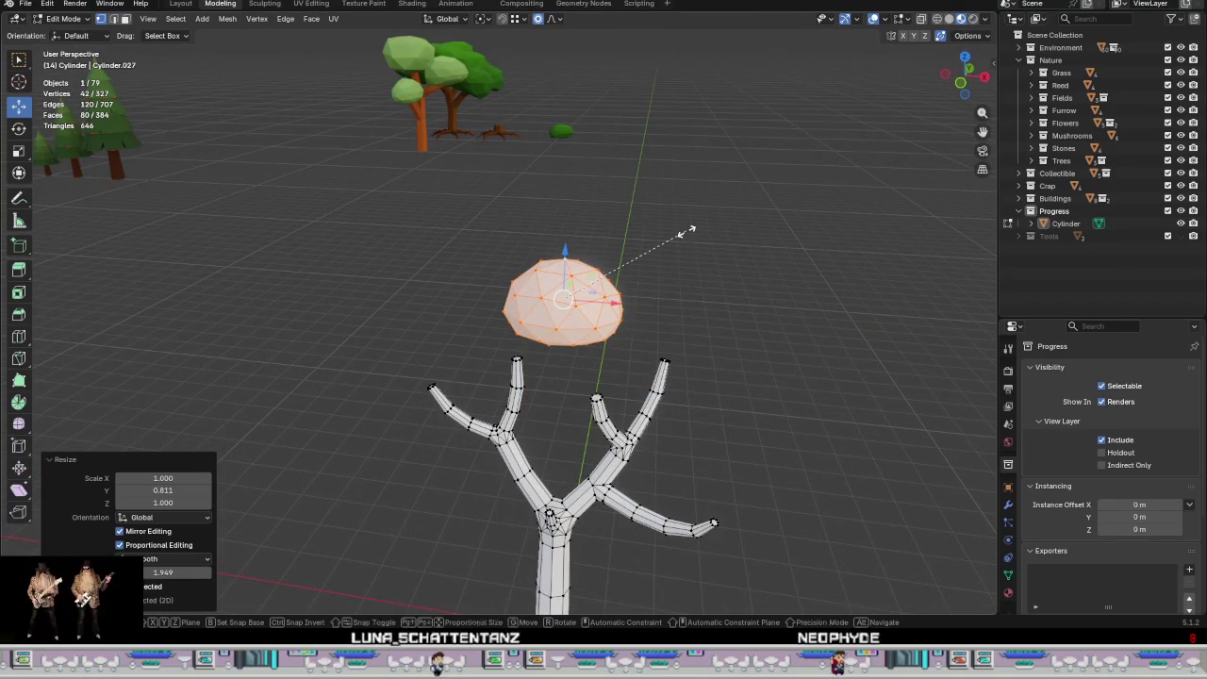
key(z)
click(696, 261)
mouse_move(697, 264)
middle_down()
mouse_move(788, 209)
mouse_move(706, 279)
mouse_move(662, 216)
mouse_move(665, 239)
mouse_move(736, 204)
mouse_move(573, 238)
middle_up()
Step: Move the blob toward the right branch and rotate it twice about Z
drag(519, 184, 650, 325)
middle_drag(650, 325, 545, 252)
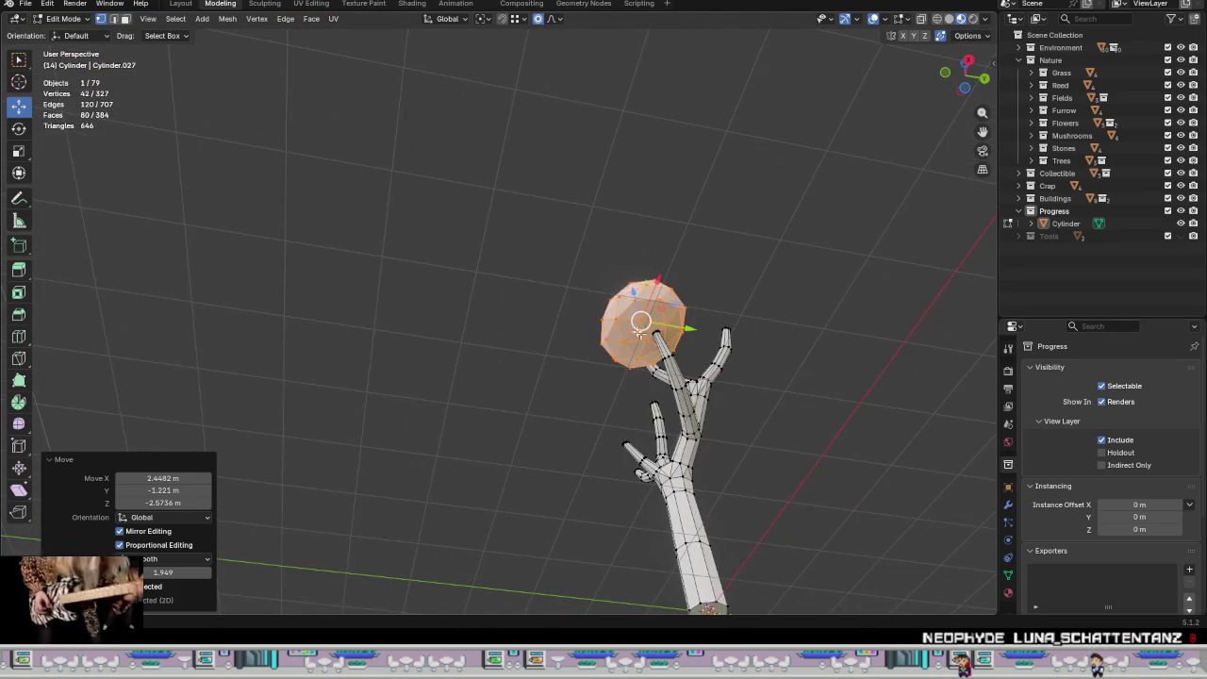
drag(641, 324, 648, 330)
mouse_move(649, 330)
middle_down()
mouse_move(678, 522)
mouse_move(767, 342)
mouse_move(703, 484)
mouse_move(666, 405)
mouse_move(592, 468)
mouse_move(599, 487)
middle_up()
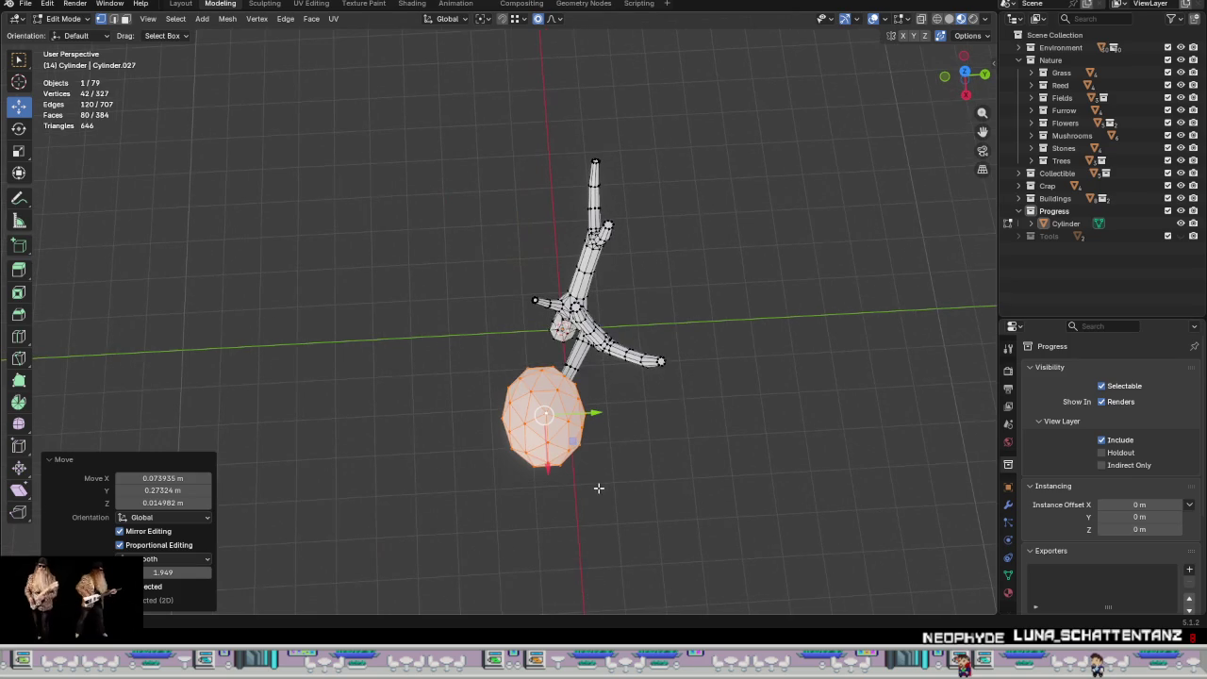
key(r)
key(z)
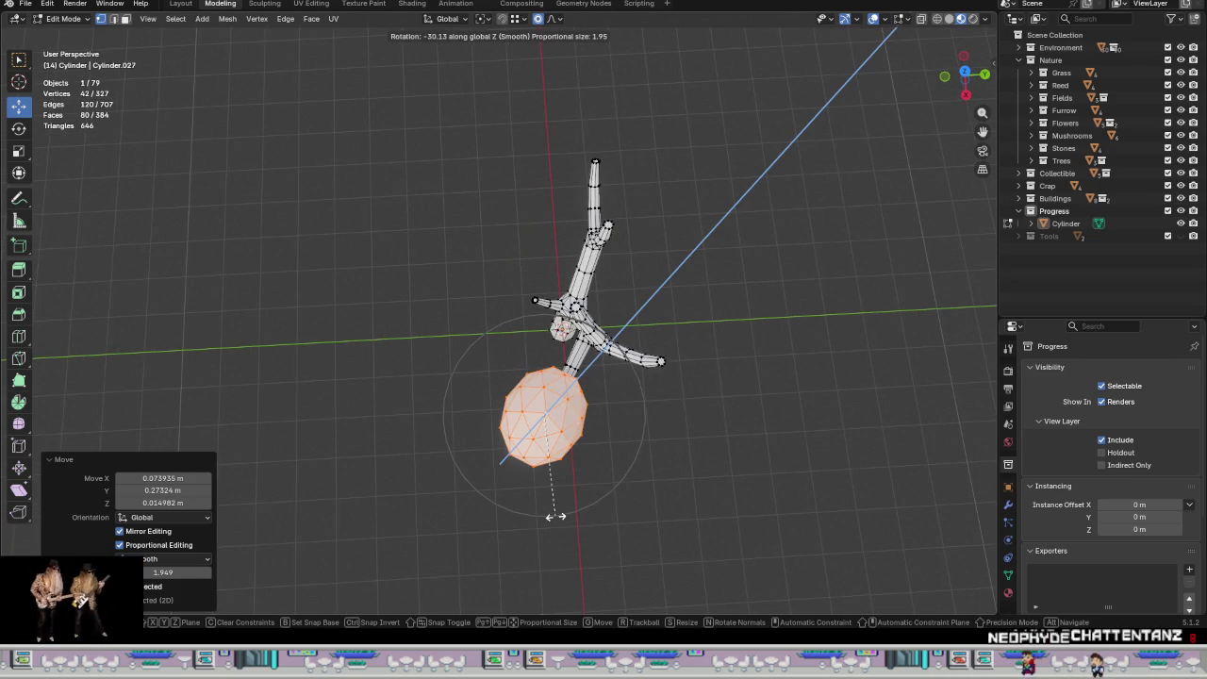
click(556, 516)
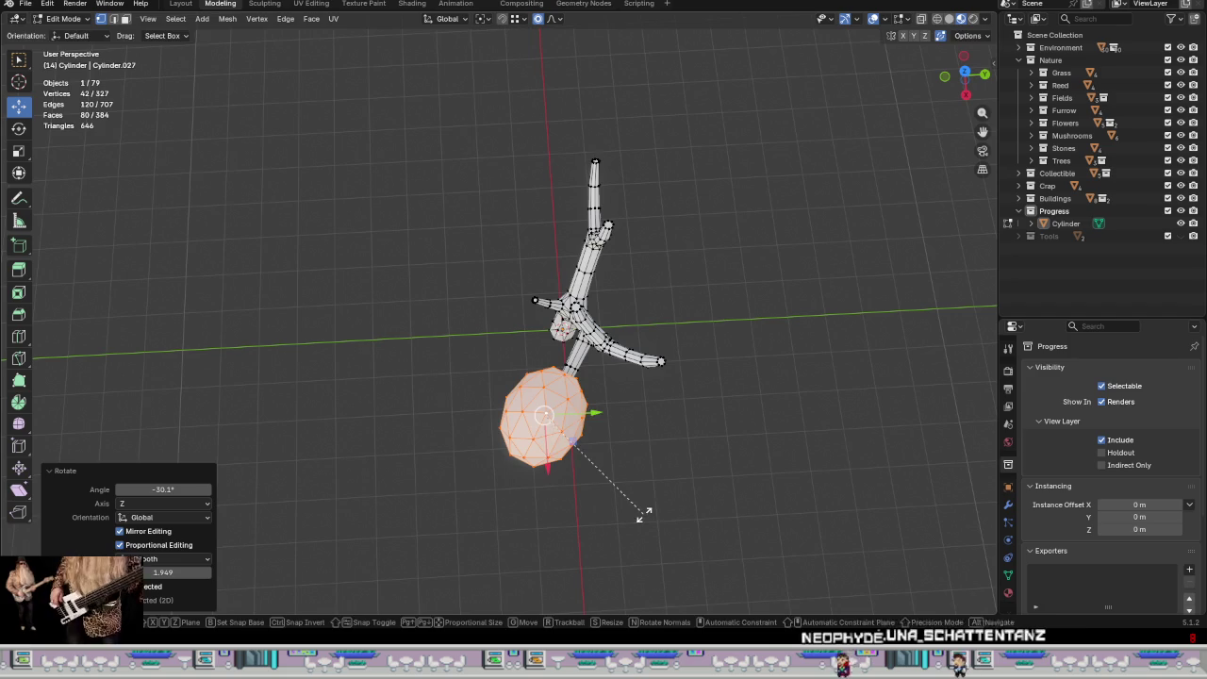
key(r)
key(z)
click(689, 494)
Step: Fine-tune the blob along X, freely and along Z, lowering it about 0.02 m onto the branch tip
middle_drag(689, 494, 787, 291)
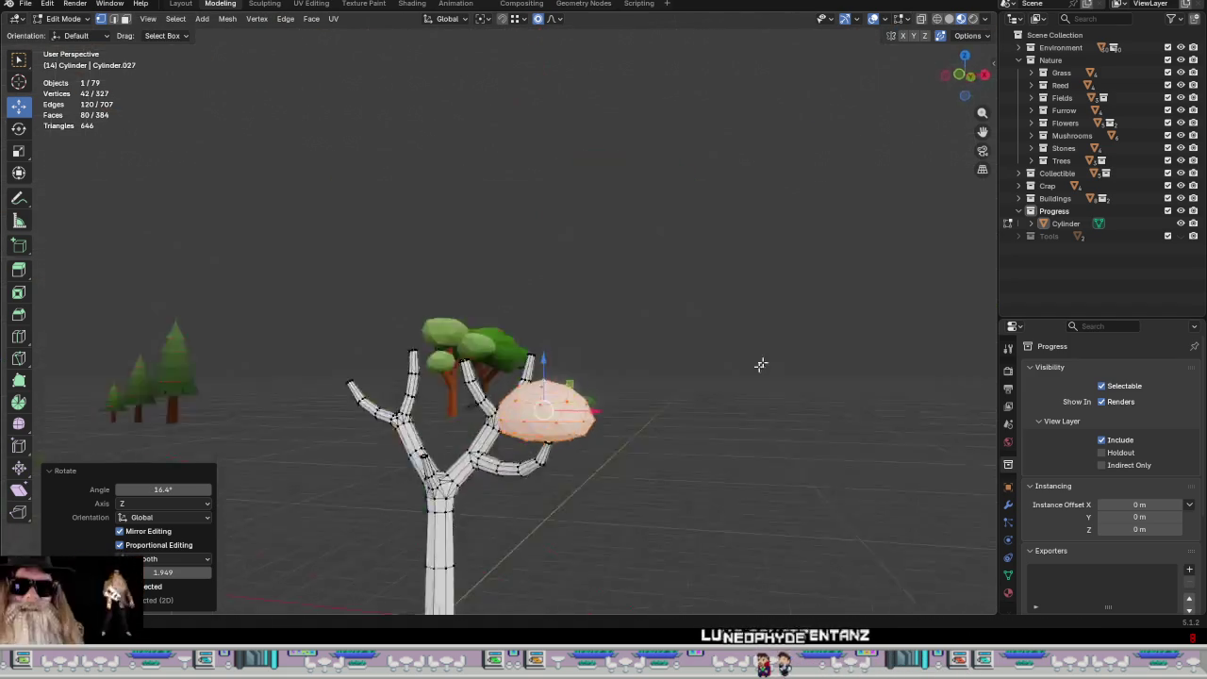
mouse_move(542, 452)
middle_down()
mouse_move(556, 415)
mouse_move(493, 396)
mouse_move(651, 458)
mouse_move(540, 332)
middle_up()
key(g)
key(x)
click(587, 422)
key(g)
click(541, 384)
key(g)
key(z)
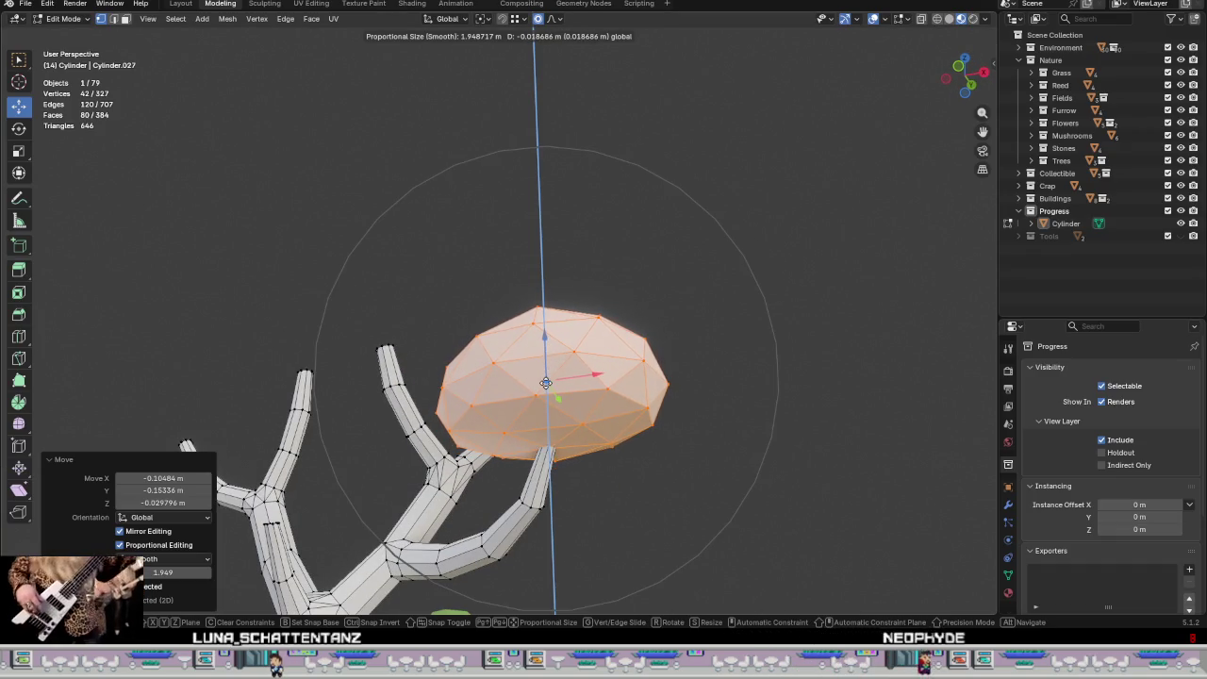
click(545, 382)
Step: Return to Object Mode and view the tree straight on
mouse_move(545, 381)
middle_down()
mouse_move(711, 364)
mouse_move(750, 421)
mouse_move(710, 452)
mouse_move(681, 442)
mouse_move(726, 533)
mouse_move(636, 487)
mouse_move(578, 373)
mouse_move(342, 356)
mouse_move(590, 371)
mouse_move(635, 406)
mouse_move(641, 463)
mouse_move(665, 471)
middle_up()
scroll(682, 443, down, 3)
key(Tab)
key(Tab)
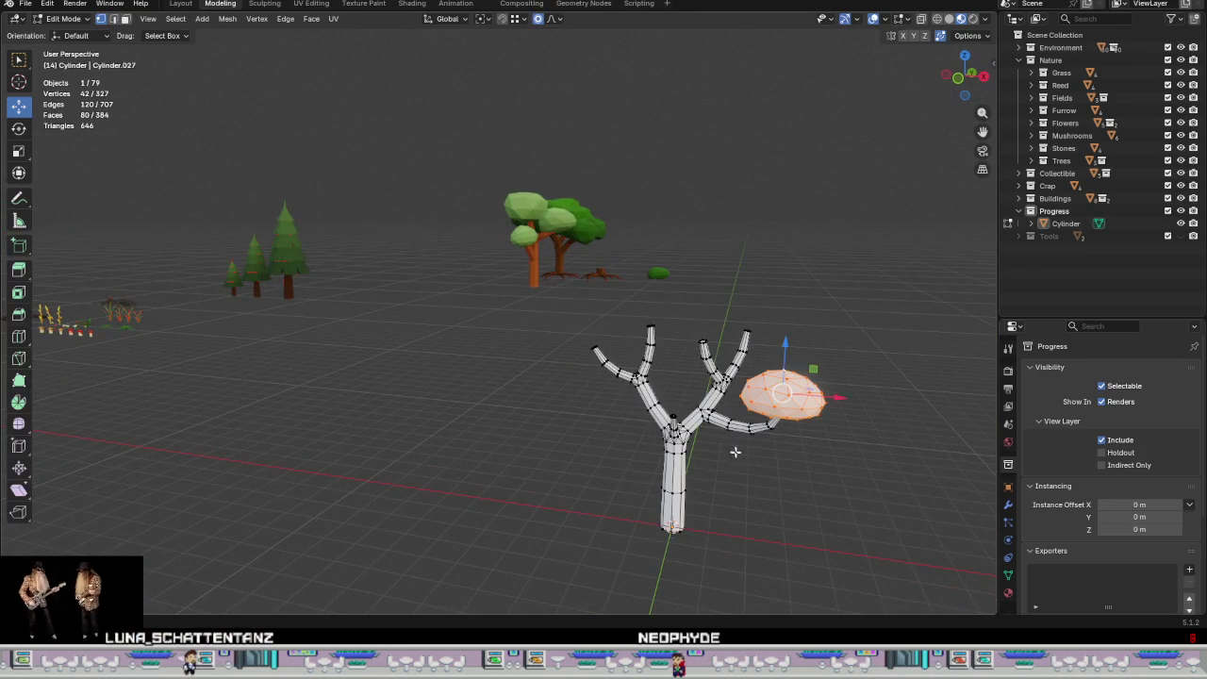
mouse_move(795, 496)
middle_down()
mouse_move(744, 487)
mouse_move(639, 377)
middle_up()
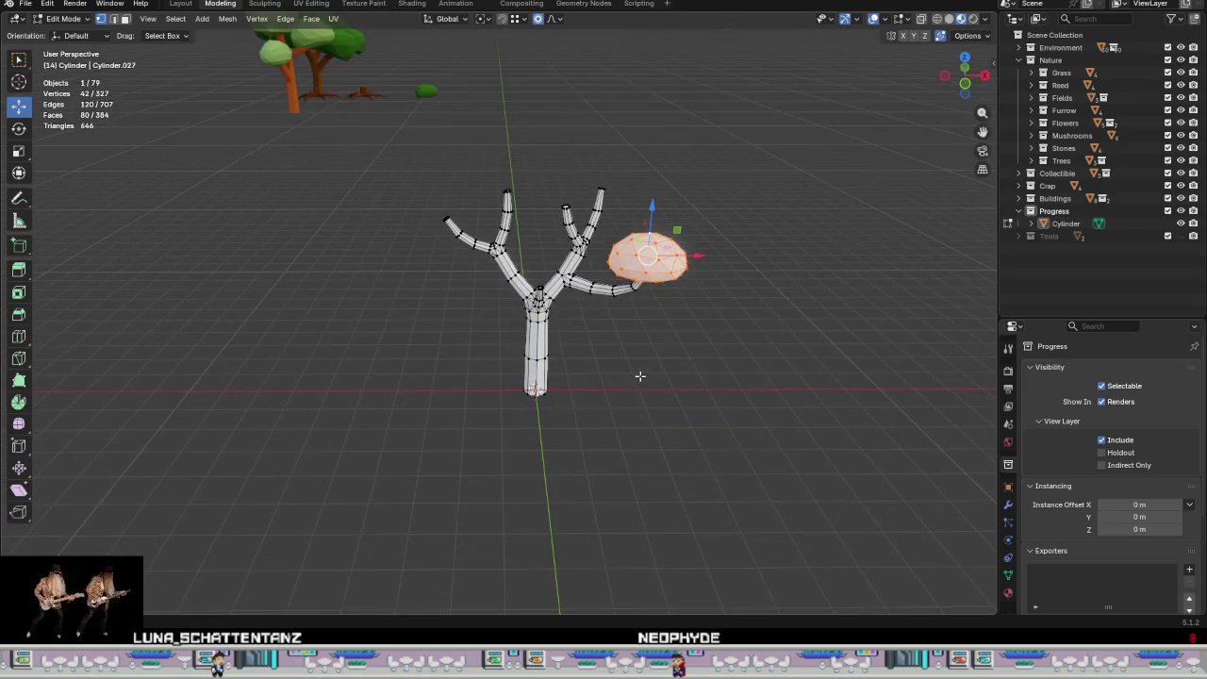
Step: In Edit Mode, add a second ico sphere and raise it straight up above the tree
click(200, 20)
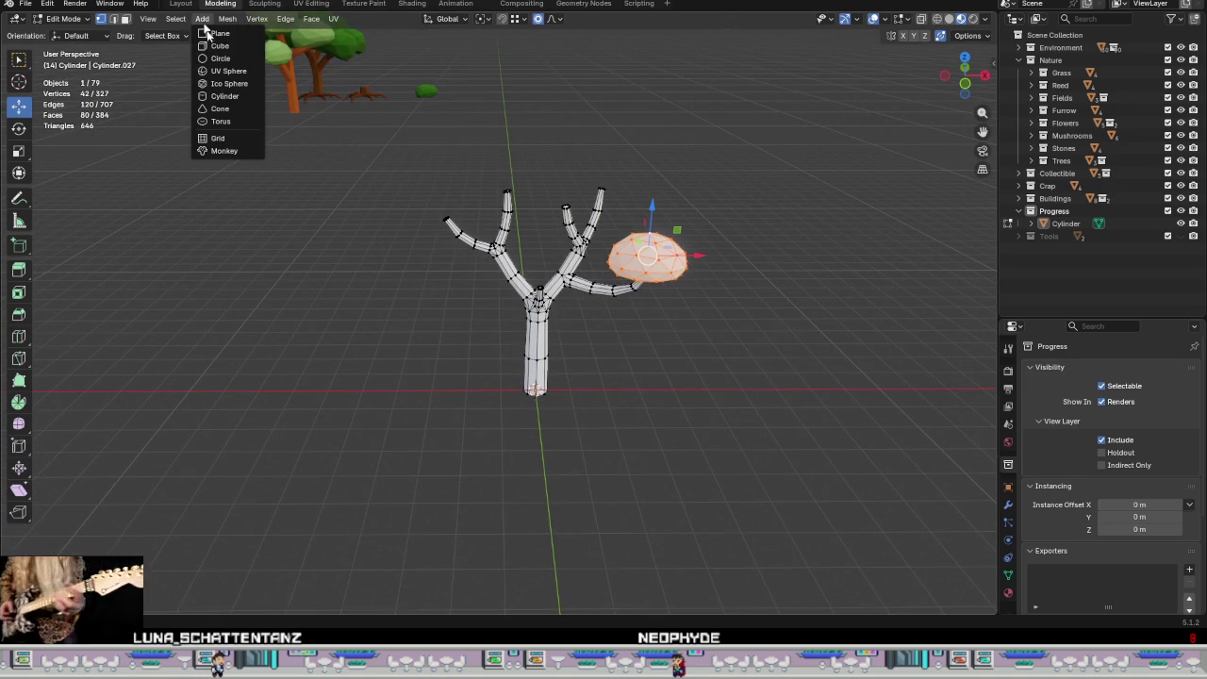
click(227, 86)
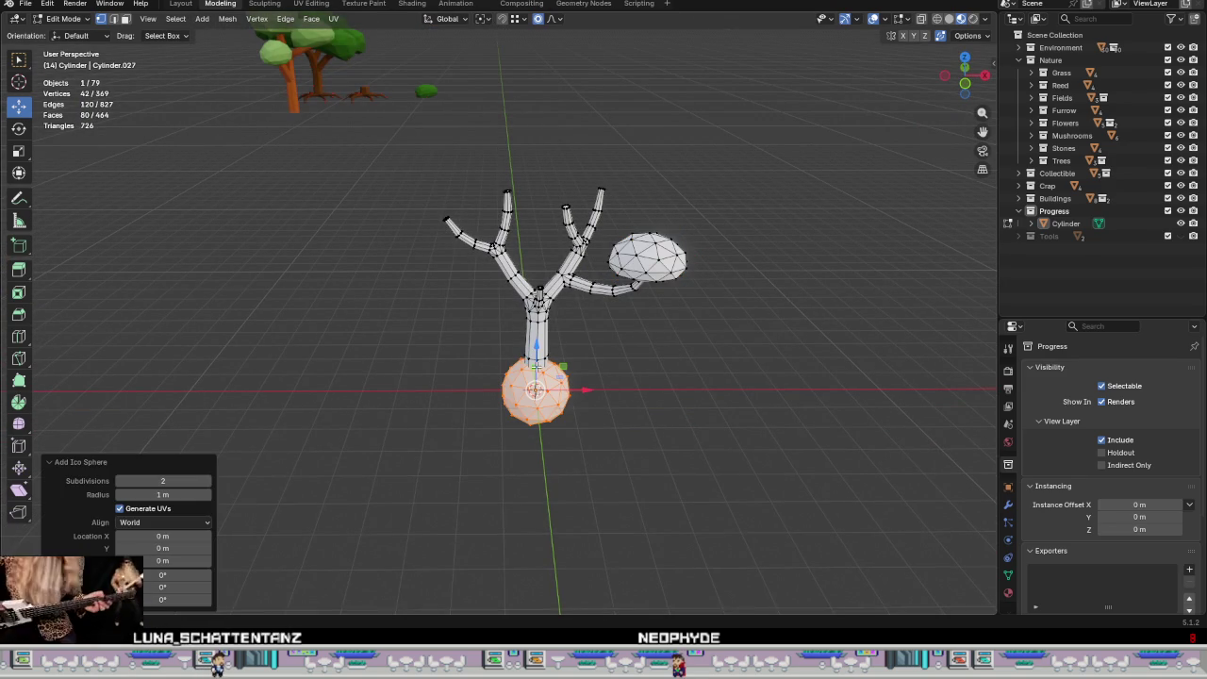
drag(535, 347, 537, 76)
mouse_move(554, 157)
shift+middle_down()
mouse_move(579, 333)
mouse_move(651, 245)
mouse_move(556, 294)
mouse_move(572, 287)
shift+middle_up()
scroll(579, 333, up, 2)
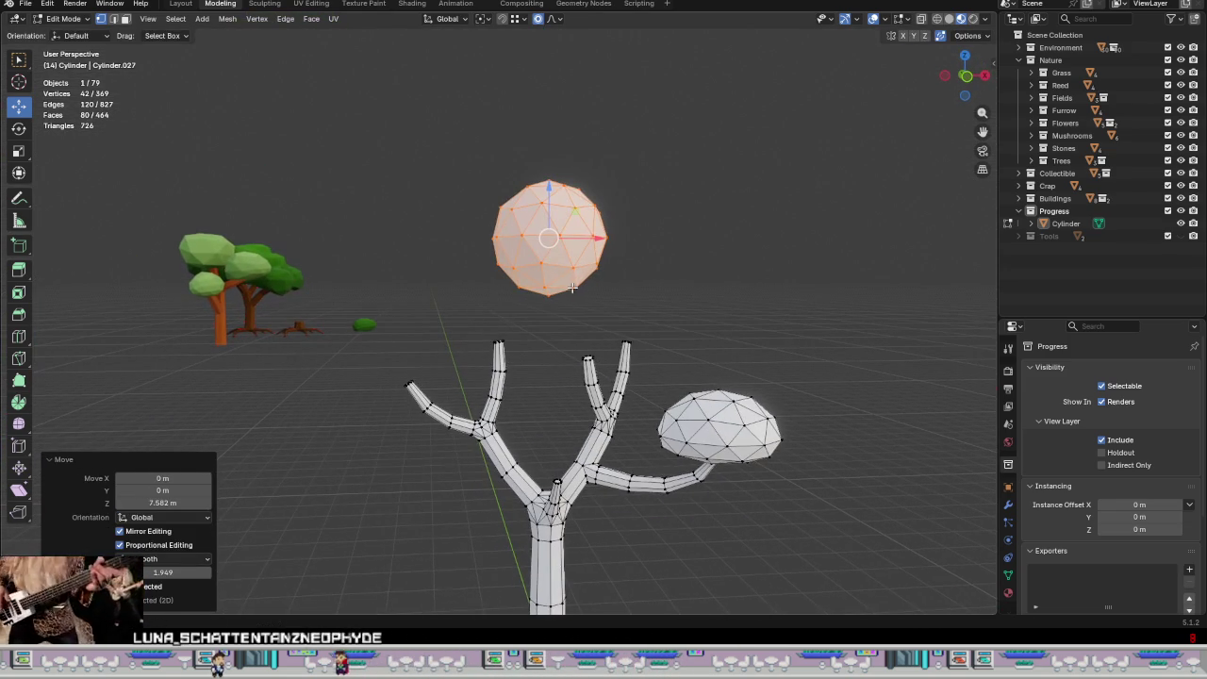
Step: Try enlarging the new sphere, undo it, and pull its bottom vertex upward
click(555, 19)
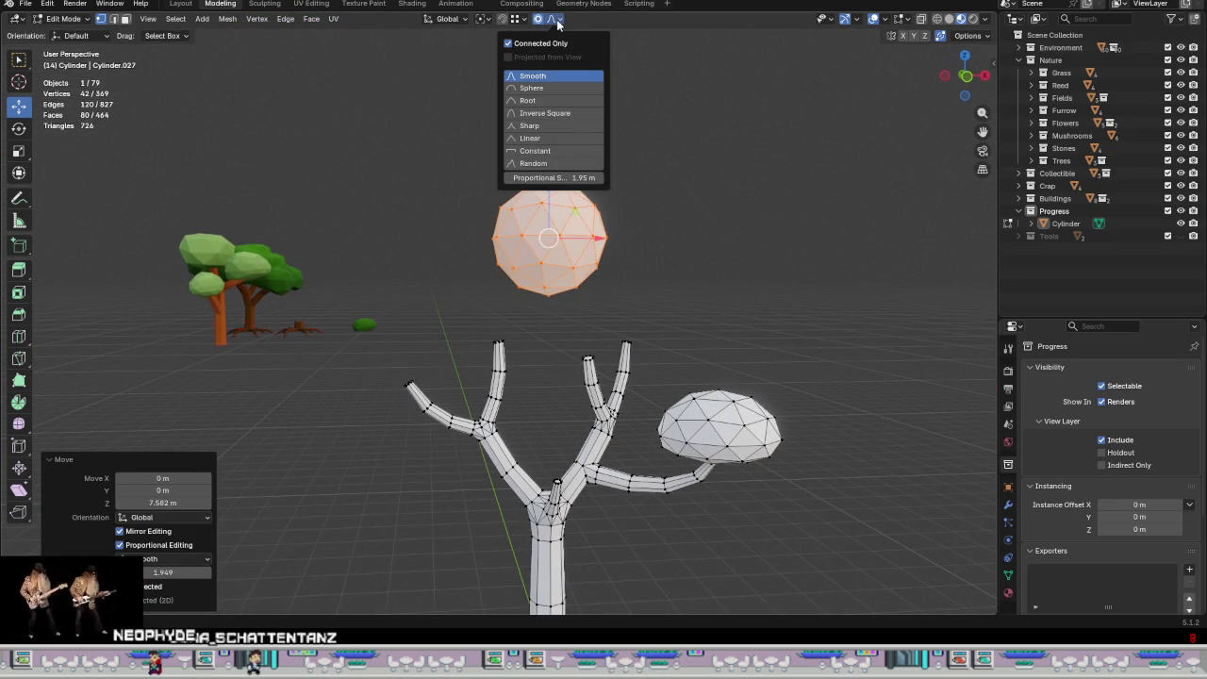
mouse_move(603, 236)
middle_down()
mouse_move(695, 220)
mouse_move(675, 252)
middle_up()
key(s)
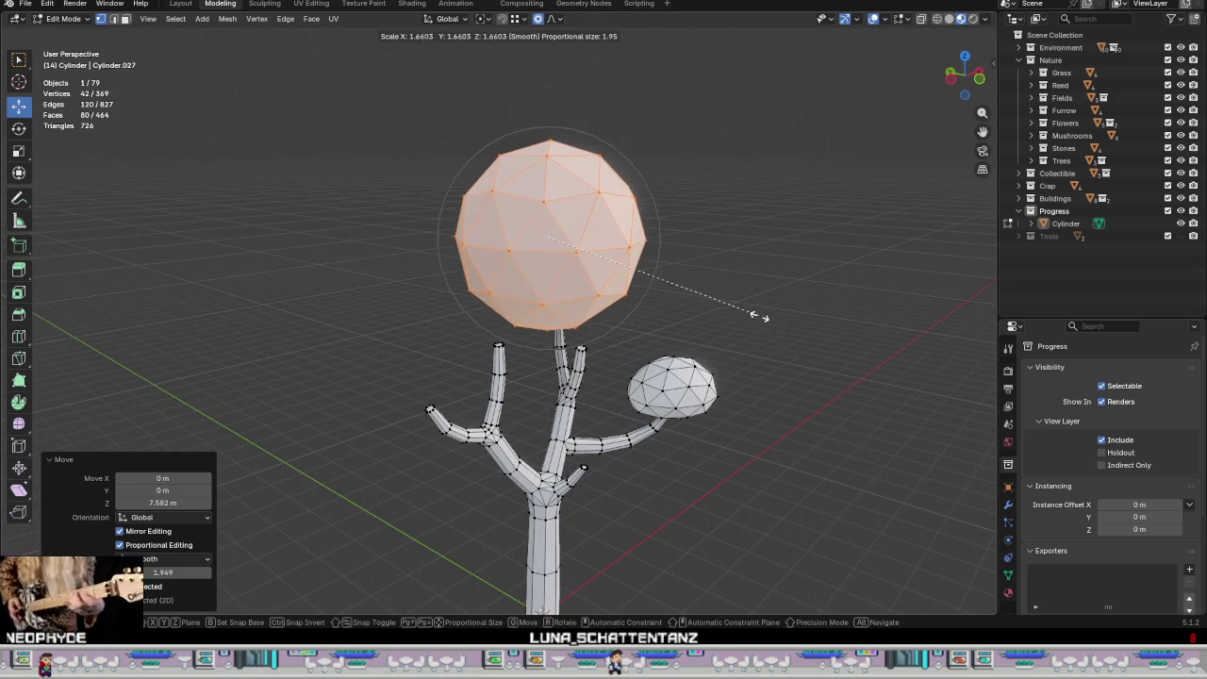
click(754, 314)
mouse_move(745, 315)
middle_down()
mouse_move(668, 292)
mouse_move(659, 323)
mouse_move(654, 313)
middle_up()
key(ctrl+z)
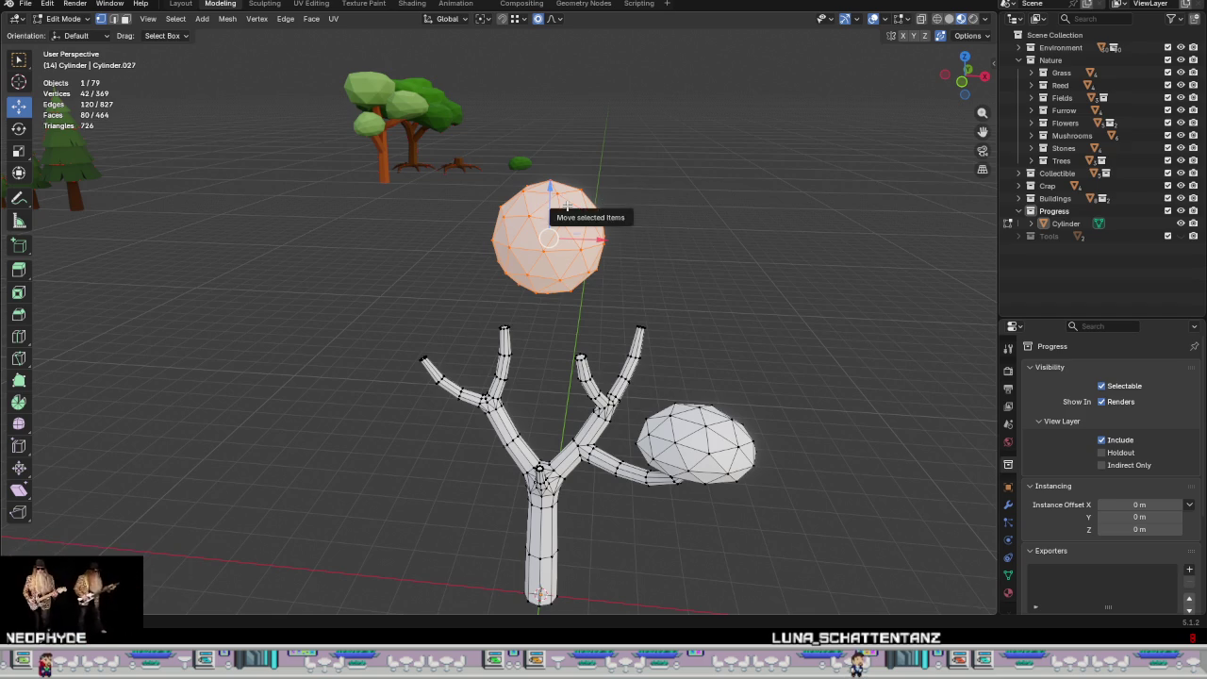
mouse_move(555, 308)
middle_down()
mouse_move(553, 293)
mouse_move(555, 314)
middle_up()
click(551, 292)
drag(545, 247, 547, 226)
mouse_move(550, 261)
middle_down()
mouse_move(574, 302)
mouse_move(518, 399)
mouse_move(574, 238)
mouse_move(610, 243)
middle_up()
Step: Select the whole sphere and move it onto a branch tip, undoing one overshoot
key(l)
key(g)
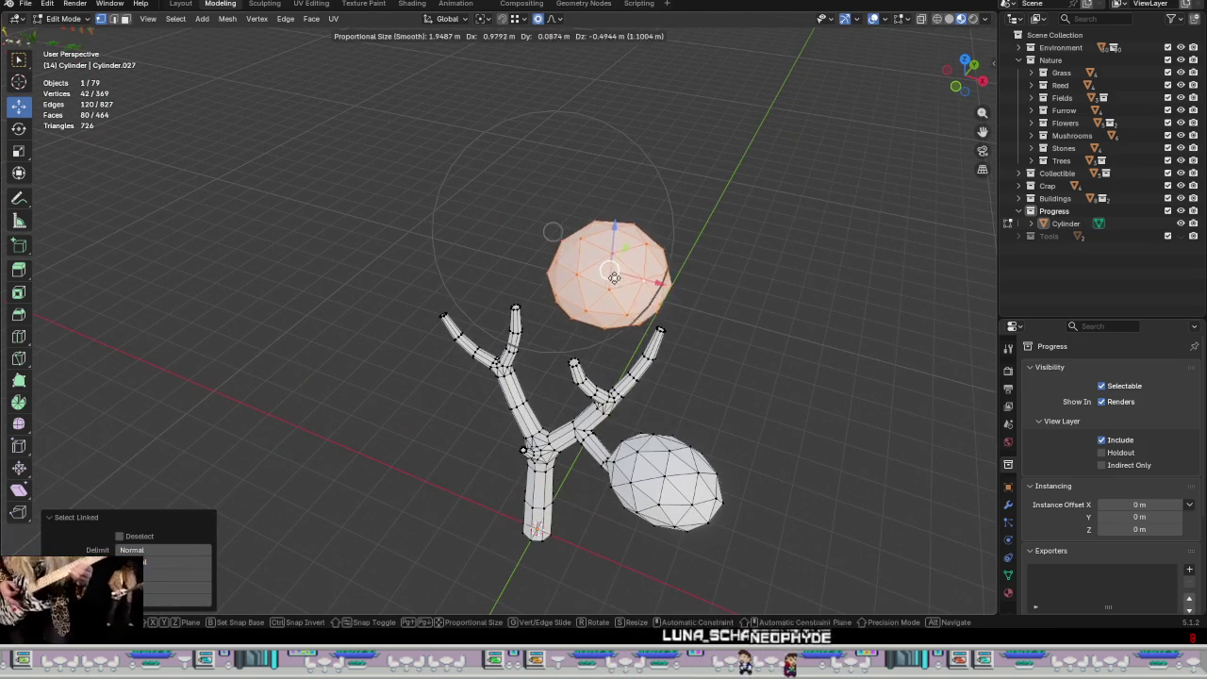
click(660, 302)
mouse_move(660, 301)
middle_down()
mouse_move(613, 176)
mouse_move(507, 188)
mouse_move(659, 296)
mouse_move(706, 358)
mouse_move(719, 279)
middle_up()
key(g)
click(728, 287)
key(g)
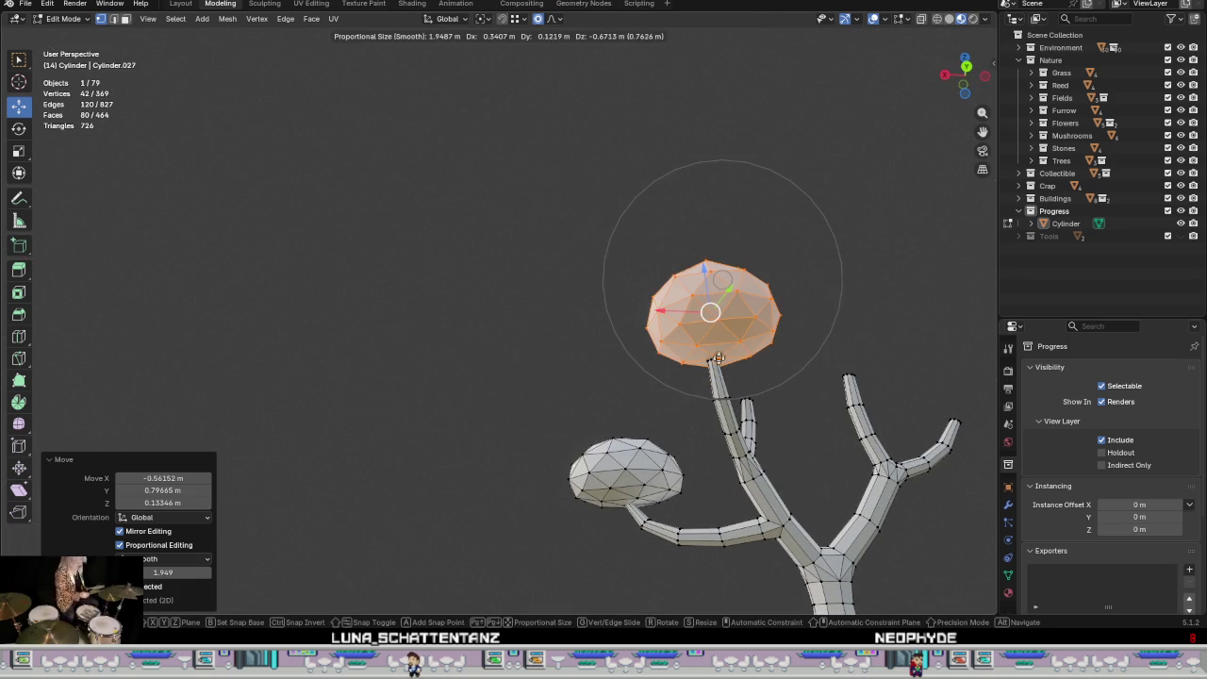
click(711, 311)
mouse_move(821, 372)
middle_down()
mouse_move(754, 330)
mouse_move(731, 387)
middle_up()
scroll(746, 322, up, 3)
key(ctrl+z)
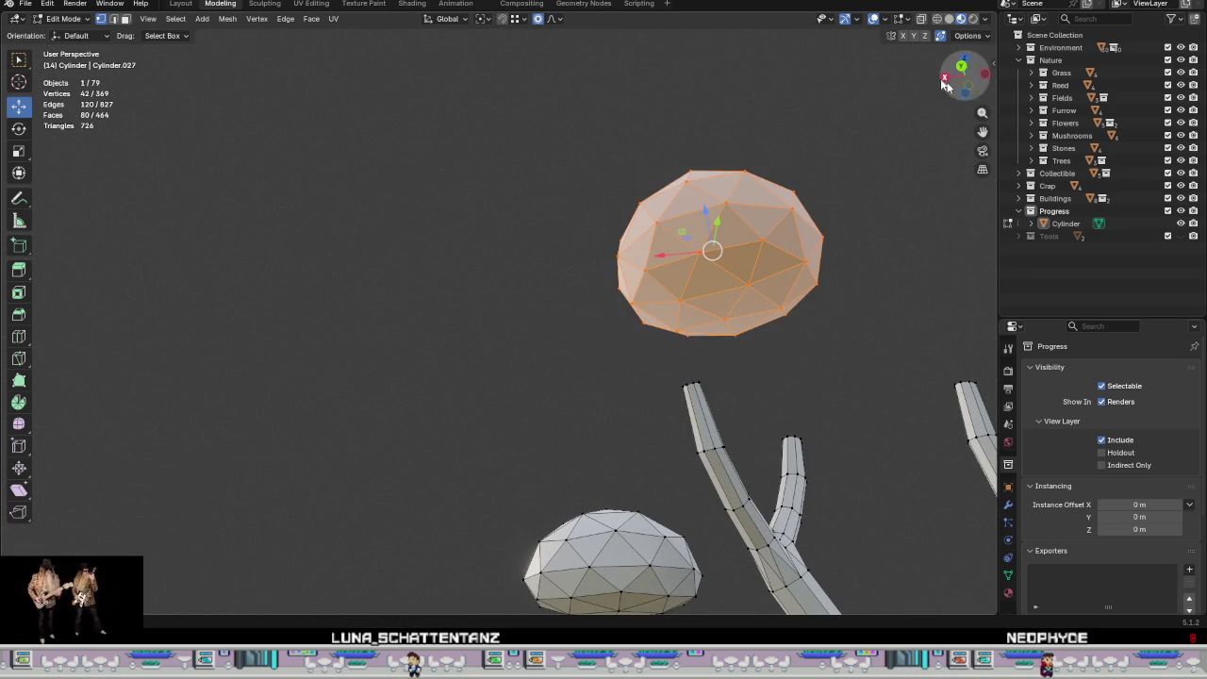
Step: Settle the sphere on the branch tip with small moves along Y, X and Z
key(g)
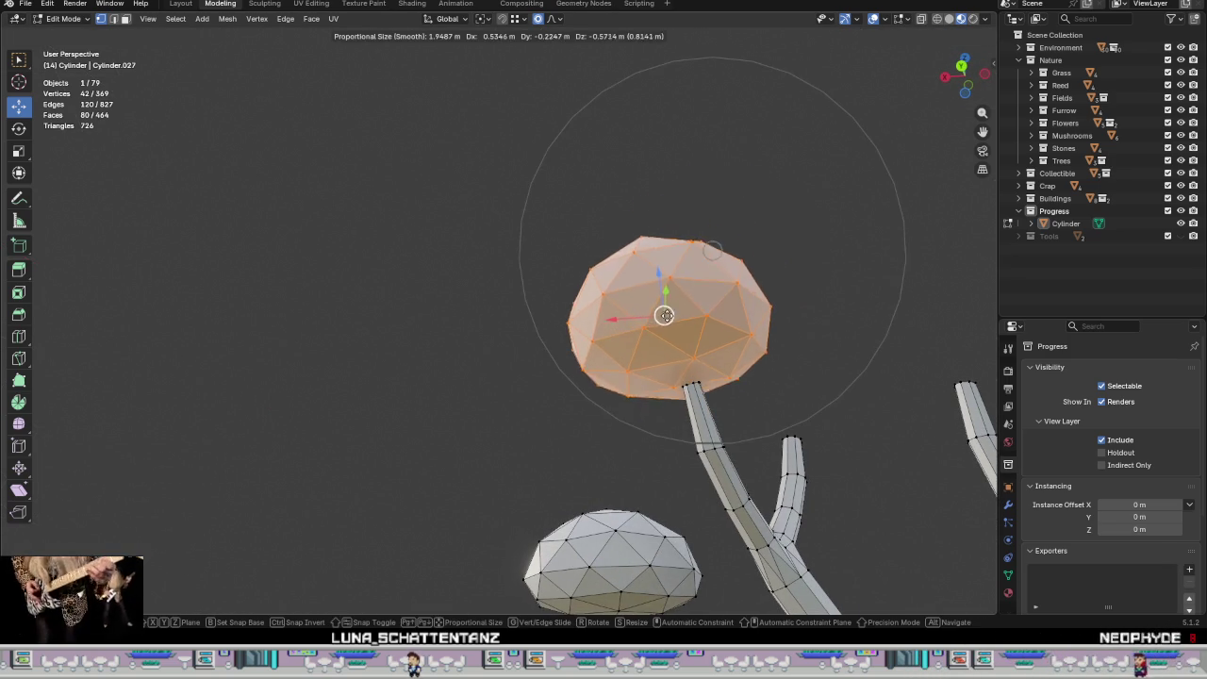
click(674, 311)
mouse_move(674, 311)
middle_down()
mouse_move(772, 321)
mouse_move(688, 348)
mouse_move(835, 377)
middle_up()
key(g)
key(y)
click(712, 341)
key(g)
key(x)
click(669, 352)
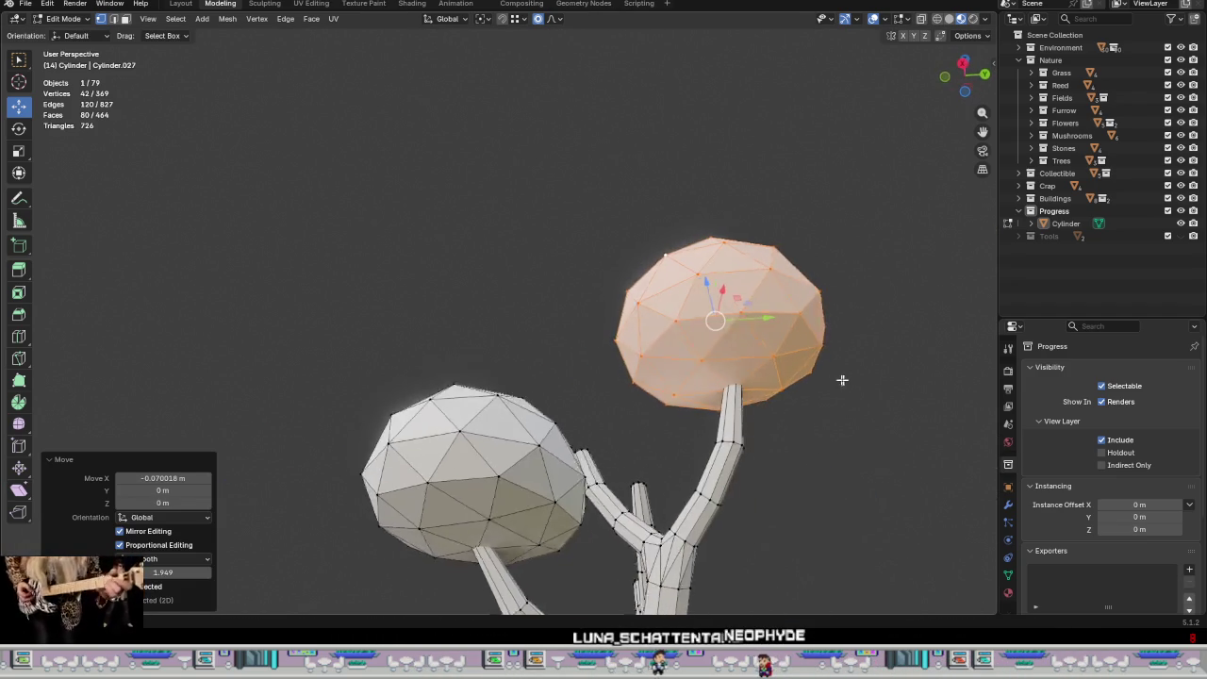
key(g)
key(z)
click(709, 283)
scroll(709, 283, down, 5)
middle_drag(736, 358, 806, 433)
scroll(749, 350, up, 3)
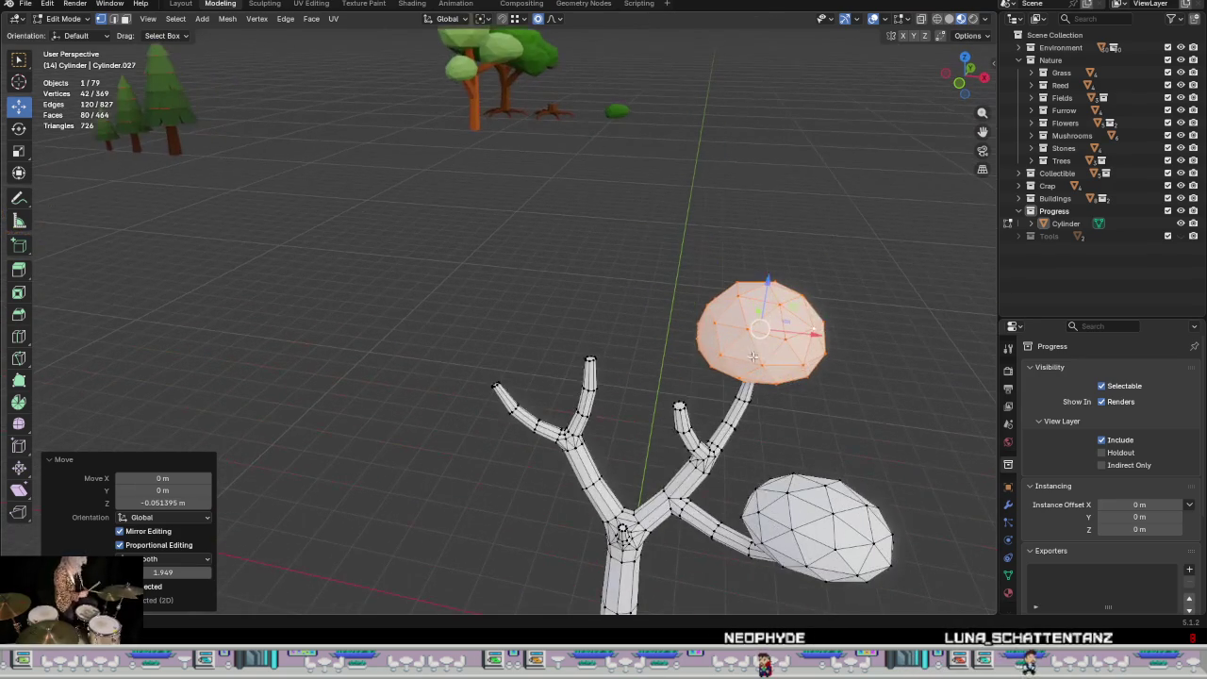
Step: Duplicate the positioned blob with Shift+D, leaving the copy in place
key(shift+d)
key(Escape)
mouse_move(787, 381)
middle_down()
mouse_move(723, 464)
mouse_move(798, 361)
middle_up()
Step: Move the copied ico-sphere blob over the tree and nudge it slightly
key(g)
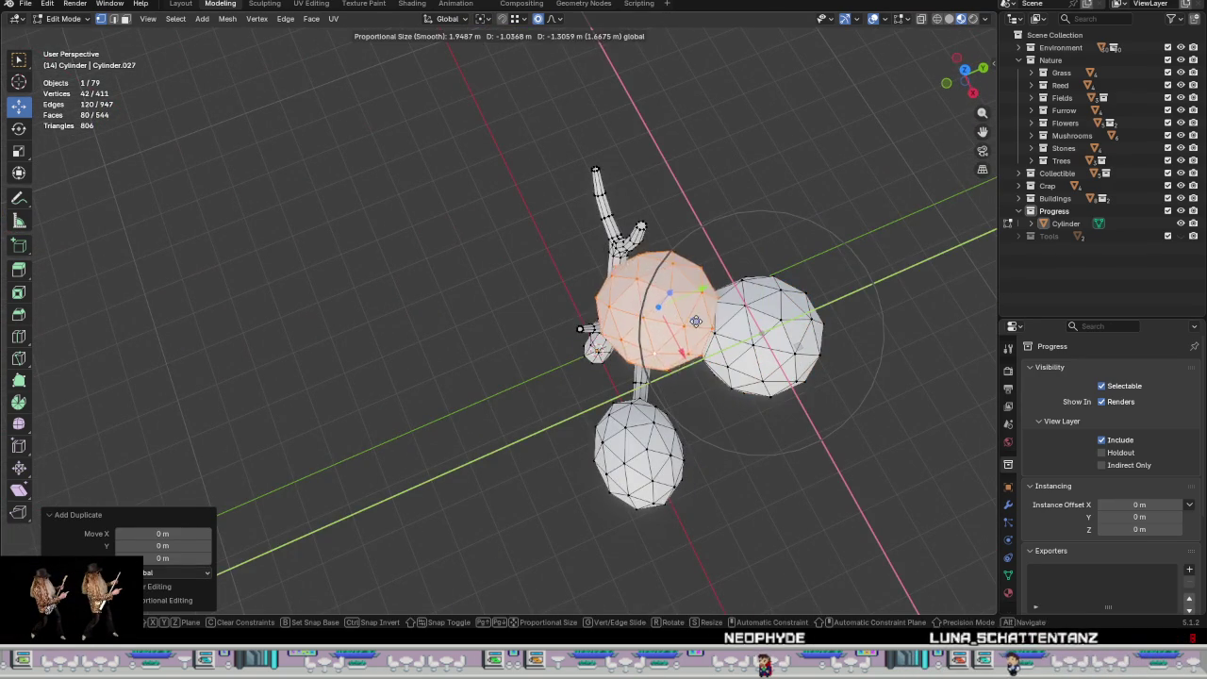
click(682, 342)
middle_drag(682, 342, 674, 123)
scroll(674, 123, up, 2)
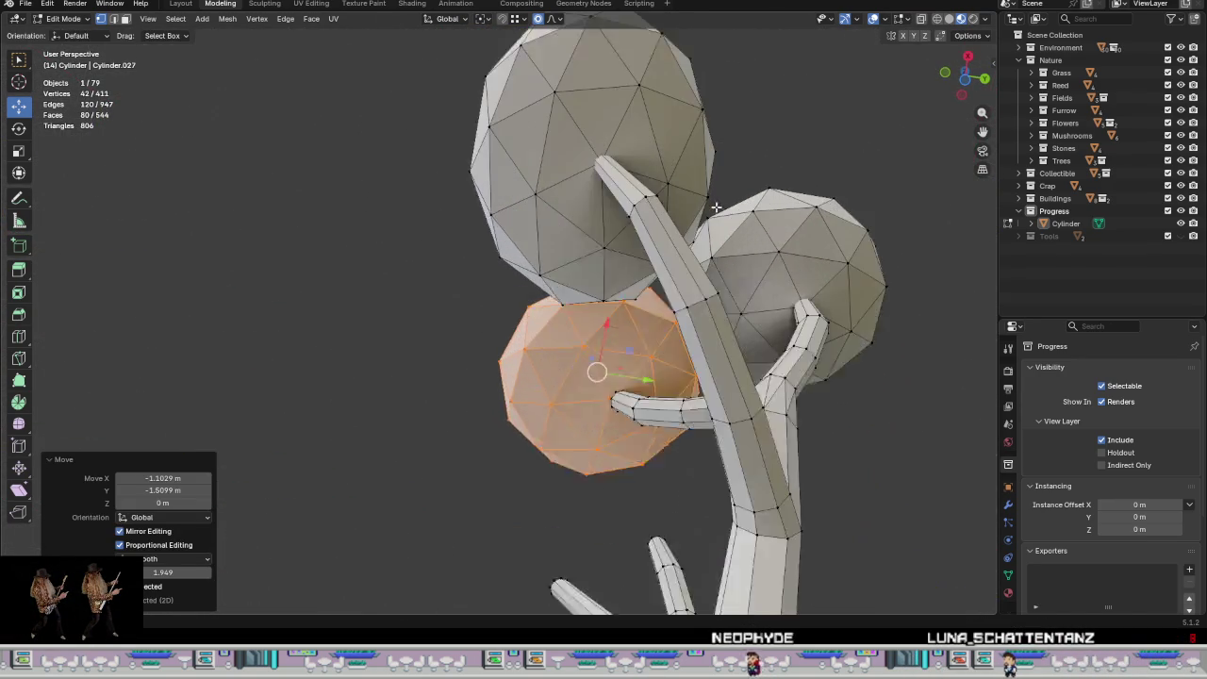
scroll(641, 264, up, 3)
key(g)
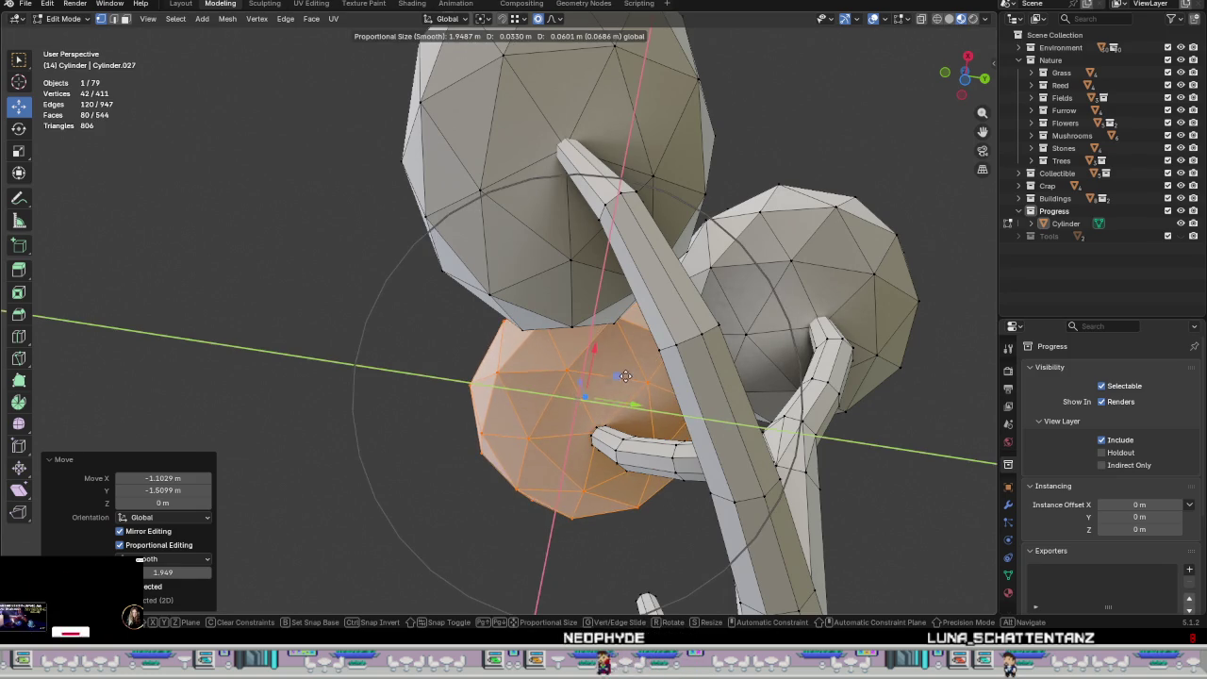
click(617, 377)
mouse_move(617, 377)
middle_down()
mouse_move(730, 398)
mouse_move(724, 440)
middle_up()
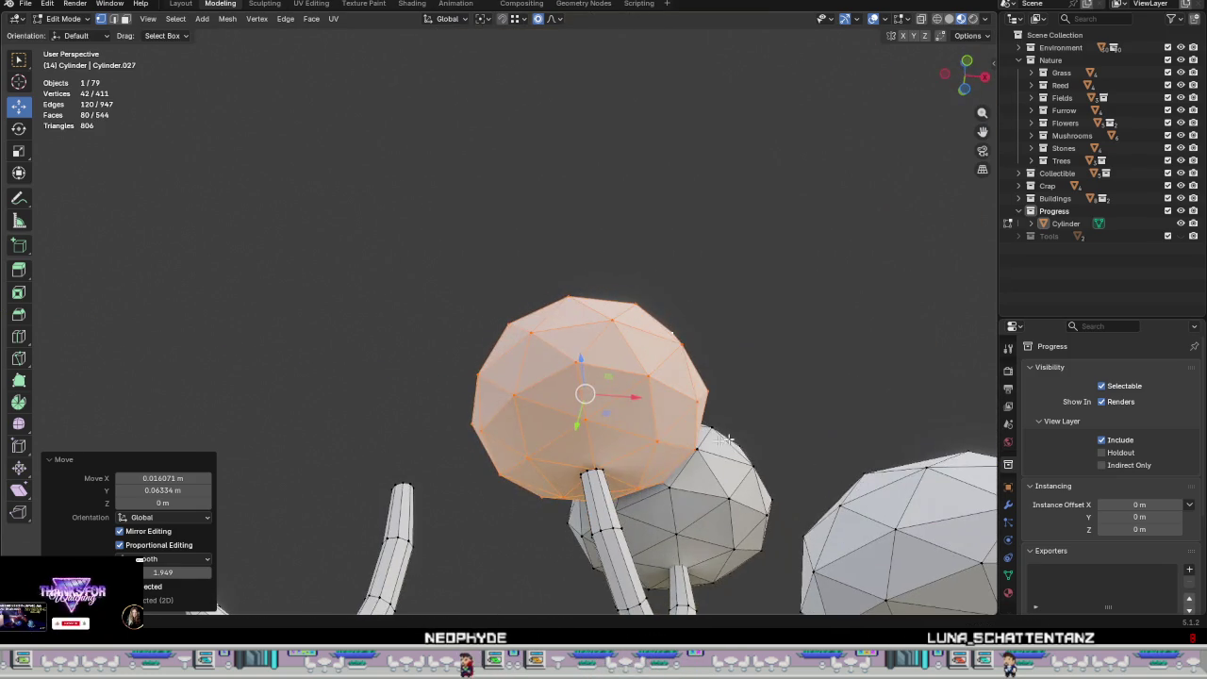
Step: Lower the copied blob along Z, then orbit to view the tree from above
key(g)
key(z)
click(585, 370)
scroll(603, 387, down, 3)
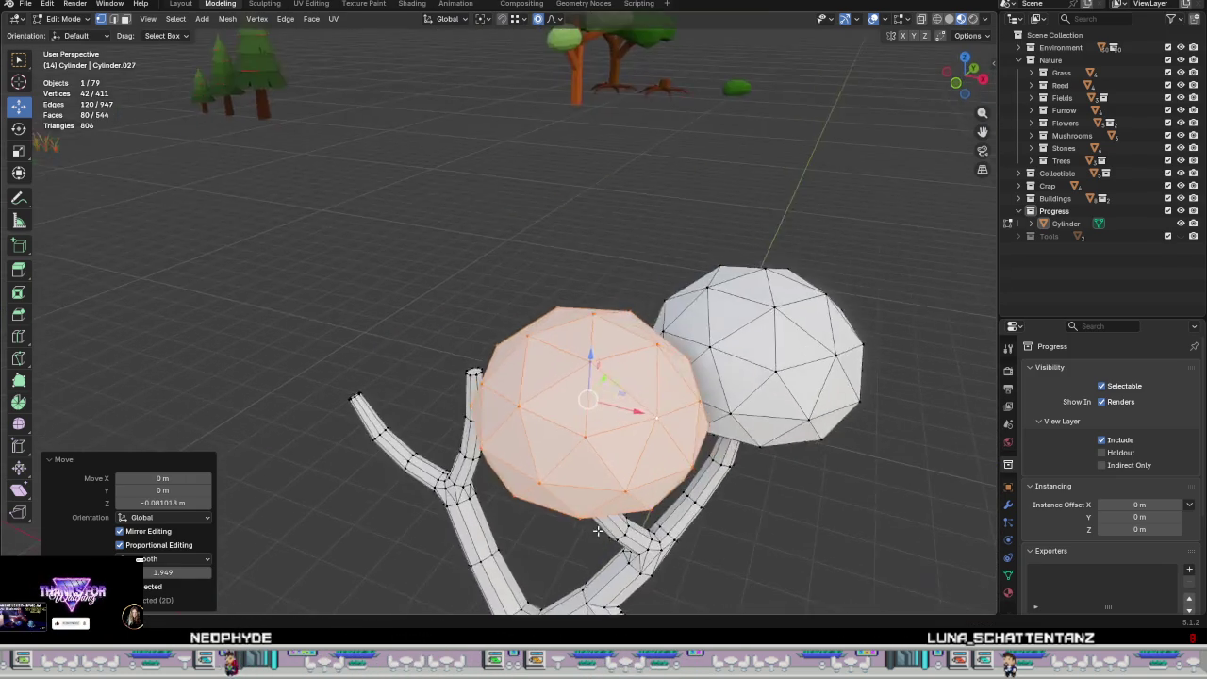
middle_drag(604, 386, 678, 396)
scroll(716, 396, down, 3)
scroll(717, 397, up, 2)
mouse_move(638, 323)
middle_down()
mouse_move(786, 363)
mouse_move(741, 332)
mouse_move(692, 224)
mouse_move(673, 270)
mouse_move(745, 286)
middle_up()
Step: Duplicate the sphere again and slide the copy to the left branch tip
key(shift+d)
right_click(657, 277)
mouse_move(657, 277)
middle_down()
mouse_move(673, 221)
mouse_move(745, 289)
middle_up()
drag(742, 298, 671, 316)
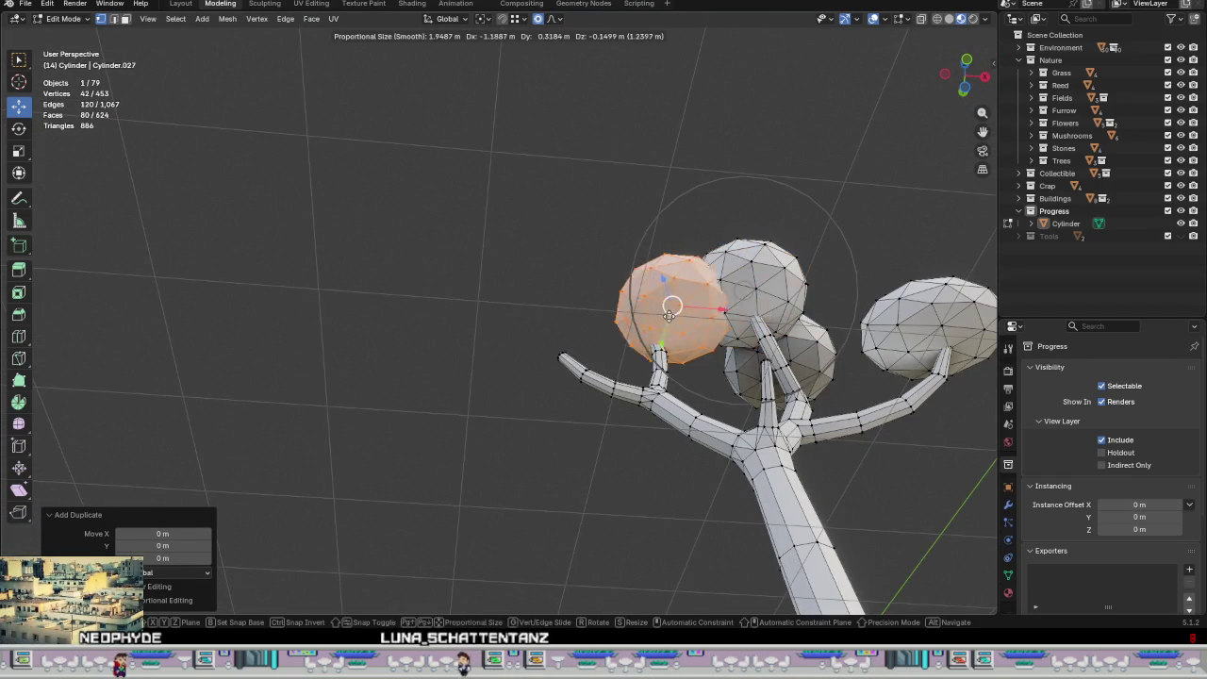
right_click(657, 323)
drag(757, 321, 683, 334)
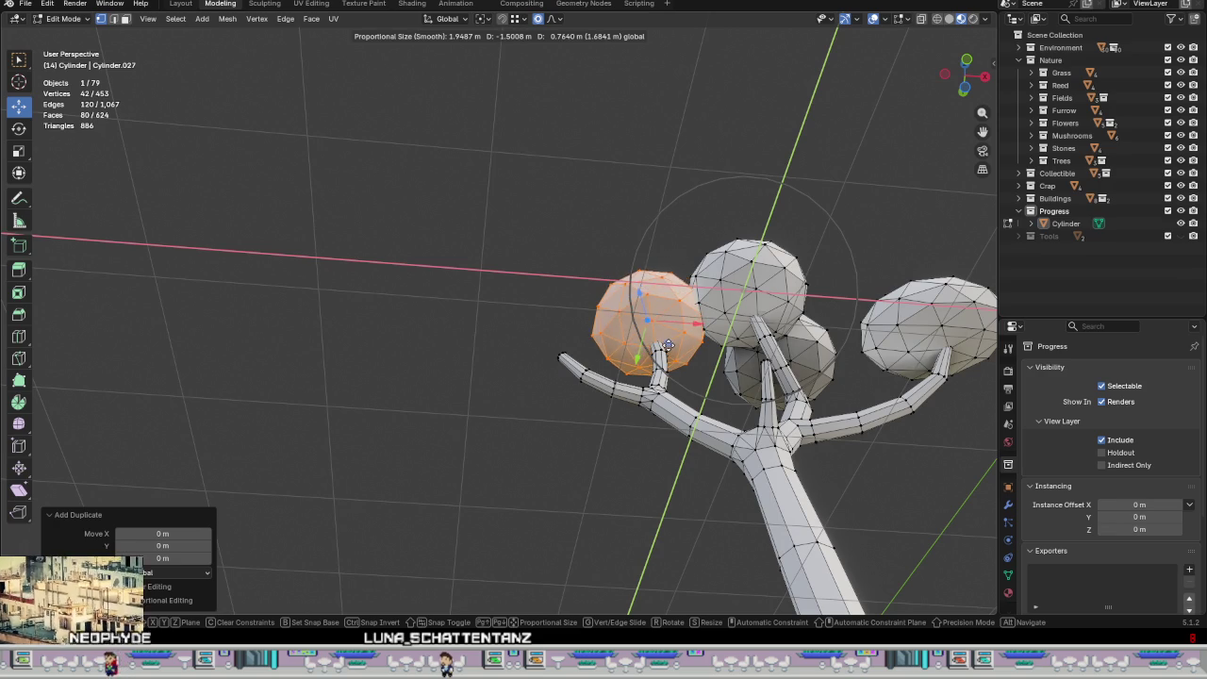
click(667, 342)
Step: Raise the new blob, then lower it about 0.679 m to settle it over its branch
middle_drag(668, 341, 647, 350)
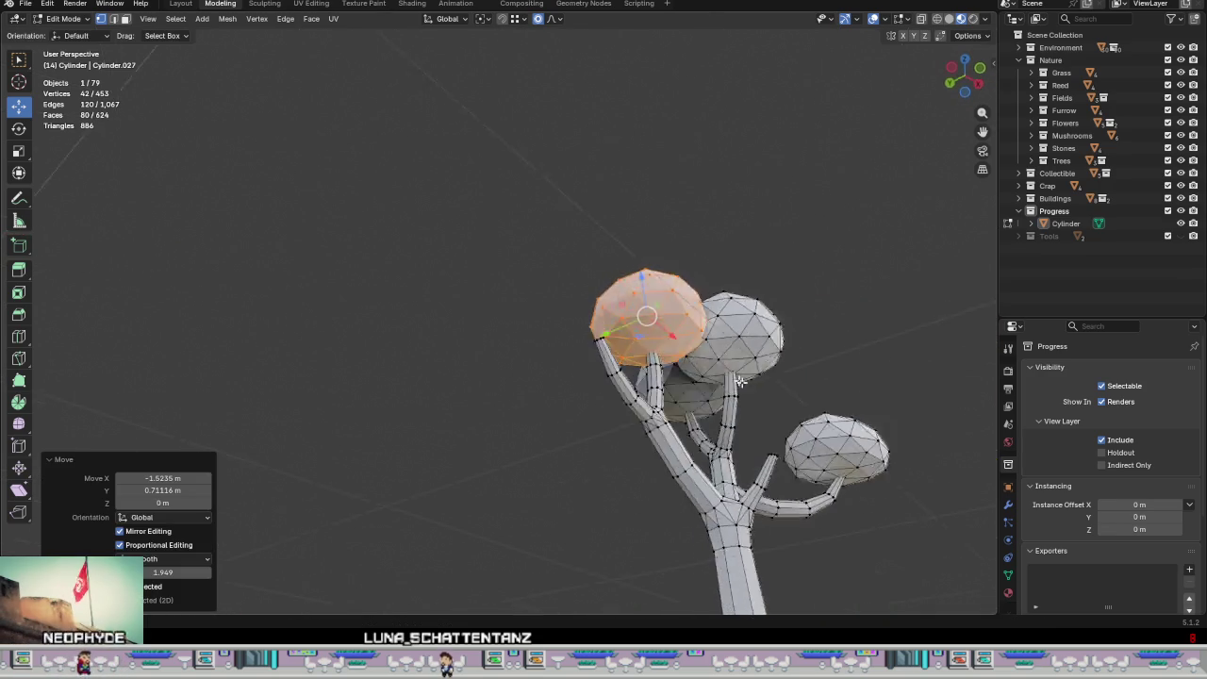
scroll(647, 349, up, 5)
middle_drag(794, 346, 696, 272)
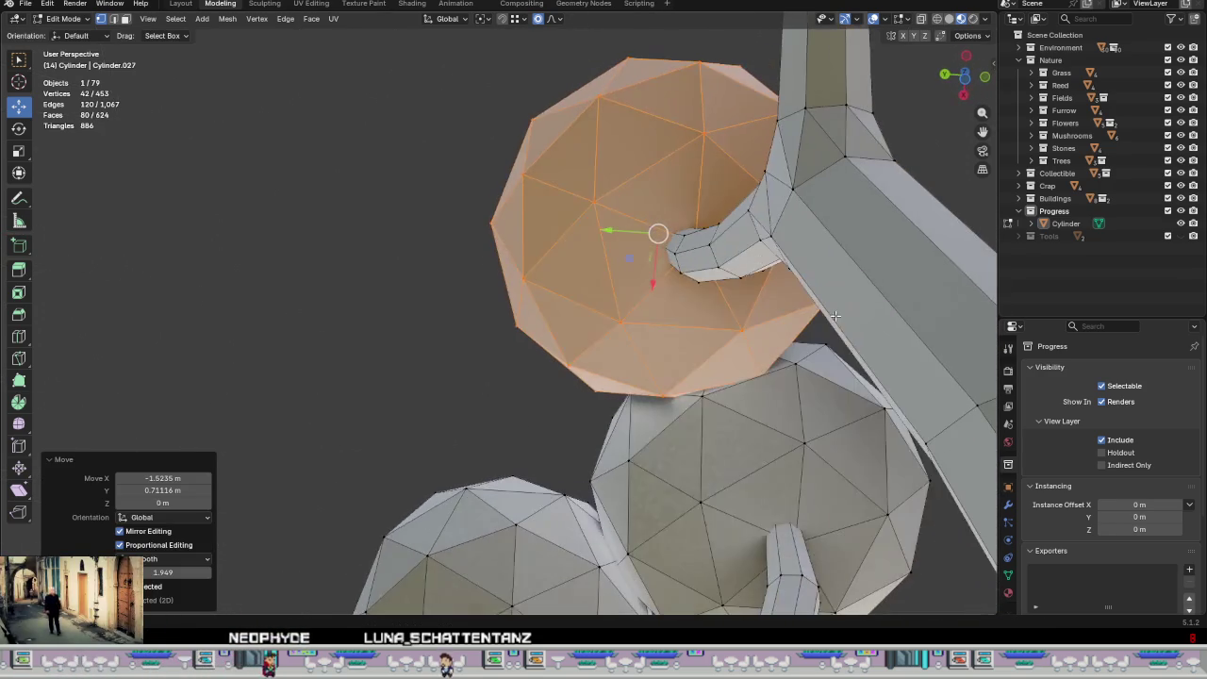
drag(628, 267, 610, 258)
middle_drag(612, 260, 765, 375)
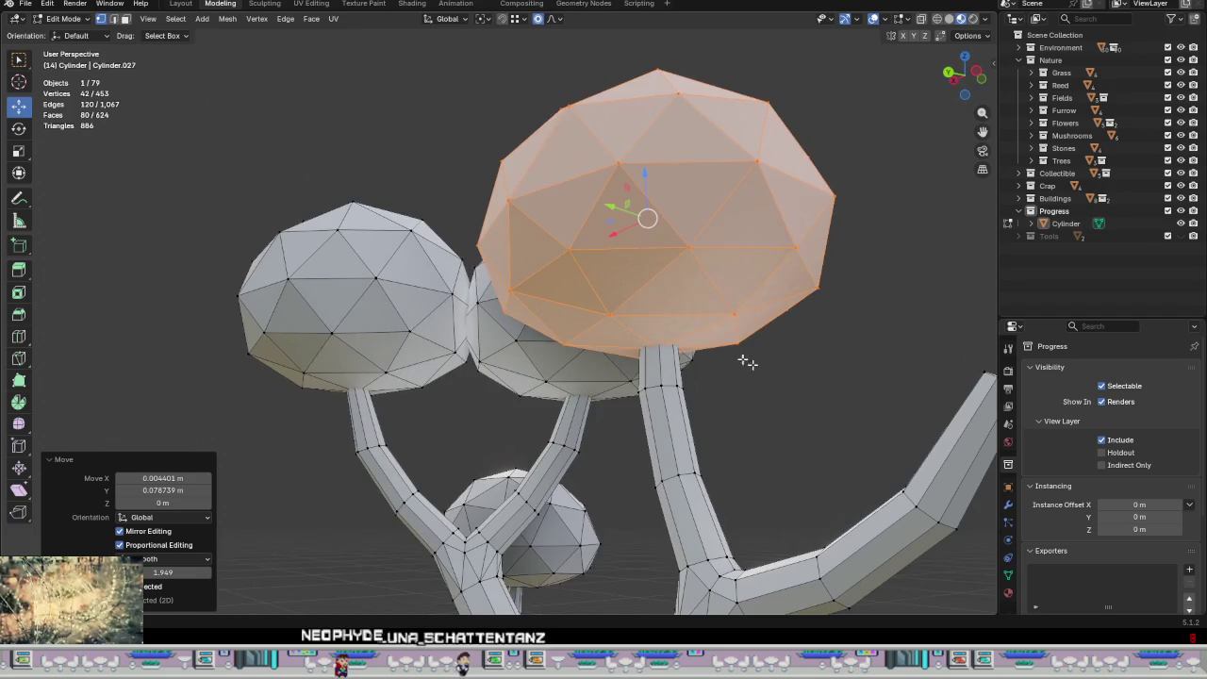
drag(647, 169, 643, 127)
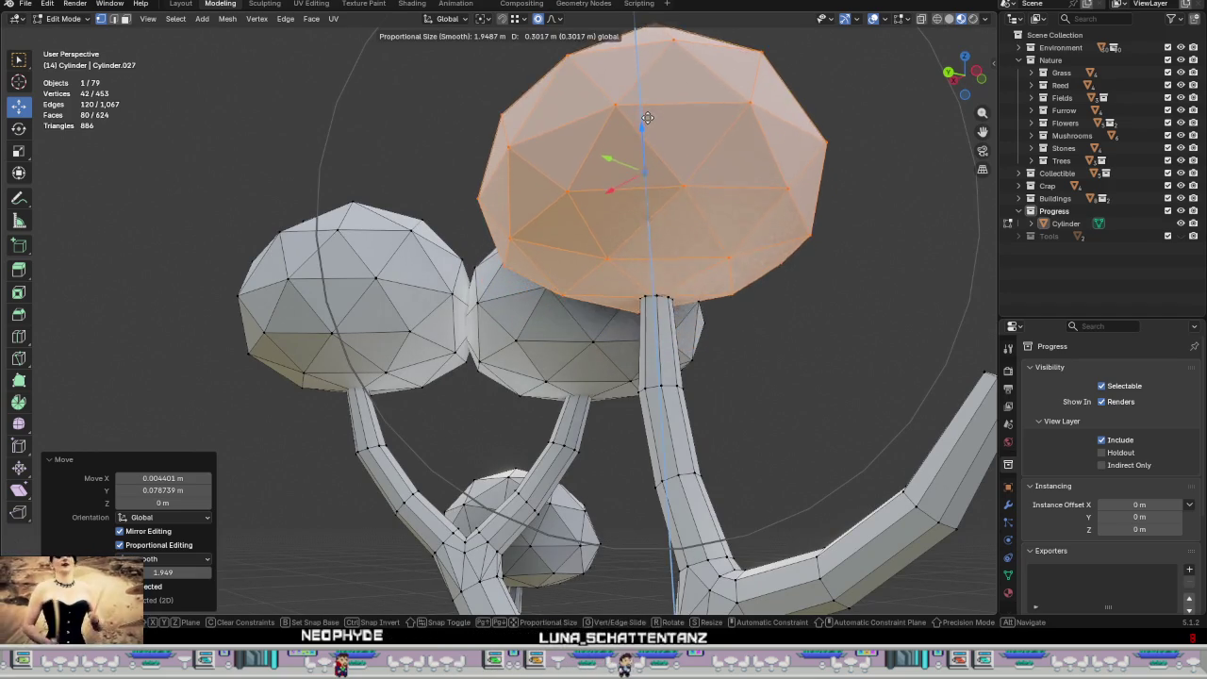
click(645, 133)
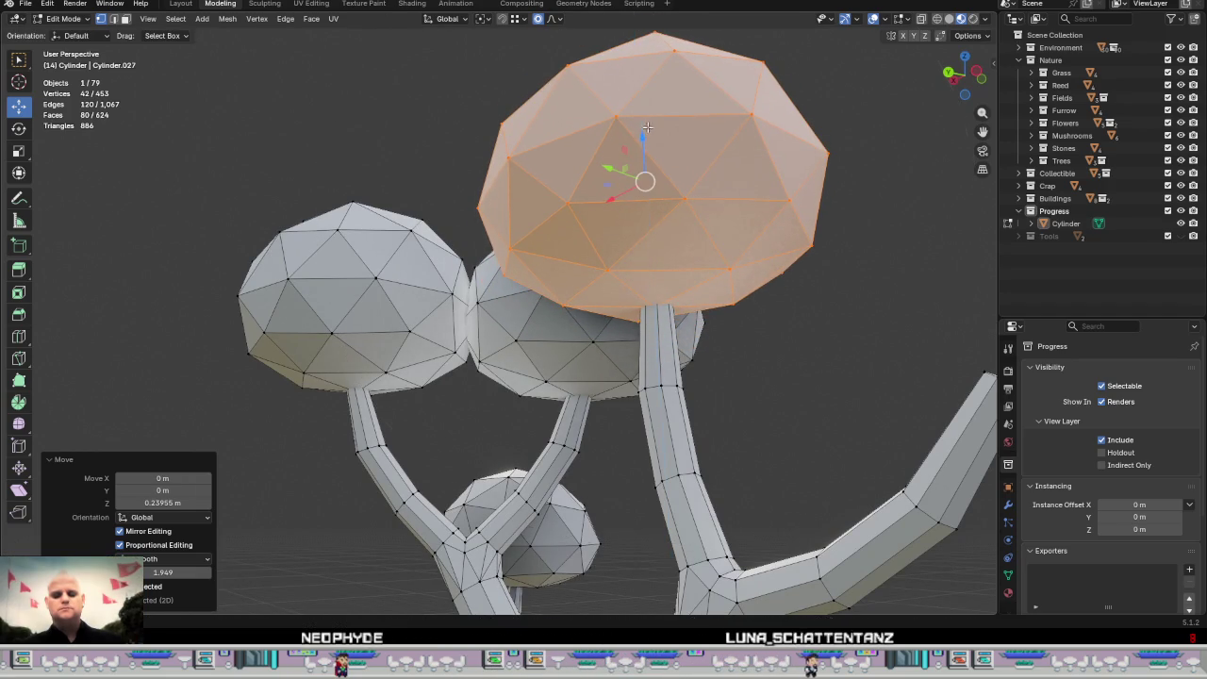
mouse_move(756, 301)
middle_down()
mouse_move(730, 323)
mouse_move(616, 296)
mouse_move(679, 314)
mouse_move(535, 138)
middle_up()
scroll(730, 322, down, 5)
right_click(744, 301)
click(533, 217)
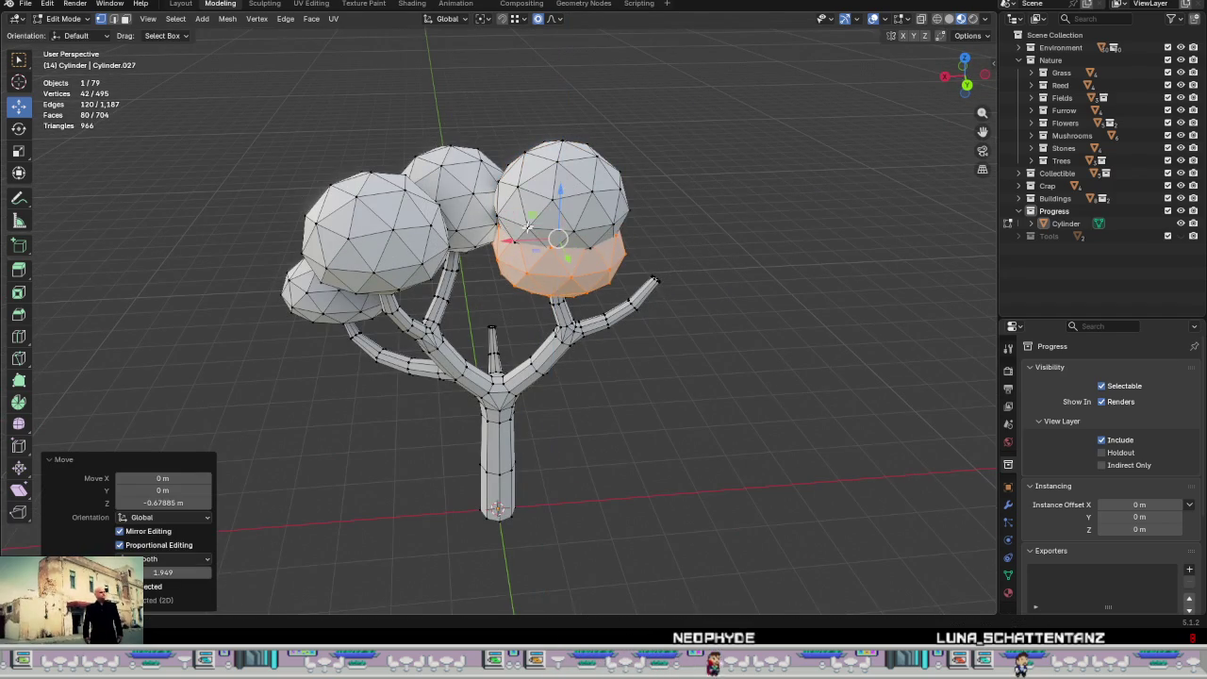
Step: Slide the blob along X onto the other branch tip
key(g)
key(x)
click(672, 268)
scroll(673, 272, up, 3)
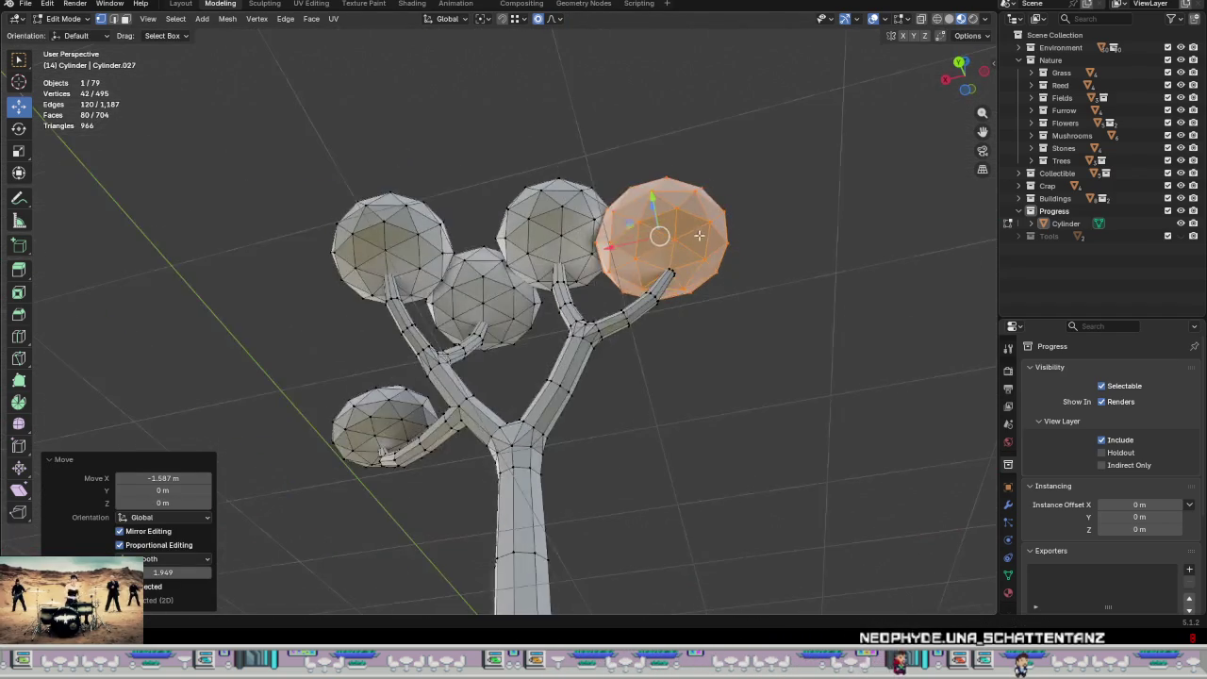
scroll(674, 275, up, 4)
mouse_move(674, 274)
middle_down()
mouse_move(613, 221)
mouse_move(636, 326)
middle_up()
Step: Shift the blob slightly in the horizontal plane, excluding Z
key(g)
key(shift+z)
click(592, 222)
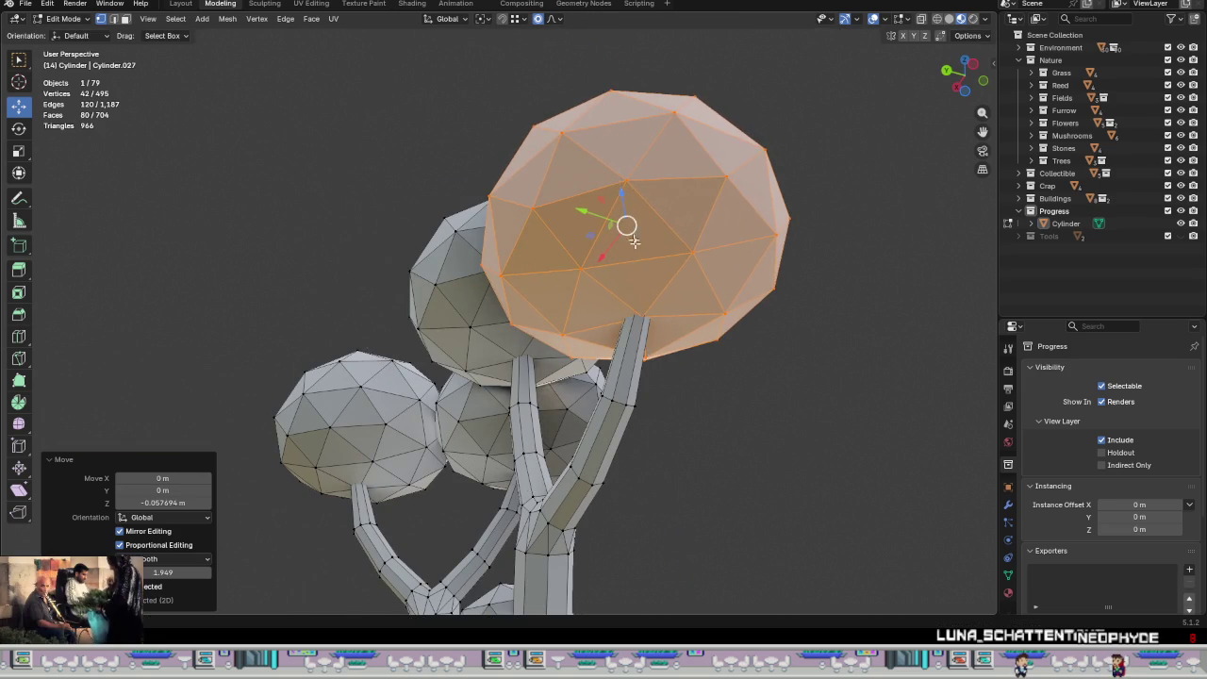
middle_drag(627, 227, 683, 217)
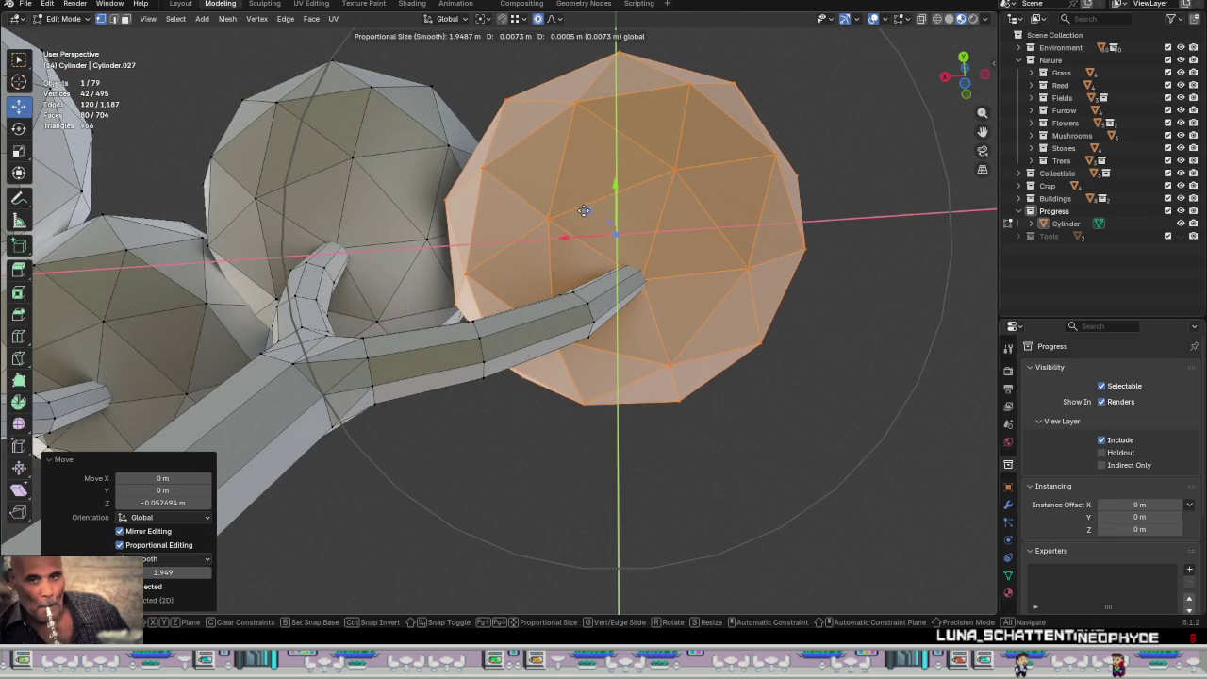
click(577, 207)
middle_drag(577, 208, 539, 295)
Step: Nudge the blob along the Y axis, then along the X axis
key(g)
key(y)
click(566, 226)
middle_drag(565, 226, 473, 334)
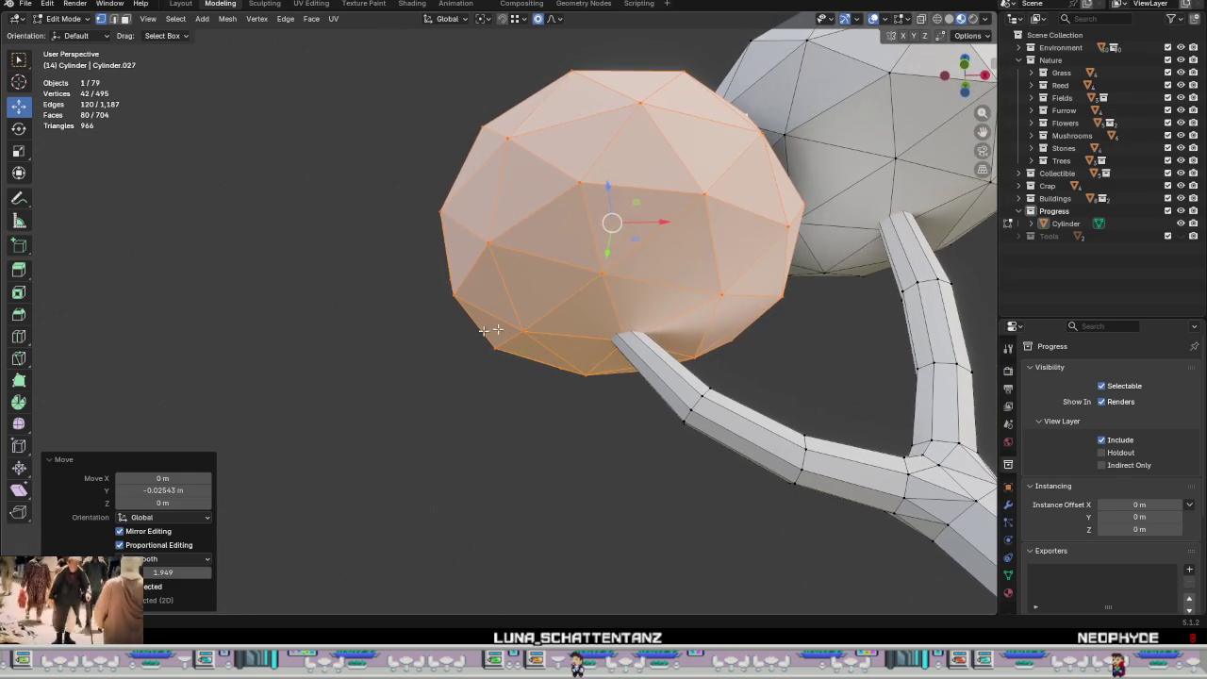
key(g)
key(x)
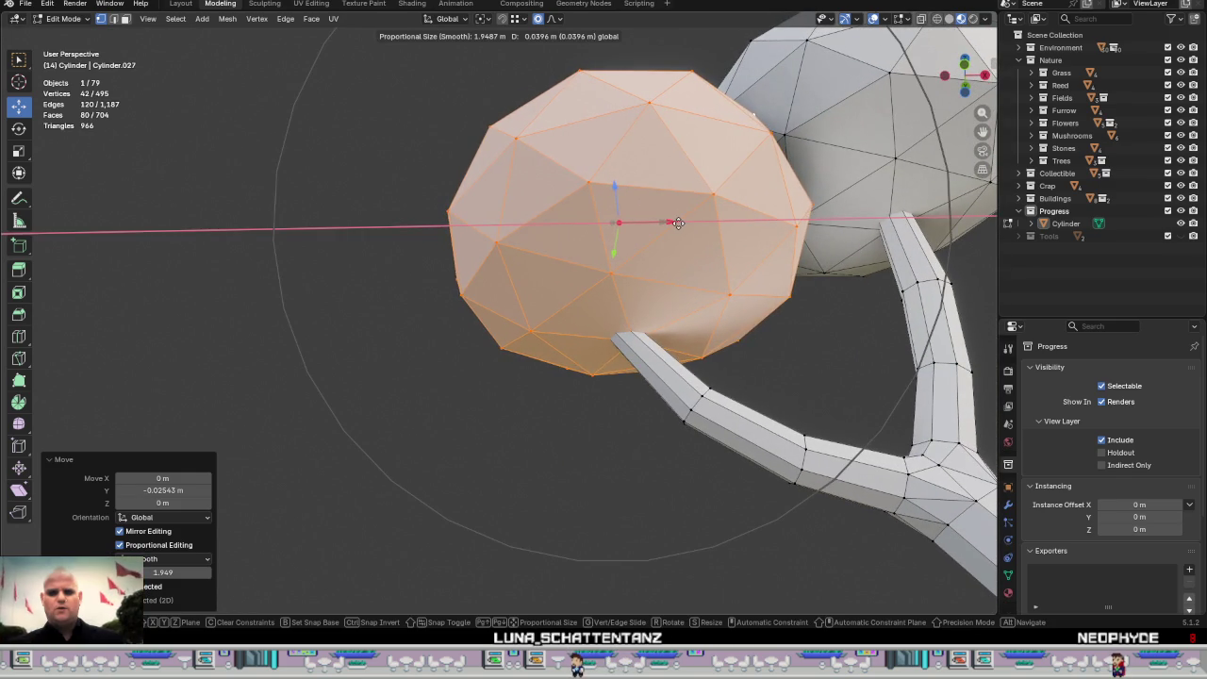
click(677, 222)
mouse_move(620, 221)
middle_down()
mouse_move(851, 334)
mouse_move(746, 287)
middle_up()
Step: Nudge the blob about 0.022 m down along Z and inspect the crown cluster
key(g)
key(z)
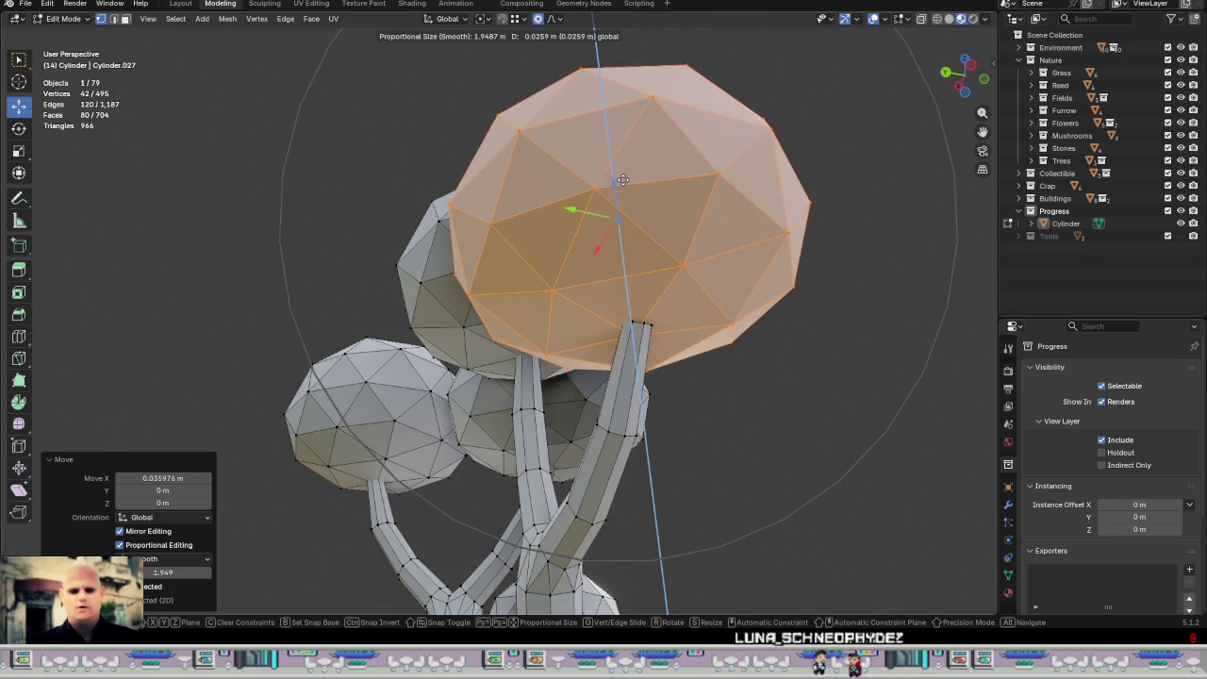
click(622, 221)
scroll(668, 297, down, 2)
mouse_move(668, 297)
middle_down()
mouse_move(764, 336)
mouse_move(754, 348)
middle_up()
scroll(351, 230, down, 3)
mouse_move(351, 229)
middle_down()
mouse_move(651, 405)
mouse_move(329, 334)
mouse_move(602, 361)
mouse_move(537, 275)
middle_up()
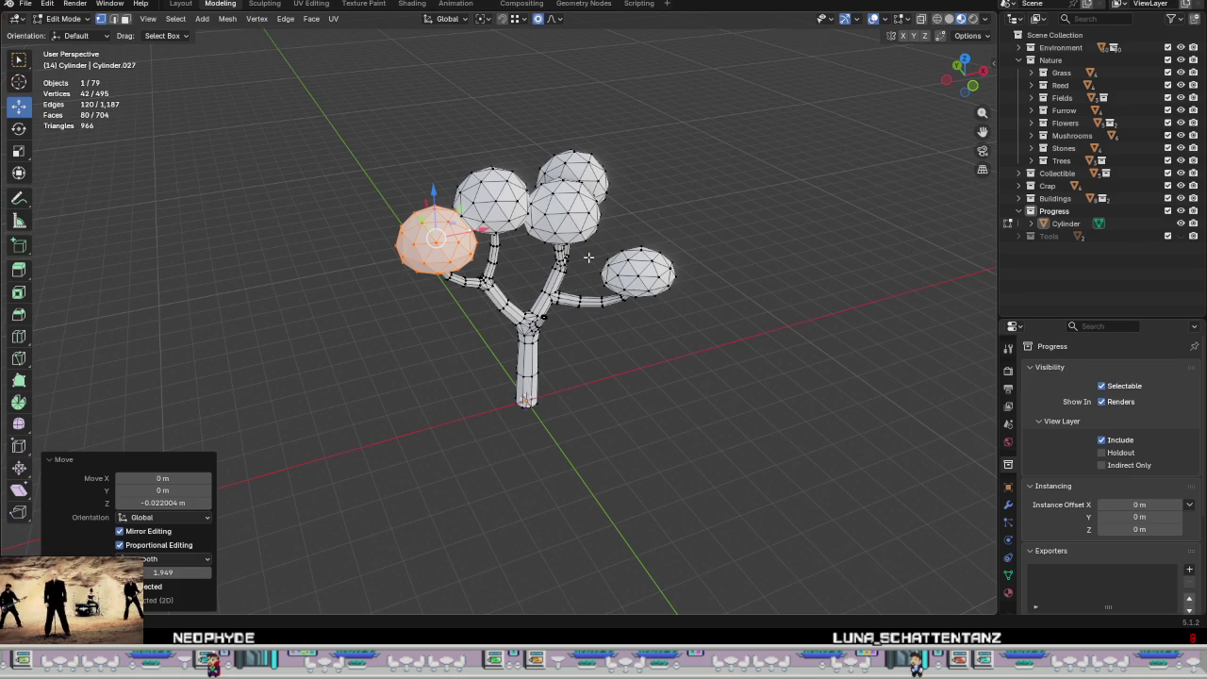
mouse_move(533, 322)
middle_down()
mouse_move(533, 235)
mouse_move(552, 240)
mouse_move(534, 322)
mouse_move(590, 345)
mouse_move(625, 342)
mouse_move(537, 275)
mouse_move(541, 385)
mouse_move(515, 390)
middle_up()
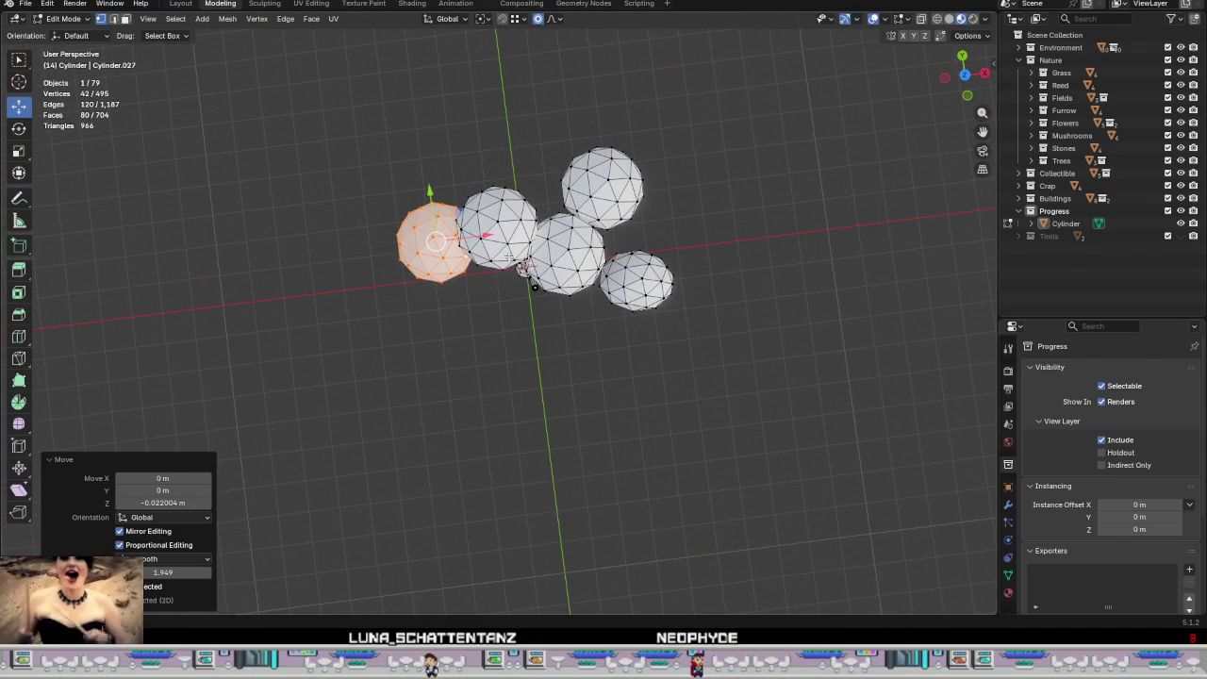
mouse_move(514, 285)
middle_down()
mouse_move(670, 235)
mouse_move(537, 269)
mouse_move(634, 461)
middle_up()
scroll(633, 461, up, 1)
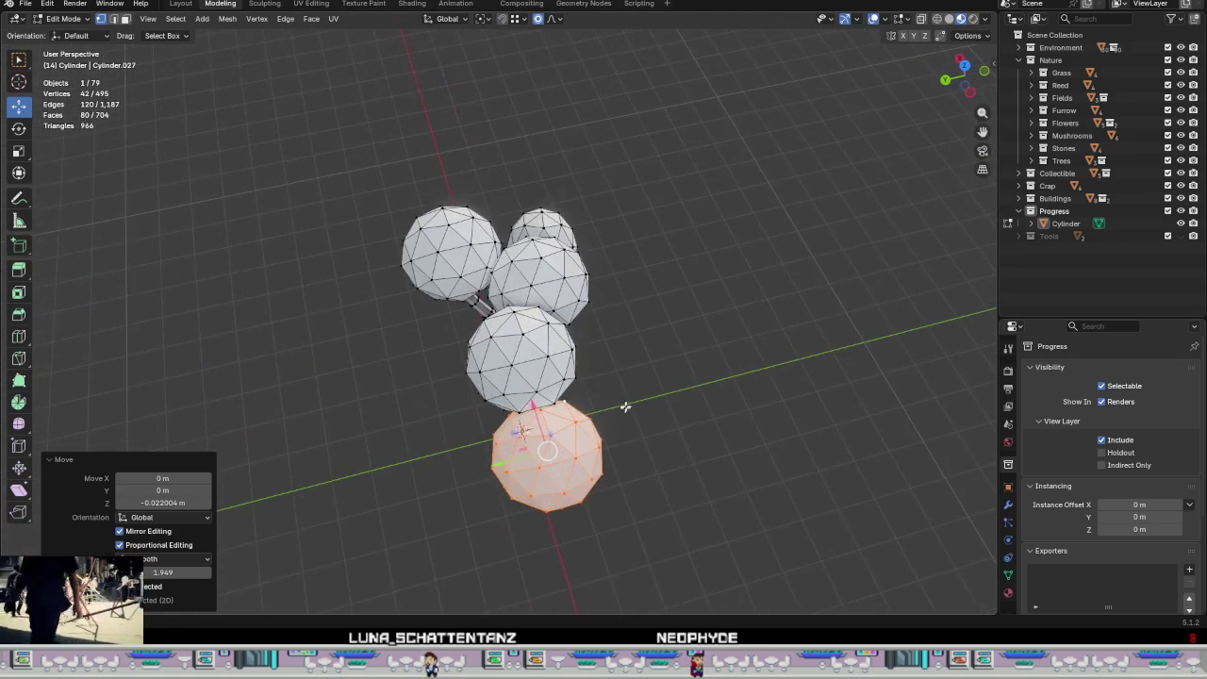
Step: Place a duplicated blob beside the others and lower it along Z
scroll(620, 410, up, 1)
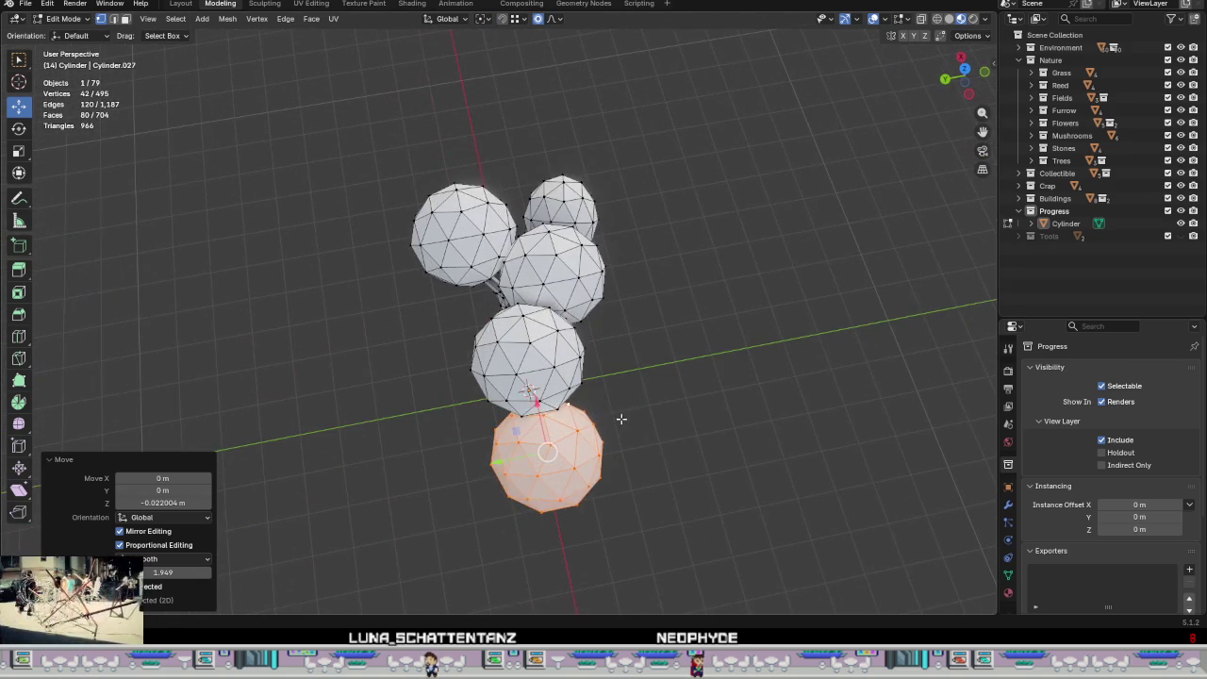
click(574, 374)
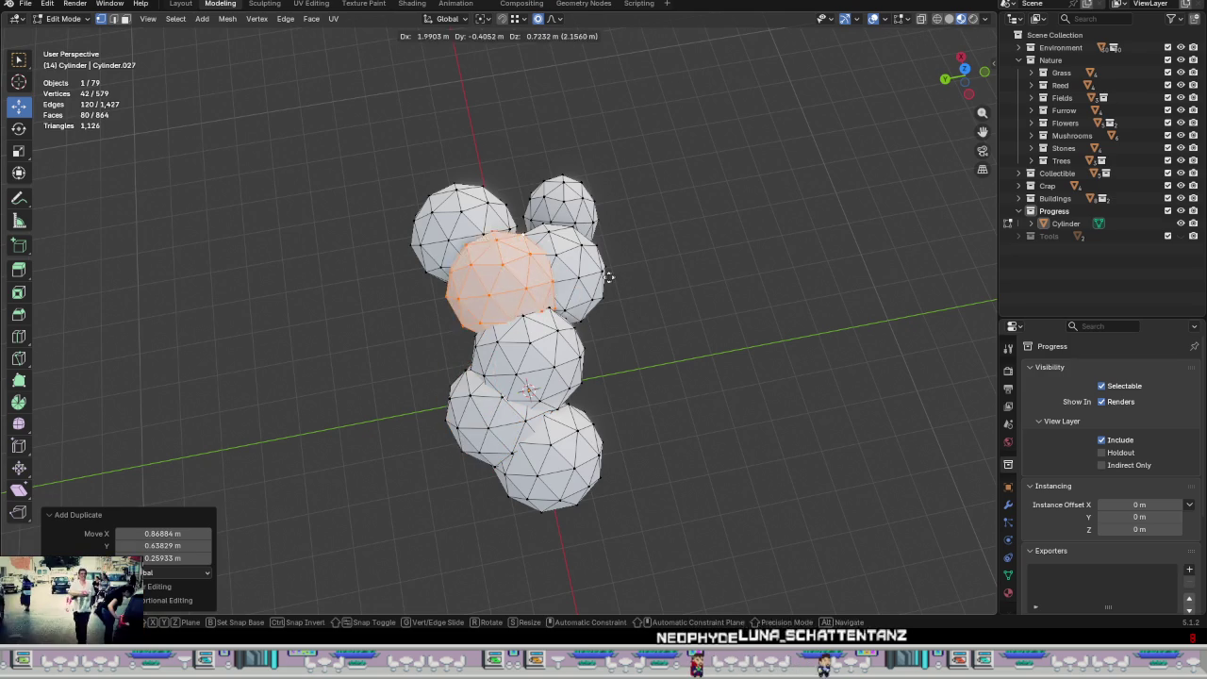
middle_drag(556, 282, 430, 206)
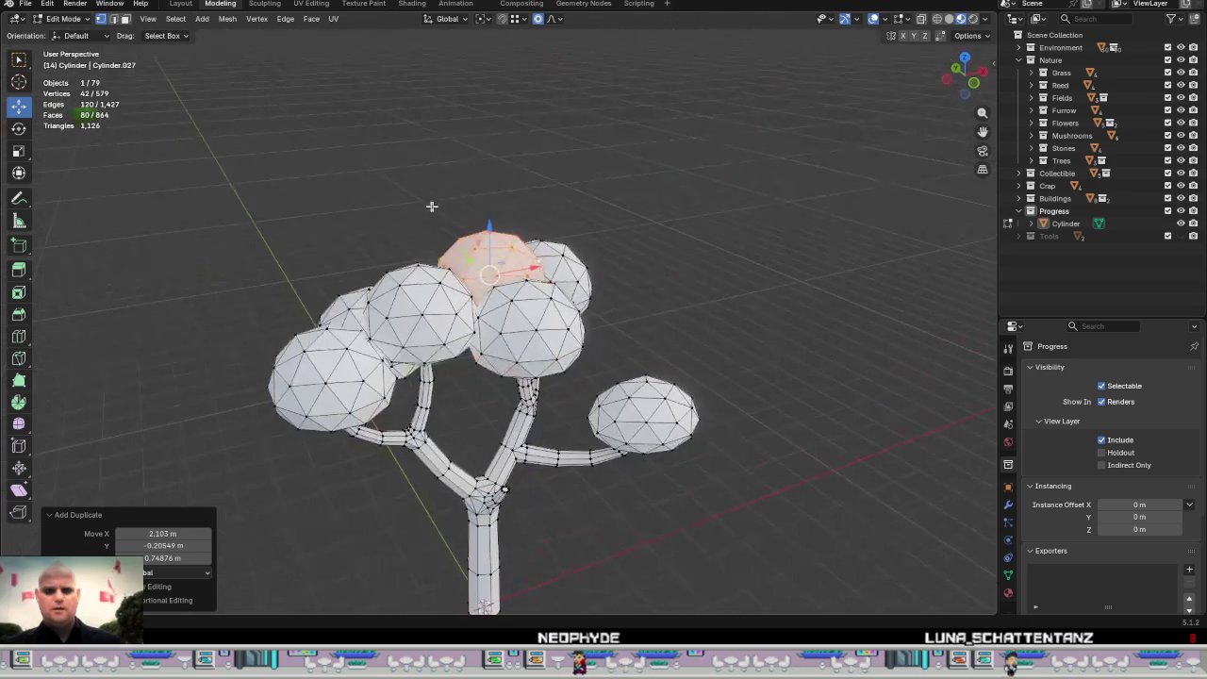
key(g)
key(z)
click(488, 247)
mouse_move(489, 247)
middle_down()
mouse_move(340, 347)
mouse_move(224, 310)
mouse_move(273, 161)
mouse_move(473, 192)
mouse_move(520, 319)
middle_up()
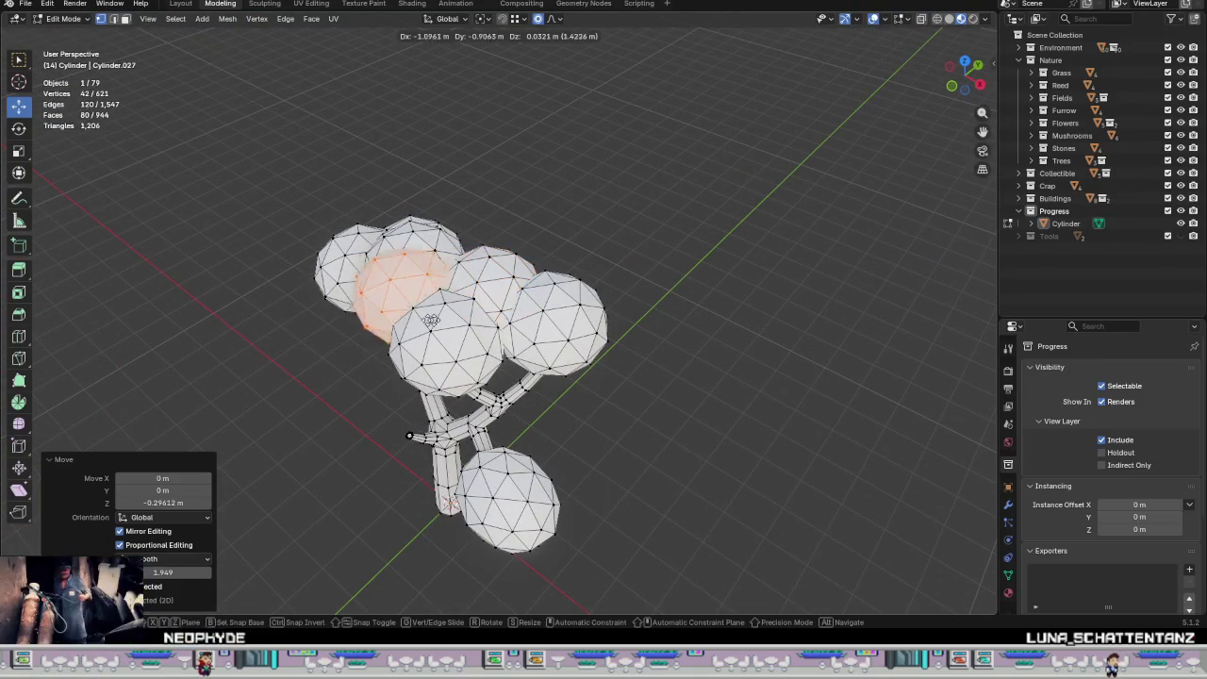
Step: Place another duplicated blob in the crown and nudge it into position
click(404, 342)
middle_drag(404, 342, 406, 253)
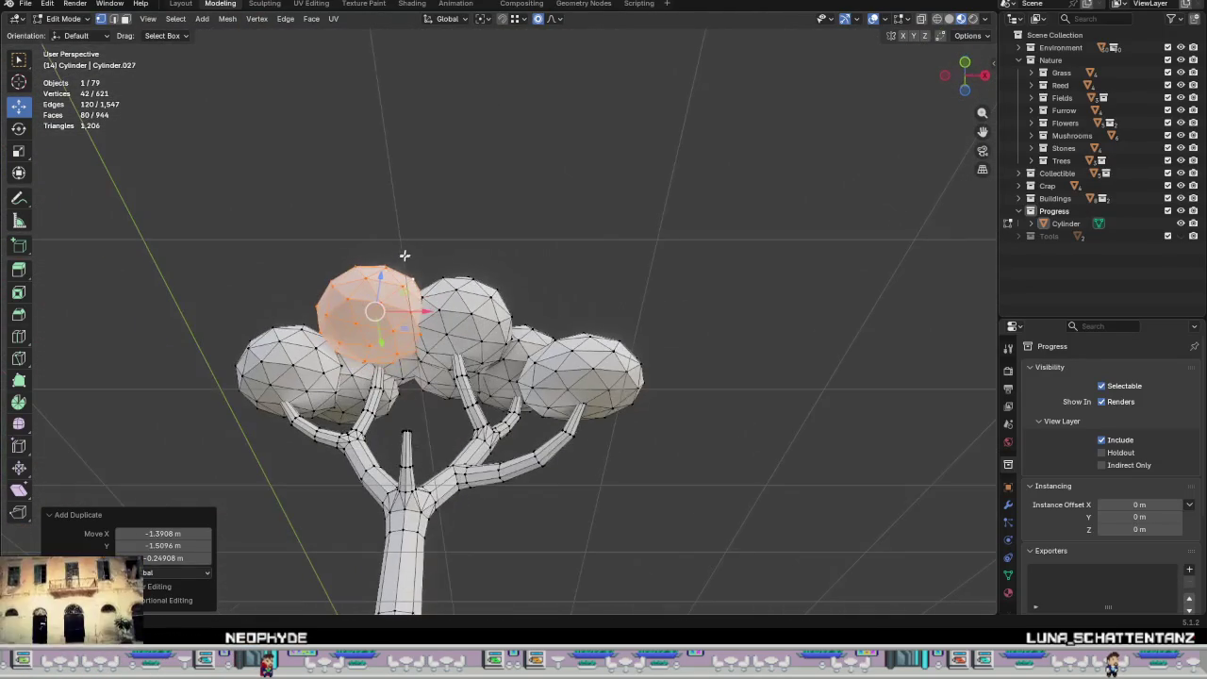
click(383, 299)
middle_drag(382, 299, 470, 469)
middle_drag(339, 304, 362, 317)
click(368, 273)
mouse_move(368, 272)
middle_down()
mouse_move(417, 386)
mouse_move(399, 349)
mouse_move(425, 379)
mouse_move(656, 422)
middle_up()
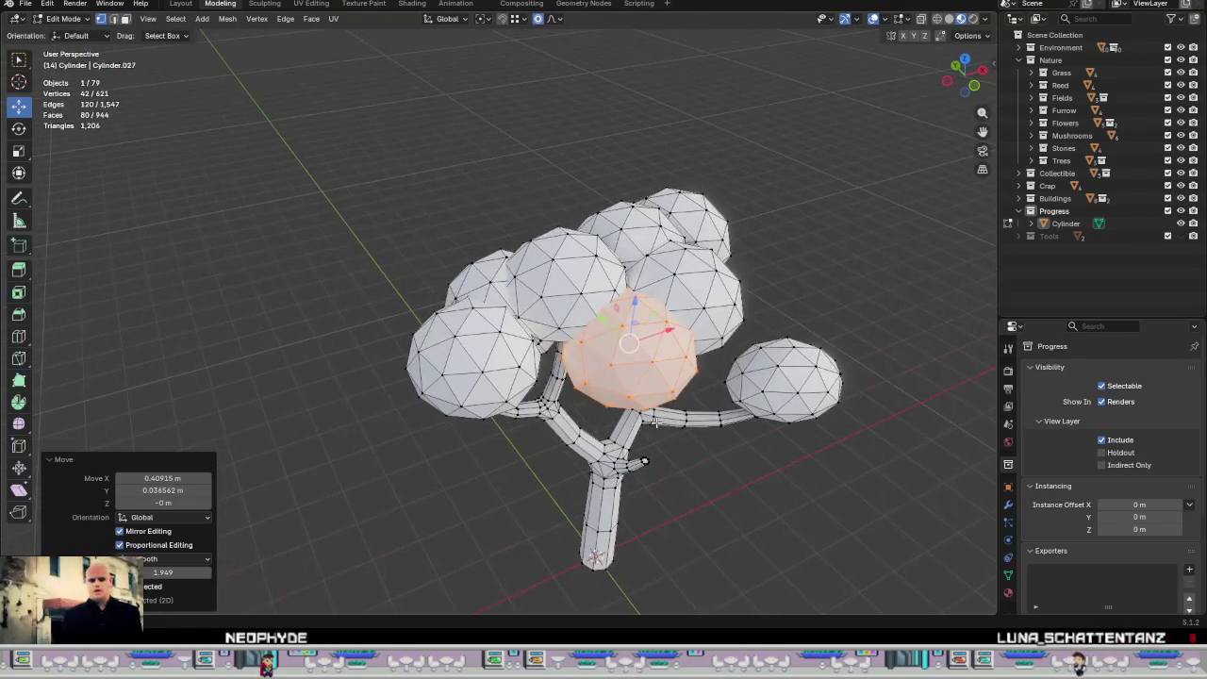
Step: Add one more blob, raise it about 0.13 m, and return to Object Mode
click(568, 417)
middle_drag(569, 418, 544, 338)
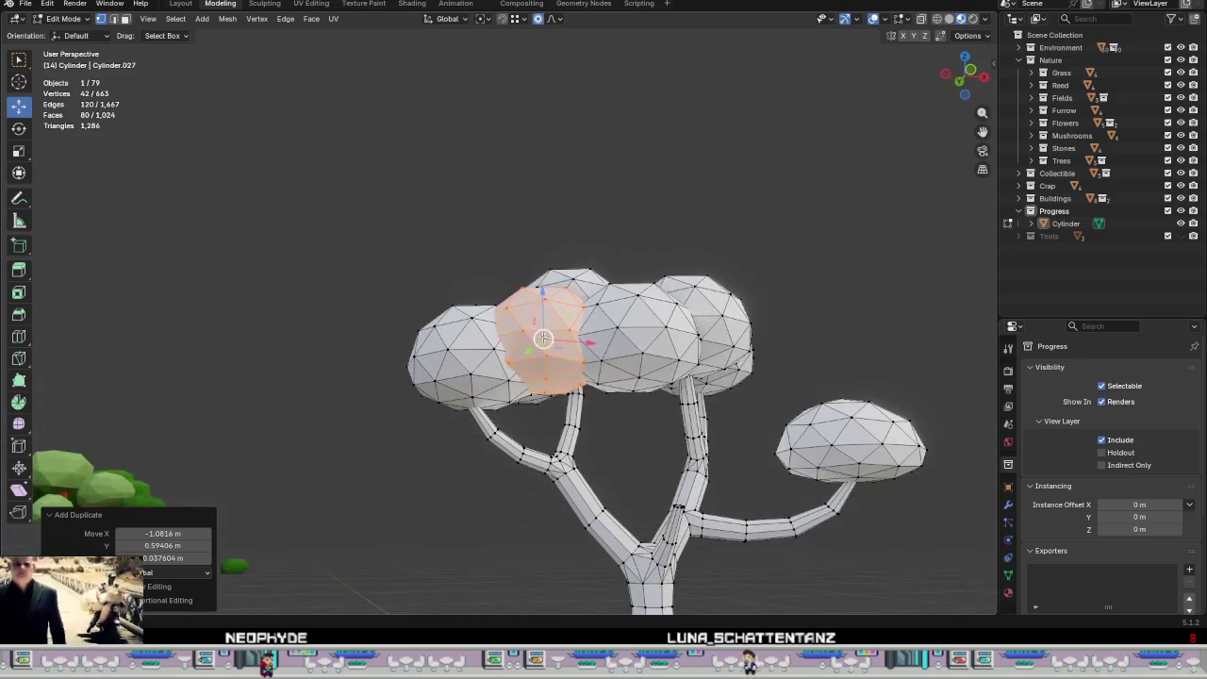
click(530, 323)
mouse_move(531, 329)
middle_down()
mouse_move(627, 456)
mouse_move(680, 477)
mouse_move(606, 433)
mouse_move(494, 397)
mouse_move(397, 425)
mouse_move(555, 493)
middle_up()
scroll(398, 425, down, 3)
scroll(555, 493, down, 2)
scroll(660, 513, down, 1)
key(Tab)
mouse_move(660, 506)
middle_down()
mouse_move(708, 444)
mouse_move(673, 484)
mouse_move(579, 318)
mouse_move(492, 436)
mouse_move(393, 386)
mouse_move(239, 366)
mouse_move(326, 433)
mouse_move(462, 468)
mouse_move(450, 500)
mouse_move(668, 352)
mouse_move(588, 356)
mouse_move(613, 365)
mouse_move(587, 304)
mouse_move(647, 273)
mouse_move(615, 359)
middle_up()
scroll(619, 359, up, 3)
Step: Select the tree mesh and enter Edit Mode to work on the crown
click(560, 294)
key(Tab)
scroll(560, 294, up, 2)
scroll(560, 294, up, 2)
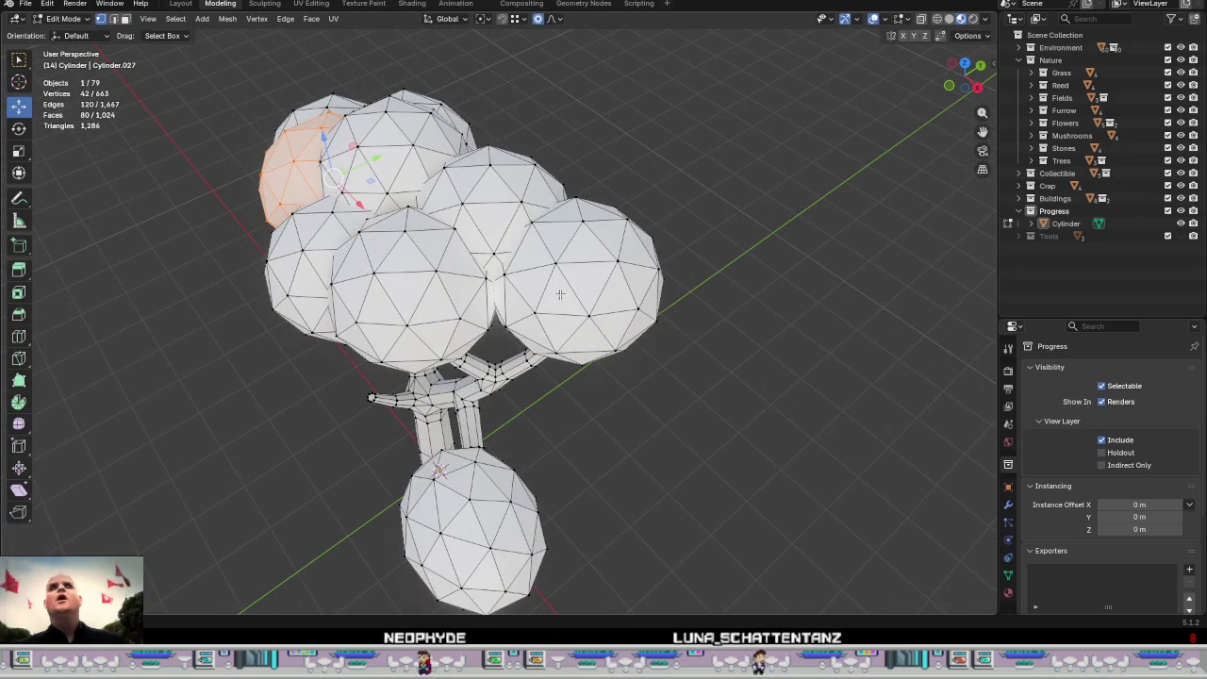
middle_drag(551, 277, 580, 261)
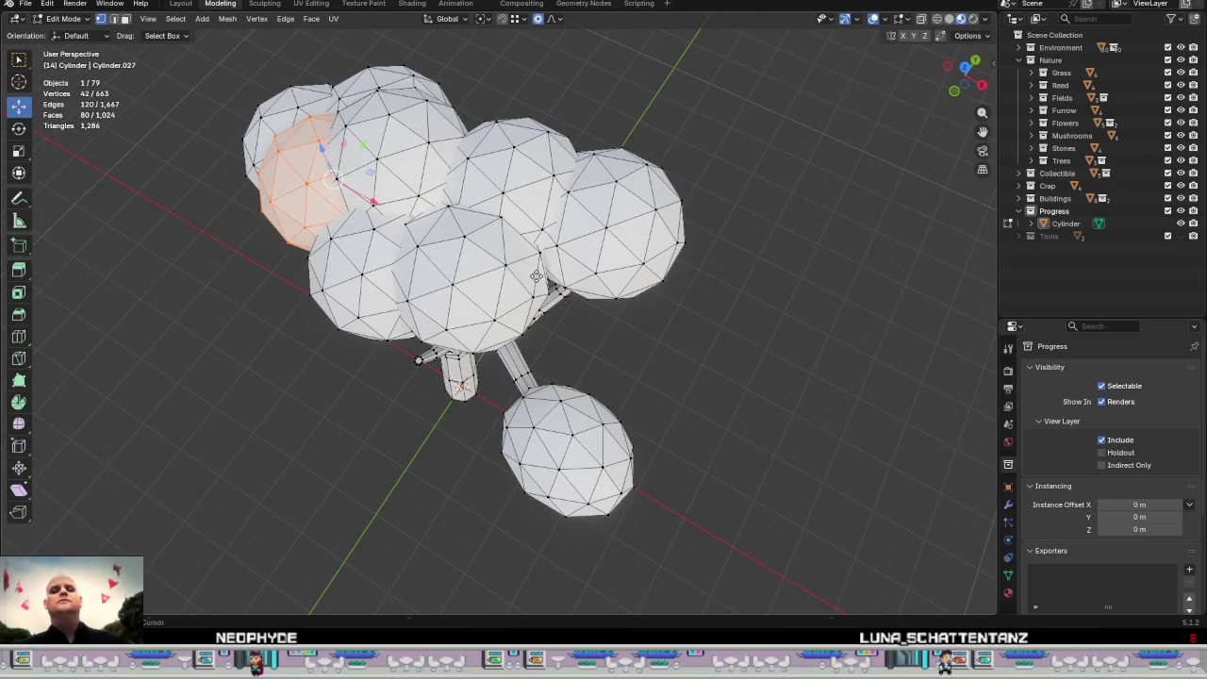
Step: Place a duplicated blob in the crown, raise it, then nudge it down slightly
click(753, 369)
middle_drag(726, 364, 602, 219)
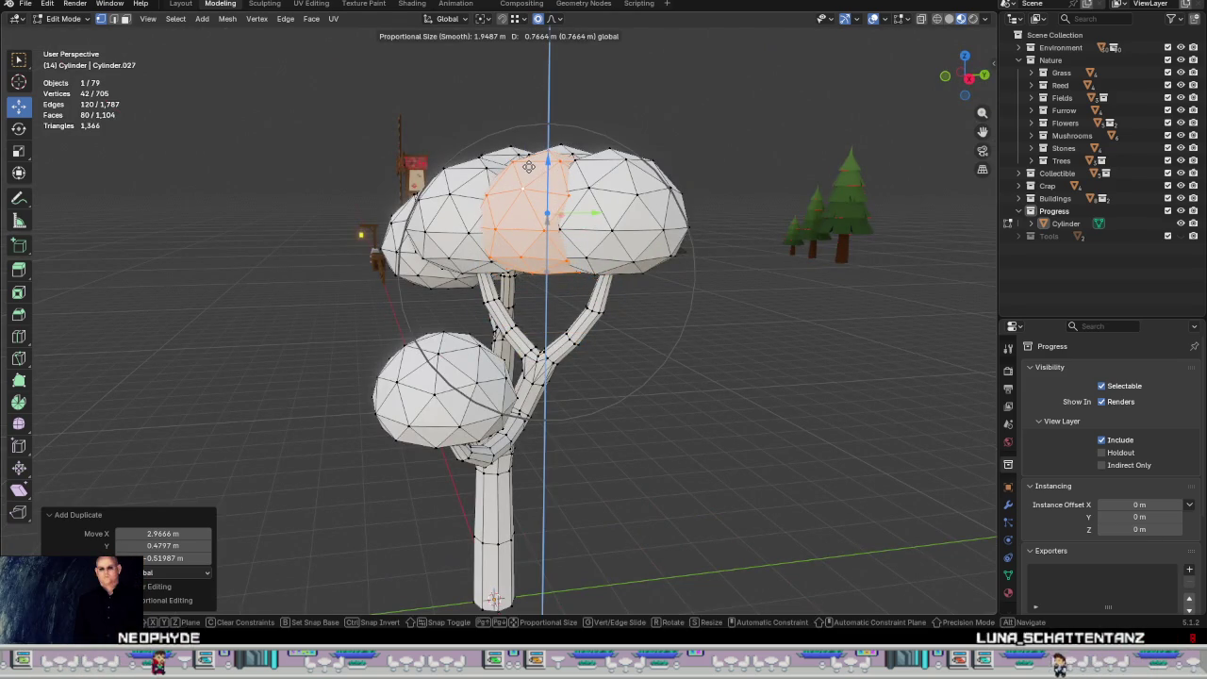
click(529, 166)
mouse_move(529, 166)
middle_down()
mouse_move(572, 279)
mouse_move(631, 336)
middle_up()
click(514, 222)
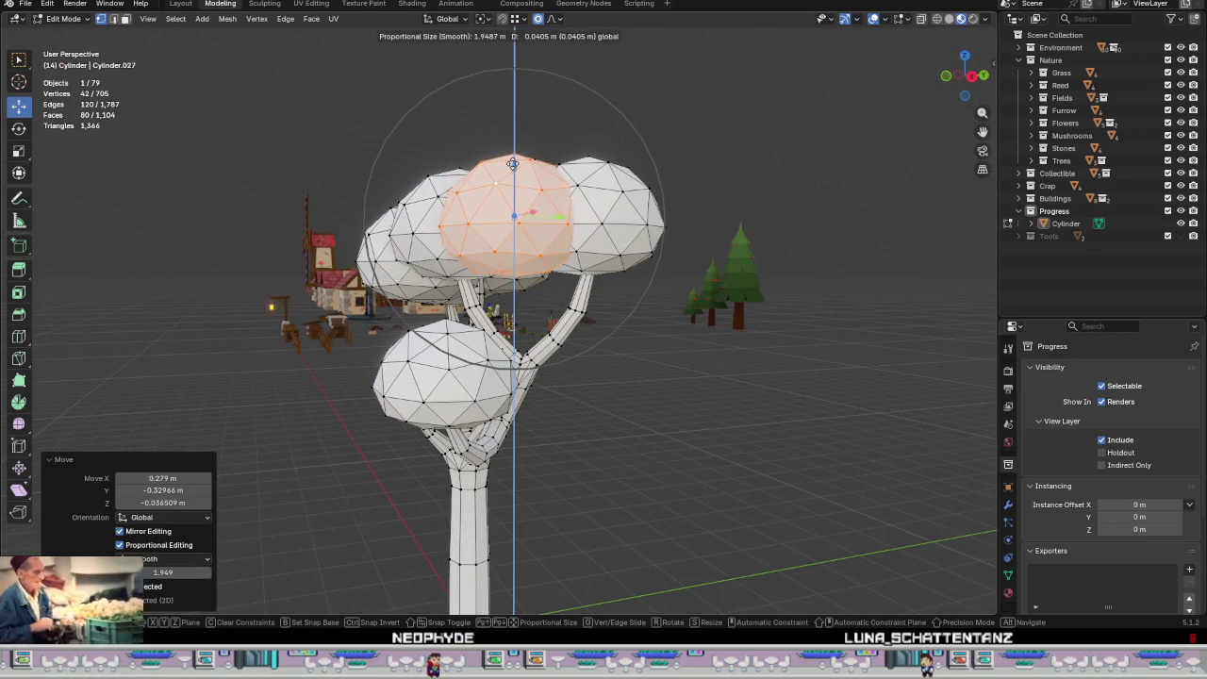
click(512, 169)
mouse_move(512, 169)
middle_down()
mouse_move(584, 272)
mouse_move(653, 297)
middle_up()
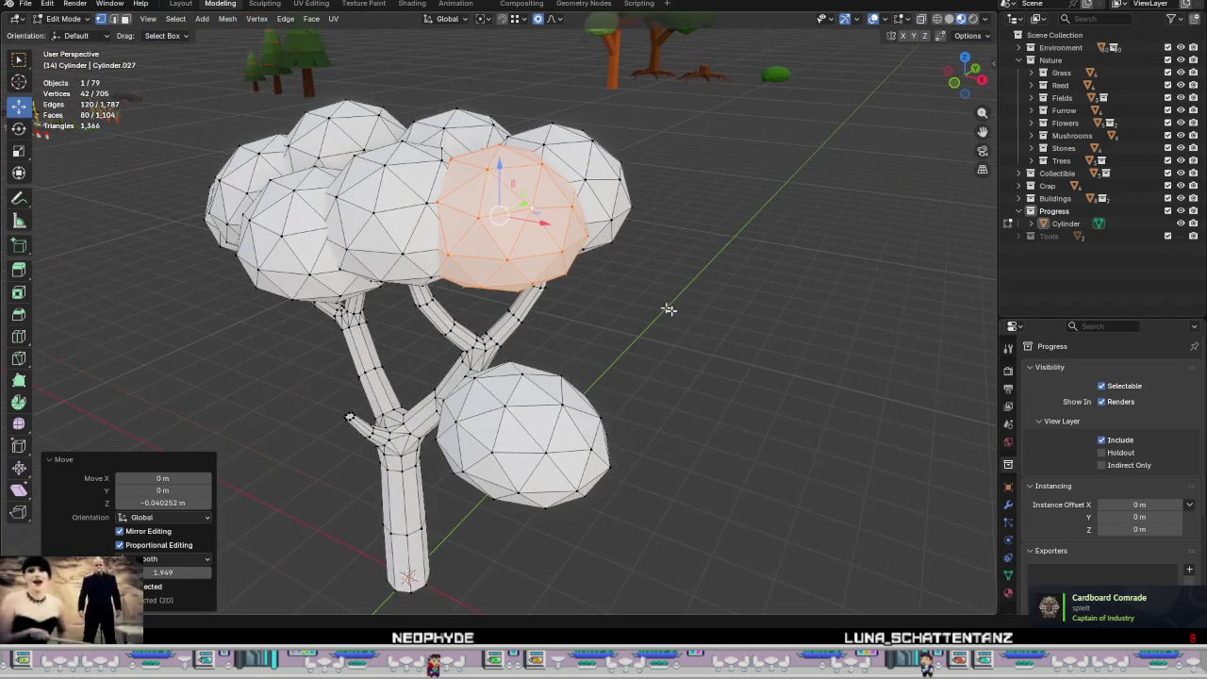
Step: Duplicate another sphere and set its new position in the canopy
mouse_move(710, 351)
middle_down()
mouse_move(719, 452)
mouse_move(673, 345)
mouse_move(660, 358)
mouse_move(654, 386)
mouse_move(707, 390)
mouse_move(768, 374)
mouse_move(792, 399)
mouse_move(765, 389)
middle_up()
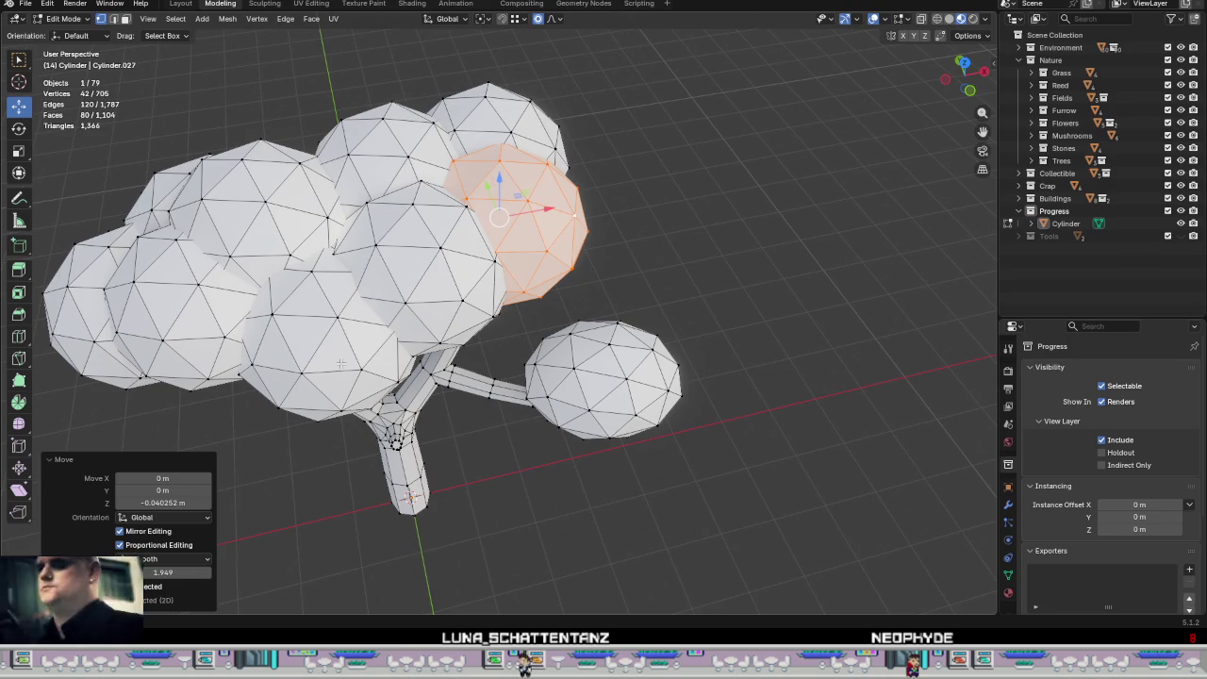
scroll(342, 365, down, 2)
scroll(330, 341, up, 4)
scroll(318, 319, down, 1)
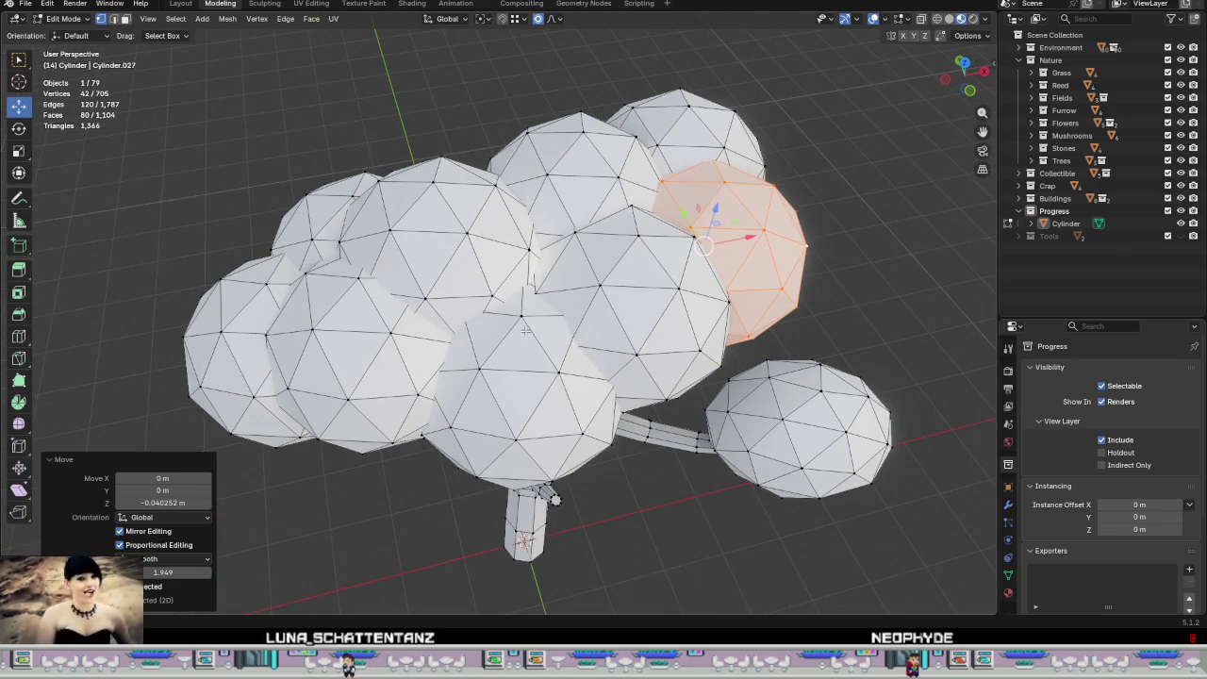
mouse_move(584, 353)
middle_down()
mouse_move(589, 325)
mouse_move(594, 356)
middle_up()
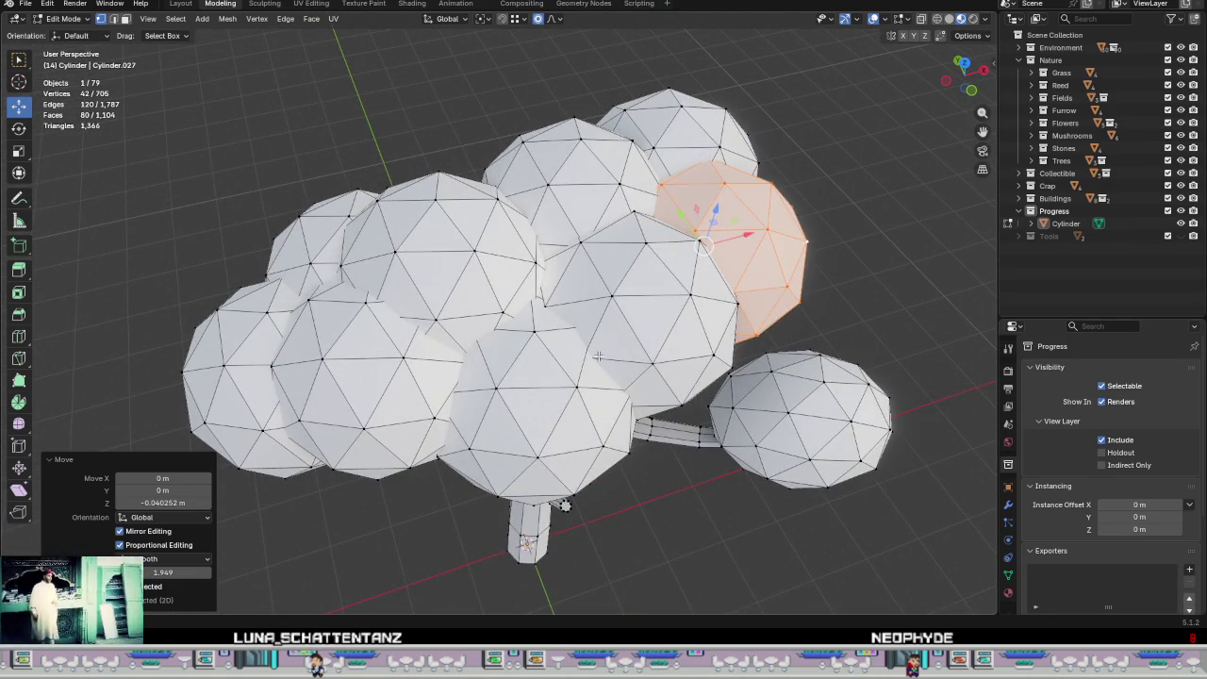
scroll(597, 356, down, 2)
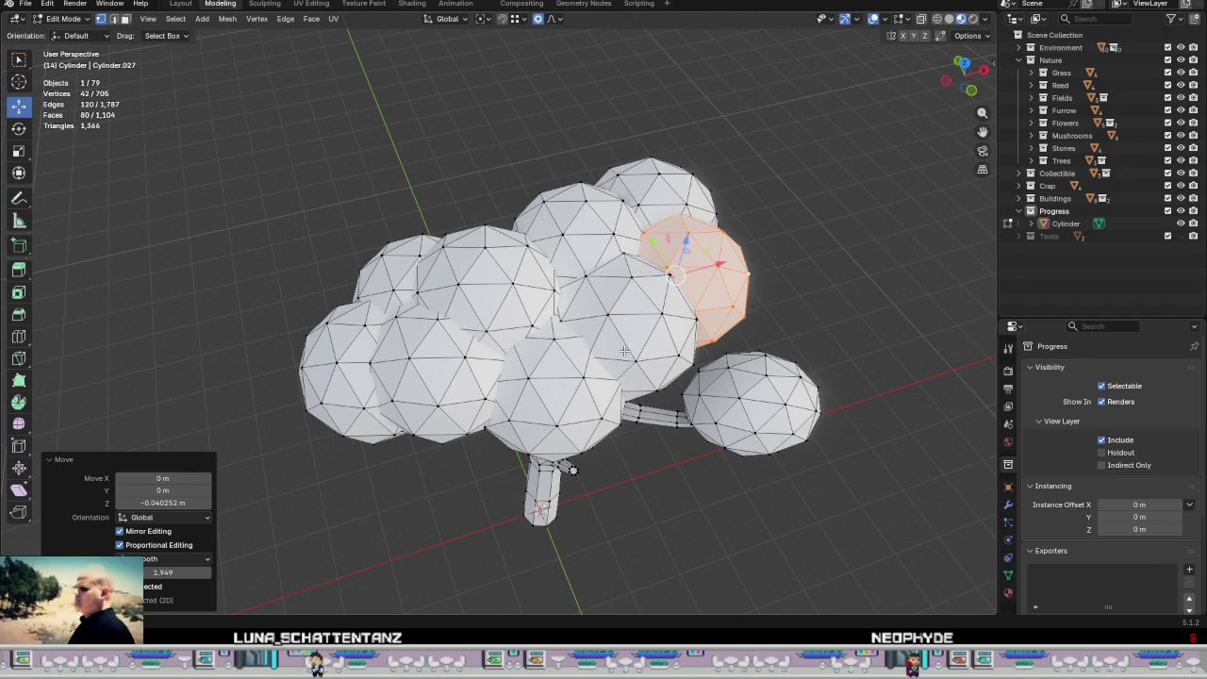
mouse_move(678, 351)
middle_down()
mouse_move(678, 417)
mouse_move(756, 480)
mouse_move(762, 444)
mouse_move(587, 412)
mouse_move(412, 285)
mouse_move(399, 226)
mouse_move(447, 245)
mouse_move(357, 368)
mouse_move(522, 411)
mouse_move(368, 287)
middle_up()
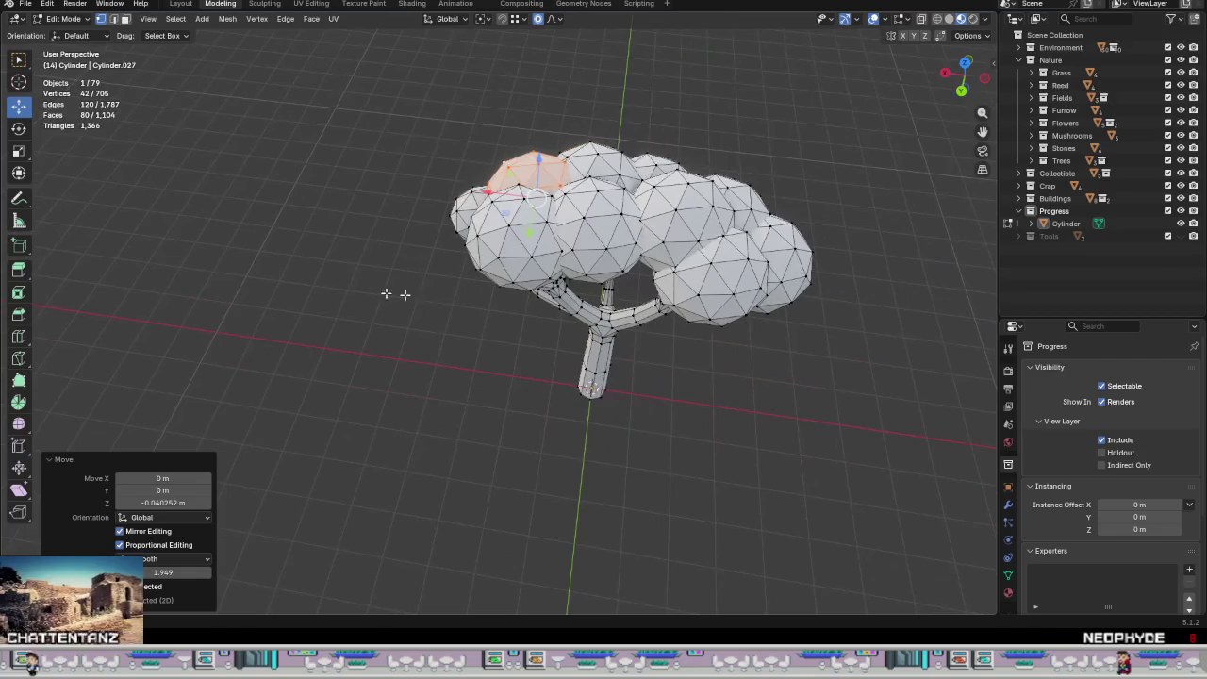
right_click(648, 284)
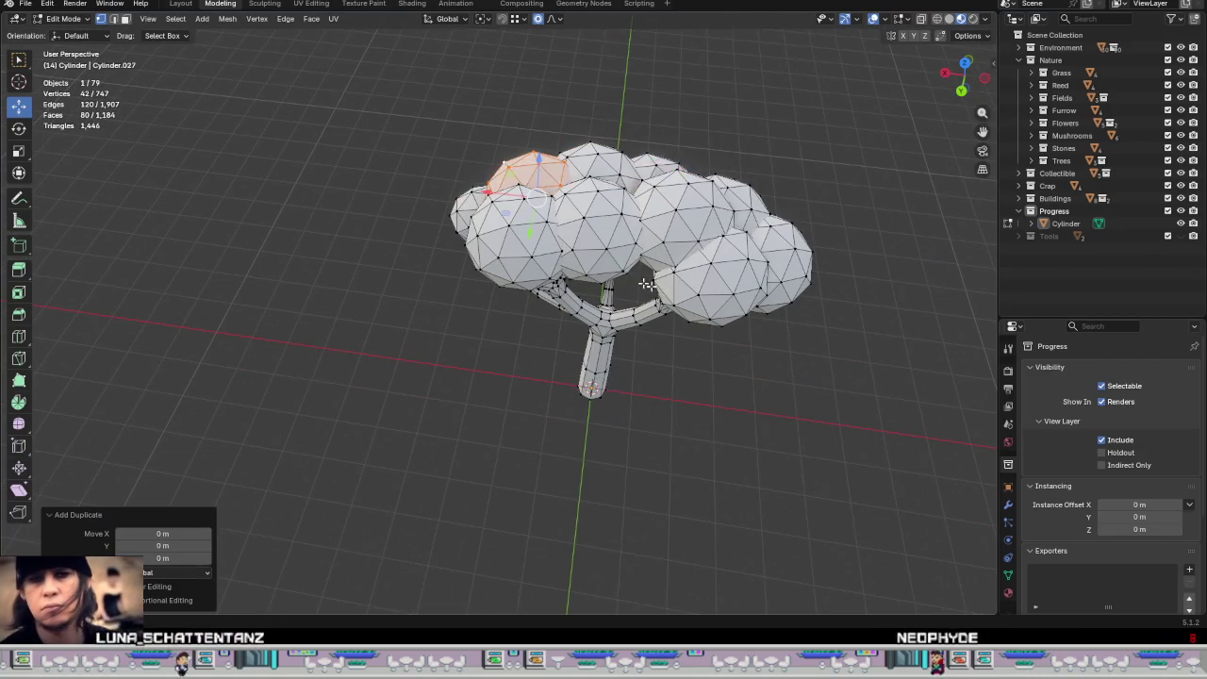
middle_drag(648, 283, 657, 289)
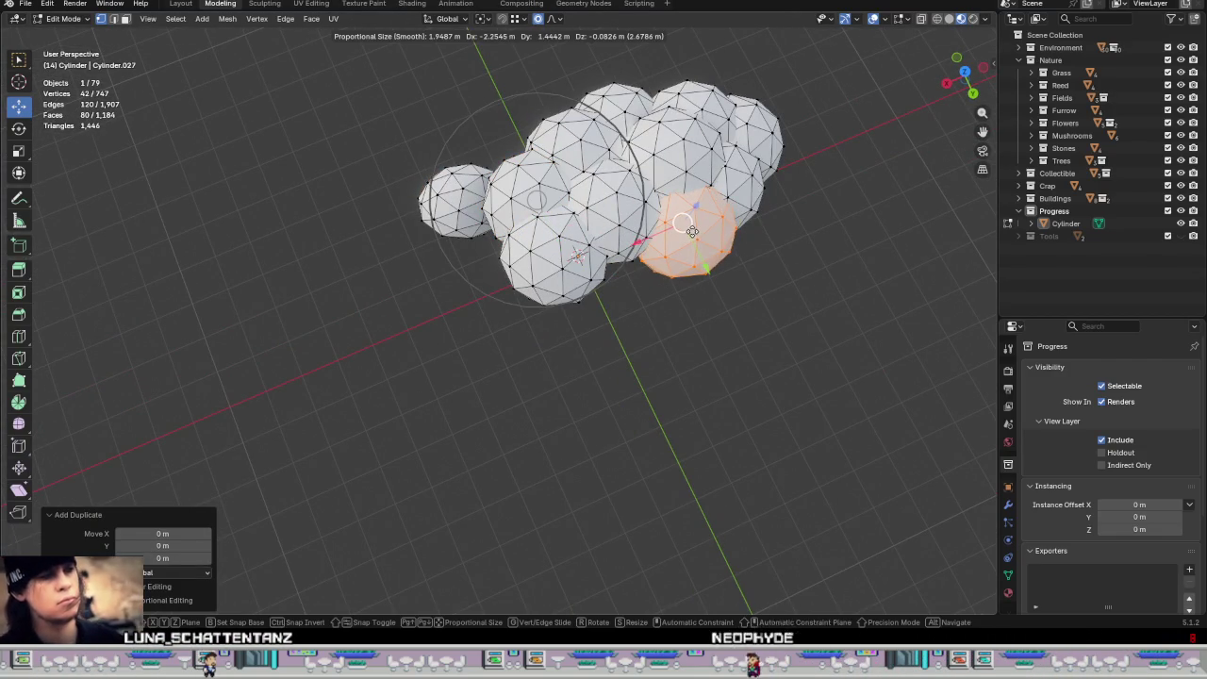
click(693, 231)
Step: Tuck the sphere into the canopy, raise it slightly, and return to Object Mode
mouse_move(693, 231)
middle_down()
mouse_move(727, 141)
mouse_move(668, 140)
mouse_move(692, 140)
mouse_move(770, 207)
mouse_move(751, 272)
mouse_move(645, 203)
mouse_move(692, 89)
mouse_move(698, 107)
mouse_move(684, 100)
mouse_move(622, 303)
mouse_move(587, 289)
mouse_move(588, 267)
middle_up()
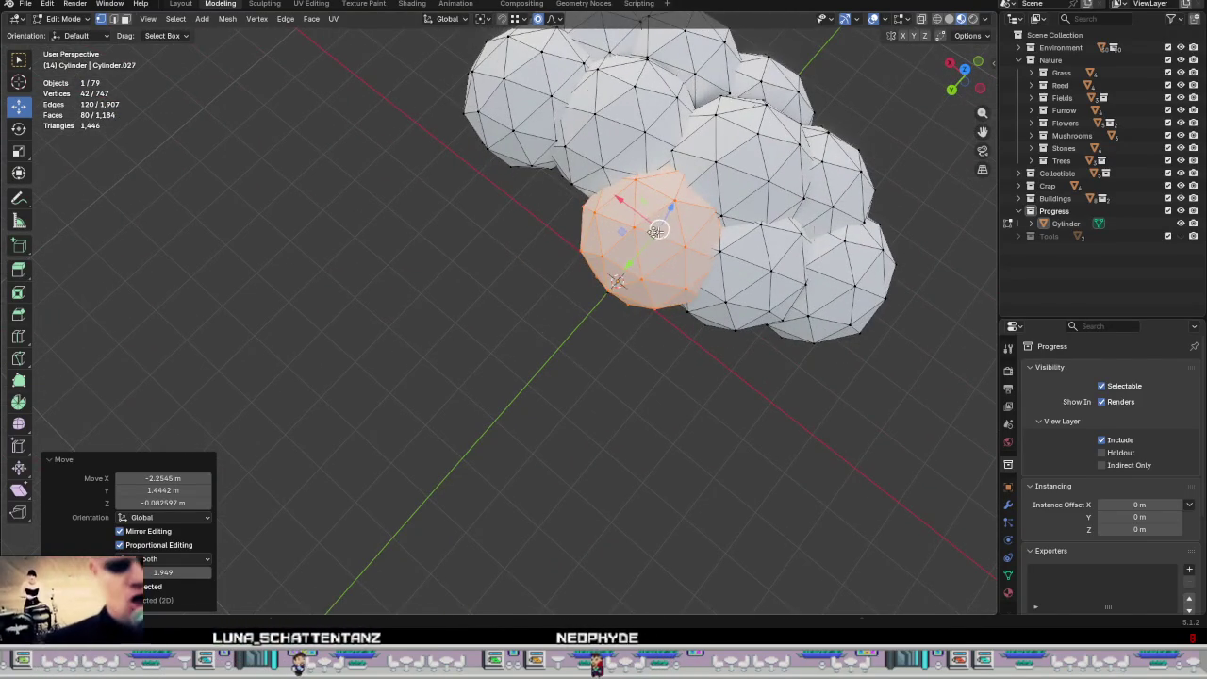
drag(659, 230, 633, 226)
middle_drag(634, 227, 717, 242)
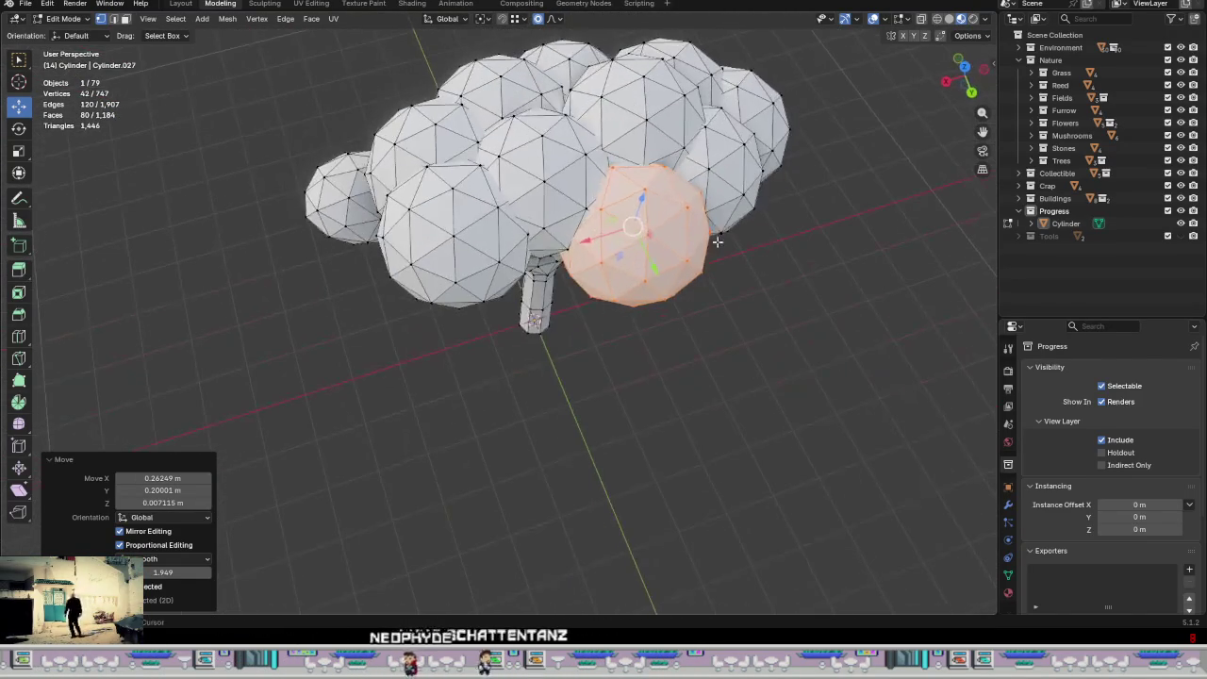
key(g)
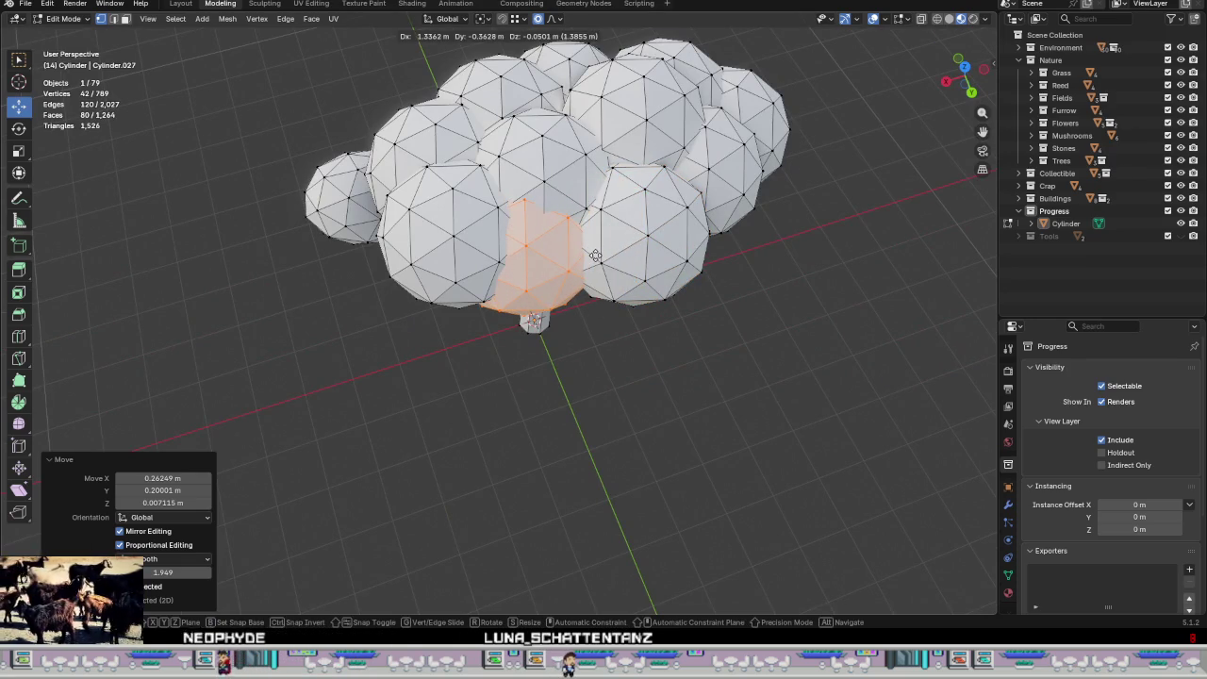
click(595, 255)
mouse_move(595, 256)
middle_down()
mouse_move(549, 255)
mouse_move(532, 317)
middle_up()
click(534, 195)
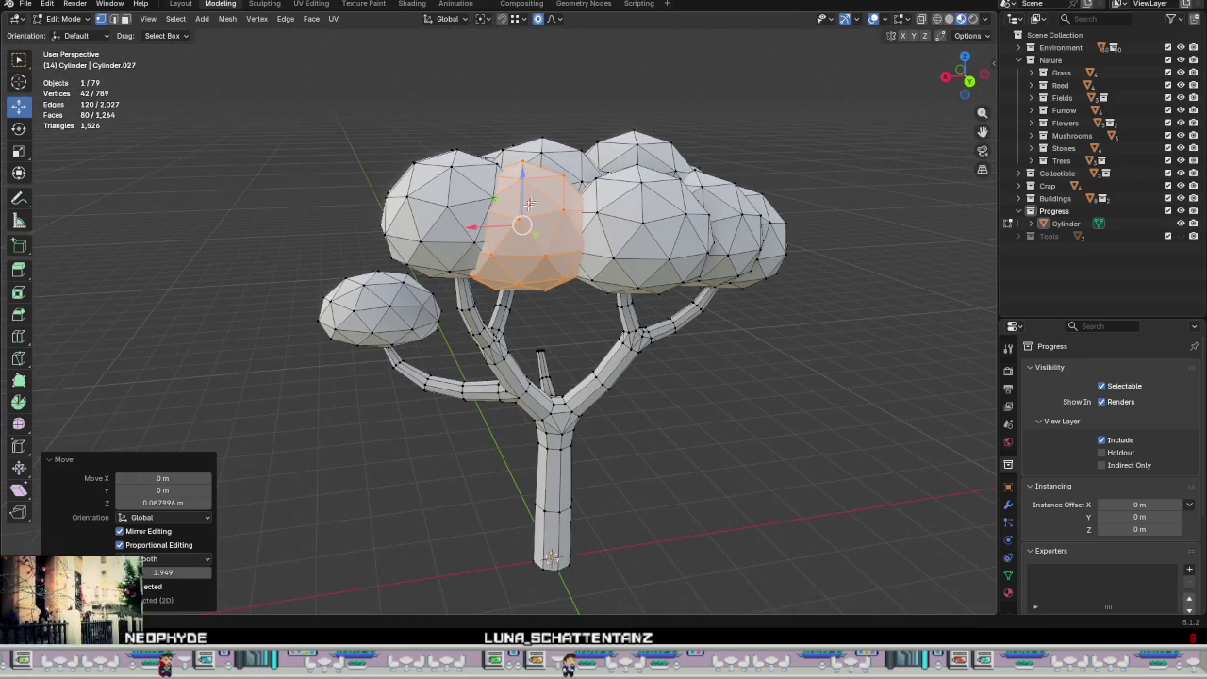
mouse_move(482, 238)
middle_down()
mouse_move(654, 159)
mouse_move(814, 386)
mouse_move(661, 555)
mouse_move(818, 517)
mouse_move(663, 342)
mouse_move(789, 463)
mouse_move(745, 412)
mouse_move(611, 318)
mouse_move(624, 240)
mouse_move(569, 260)
mouse_move(581, 312)
mouse_move(600, 236)
mouse_move(609, 350)
mouse_move(551, 376)
mouse_move(549, 268)
mouse_move(585, 269)
mouse_move(639, 307)
mouse_move(582, 315)
middle_up()
key(Tab)
scroll(789, 393, down, 3)
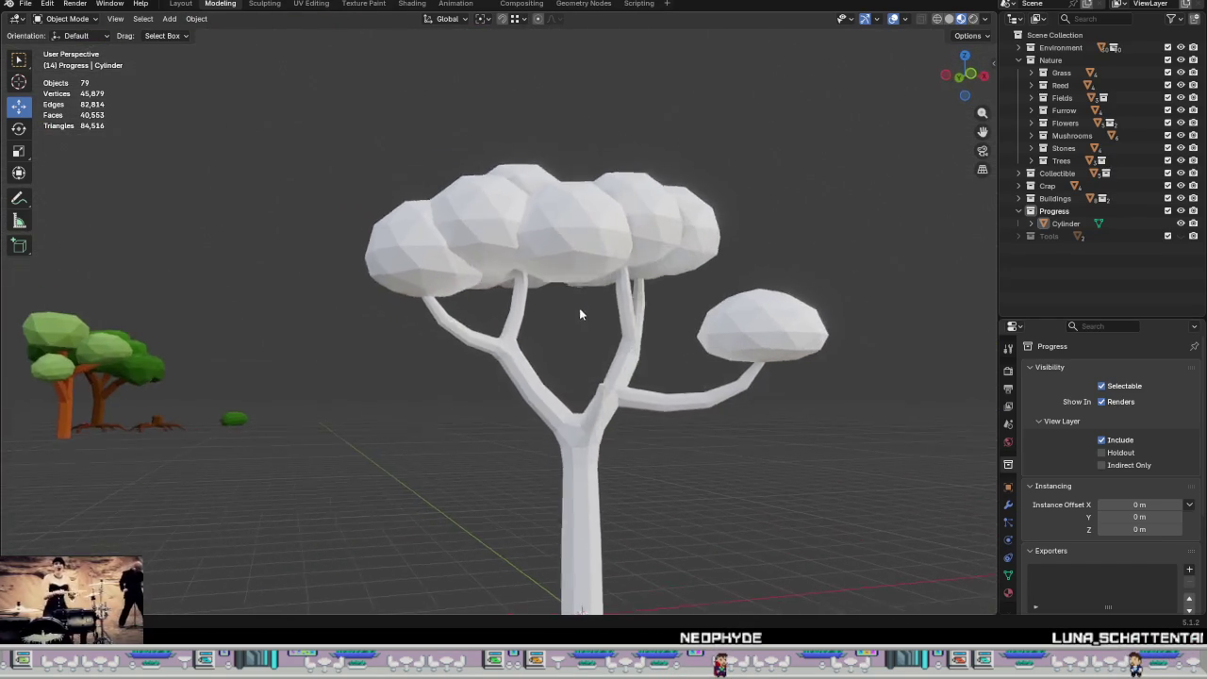
Step: In Edit Mode, raise and then lower a canopy vertex using proportional editing falloff
key(Tab)
scroll(581, 263, up, 5)
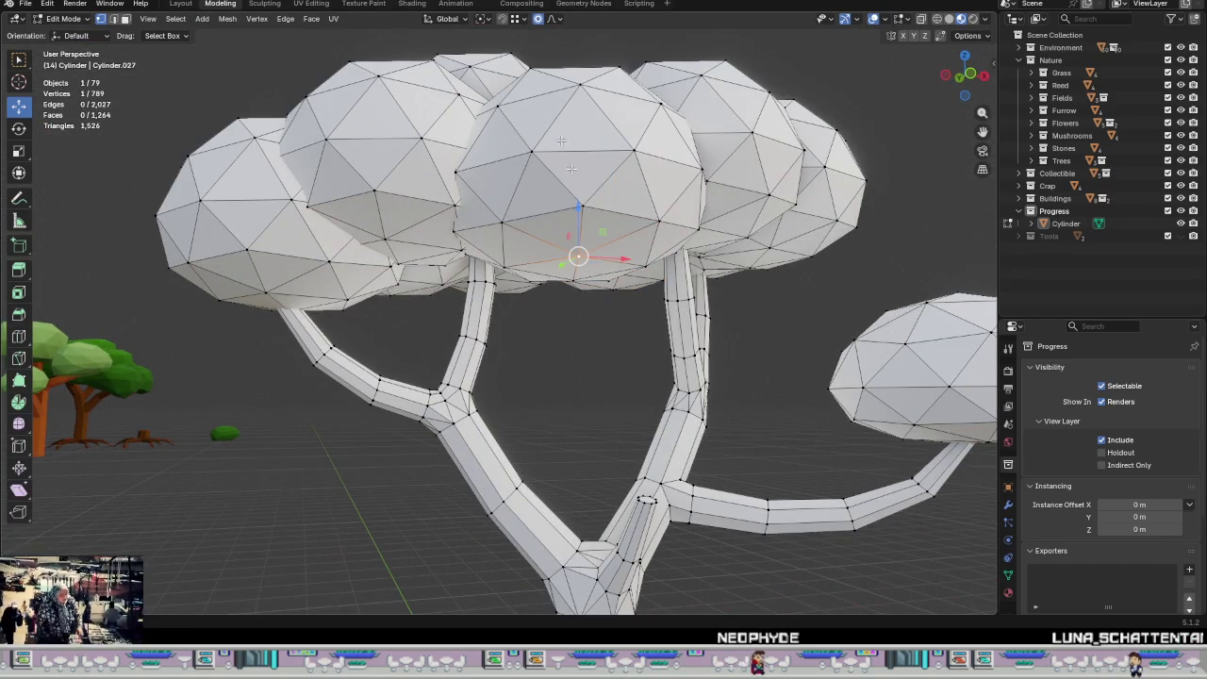
drag(579, 207, 579, 198)
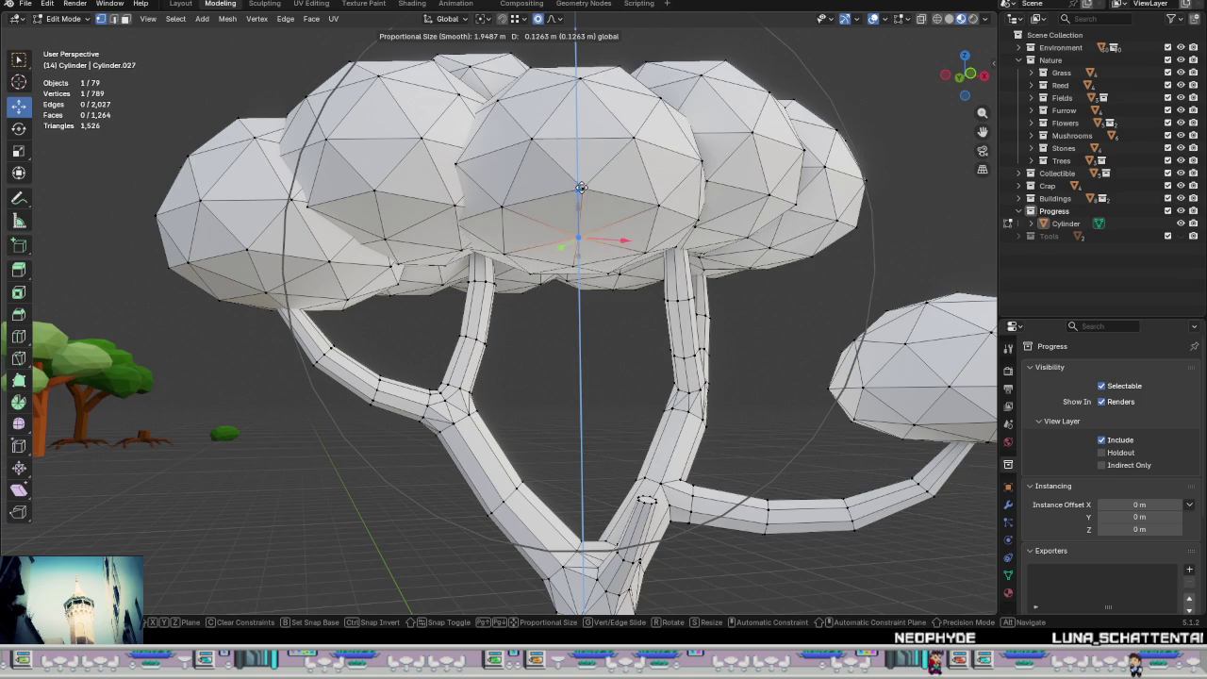
drag(578, 178, 578, 178)
middle_drag(578, 177, 593, 405)
middle_drag(578, 217, 572, 194)
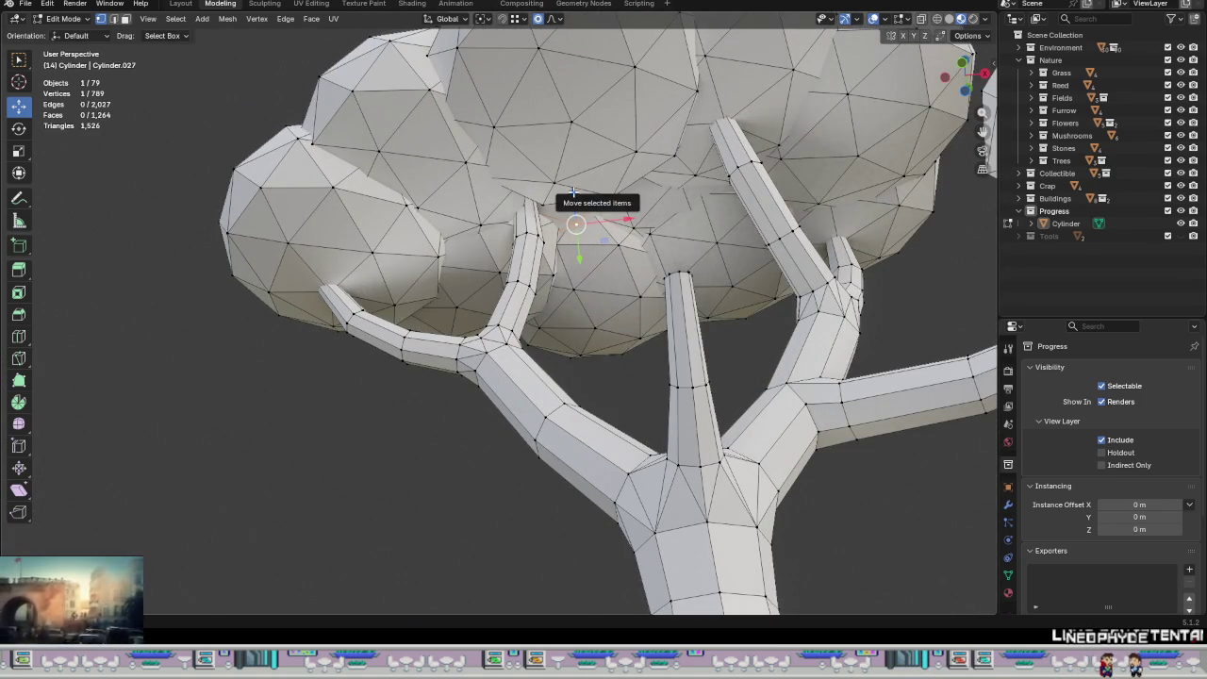
drag(572, 191, 575, 210)
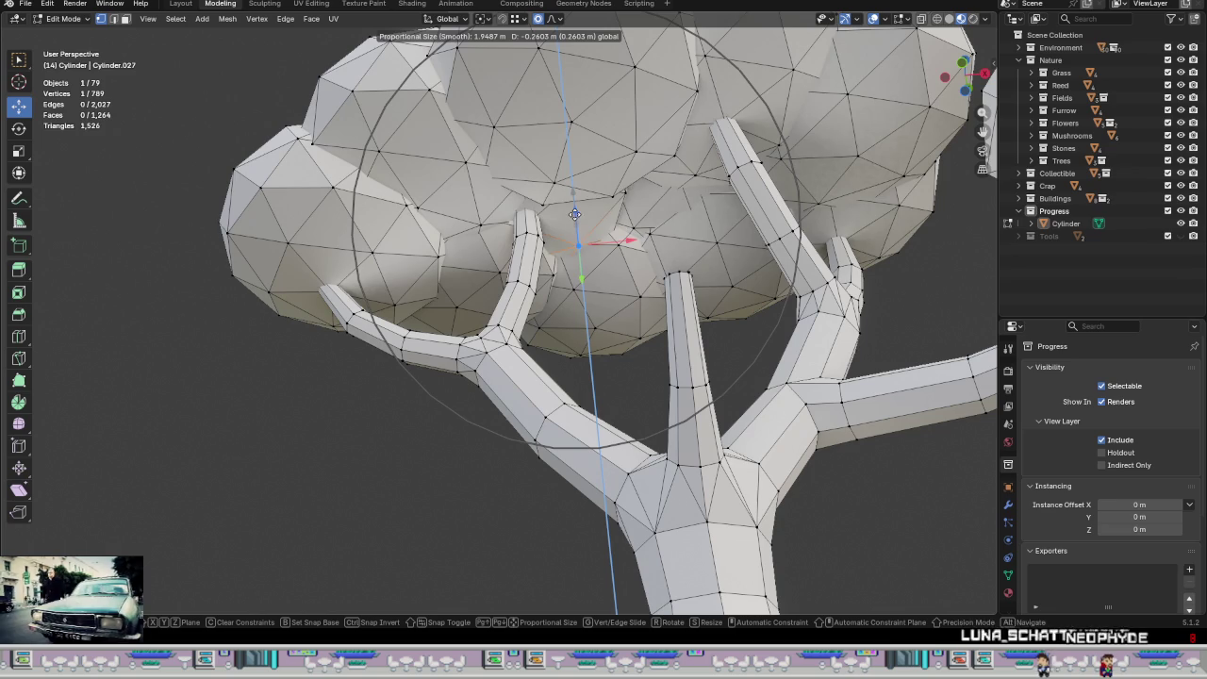
drag(574, 215, 575, 216)
mouse_move(575, 216)
middle_down()
mouse_move(773, 217)
mouse_move(860, 272)
mouse_move(633, 382)
mouse_move(566, 269)
mouse_move(620, 337)
mouse_move(514, 300)
middle_up()
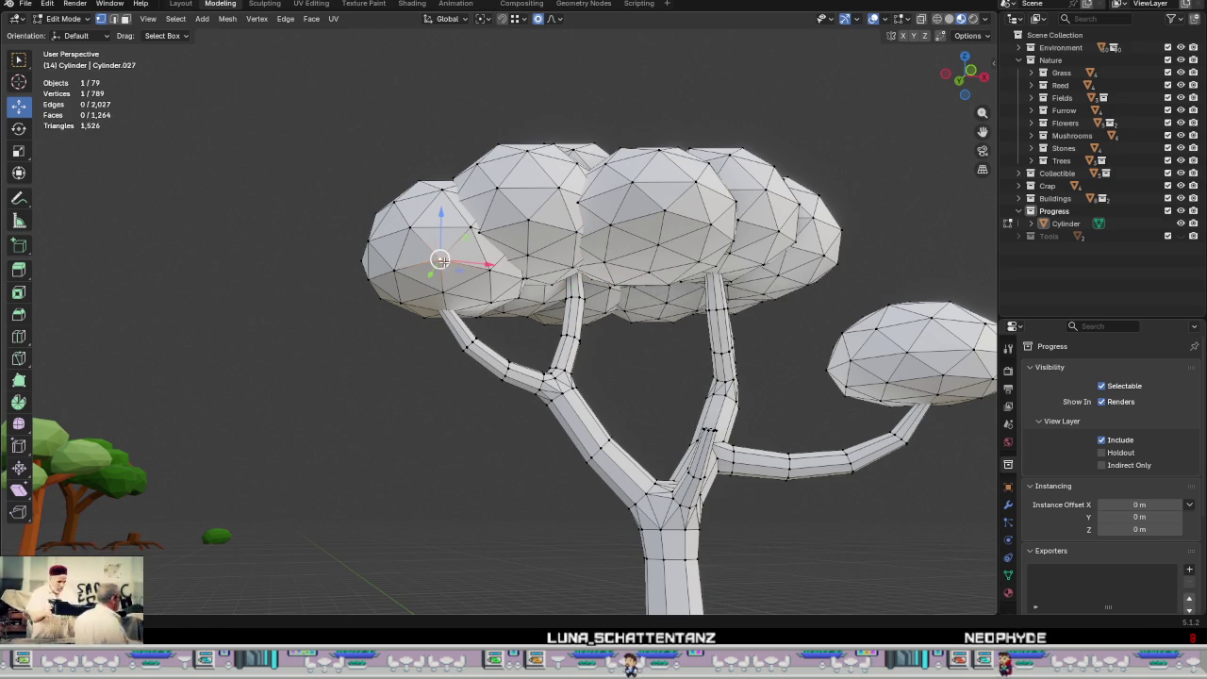
Step: Lower another canopy vertex slightly with soft proportional falloff
key(g)
scroll(443, 262, up, 2)
scroll(447, 265, up, 2)
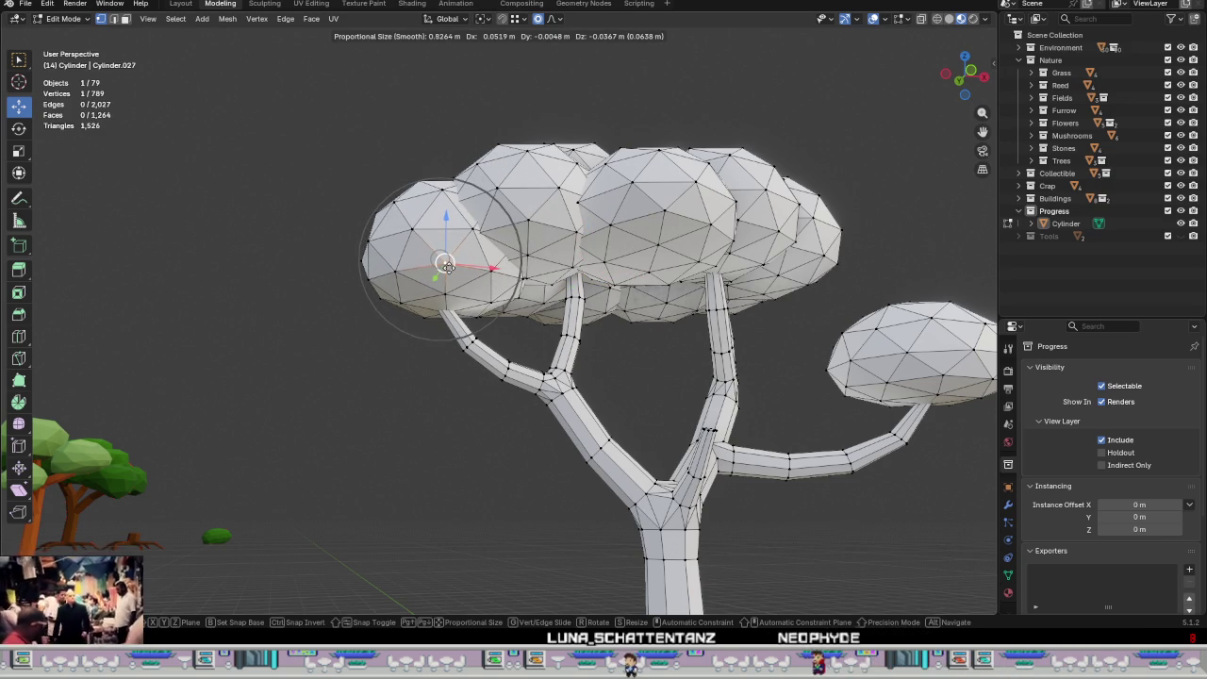
scroll(445, 268, up, 1)
click(439, 275)
scroll(487, 345, down, 5)
middle_drag(606, 377, 709, 327)
scroll(710, 327, up, 4)
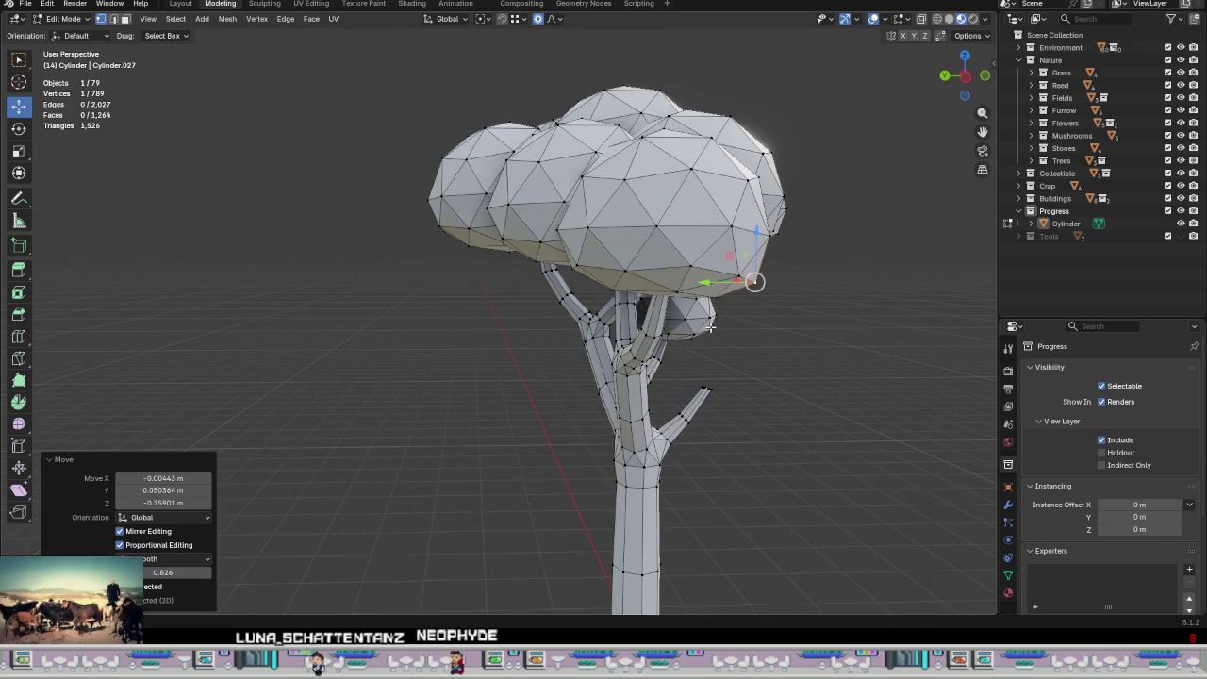
Step: Pull two vertices on the canopy underside straight down along Z
click(693, 268)
key(g)
key(z)
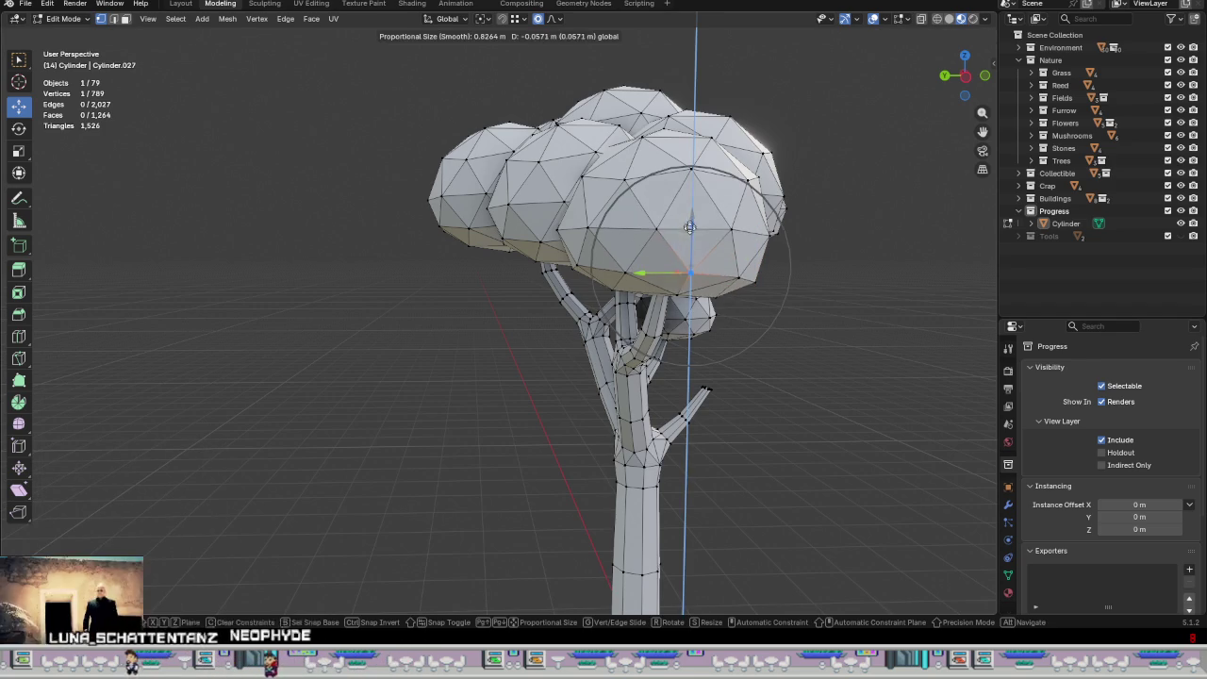
click(691, 238)
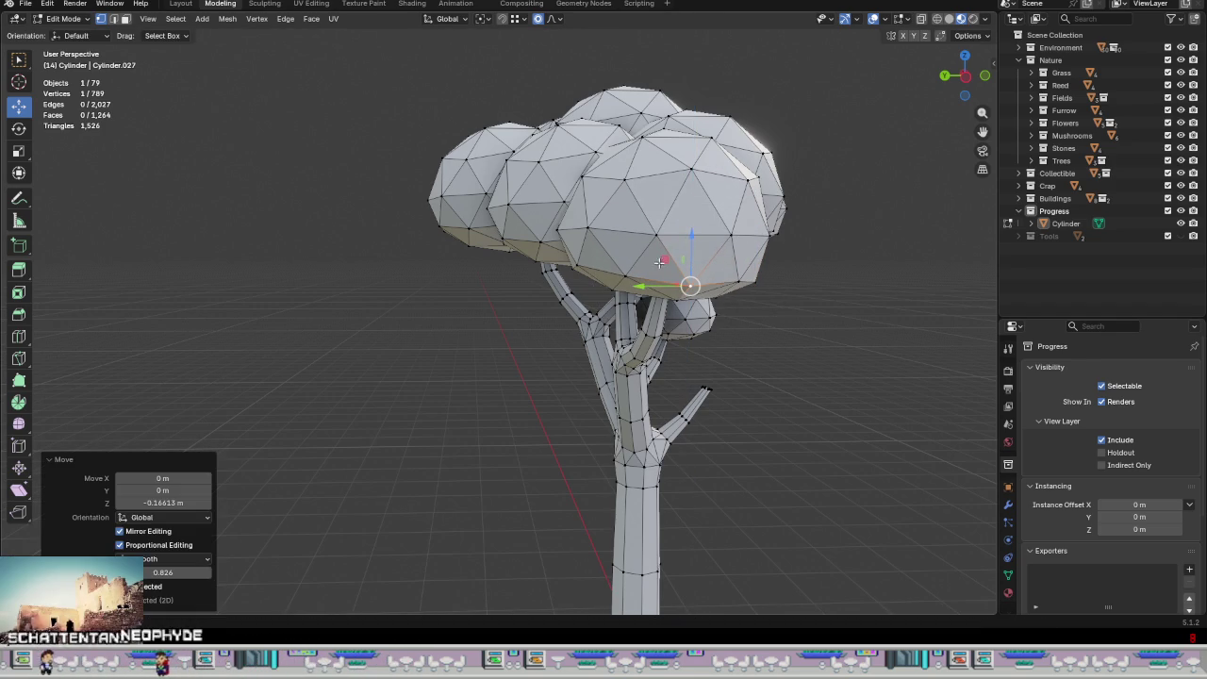
click(585, 269)
key(g)
key(z)
click(577, 249)
mouse_move(576, 250)
middle_down()
mouse_move(716, 338)
mouse_move(622, 371)
mouse_move(573, 350)
mouse_move(589, 273)
mouse_move(716, 267)
mouse_move(498, 302)
middle_up()
scroll(632, 371, down, 3)
click(474, 294)
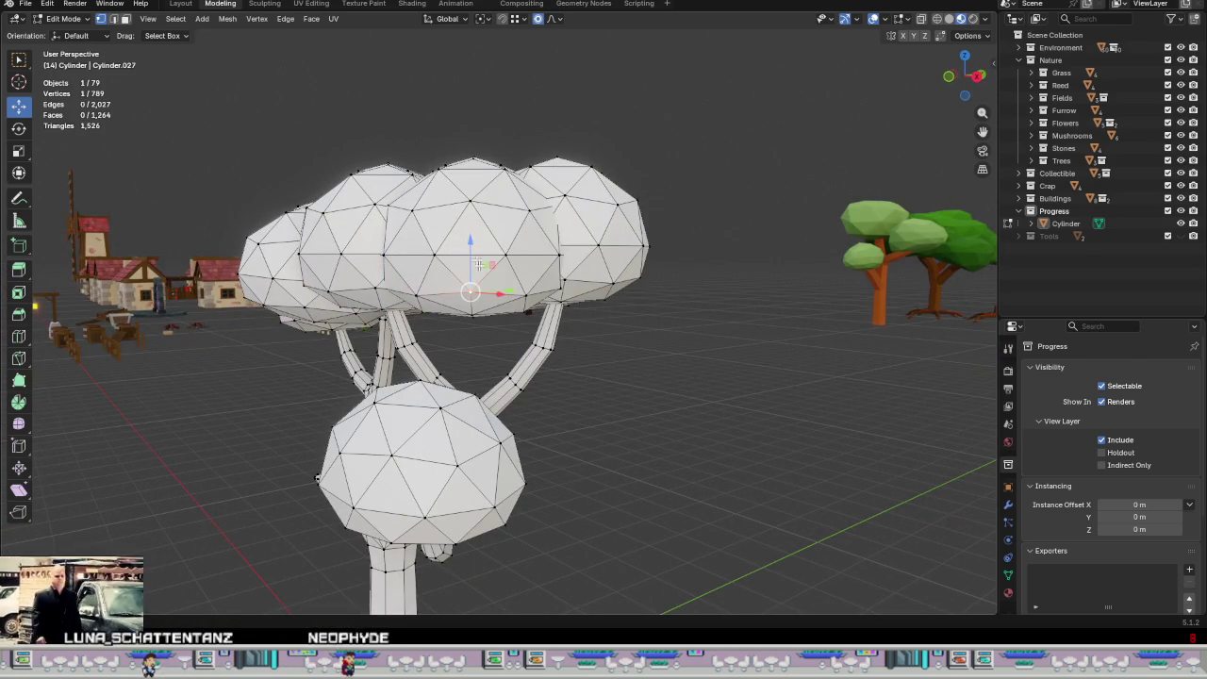
Step: Lower three canopy vertices straight down along Z with soft falloff
key(g)
key(z)
click(532, 300)
click(533, 294)
key(g)
key(z)
click(556, 283)
click(563, 280)
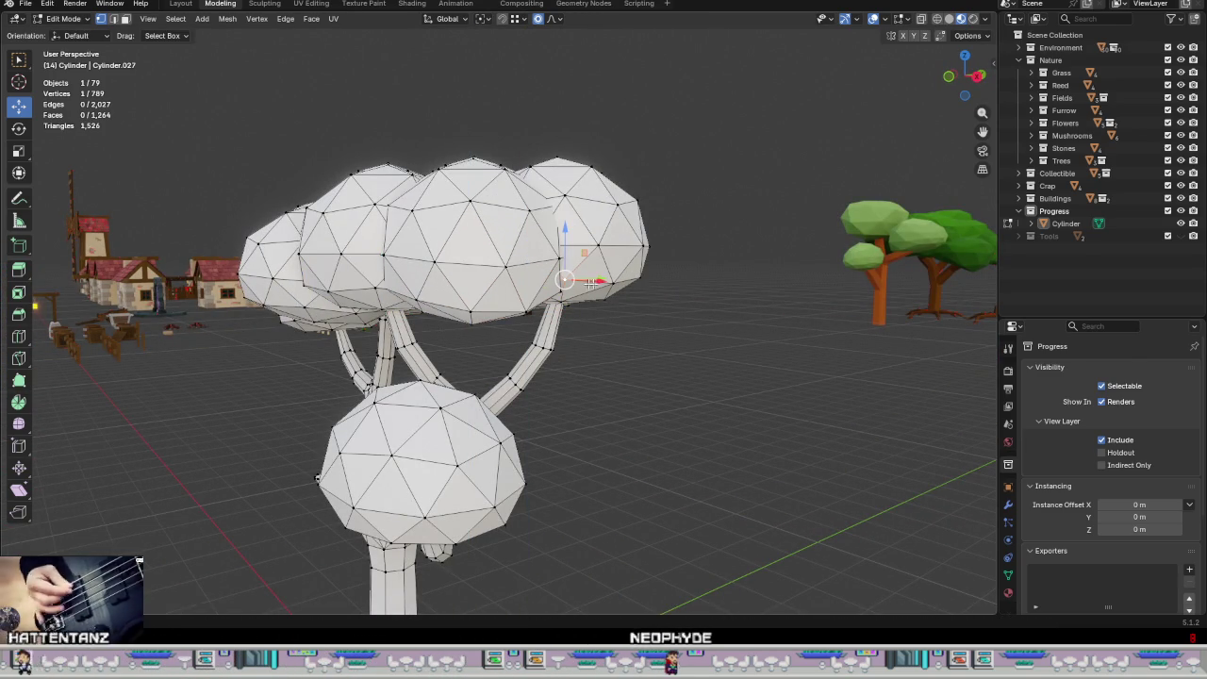
key(g)
key(z)
click(569, 230)
middle_drag(568, 230, 609, 269)
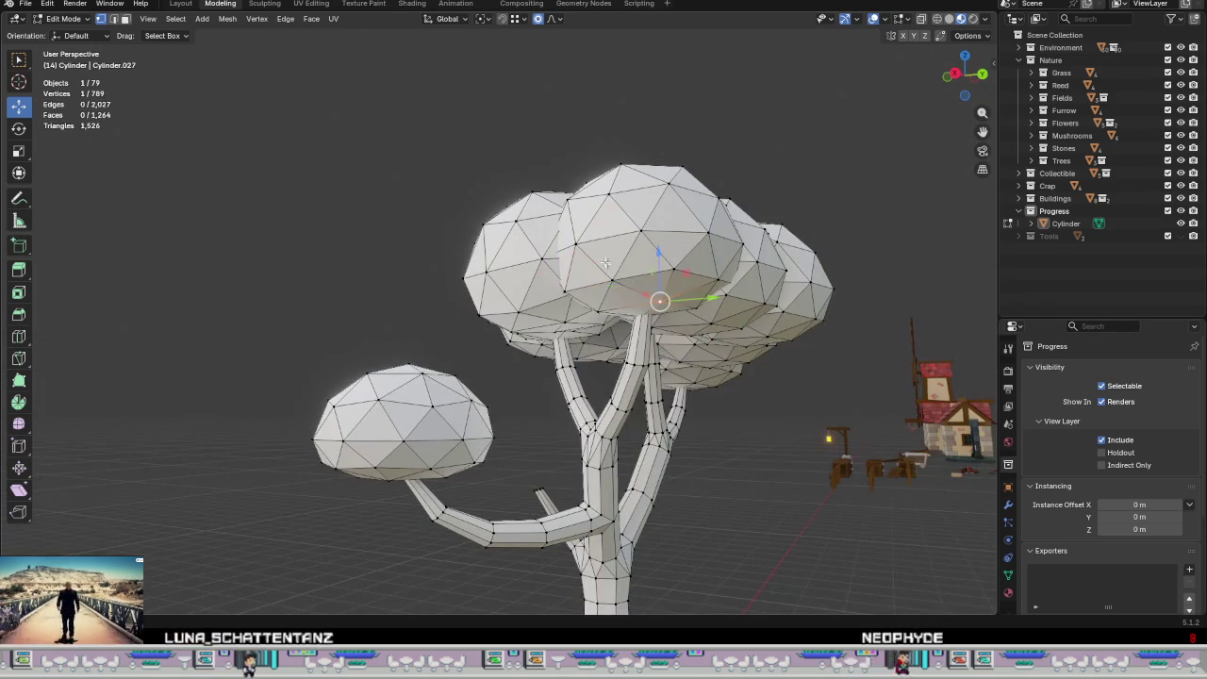
Step: From another side, push three more crown blob vertices down vertically
key(g)
key(z)
click(679, 262)
click(678, 262)
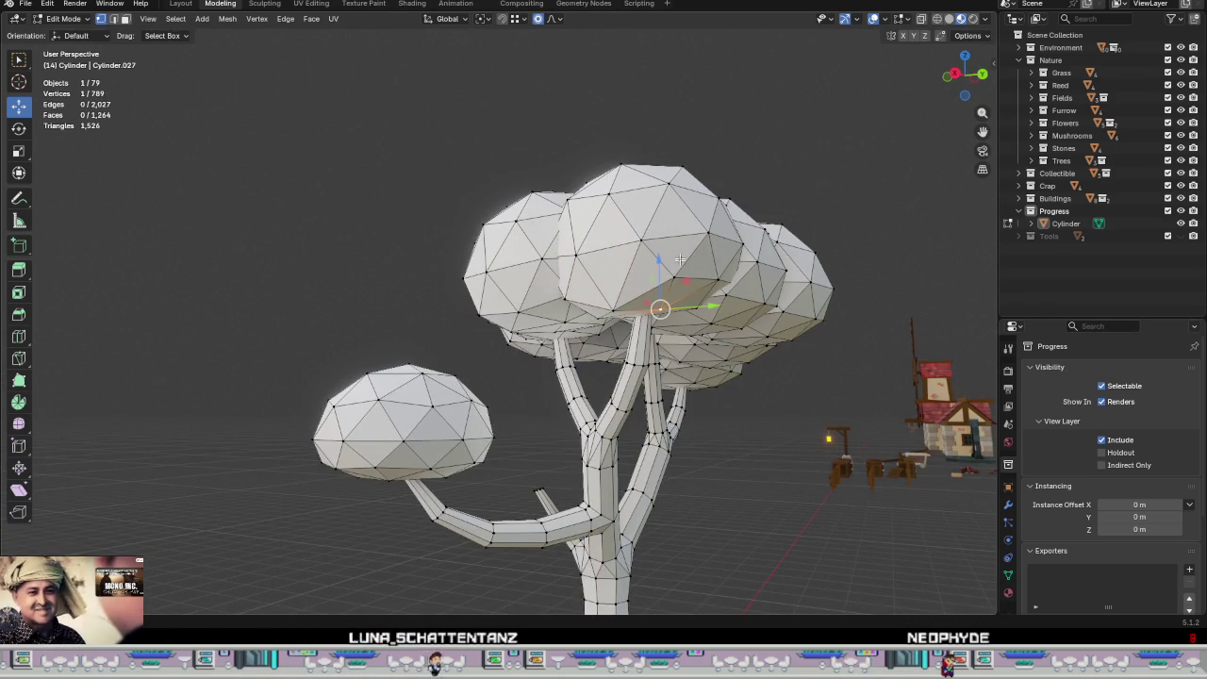
key(g)
key(z)
click(671, 264)
click(718, 286)
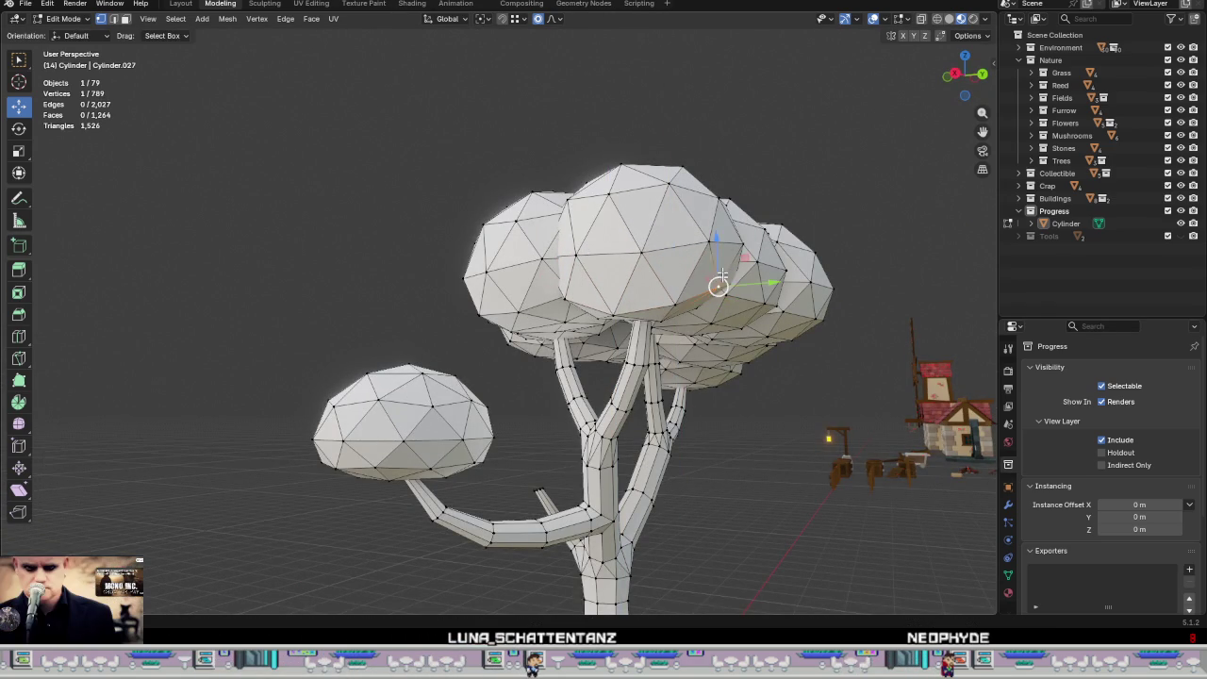
key(g)
key(z)
click(718, 301)
mouse_move(718, 302)
middle_down()
mouse_move(614, 305)
mouse_move(622, 283)
middle_up()
Step: Lower two more canopy vertices along Z, working from a side view
click(638, 256)
key(g)
key(z)
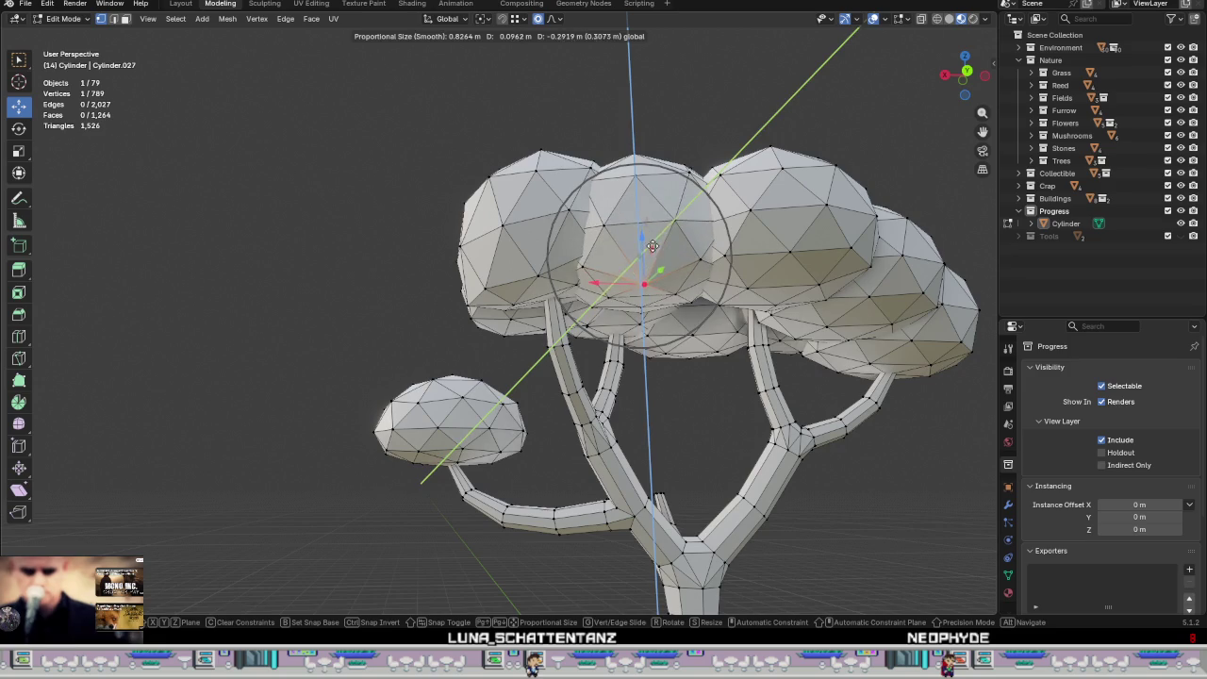
click(719, 307)
mouse_move(718, 307)
middle_down()
mouse_move(743, 364)
mouse_move(646, 322)
mouse_move(697, 352)
middle_up()
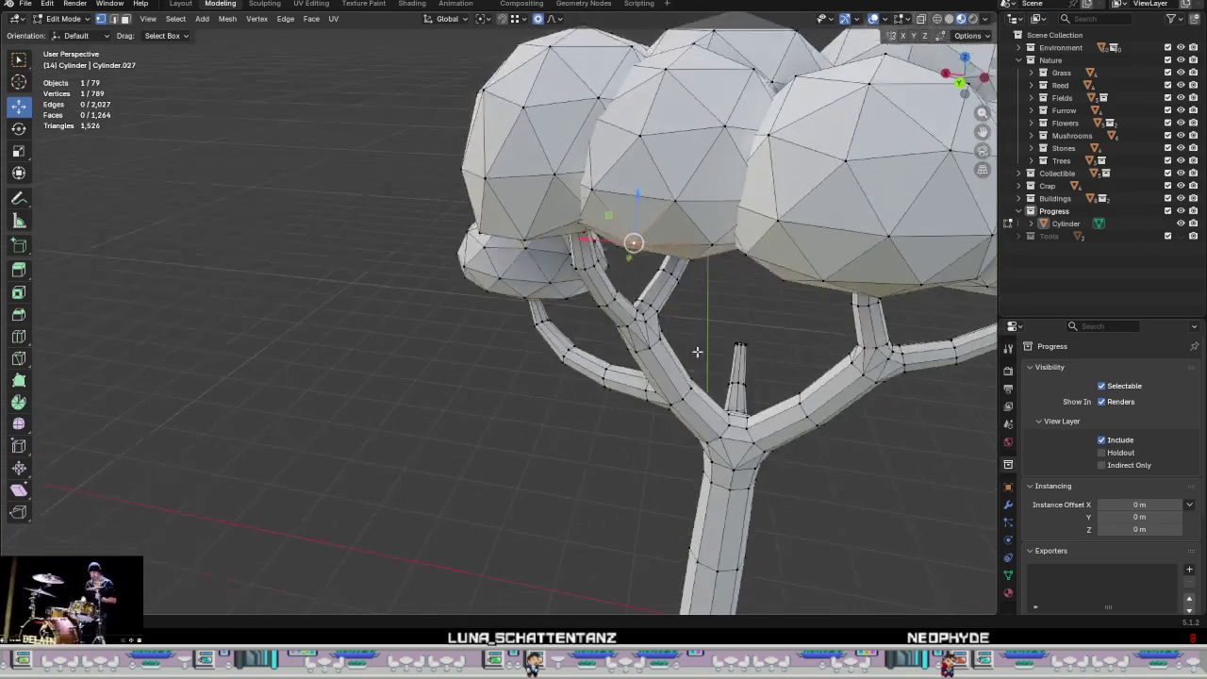
key(g)
key(z)
click(722, 217)
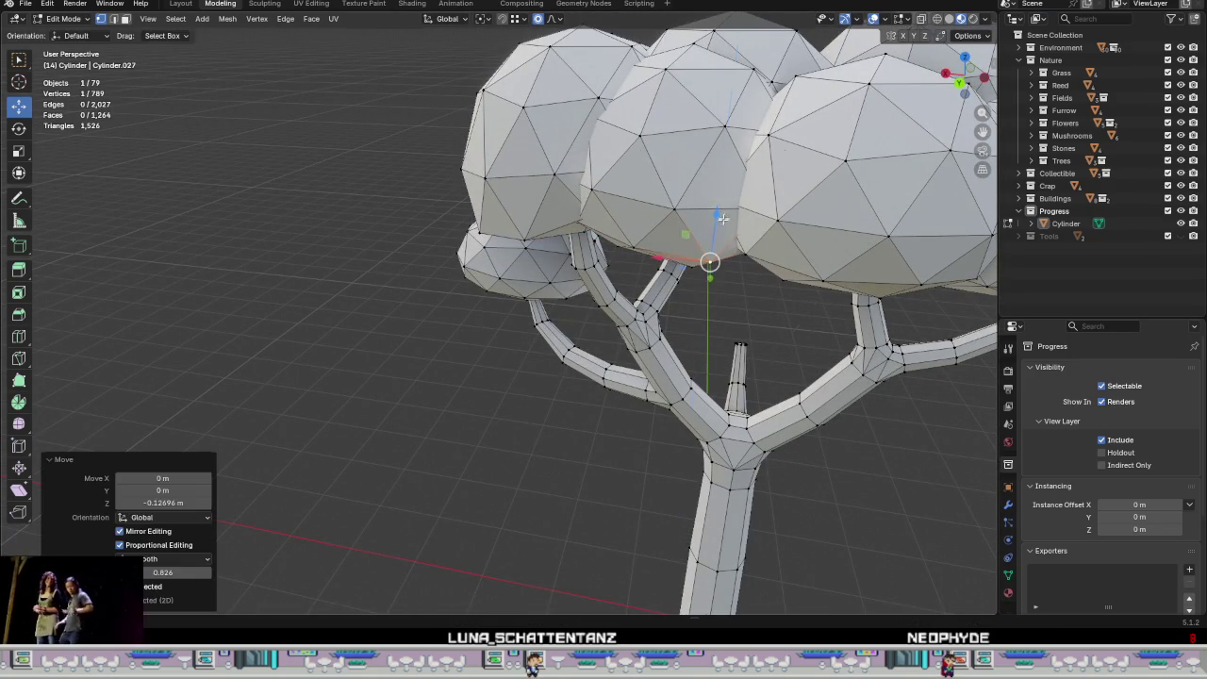
Step: Pull down underside vertices on the middle canopy blob along Z
click(635, 237)
key(g)
key(z)
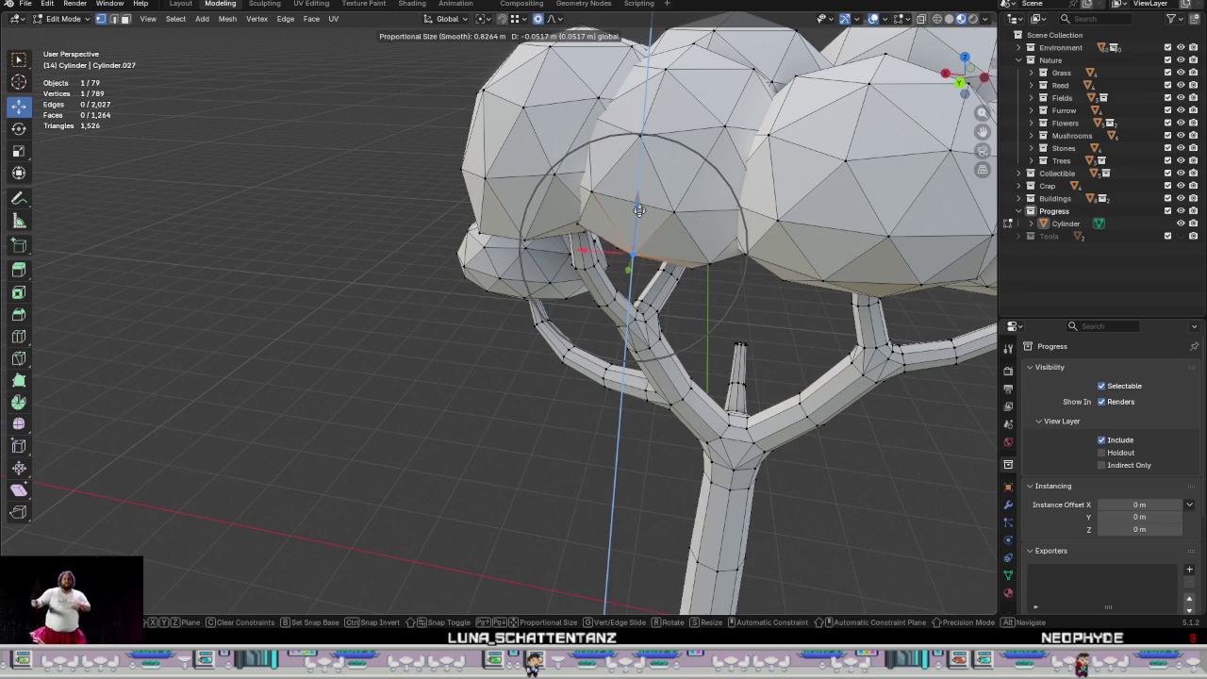
click(702, 273)
scroll(797, 240, down, 3)
middle_drag(798, 239, 531, 279)
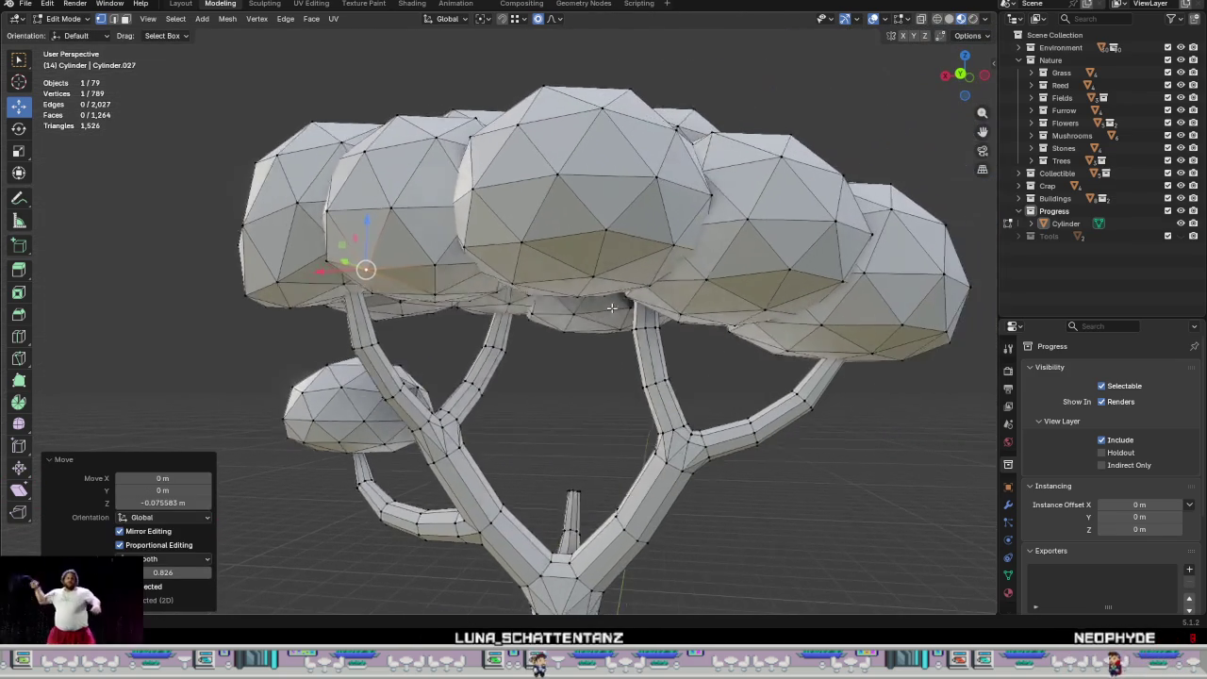
click(520, 245)
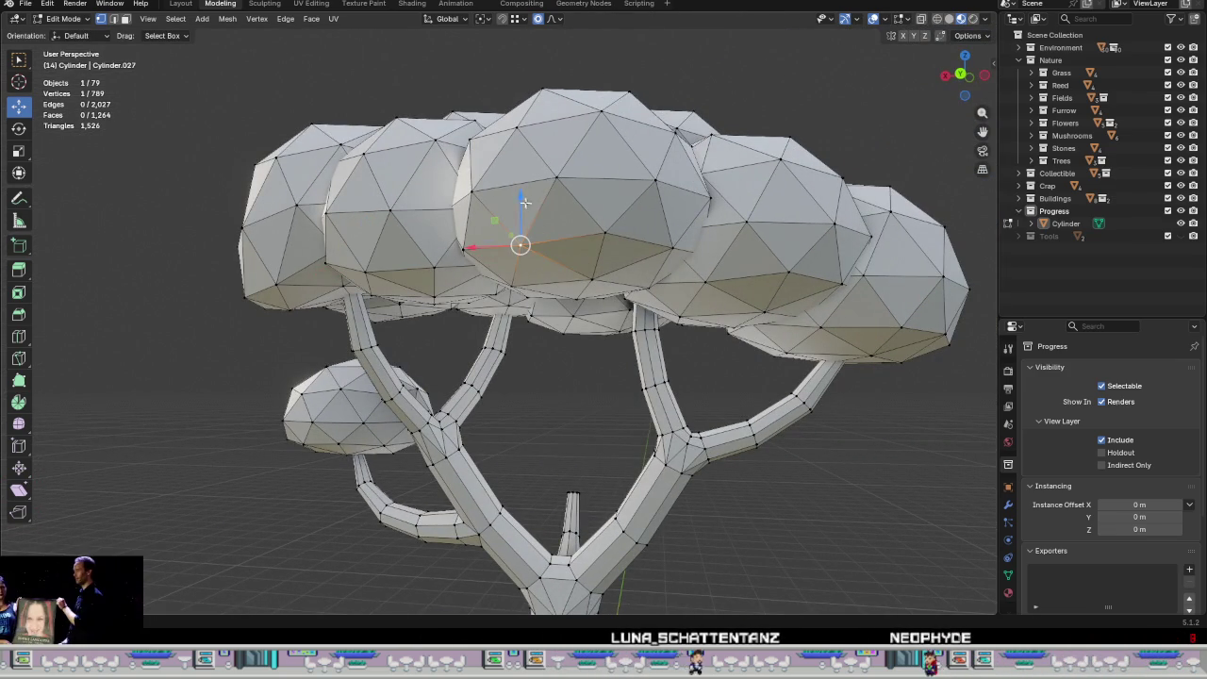
key(g)
key(z)
click(606, 236)
Step: Lower two neighbouring canopy vertices vertically with proportional falloff
click(606, 235)
key(g)
key(z)
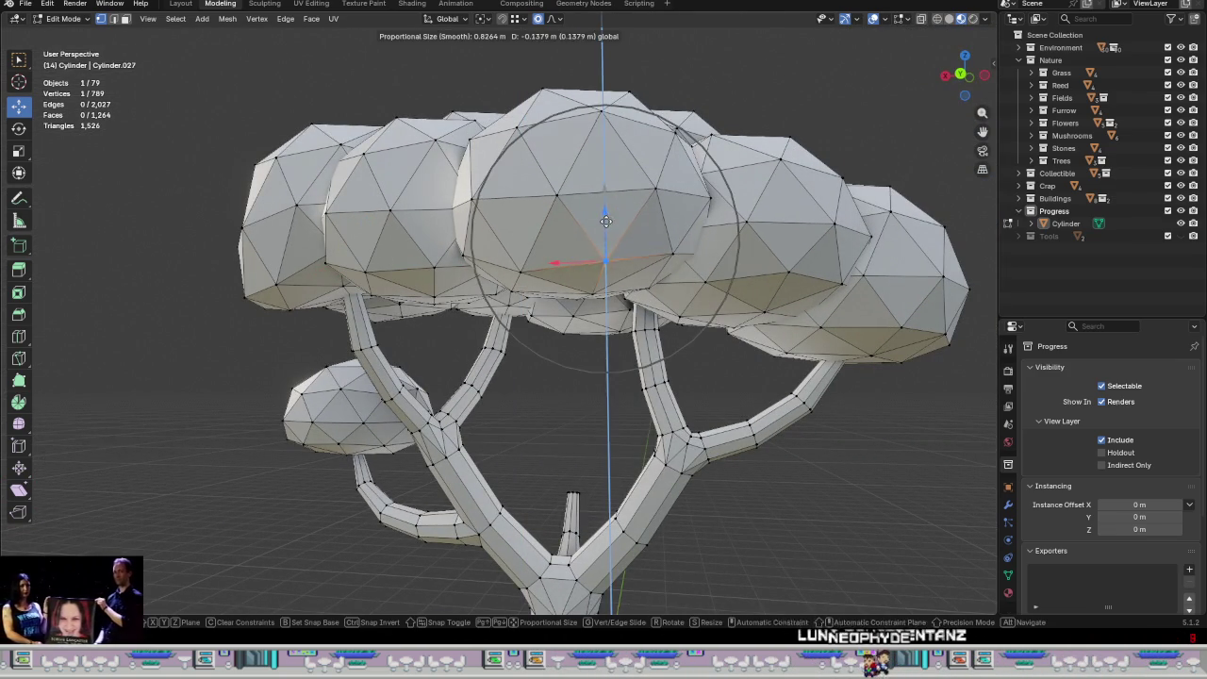
click(605, 261)
click(672, 253)
key(g)
key(z)
click(678, 217)
mouse_move(678, 217)
middle_down()
mouse_move(759, 347)
mouse_move(577, 339)
middle_up()
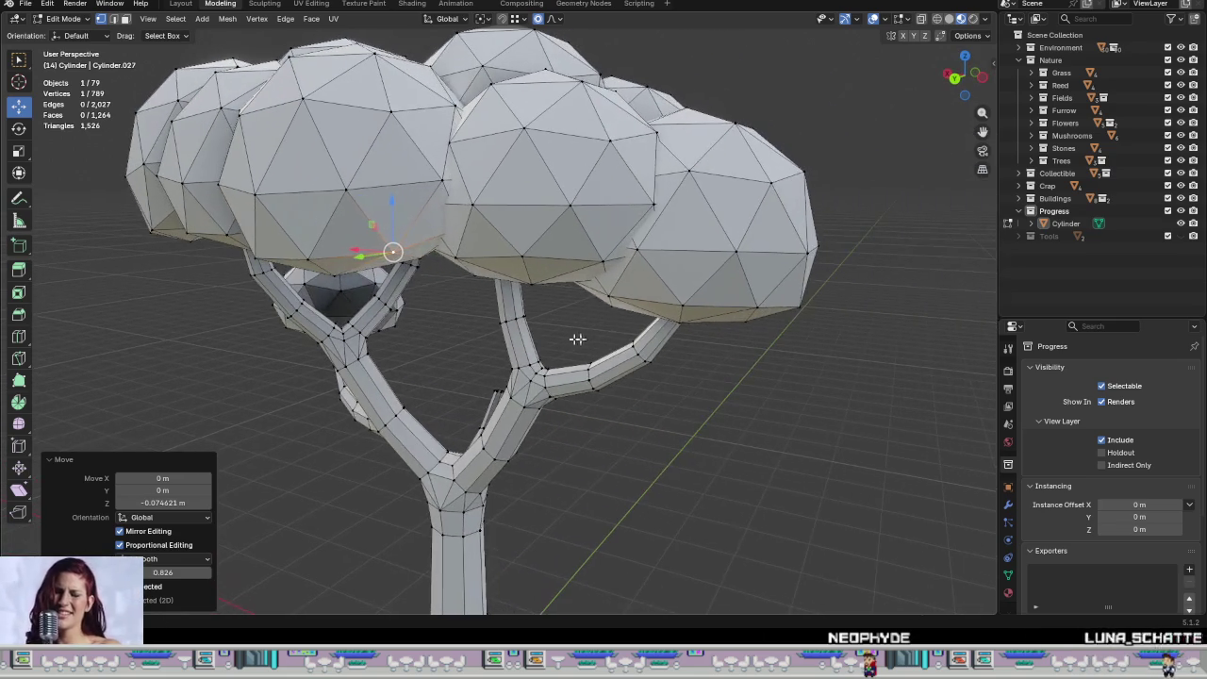
Step: Push three more blob vertices down along Z to flatten their undersides
click(504, 258)
key(g)
key(z)
click(456, 226)
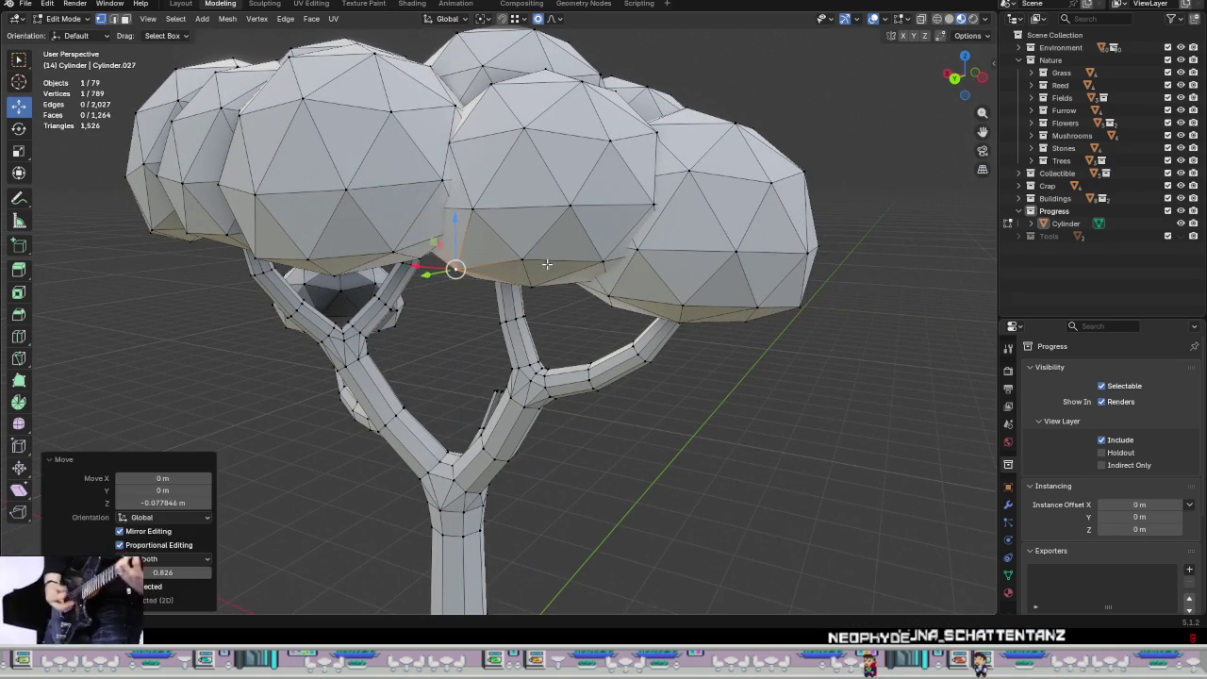
click(524, 240)
key(g)
key(z)
click(520, 266)
click(599, 269)
key(g)
key(z)
click(602, 242)
Step: Lower three vertices further right across the canopy along Z
middle_drag(603, 243, 691, 307)
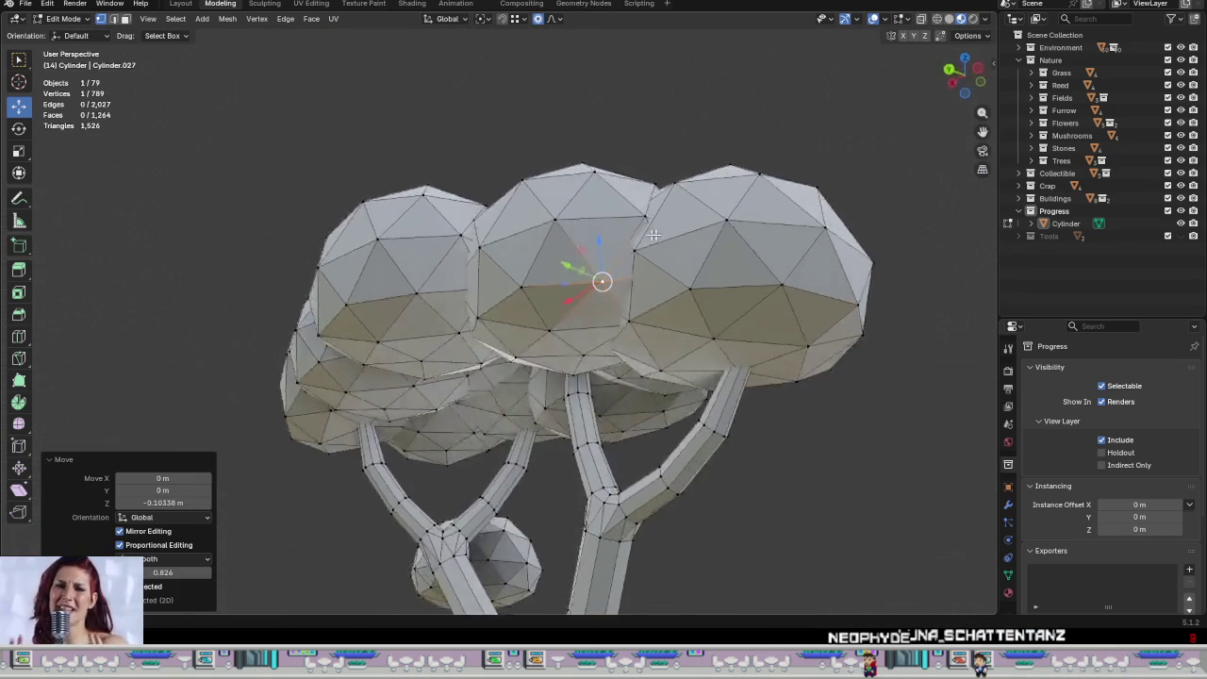
click(681, 298)
key(g)
key(z)
click(683, 302)
click(775, 298)
key(g)
key(z)
click(775, 316)
click(877, 324)
key(g)
key(z)
click(876, 276)
Step: Lower one last canopy vertex about 0.134 m along Z
middle_drag(877, 276, 731, 296)
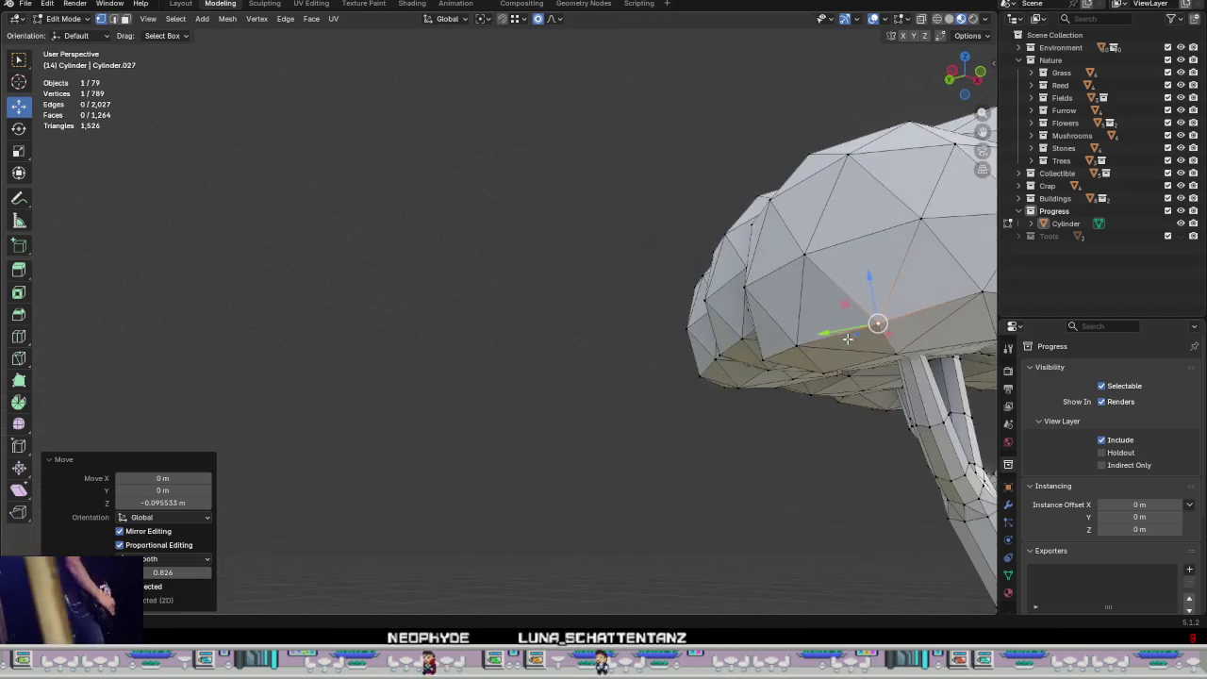
click(726, 289)
key(g)
key(z)
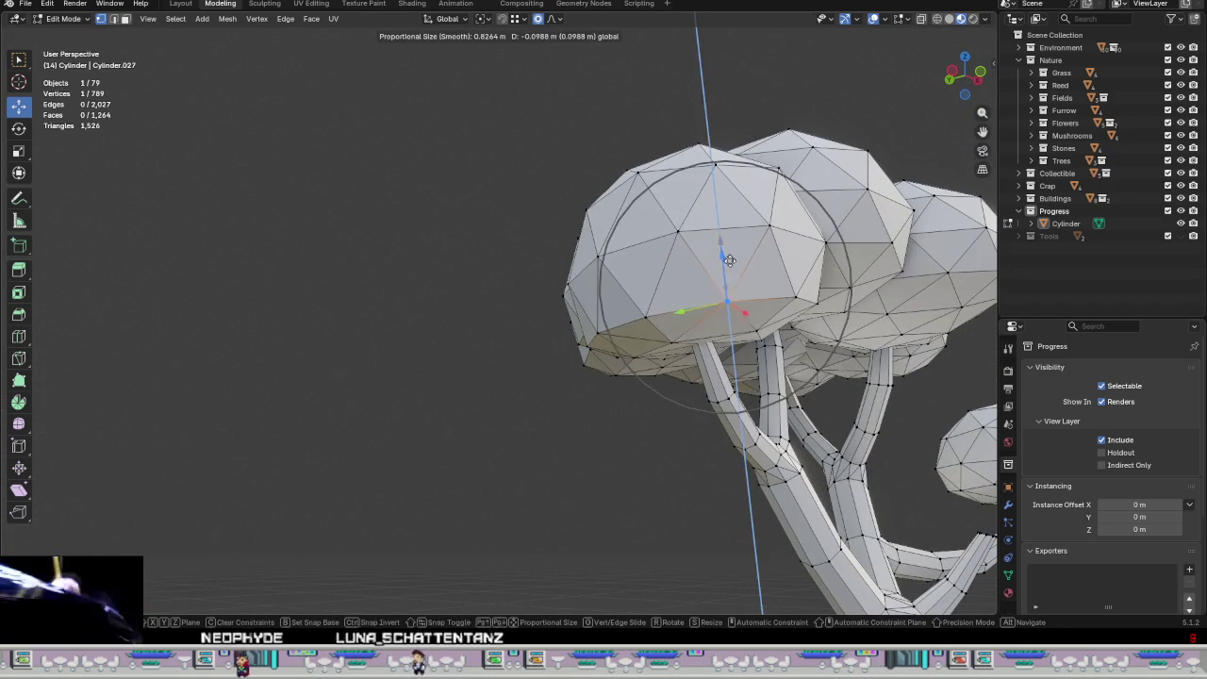
click(726, 311)
mouse_move(726, 311)
middle_down()
mouse_move(833, 416)
mouse_move(675, 346)
mouse_move(863, 279)
middle_up()
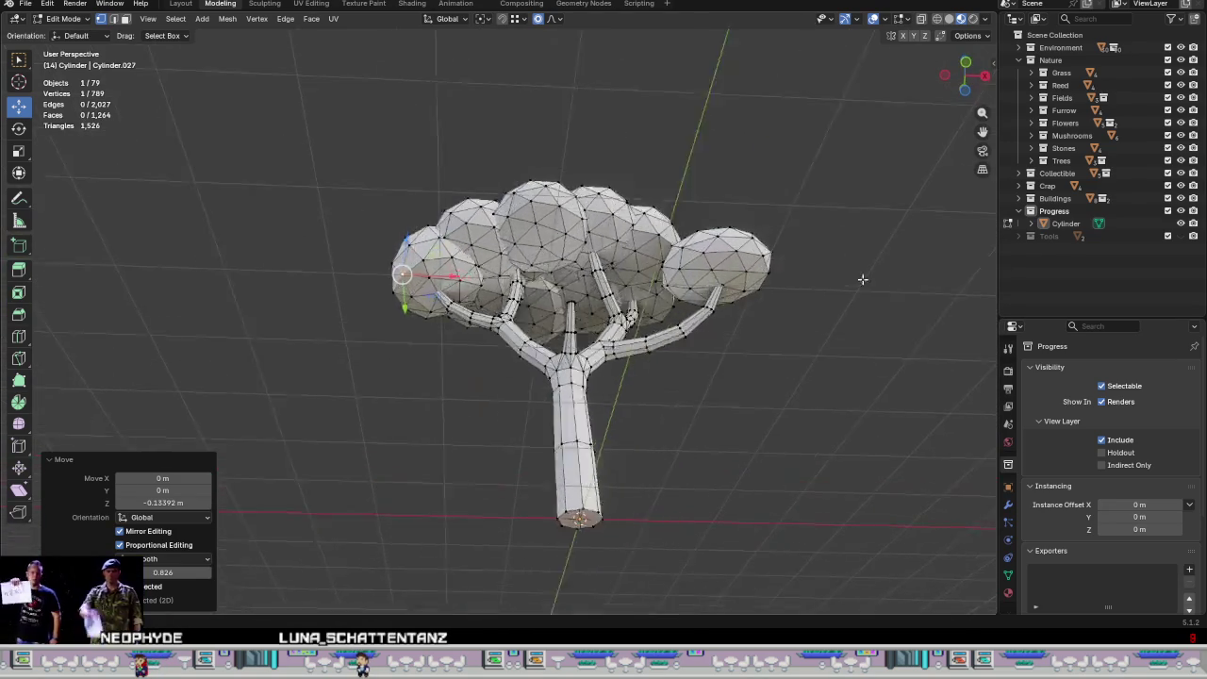
Step: Pick a canopy vertex and lower it along Z, then adjust its height again
scroll(694, 249, up, 5)
click(668, 208)
middle_drag(670, 210, 756, 303)
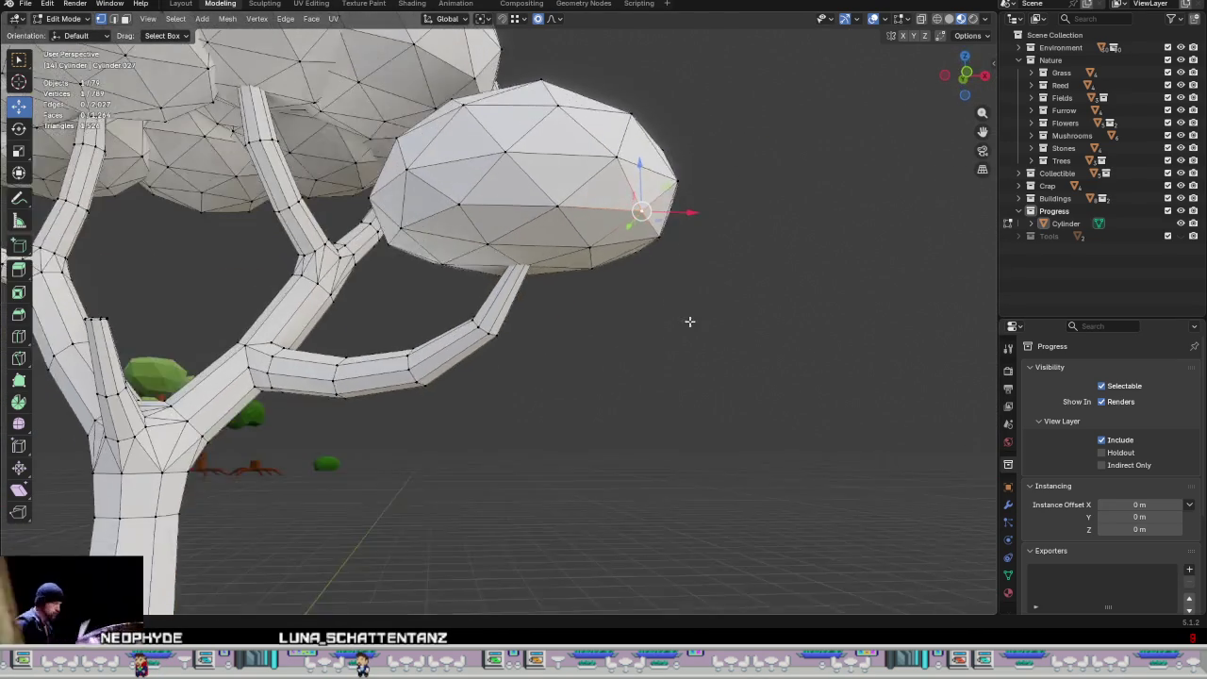
key(g)
key(z)
click(760, 243)
scroll(531, 252, down, 5)
middle_drag(531, 251, 754, 244)
scroll(755, 245, up, 5)
key(g)
key(z)
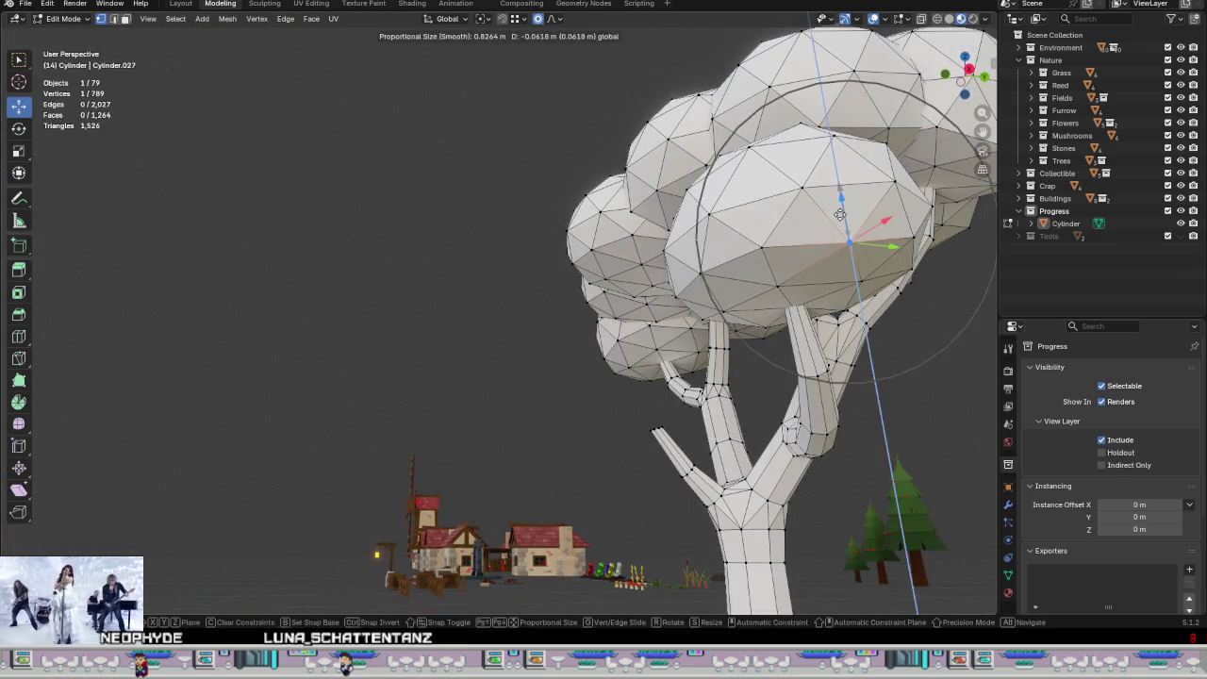
click(843, 247)
Step: Keep moving that canopy vertex along Z, then orbit to inspect branches and canopies
mouse_move(844, 247)
middle_down()
mouse_move(662, 250)
mouse_move(743, 248)
mouse_move(780, 370)
mouse_move(768, 311)
mouse_move(777, 258)
middle_up()
key(g)
key(z)
click(664, 248)
scroll(665, 248, up, 3)
key(g)
key(z)
click(745, 247)
scroll(745, 247, down, 4)
scroll(769, 311, up, 3)
key(g)
key(z)
click(777, 250)
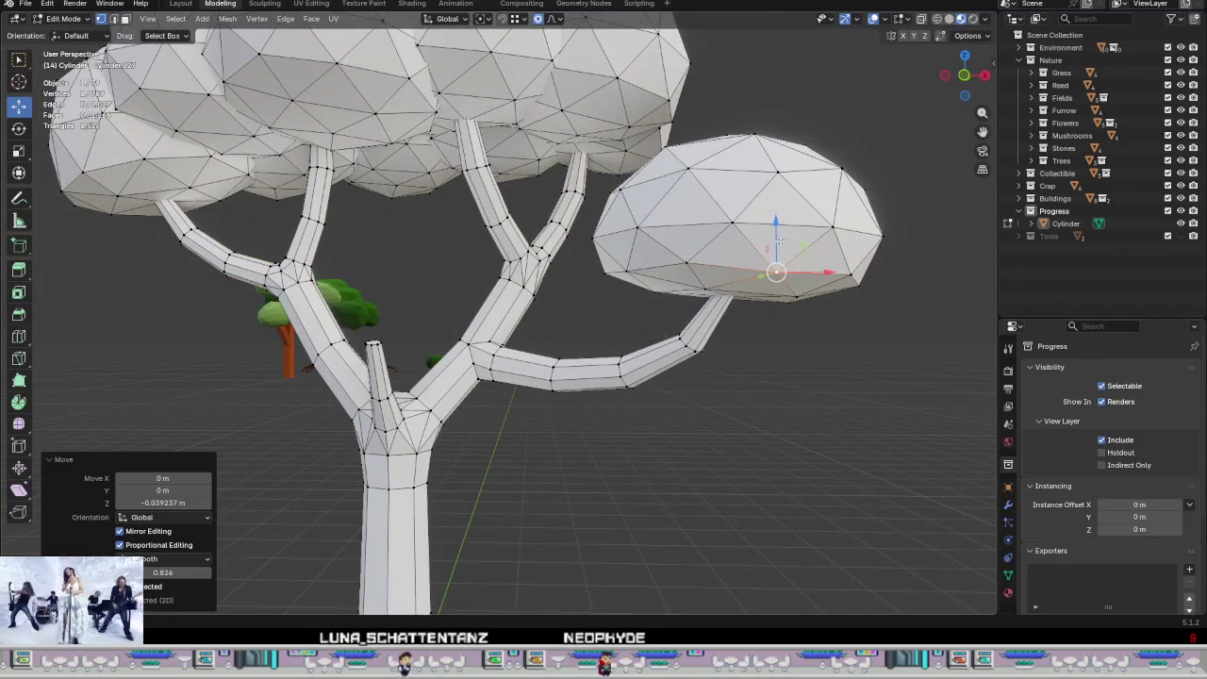
scroll(777, 250, down, 4)
middle_drag(855, 444, 749, 395)
scroll(749, 396, down, 3)
middle_drag(627, 331, 673, 404)
scroll(673, 405, up, 3)
scroll(576, 385, down, 3)
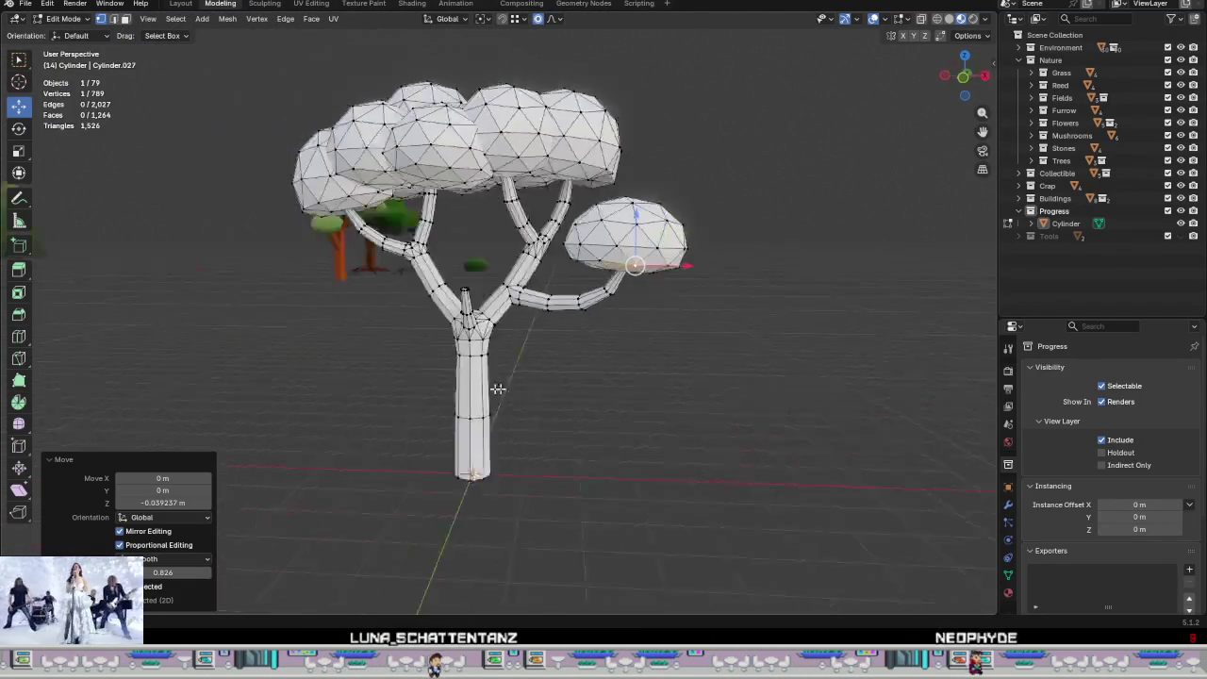
middle_drag(579, 390, 528, 399)
scroll(527, 399, up, 3)
scroll(389, 118, up, 2)
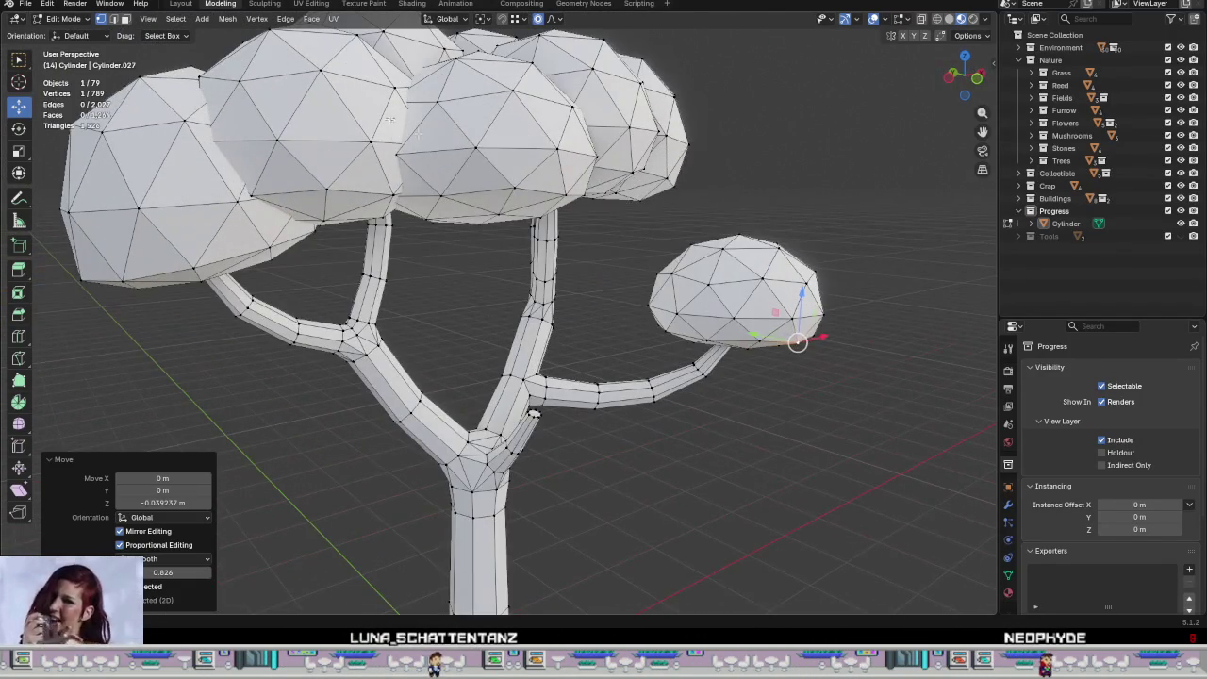
Step: Lower four vertices on the front canopy blob along Z
click(436, 181)
key(g)
key(z)
click(325, 155)
click(252, 198)
key(g)
key(z)
click(386, 165)
click(439, 193)
key(g)
key(z)
click(438, 141)
click(514, 192)
key(g)
key(z)
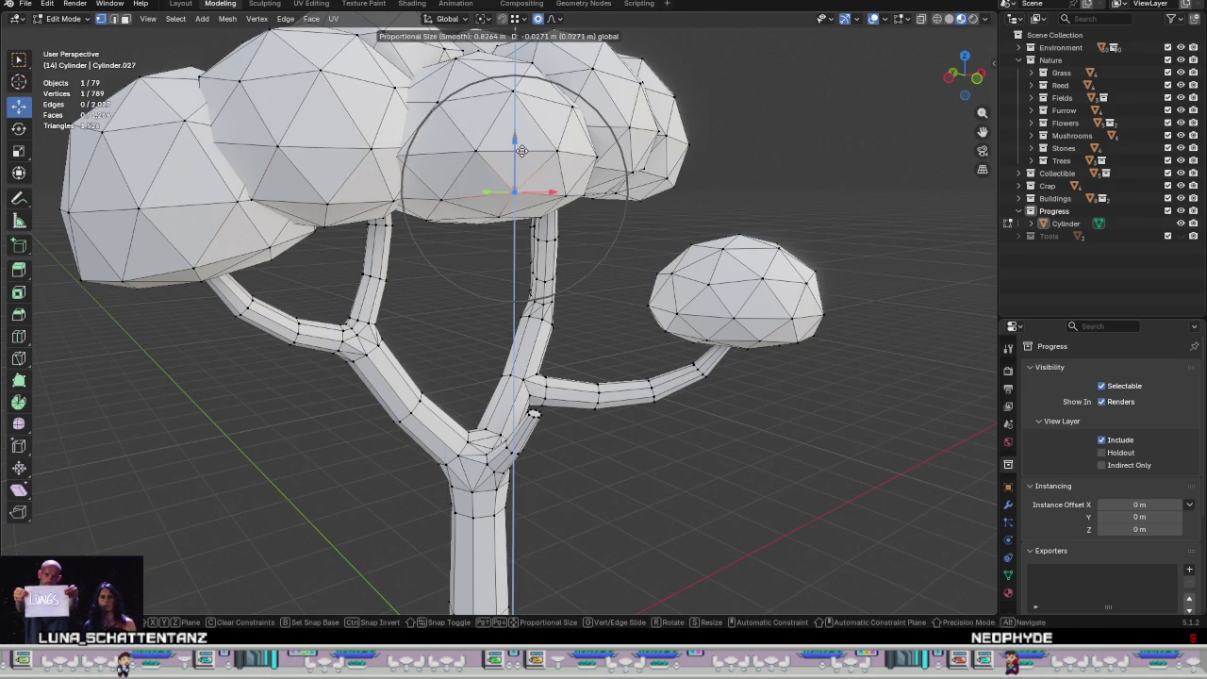
click(522, 152)
Step: Lower two canopy vertices on the right side along Z
middle_drag(678, 234, 611, 206)
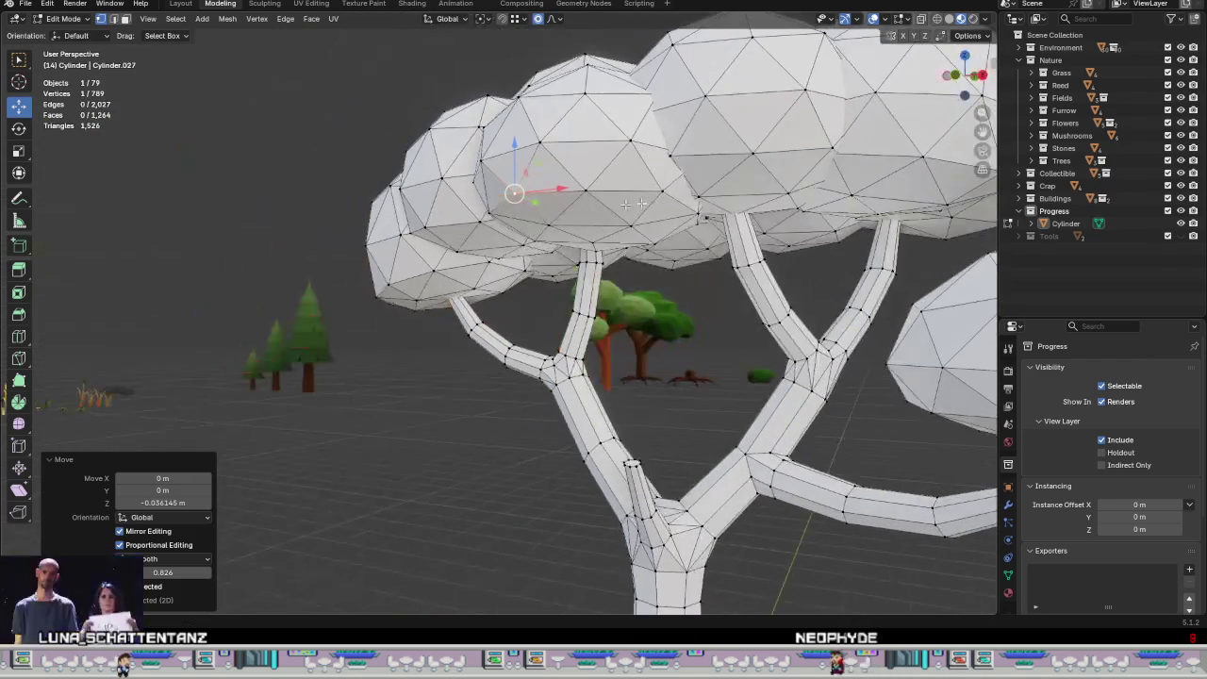
click(671, 156)
key(g)
key(z)
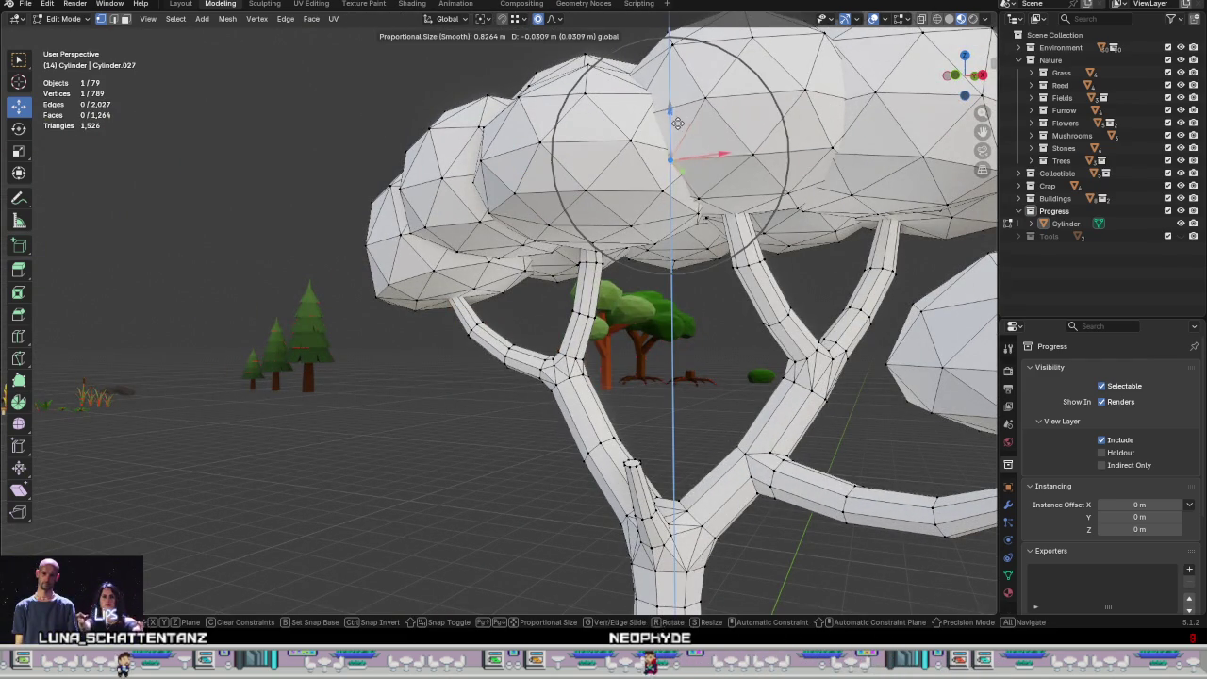
click(677, 146)
click(833, 146)
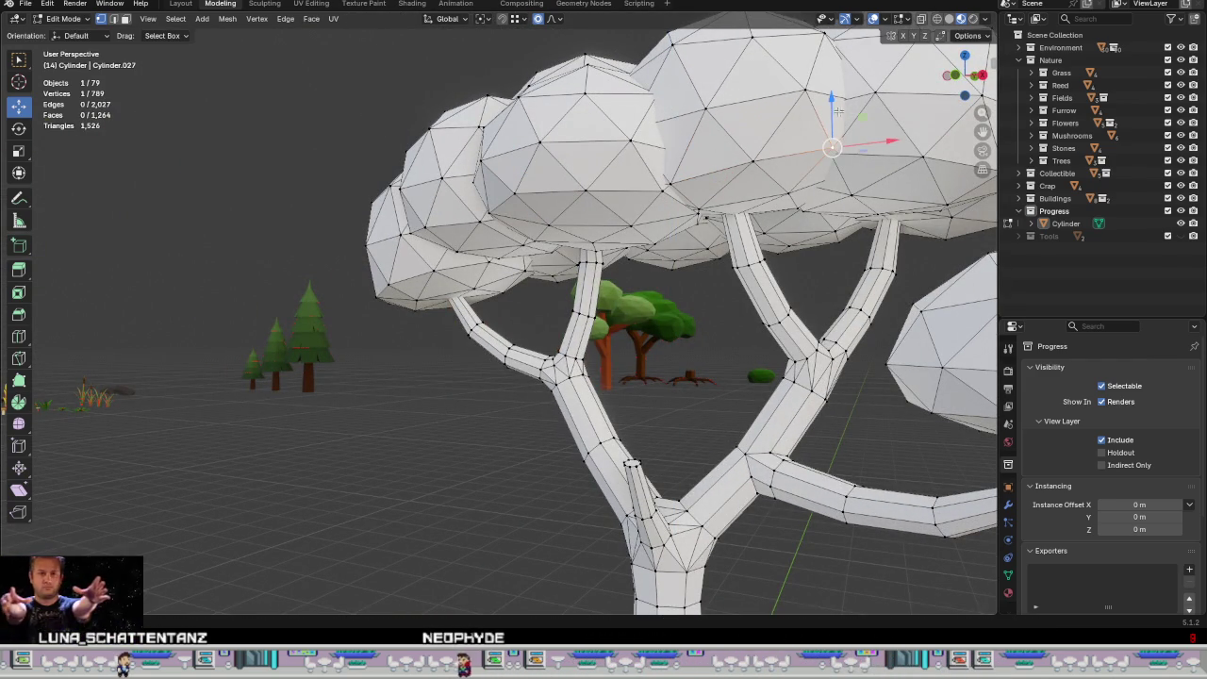
key(g)
key(z)
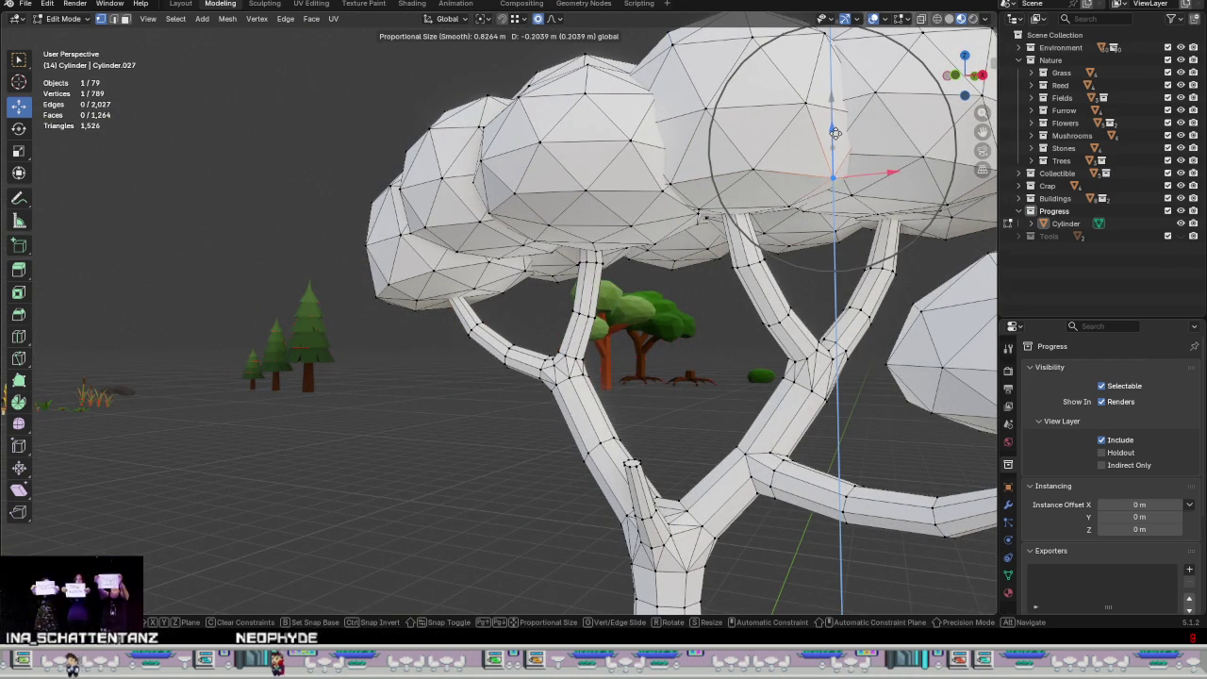
click(834, 141)
mouse_move(833, 141)
middle_down()
mouse_move(909, 233)
mouse_move(849, 273)
middle_up()
scroll(910, 233, down, 3)
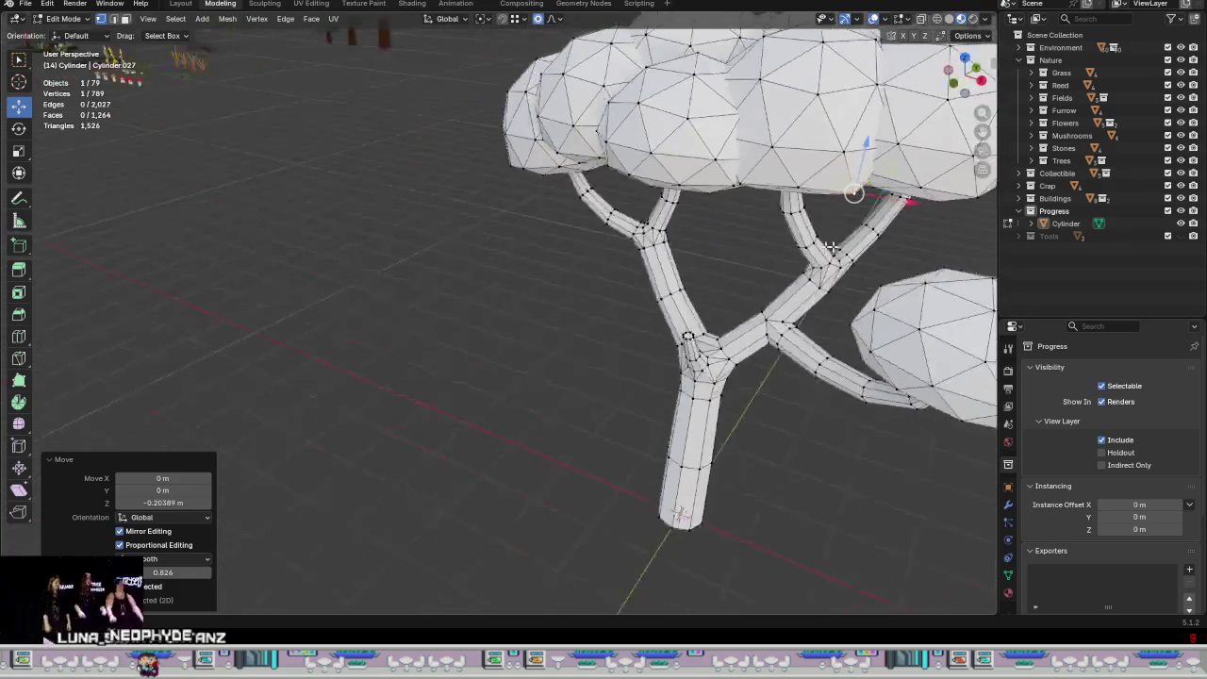
scroll(848, 273, down, 5)
scroll(807, 305, down, 2)
Step: Leave Edit Mode and orbit around to review the reshaped tree
key(Tab)
mouse_move(751, 336)
middle_down()
mouse_move(893, 374)
mouse_move(734, 324)
mouse_move(653, 406)
middle_up()
scroll(653, 399, up, 3)
scroll(682, 423, down, 2)
mouse_move(706, 493)
middle_down()
mouse_move(713, 386)
mouse_move(714, 491)
mouse_move(635, 201)
mouse_move(641, 348)
mouse_move(538, 374)
mouse_move(618, 351)
middle_up()
Step: Re-enter Edit Mode on the tree in face mode and select all linked crown sphere faces
click(620, 270)
key(Tab)
mouse_move(616, 261)
middle_down()
mouse_move(673, 297)
mouse_move(597, 375)
middle_up()
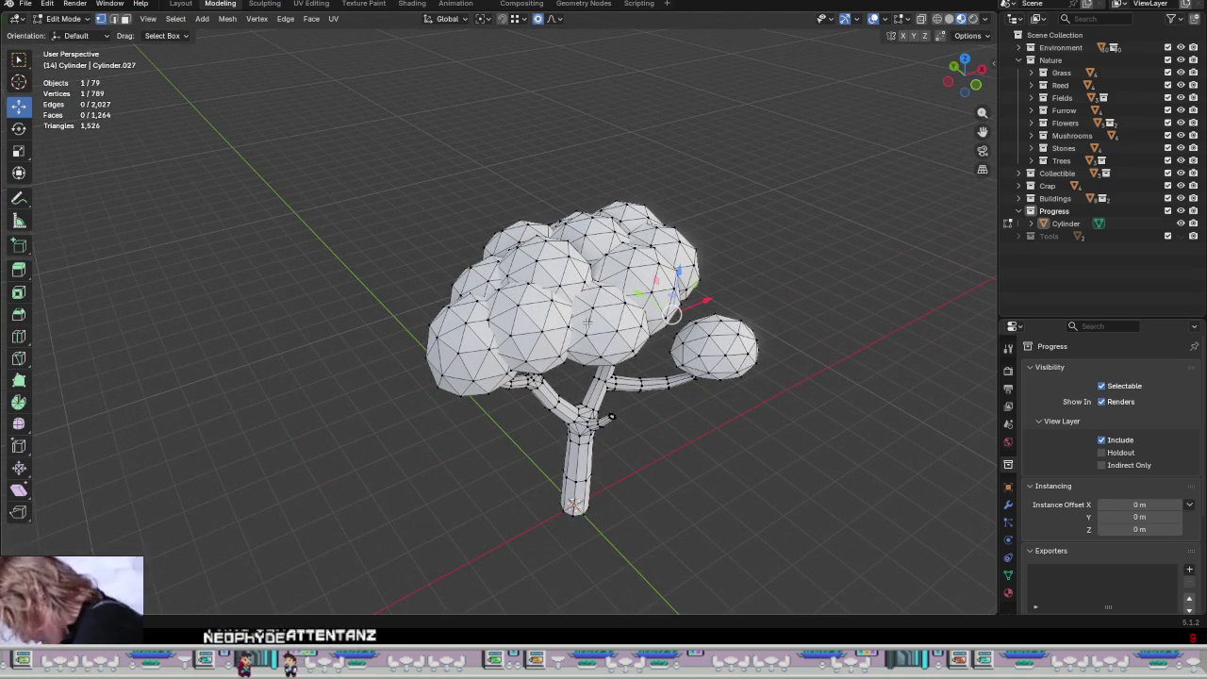
key(3)
middle_drag(483, 345, 468, 315)
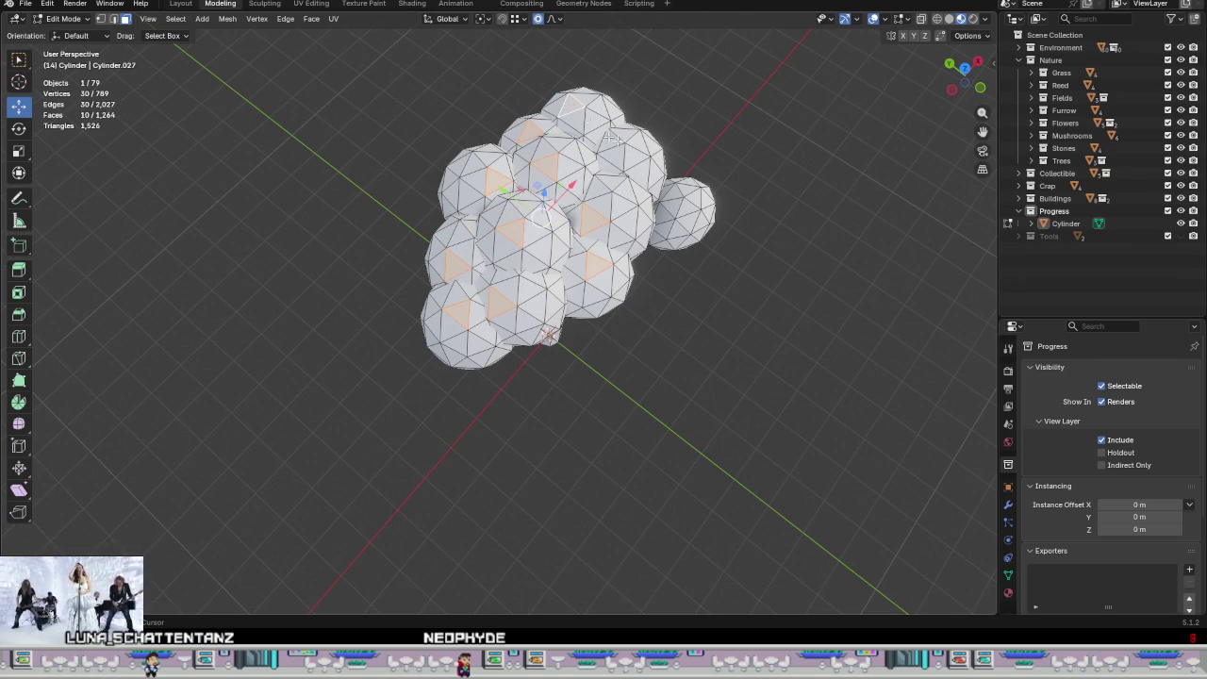
key(ctrl+l)
middle_drag(663, 197, 739, 381)
right_click(739, 381)
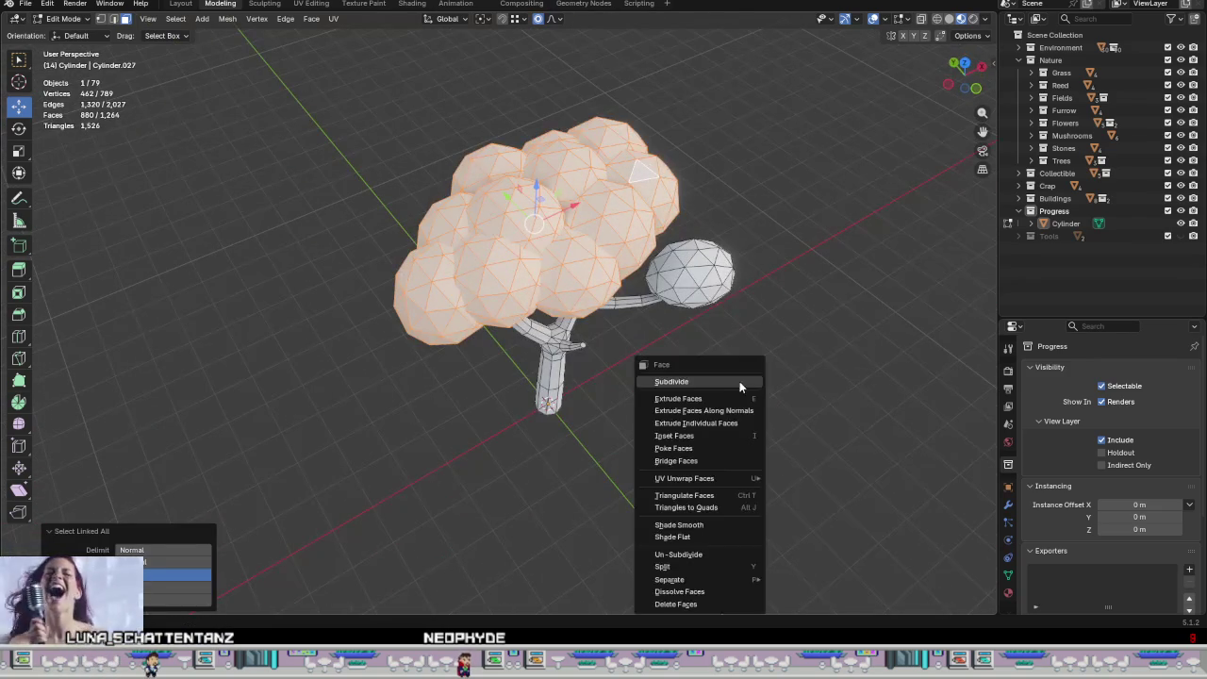
Step: Separate the selected crown into its own object, Cylinder.001, and start editing it
mouse_move(693, 579)
click(795, 557)
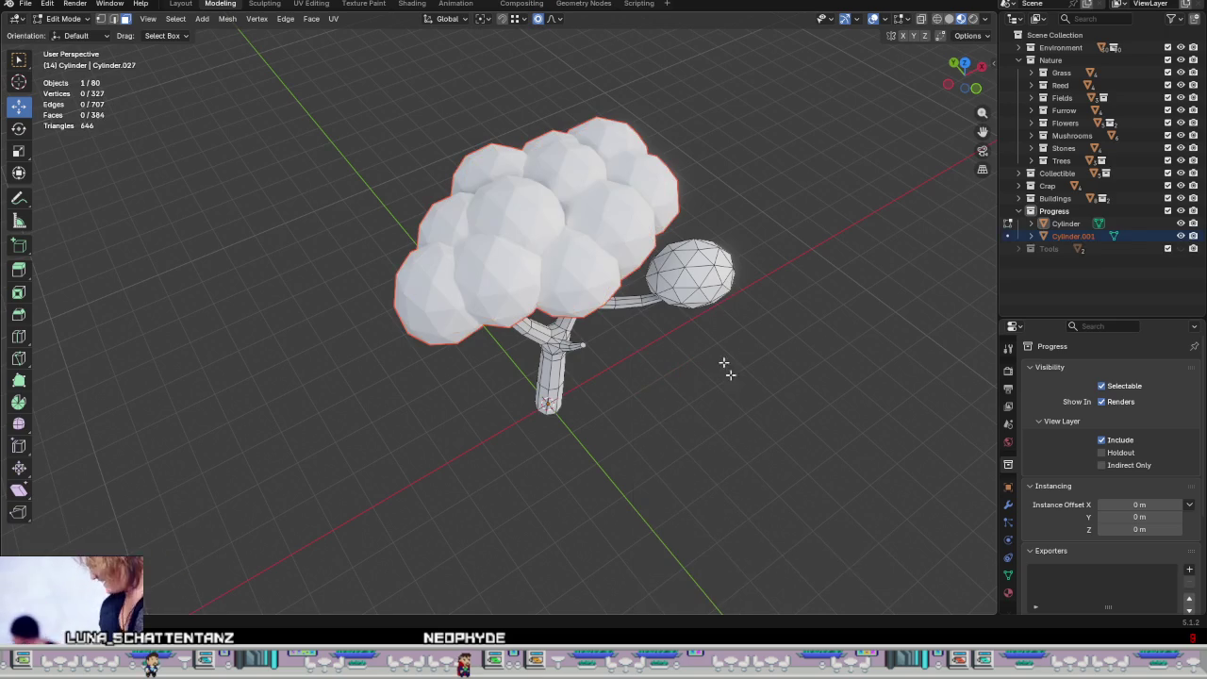
key(Tab)
click(569, 244)
key(Tab)
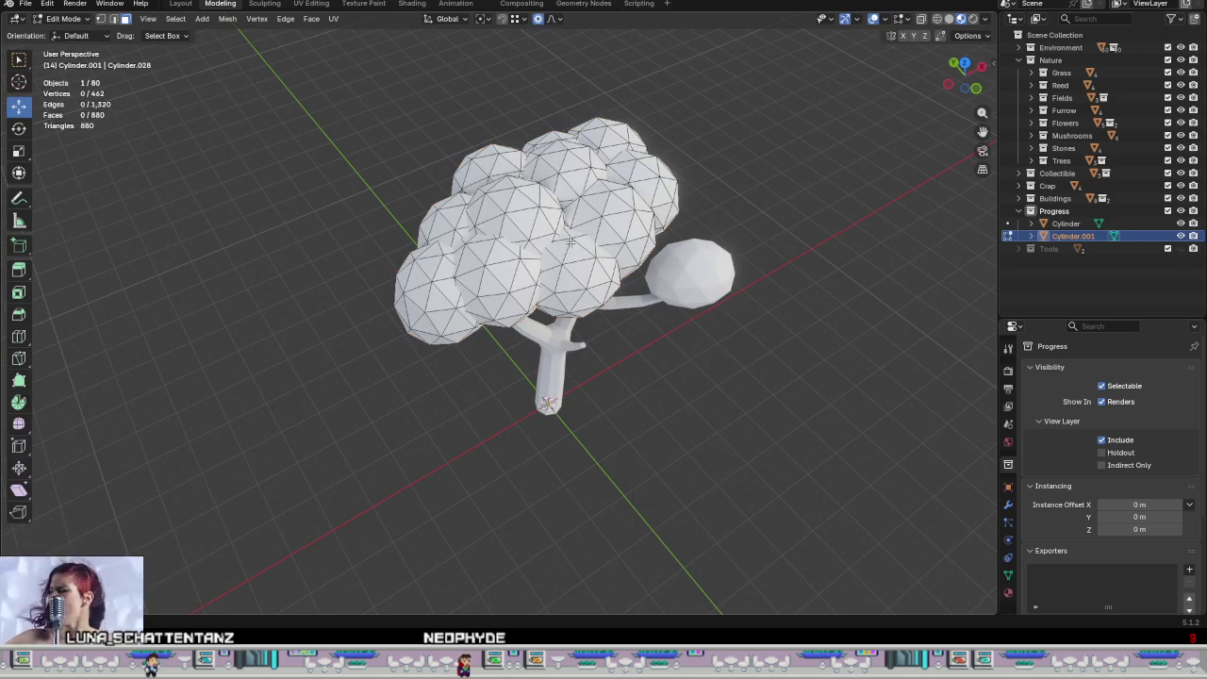
Step: Separate four crown spheres into their own objects, Cylinder.002 through Cylinder.005
key(l)
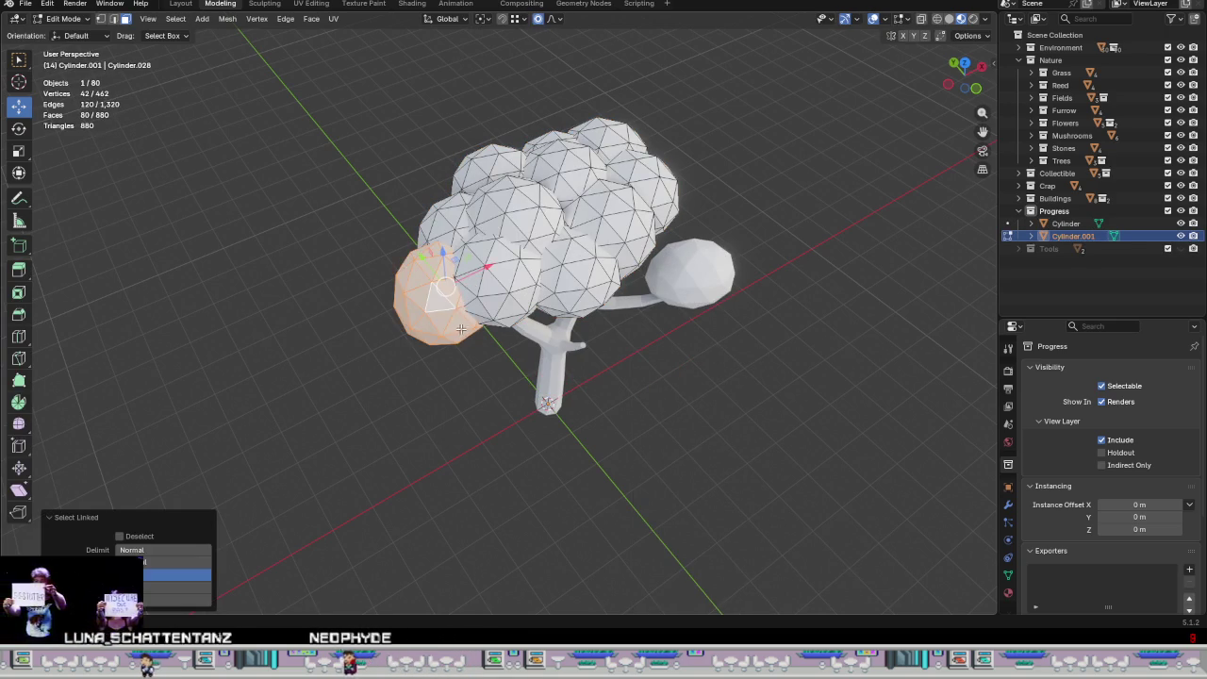
right_click(449, 328)
click(520, 328)
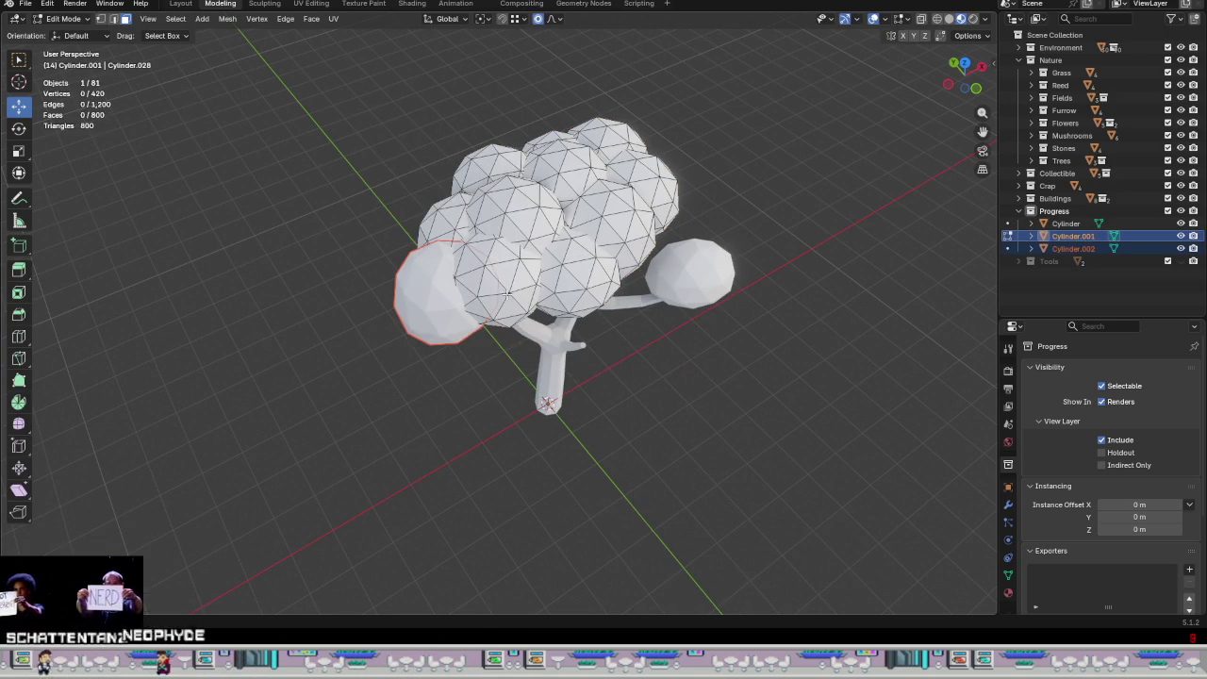
key(l)
right_click(509, 290)
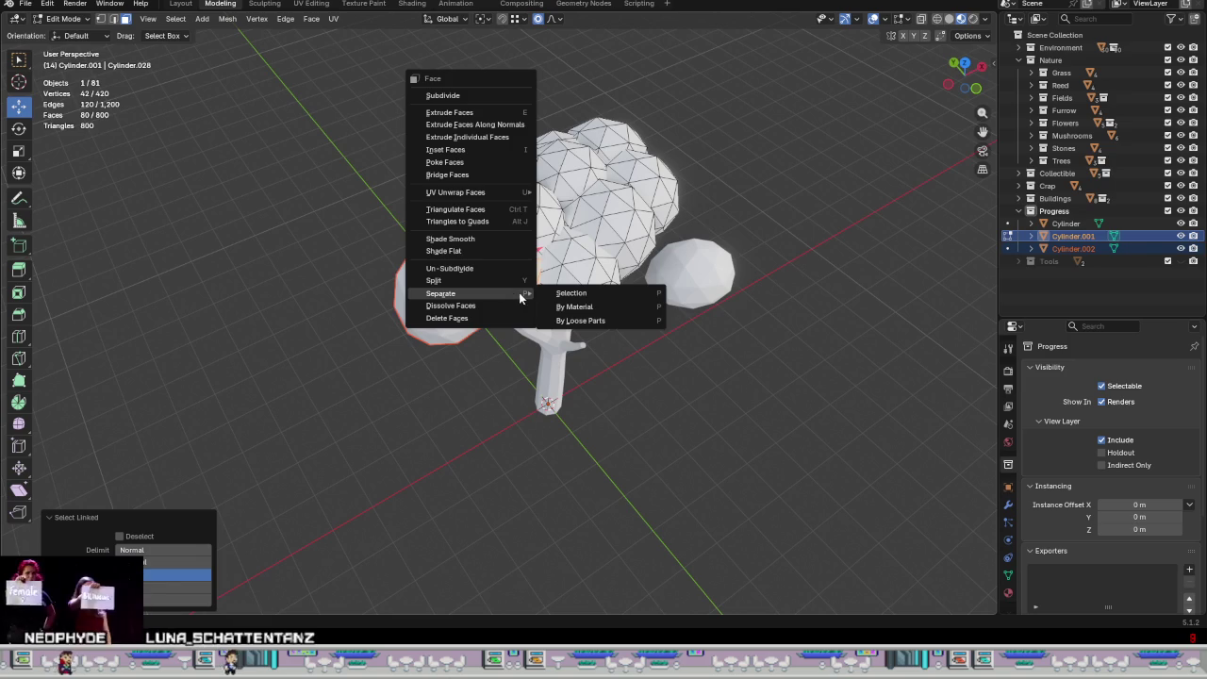
click(568, 289)
key(l)
right_click(563, 274)
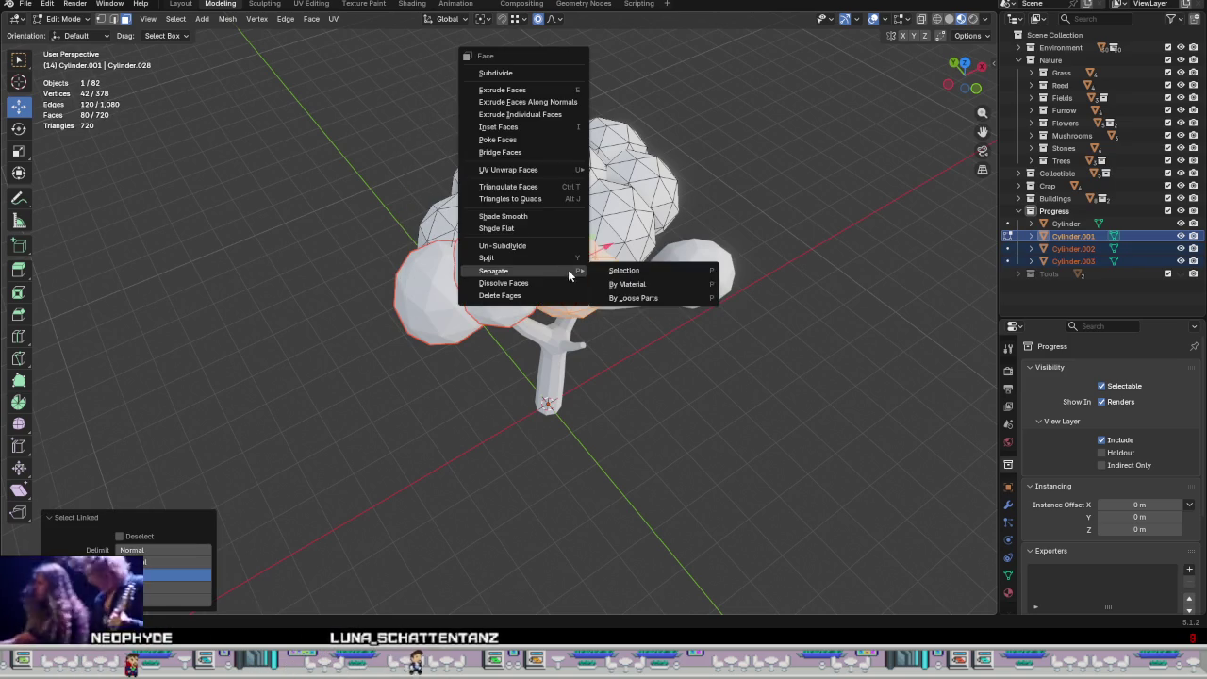
click(613, 273)
key(l)
right_click(530, 222)
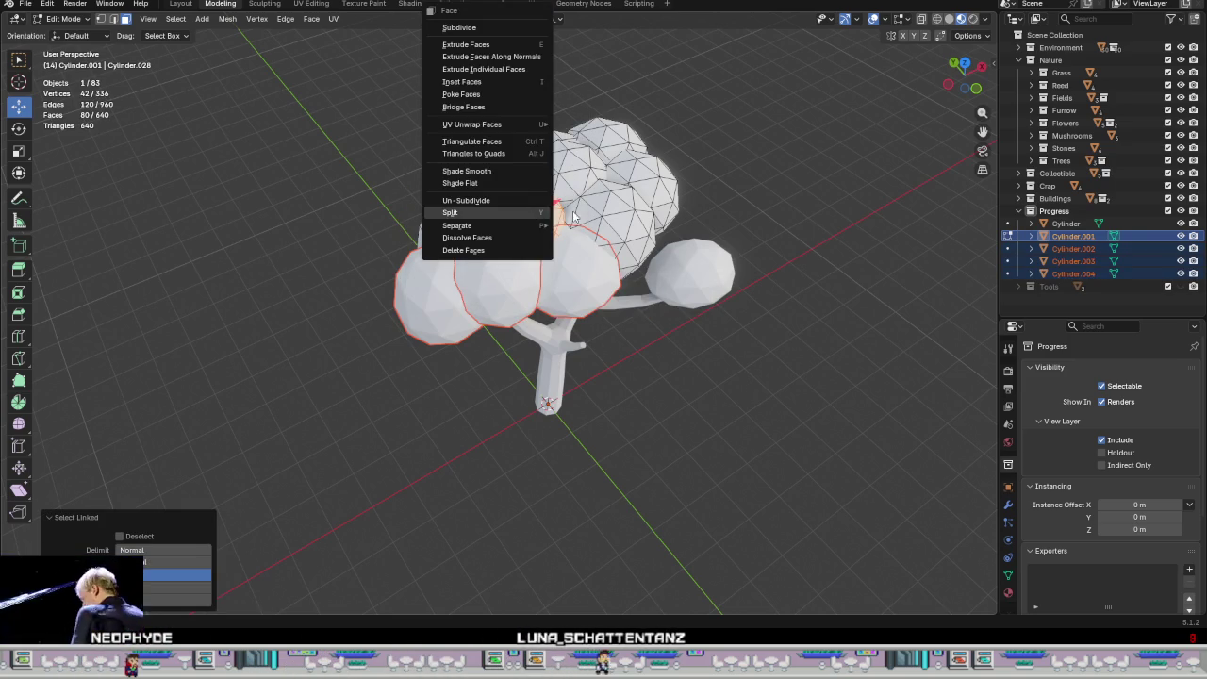
click(587, 225)
middle_drag(596, 231, 608, 203)
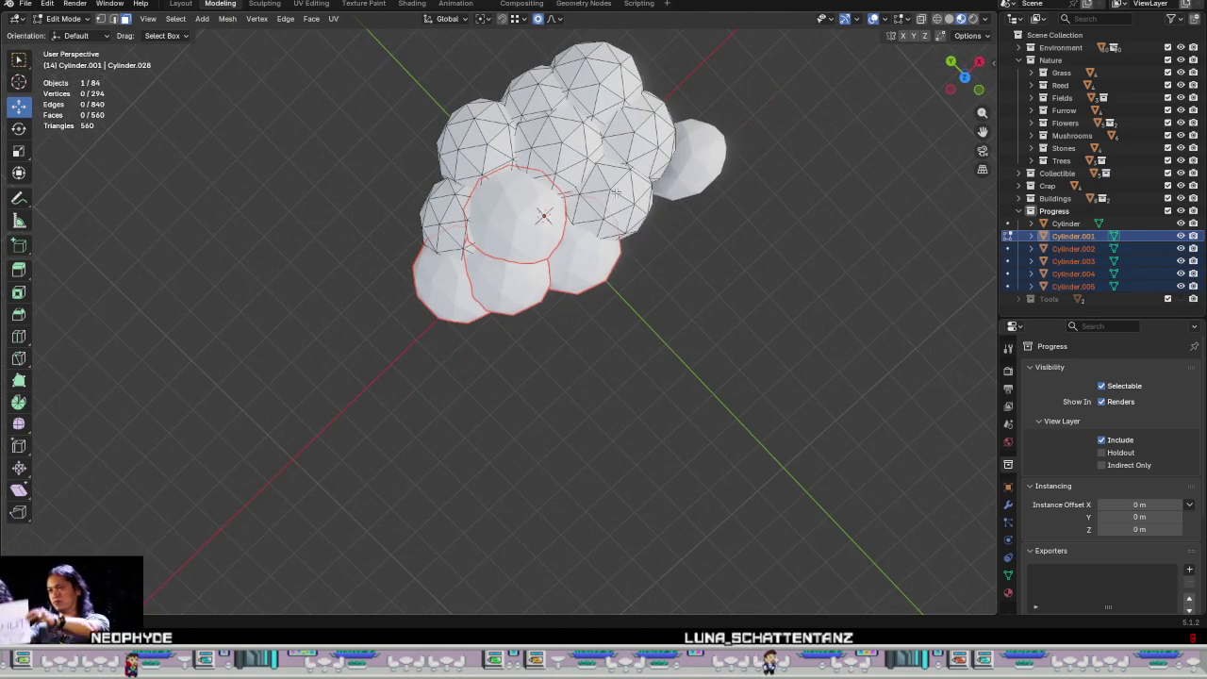
Step: Separate four more crown spheres by selection, starting with Cylinder.006
key(l)
right_click(623, 224)
click(682, 227)
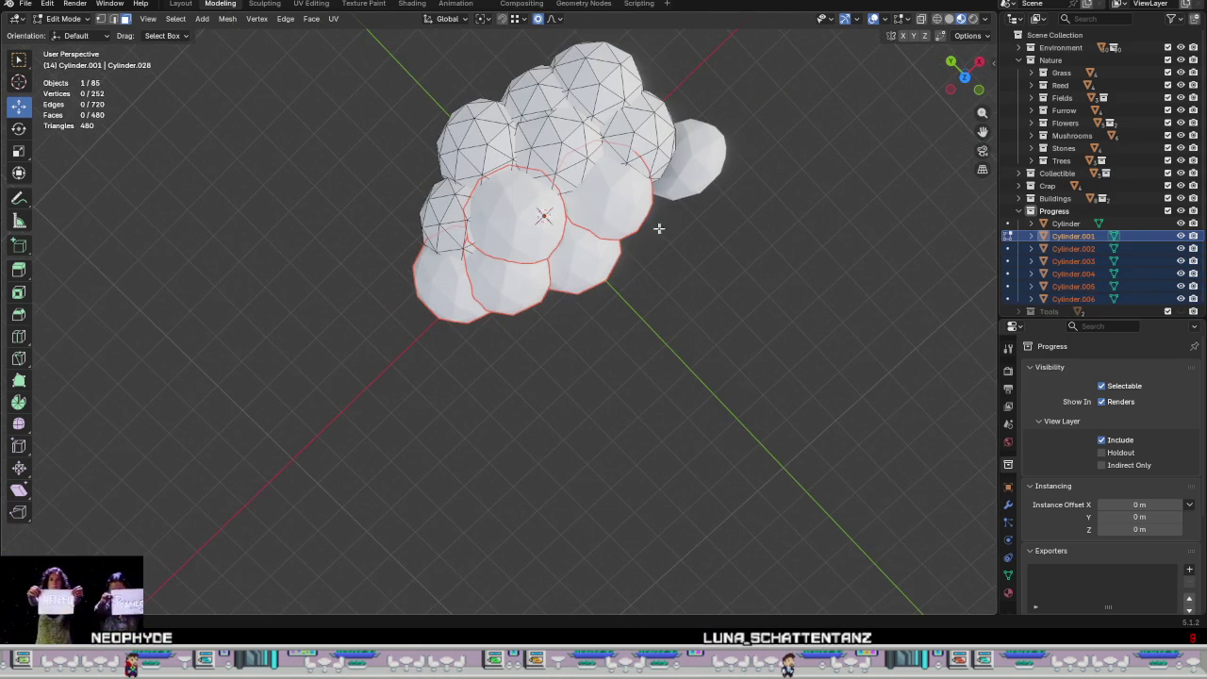
key(l)
right_click(458, 222)
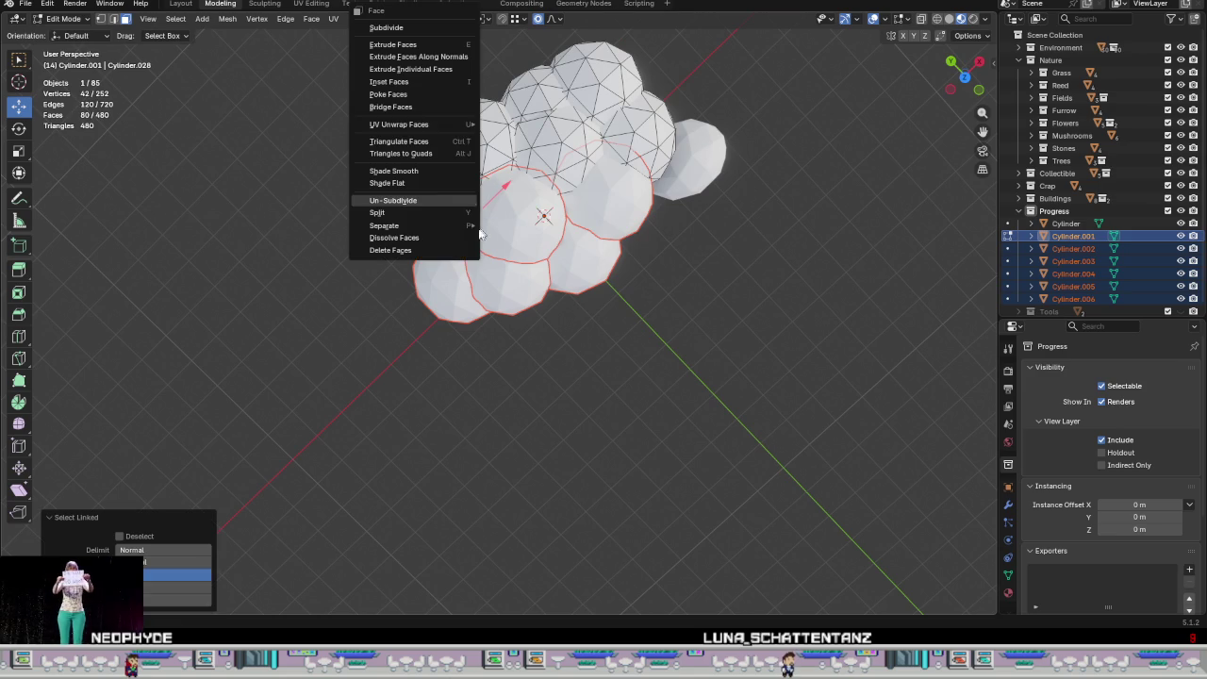
mouse_move(384, 225)
click(514, 224)
key(l)
right_click(474, 142)
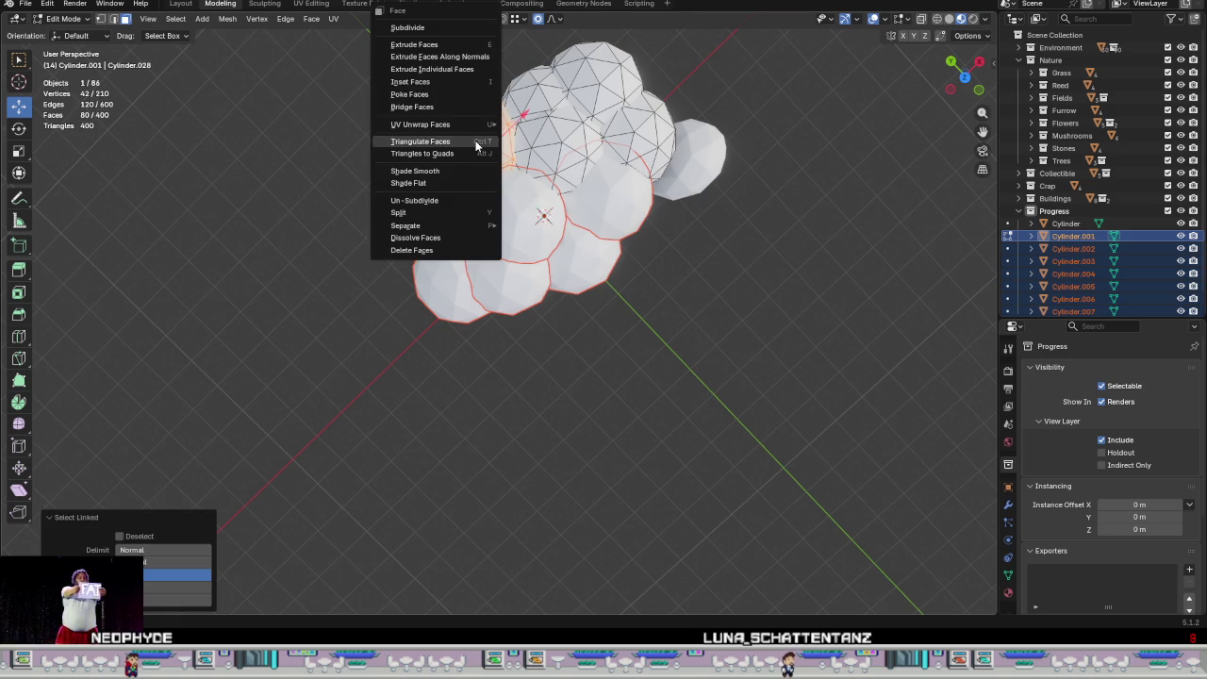
click(528, 225)
key(l)
right_click(558, 148)
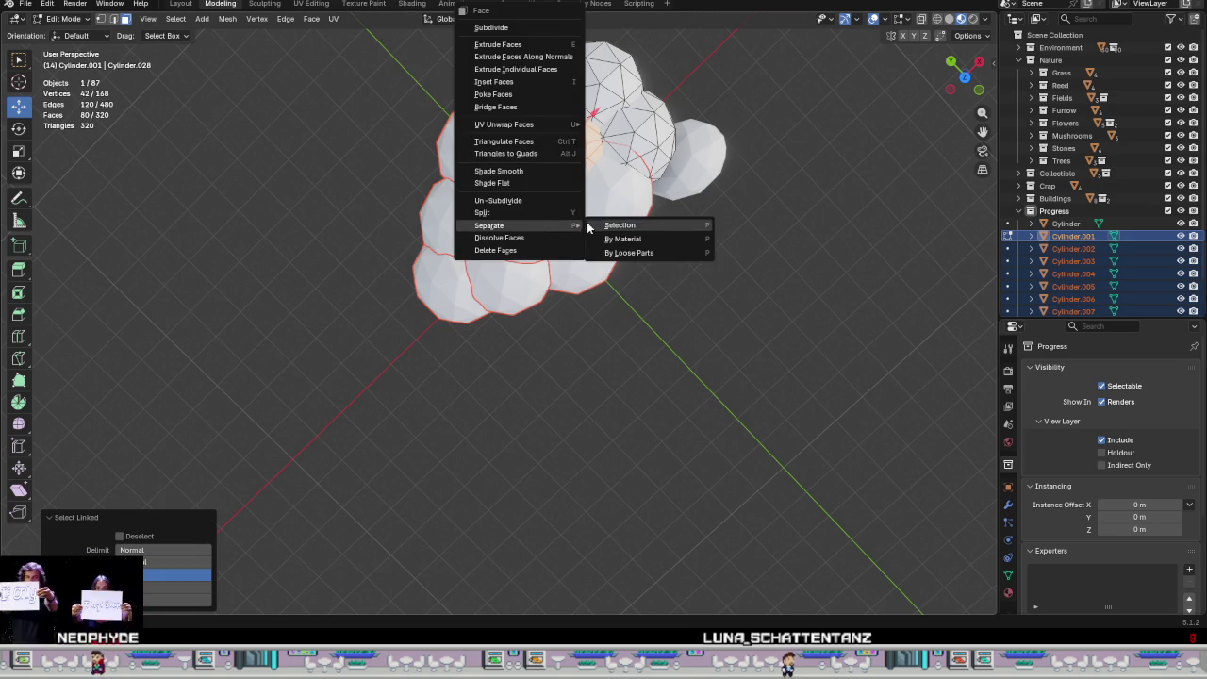
click(612, 226)
Step: Separate the last two crown spheres and return to Object Mode
key(l)
right_click(656, 146)
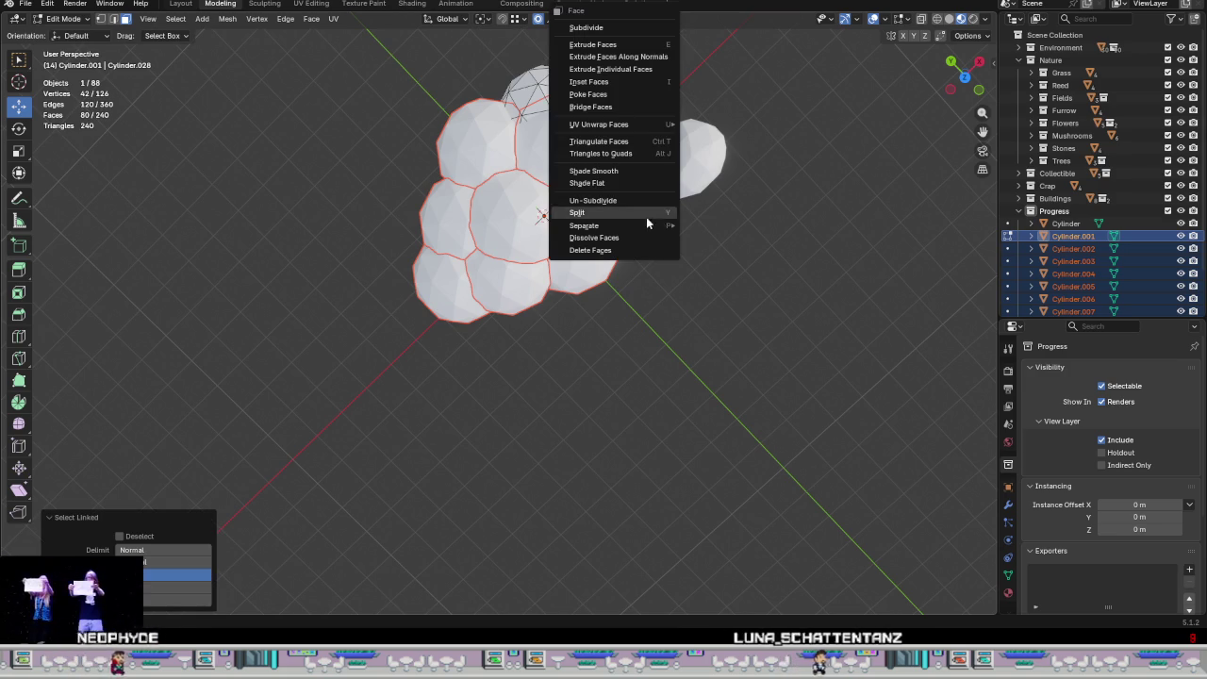
click(703, 225)
key(l)
right_click(606, 79)
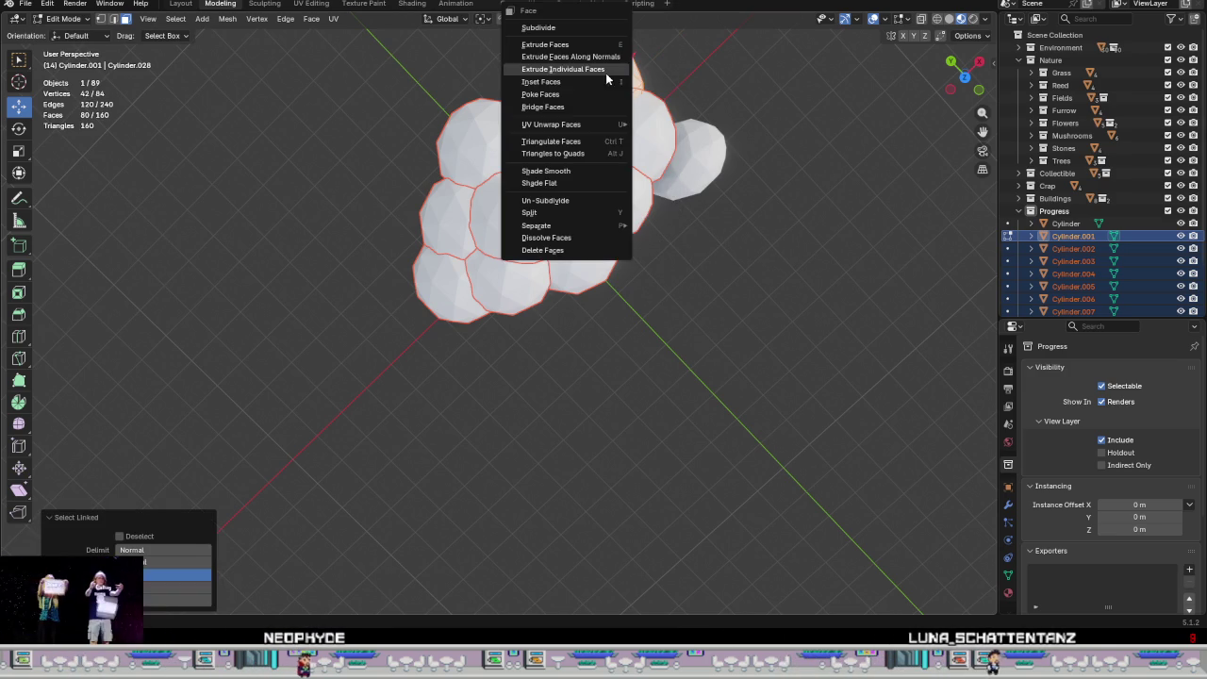
click(657, 225)
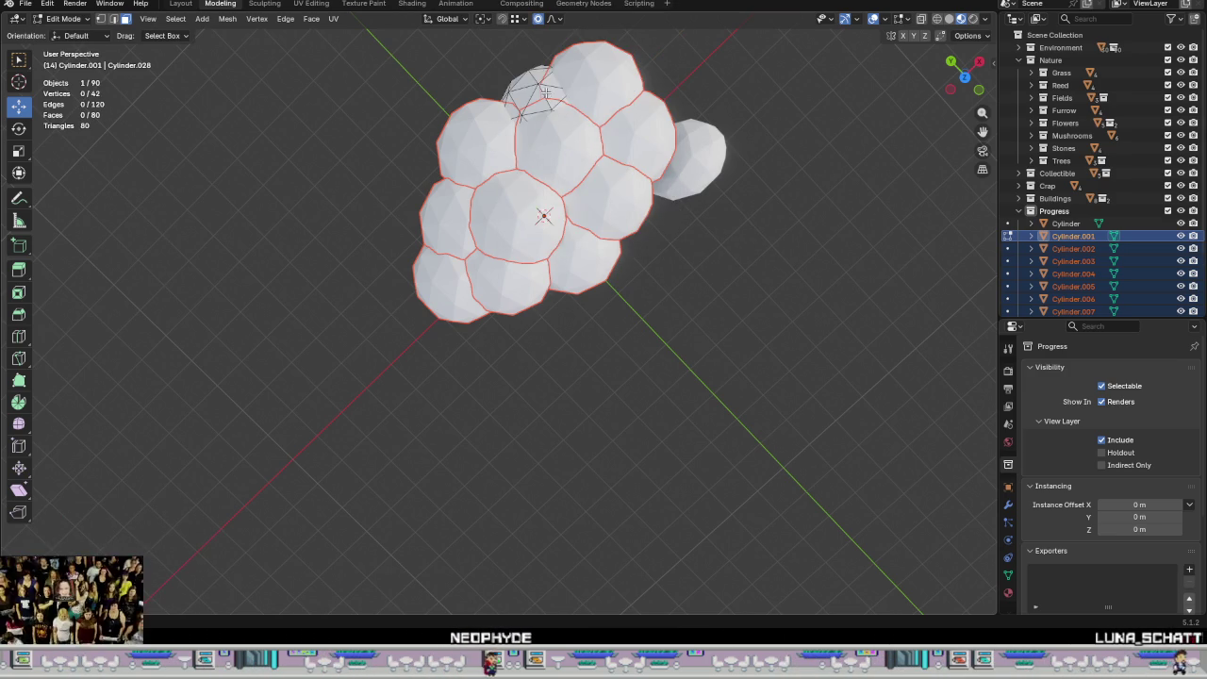
key(Tab)
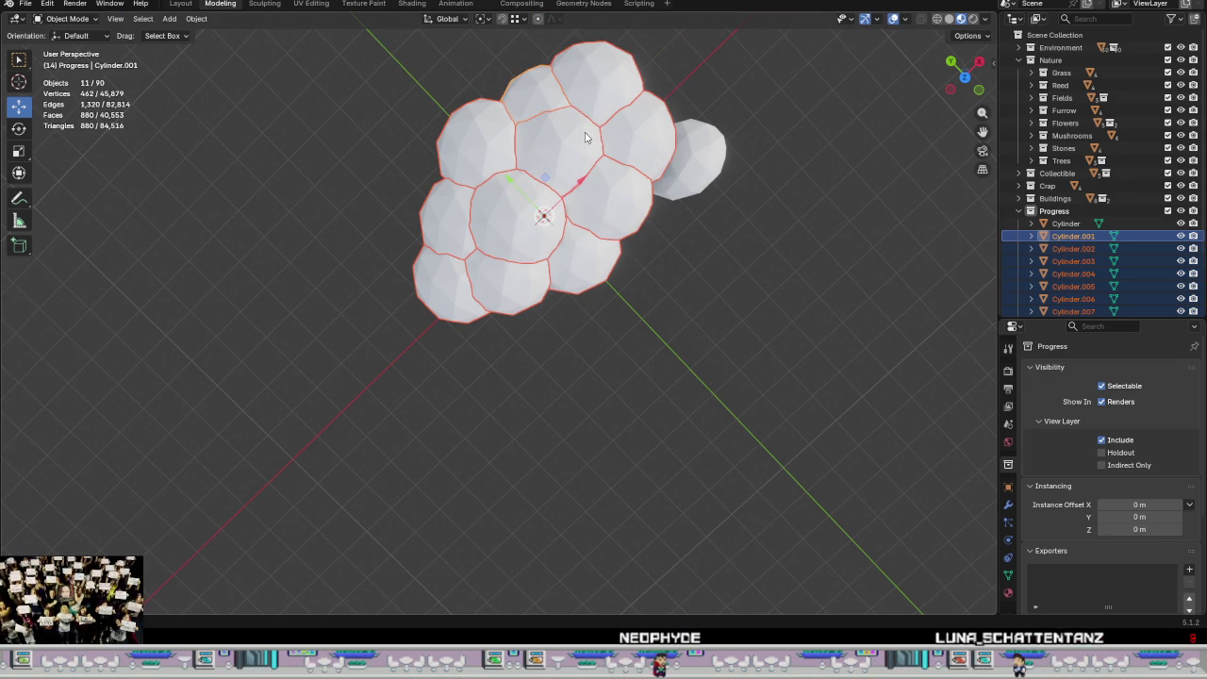
Step: Click through the separated crown spheres and show the Modifier properties tab
middle_drag(656, 218, 645, 369)
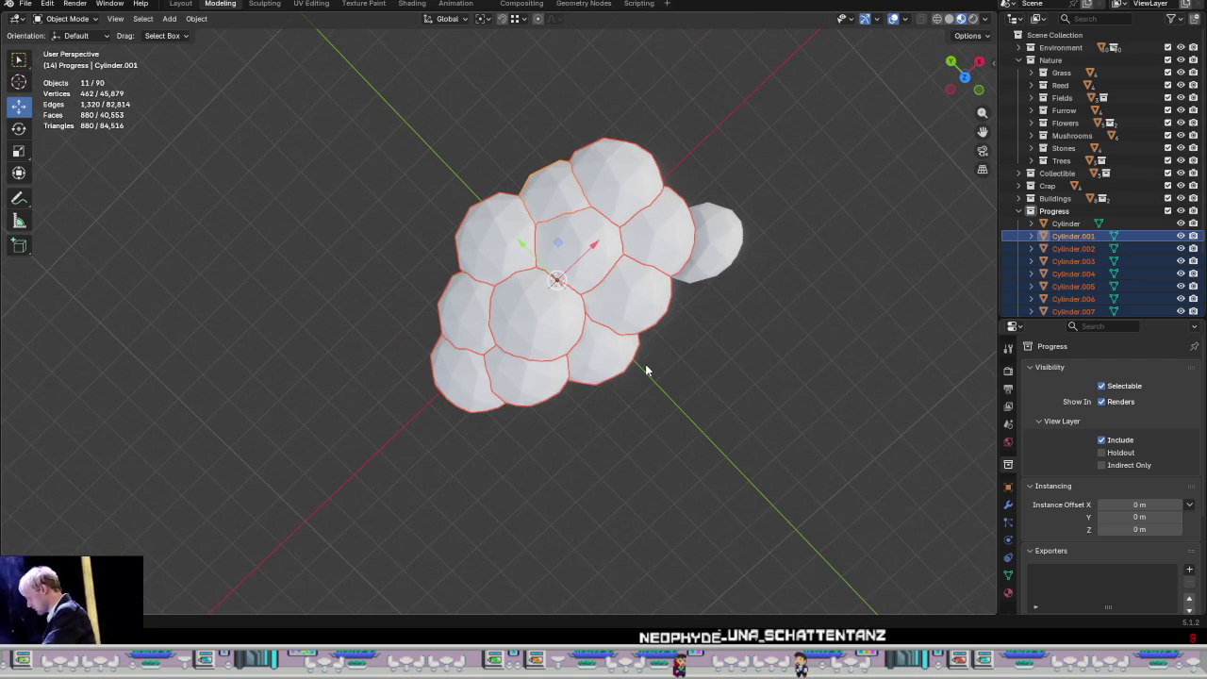
click(651, 316)
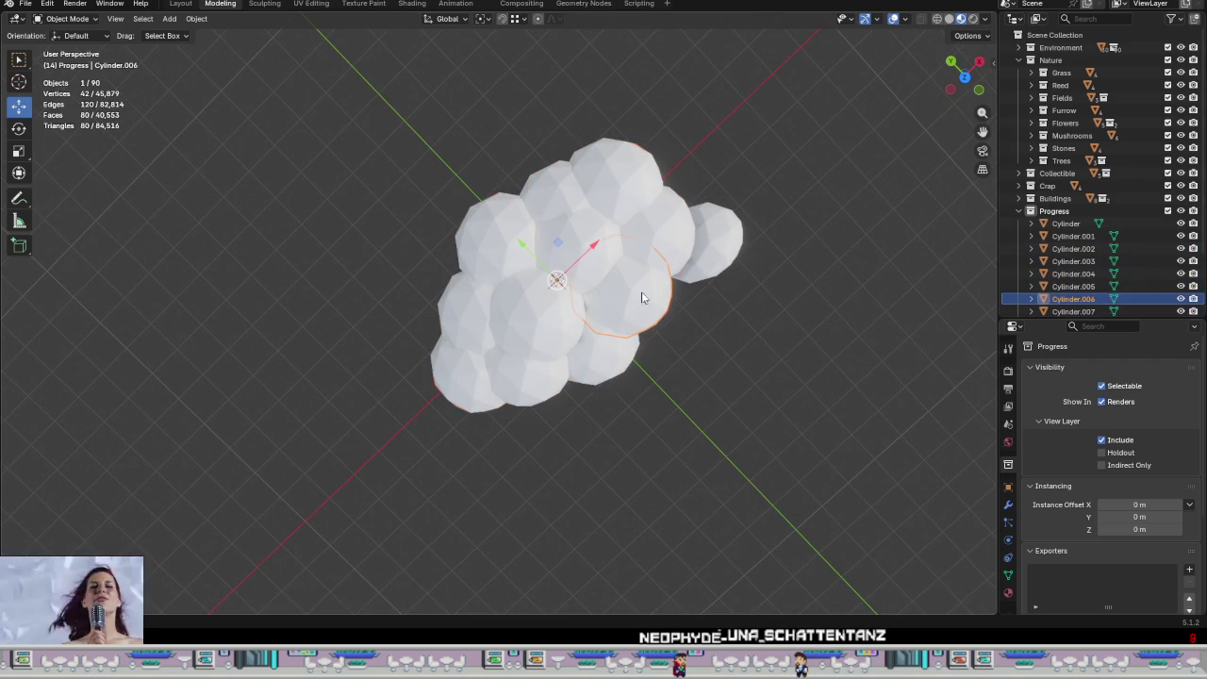
click(547, 177)
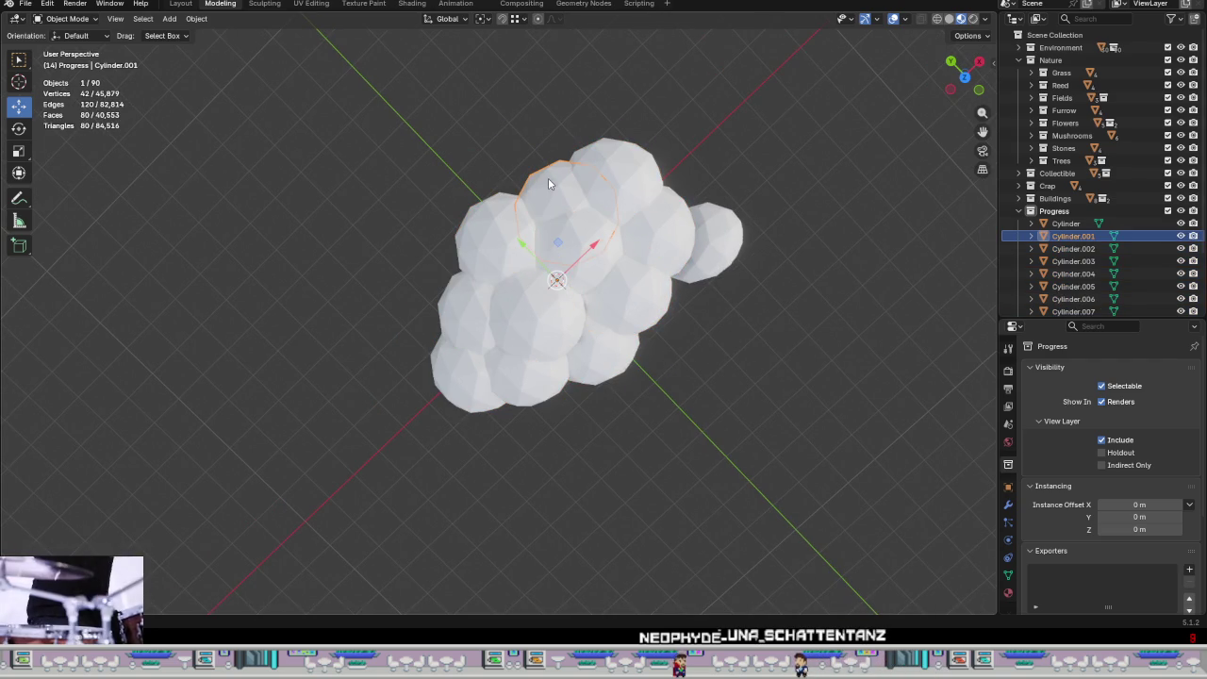
click(634, 297)
click(471, 265)
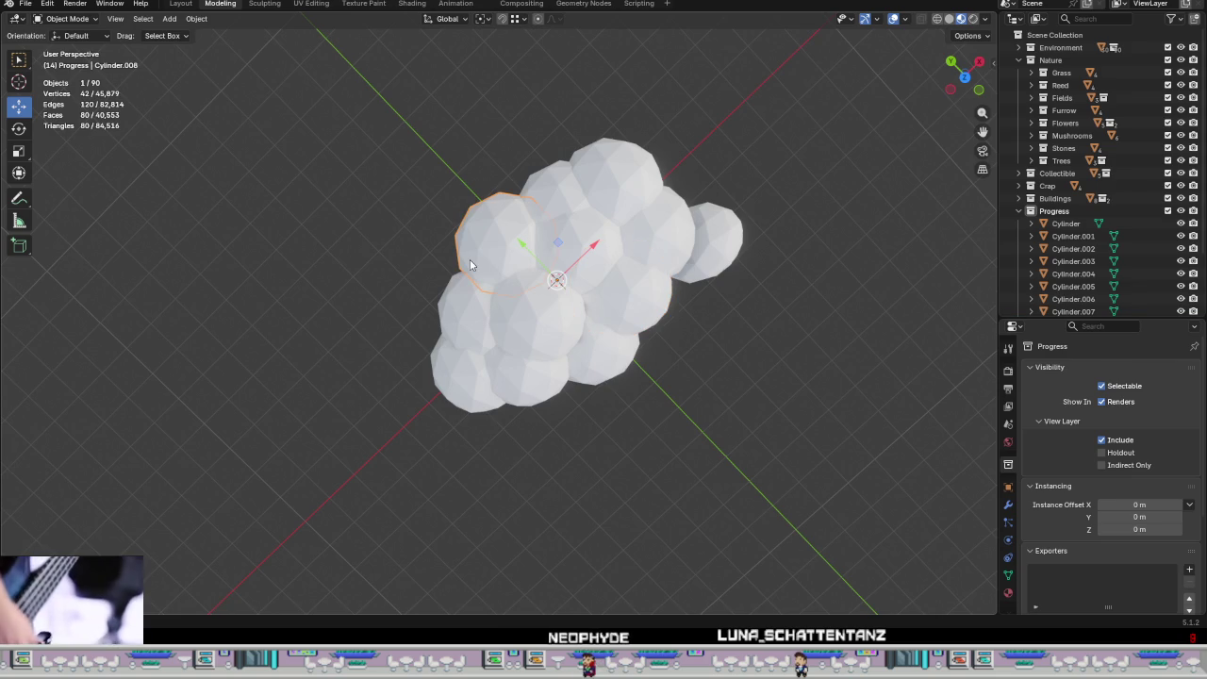
click(613, 303)
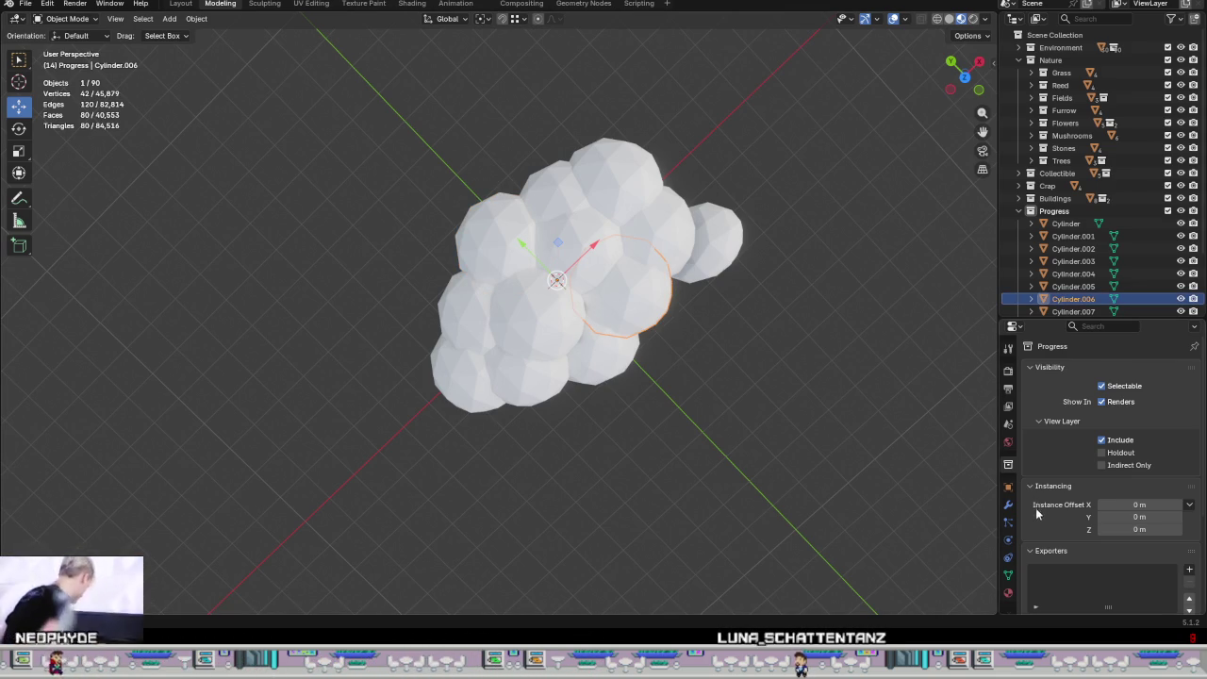
click(1008, 504)
Step: Make Cylinder.002 the active sphere and view the crown from top orthographic (numpad 7)
click(457, 396)
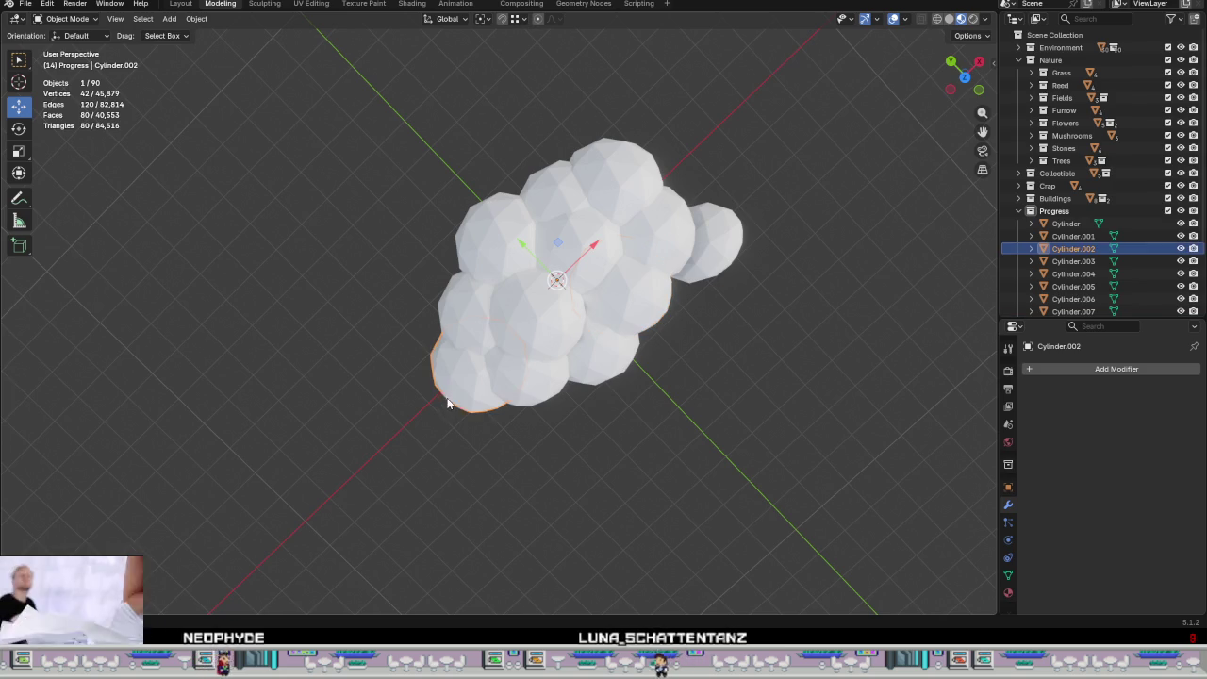
middle_drag(466, 393, 543, 385)
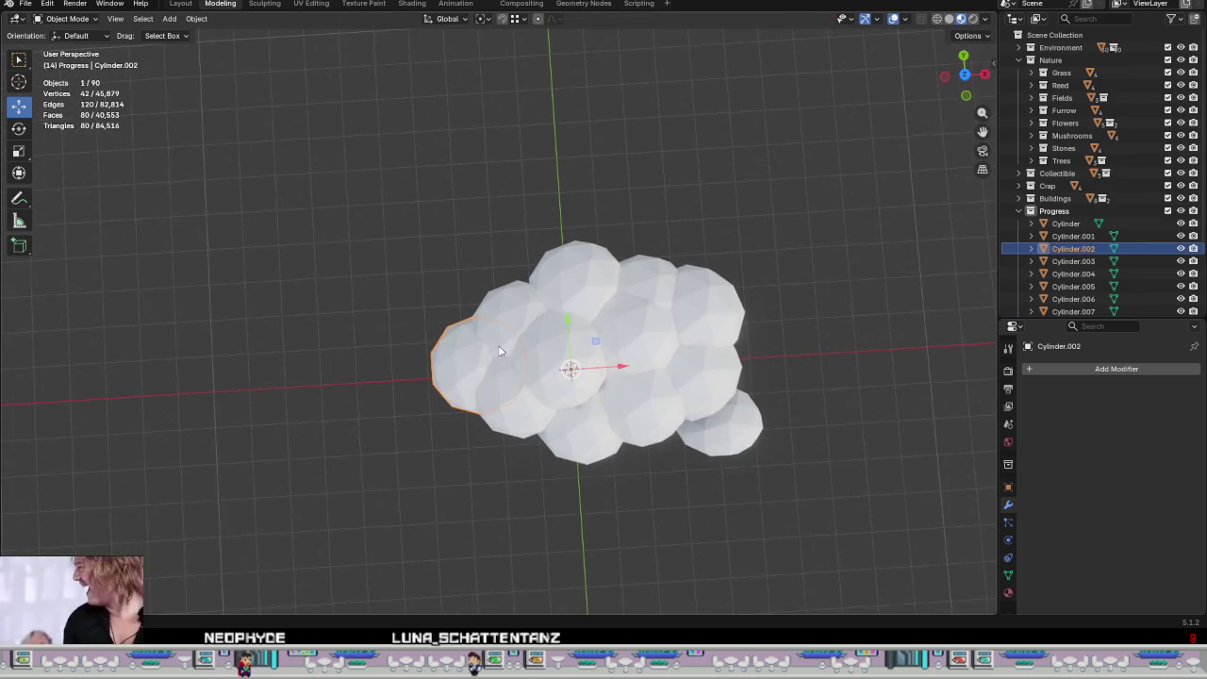
key(KP_7)
shift+middle_drag(597, 388, 554, 311)
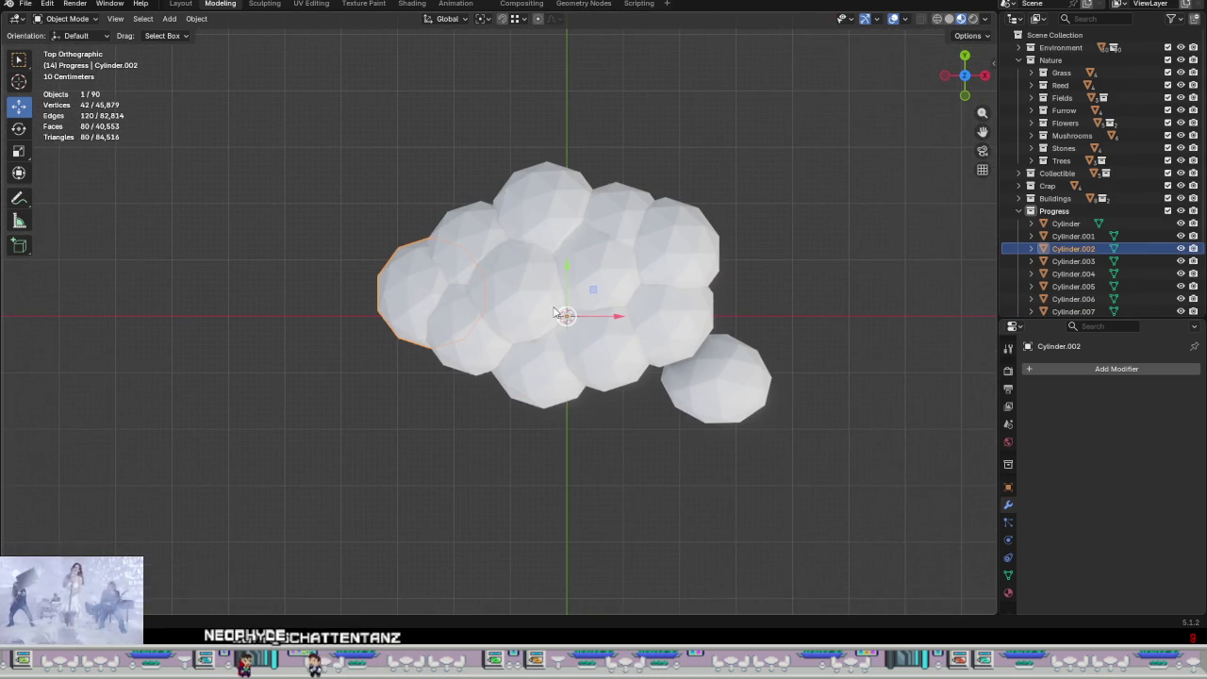
click(471, 230)
click(443, 315)
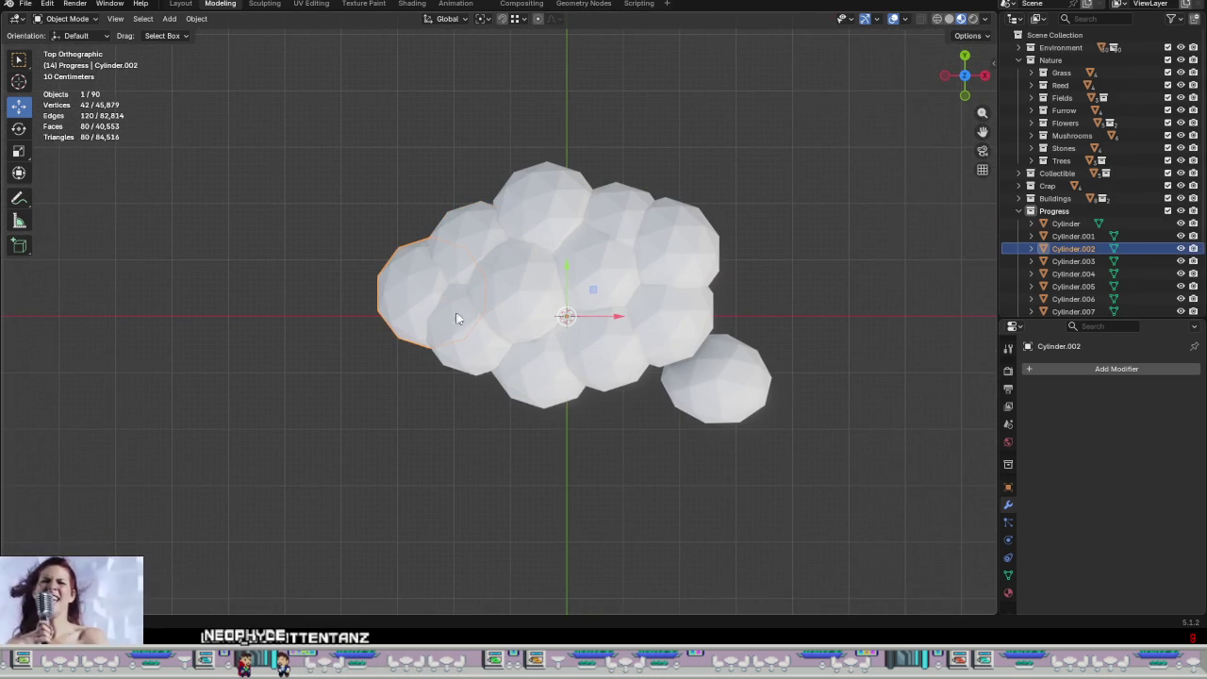
Step: Add a Boolean union with Cylinder.007 to Cylinder.002 and apply it
click(1093, 368)
mouse_move(1037, 367)
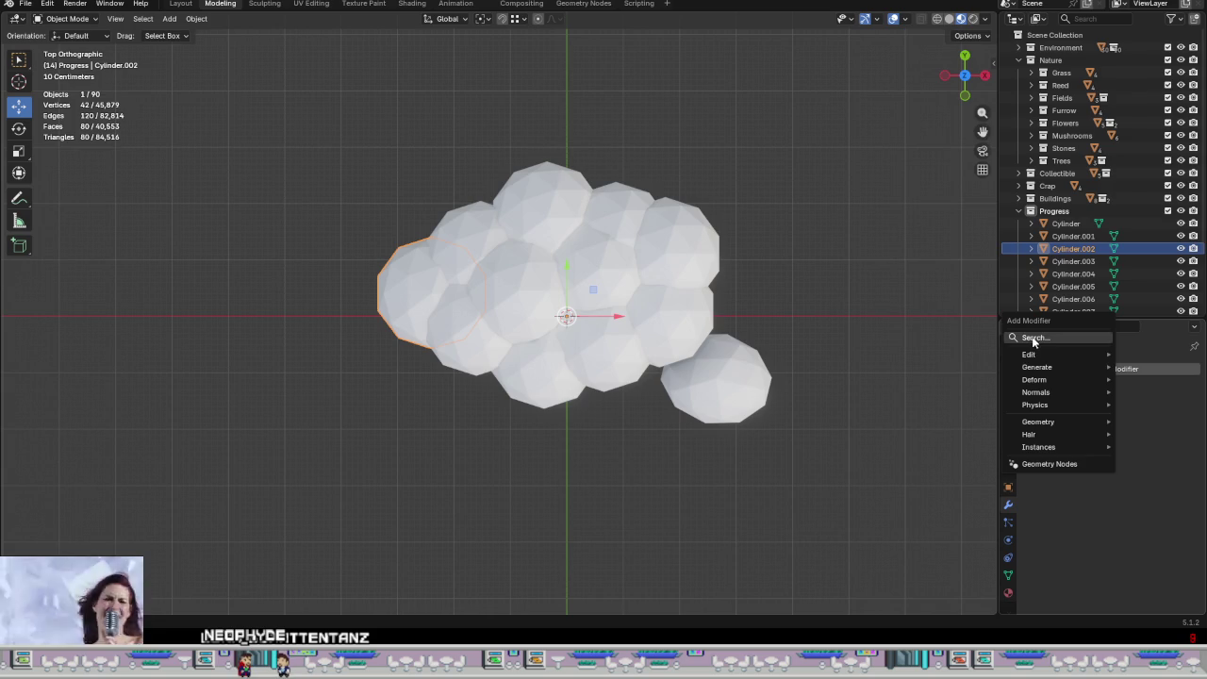
click(933, 152)
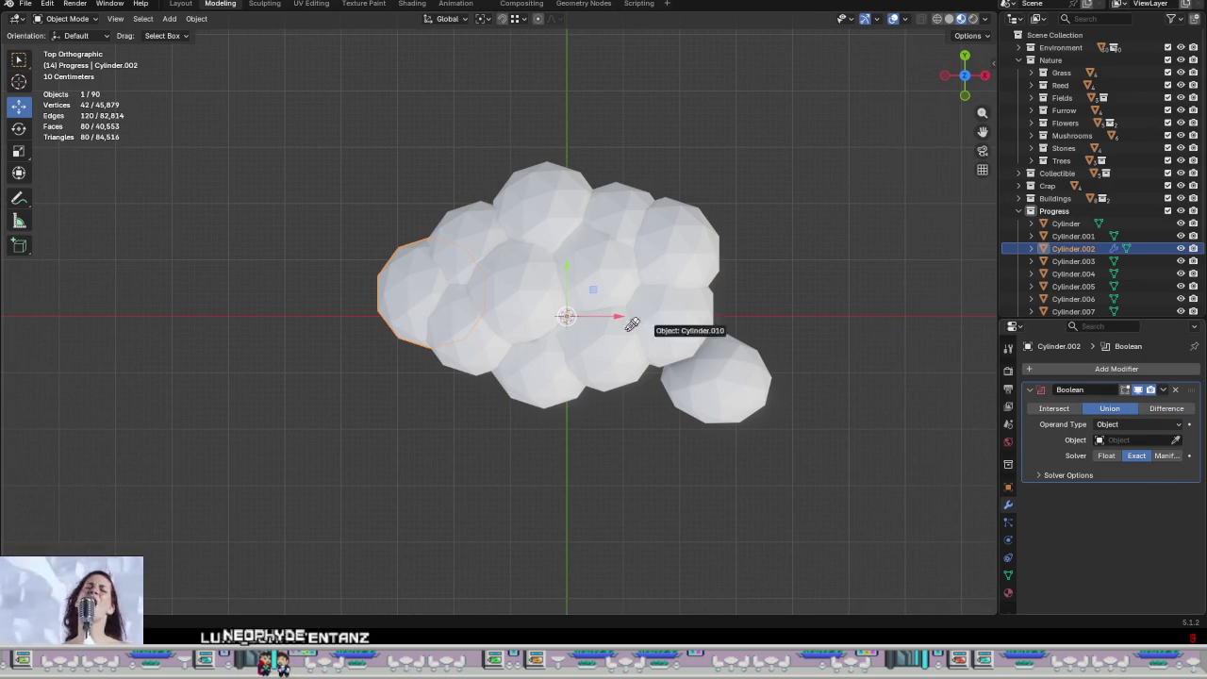
click(458, 223)
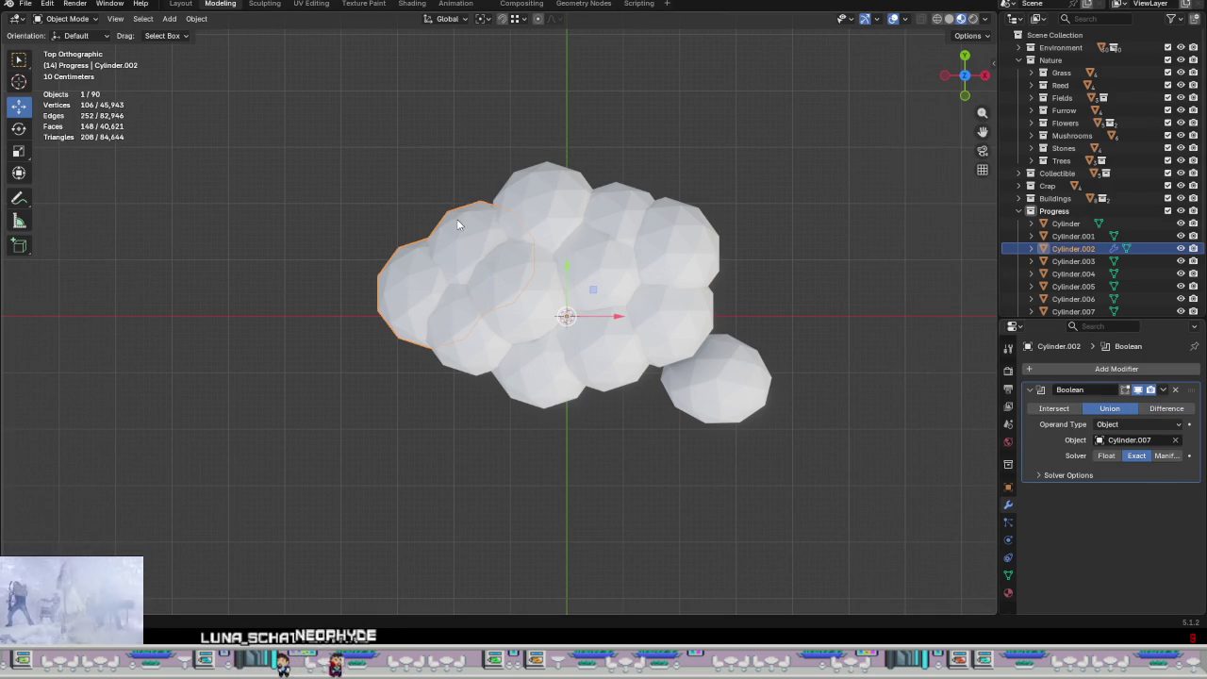
click(1161, 390)
click(1098, 410)
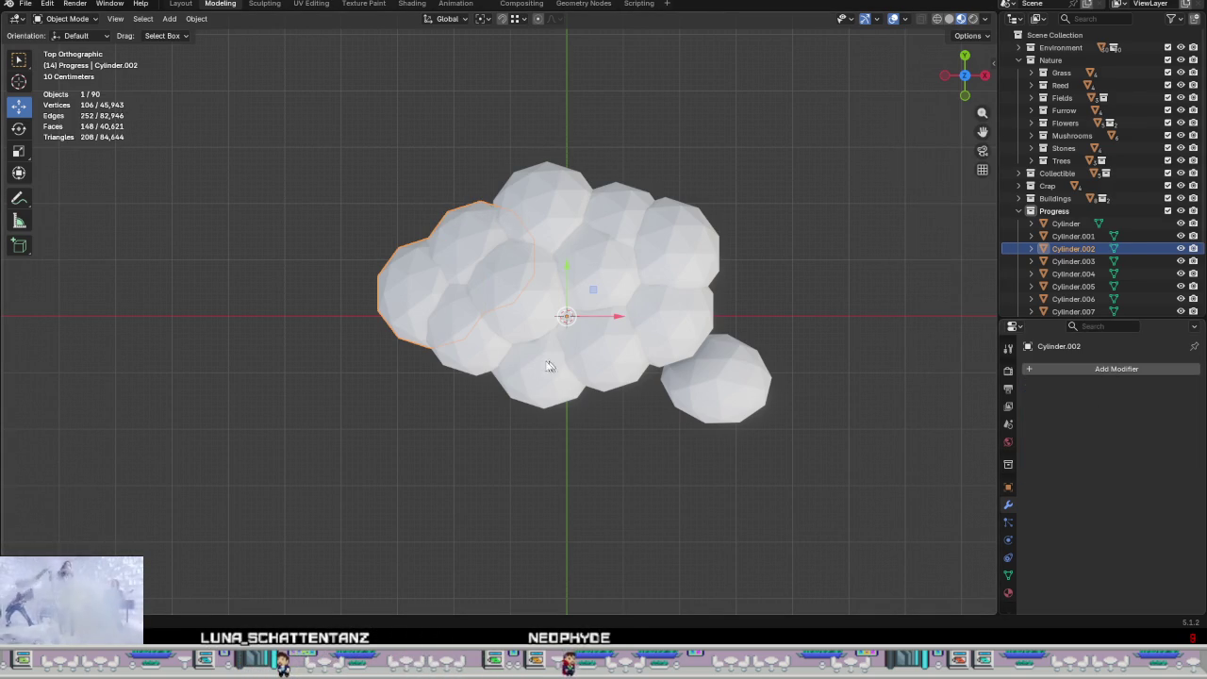
Step: Apply a second Boolean union with Cylinder.003, then add a third Boolean modifier
click(1087, 369)
mouse_move(1032, 369)
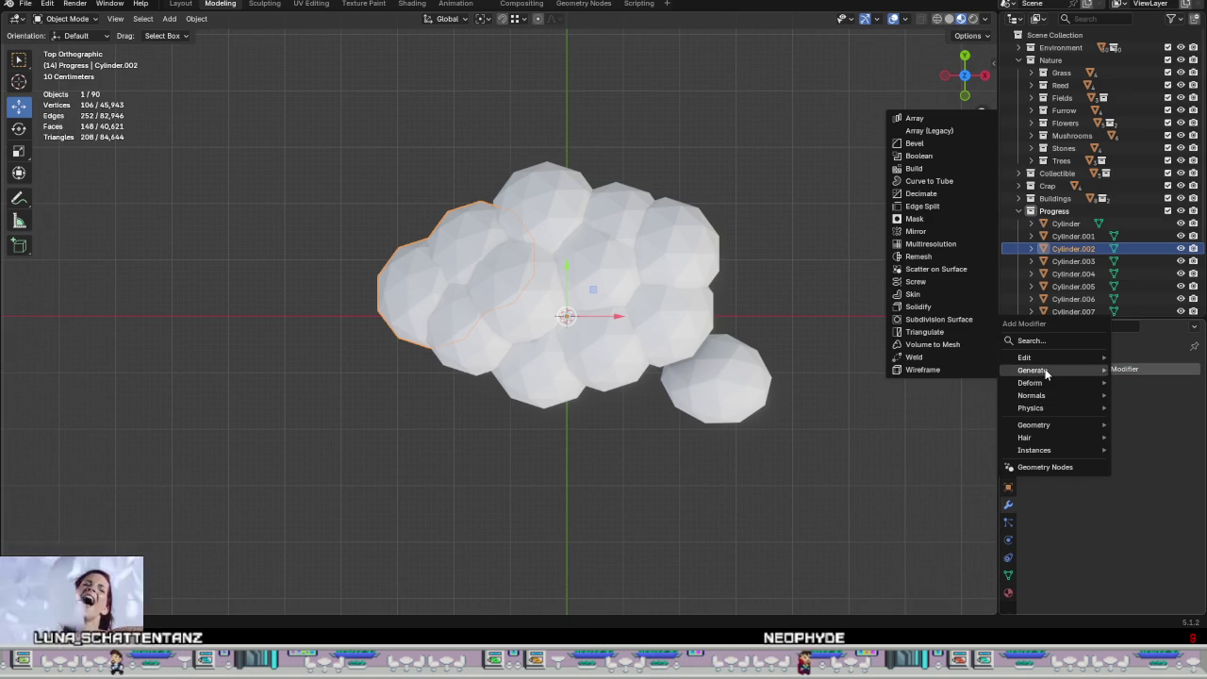
click(929, 156)
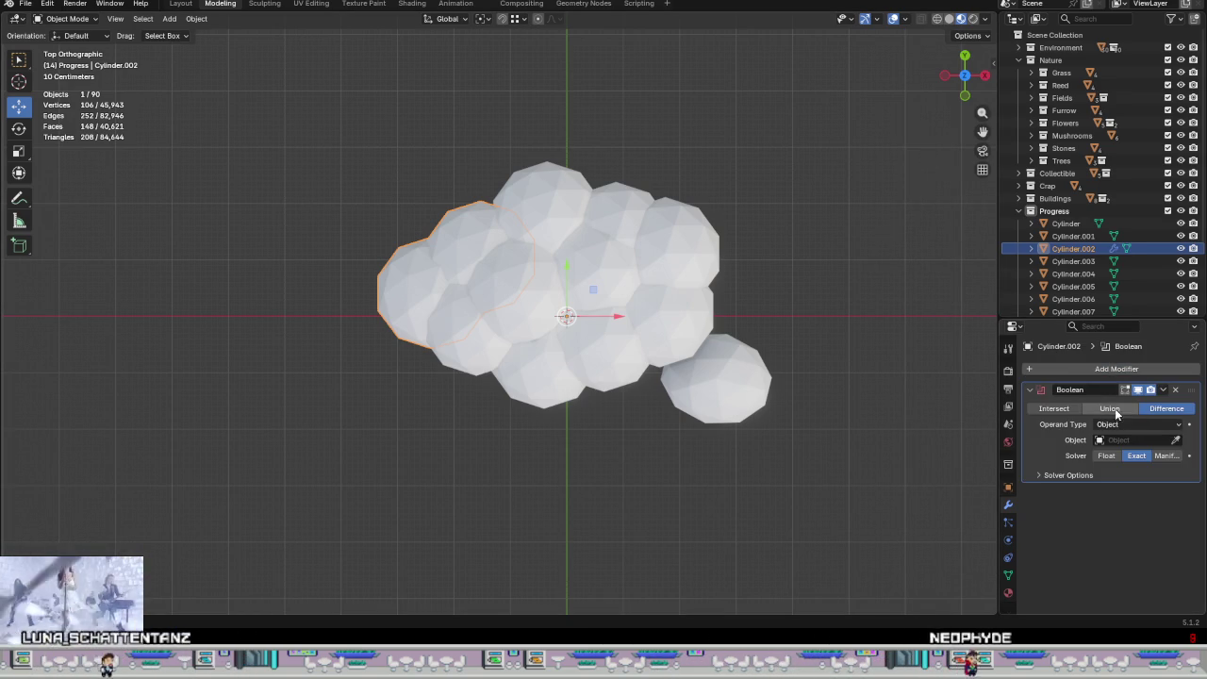
click(1093, 411)
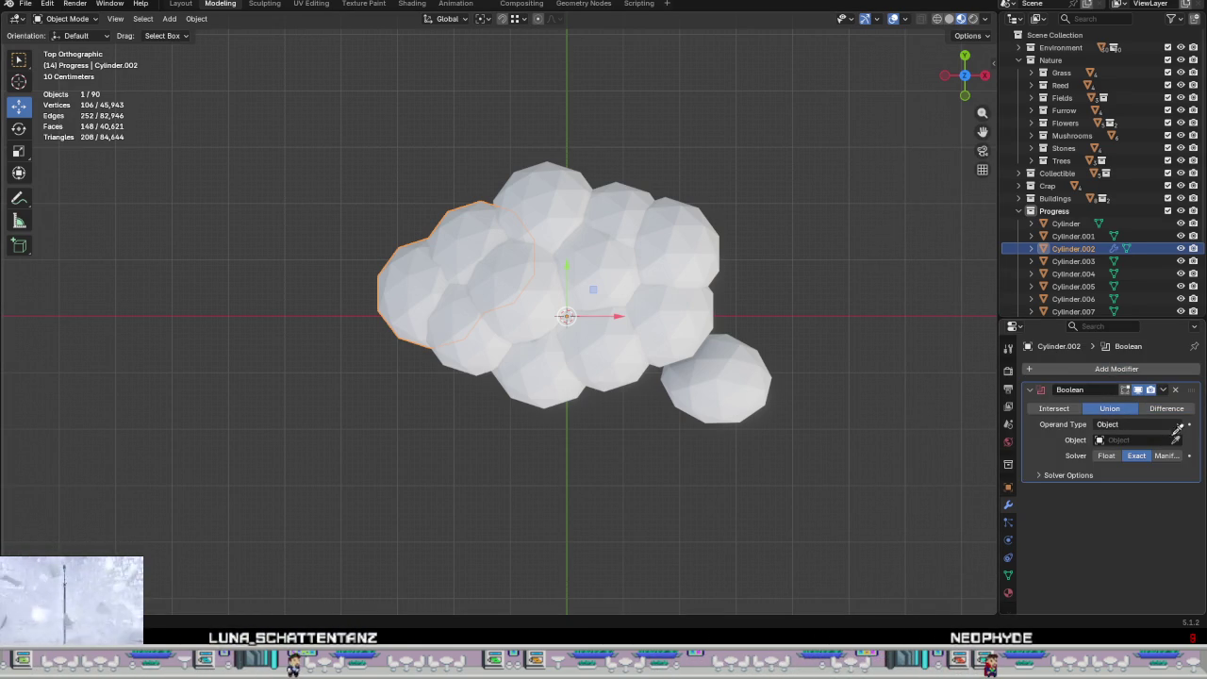
click(453, 340)
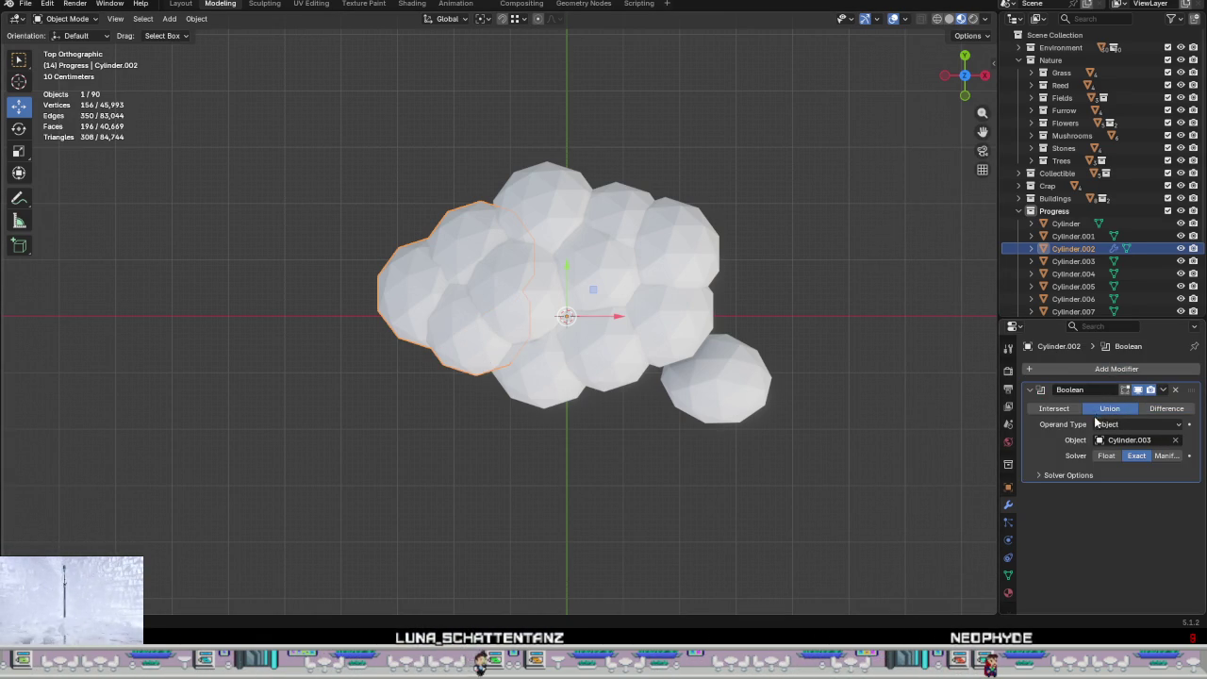
click(1161, 389)
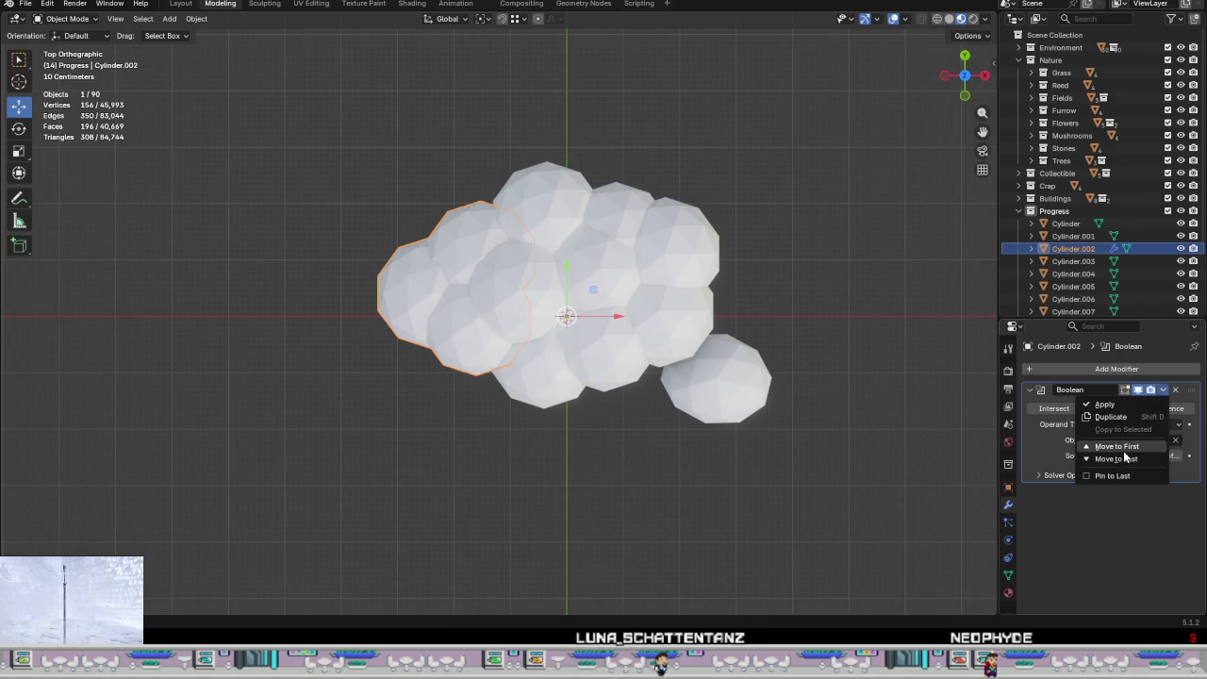
click(1121, 408)
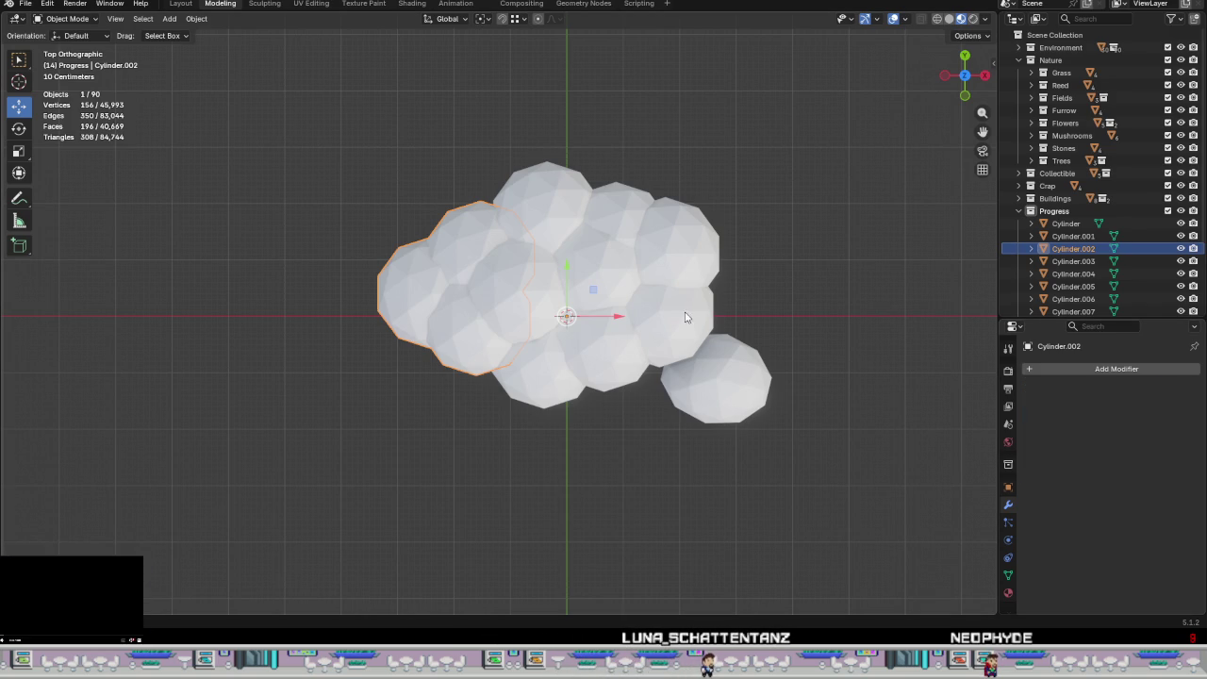
click(1154, 368)
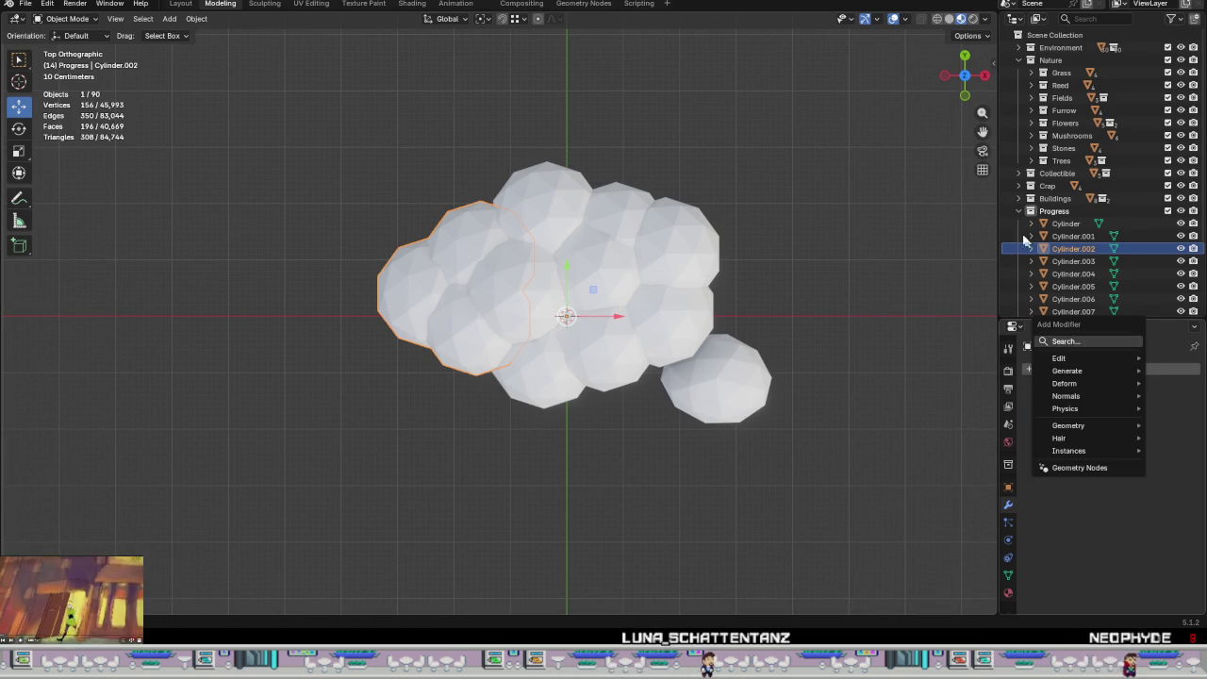
click(954, 156)
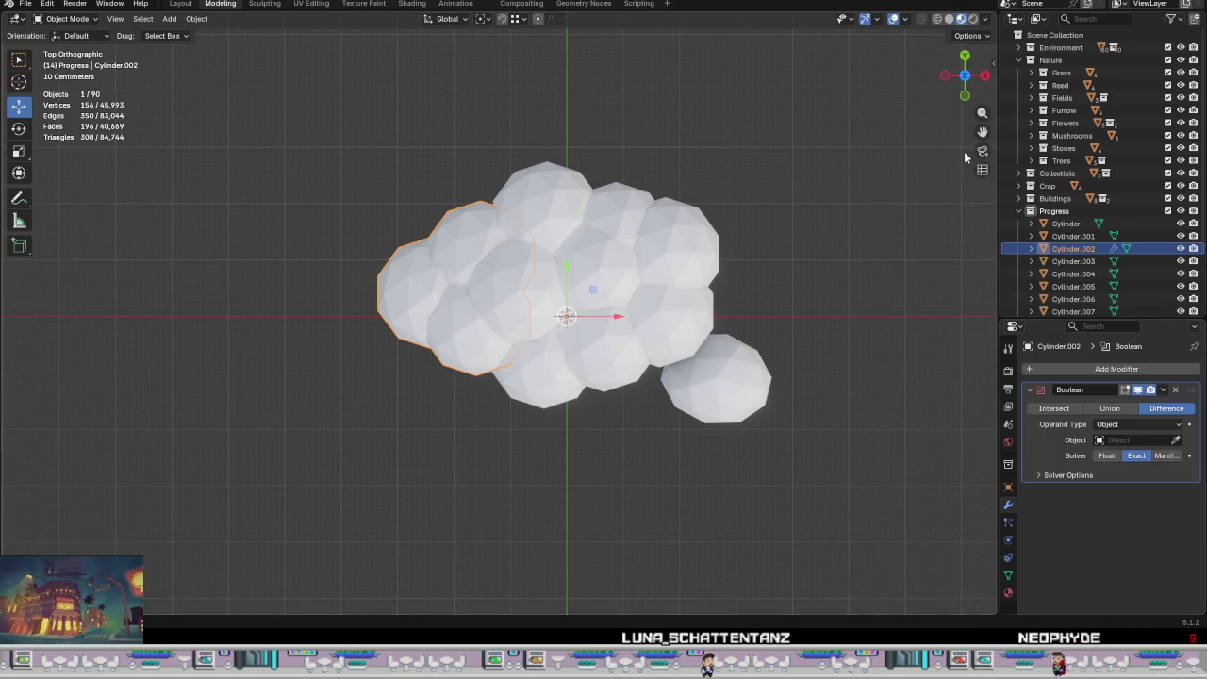
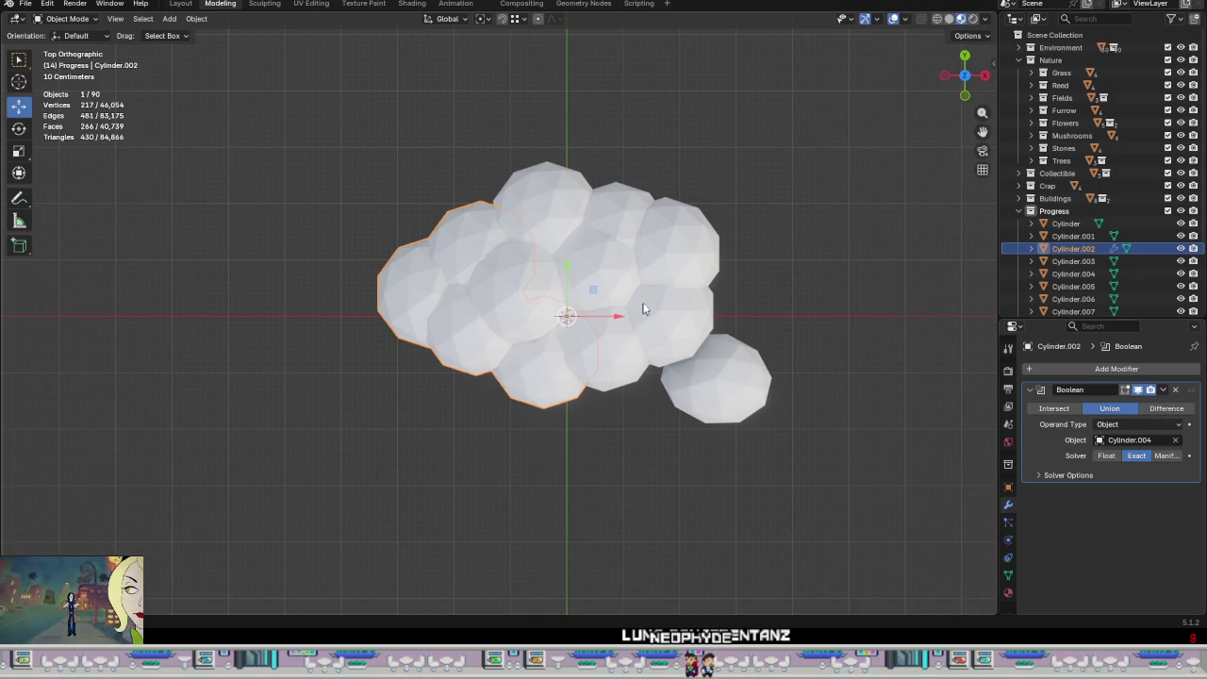
Step: Apply Boolean unions of Cylinder.004 and Cylinder.005 into Cylinder.002
click(1163, 390)
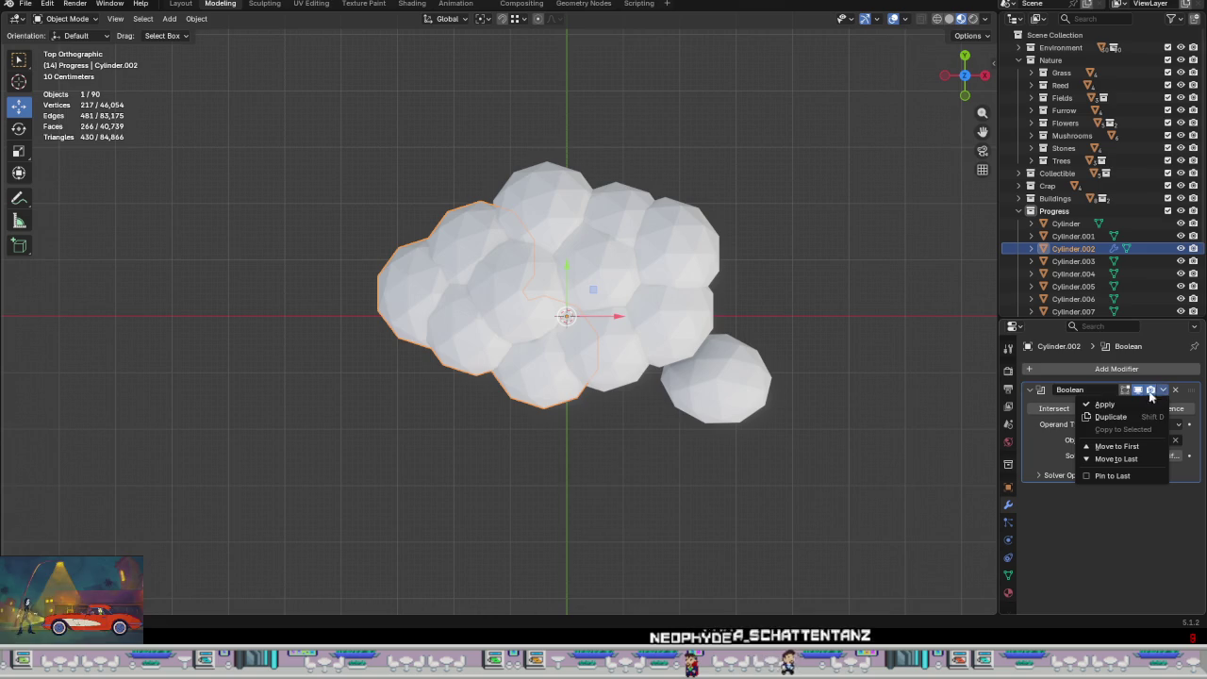
click(1103, 407)
click(1105, 371)
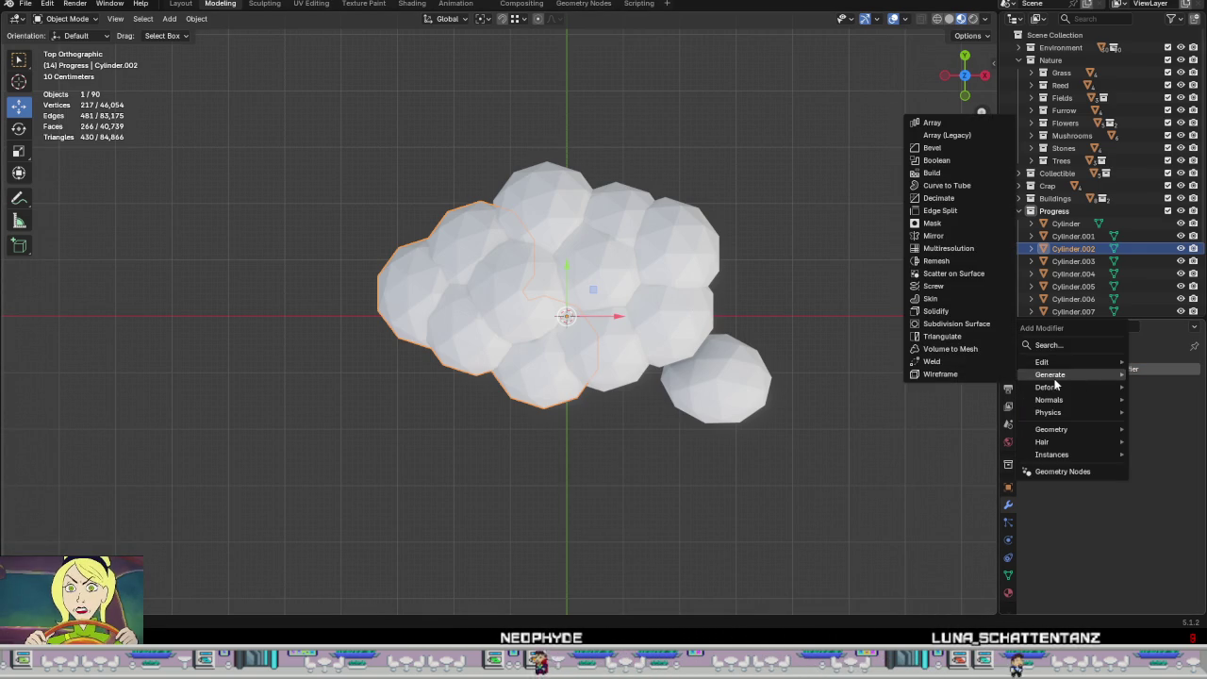
click(943, 160)
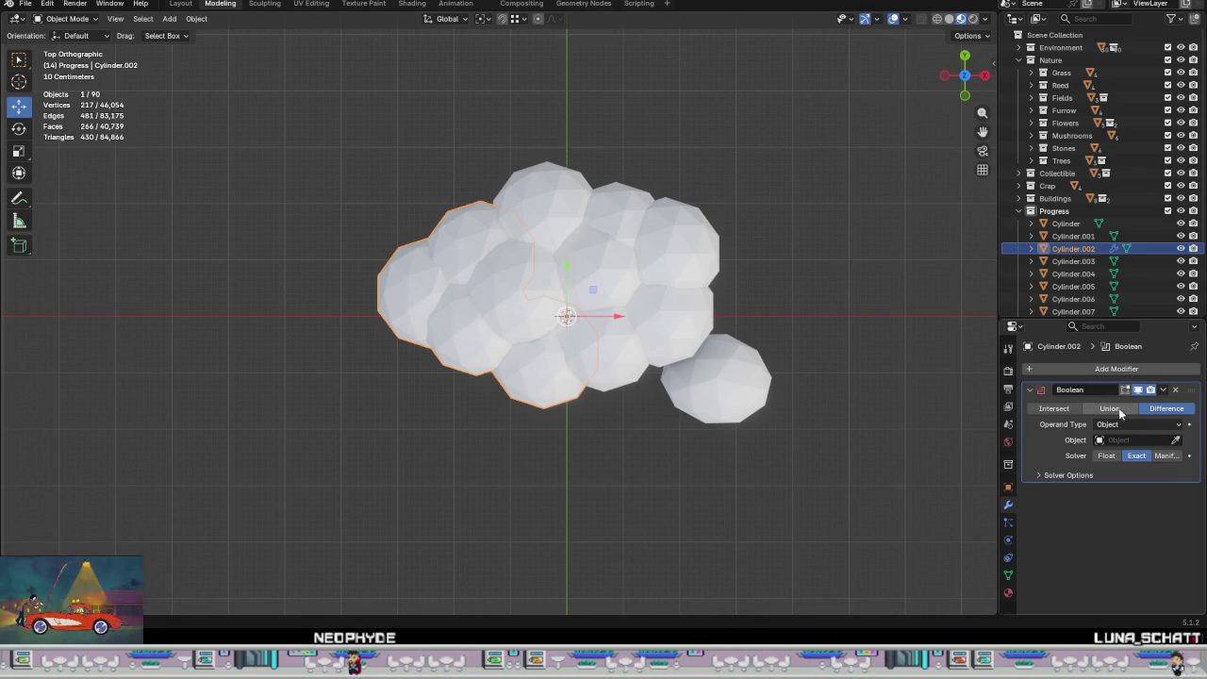
click(542, 296)
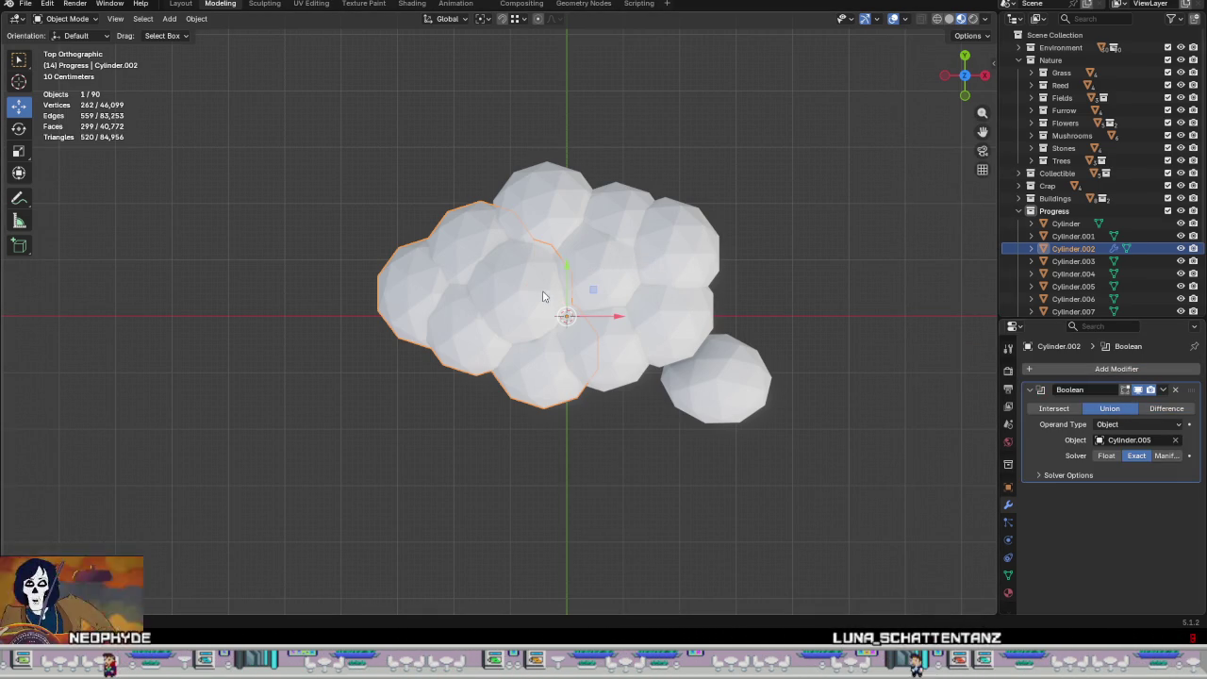
click(1163, 389)
click(1135, 404)
Step: Apply Boolean unions of Cylinder.008 and Cylinder.006 into Cylinder.002
click(1102, 369)
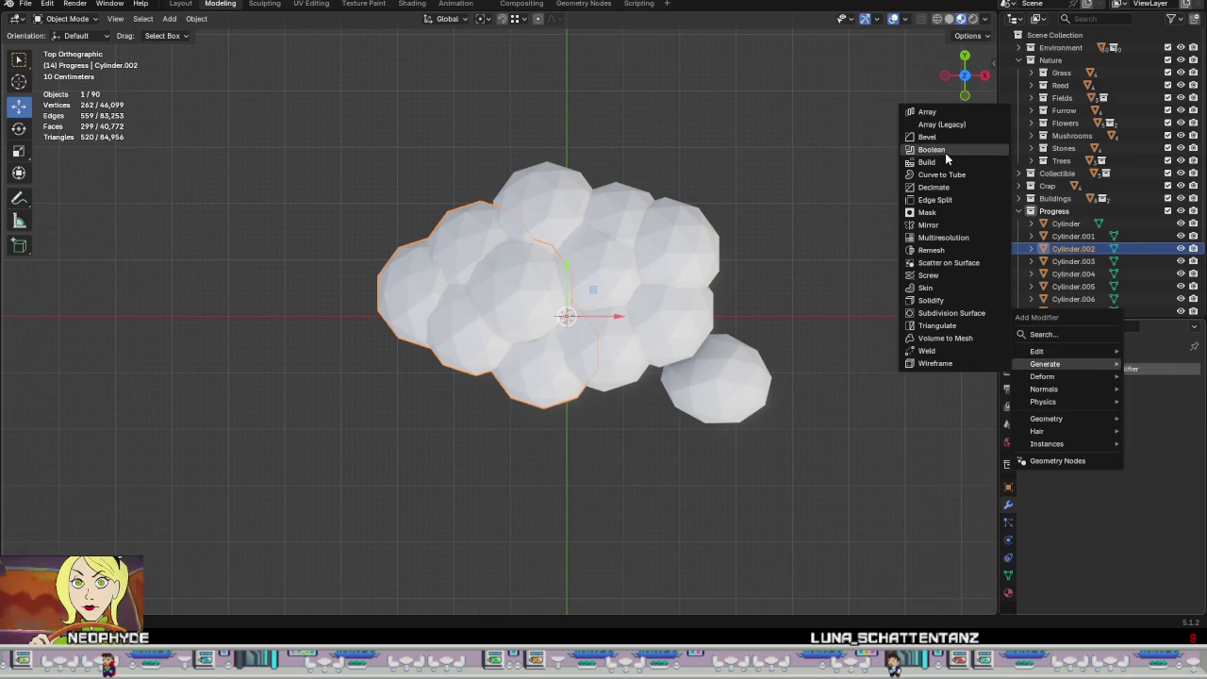
click(943, 150)
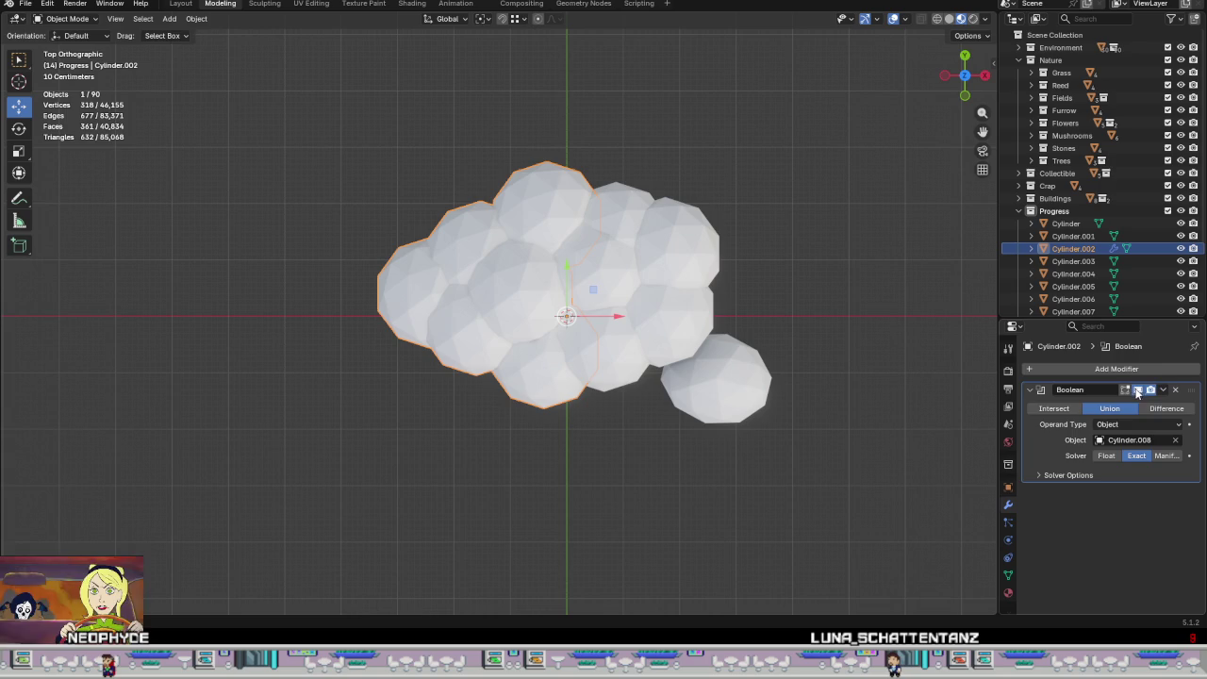
click(1163, 390)
click(1143, 403)
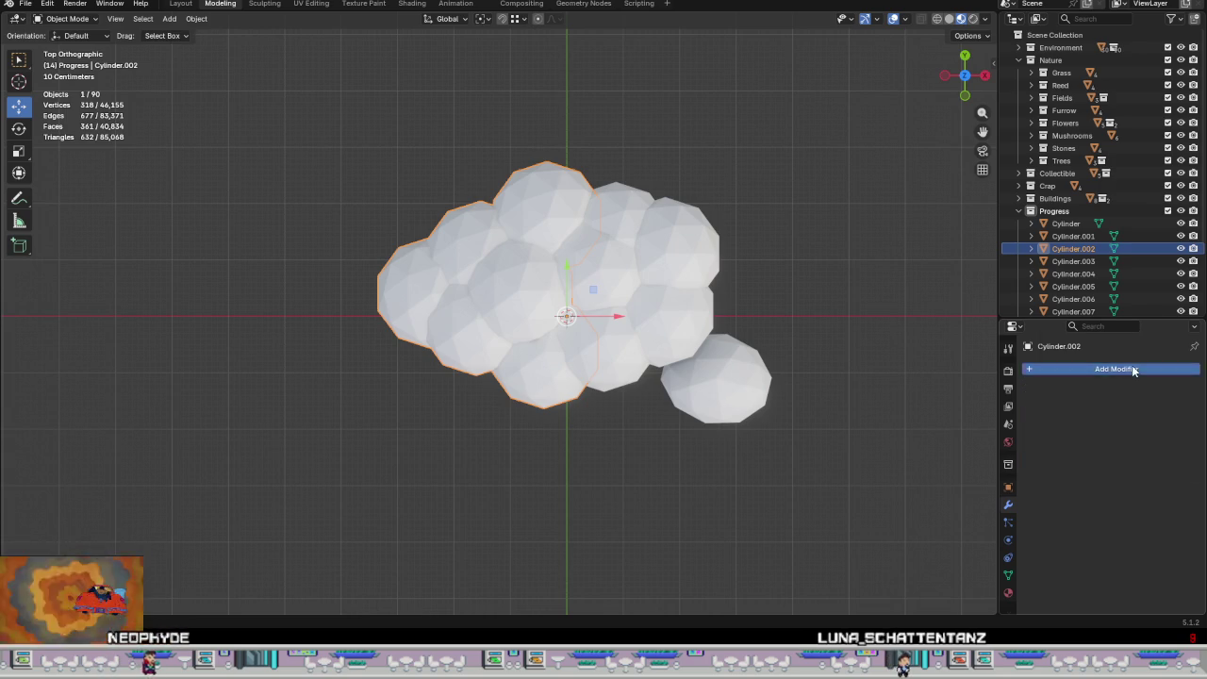
click(1131, 368)
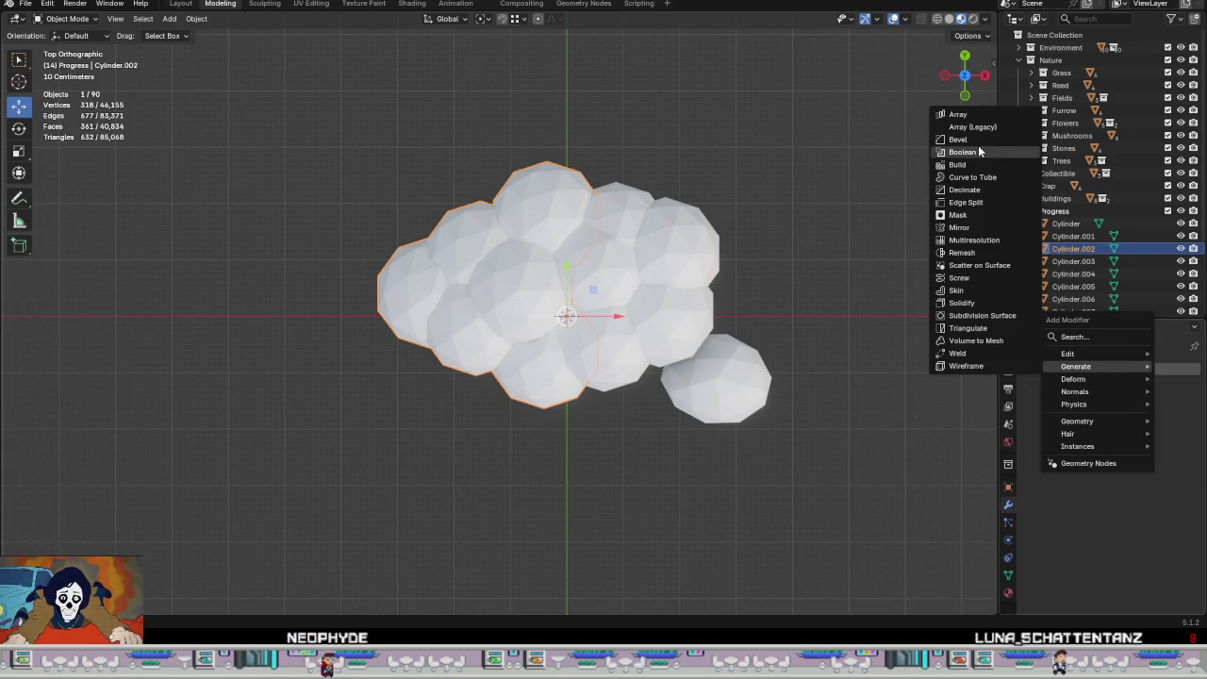
click(962, 152)
click(1107, 409)
click(1175, 439)
click(629, 367)
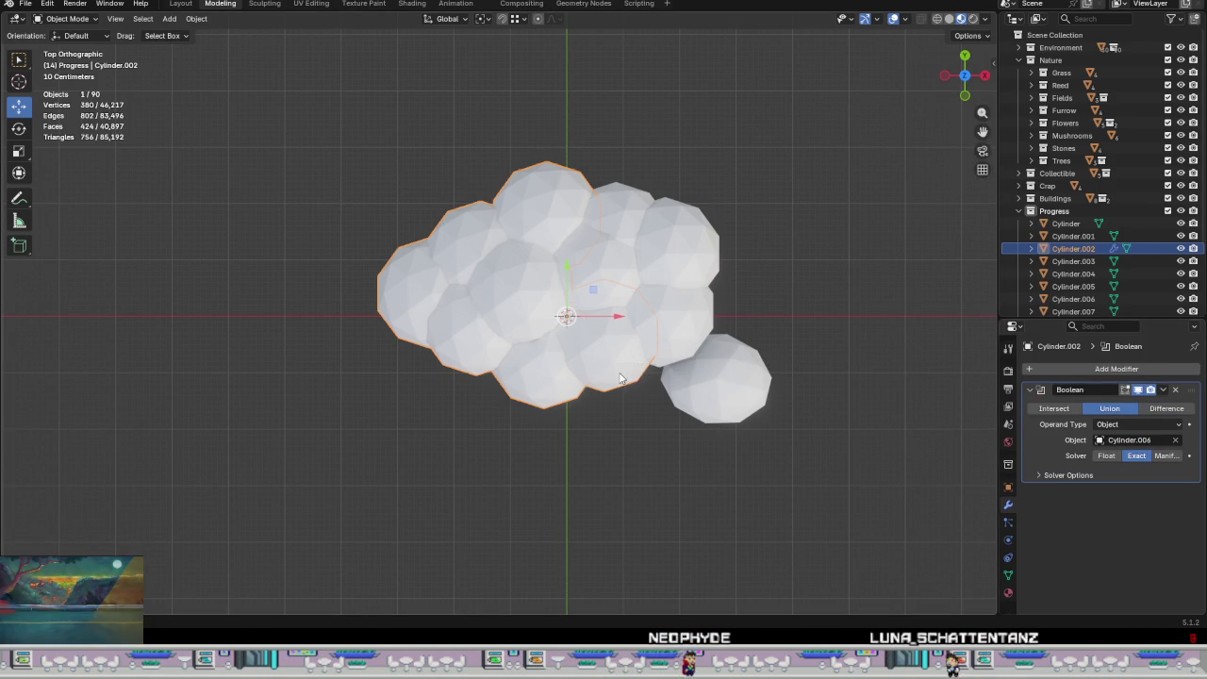
click(1162, 389)
click(1142, 406)
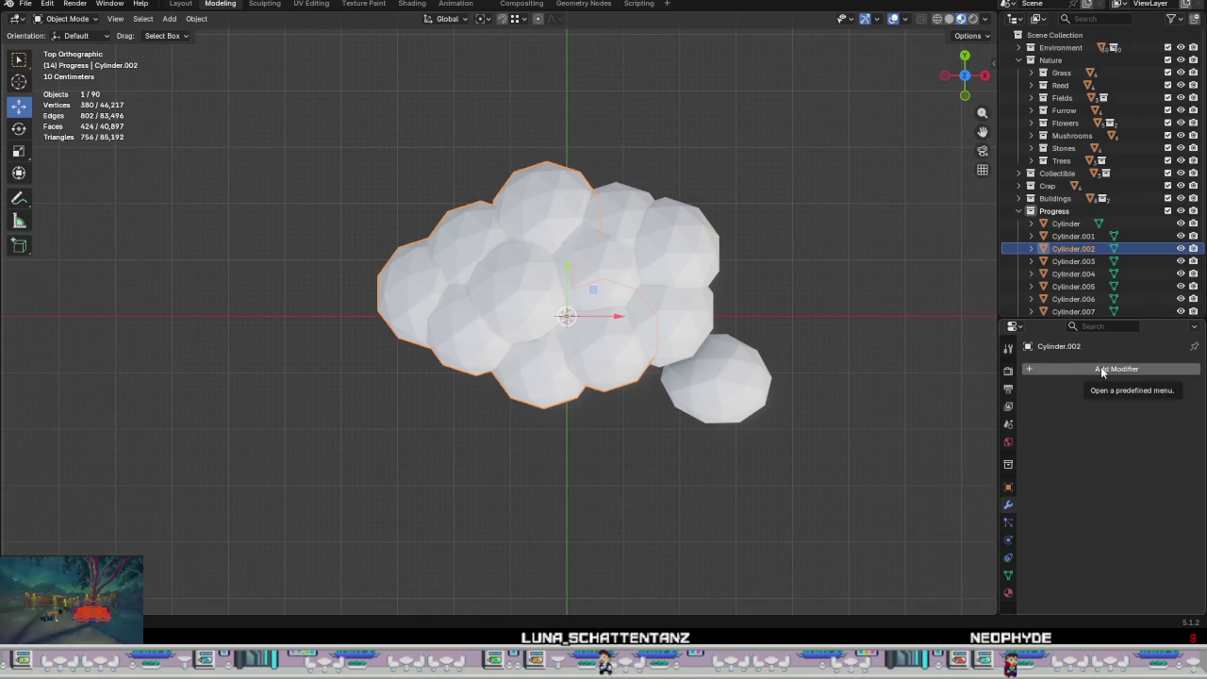
Step: Apply Boolean unions of Cylinder.009 and Cylinder.001 into Cylinder.002
click(1100, 367)
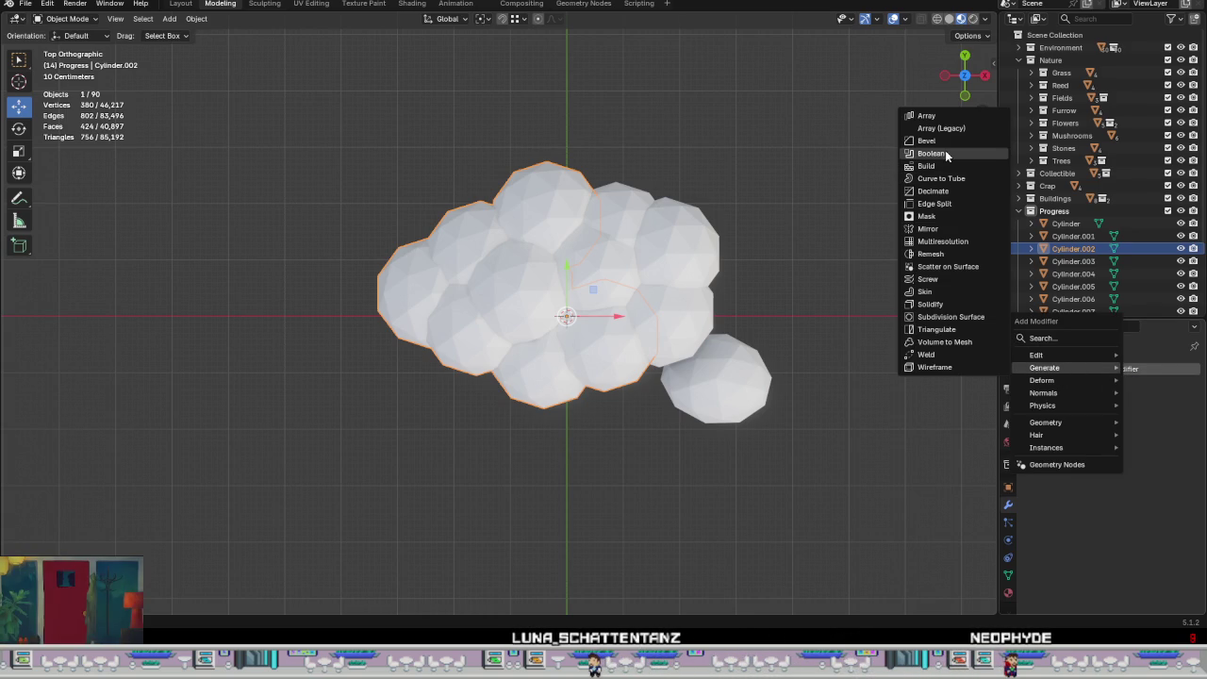
click(969, 154)
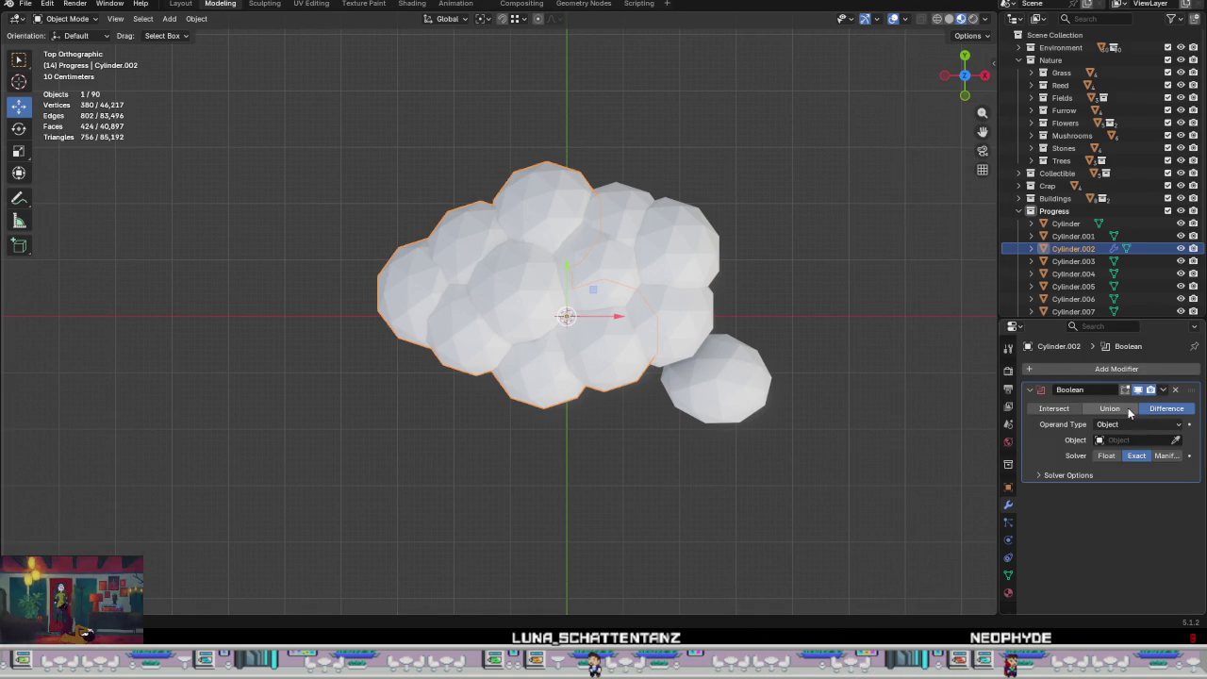
click(1176, 439)
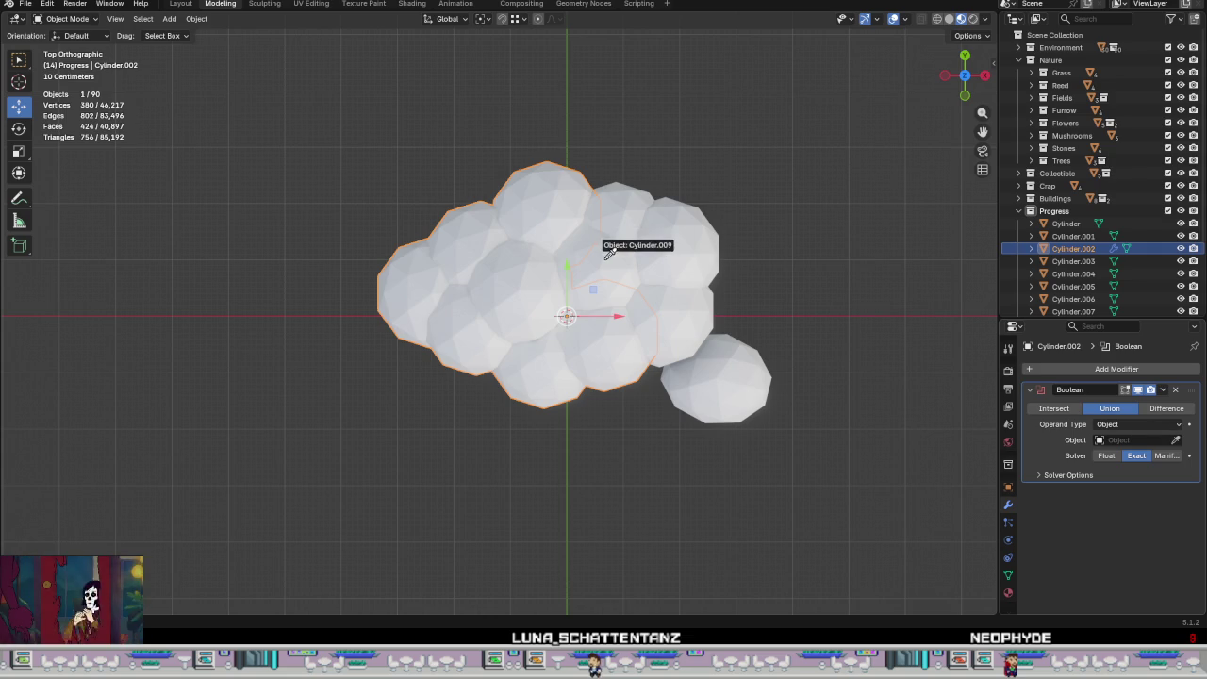
click(1162, 389)
click(1108, 405)
click(1122, 369)
mouse_move(1076, 365)
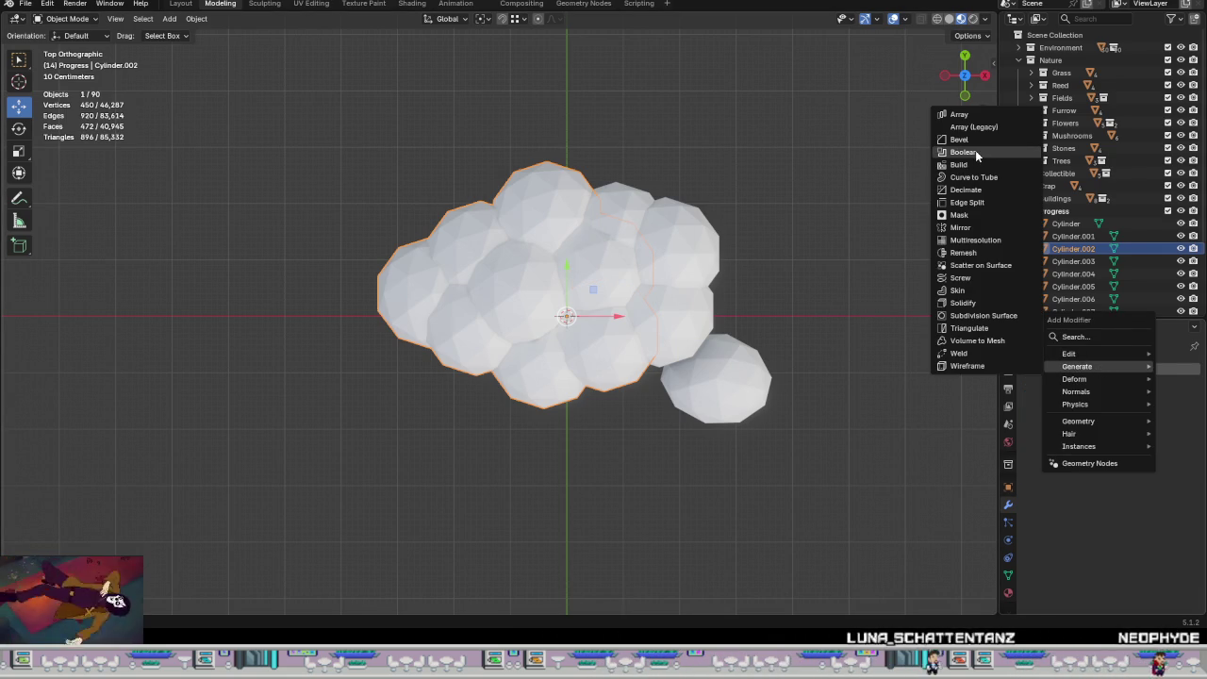
click(975, 153)
click(1177, 441)
click(633, 193)
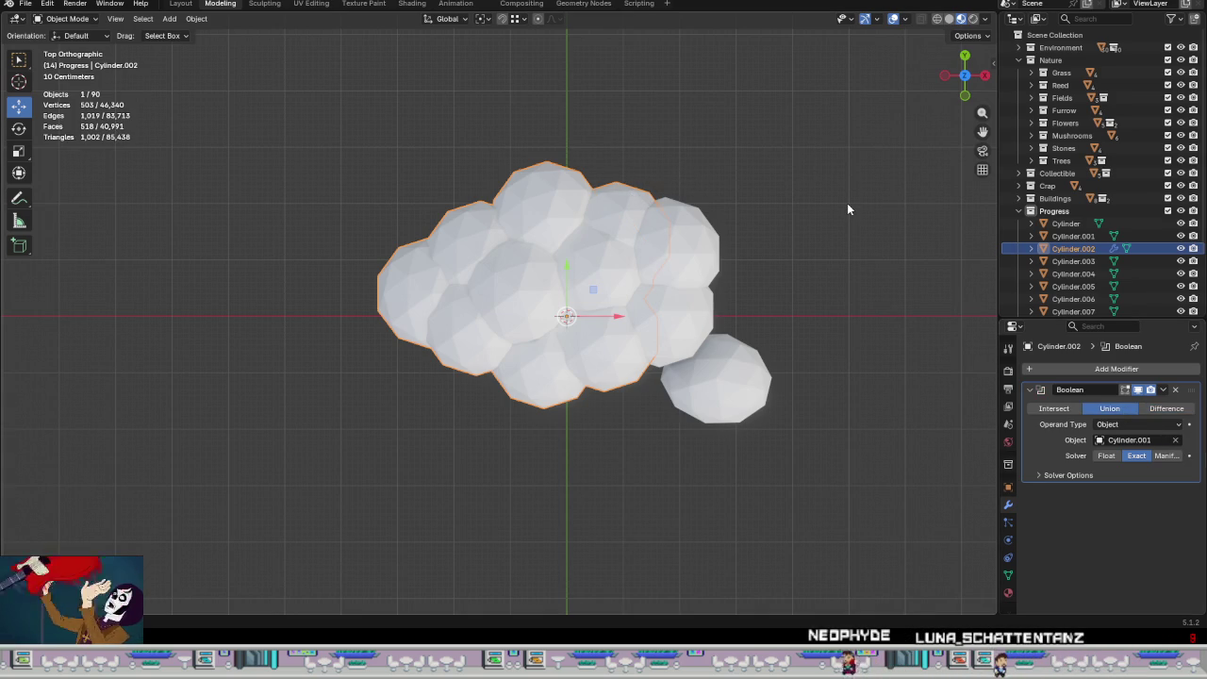
click(1163, 390)
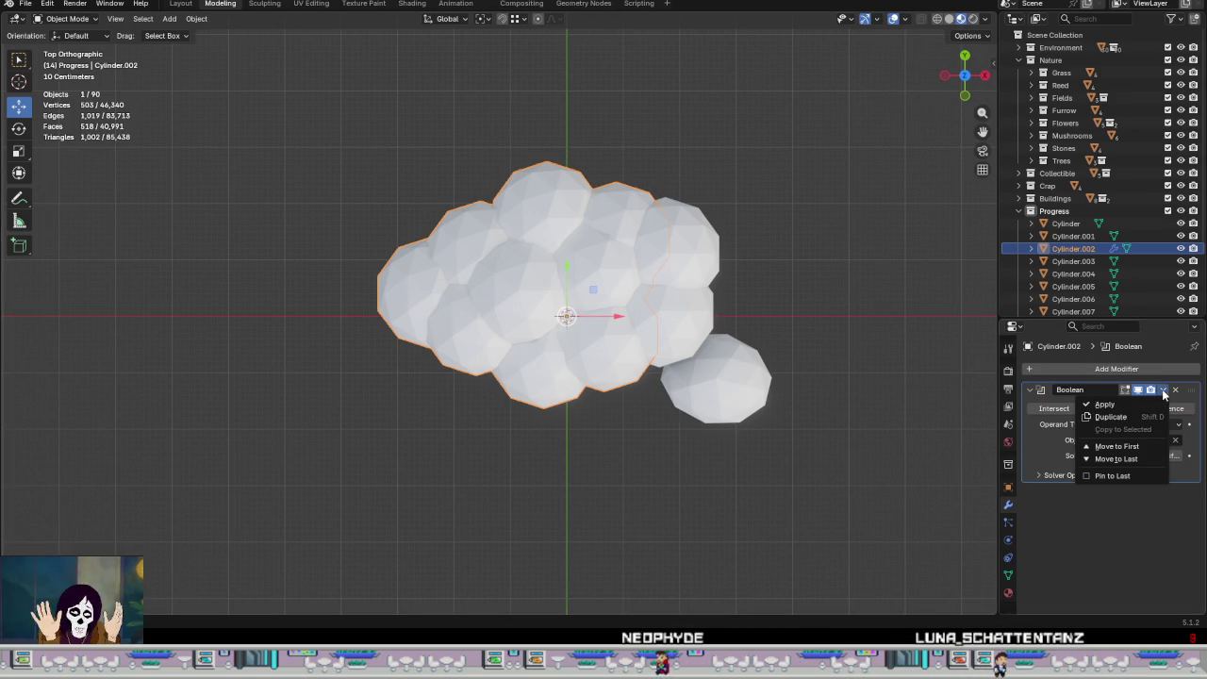
click(1094, 404)
Step: Apply Boolean unions of Cylinder.010 and Cylinder.011, then hide Cylinder.002
click(1093, 369)
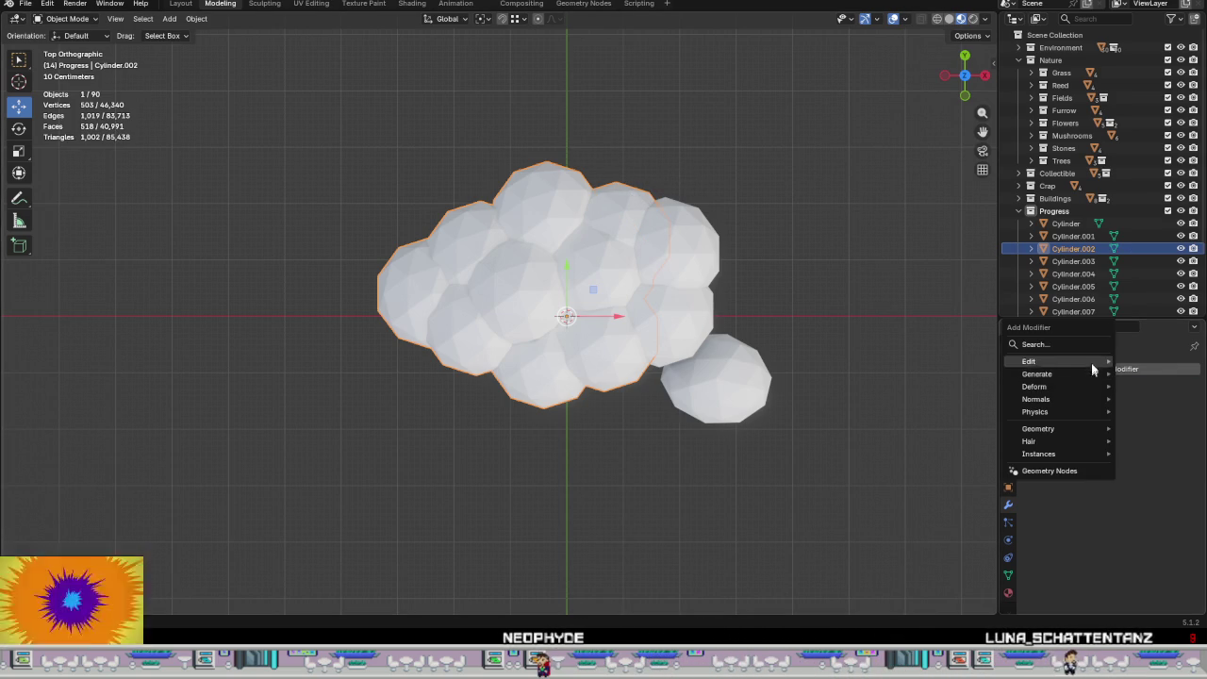
mouse_move(1036, 373)
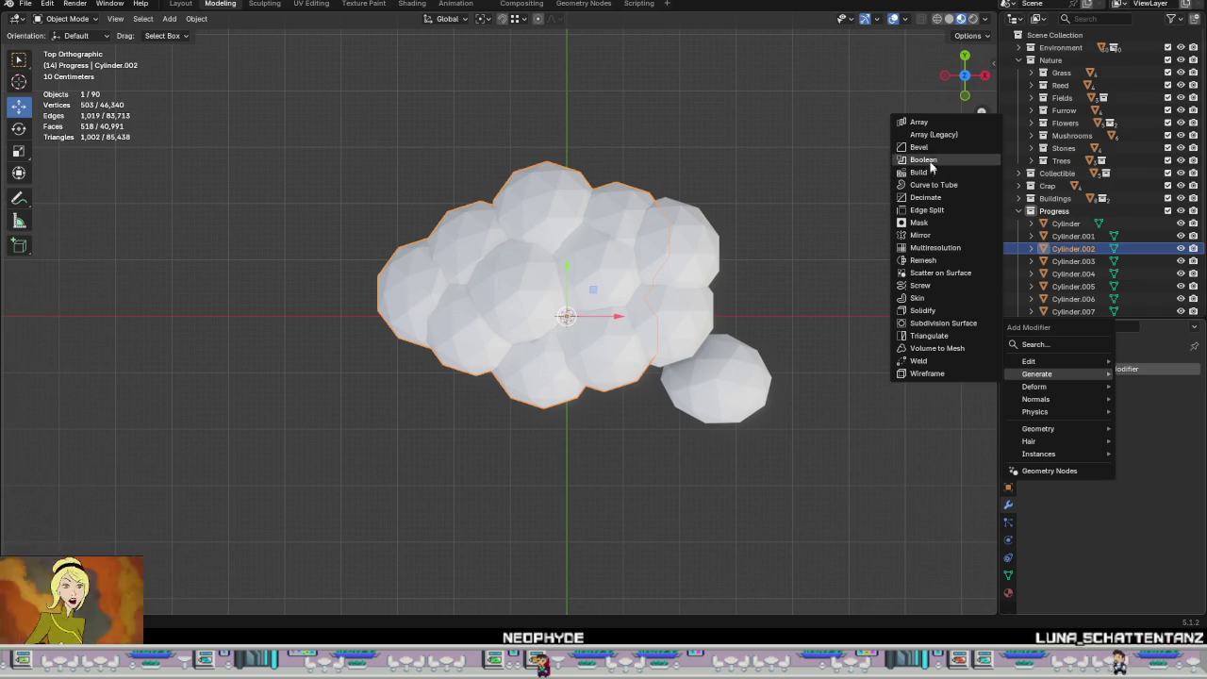
click(931, 158)
click(1175, 439)
click(708, 317)
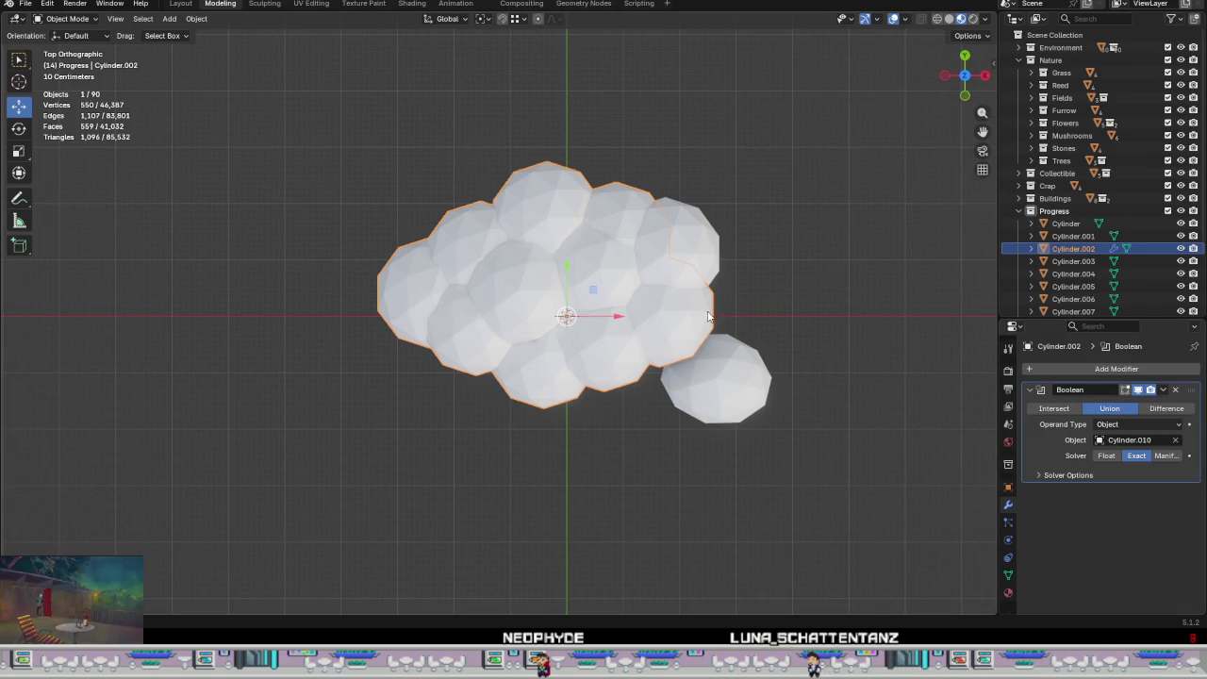
click(1164, 389)
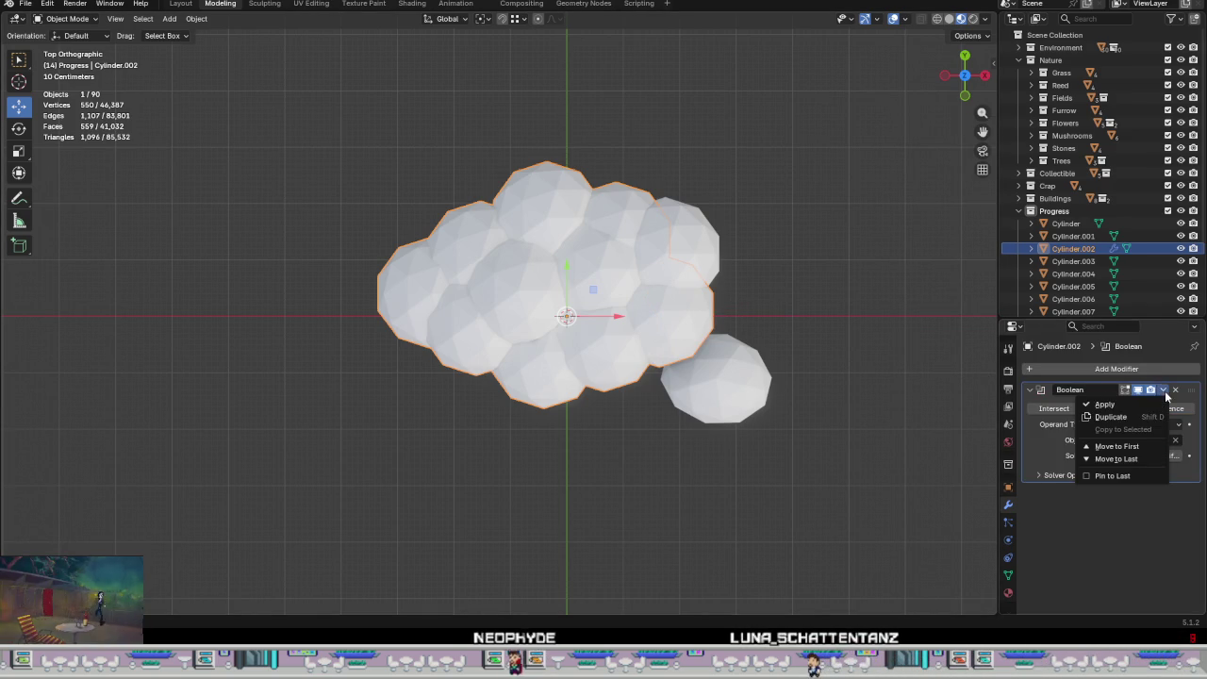
click(1118, 405)
click(1116, 369)
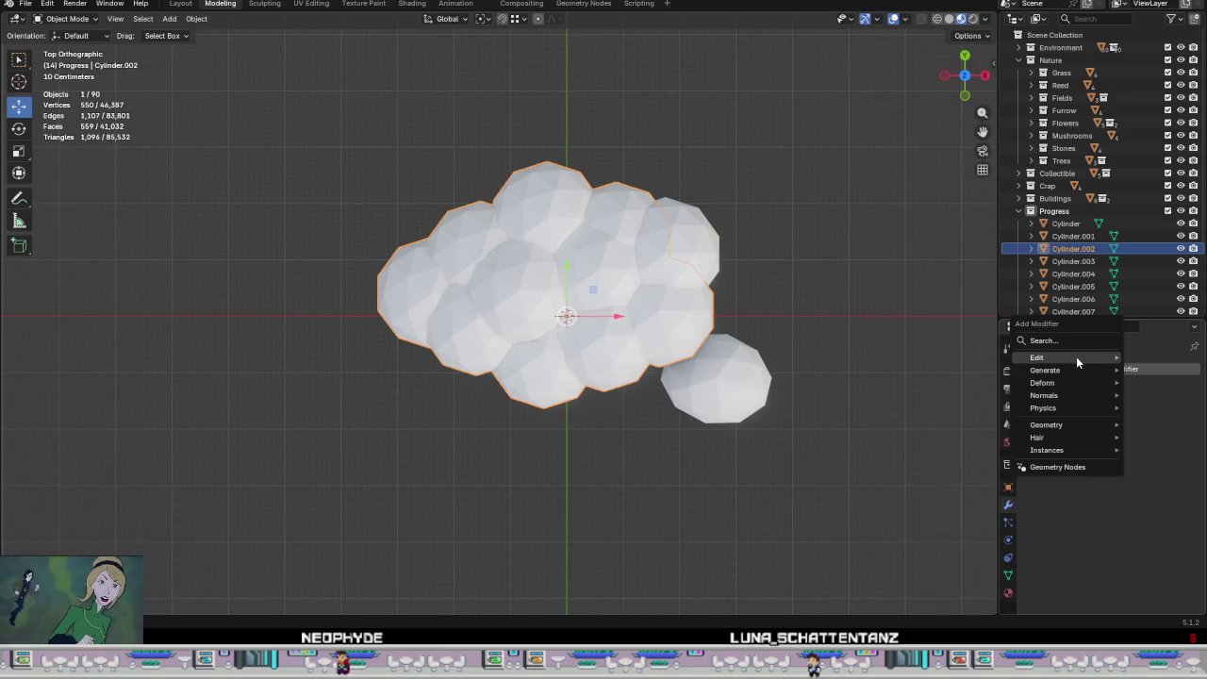
mouse_move(1045, 370)
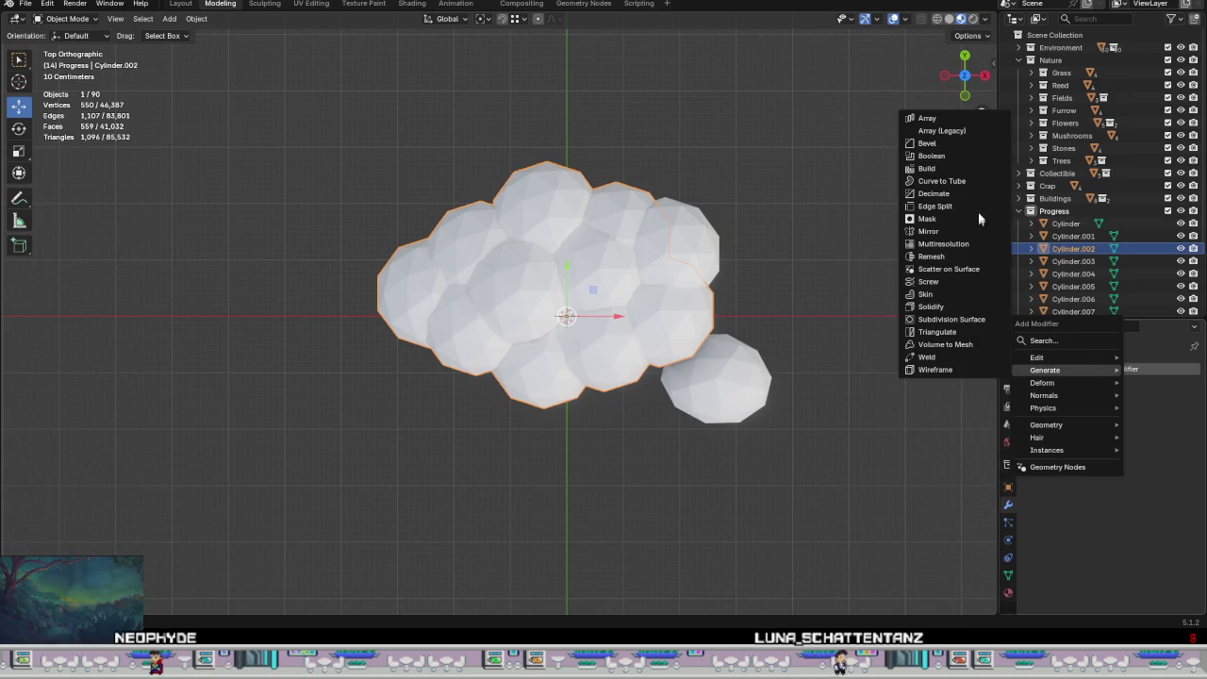
click(946, 156)
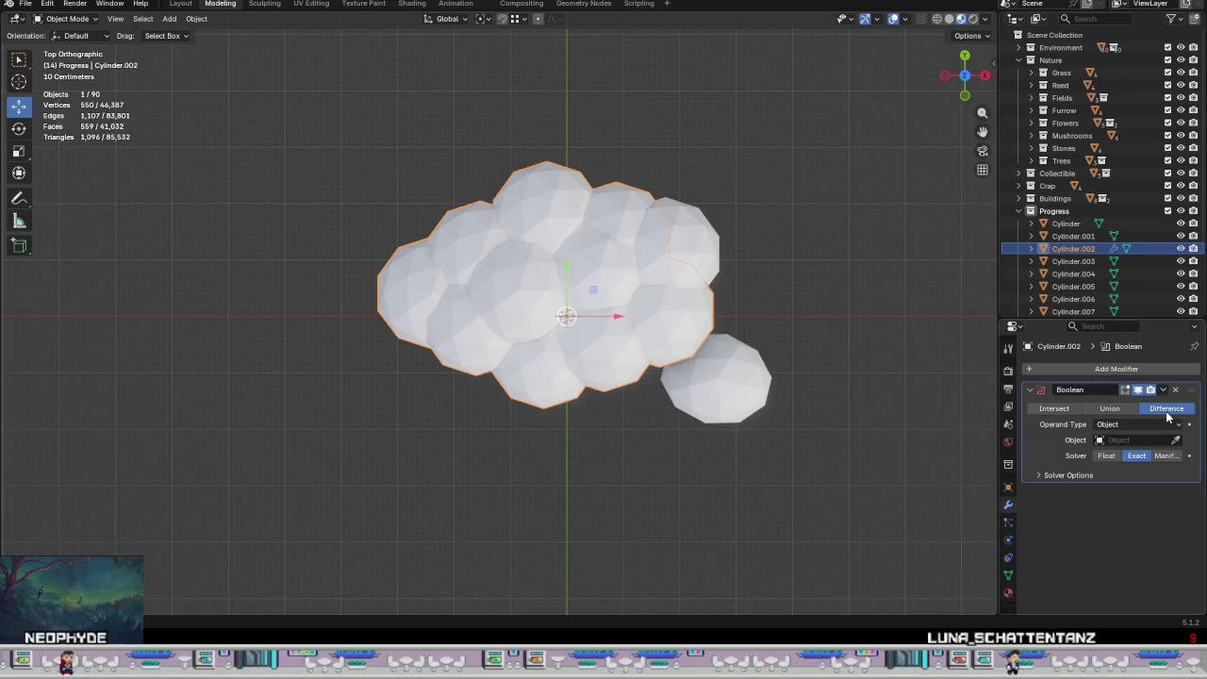
click(1110, 408)
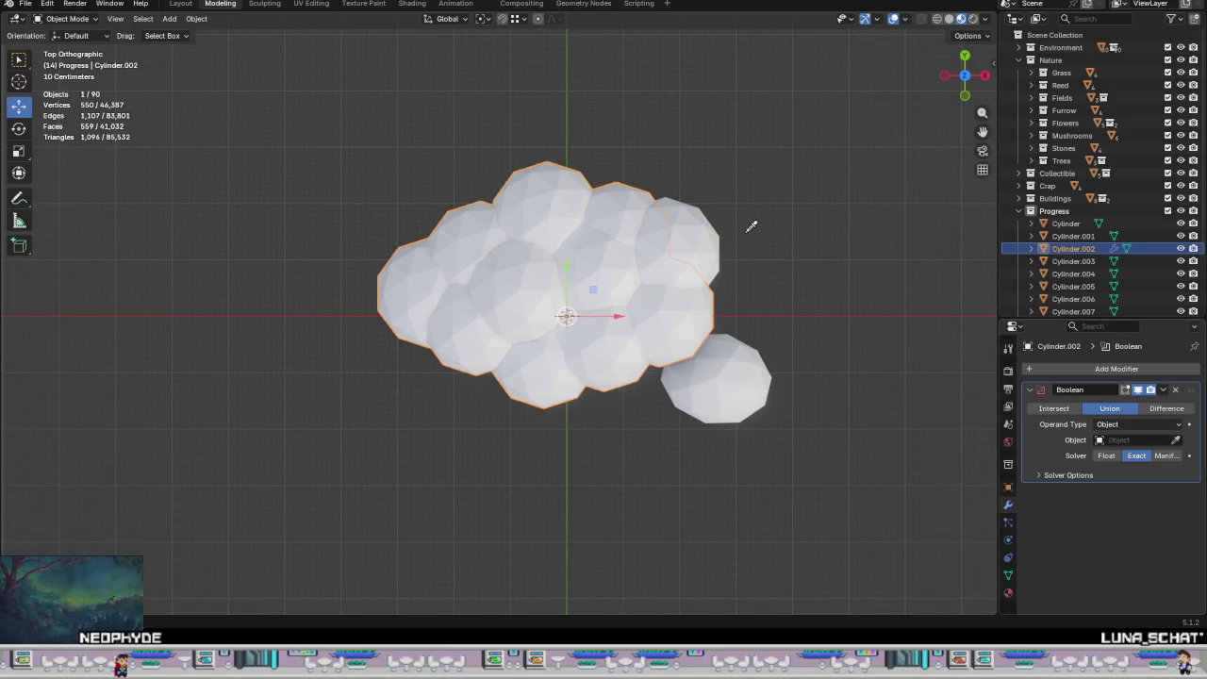
click(708, 227)
click(1162, 390)
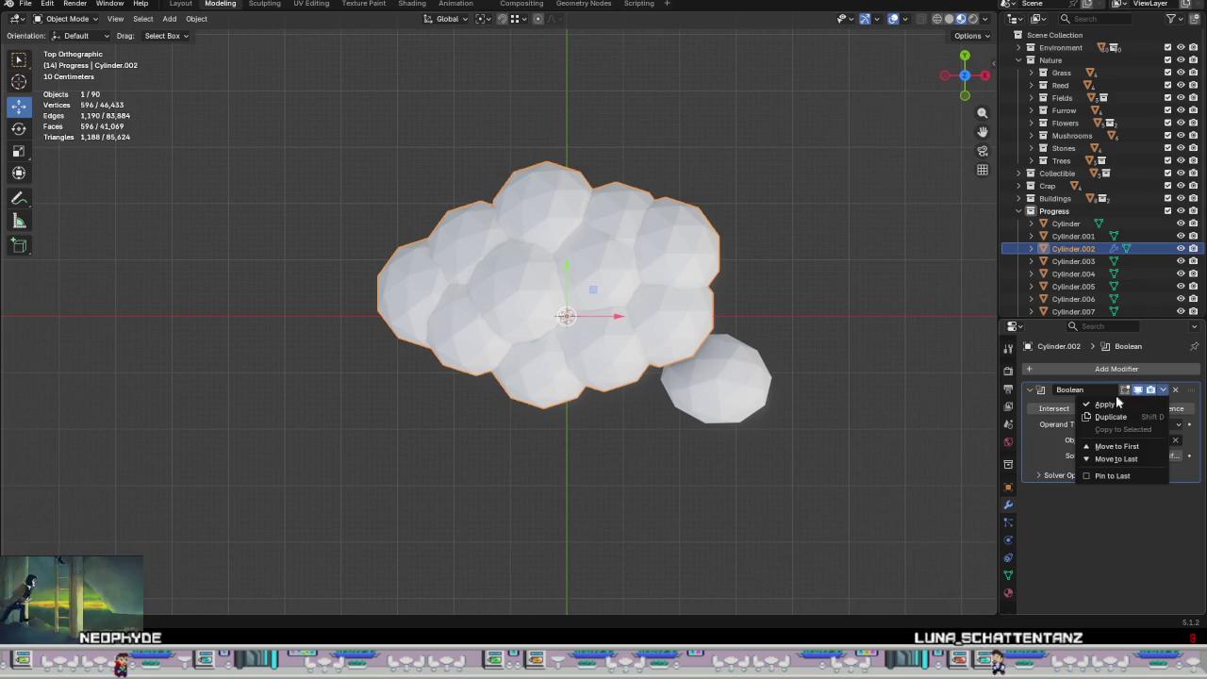
click(1084, 439)
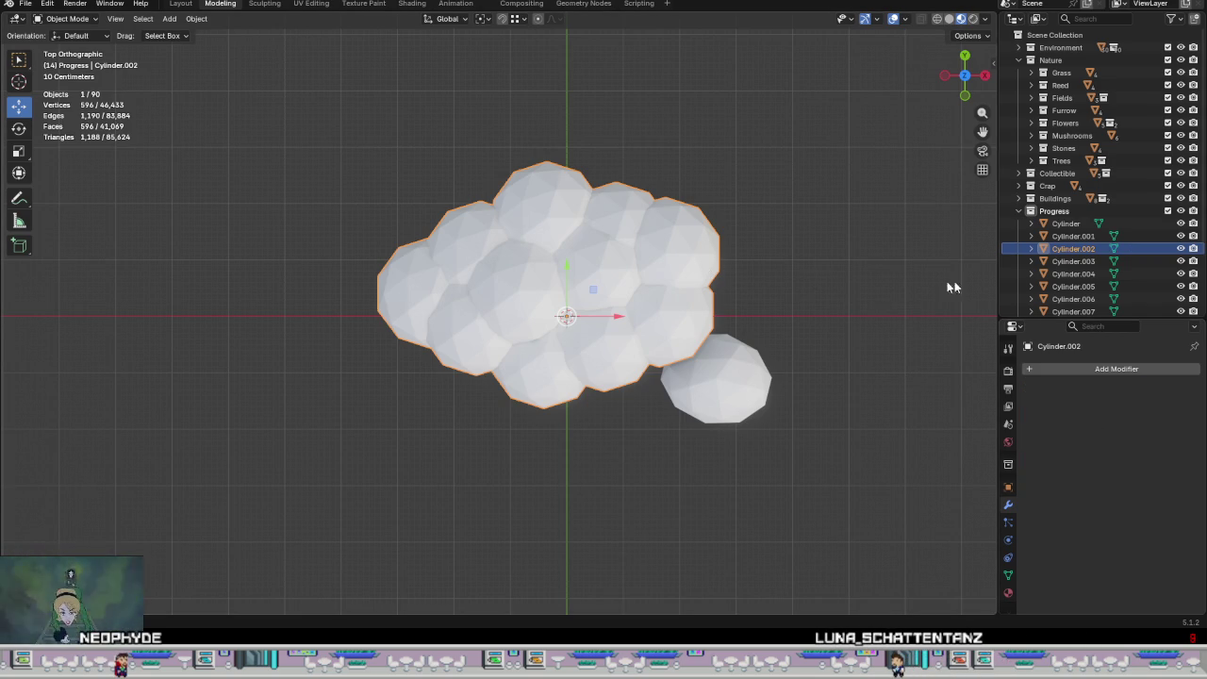
click(1179, 249)
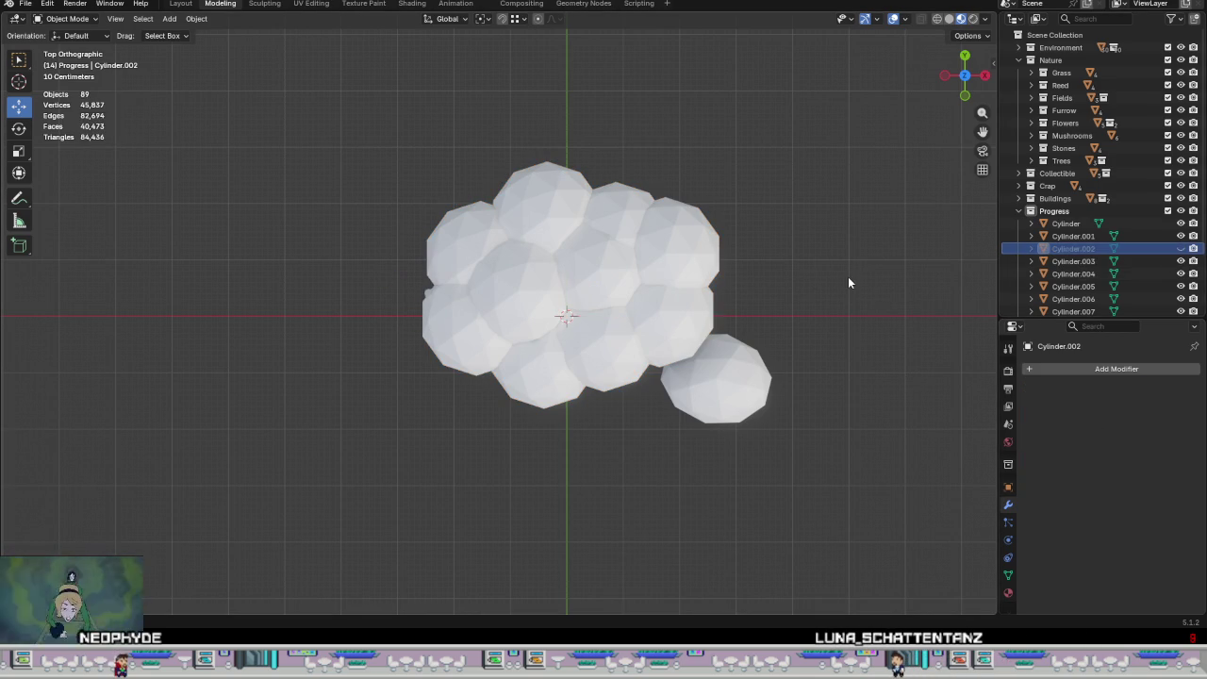
Step: Select all the loose canopy spheres around the tree and delete them
mouse_move(848, 276)
middle_down()
mouse_move(808, 256)
mouse_move(608, 381)
middle_up()
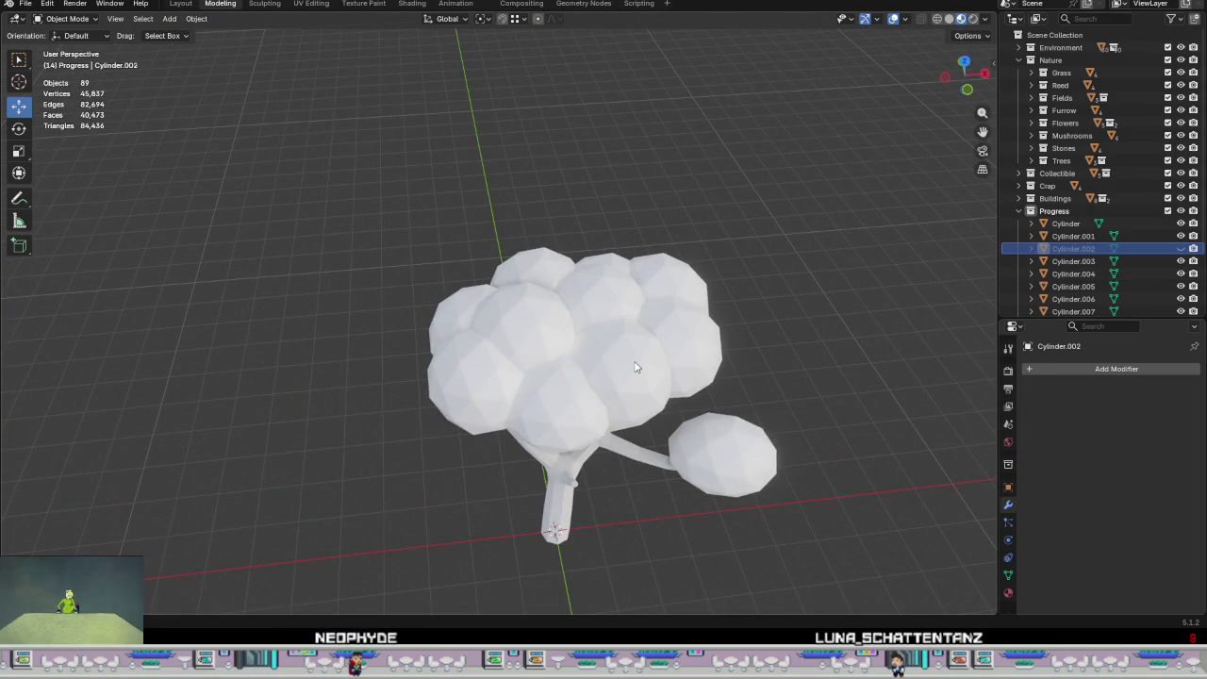
click(623, 368)
click(537, 395)
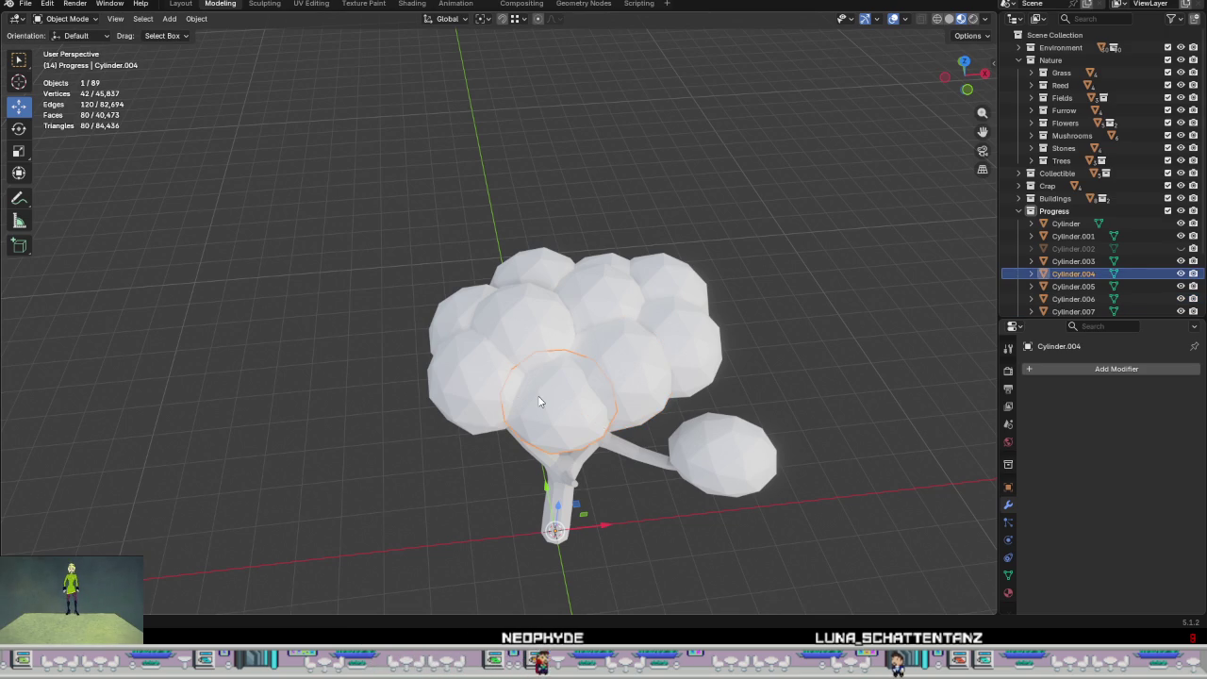
shift+click(487, 399)
shift+click(480, 304)
middle_drag(480, 303, 565, 379)
shift+click(462, 291)
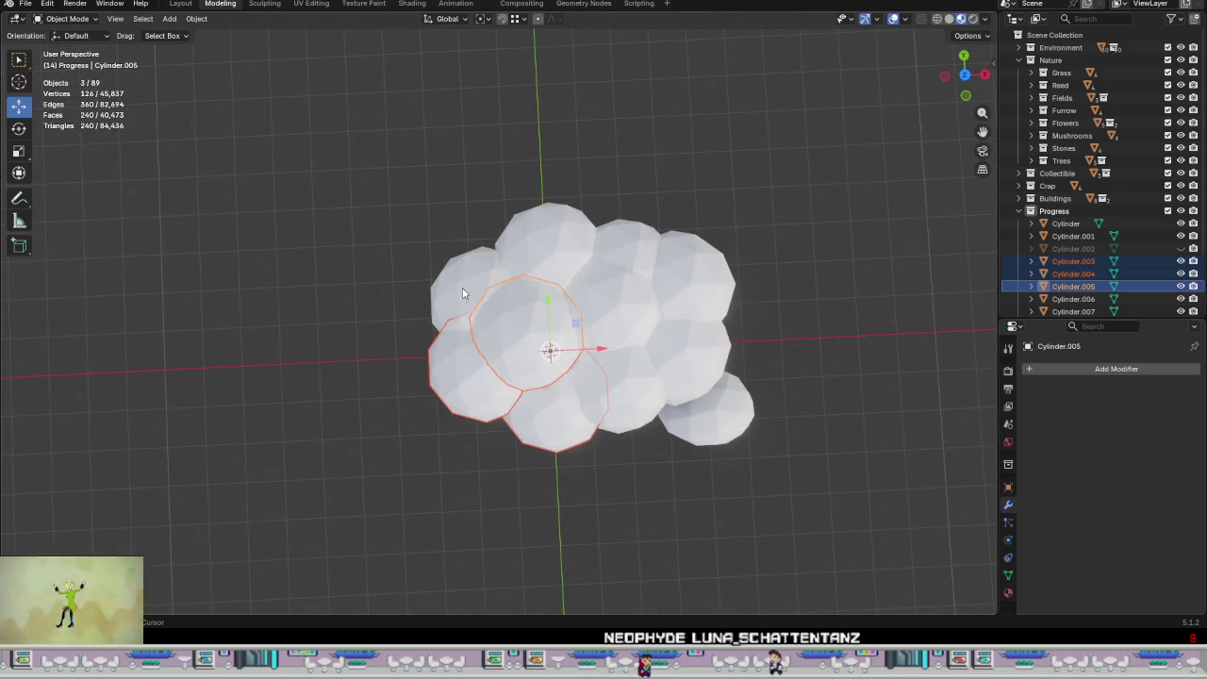
shift+click(589, 227)
shift+click(627, 282)
shift+click(690, 337)
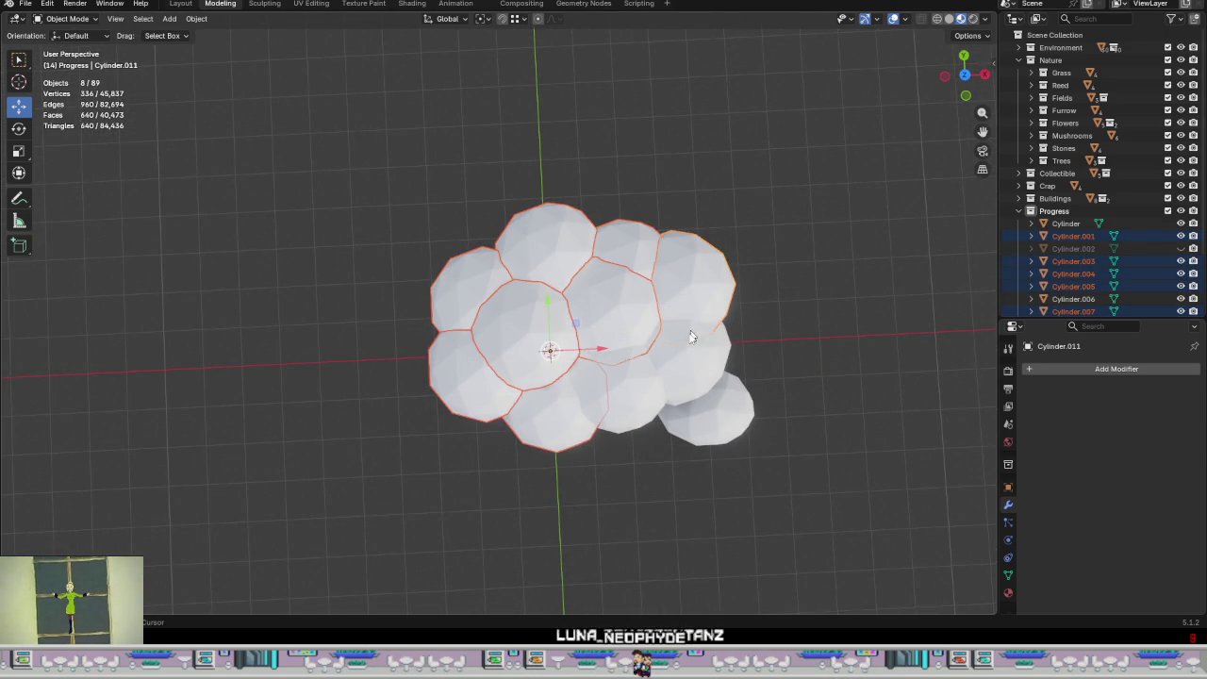
shift+click(627, 391)
right_click(809, 374)
click(752, 417)
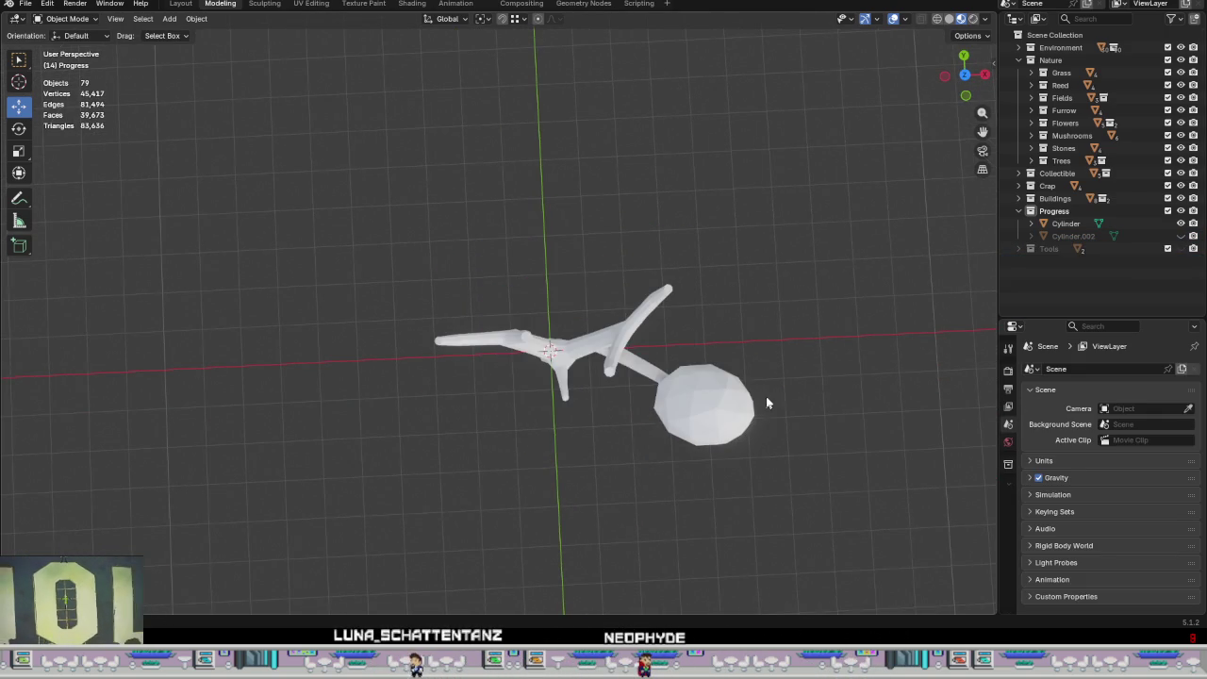
Step: Unhide the merged canopy Cylinder.002 and select it
middle_drag(764, 398, 840, 291)
click(1179, 235)
mouse_move(755, 331)
middle_down()
mouse_move(920, 221)
mouse_move(781, 289)
mouse_move(617, 503)
middle_up()
click(617, 503)
Step: Put Cylinder.002 into Edit Mode and hide the Cylinder trunk
key(Tab)
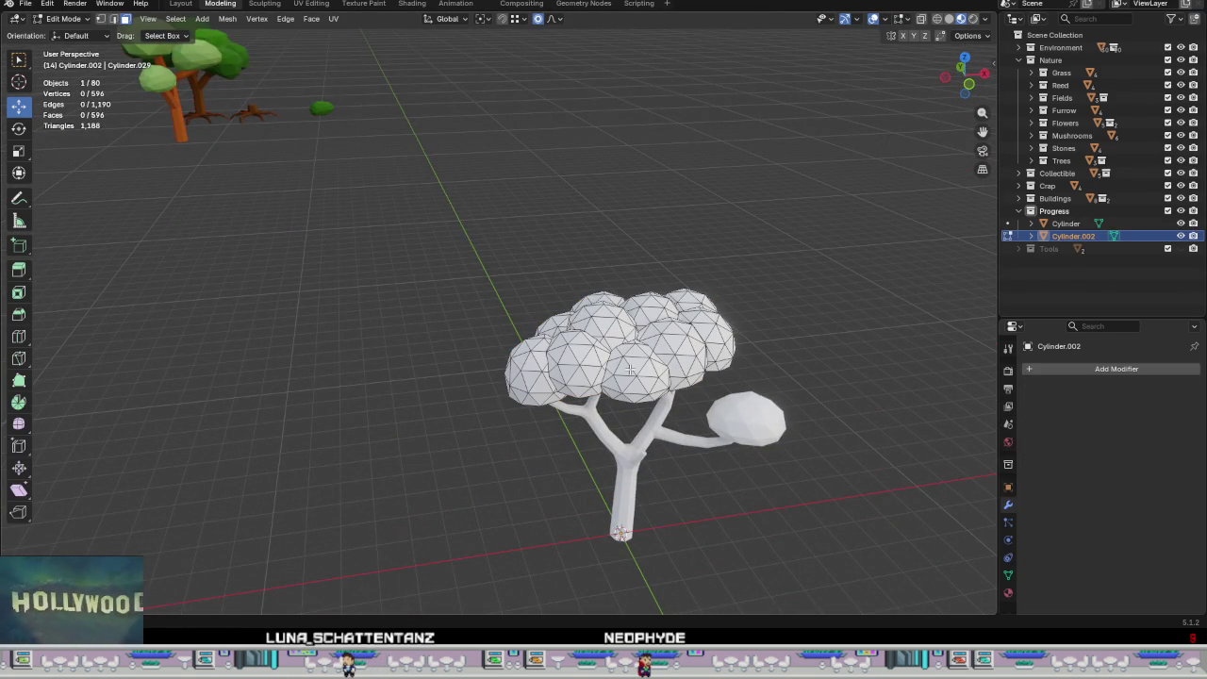
mouse_move(643, 386)
middle_down()
mouse_move(687, 356)
mouse_move(701, 270)
mouse_move(654, 409)
mouse_move(654, 343)
middle_up()
scroll(657, 344, up, 2)
click(1180, 223)
scroll(607, 341, up, 3)
click(607, 340)
Step: Inspect the canopy's inner seams and switch to vertex select mode
mouse_move(607, 340)
middle_down()
mouse_move(585, 304)
mouse_move(500, 382)
mouse_move(443, 396)
mouse_move(587, 424)
mouse_move(553, 436)
mouse_move(566, 446)
mouse_move(580, 438)
mouse_move(540, 437)
middle_up()
scroll(585, 303, up, 5)
scroll(557, 330, up, 4)
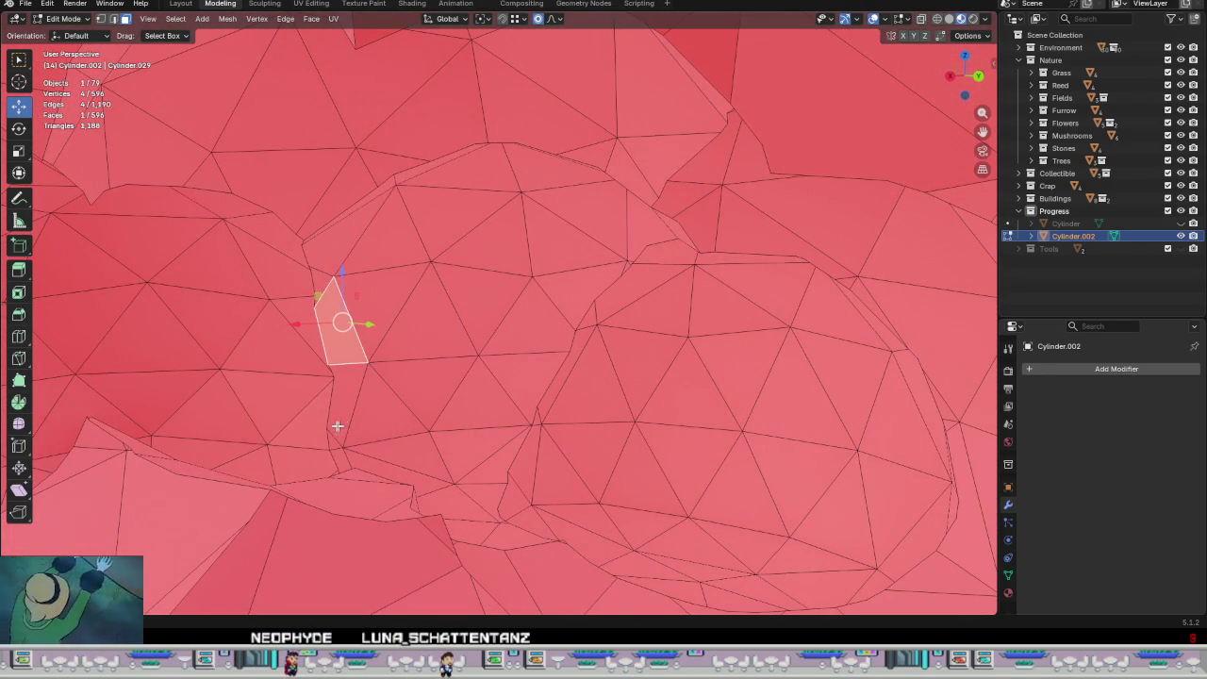
mouse_move(457, 431)
middle_down()
mouse_move(391, 423)
mouse_move(781, 404)
mouse_move(692, 178)
mouse_move(909, 214)
middle_up()
mouse_move(261, 221)
middle_down()
mouse_move(269, 212)
mouse_move(249, 266)
mouse_move(728, 345)
mouse_move(328, 379)
middle_up()
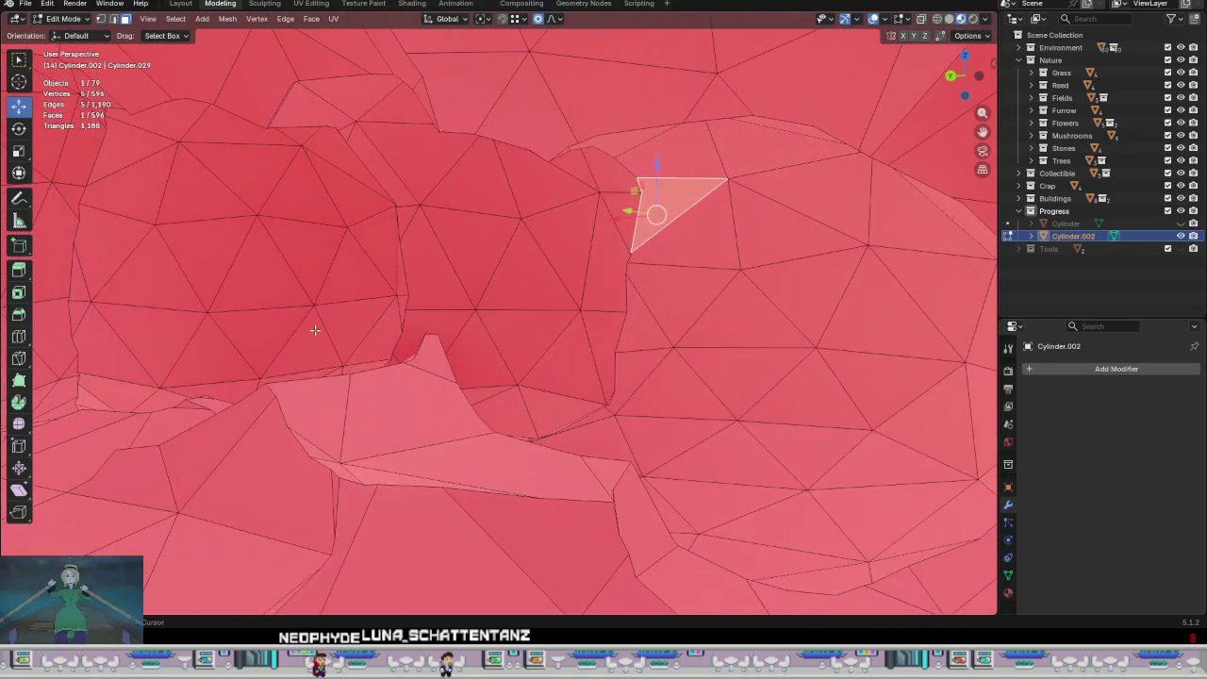
mouse_move(169, 309)
middle_down()
mouse_move(255, 329)
mouse_move(838, 358)
mouse_move(357, 381)
middle_up()
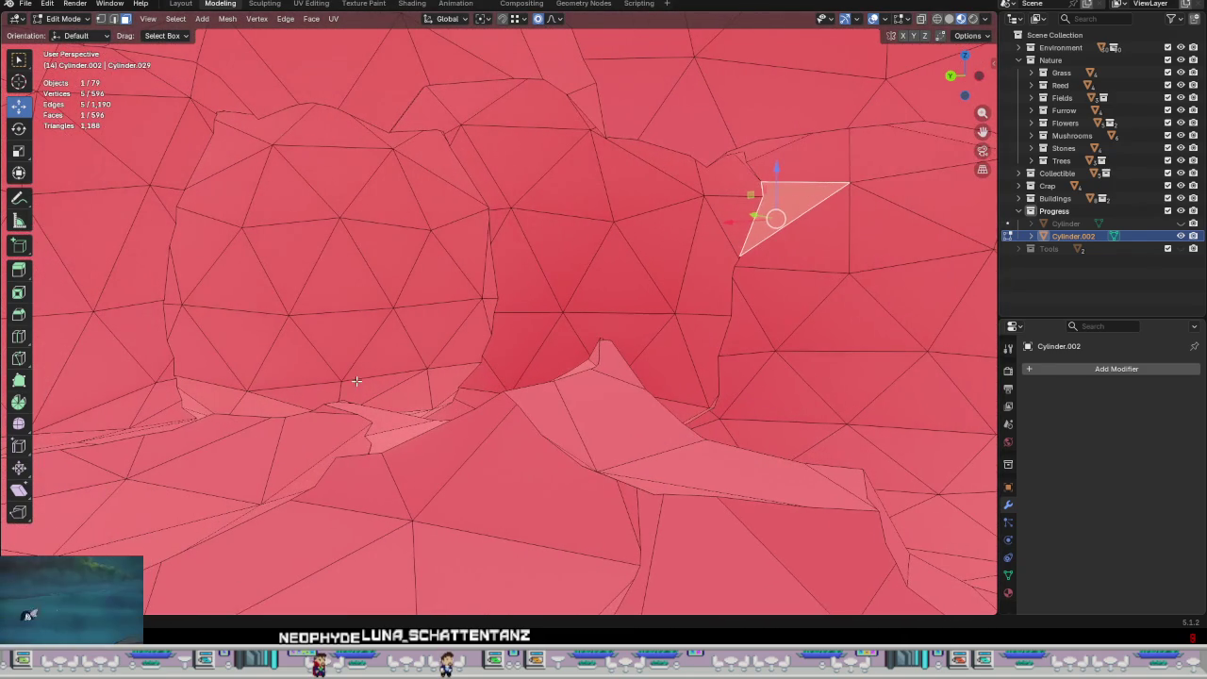
key(1)
middle_drag(384, 129, 251, 160)
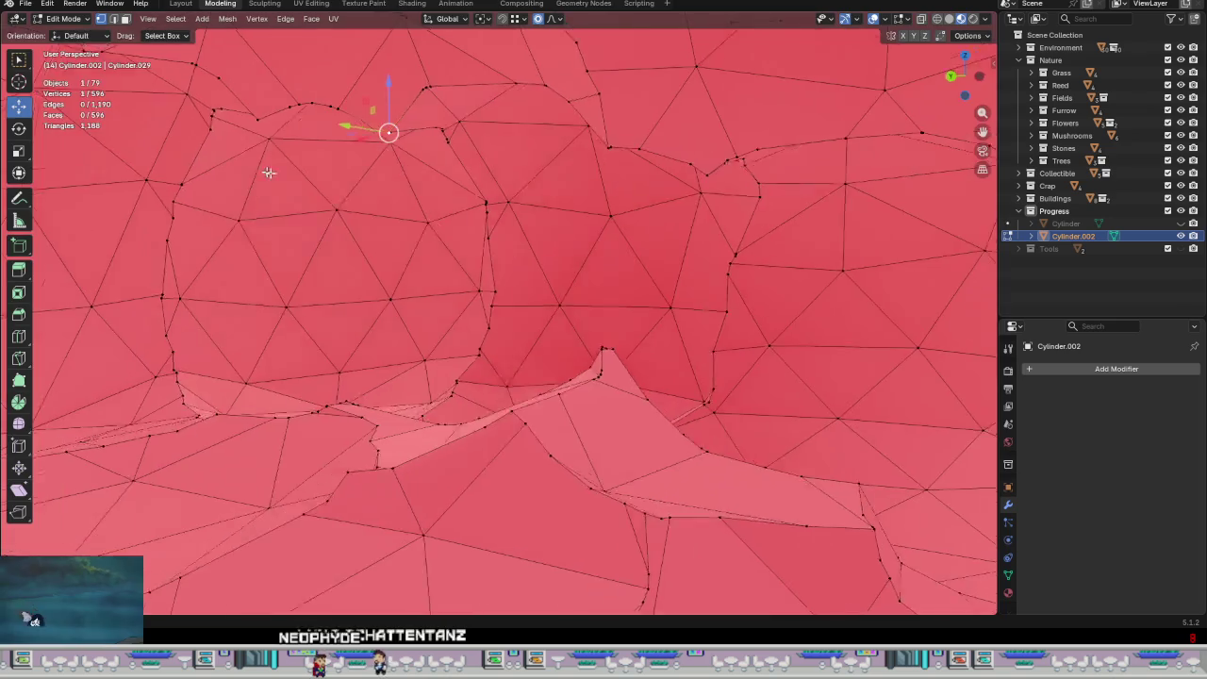
scroll(552, 255, down, 5)
mouse_move(553, 255)
middle_down()
mouse_move(571, 234)
mouse_move(555, 171)
mouse_move(538, 218)
middle_up()
scroll(556, 171, down, 5)
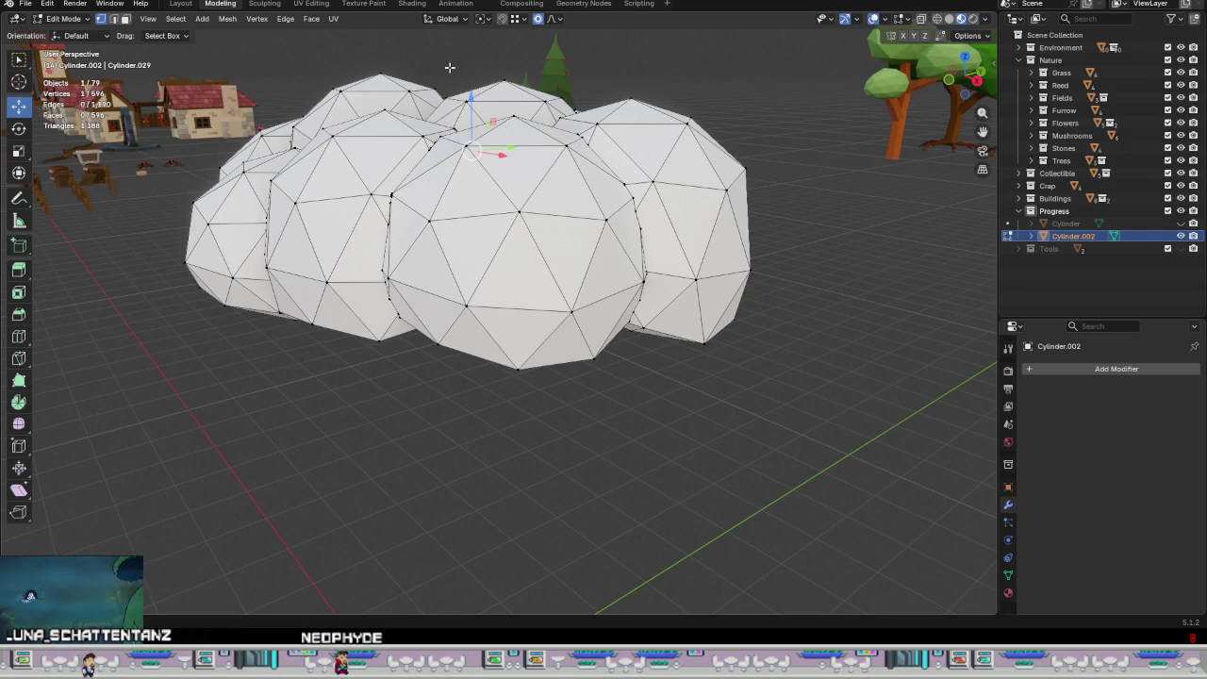
Step: Zoom in on a sphere seam and merge its stray vertices at center
scroll(391, 253, up, 1)
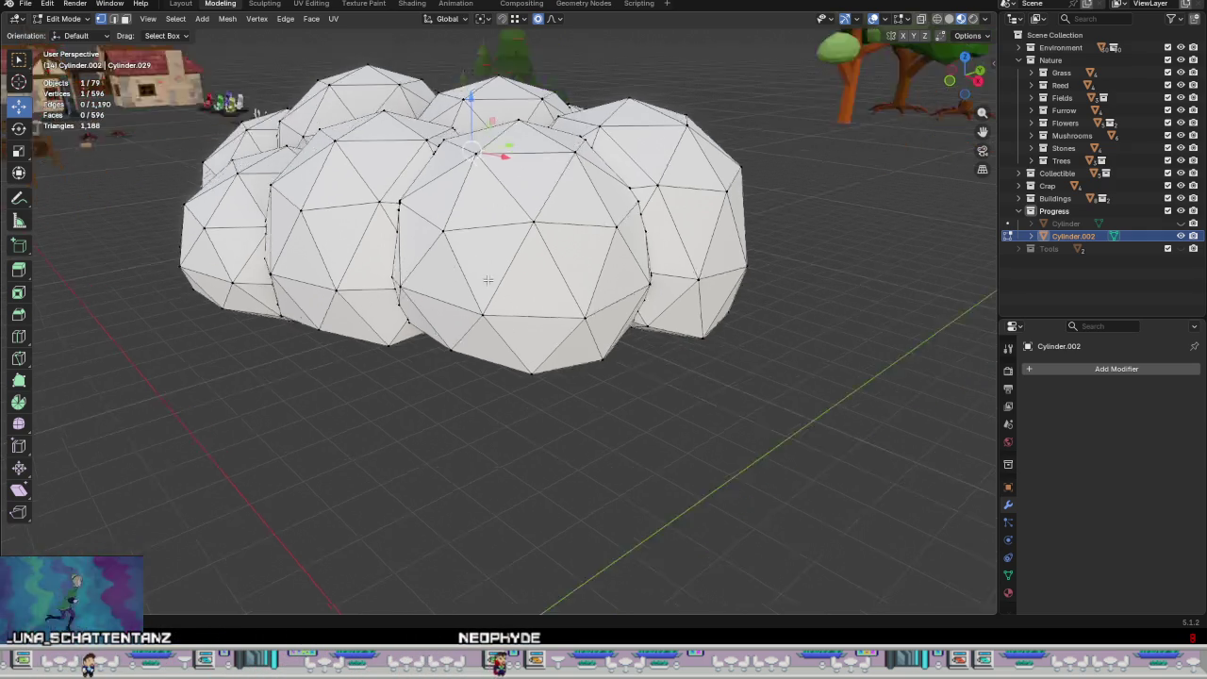
scroll(433, 262, up, 2)
scroll(491, 273, up, 2)
scroll(537, 284, up, 3)
scroll(556, 267, up, 2)
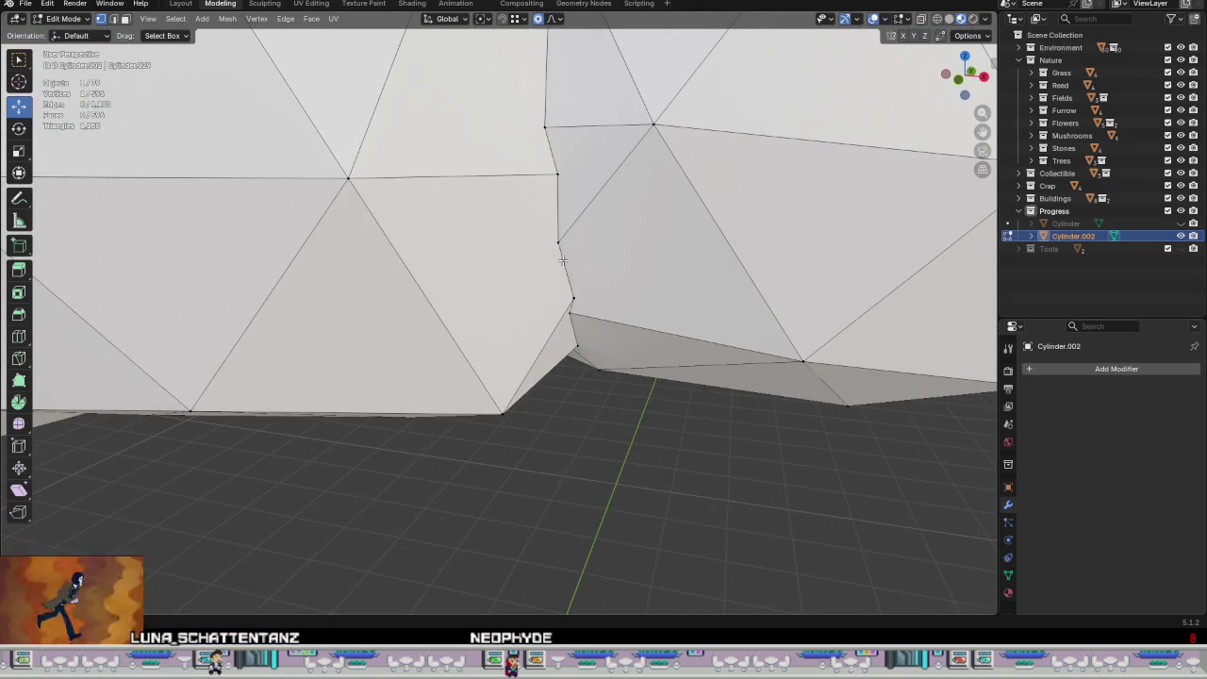
mouse_move(574, 254)
middle_down()
mouse_move(556, 283)
mouse_move(531, 262)
mouse_move(576, 367)
mouse_move(571, 316)
mouse_move(533, 311)
mouse_move(533, 342)
middle_up()
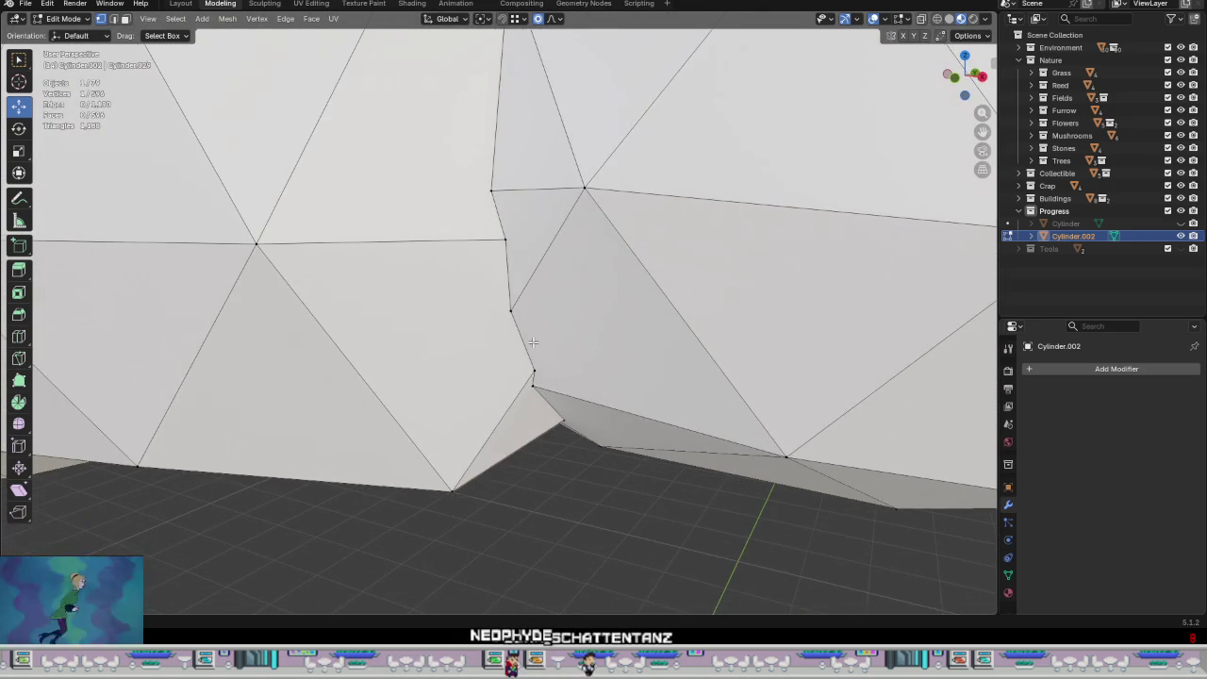
scroll(533, 343, down, 4)
scroll(532, 325, up, 3)
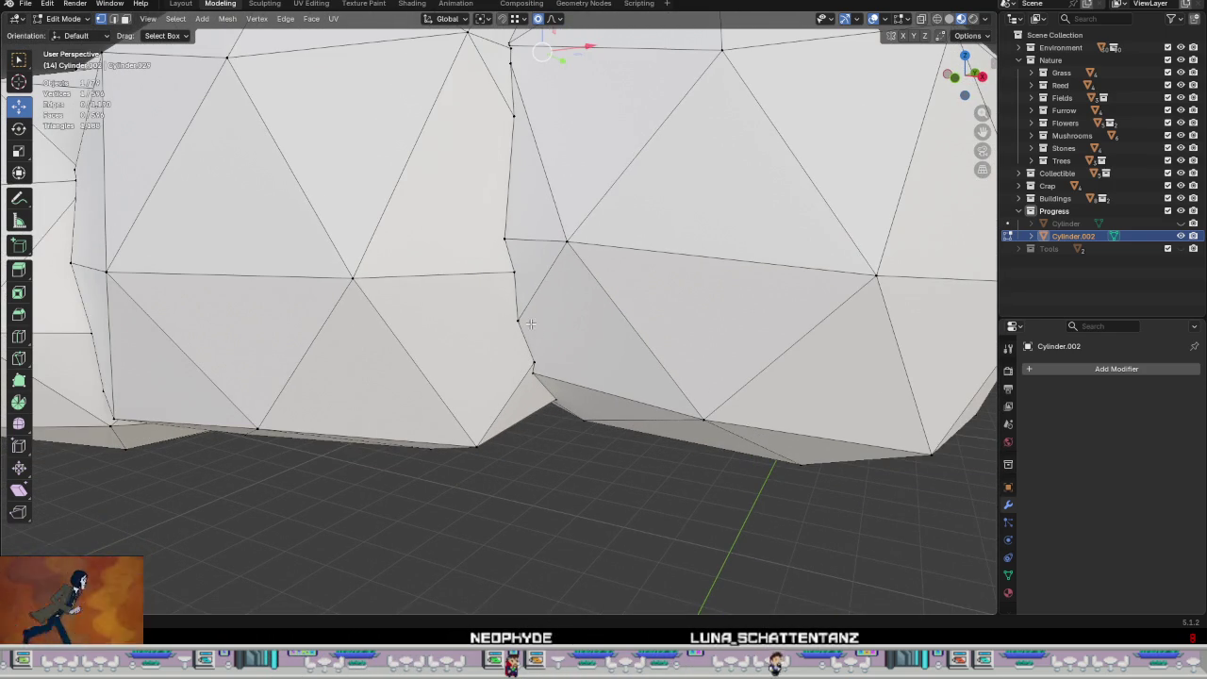
mouse_move(545, 306)
middle_down()
mouse_move(552, 355)
mouse_move(518, 342)
mouse_move(536, 375)
middle_up()
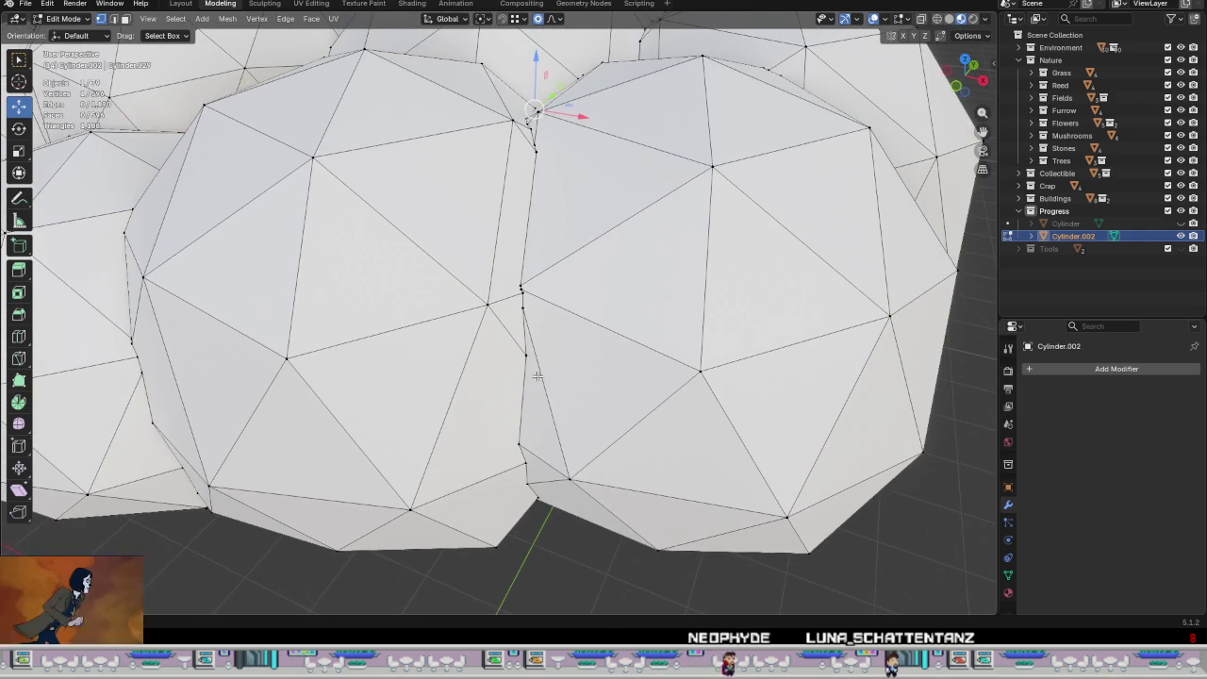
drag(495, 333, 479, 294)
right_click(492, 311)
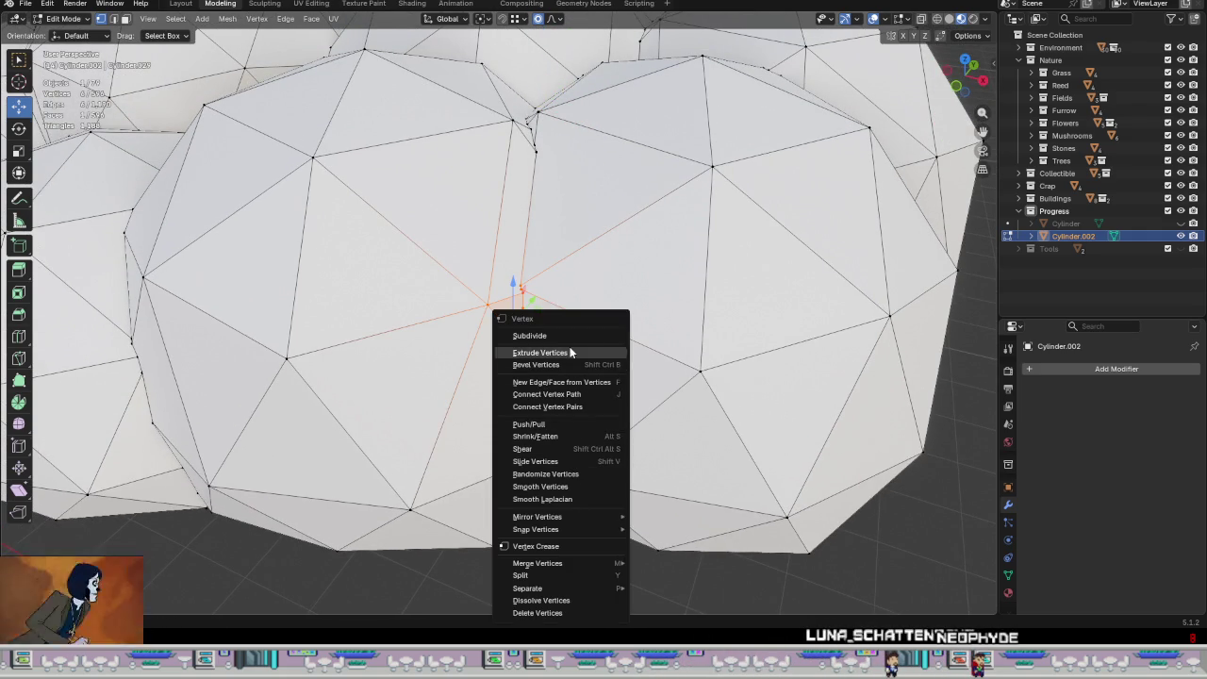
mouse_move(537, 562)
click(685, 512)
Step: Box-select further seam vertices and merge them at center
middle_drag(675, 503, 643, 407)
middle_drag(624, 455, 562, 388)
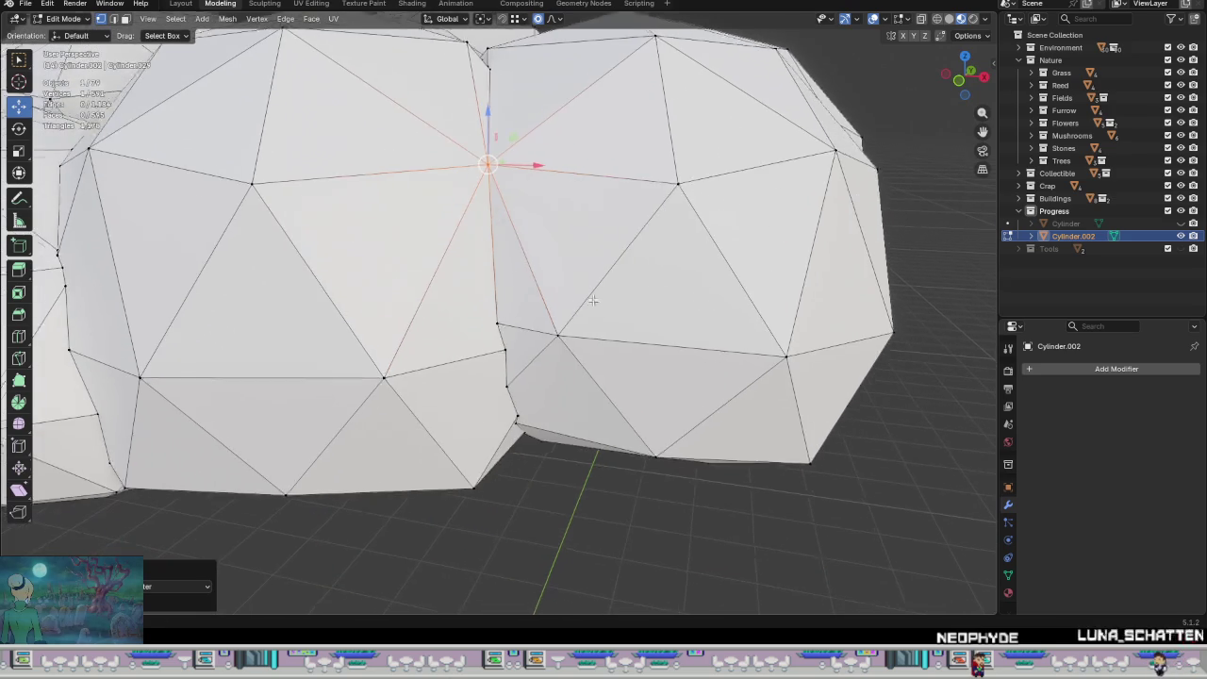
drag(562, 388, 501, 339)
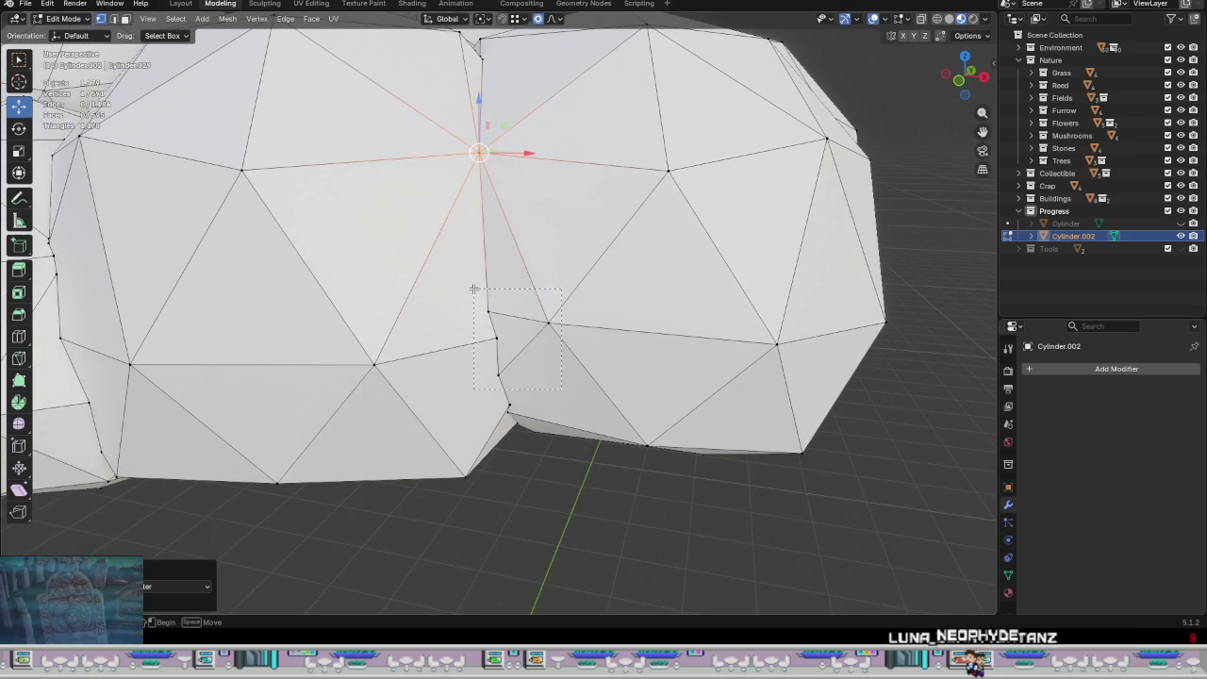
drag(471, 288, 471, 289)
right_click(625, 375)
click(679, 375)
Step: Disable proportional editing, enable auto merge, and drop a seam vertex onto its neighbour
mouse_move(679, 372)
middle_down()
mouse_move(595, 380)
mouse_move(617, 322)
mouse_move(611, 284)
mouse_move(566, 311)
middle_up()
scroll(566, 311, down, 5)
scroll(537, 325, up, 2)
scroll(519, 334, up, 2)
scroll(503, 341, up, 2)
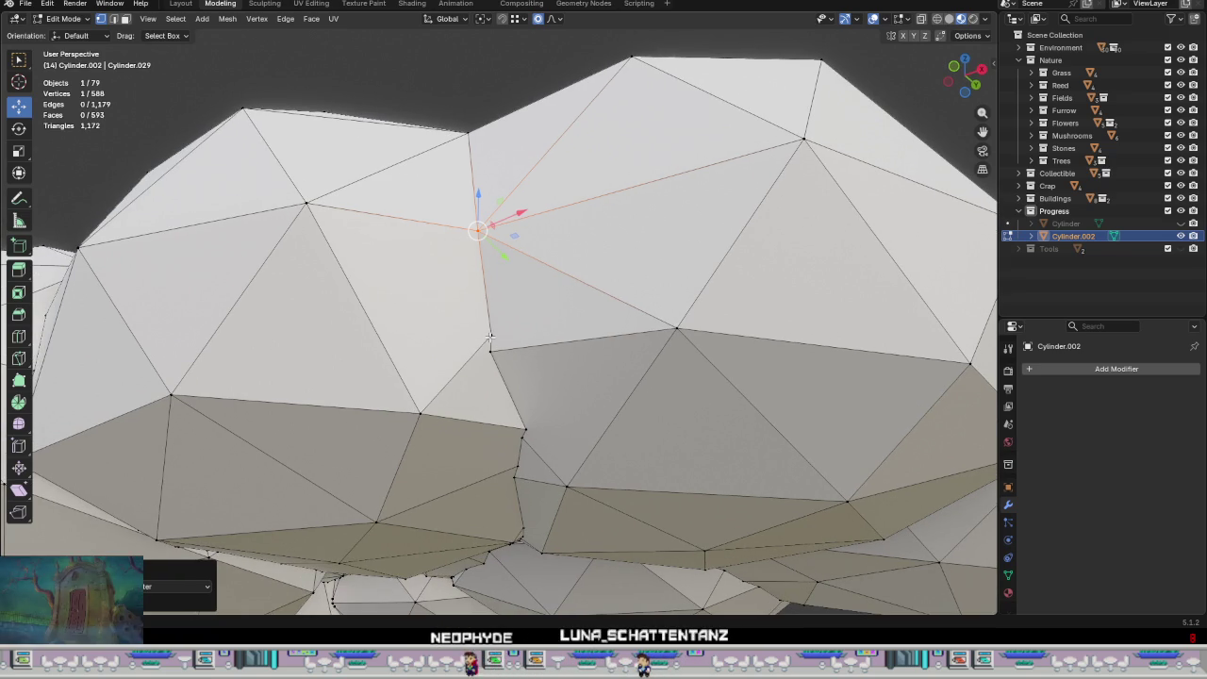
click(490, 337)
right_click(491, 263)
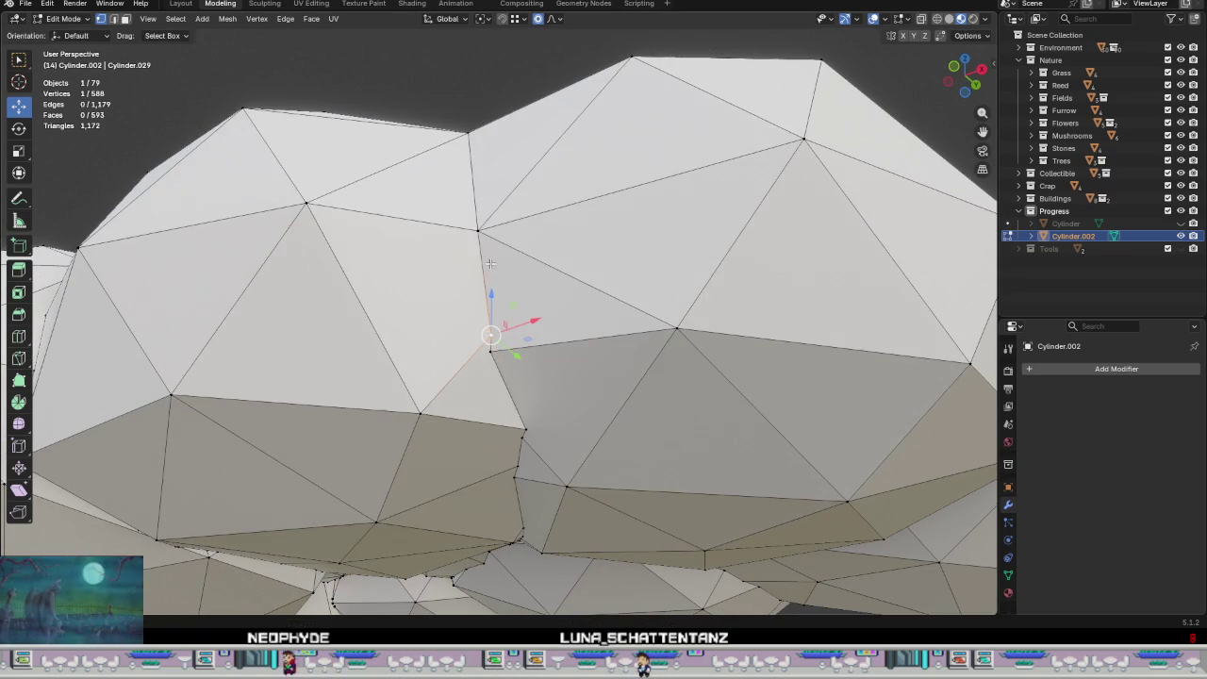
click(539, 21)
click(939, 35)
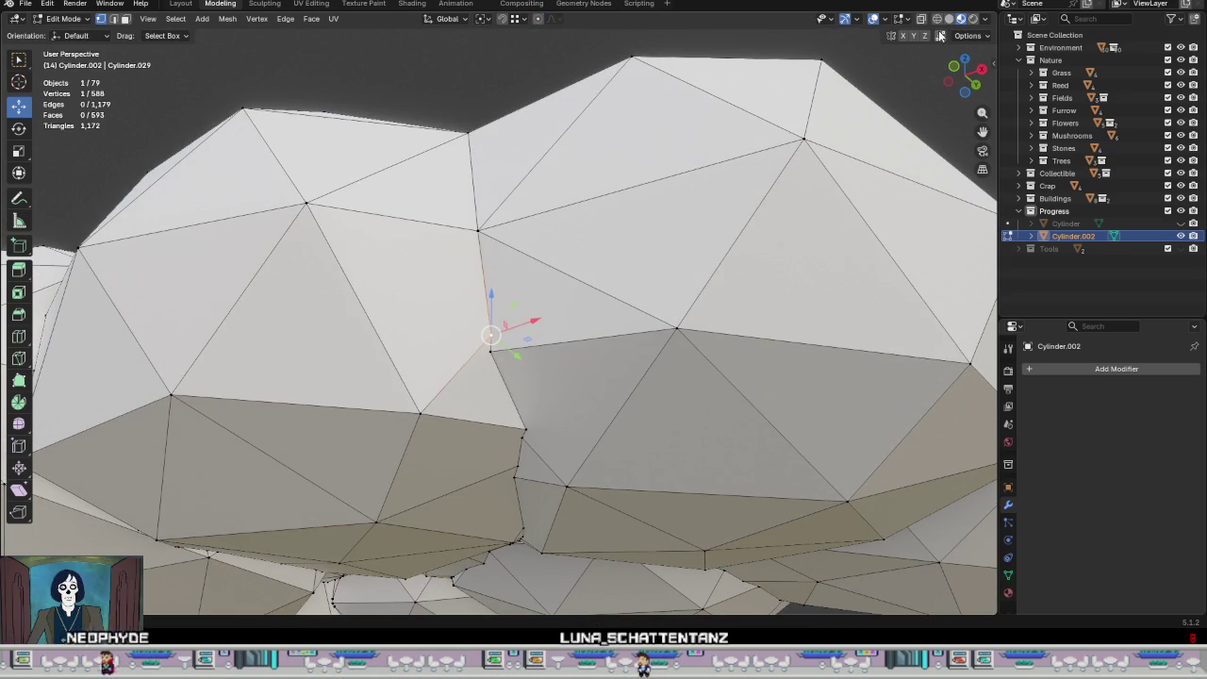
drag(490, 335, 477, 231)
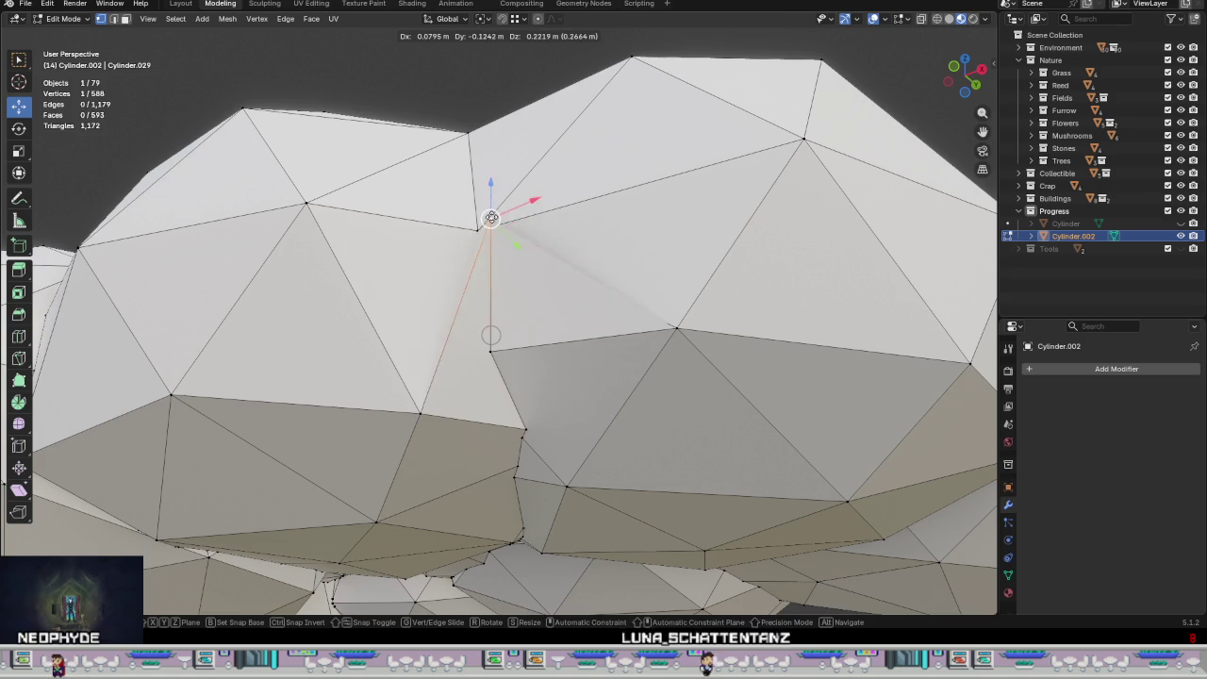
drag(490, 334, 511, 337)
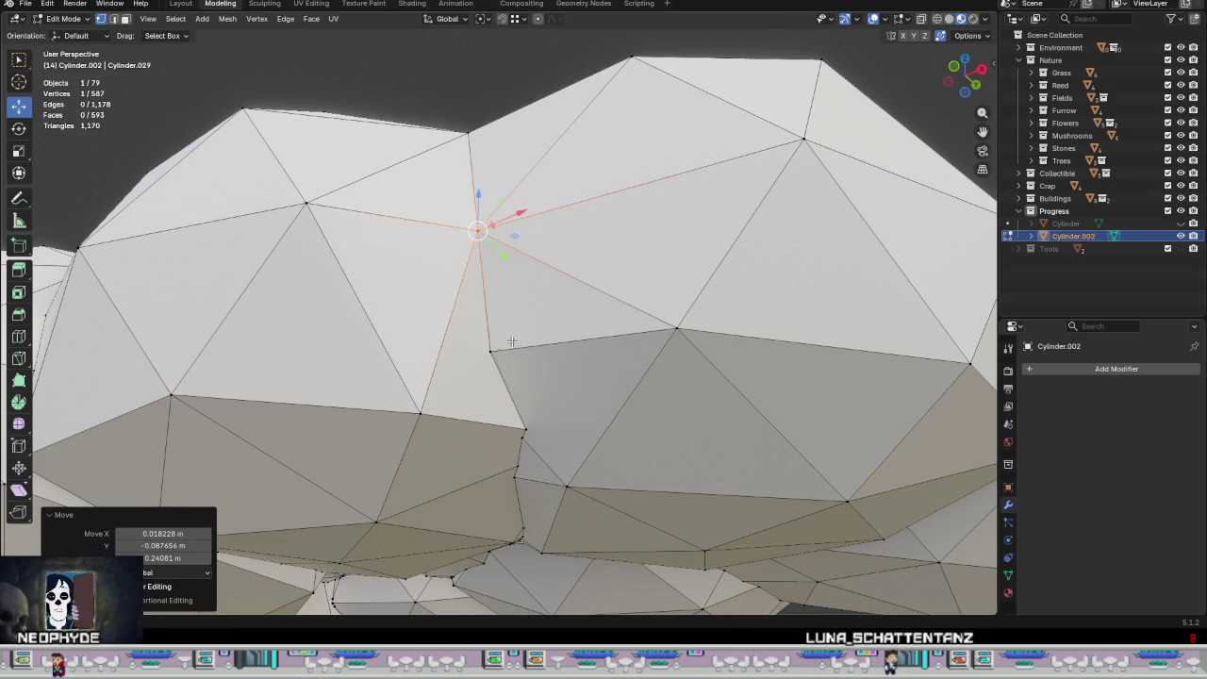
Step: Merge three neighbouring seam vertices at center and move the vertex below onto it
ctrl+click(527, 424)
right_click(553, 361)
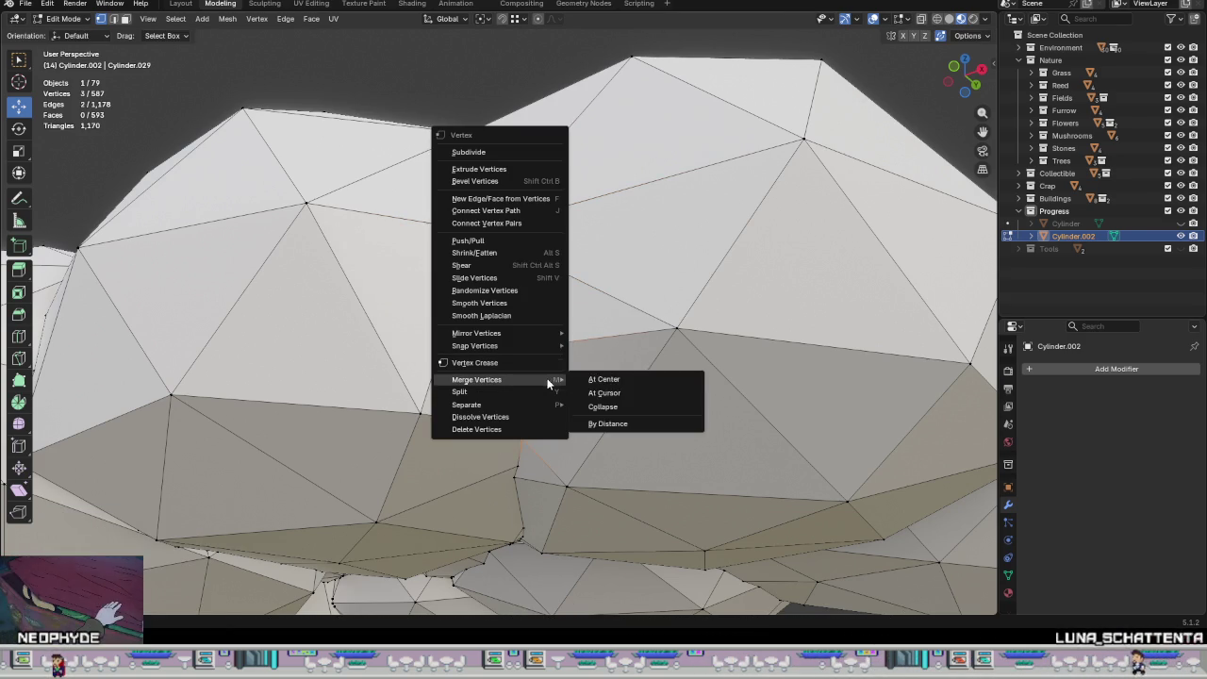
click(604, 379)
middle_drag(604, 412, 566, 377)
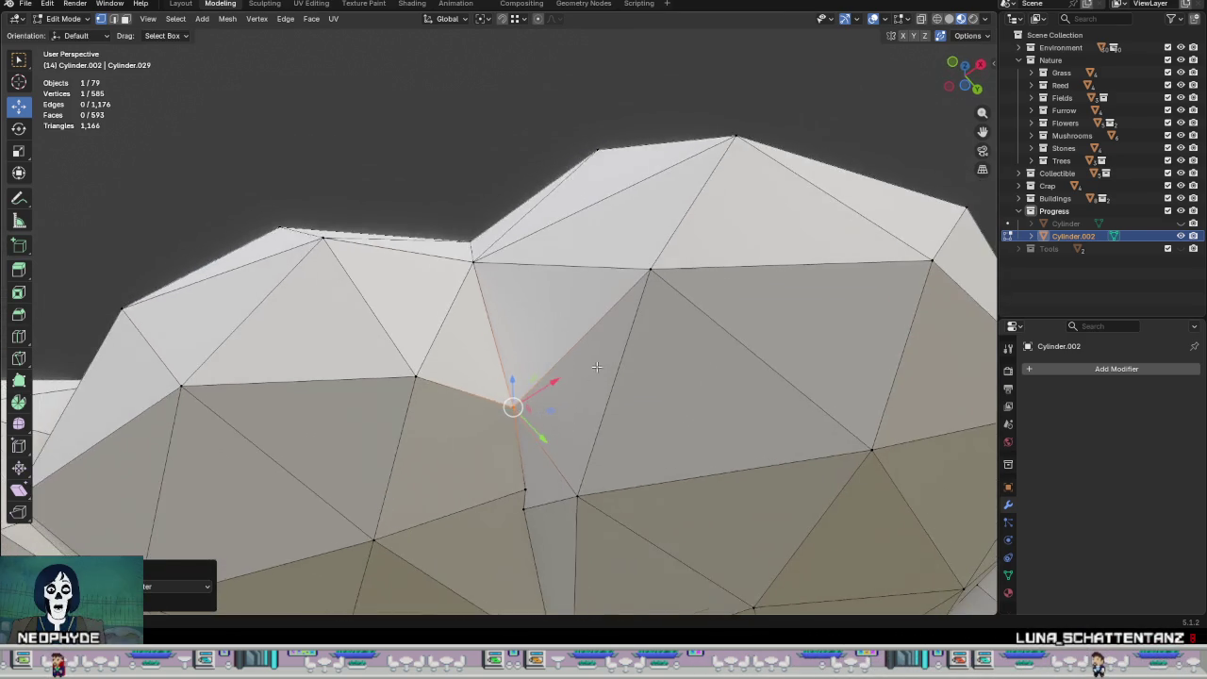
scroll(528, 349, up, 3)
middle_drag(507, 323, 466, 324)
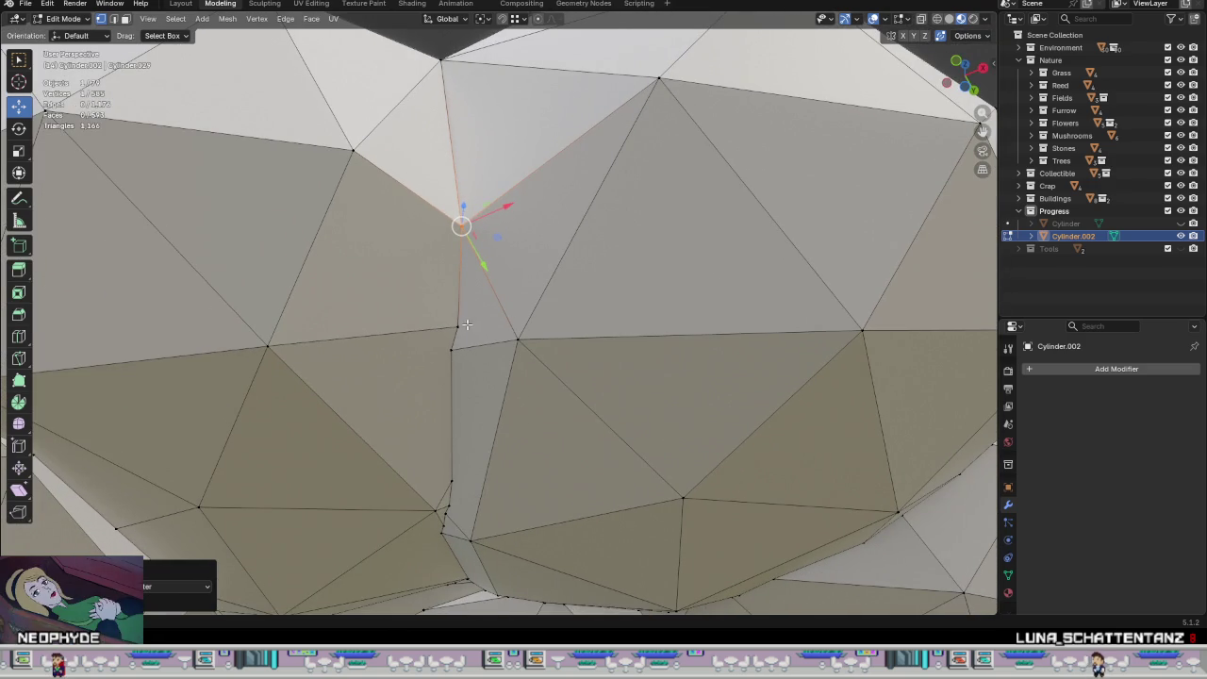
click(456, 323)
key(g)
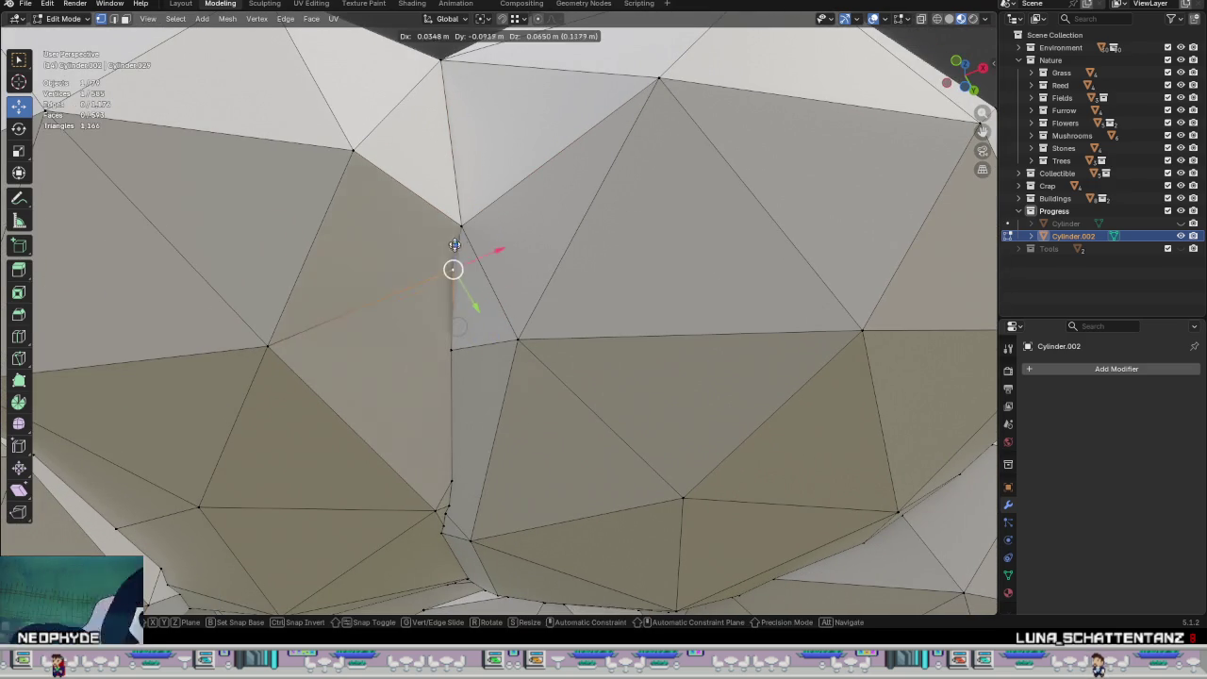
click(461, 224)
mouse_move(487, 369)
middle_down()
mouse_move(475, 336)
mouse_move(475, 358)
middle_up()
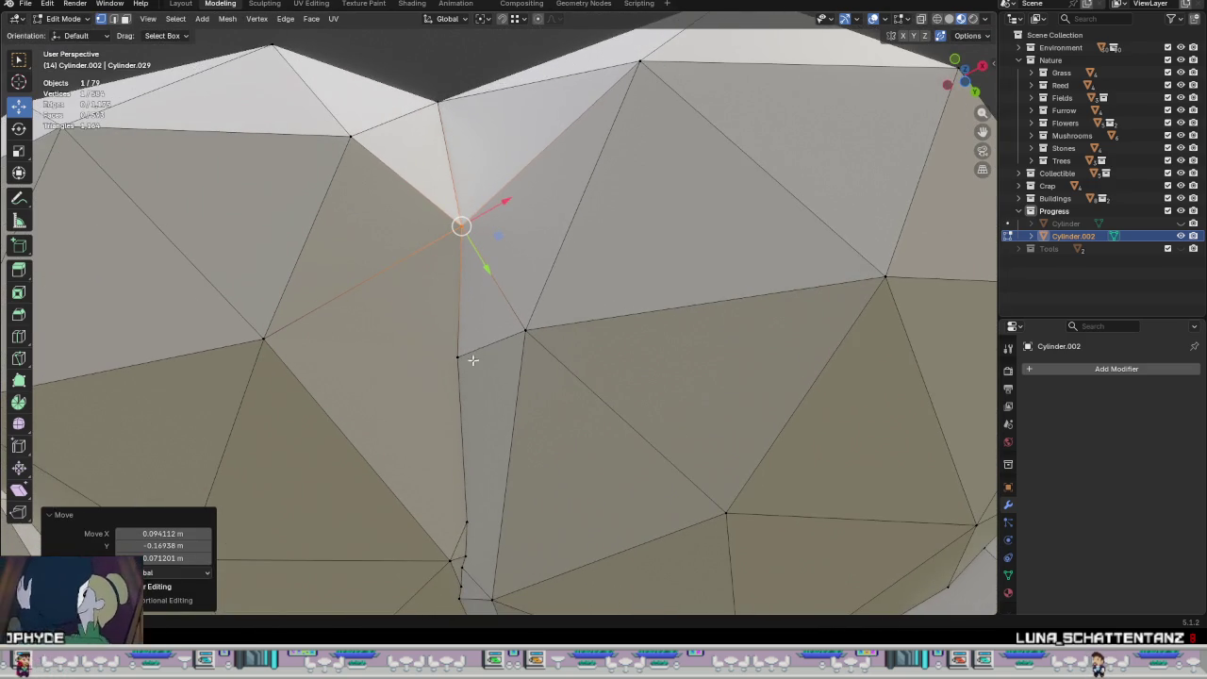
Step: Try extruding and bevelling a seam vertex, then undo both changes
middle_drag(508, 397, 528, 418)
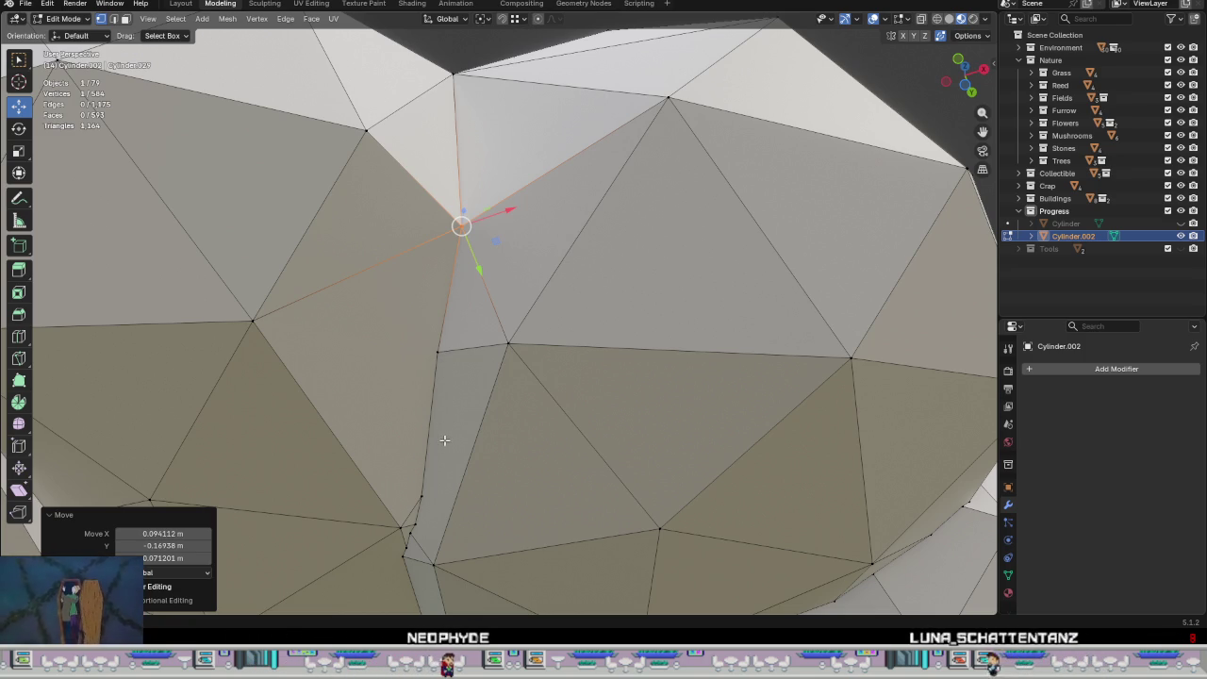
ctrl+right_click(447, 327)
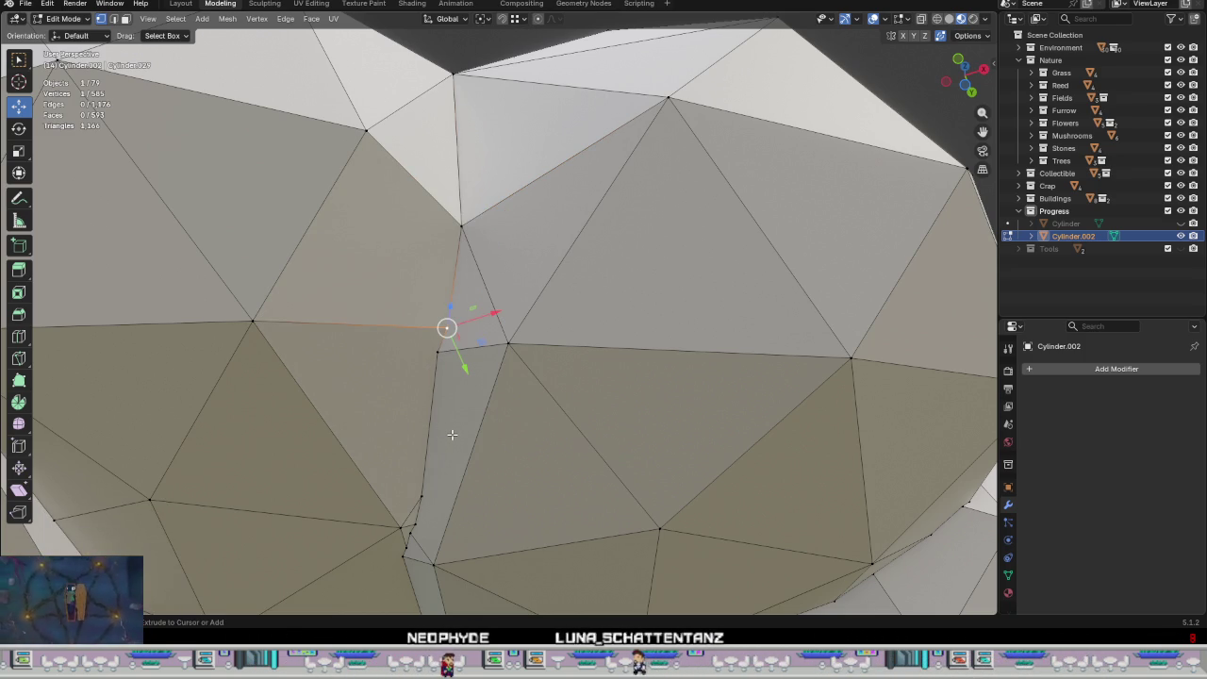
key(ctrl+shift+b)
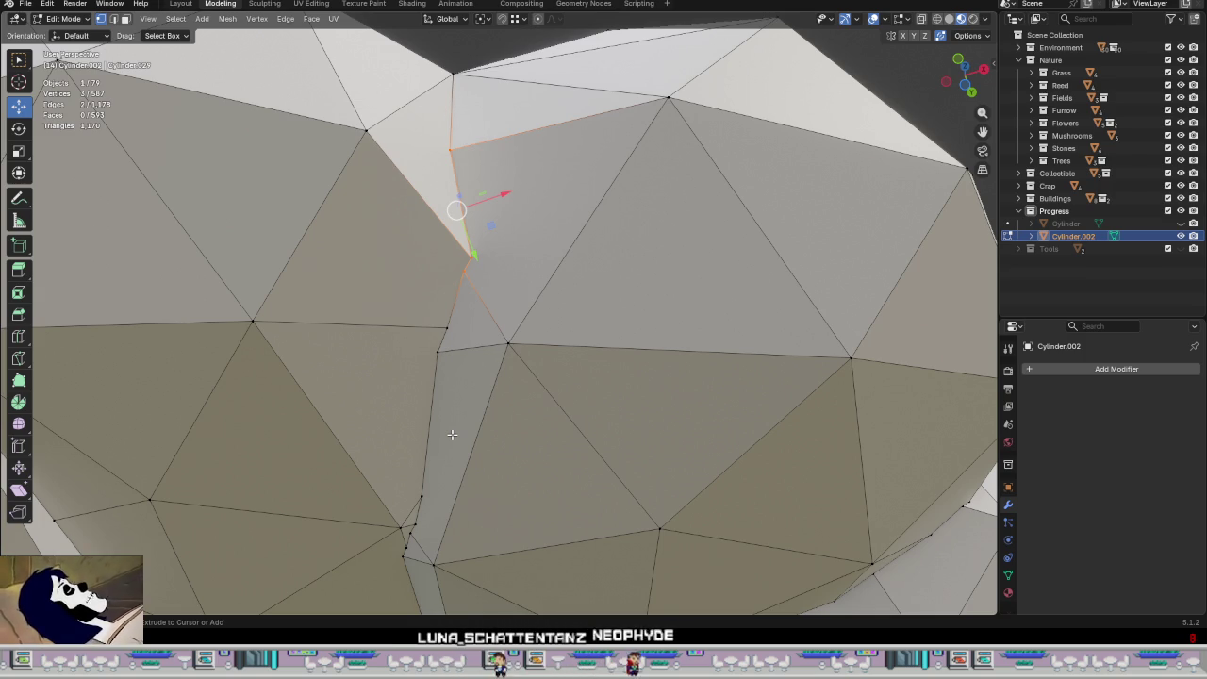
key(ctrl+z)
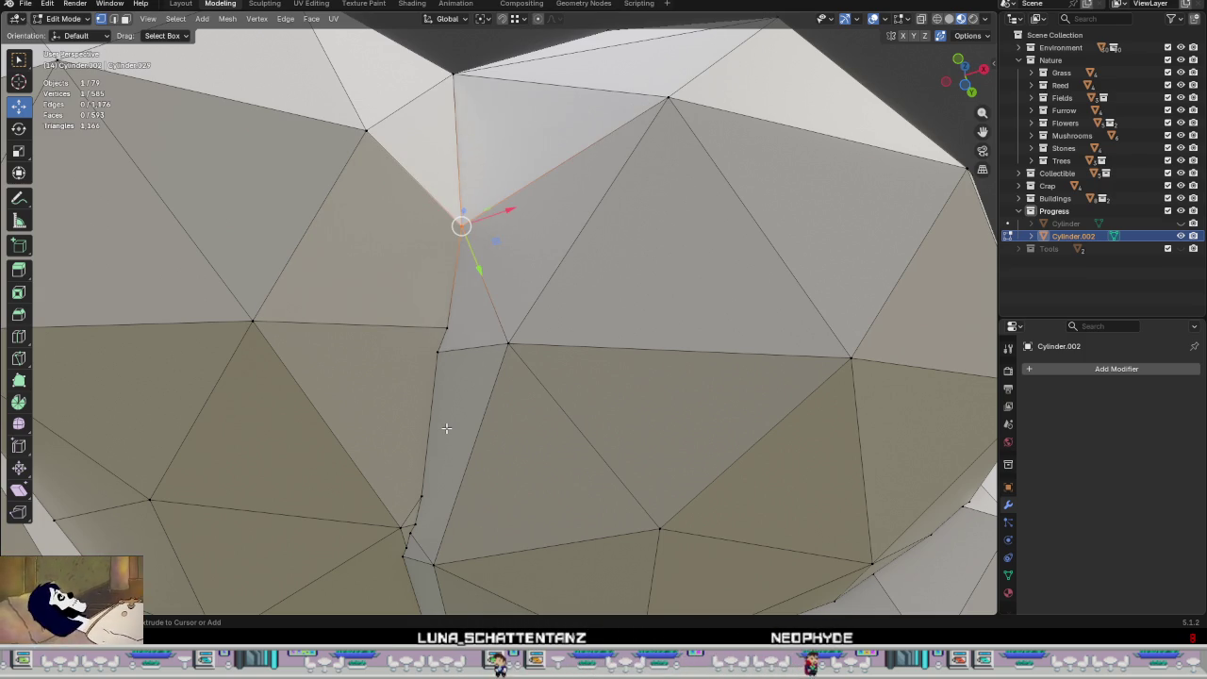
key(ctrl+z)
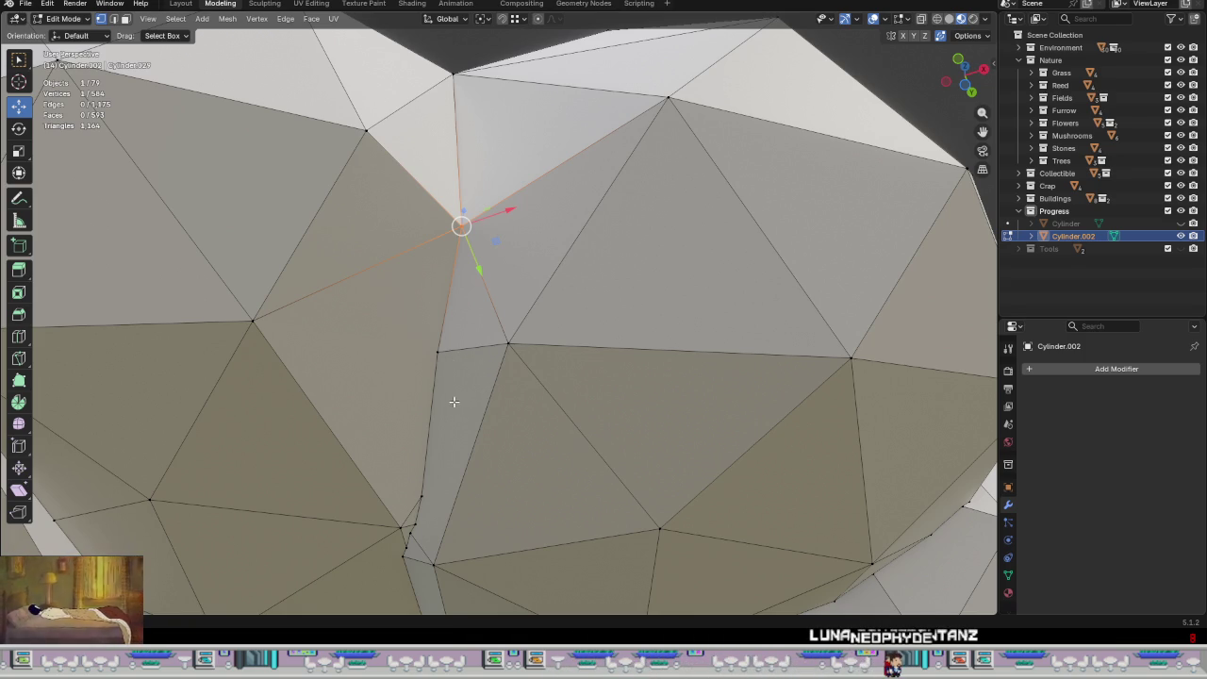
scroll(453, 401, down, 2)
shift+middle_drag(479, 448, 497, 301)
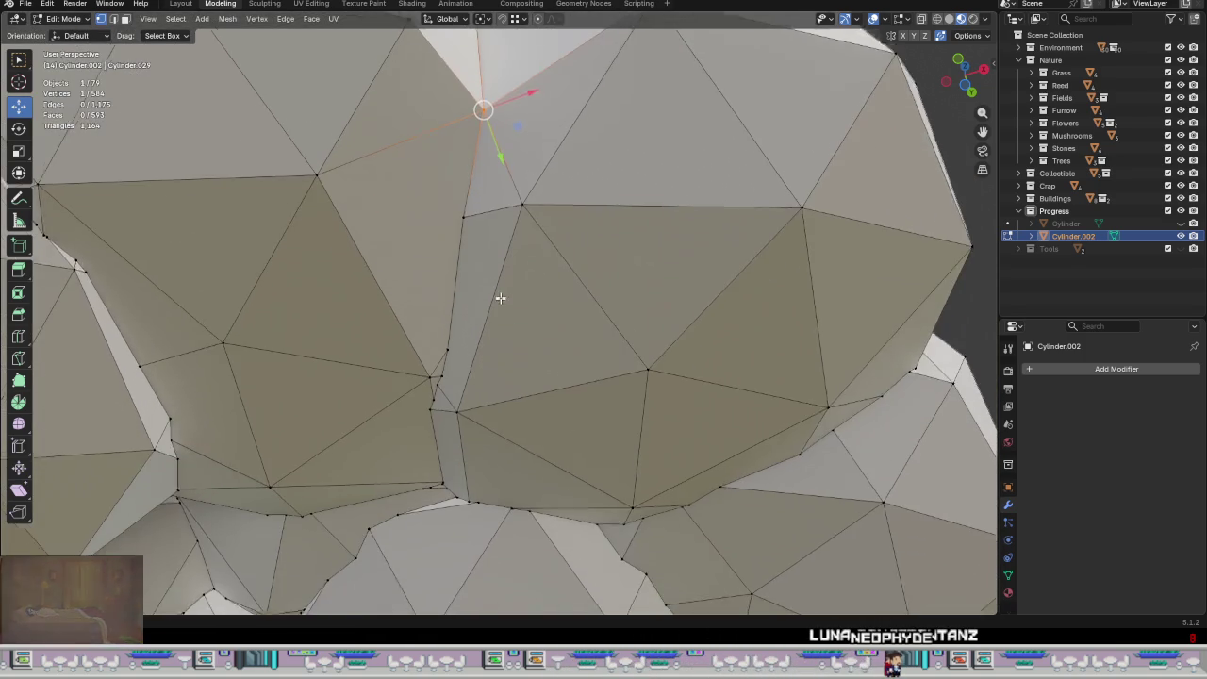
Step: Select the shortest path of seam vertices, merge them At Center, and drag the result onto its neighbour
scroll(490, 298, up, 2)
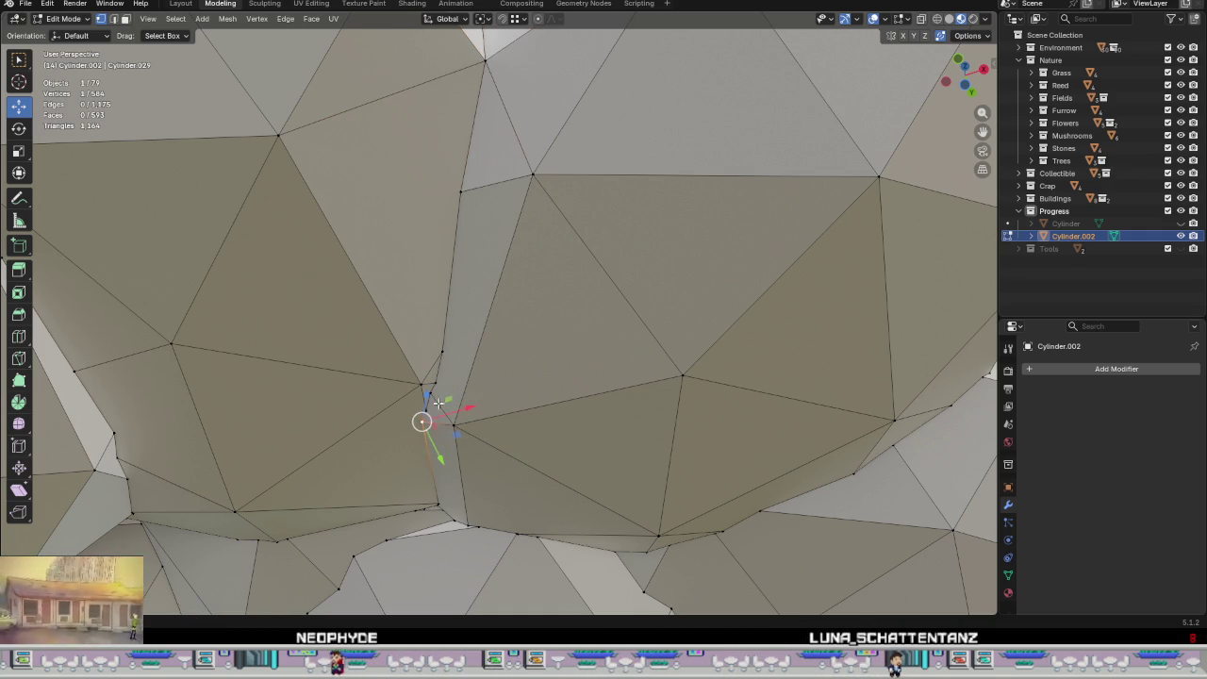
ctrl+click(444, 351)
right_click(456, 365)
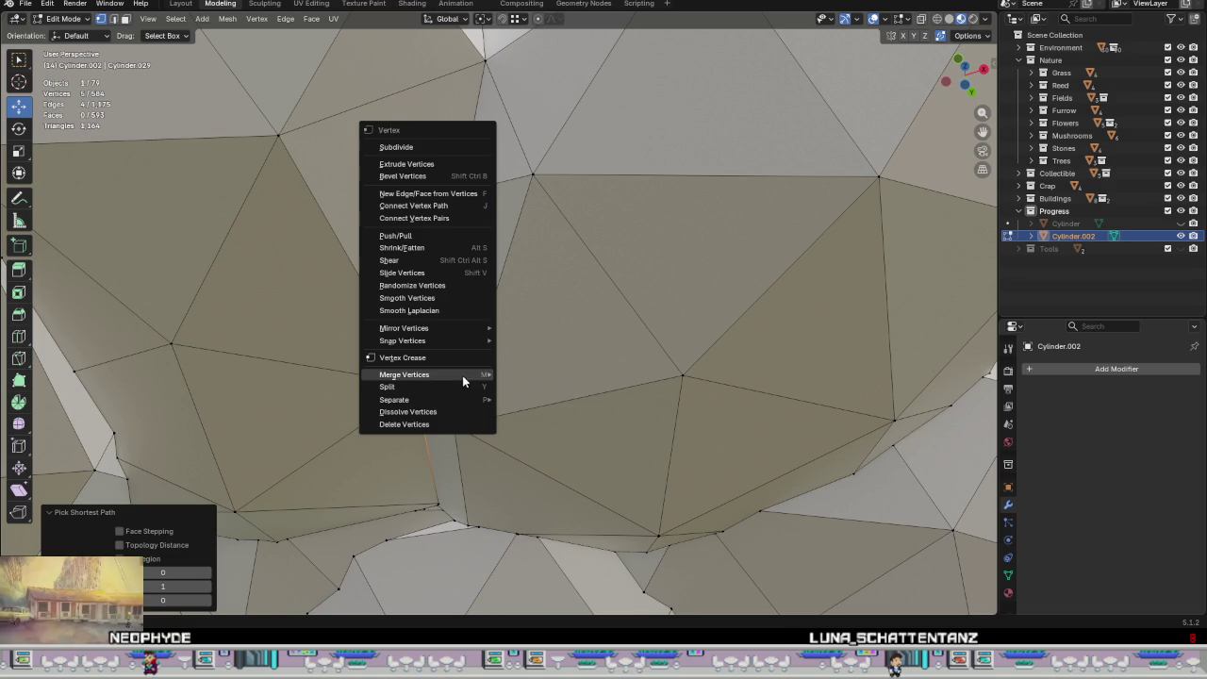
mouse_move(415, 374)
click(542, 375)
drag(431, 392, 421, 384)
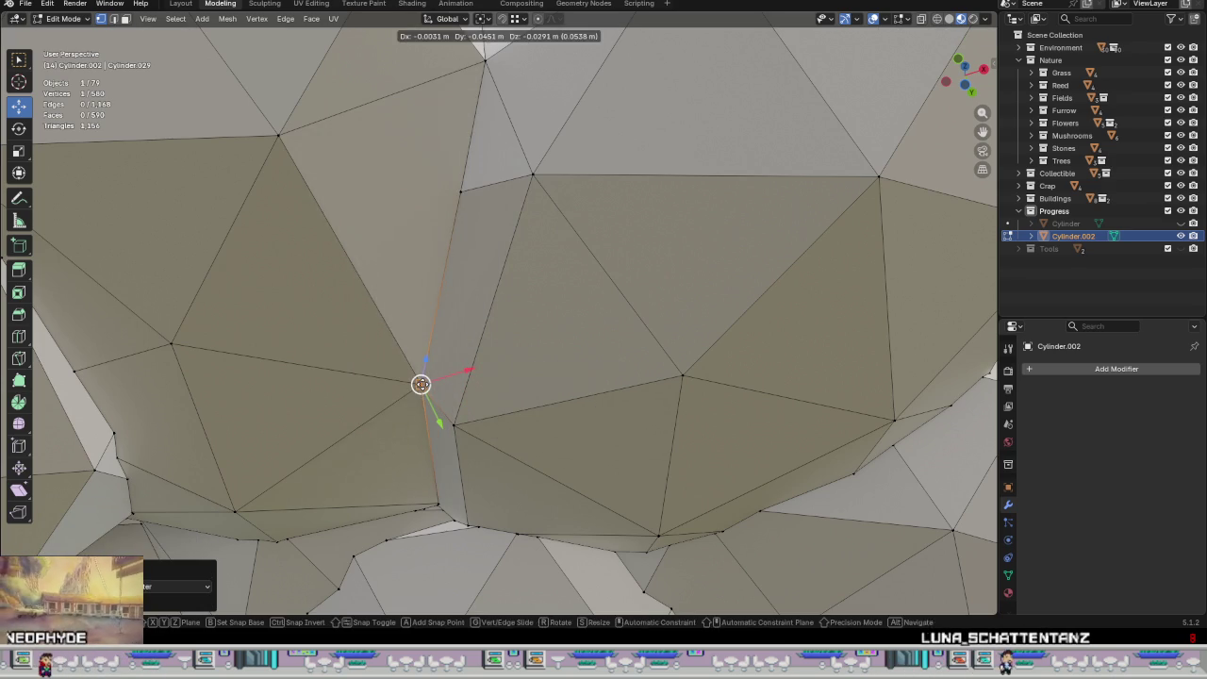
Step: Weld two stray seam vertices onto their neighbours, bringing the canopy down to 577 vertices
click(456, 425)
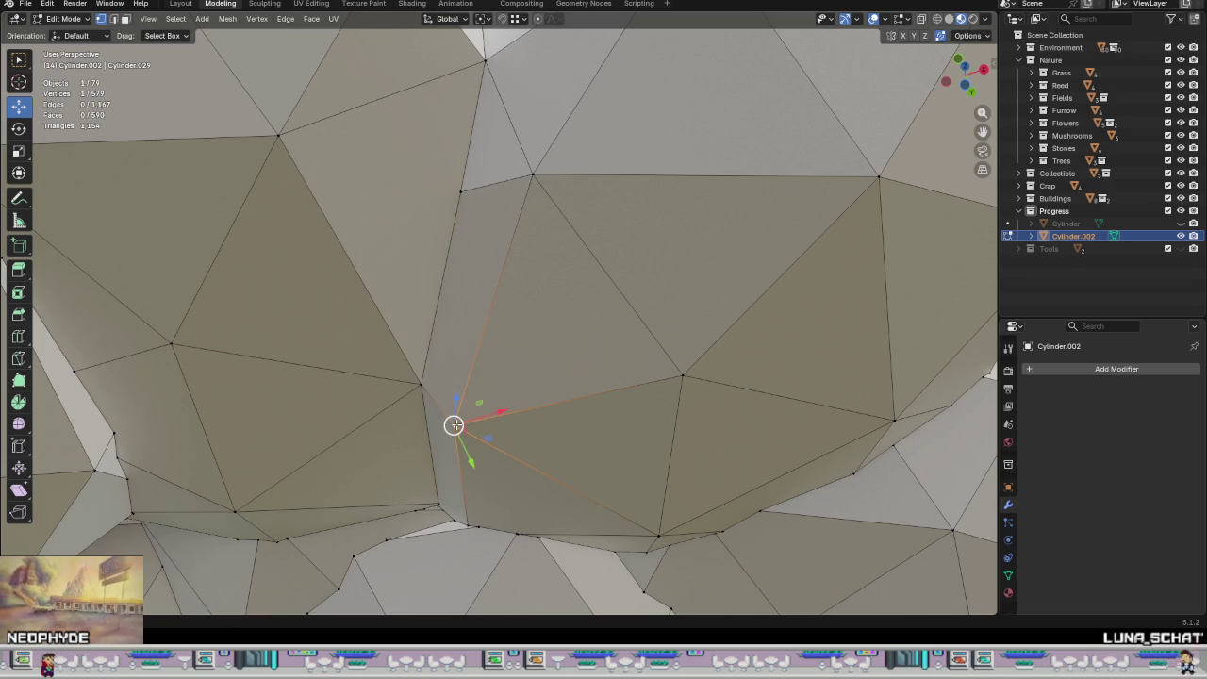
key(g)
click(421, 383)
click(460, 191)
drag(460, 192, 420, 383)
ctrl+click(432, 388)
click(431, 389)
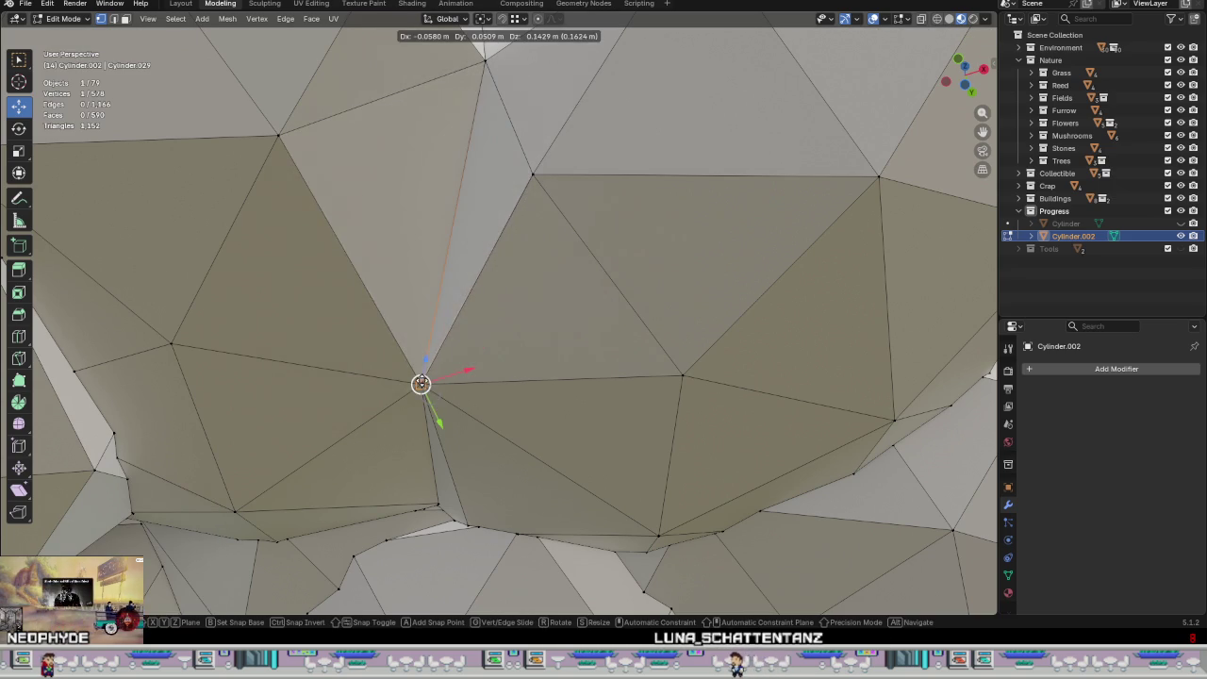
Step: Leave Edit Mode to orbit and inspect the canopy seams, then return to Edit Mode
scroll(420, 383, down, 5)
mouse_move(425, 382)
middle_down()
mouse_move(415, 338)
mouse_move(446, 326)
mouse_move(452, 349)
middle_up()
key(Tab)
scroll(462, 400, down, 3)
mouse_move(462, 400)
middle_down()
mouse_move(515, 458)
mouse_move(525, 415)
mouse_move(450, 425)
middle_up()
key(Tab)
Step: Orbit and zoom in around the selected seam vertex
scroll(450, 425, up, 3)
scroll(490, 386, down, 3)
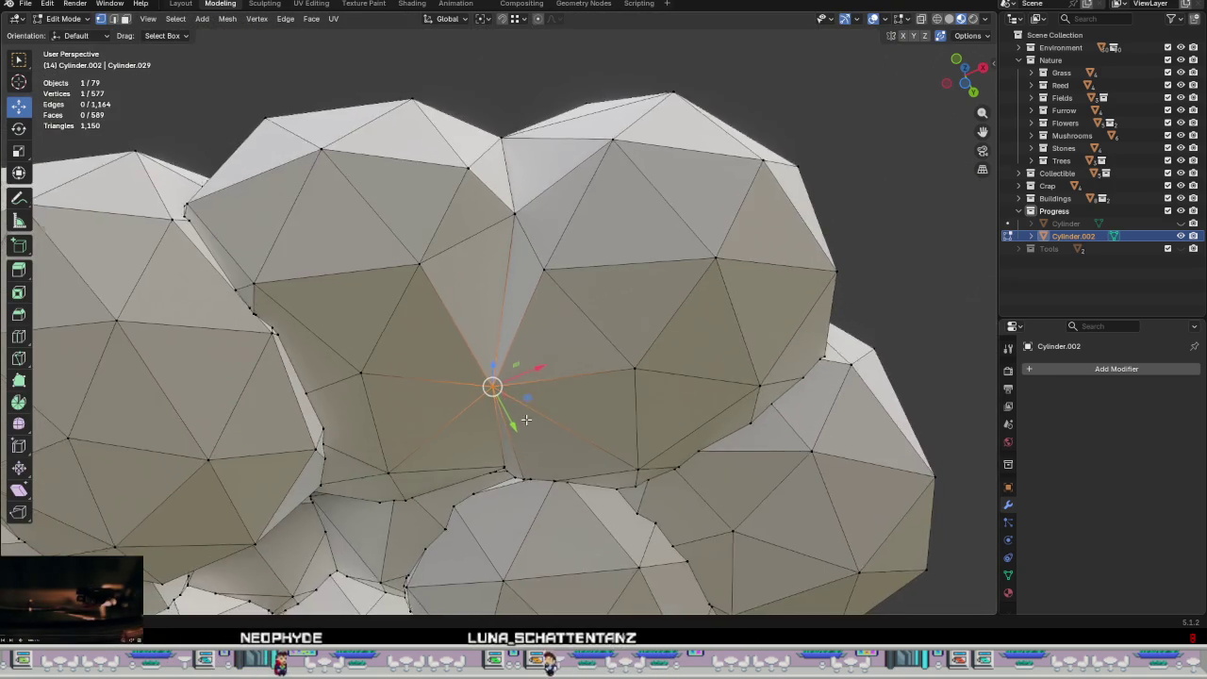
scroll(525, 337, up, 2)
mouse_move(525, 337)
middle_down()
mouse_move(462, 391)
mouse_move(453, 453)
mouse_move(471, 386)
mouse_move(449, 491)
middle_up()
scroll(498, 358, down, 2)
scroll(453, 403, up, 2)
scroll(453, 403, down, 2)
scroll(453, 453, up, 2)
scroll(453, 454, down, 2)
scroll(449, 491, up, 2)
scroll(449, 492, up, 1)
scroll(469, 349, up, 2)
scroll(469, 349, up, 2)
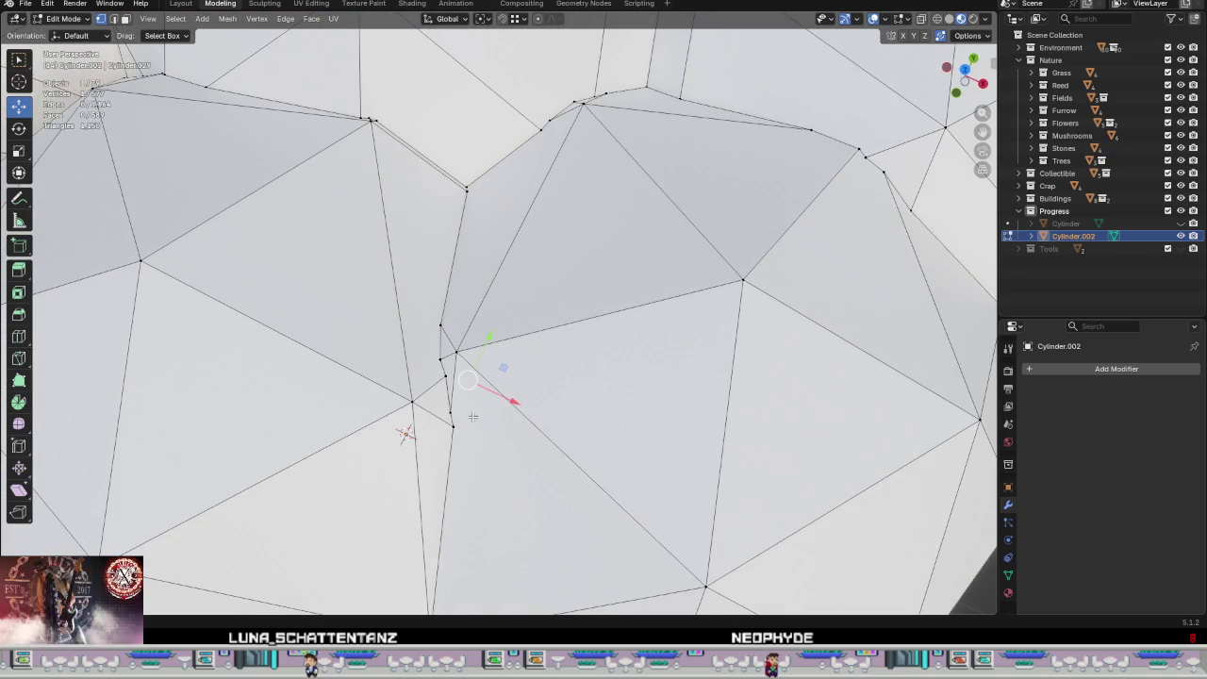
Step: Merge the currently selected seam vertices At Center
scroll(469, 349, up, 1)
middle_drag(468, 348, 525, 382)
right_click(519, 312)
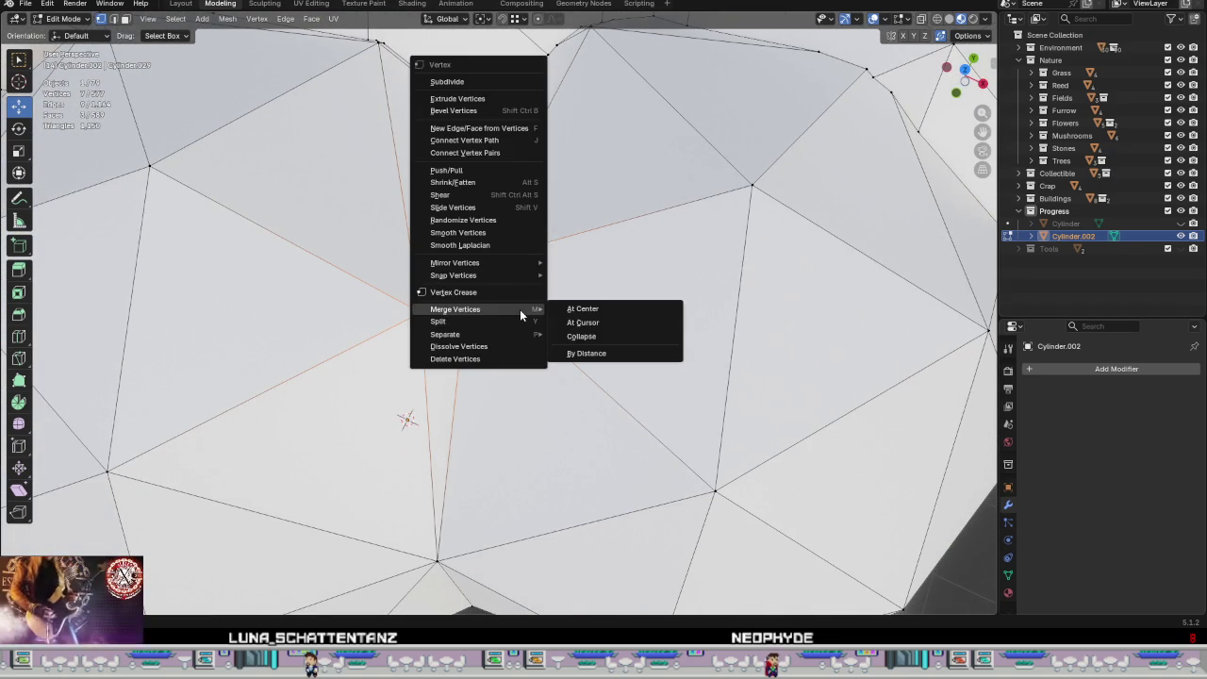
click(577, 312)
mouse_move(577, 312)
middle_down()
mouse_move(509, 273)
mouse_move(475, 234)
middle_up()
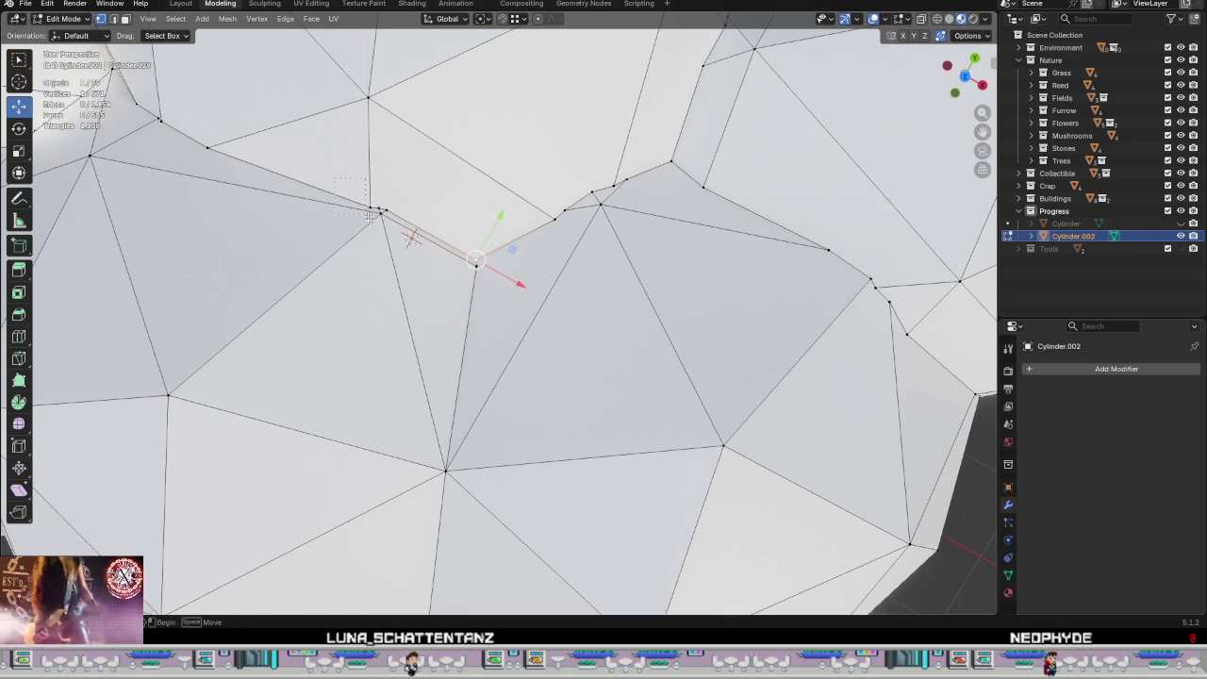
Step: Box-select the tight cluster of seam vertices and merge it At Center
drag(363, 193, 409, 247)
right_click(409, 255)
click(467, 254)
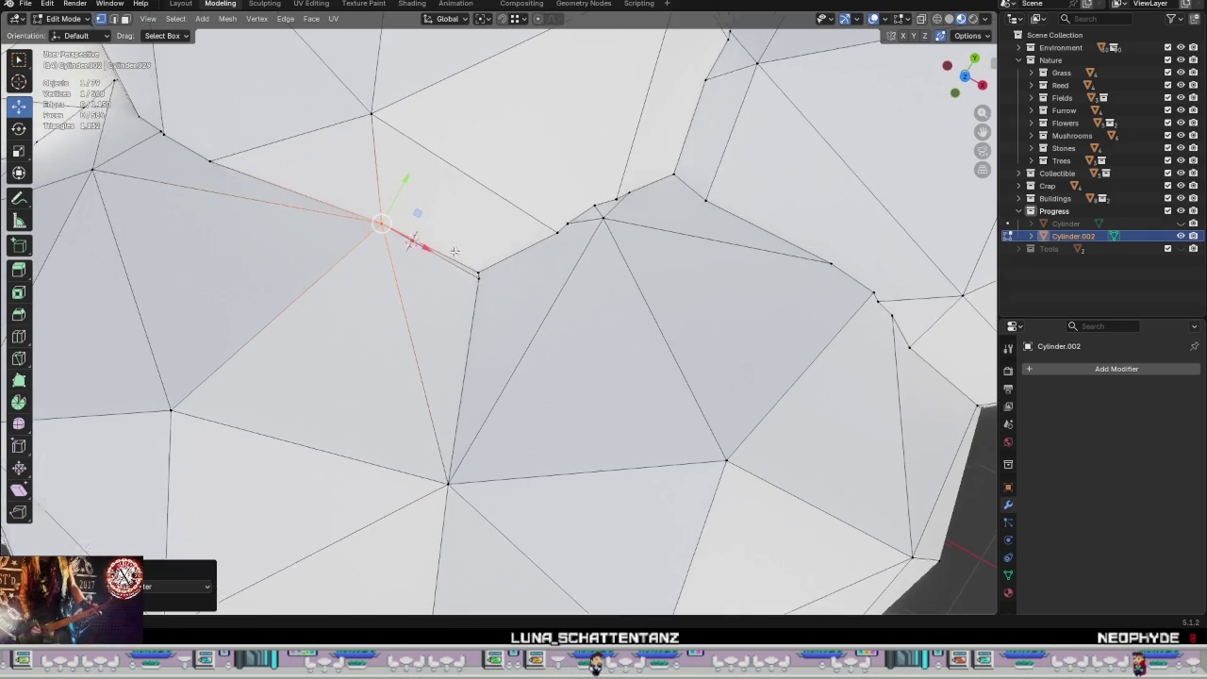
middle_drag(466, 254, 559, 401)
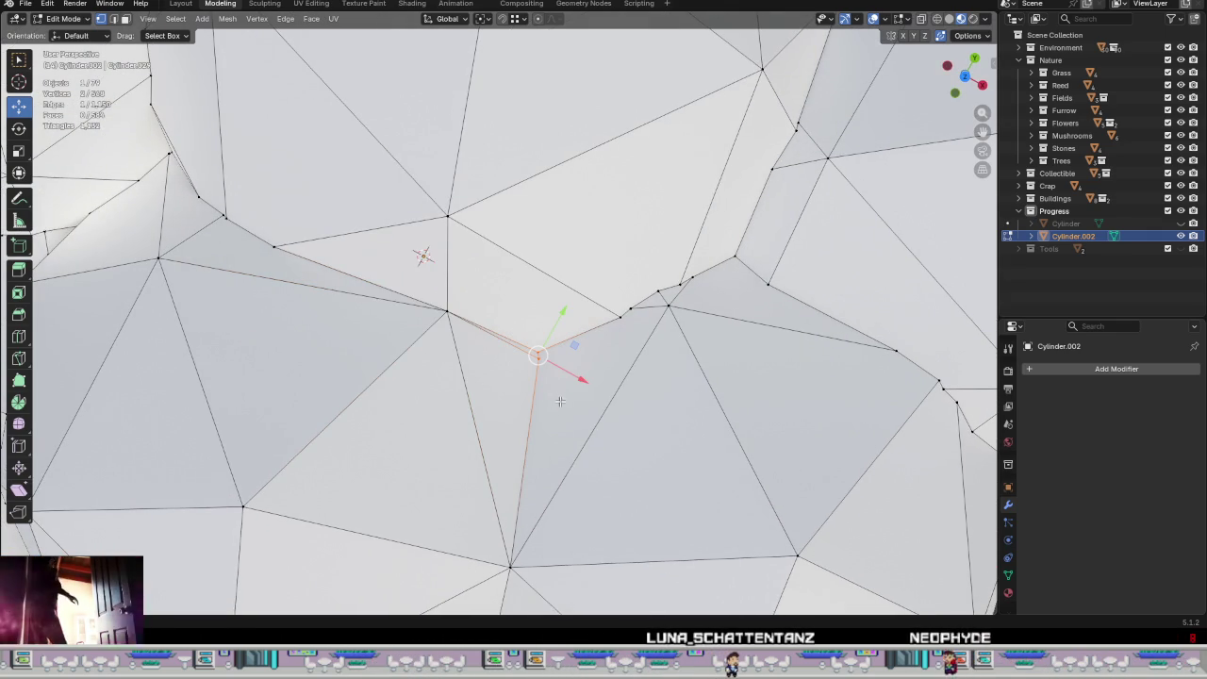
Step: Box-select the close seam vertices at the next gap and merge them At Center
middle_drag(667, 379, 656, 366)
drag(655, 366, 585, 327)
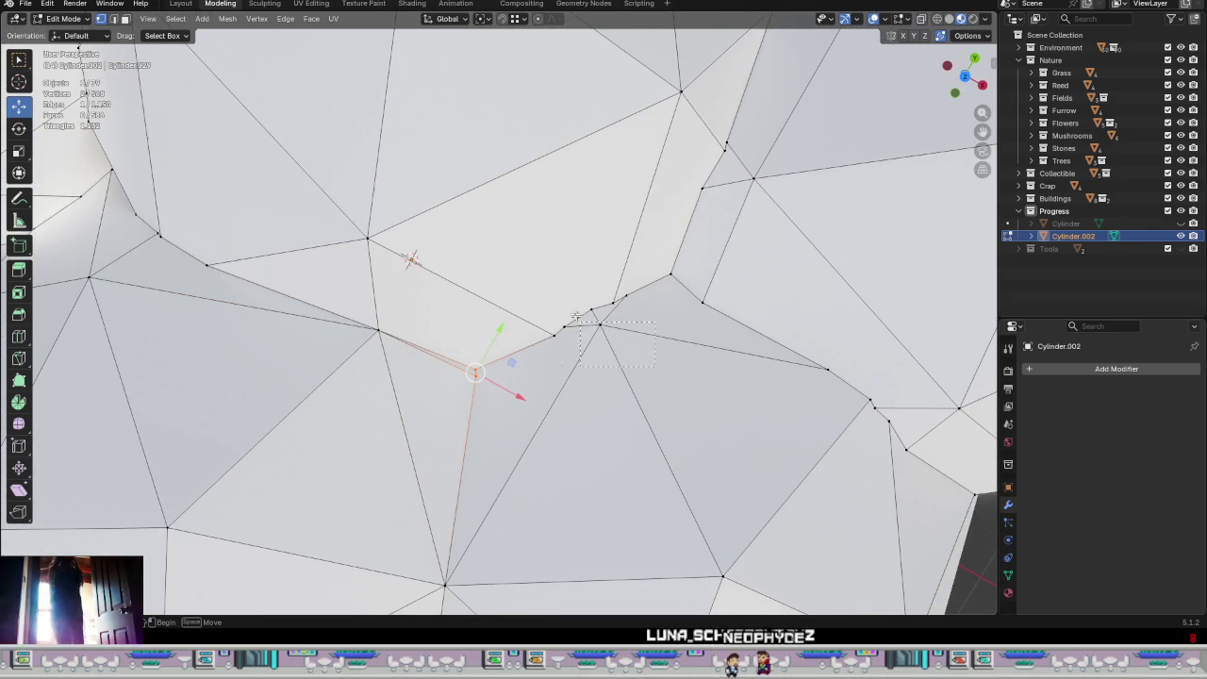
drag(540, 280, 540, 279)
right_click(605, 351)
click(666, 352)
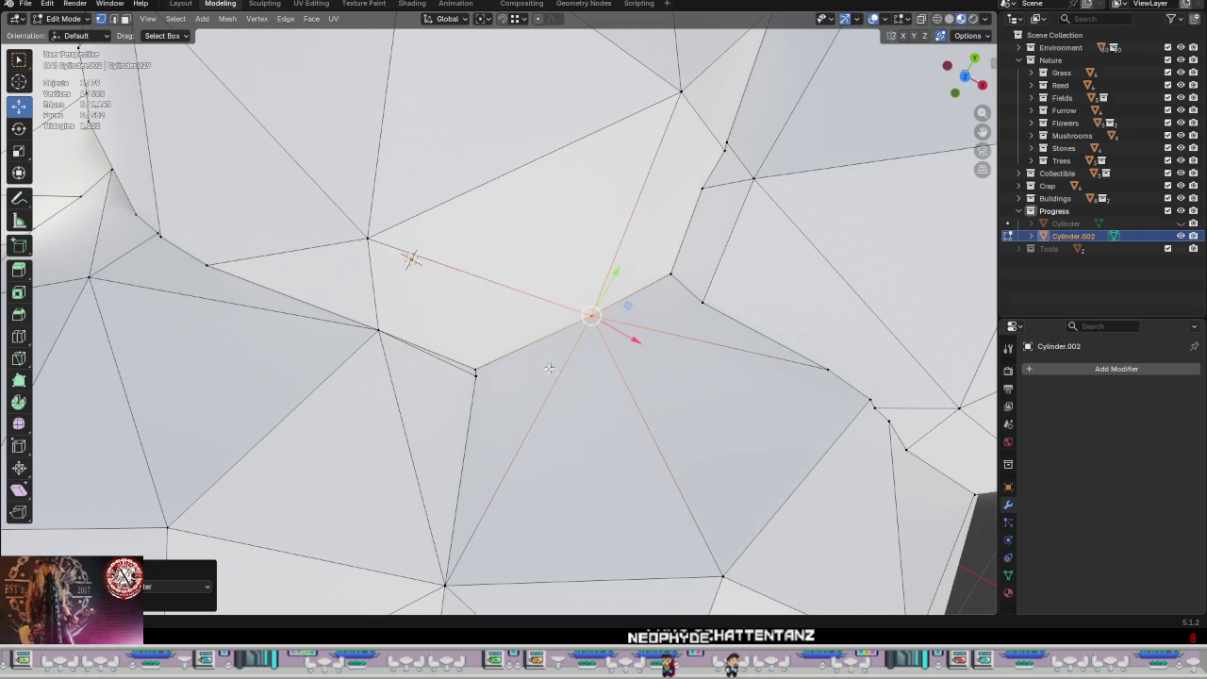
Step: Select the next vertex along the seam and merge the selection At Center
click(475, 372)
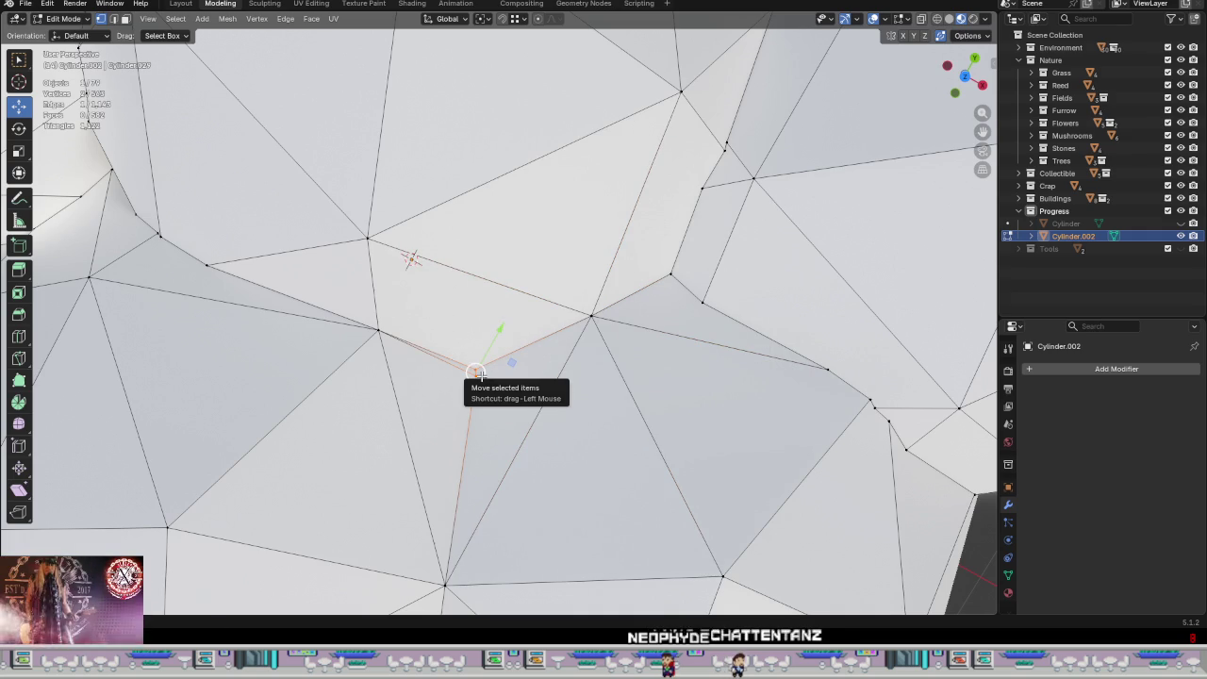
mouse_move(478, 373)
middle_down()
mouse_move(612, 342)
mouse_move(541, 350)
mouse_move(525, 398)
mouse_move(541, 405)
mouse_move(557, 377)
mouse_move(525, 347)
middle_up()
right_click(541, 405)
click(595, 406)
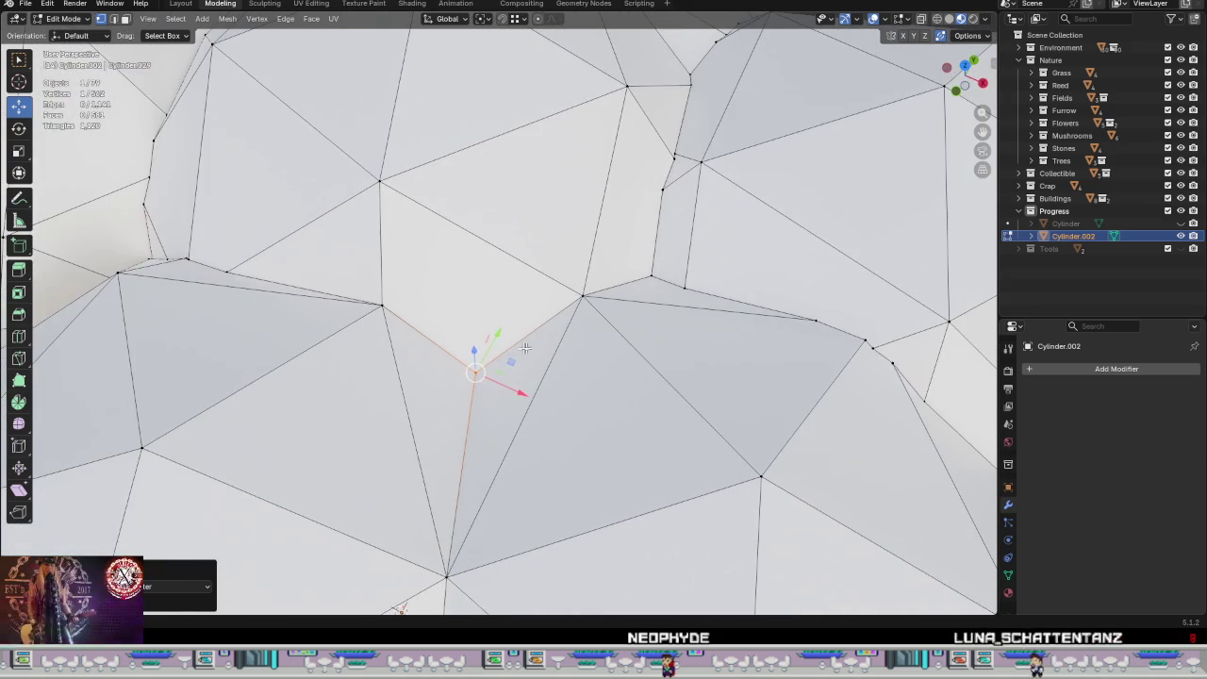
Step: Move the vertex at the seam's kink down along the seam
click(403, 322)
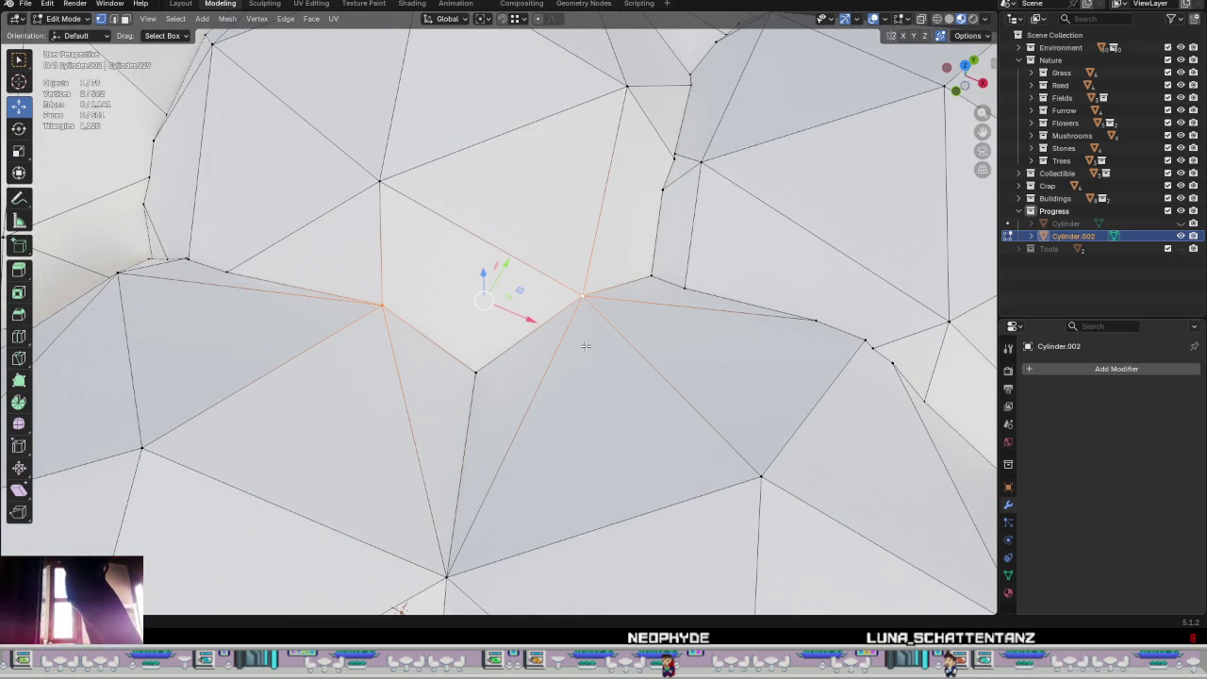
mouse_move(496, 378)
middle_down()
mouse_move(481, 358)
mouse_move(478, 373)
middle_up()
mouse_move(476, 372)
mouse_down()
mouse_move(372, 321)
mouse_move(479, 318)
mouse_move(564, 279)
mouse_up()
mouse_move(564, 279)
middle_down()
mouse_move(490, 302)
mouse_move(528, 374)
mouse_move(567, 388)
mouse_move(498, 270)
mouse_move(514, 348)
middle_up()
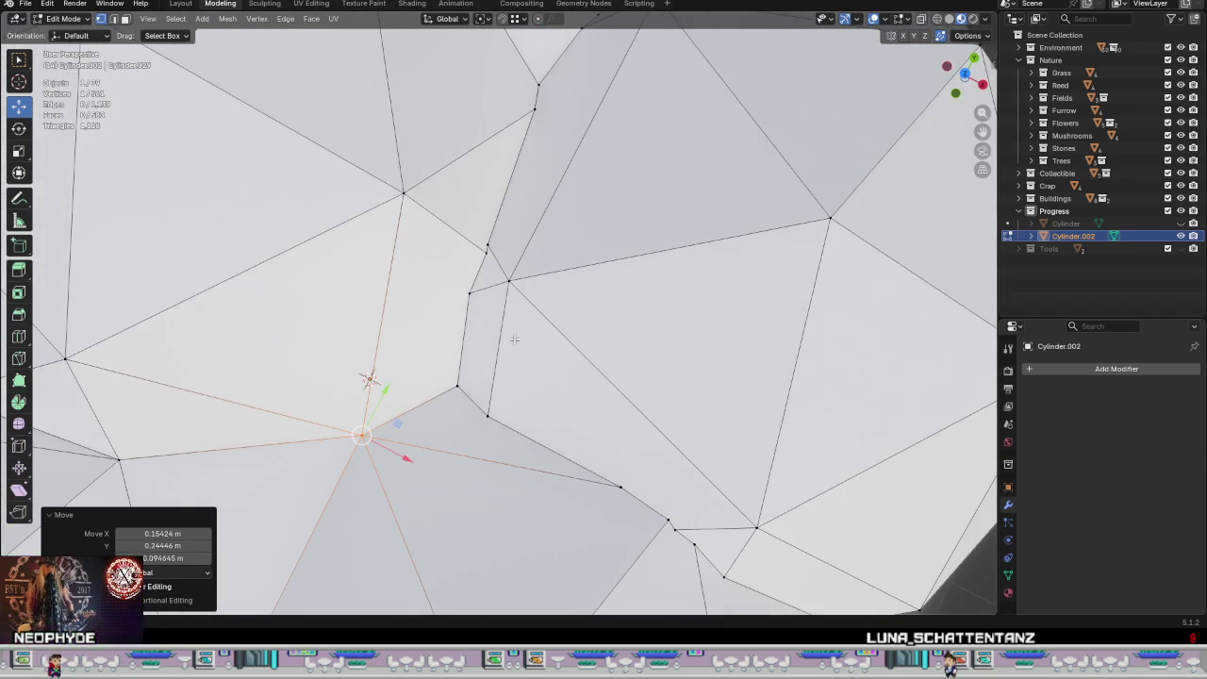
Step: Box-select the overlapping seam vertices and merge them At Center
drag(482, 252, 481, 253)
key(ctrl+v)
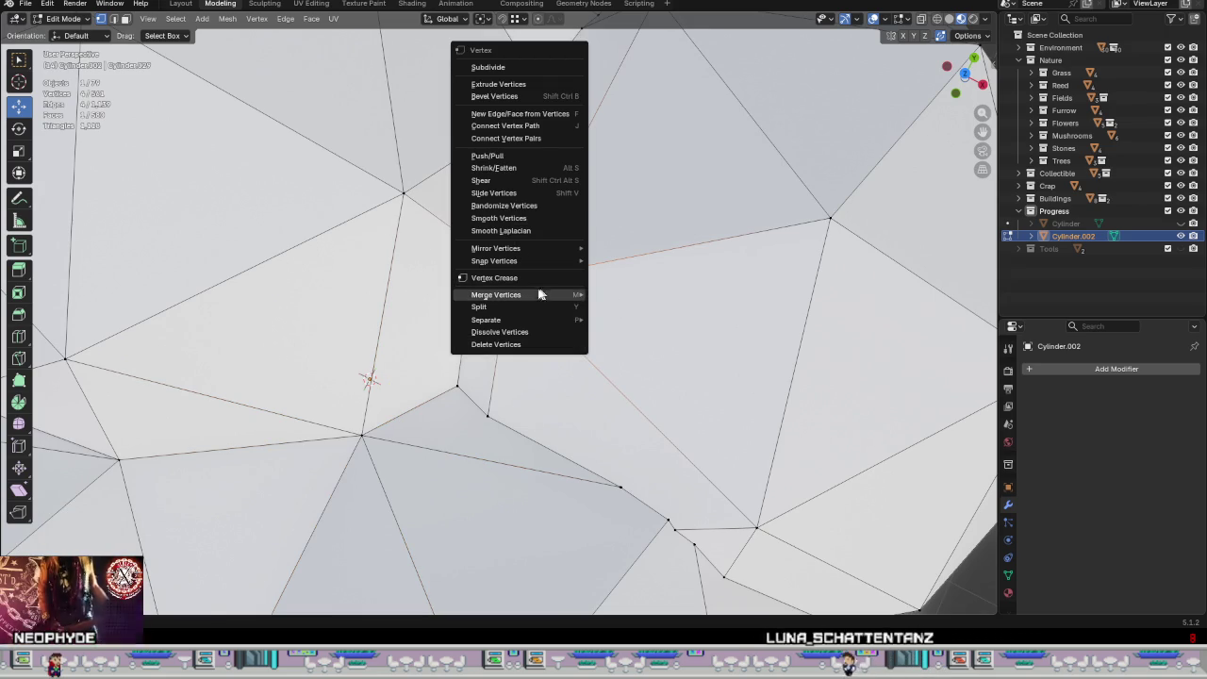
click(617, 298)
middle_drag(573, 367, 570, 336)
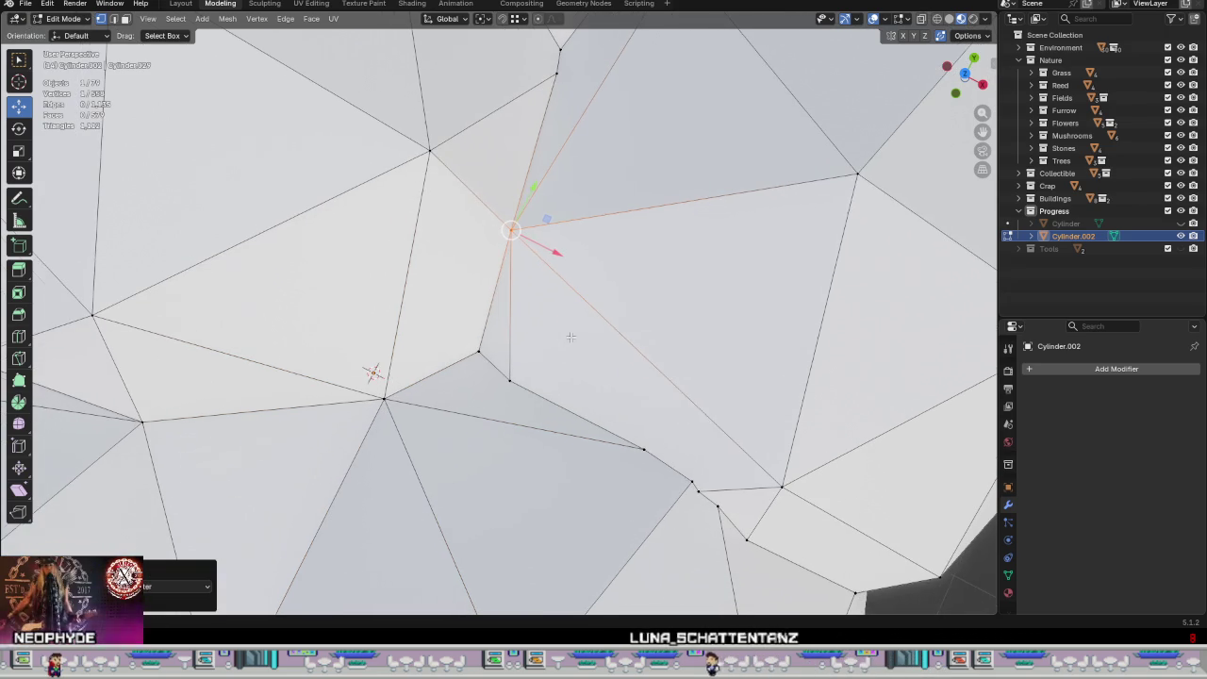
Step: Snap a stray seam vertex onto its neighbour, then undo a second misplaced vertex move
click(480, 352)
key(g)
click(509, 380)
click(509, 381)
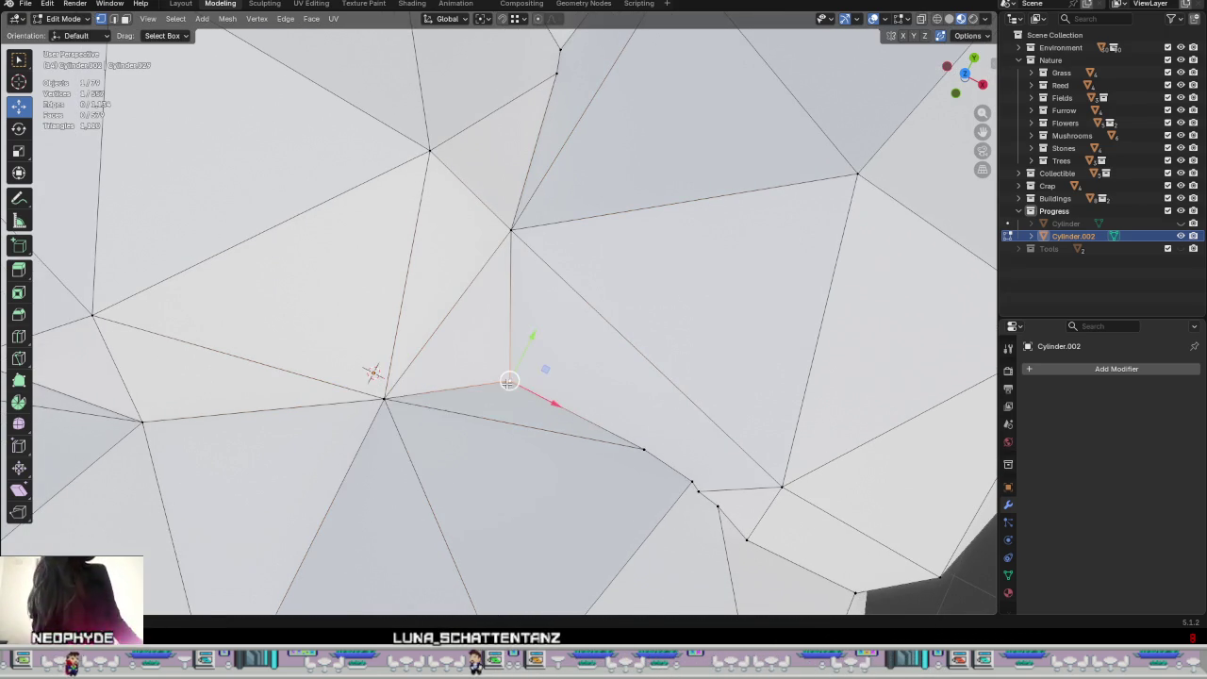
key(g)
click(418, 400)
key(ctrl+z)
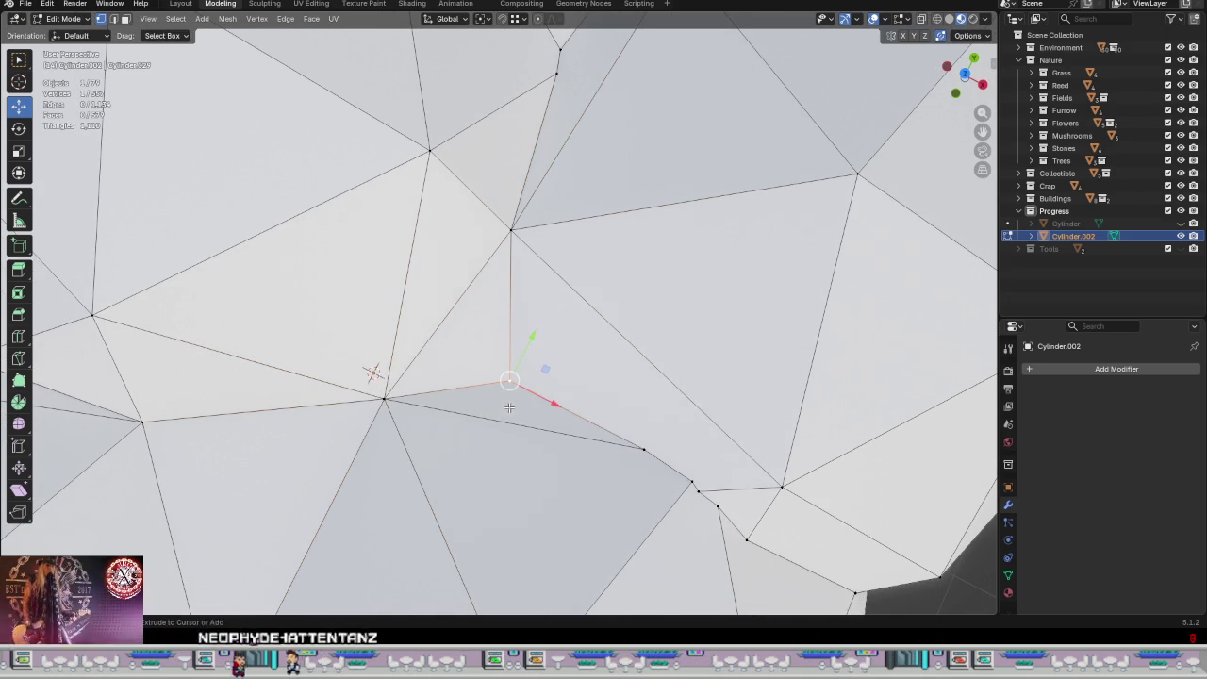
Step: Select the vertex cluster at the seam gap, merge it At Center, and reposition it
shift+middle_drag(666, 458, 507, 335)
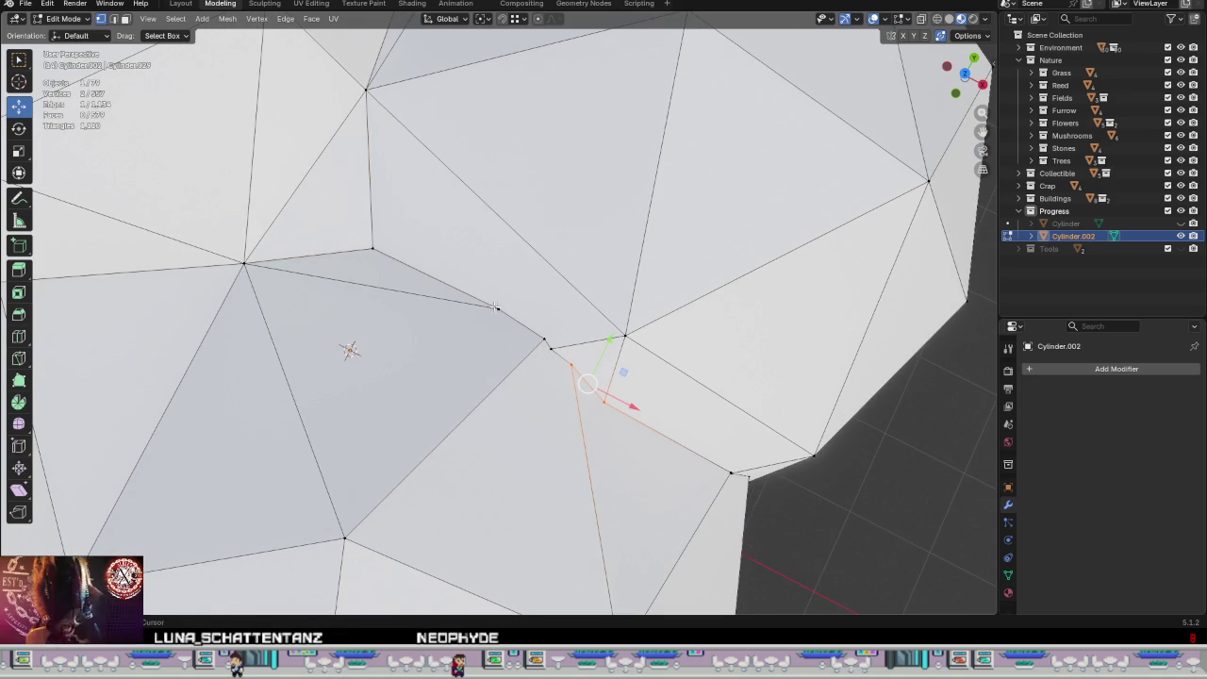
shift+drag(558, 373, 558, 373)
right_click(572, 375)
mouse_move(492, 377)
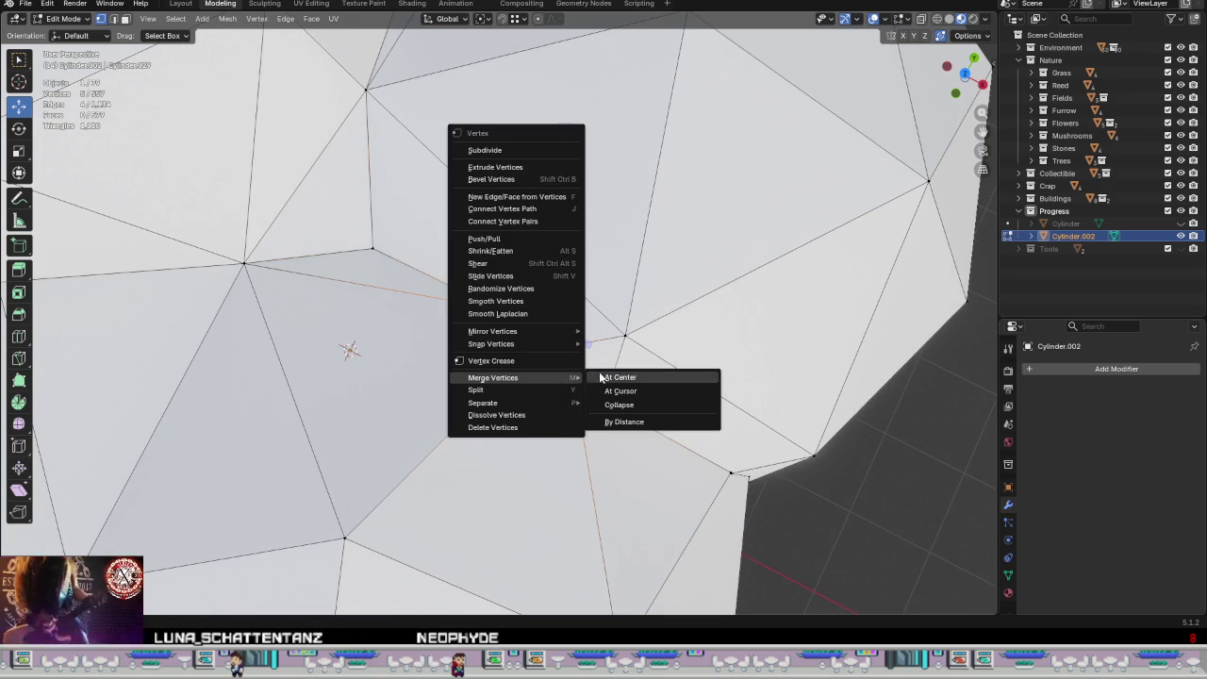
click(601, 377)
key(g)
click(553, 349)
Step: Snap the merged vertex onto the upper vertex, leaving 551 vertices
mouse_move(600, 377)
middle_down()
mouse_move(699, 349)
mouse_move(535, 380)
middle_up()
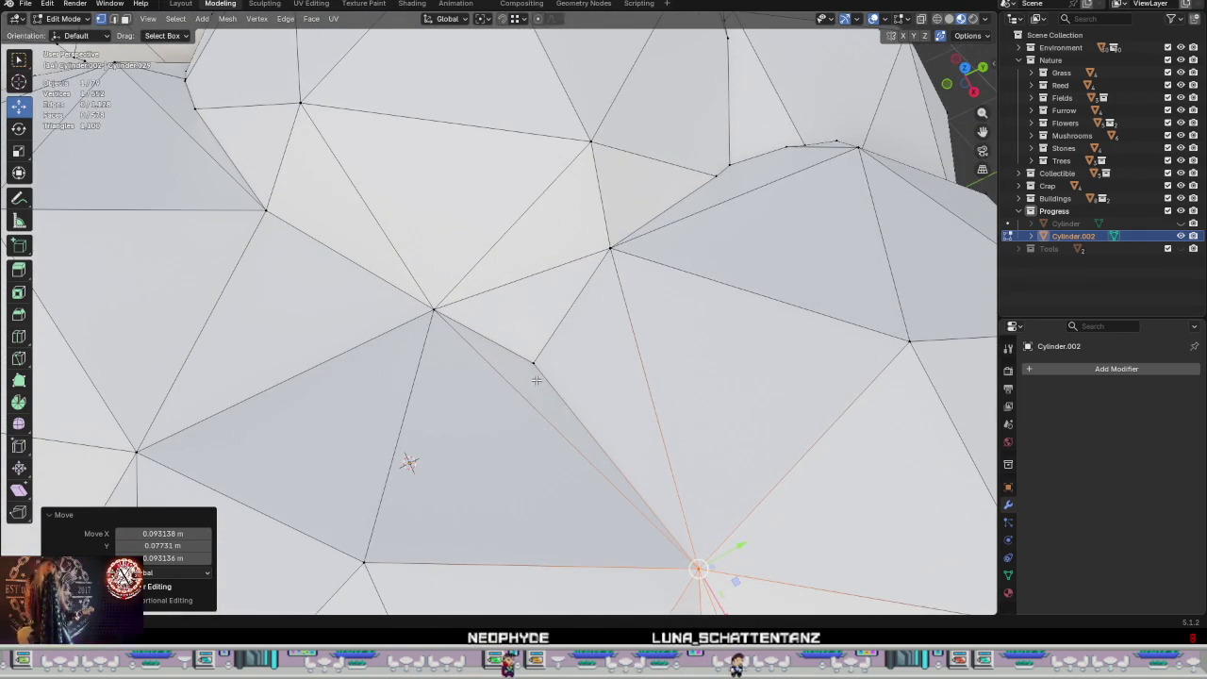
key(g)
click(533, 361)
scroll(657, 412, down, 3)
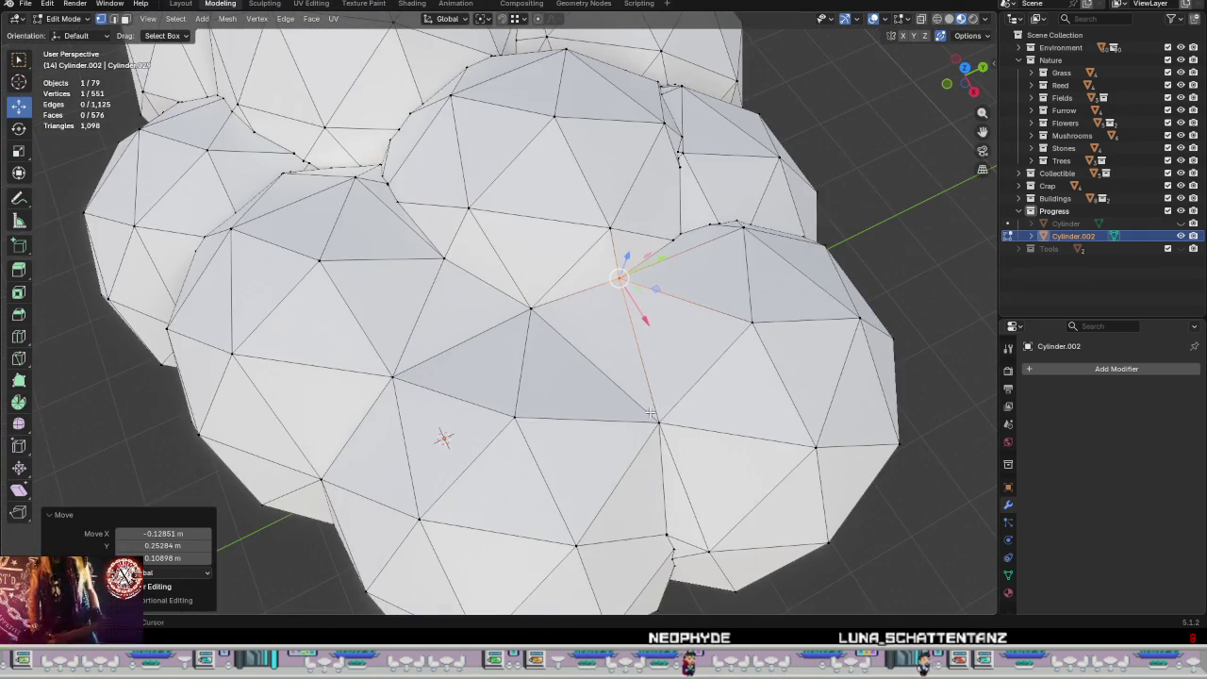
Step: Inspect the whole canopy's seams from below in Object Mode, then return to Edit Mode
scroll(657, 412, down, 2)
middle_drag(657, 412, 630, 331)
key(Tab)
scroll(640, 344, down, 3)
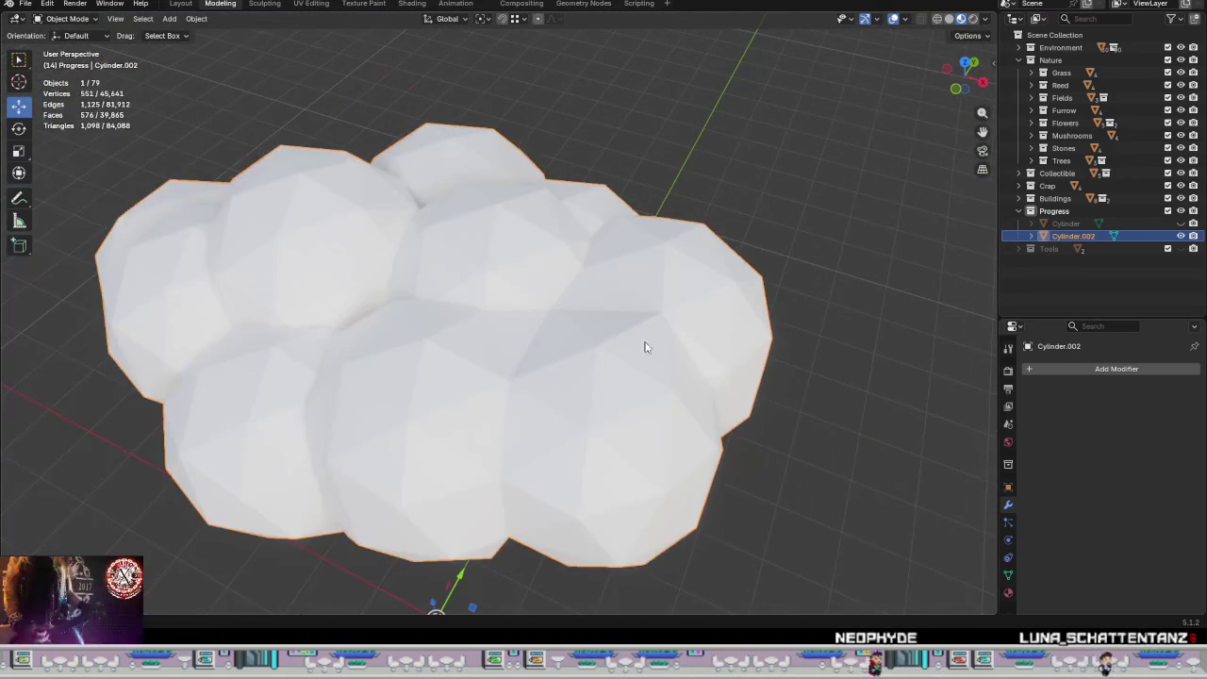
mouse_move(676, 363)
middle_down()
mouse_move(655, 377)
mouse_move(576, 377)
mouse_move(593, 329)
mouse_move(618, 344)
middle_up()
key(Tab)
Step: Lower the selected seam vertex along the vertical axis
scroll(617, 344, up, 2)
scroll(560, 286, up, 2)
scroll(560, 286, up, 2)
scroll(560, 285, down, 2)
middle_drag(560, 286, 513, 253)
scroll(513, 253, up, 2)
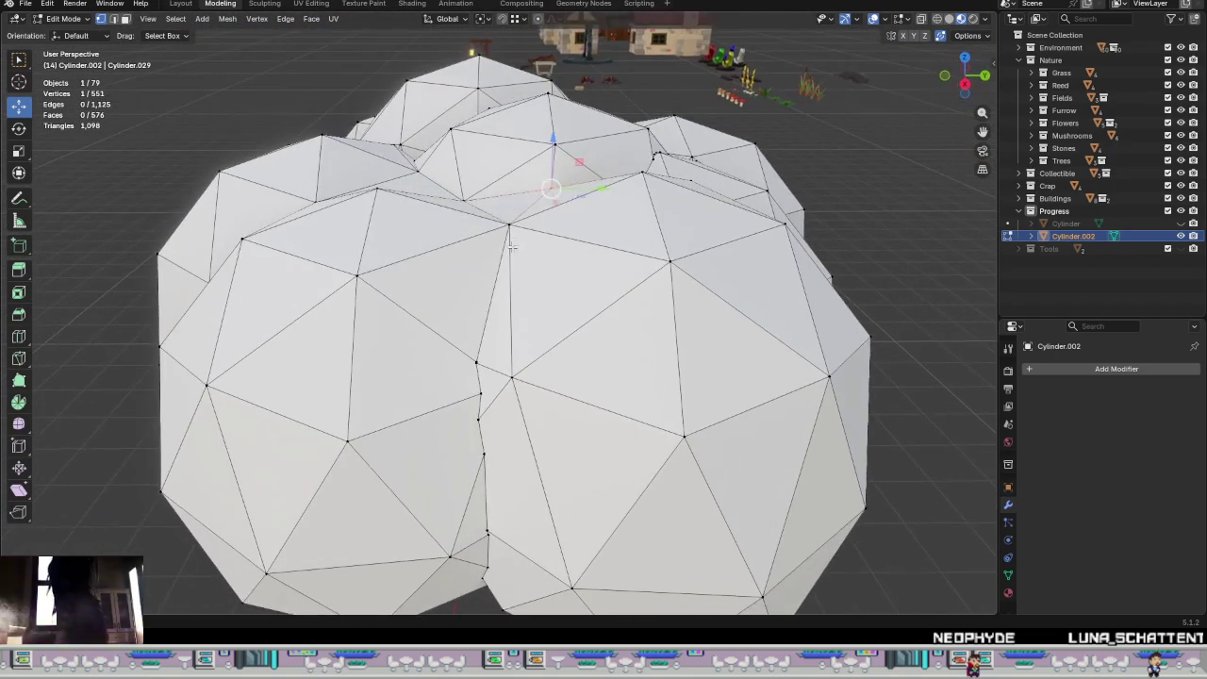
drag(508, 193, 512, 256)
scroll(512, 256, down, 2)
Step: Check the canopy shape in Object Mode, then return to Edit Mode at the next seam
key(Tab)
scroll(560, 280, up, 2)
mouse_move(560, 280)
middle_down()
mouse_move(560, 318)
mouse_move(616, 337)
mouse_move(515, 280)
mouse_move(490, 293)
middle_up()
key(Tab)
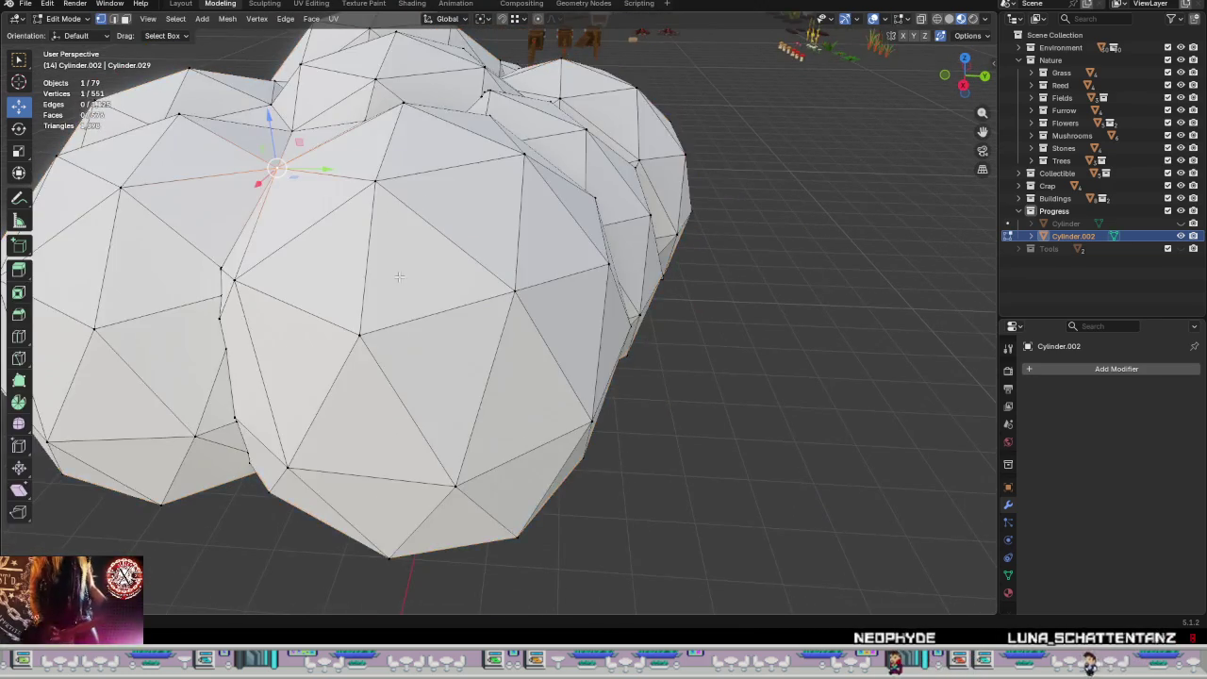
scroll(348, 263, up, 3)
scroll(347, 262, up, 1)
mouse_move(348, 262)
middle_down()
mouse_move(358, 291)
mouse_move(458, 296)
mouse_move(463, 353)
middle_up()
Step: Merge the vertices along the seam gap At Center and move the merged vertex into place
mouse_move(464, 353)
mouse_down()
mouse_move(453, 318)
mouse_move(518, 288)
mouse_up()
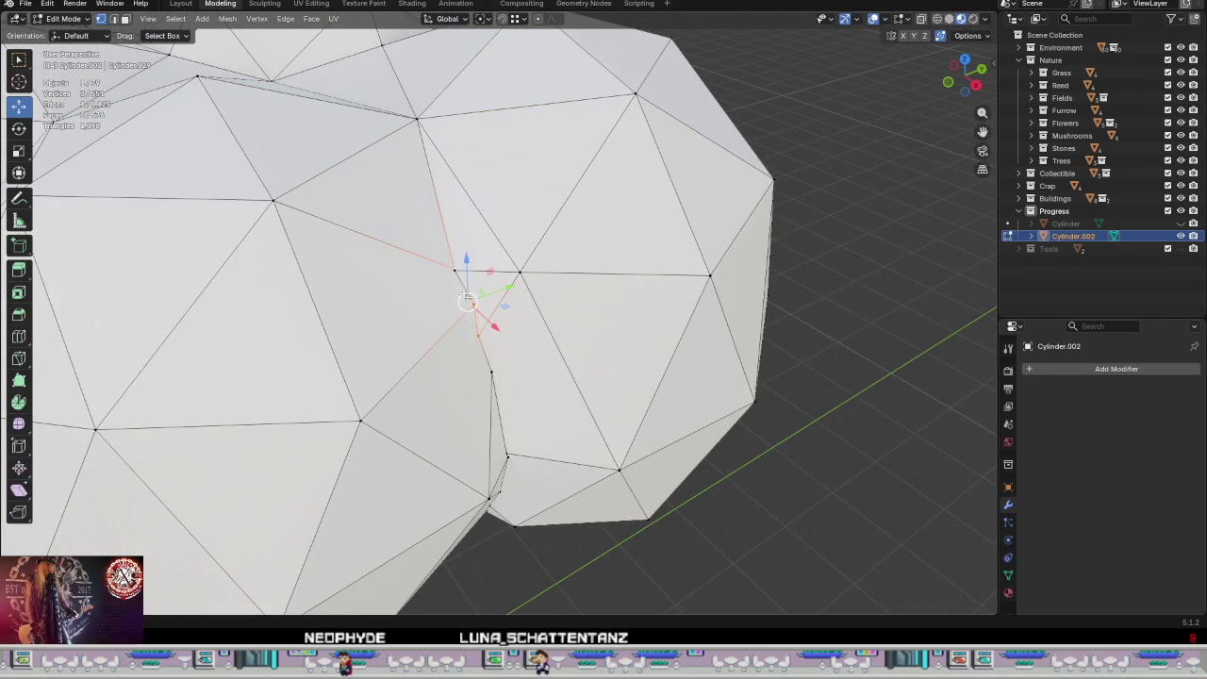
right_click(488, 304)
click(526, 301)
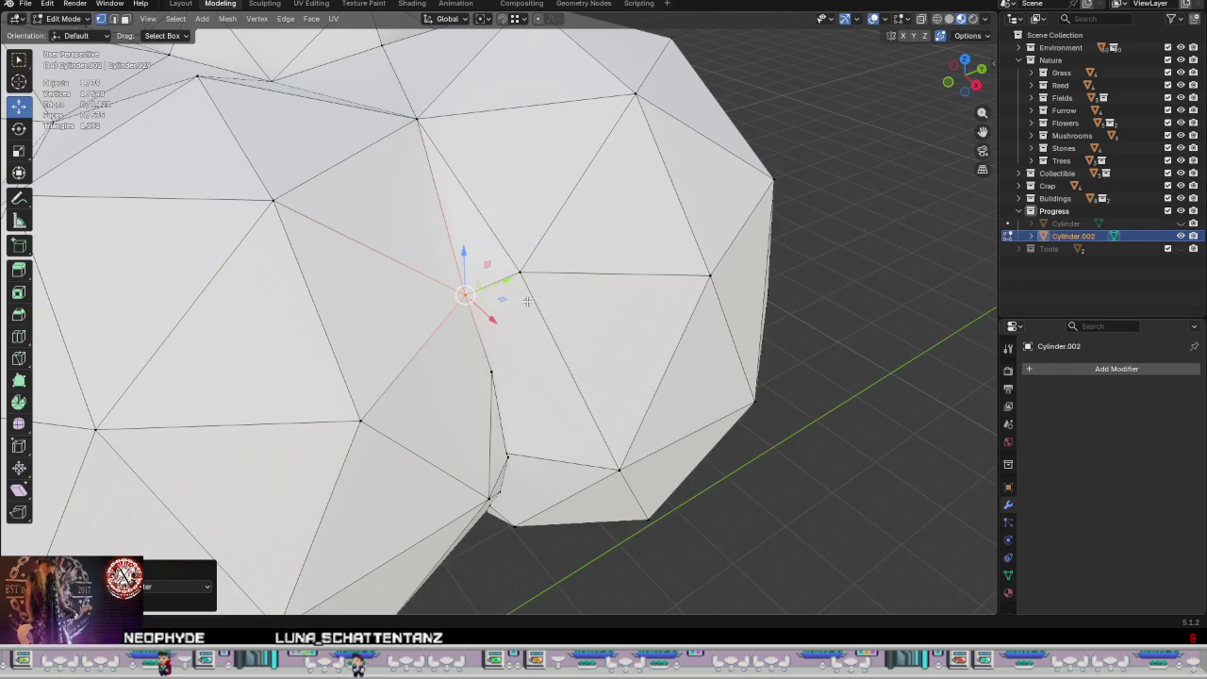
drag(462, 293, 519, 272)
scroll(520, 271, down, 4)
mouse_move(520, 271)
middle_down()
mouse_move(494, 233)
mouse_move(472, 266)
mouse_move(491, 369)
middle_up()
scroll(494, 233, up, 3)
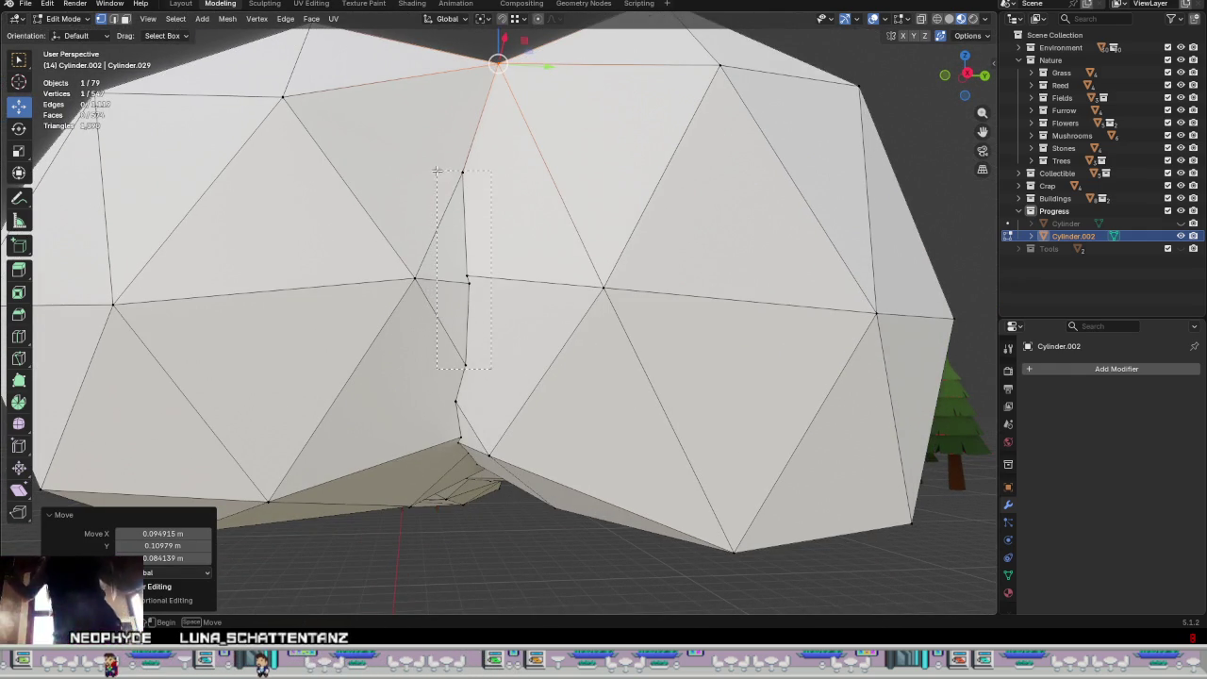
Step: Merge the five seam vertices between two domes into one
drag(490, 367, 408, 160)
key(ctrl+v)
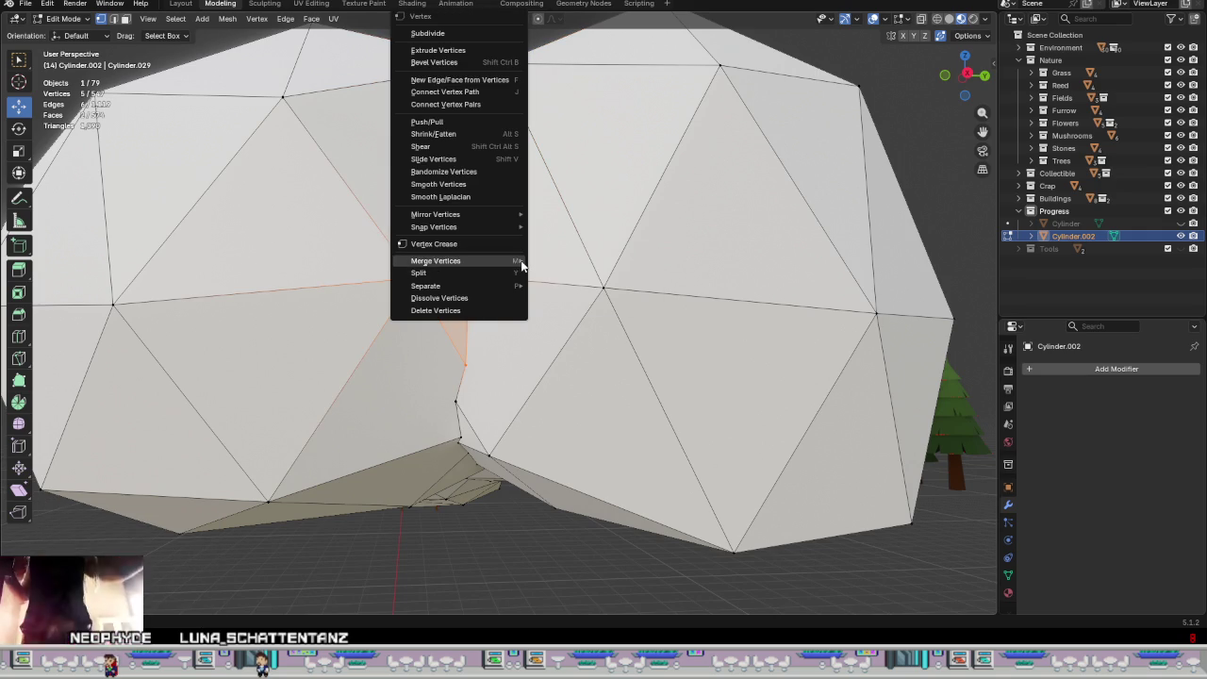
click(553, 262)
scroll(431, 320, up, 2)
scroll(432, 320, up, 2)
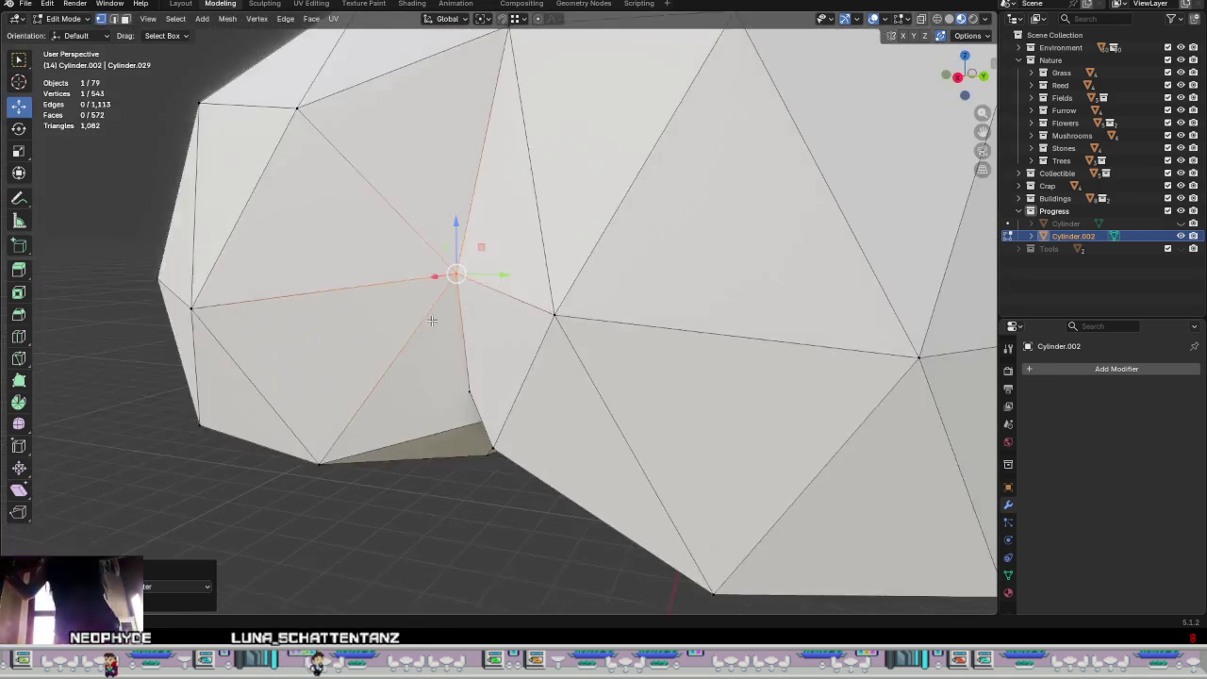
Step: Inspect the seam between the domes in Object Mode, then return to Edit Mode
key(Tab)
scroll(431, 320, down, 5)
mouse_move(441, 315)
middle_down()
mouse_move(501, 356)
mouse_move(476, 322)
middle_up()
key(Tab)
scroll(611, 296, up, 1)
scroll(610, 296, up, 3)
scroll(611, 296, up, 1)
scroll(611, 296, up, 2)
scroll(511, 266, down, 1)
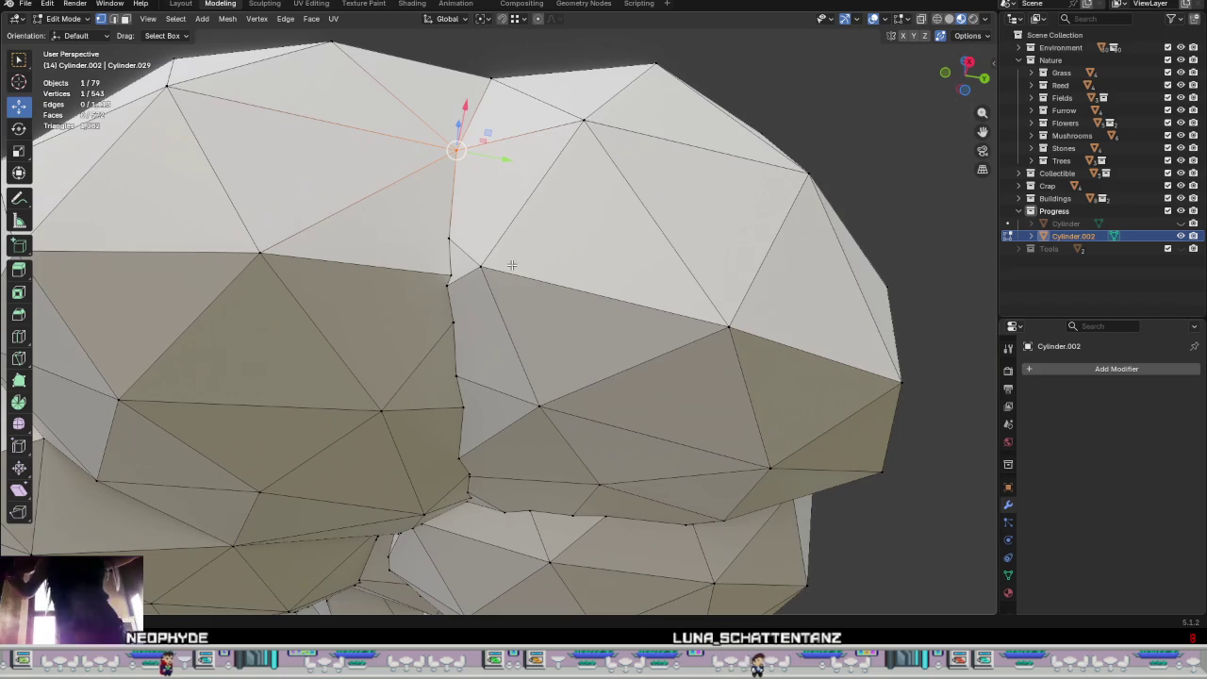
Step: Merge the vertices at the seam notch At Center
drag(424, 241, 425, 243)
right_click(429, 254)
click(527, 256)
mouse_move(528, 256)
middle_down()
mouse_move(536, 329)
mouse_move(547, 298)
mouse_move(533, 235)
mouse_move(499, 284)
mouse_move(466, 213)
middle_up()
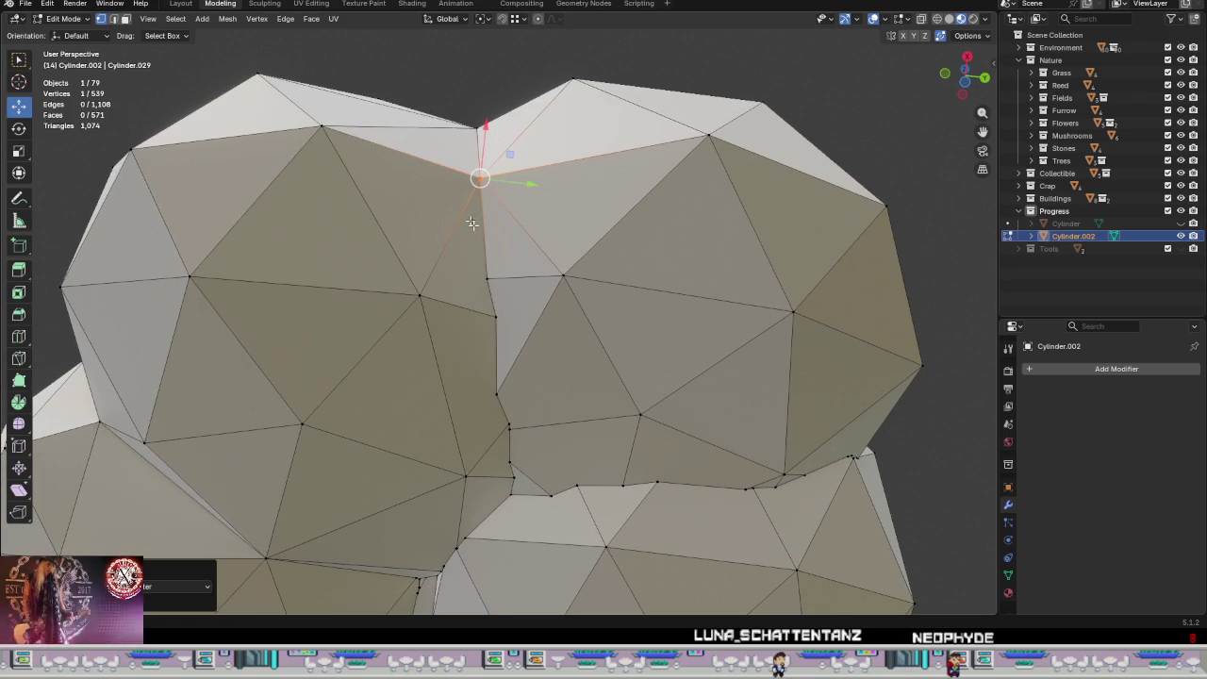
Step: Merge three seam vertices into one and move it into place, reaching 537 vertices
shift+drag(515, 396, 480, 274)
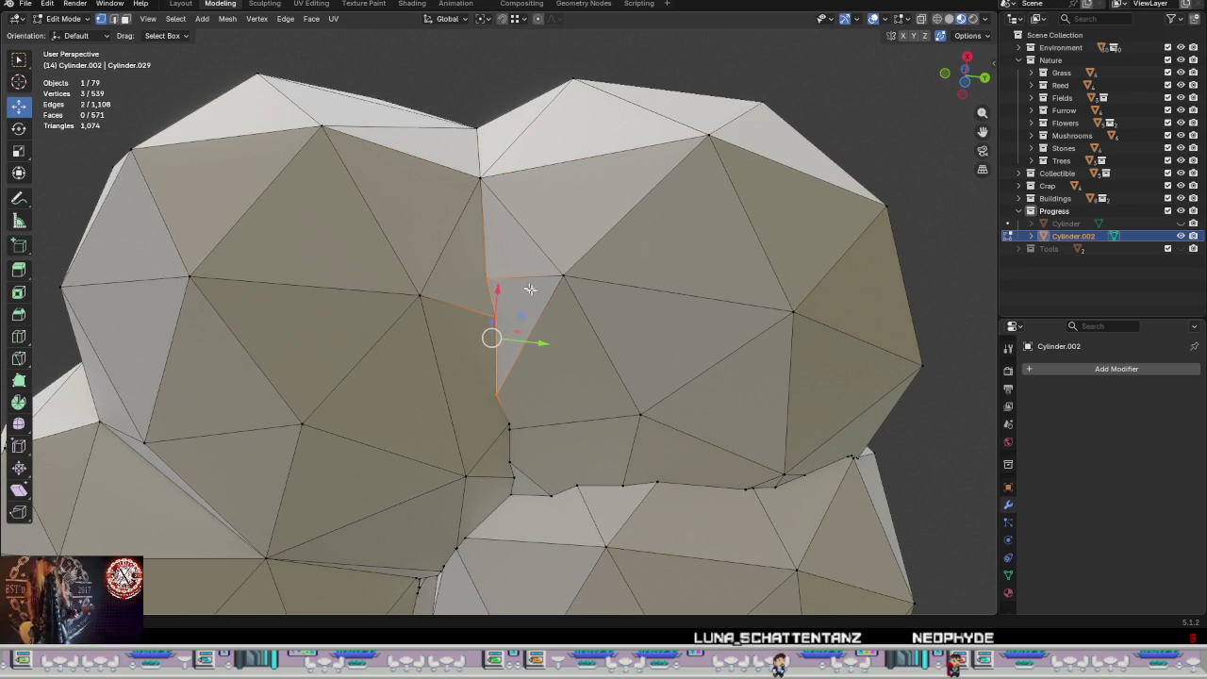
right_click(527, 335)
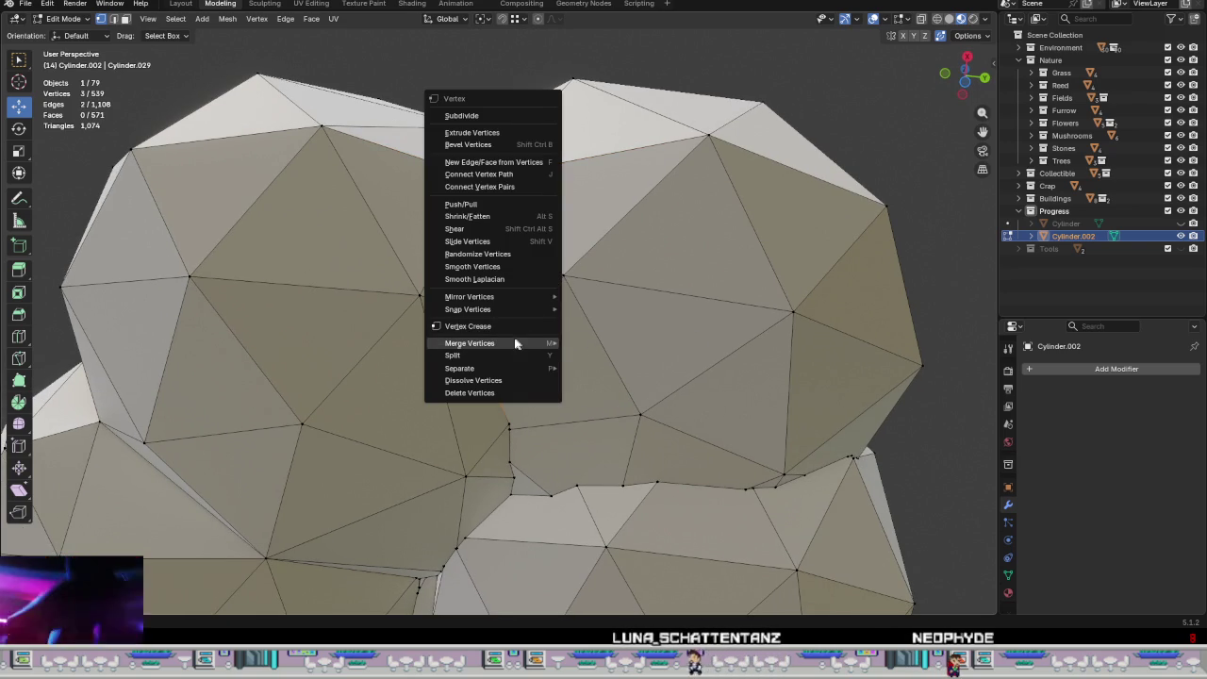
click(594, 342)
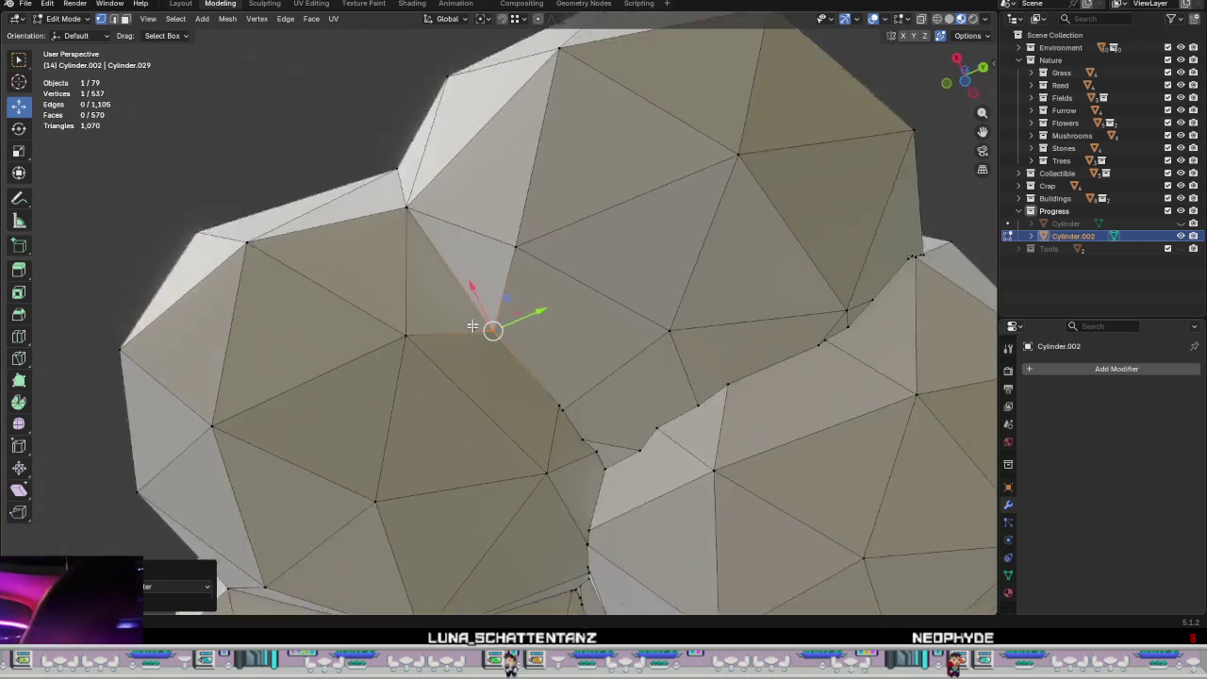
mouse_move(499, 327)
middle_down()
mouse_move(542, 302)
mouse_move(545, 443)
mouse_move(555, 301)
mouse_move(557, 343)
middle_up()
key(g)
click(561, 295)
middle_drag(559, 349, 512, 285)
scroll(474, 308, up, 1)
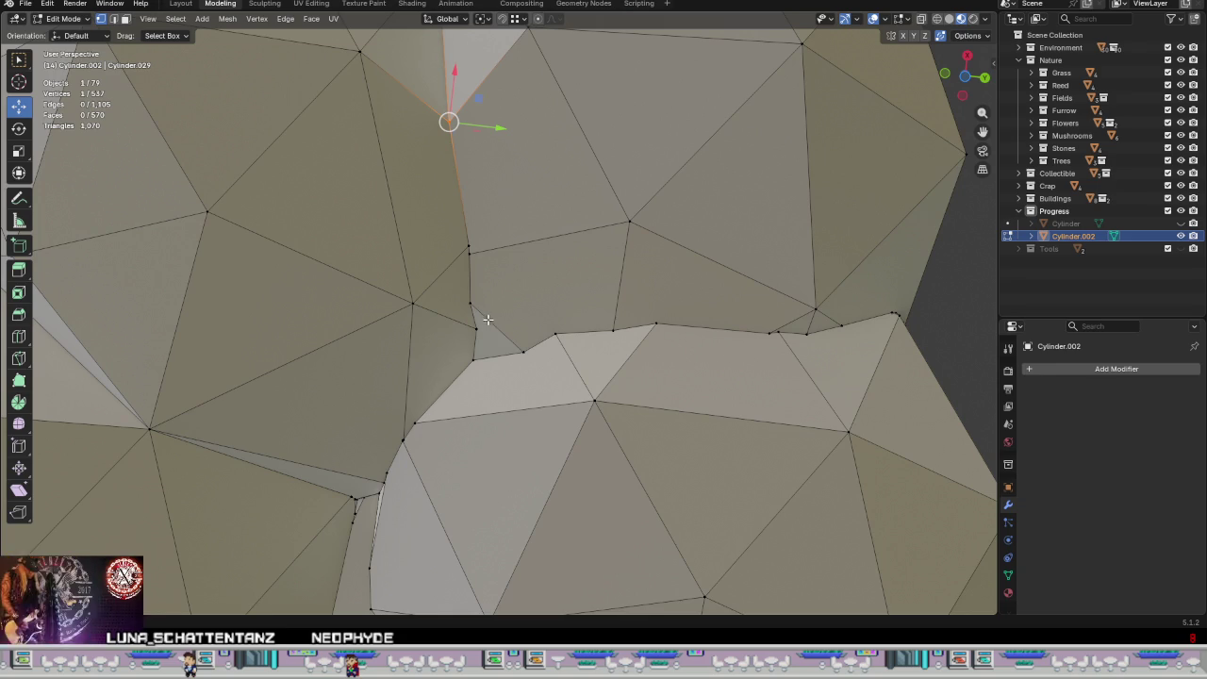
Step: Merge the four selected seam vertices into a single vertex at their centre
key(ctrl+v)
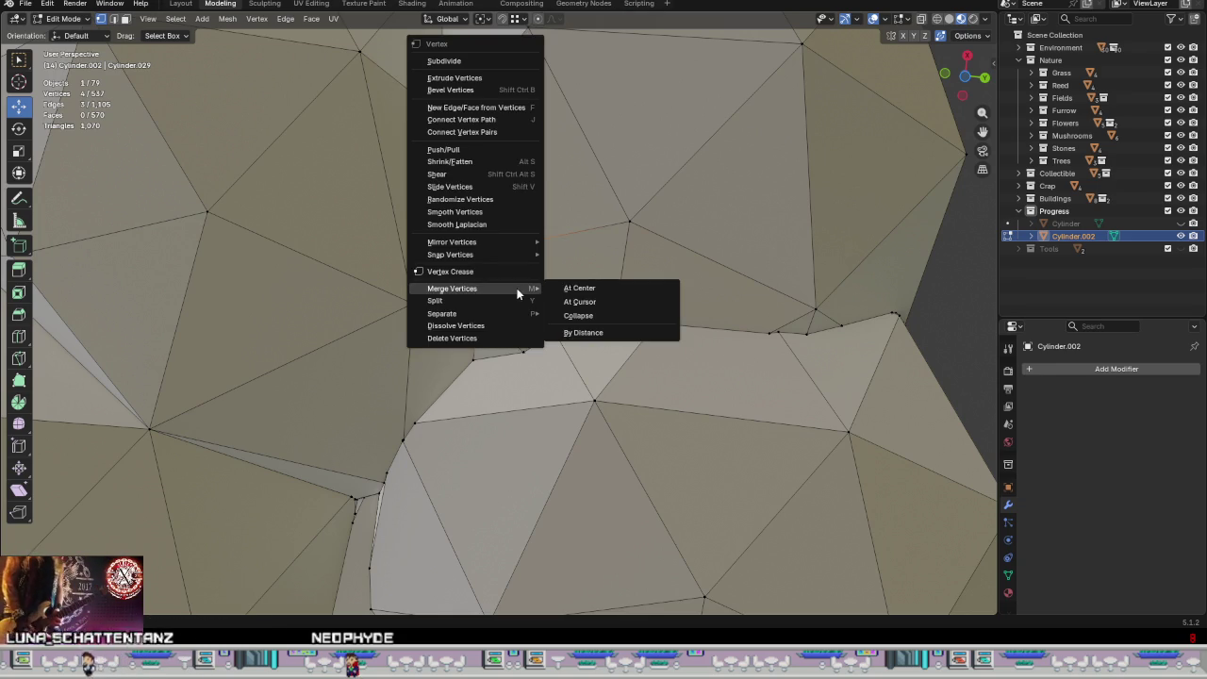
click(570, 290)
mouse_move(470, 282)
middle_down()
mouse_move(502, 309)
mouse_move(523, 412)
middle_up()
scroll(503, 308, up, 2)
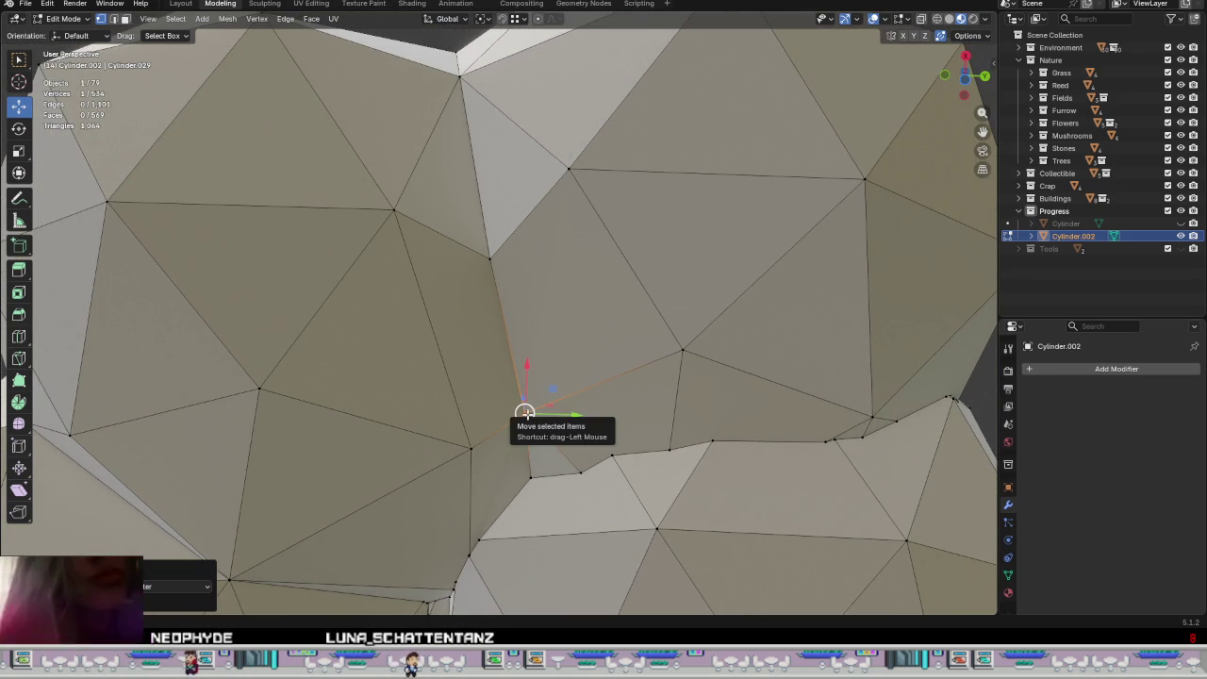
middle_drag(536, 405, 510, 420)
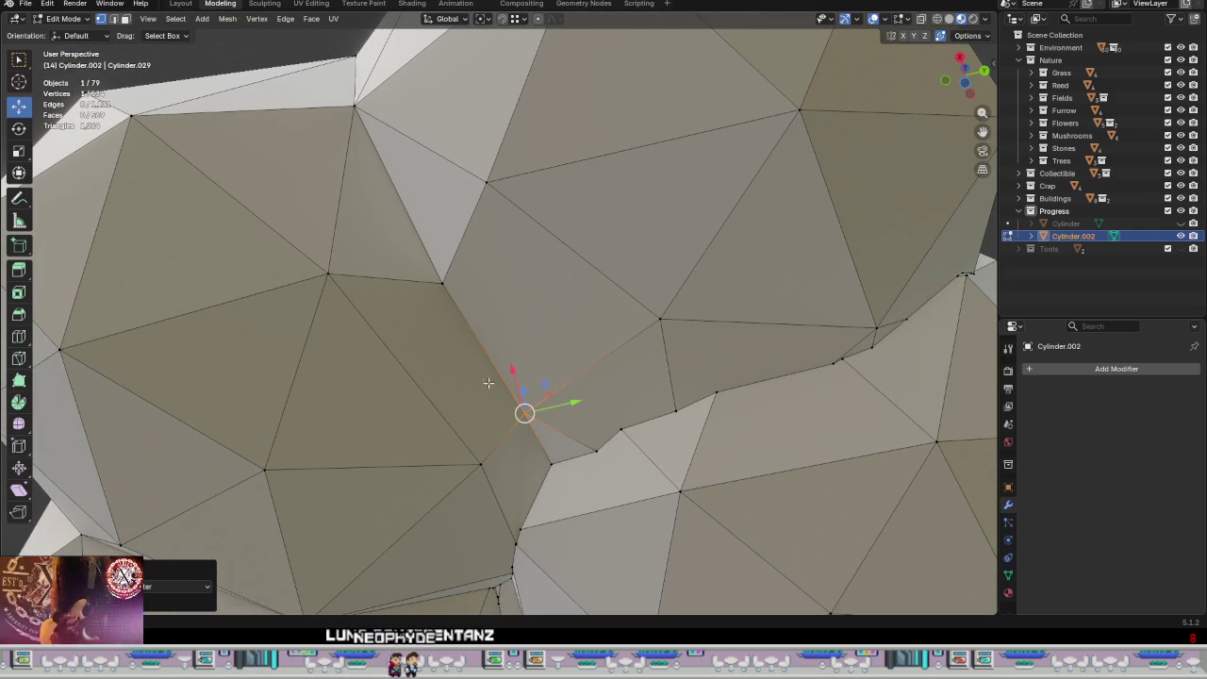
middle_drag(488, 472, 478, 464)
Step: Reposition seam vertices, pulling one upward so the canopy faces join evenly
key(g)
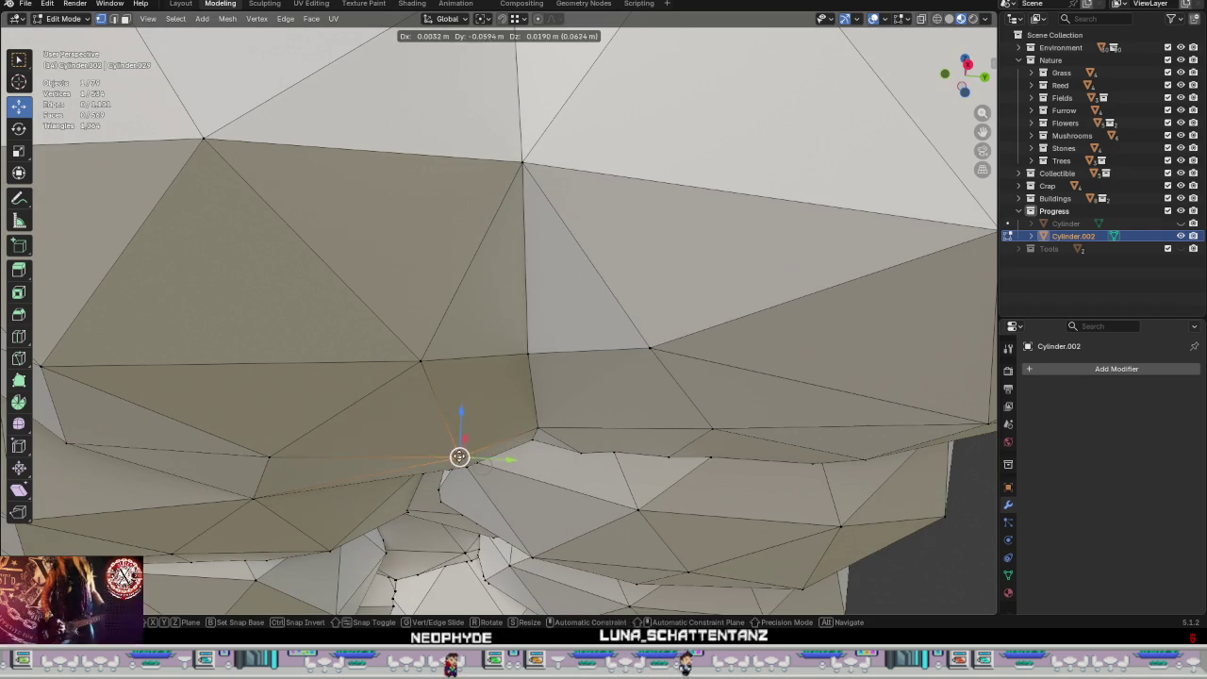
click(499, 478)
middle_drag(499, 478, 516, 435)
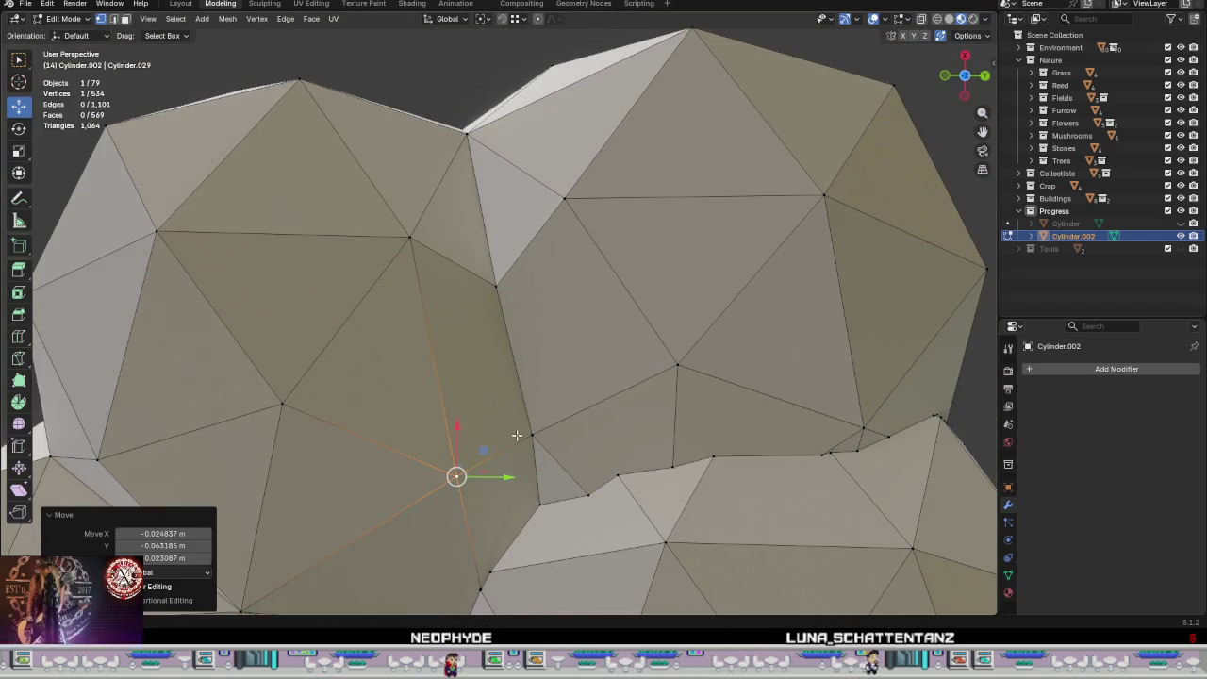
click(520, 436)
click(409, 236)
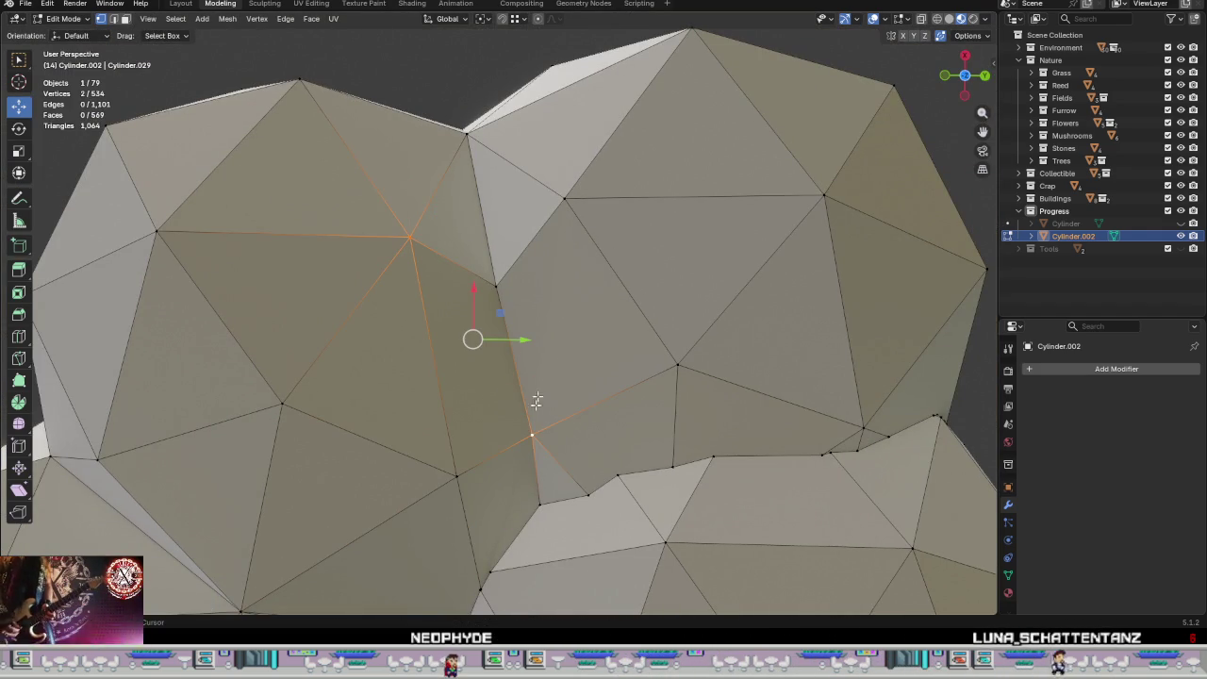
shift+click(563, 200)
click(601, 403)
mouse_move(578, 399)
middle_down()
mouse_move(600, 447)
mouse_move(502, 303)
middle_up()
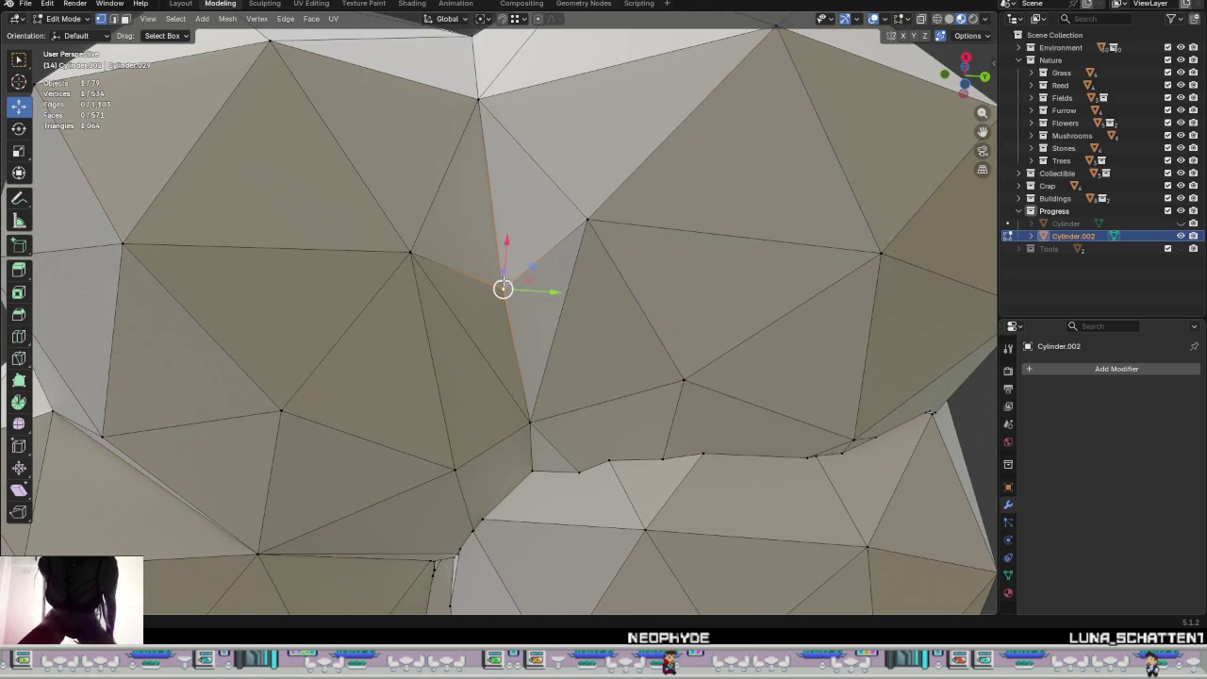
drag(502, 289, 477, 99)
mouse_move(575, 266)
middle_down()
mouse_move(506, 310)
mouse_move(569, 359)
mouse_move(669, 320)
mouse_move(706, 277)
mouse_move(682, 275)
mouse_move(616, 188)
mouse_move(626, 191)
mouse_move(597, 214)
middle_up()
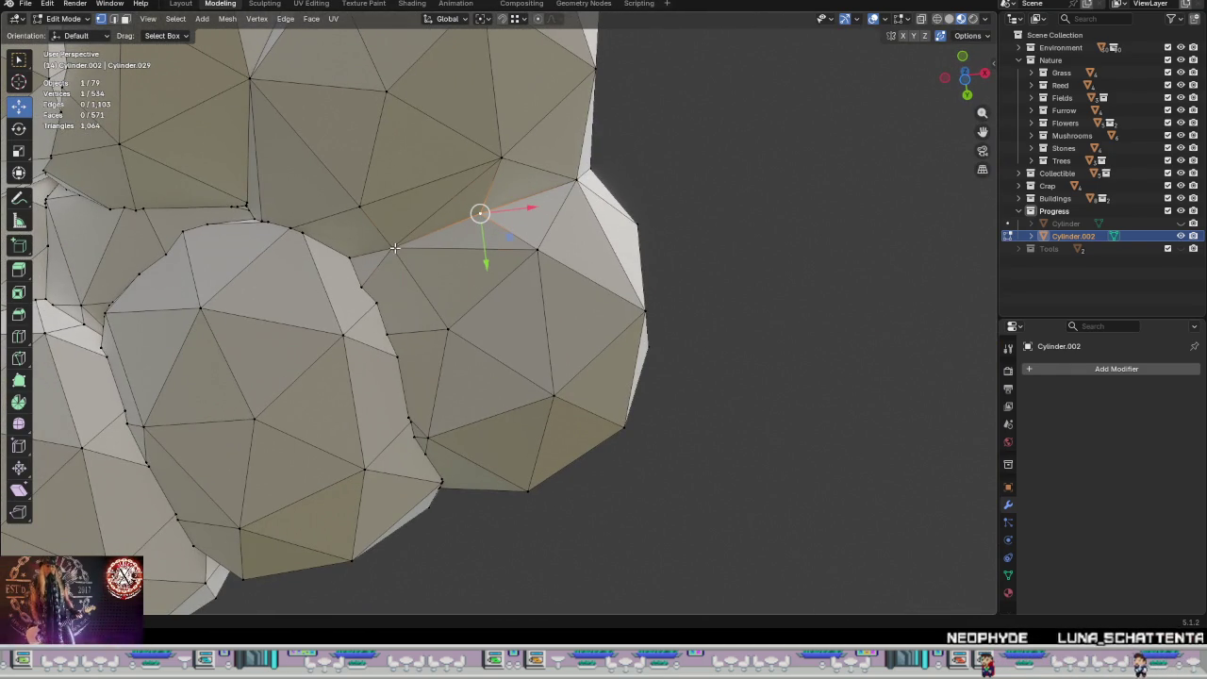
Step: Move a seam vertex onto its neighbour so the two merge
mouse_move(403, 247)
mouse_down()
mouse_move(430, 243)
mouse_move(418, 237)
mouse_up()
mouse_move(418, 236)
middle_down()
mouse_move(410, 178)
mouse_move(443, 337)
mouse_move(455, 300)
mouse_move(458, 328)
mouse_move(485, 321)
mouse_move(534, 336)
mouse_move(509, 469)
mouse_move(560, 398)
middle_up()
scroll(415, 193, up, 3)
scroll(428, 236, down, 5)
scroll(486, 321, up, 2)
key(g)
click(502, 343)
scroll(560, 399, down, 5)
Step: Check the canopy in Object Mode, then return to Edit Mode on a side view
key(Tab)
scroll(724, 377, up, 4)
mouse_move(676, 431)
middle_down()
mouse_move(724, 377)
mouse_move(676, 385)
mouse_move(636, 417)
middle_up()
key(Tab)
middle_drag(476, 343, 528, 339)
scroll(527, 339, up, 3)
scroll(565, 334, up, 2)
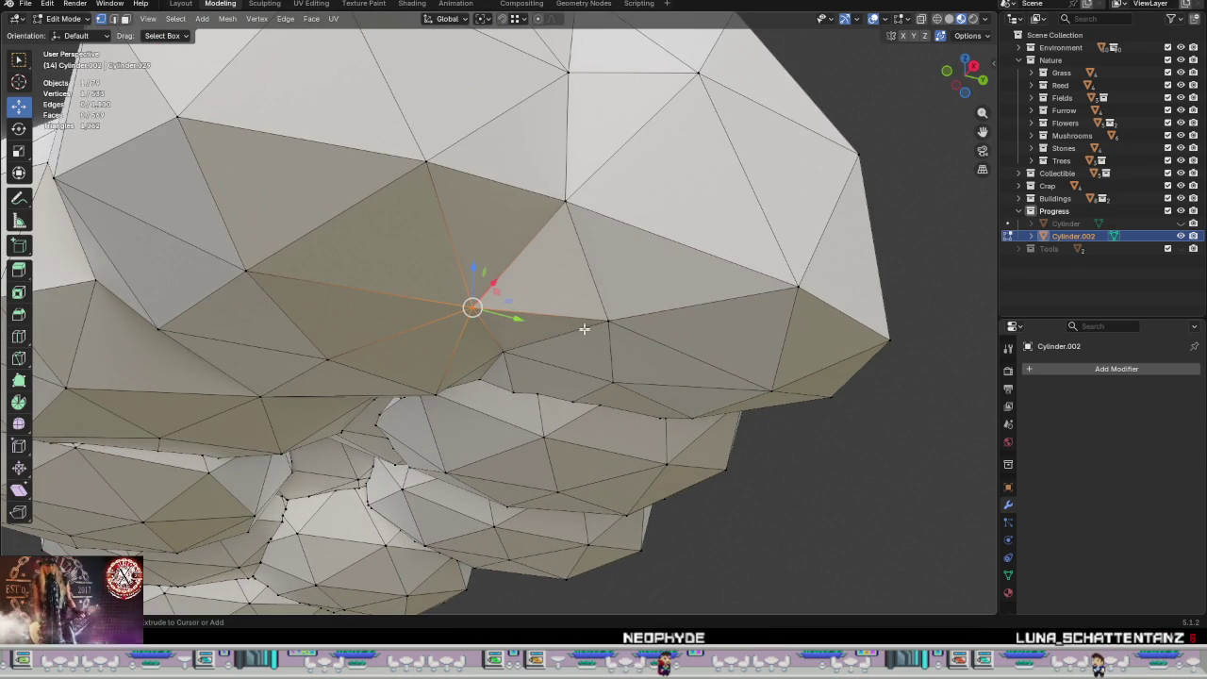
Step: Extrude a new connected vertex up onto the seam gap, then inspect the shaded canopy in Object Mode
ctrl+right_click(584, 328)
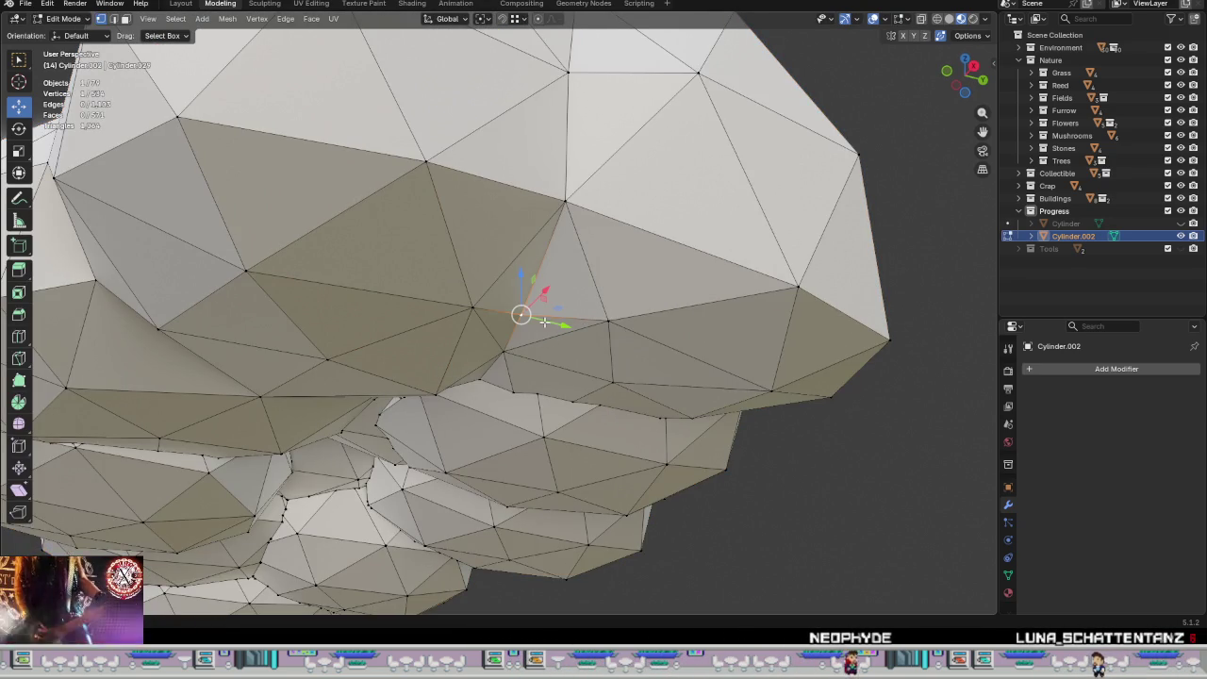
drag(521, 313, 565, 197)
middle_drag(566, 197, 640, 310)
key(Tab)
scroll(645, 349, down, 3)
scroll(653, 361, down, 2)
scroll(631, 375, up, 2)
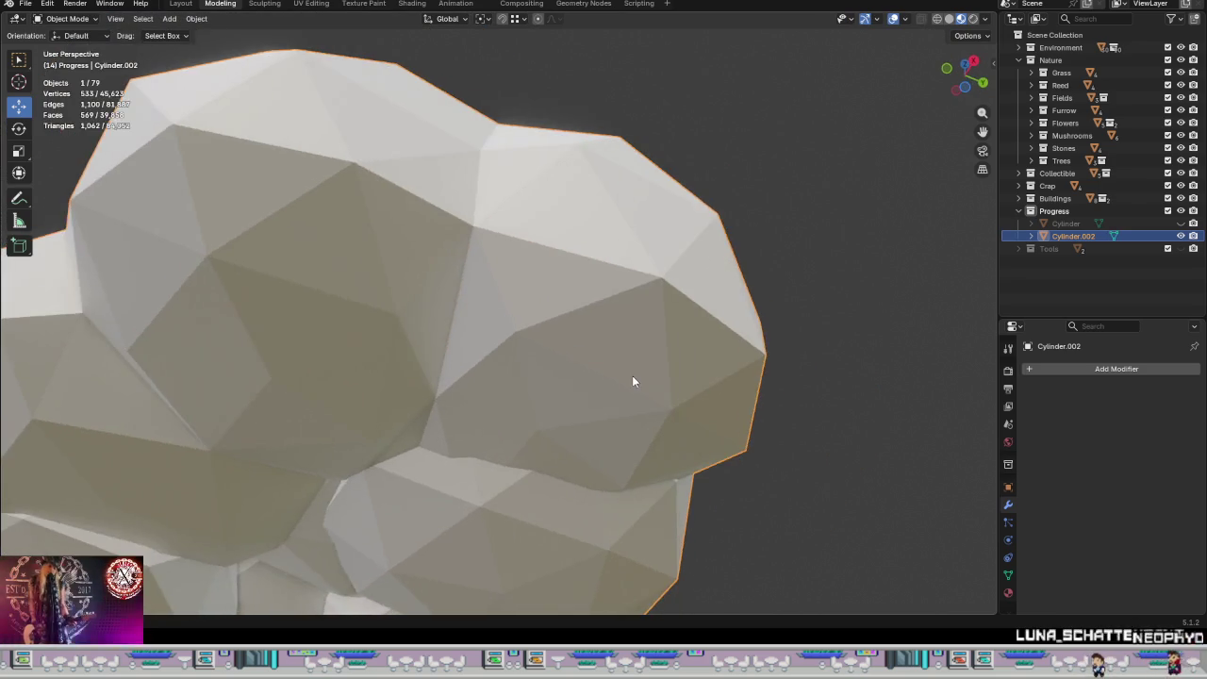
scroll(613, 402, up, 3)
scroll(613, 407, down, 3)
middle_drag(642, 391, 622, 339)
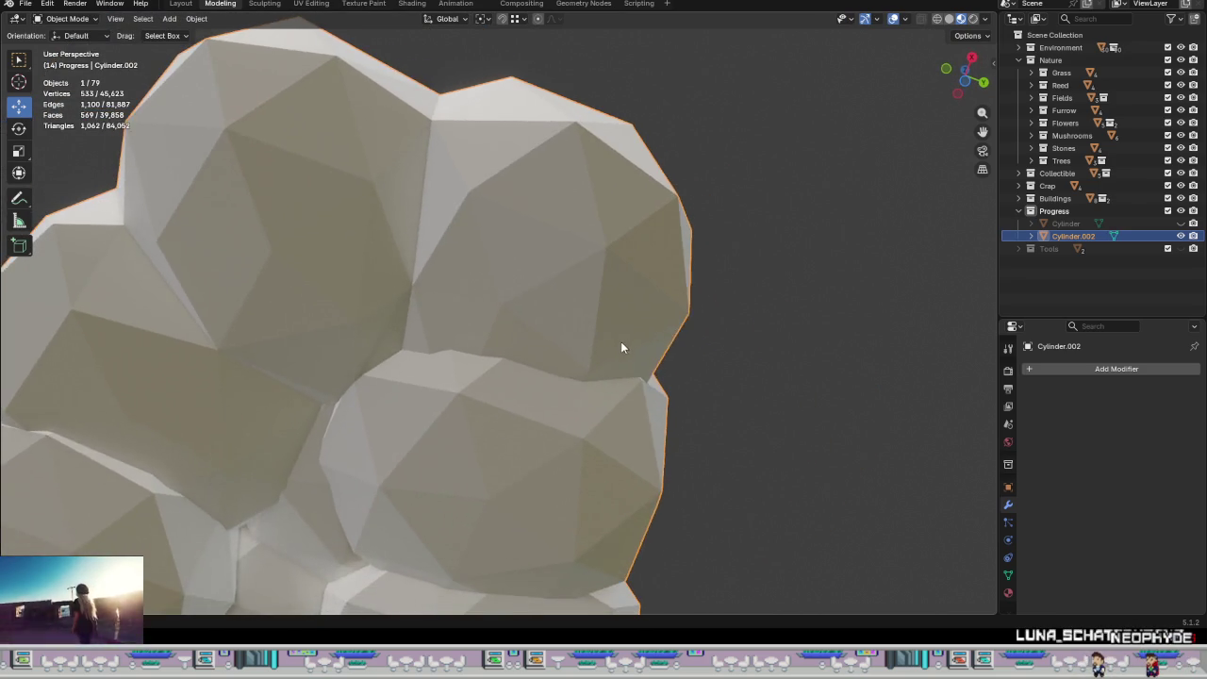
Step: Re-enter Edit Mode and orbit to the seam between the icospheres
key(Tab)
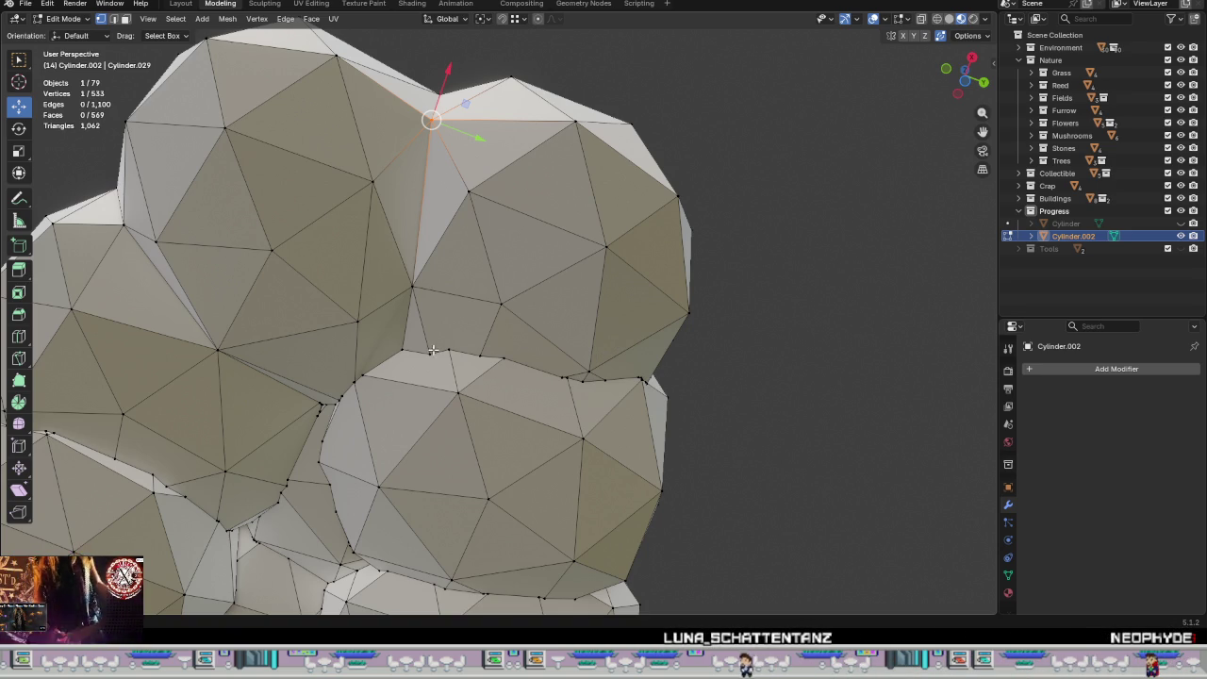
scroll(446, 363, down, 5)
mouse_move(446, 362)
middle_down()
mouse_move(409, 472)
mouse_move(472, 371)
mouse_move(459, 484)
mouse_move(485, 337)
middle_up()
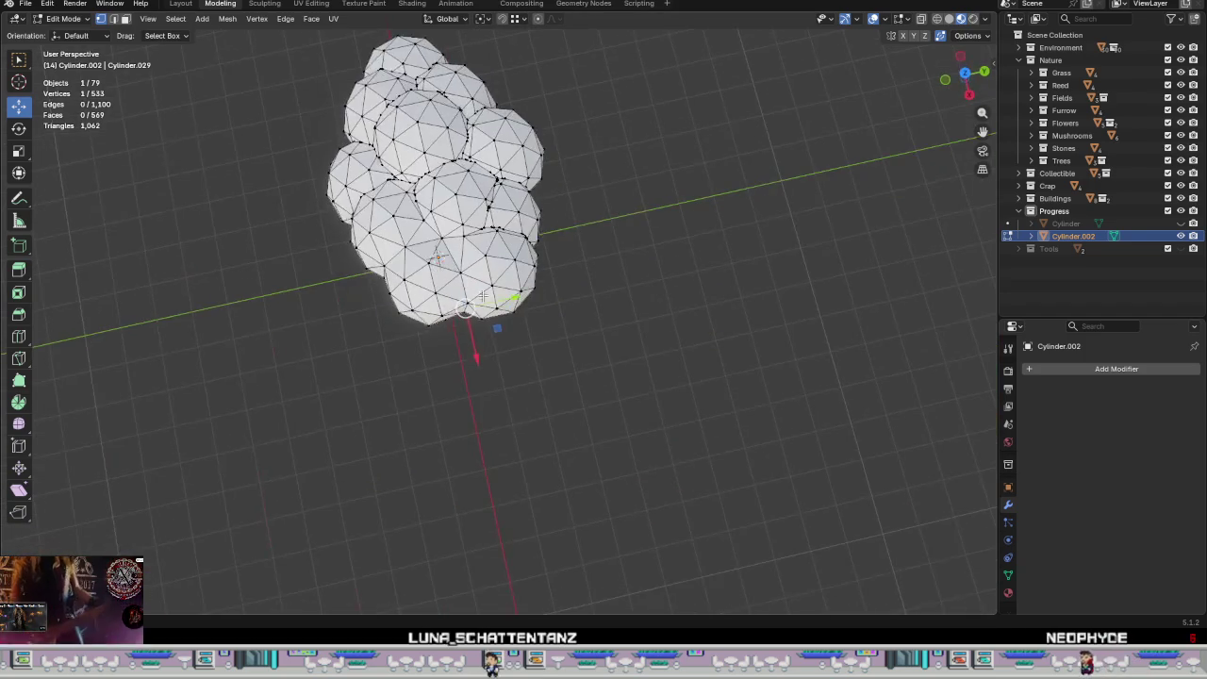
scroll(471, 226, up, 3)
mouse_move(472, 226)
middle_down()
mouse_move(493, 245)
mouse_move(444, 210)
middle_up()
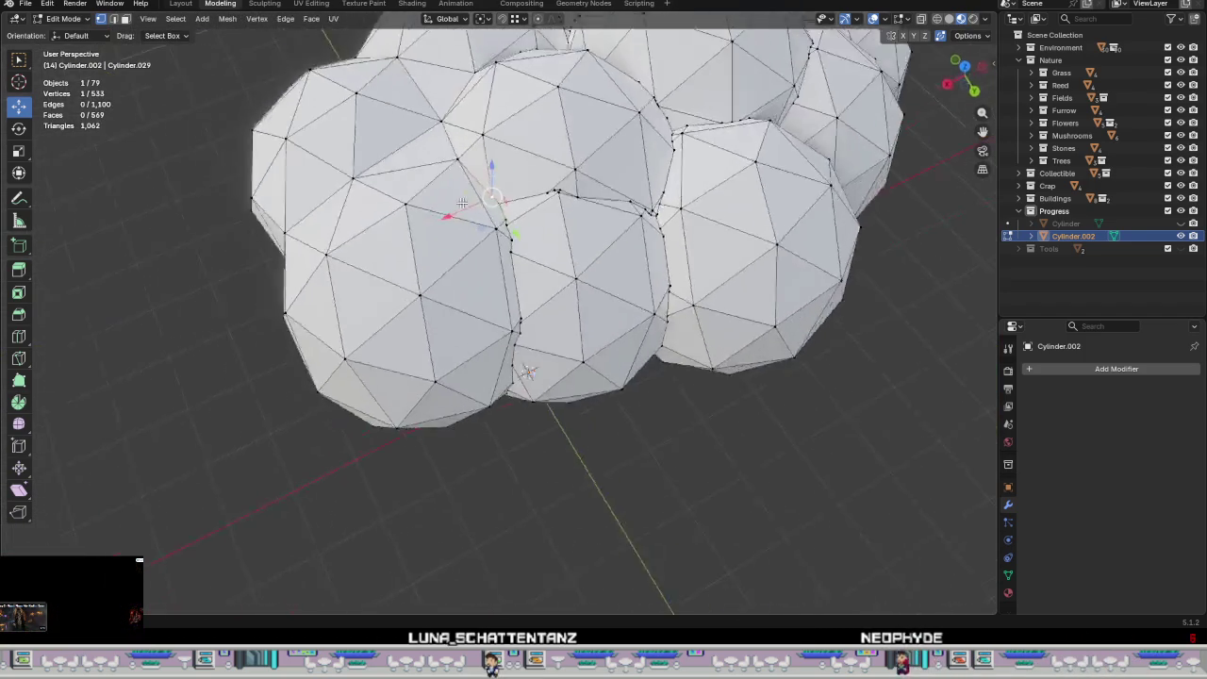
scroll(529, 218, up, 4)
mouse_move(529, 218)
middle_down()
mouse_move(499, 261)
mouse_move(579, 358)
mouse_move(660, 359)
mouse_move(546, 351)
middle_up()
Step: Merge the first cluster of seam vertices at centre and move the result onto the seam
drag(452, 286, 452, 286)
right_click(542, 349)
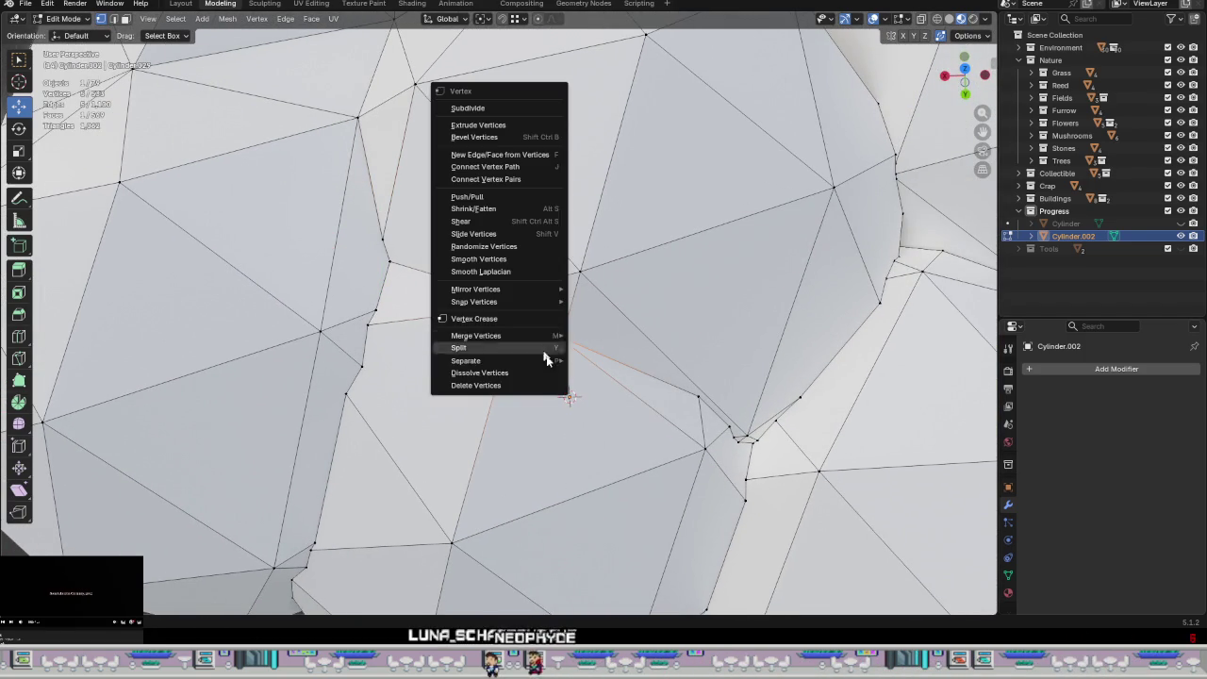
mouse_move(477, 335)
click(599, 334)
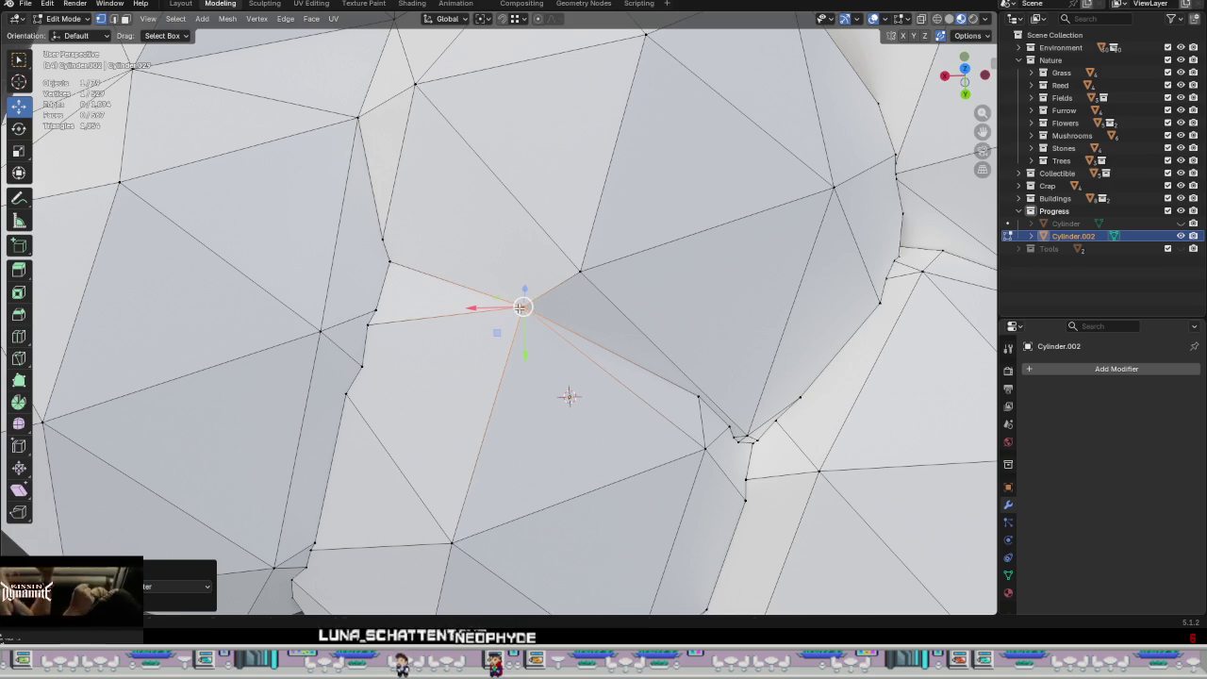
drag(520, 307, 578, 273)
scroll(433, 284, up, 1)
shift+middle_drag(432, 283, 556, 408)
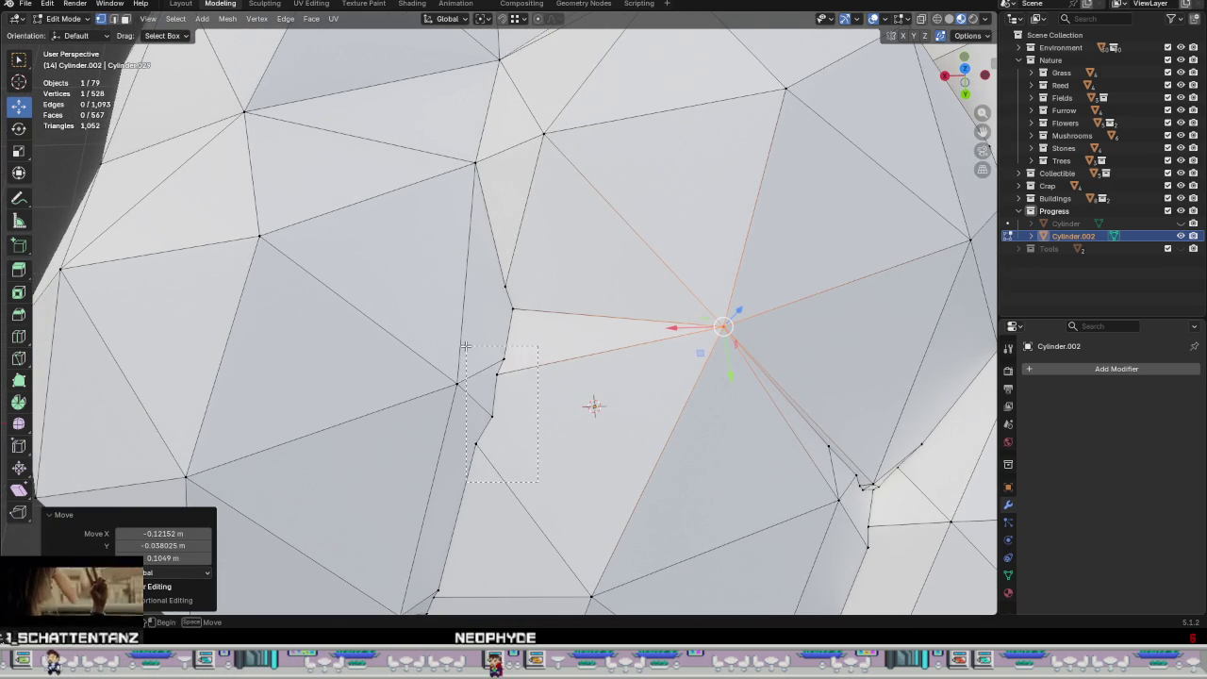
Step: Merge four crowded seam vertices at centre and slide the merged vertex along one axis
drag(537, 480, 466, 346)
right_click(579, 356)
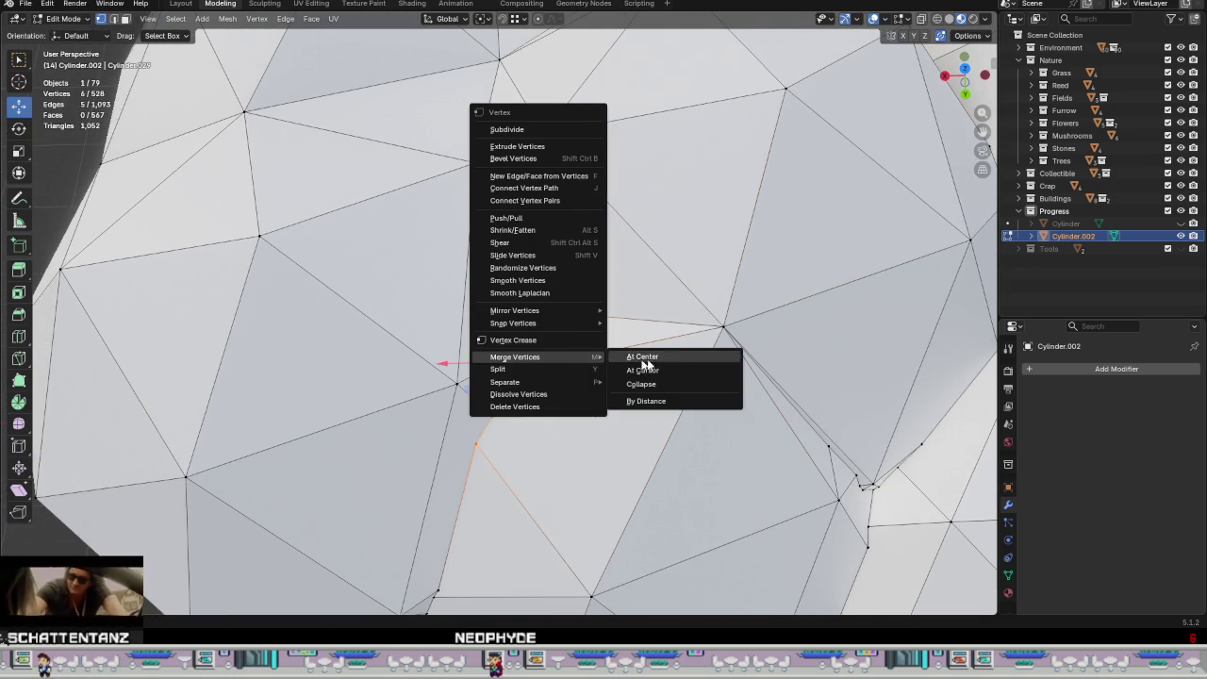
click(641, 354)
drag(458, 383, 461, 392)
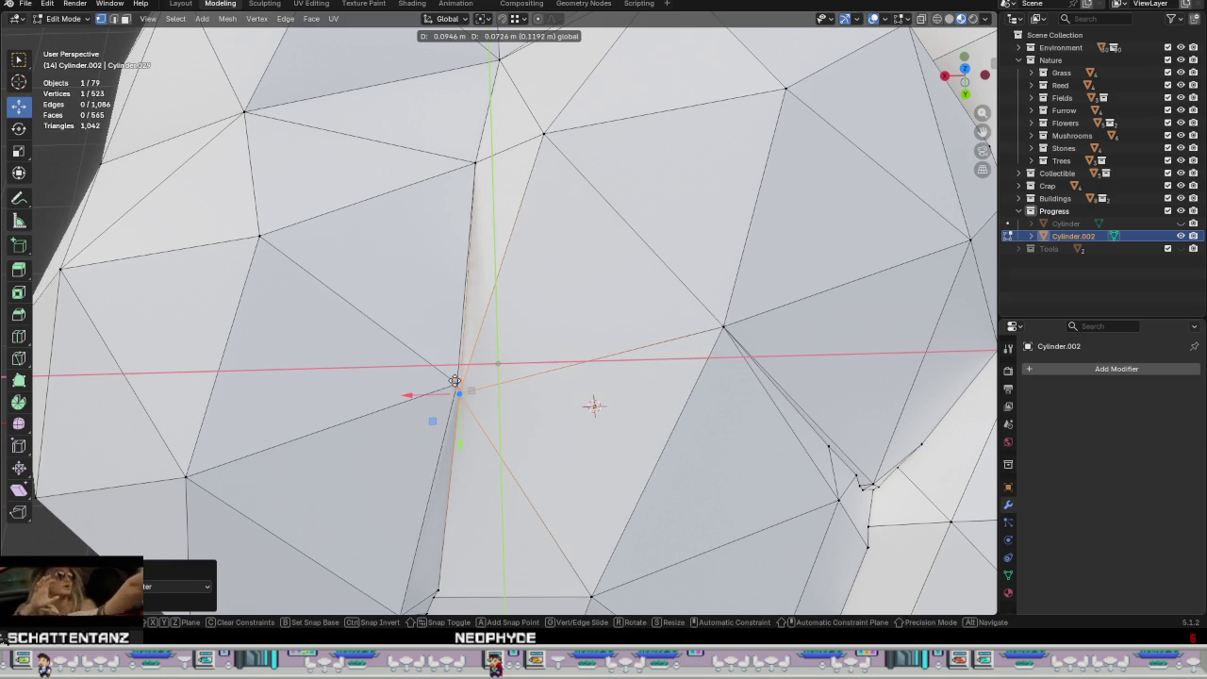
drag(455, 380, 456, 382)
mouse_move(456, 382)
middle_down()
mouse_move(435, 328)
mouse_move(526, 402)
mouse_move(632, 416)
mouse_move(589, 516)
mouse_move(501, 528)
middle_up()
click(435, 328)
Step: Slide the merged vertex left to even out the surrounding faces
key(g)
drag(487, 309, 430, 320)
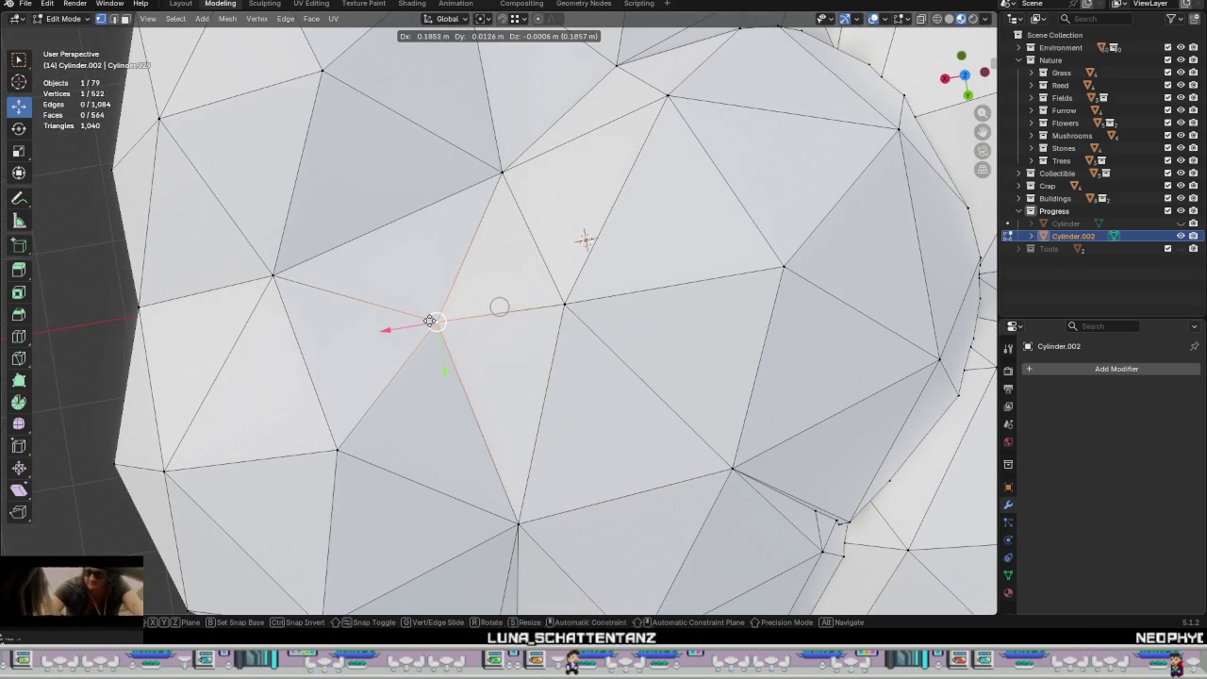
click(428, 321)
scroll(519, 361, down, 3)
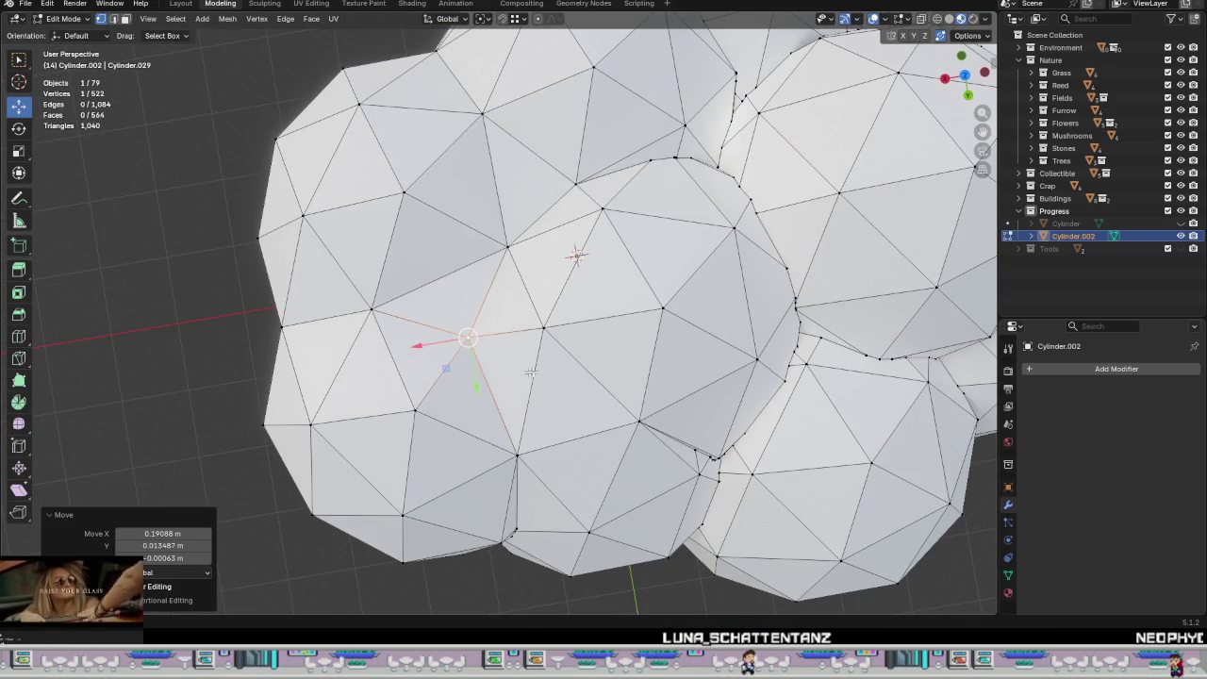
middle_drag(558, 446, 484, 336)
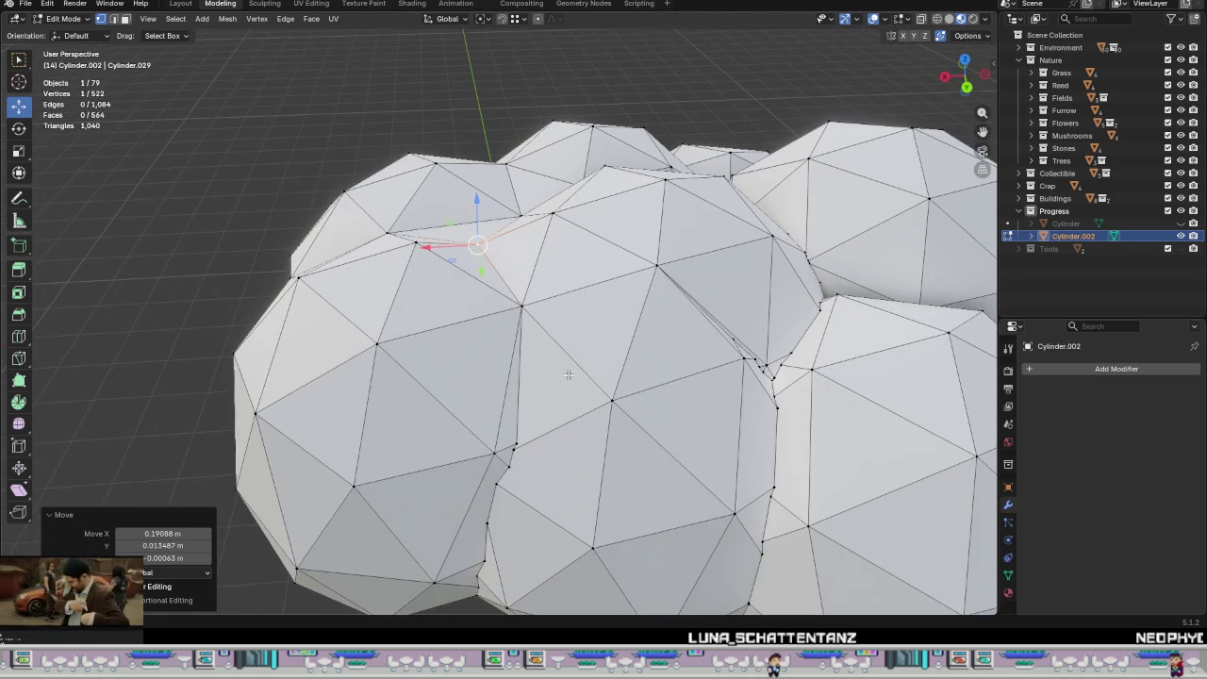
Step: Merge the seam vertices in the front crack at their centre
drag(469, 429, 468, 431)
right_click(469, 436)
click(569, 450)
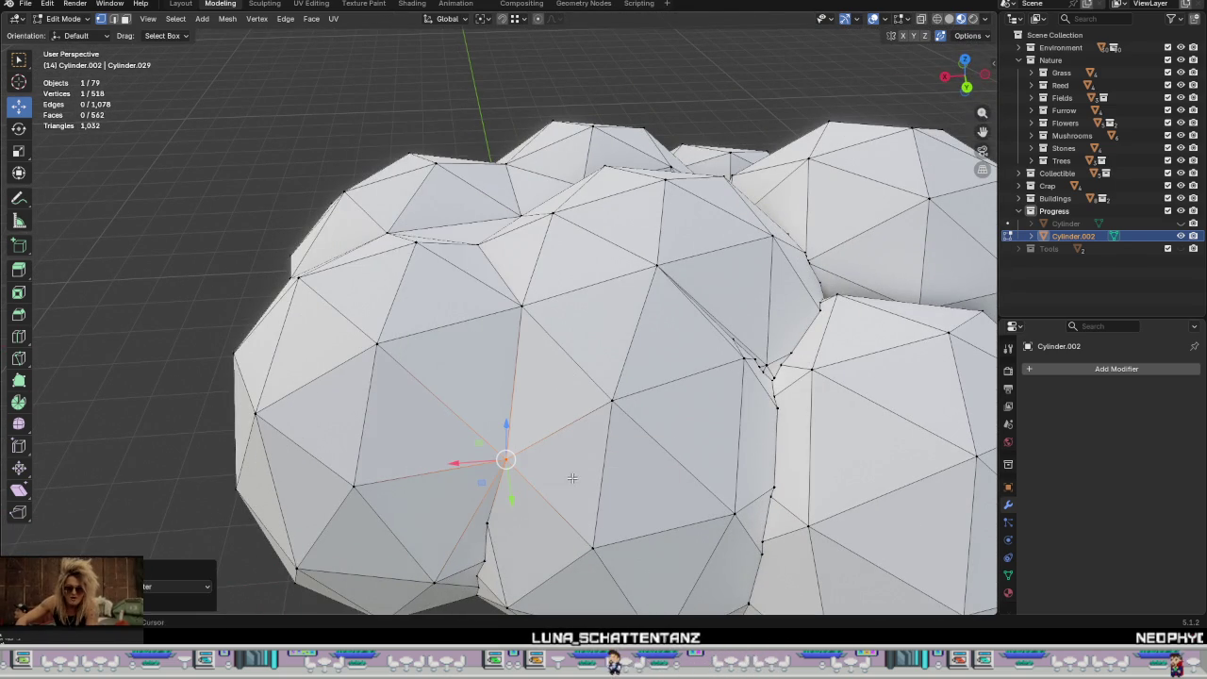
scroll(573, 478, down, 3)
mouse_move(572, 478)
middle_down()
mouse_move(519, 462)
mouse_move(513, 420)
mouse_move(534, 361)
mouse_move(549, 471)
mouse_move(528, 418)
mouse_move(533, 292)
mouse_move(541, 355)
middle_up()
scroll(497, 459, up, 3)
middle_drag(533, 301, 533, 350)
Step: Merge the remaining vertices along the crack into a single vertex
drag(462, 388, 492, 341)
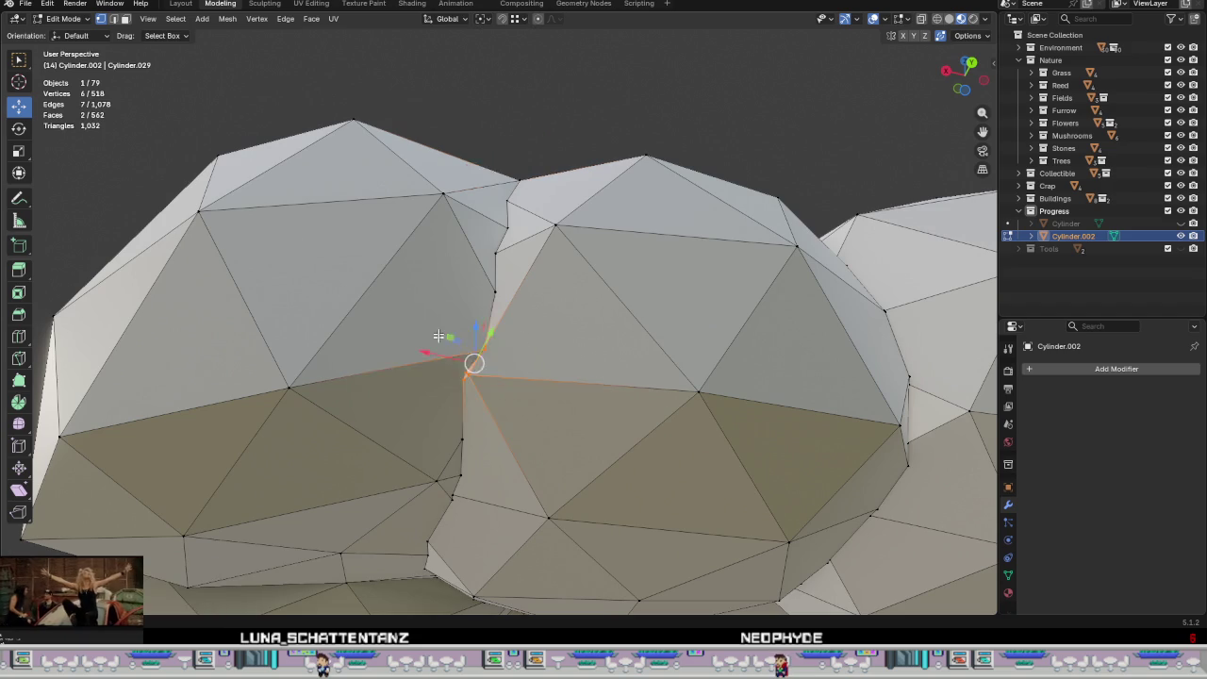
right_click(462, 363)
click(506, 356)
mouse_move(506, 367)
middle_down()
mouse_move(552, 404)
mouse_move(504, 418)
mouse_move(554, 454)
mouse_move(684, 477)
mouse_move(906, 472)
mouse_move(716, 447)
mouse_move(625, 418)
mouse_move(509, 410)
mouse_move(521, 377)
middle_up()
scroll(521, 377, up, 1)
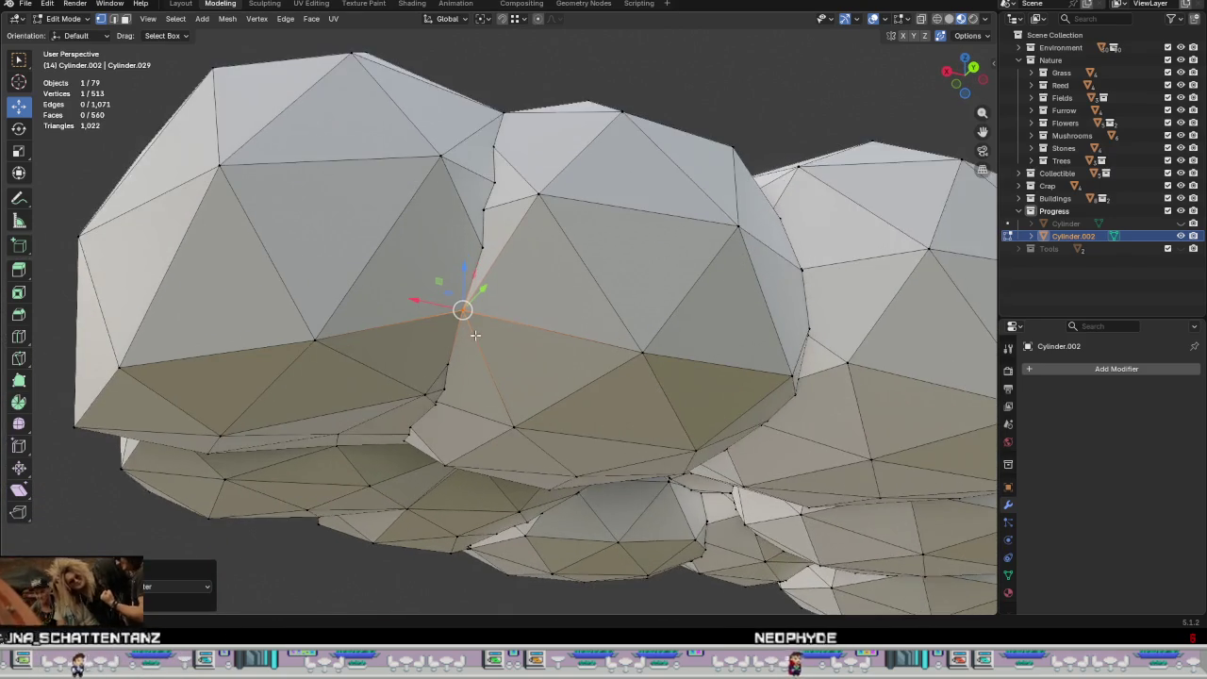
scroll(509, 358, up, 1)
scroll(495, 340, up, 1)
scroll(481, 315, up, 1)
middle_drag(482, 316, 500, 320)
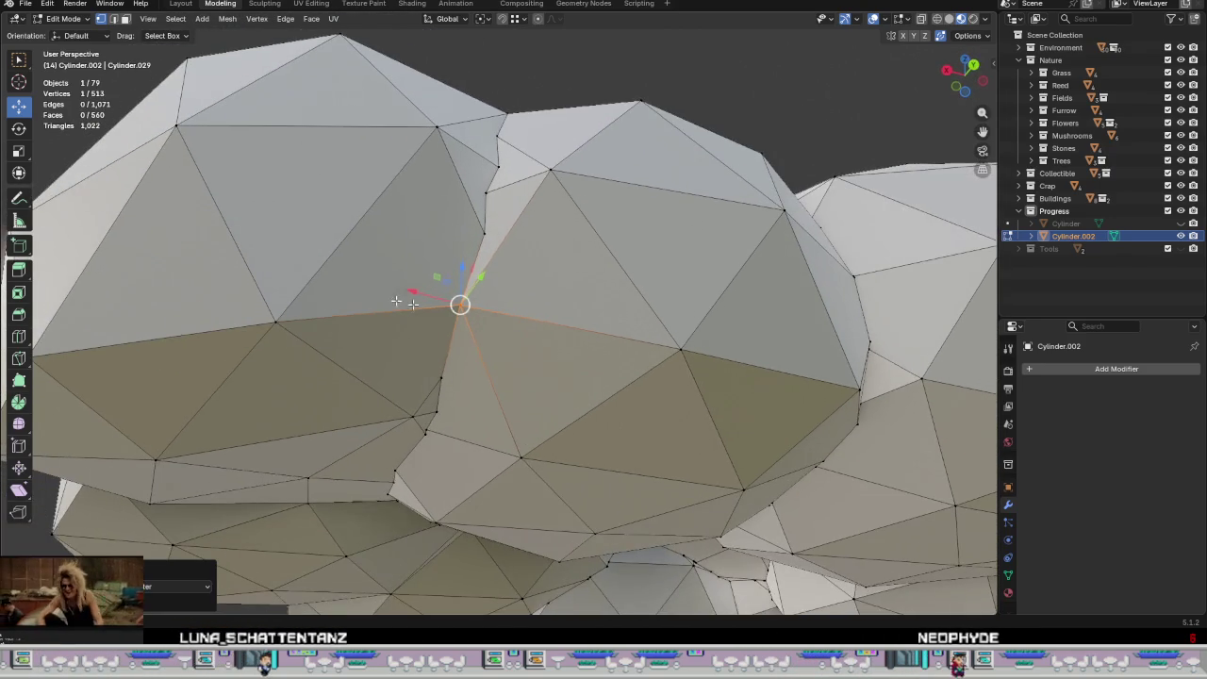
mouse_move(574, 354)
middle_down()
mouse_move(582, 431)
mouse_move(538, 404)
mouse_move(538, 431)
middle_up()
scroll(538, 430, up, 2)
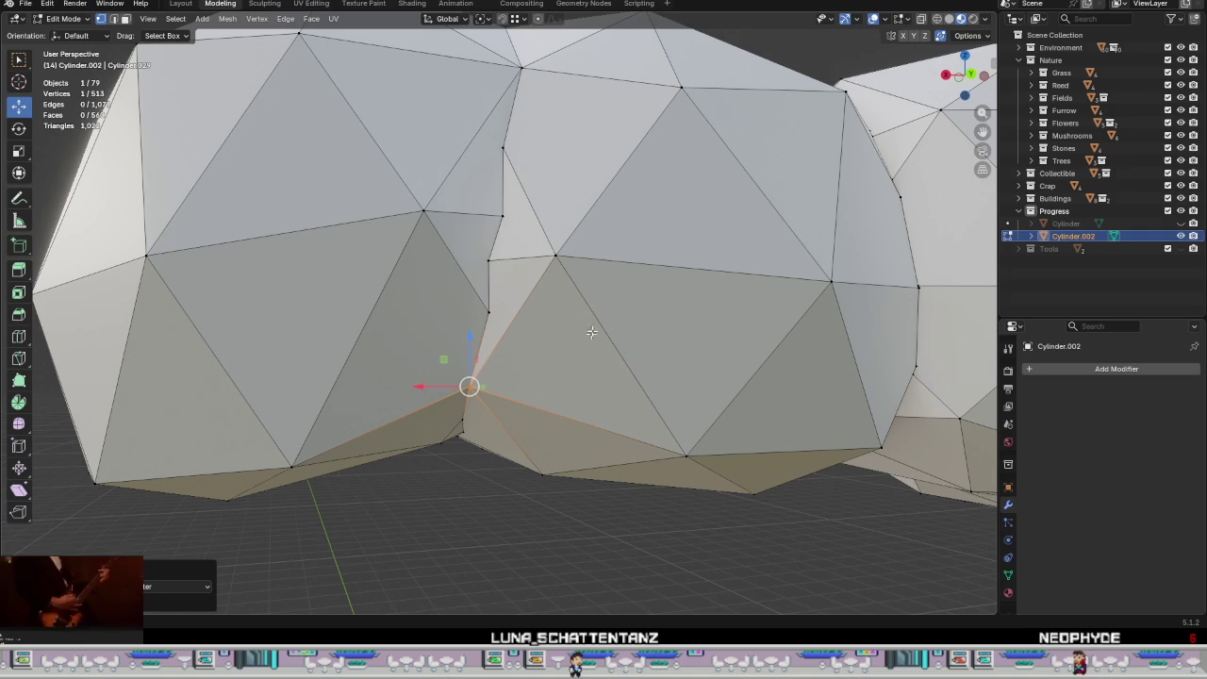
Step: Reposition two seam vertices, shifting one left and the other right
click(424, 211)
key(g)
click(391, 244)
click(555, 256)
key(g)
click(608, 264)
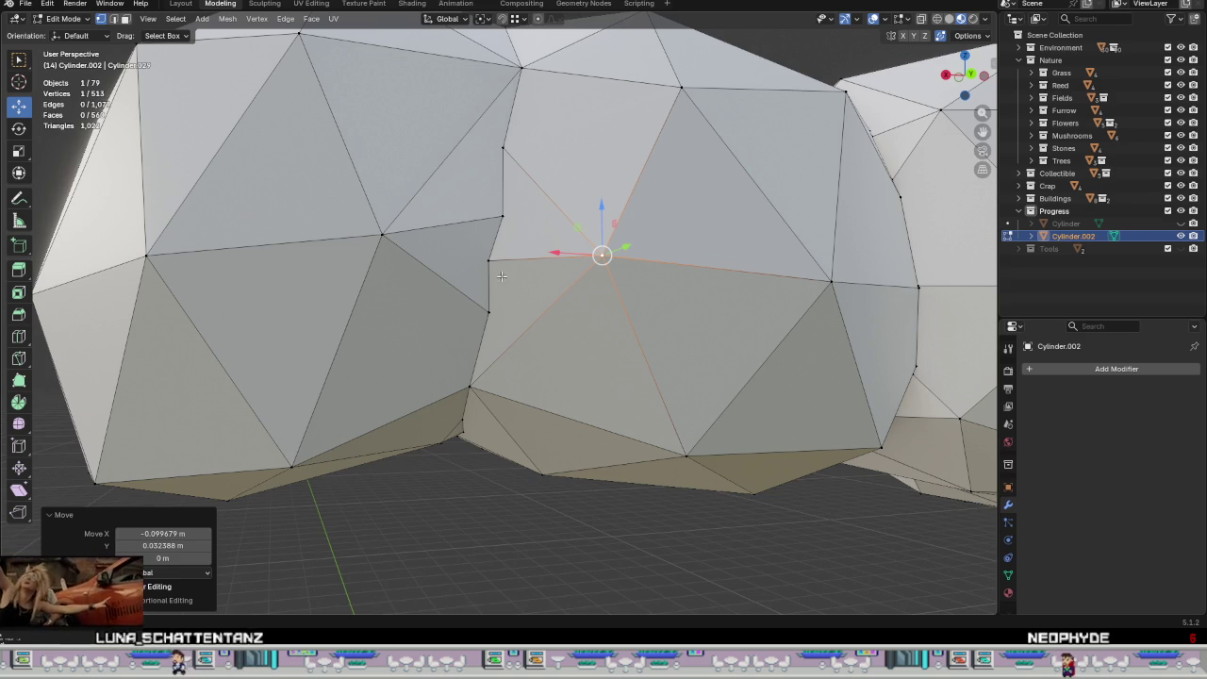
middle_drag(500, 275, 497, 218)
Step: Snap stray seam vertices onto their neighbours above and below so Auto Merge welds them
click(499, 164)
key(g)
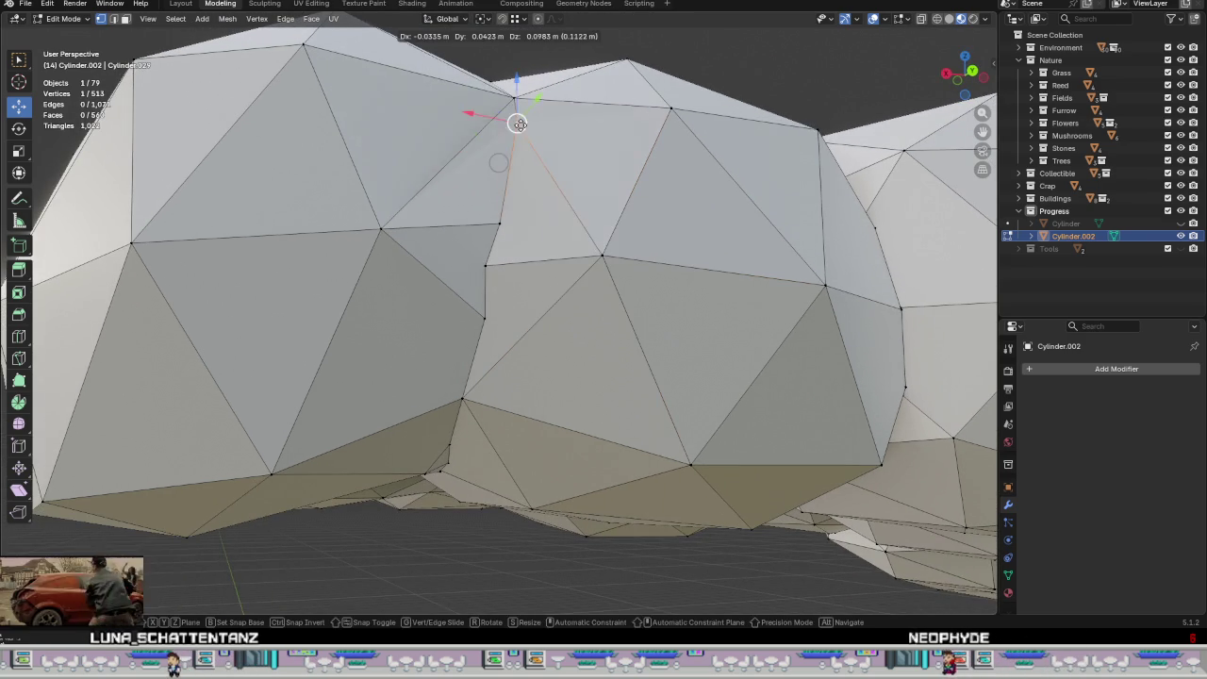
click(513, 100)
click(483, 317)
key(g)
click(484, 266)
key(g)
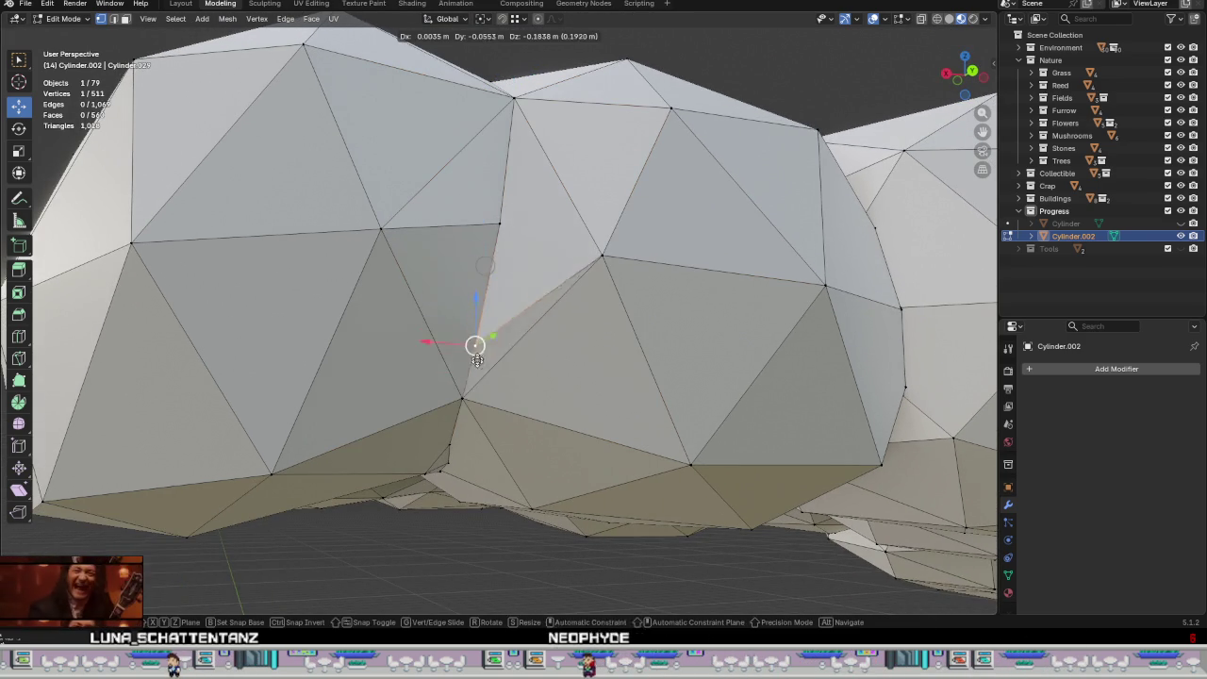
click(461, 396)
click(499, 221)
key(g)
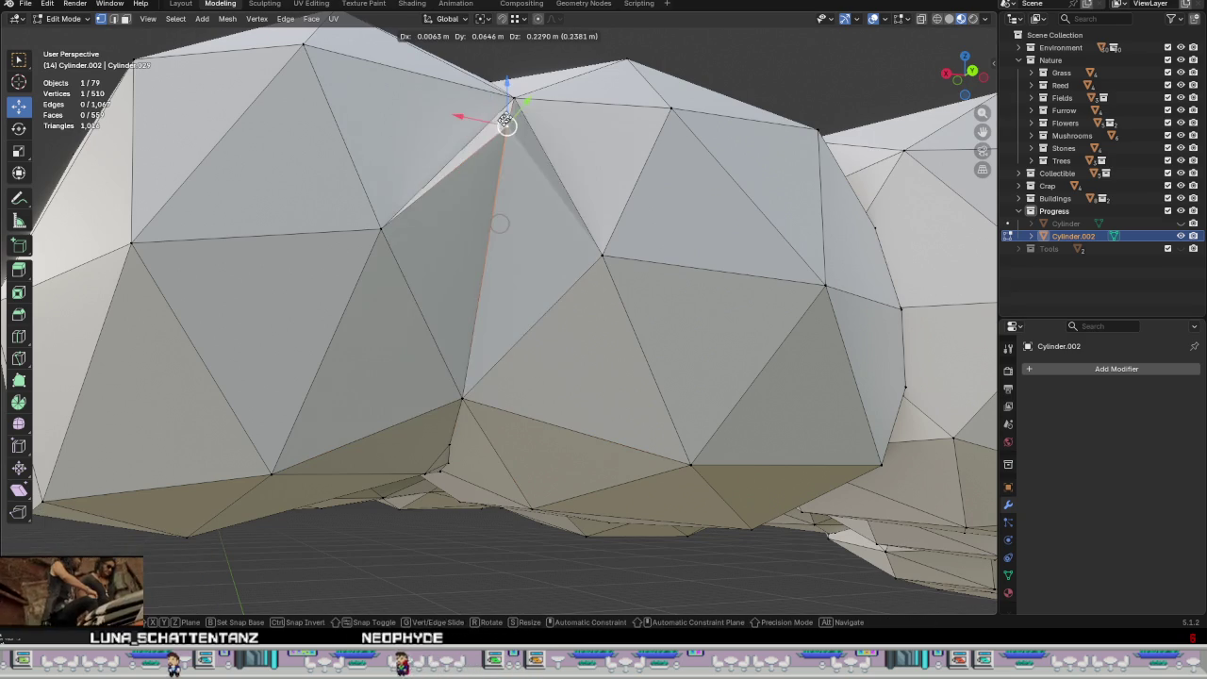
click(512, 100)
Step: Inspect the cleaned canopy in Object Mode, then return to Edit Mode
scroll(553, 341, down, 4)
scroll(553, 341, down, 1)
middle_drag(553, 341, 547, 347)
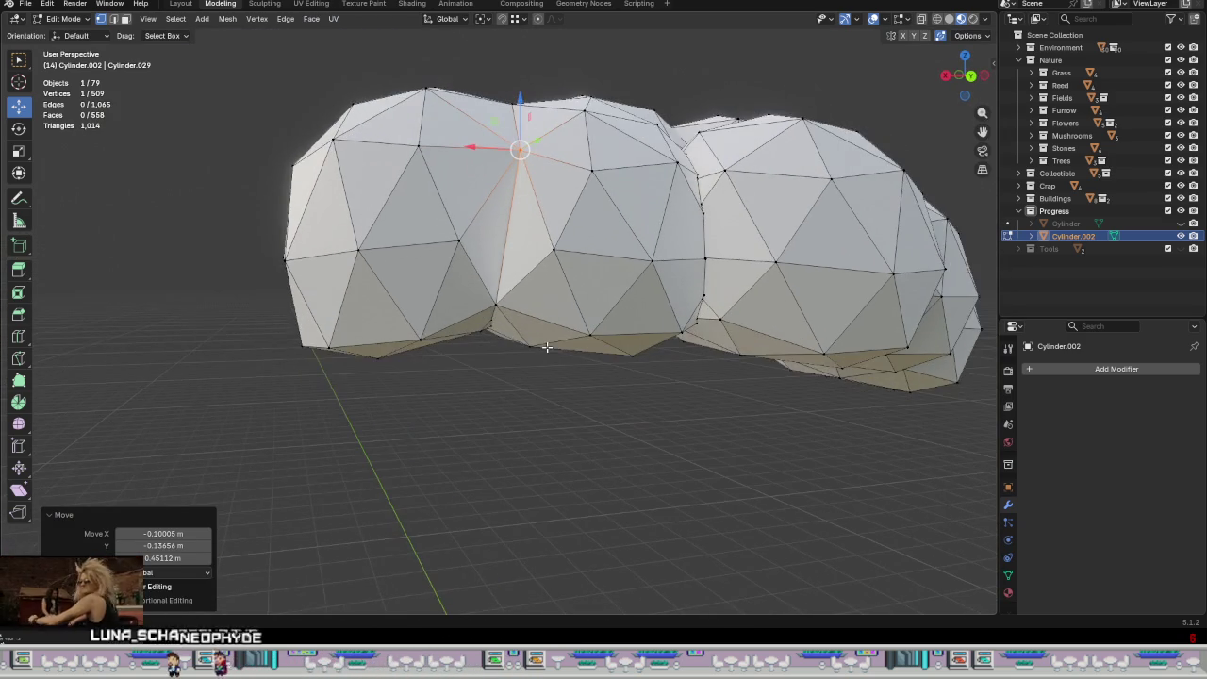
scroll(546, 346, up, 2)
key(Tab)
scroll(545, 311, down, 2)
scroll(592, 364, up, 2)
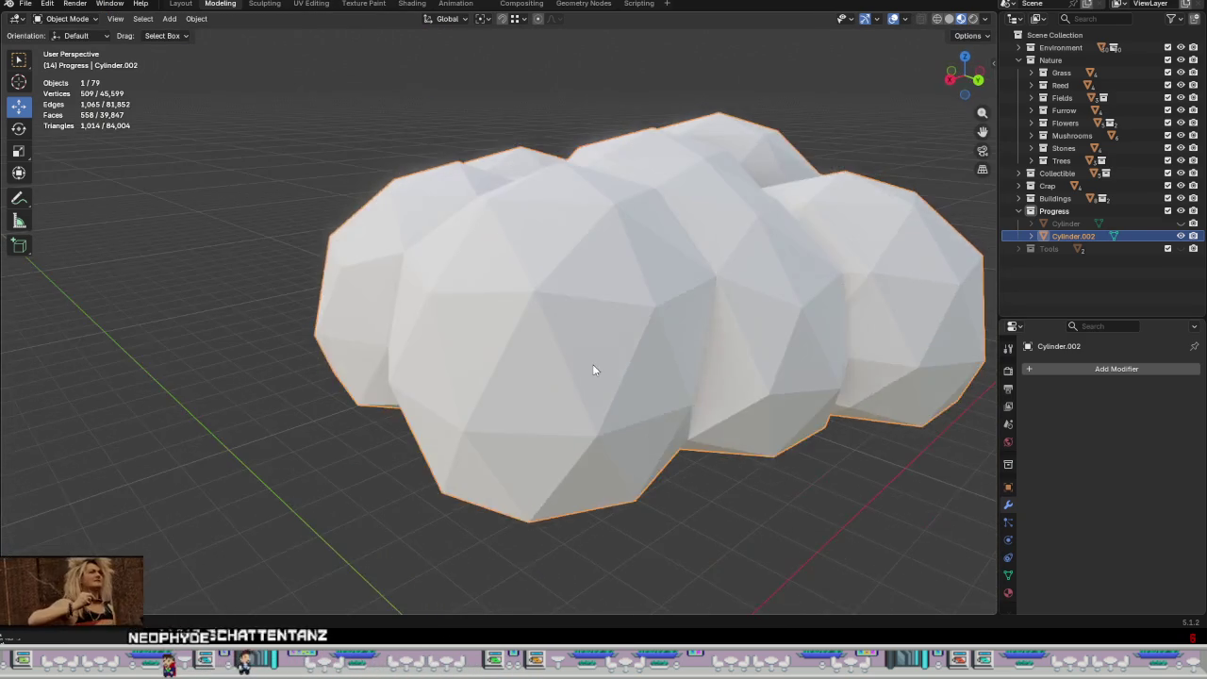
scroll(553, 351, up, 2)
scroll(546, 322, up, 2)
key(Tab)
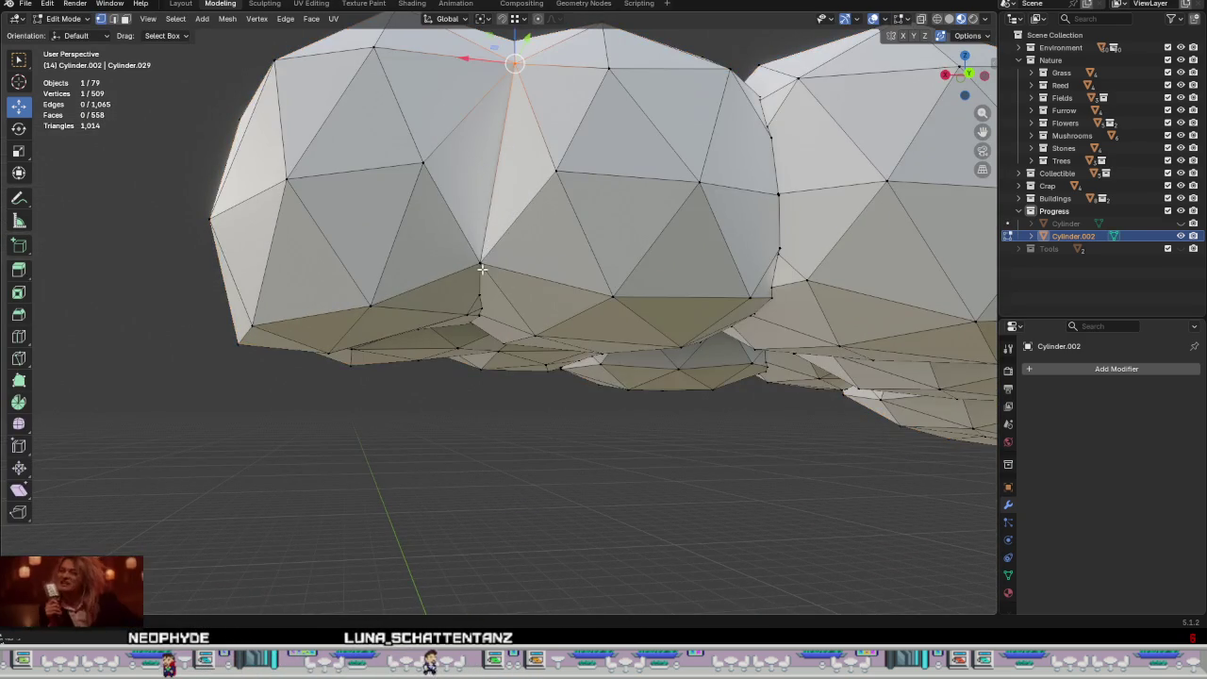